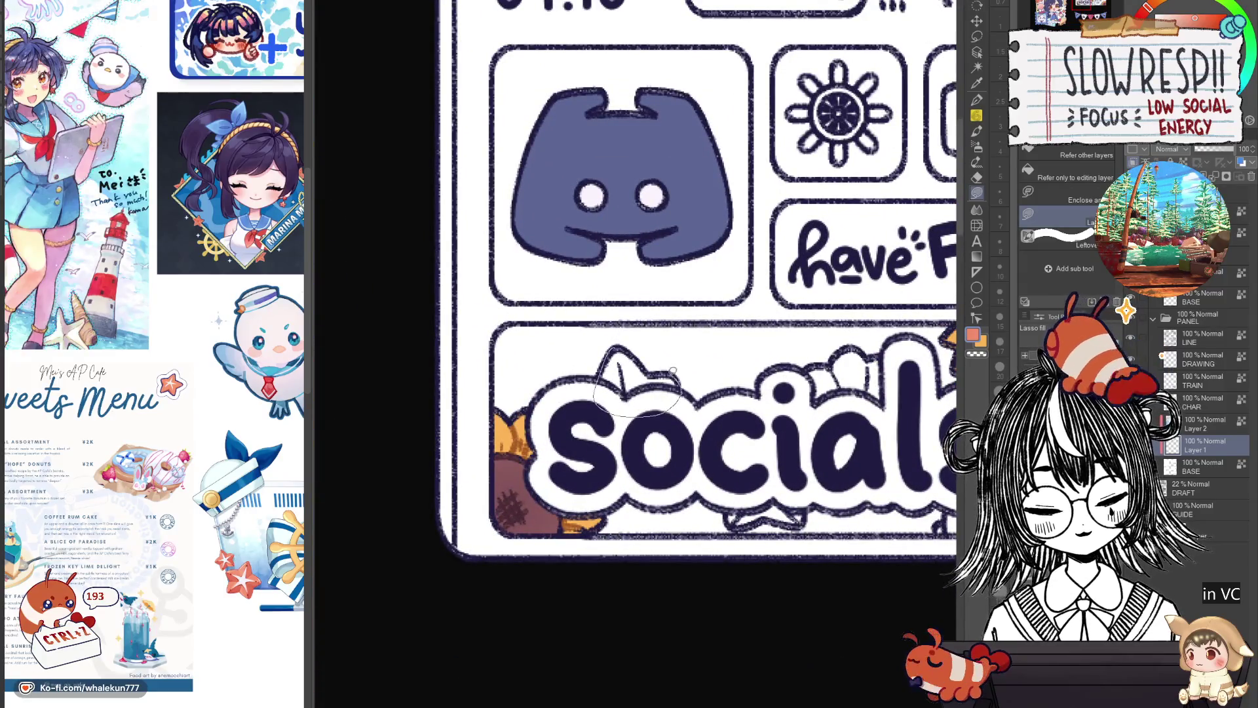
scroll(673, 371, down, 5)
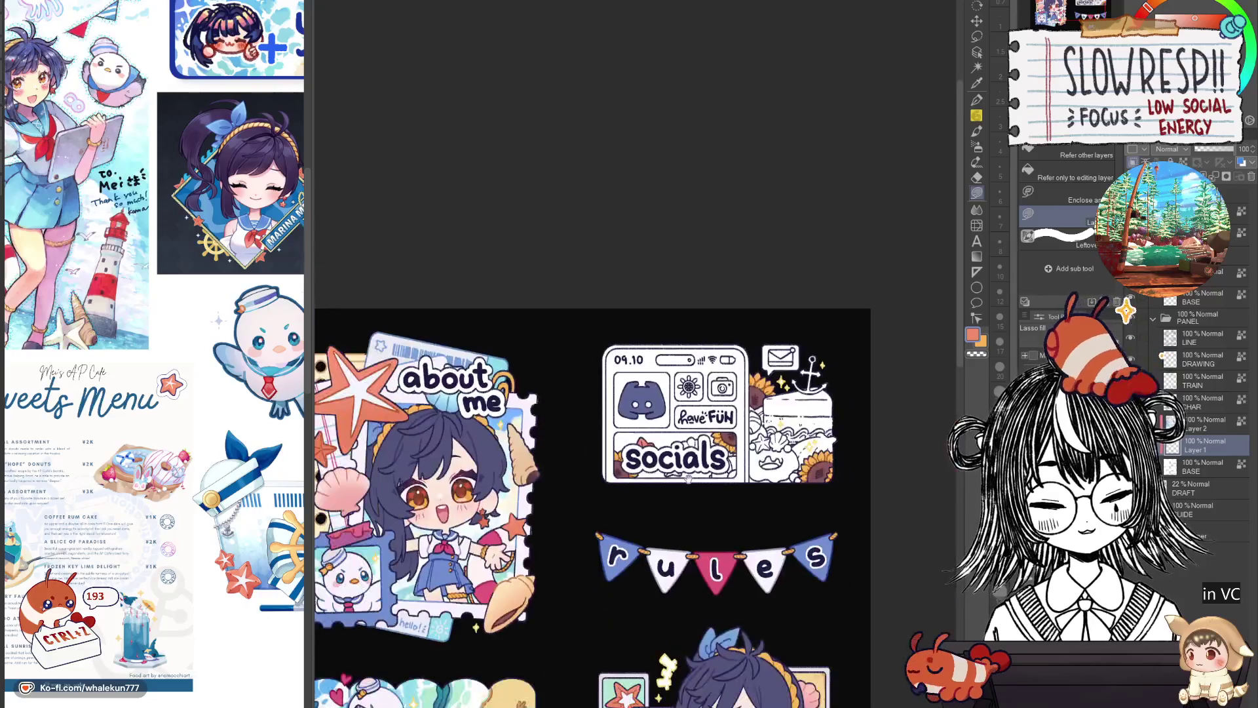
scroll(688, 481, up, 5)
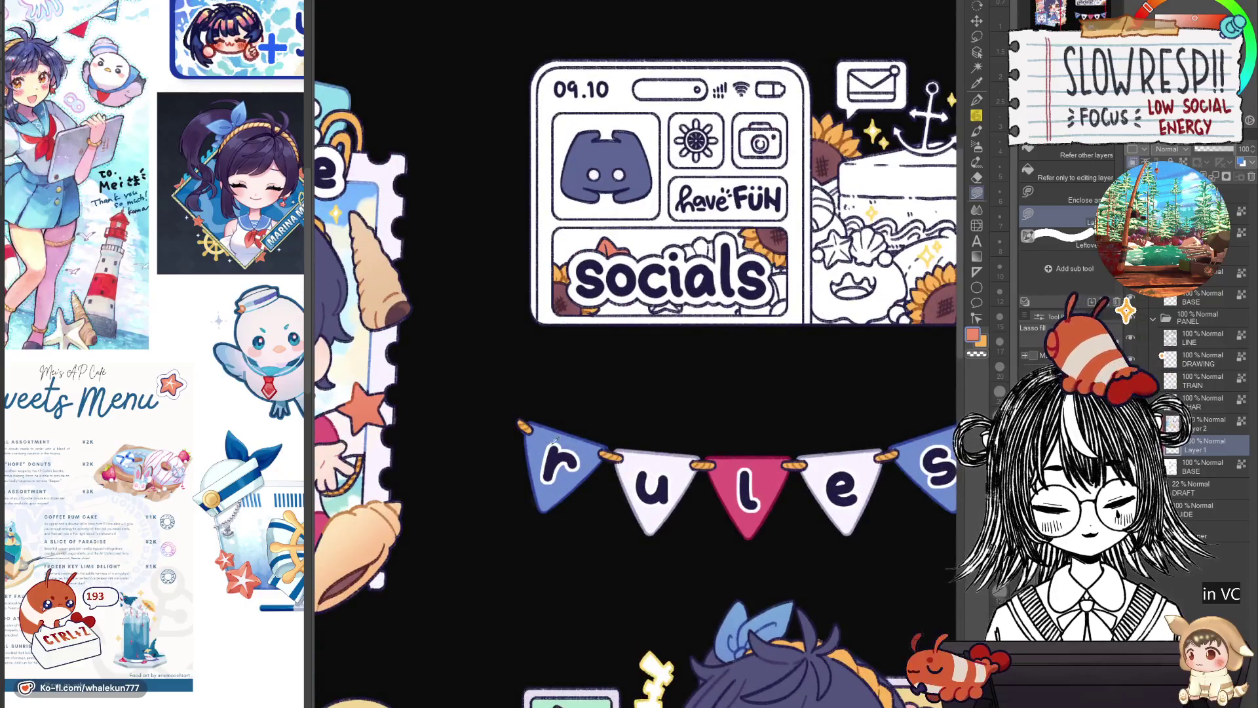
Pan around the socials panel and settle on the Lasso fill tool with pink.
mouse_move(671, 619)
mouse_down()
mouse_move(767, 489)
mouse_move(584, 493)
mouse_up()
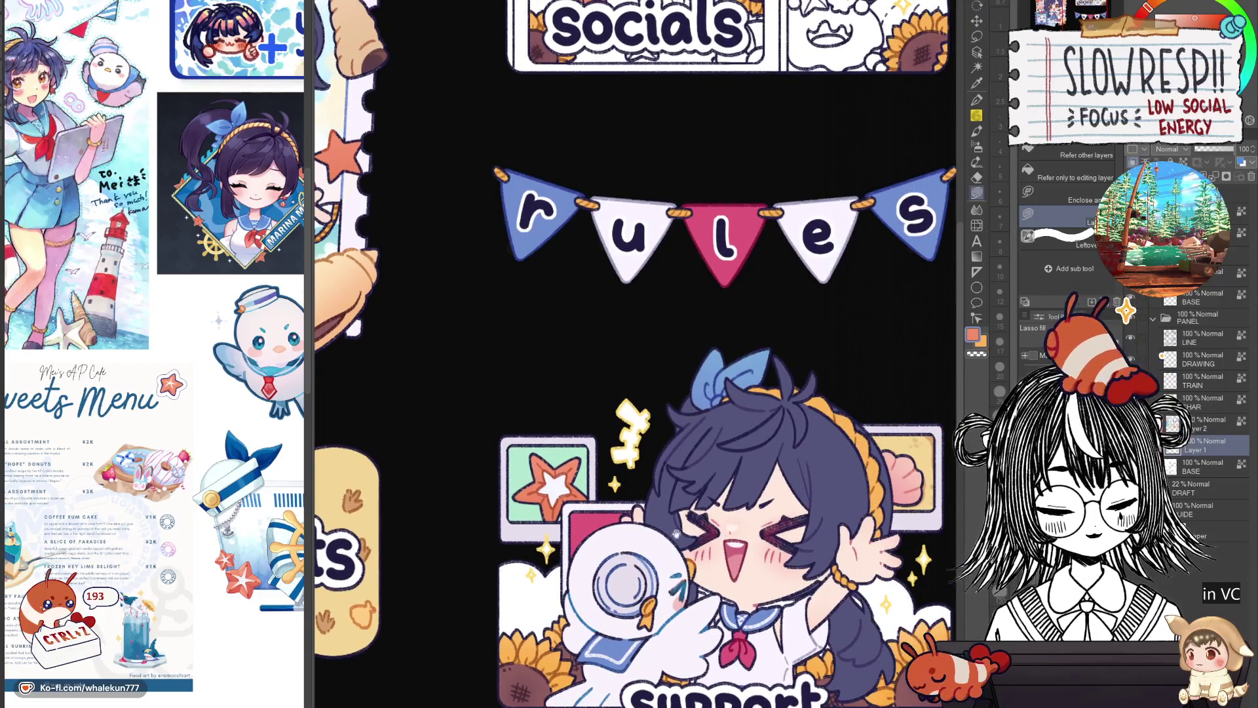
drag(688, 393, 541, 502)
scroll(610, 408, down, 2)
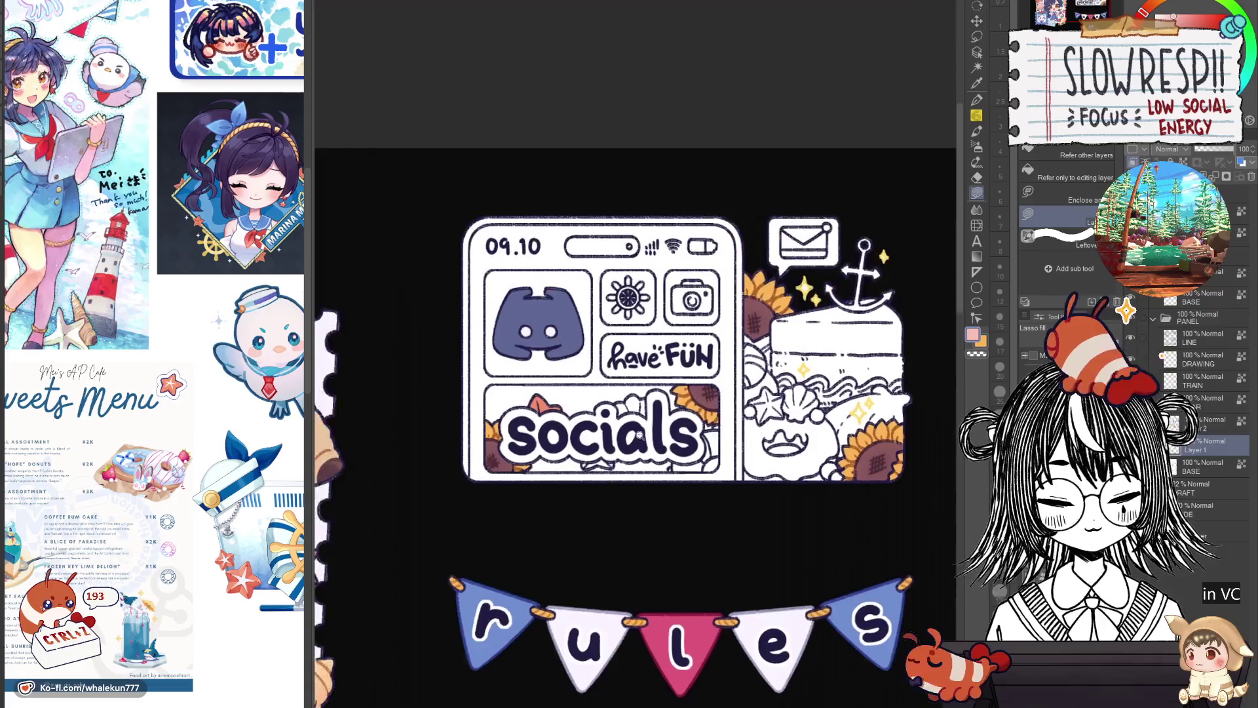
scroll(609, 413, up, 5)
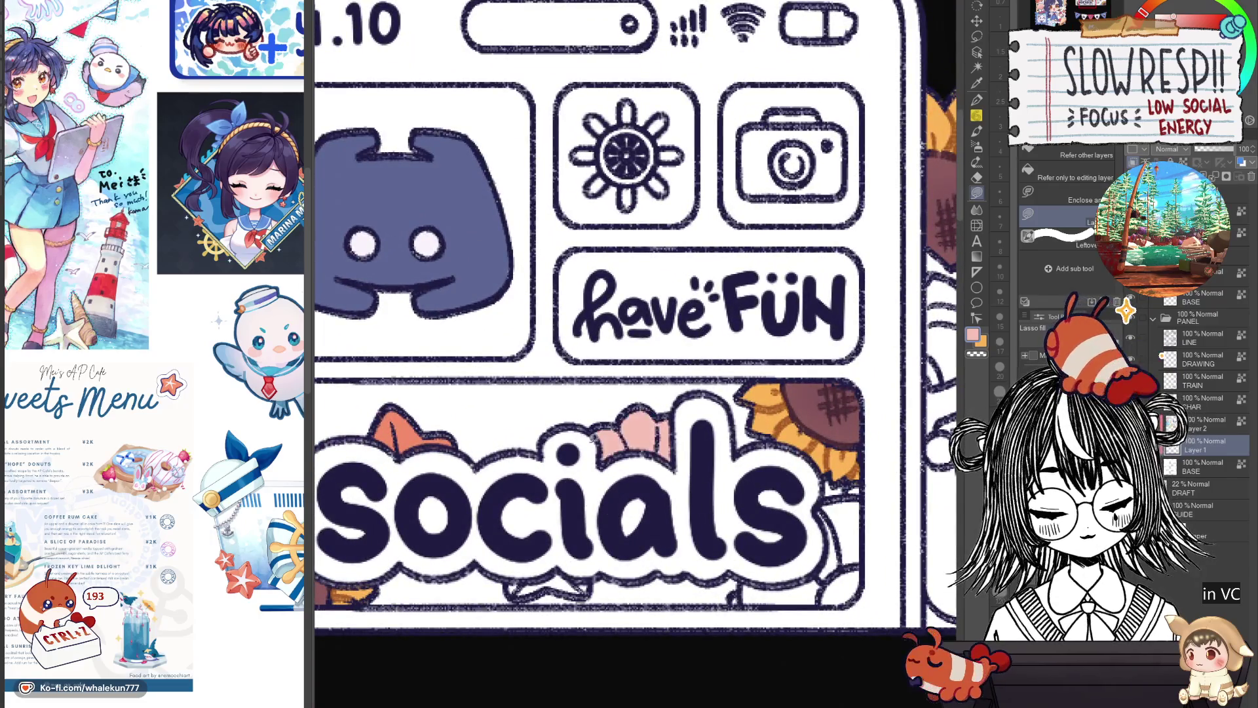
scroll(747, 413, down, 3)
scroll(728, 354, down, 5)
scroll(684, 312, down, 5)
scroll(686, 306, down, 1)
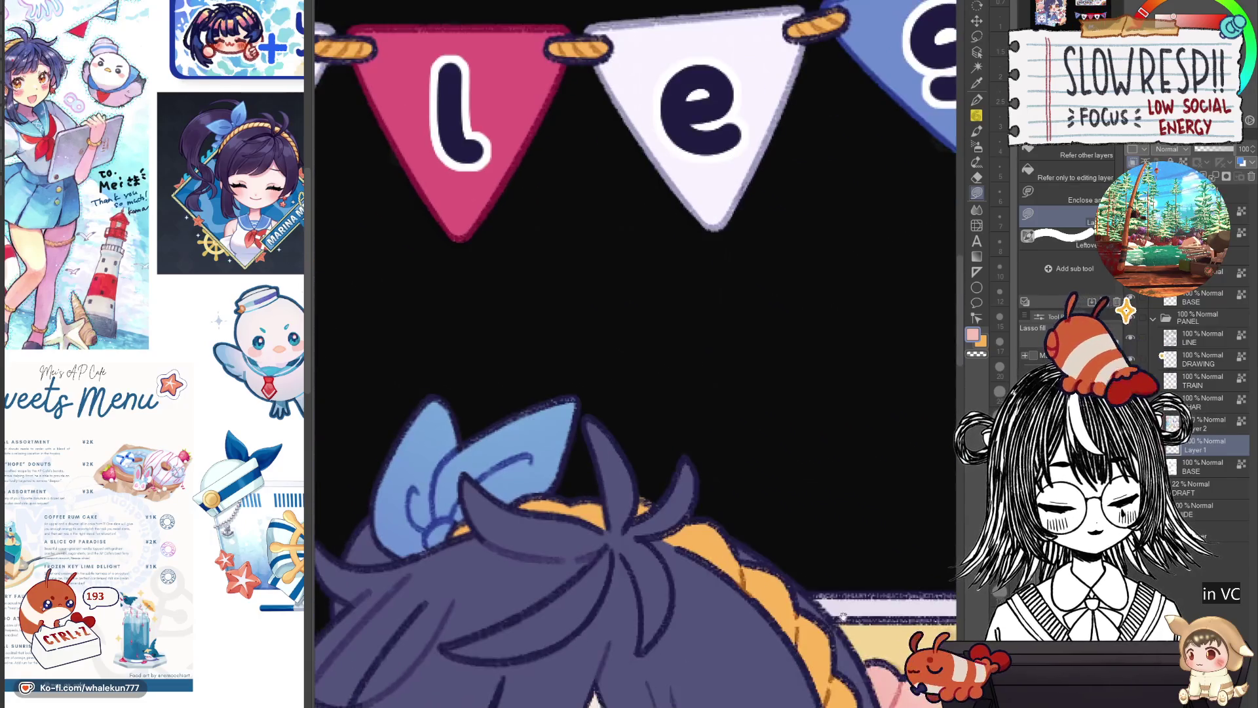
scroll(685, 305, down, 2)
scroll(685, 306, up, 5)
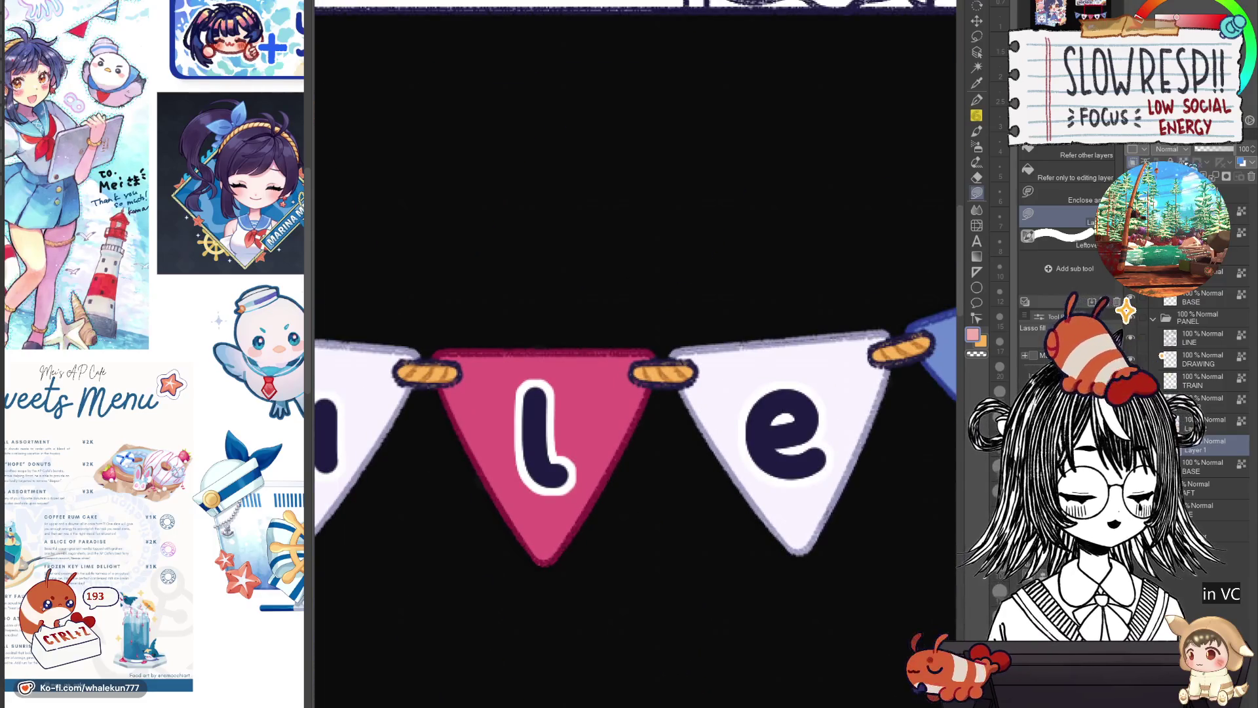
click(977, 145)
scroll(682, 245, up, 5)
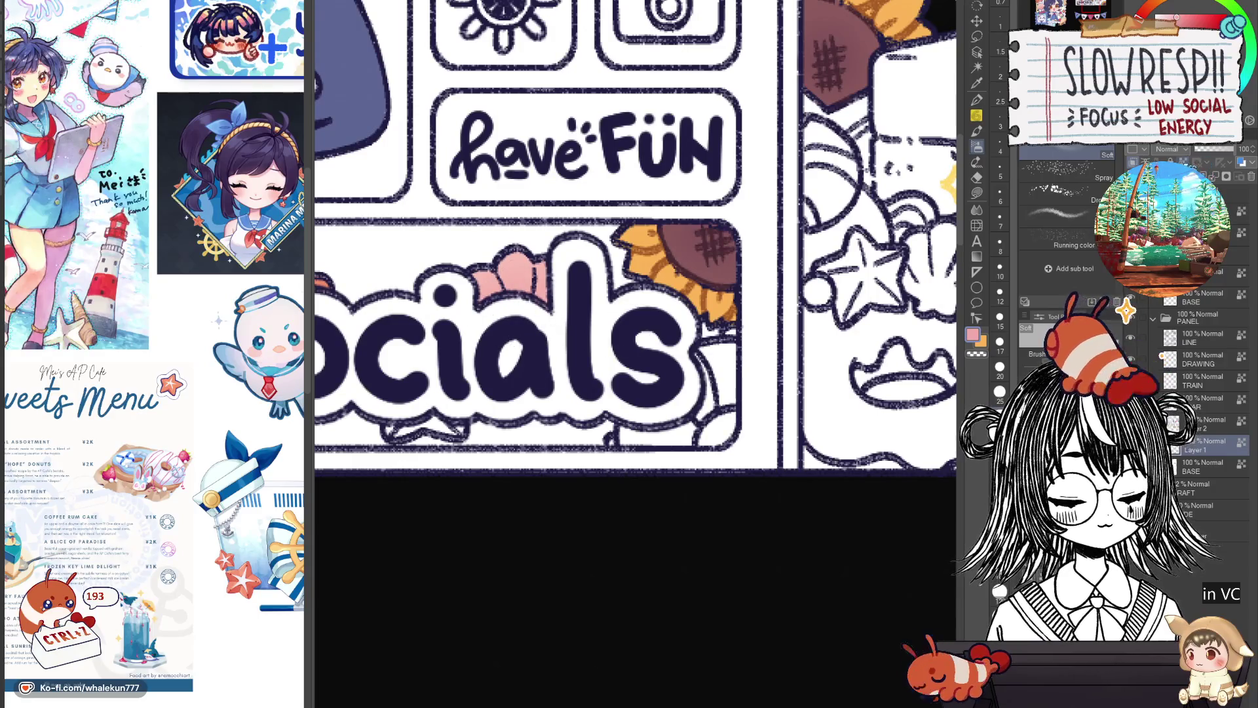
key(g)
scroll(761, 344, down, 3)
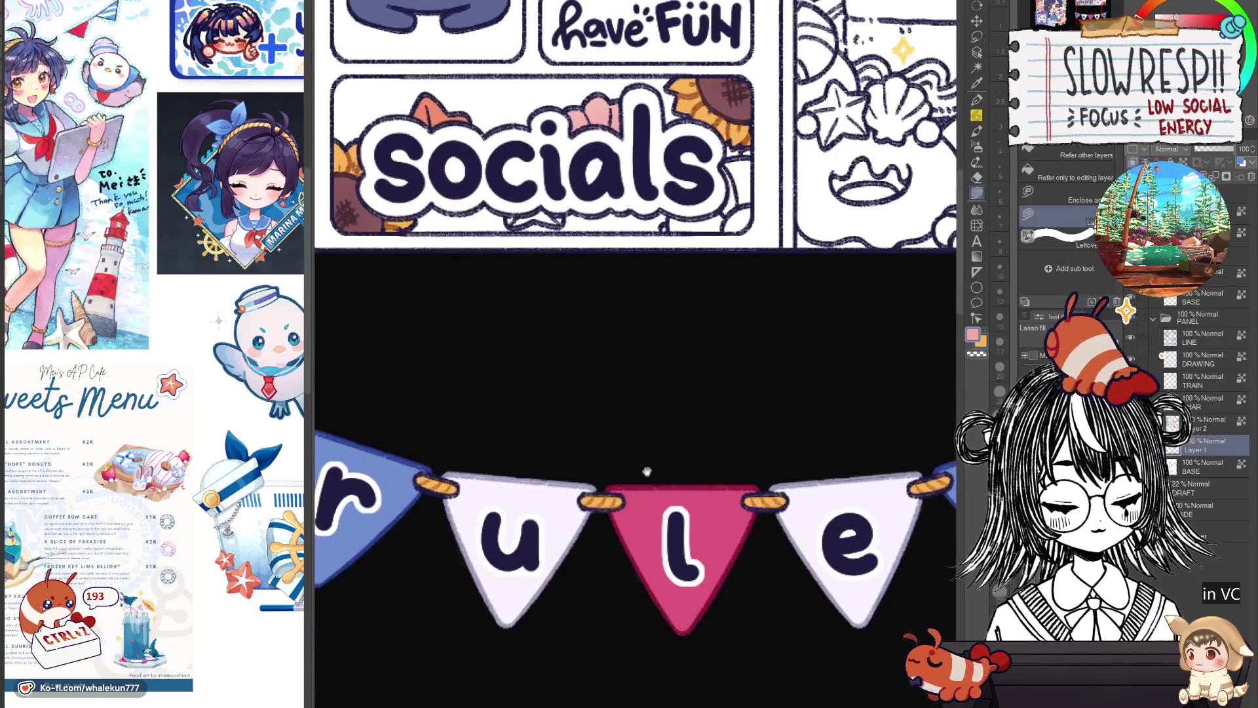
drag(646, 472, 316, 587)
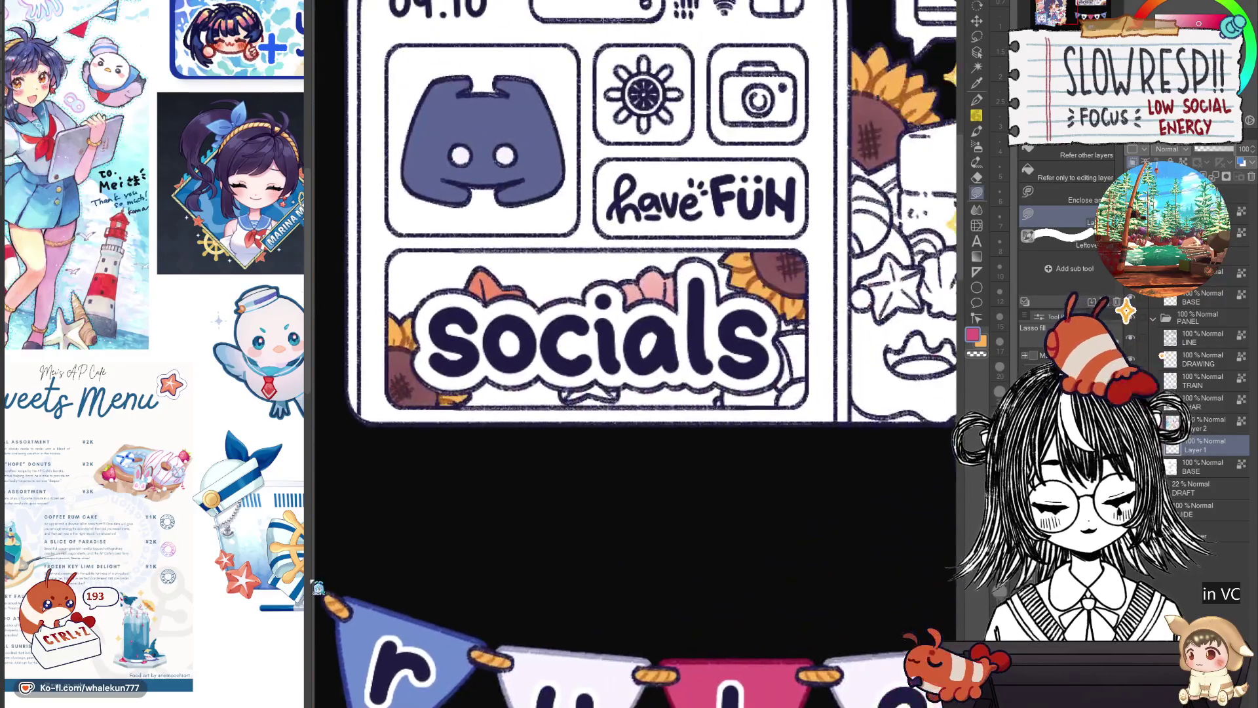
scroll(781, 346, up, 3)
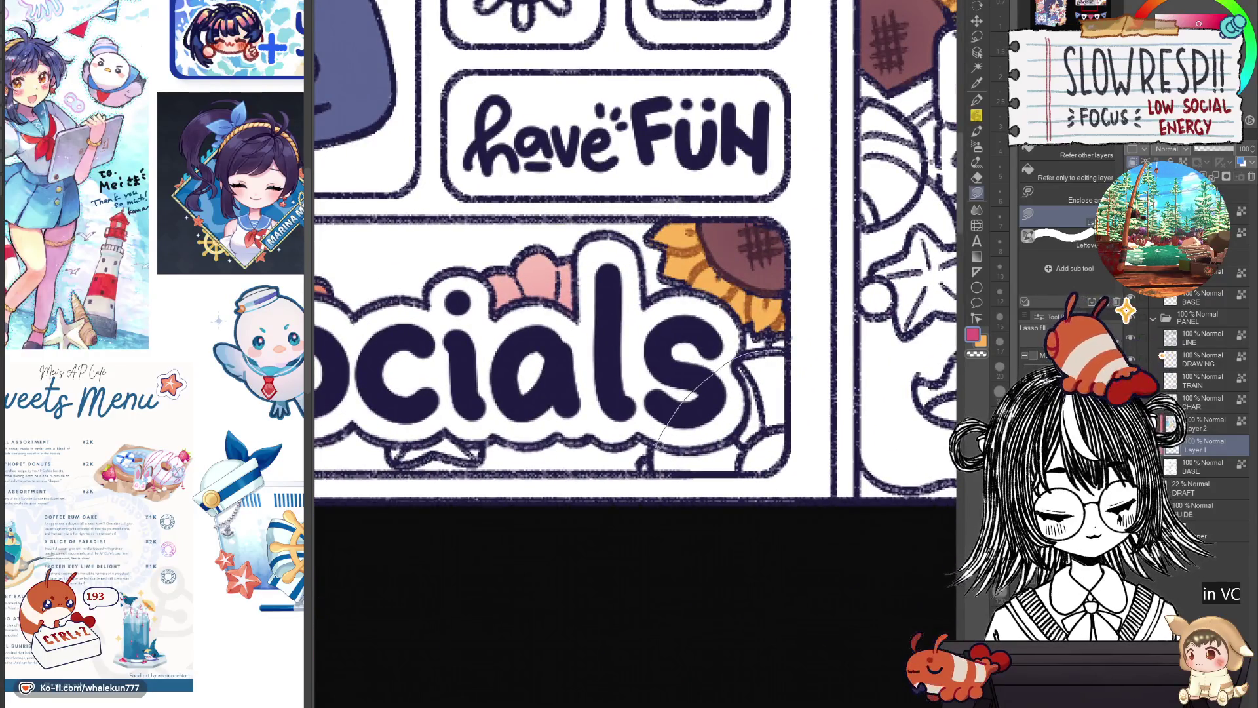
Lasso-fill the lifebuoy beside the socials lettering with pink.
drag(656, 454, 791, 354)
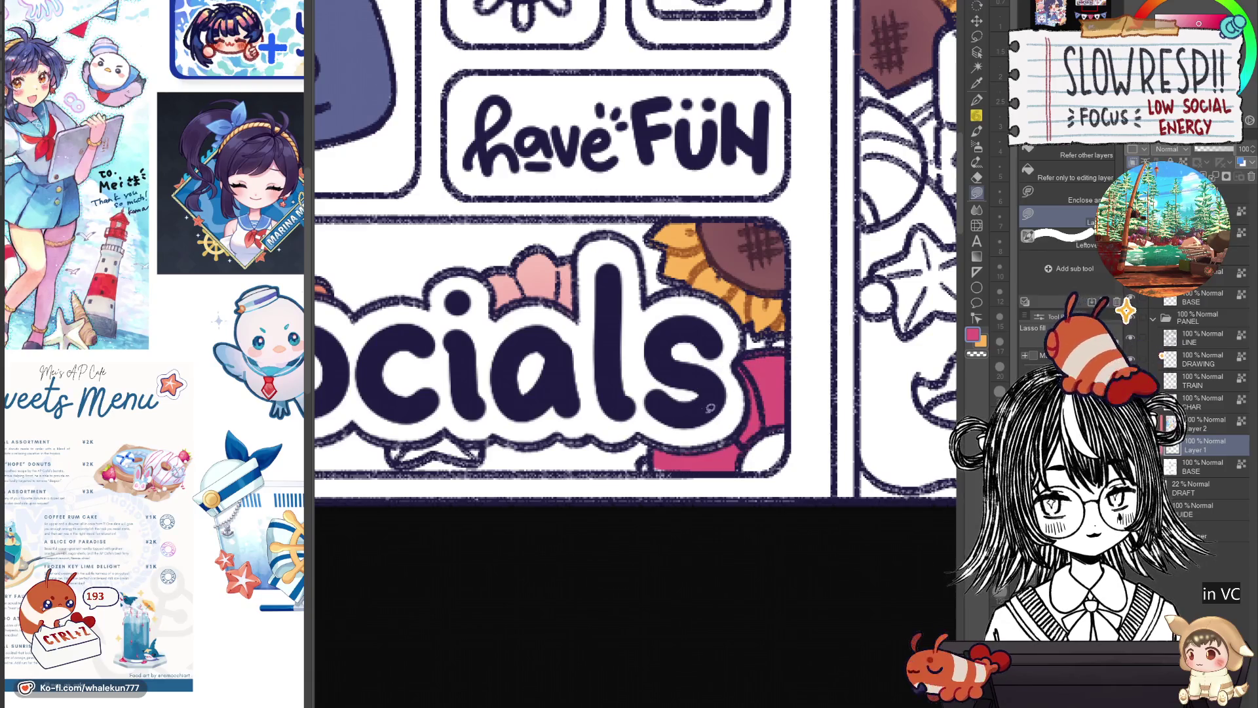
drag(677, 423, 656, 465)
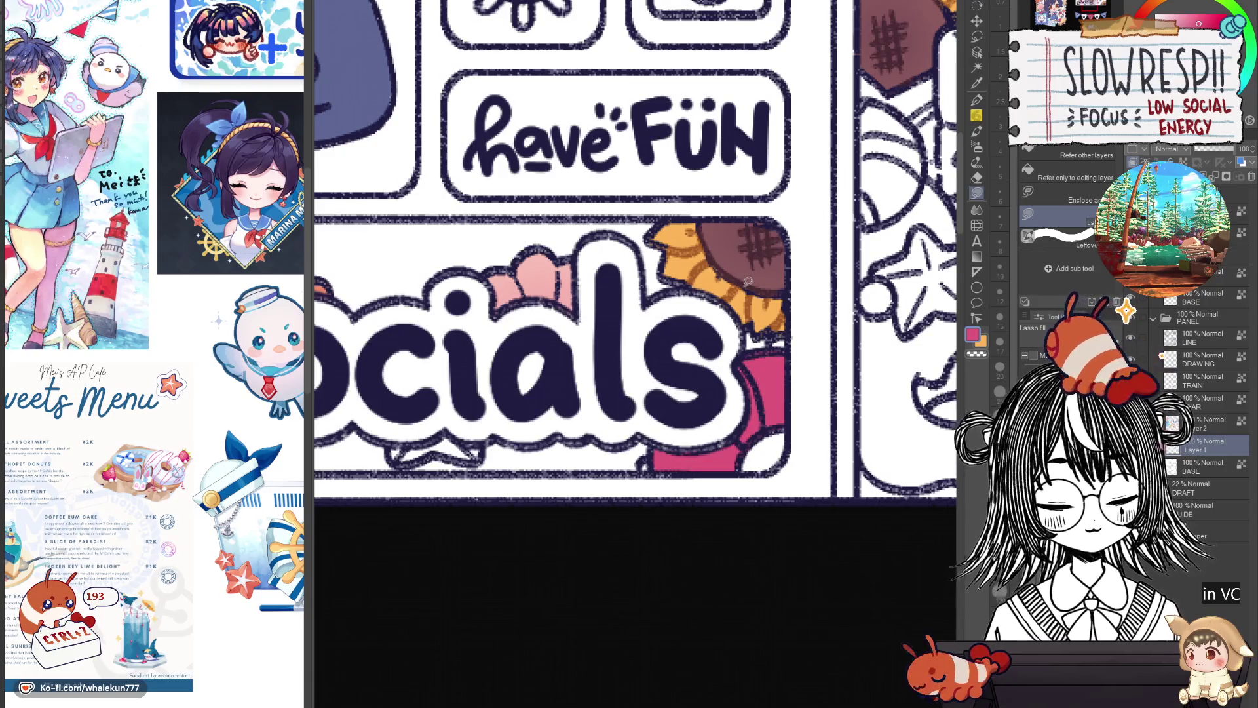
scroll(747, 281, down, 3)
drag(747, 281, 702, 501)
scroll(702, 500, up, 3)
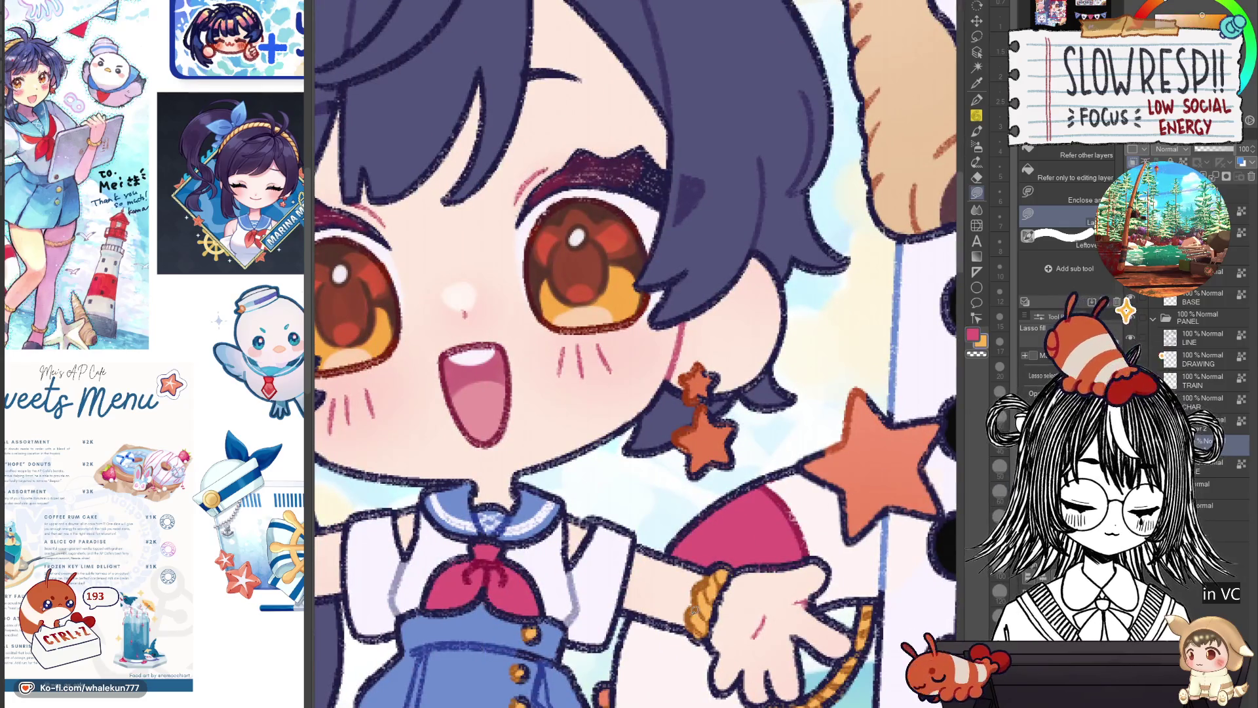
scroll(639, 354, down, 3)
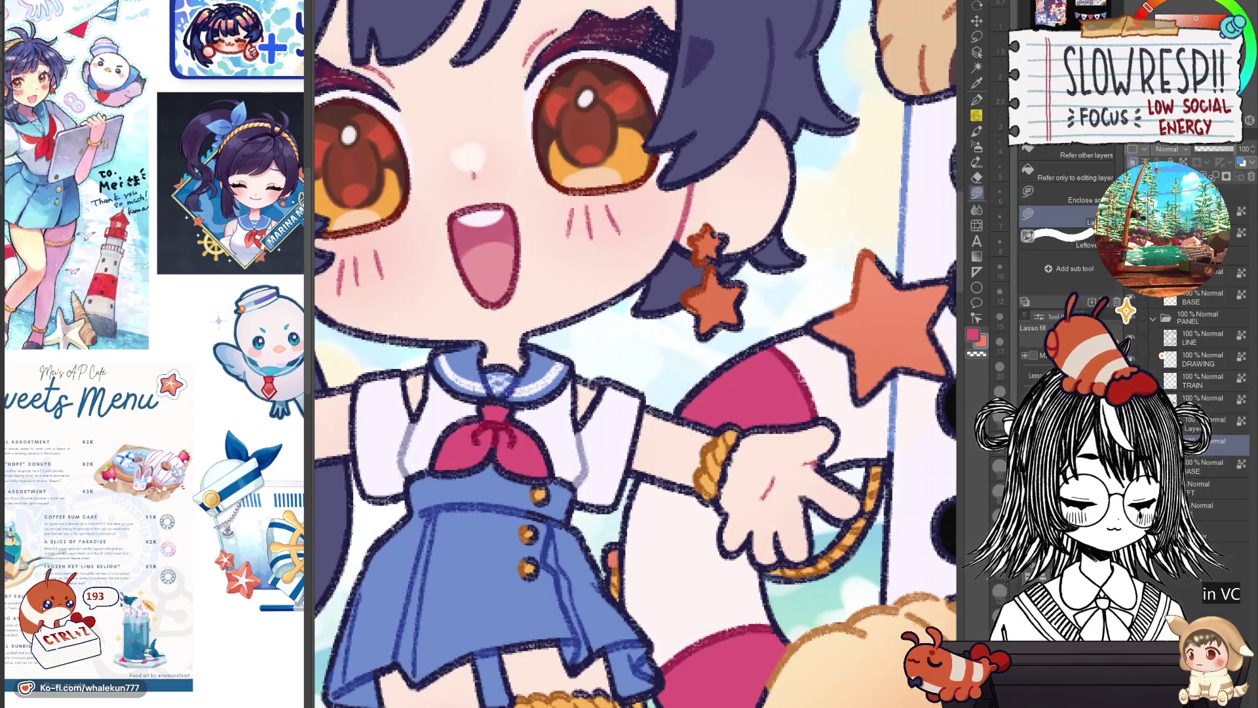
scroll(829, 391, down, 5)
scroll(828, 391, right, 3)
scroll(829, 391, down, 1)
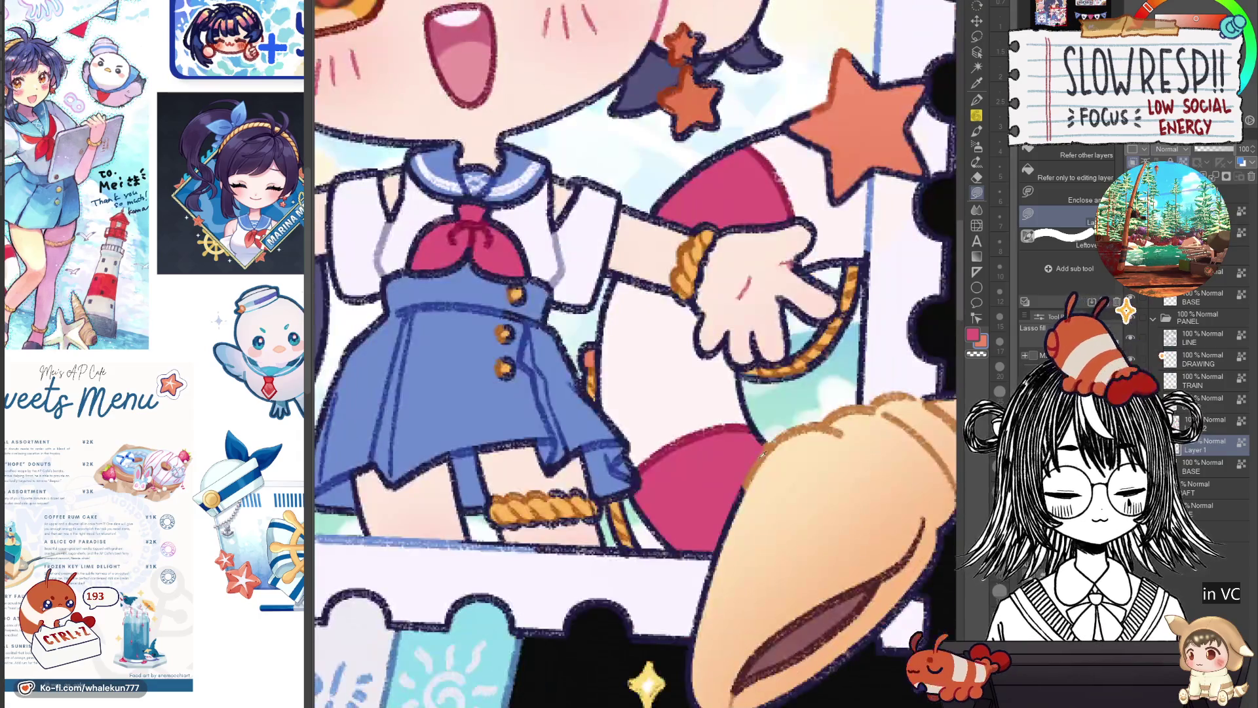
scroll(659, 372, right, 2)
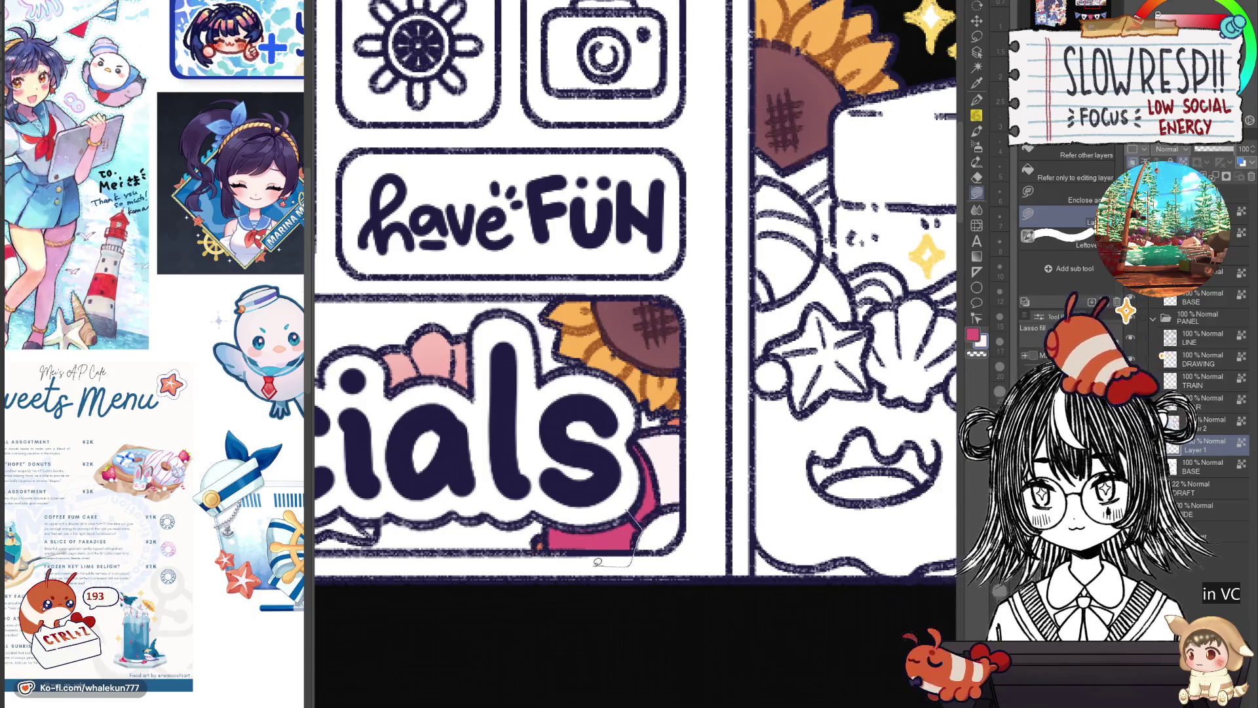
Lighten the pink lifebuoy and lasso-fill a small white shape under "socials".
drag(636, 526, 578, 462)
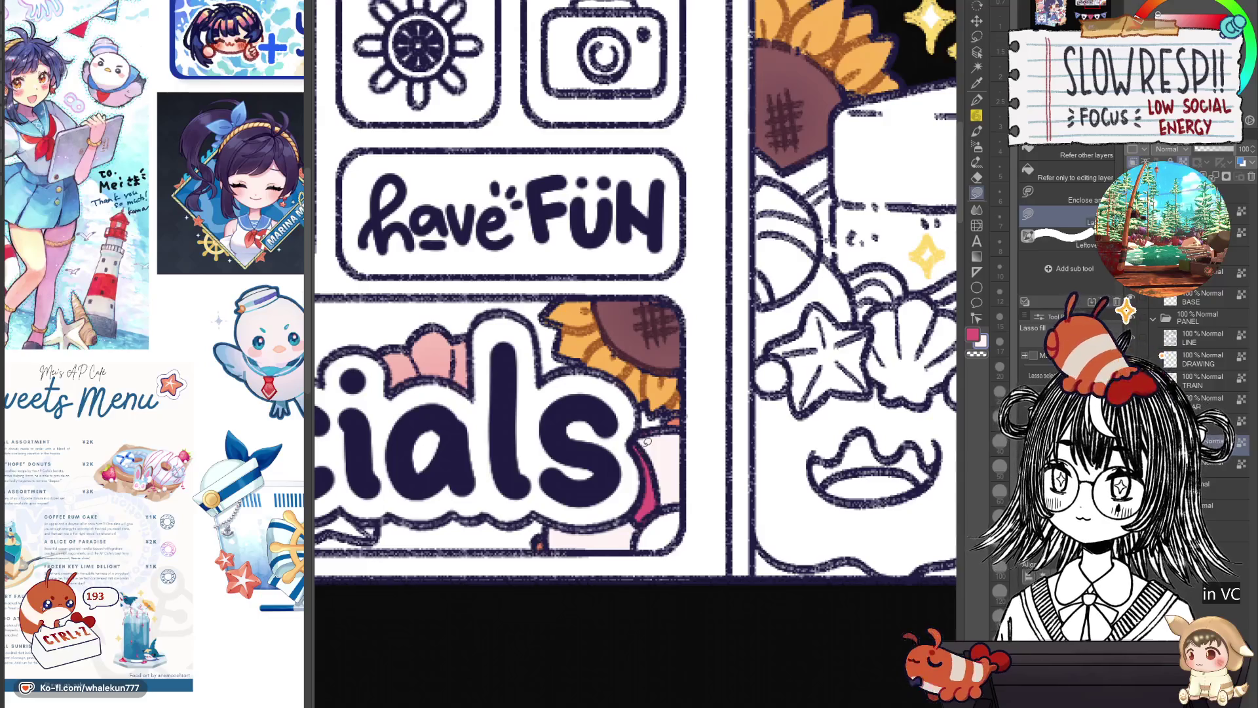
scroll(647, 442, down, 2)
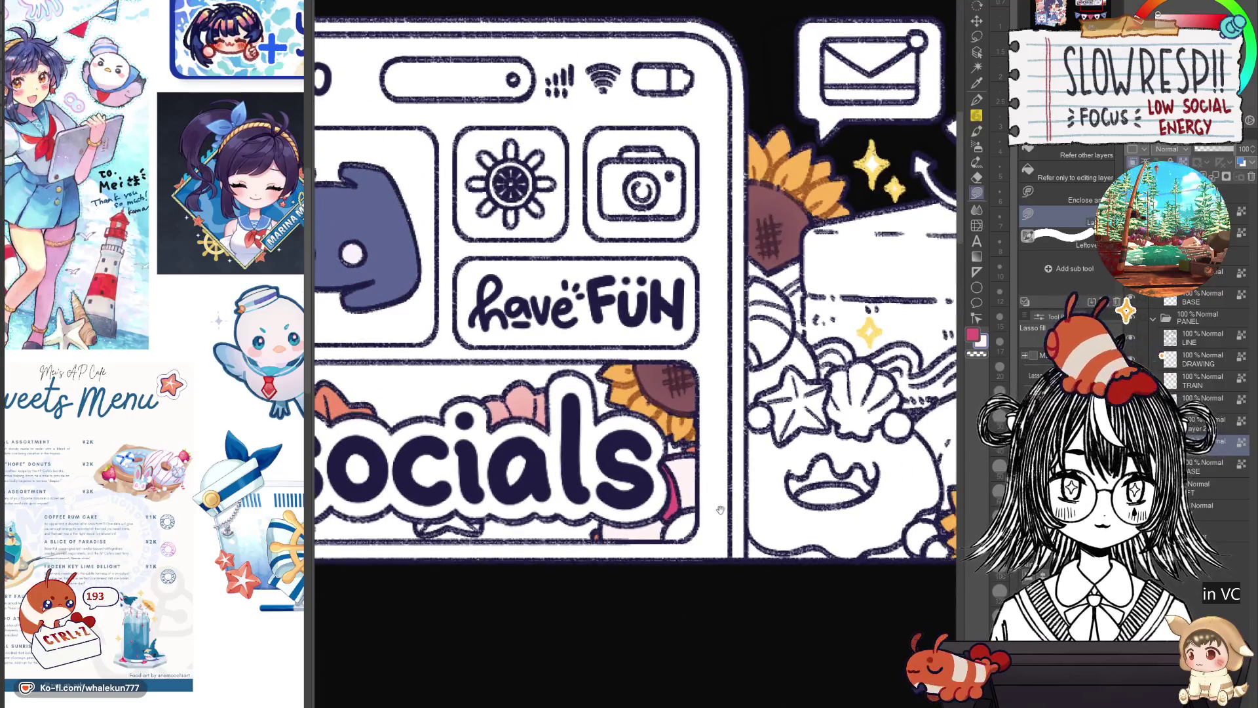
scroll(715, 520, down, 1)
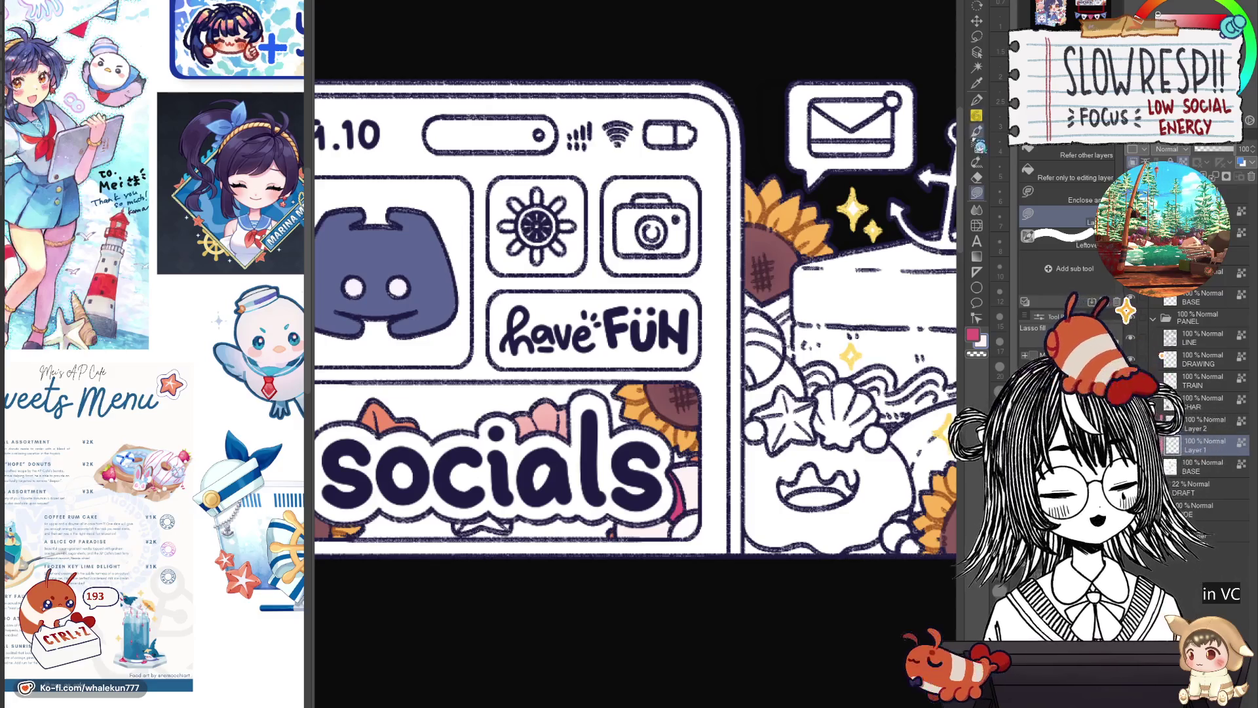
scroll(753, 427, down, 3)
scroll(721, 494, down, 2)
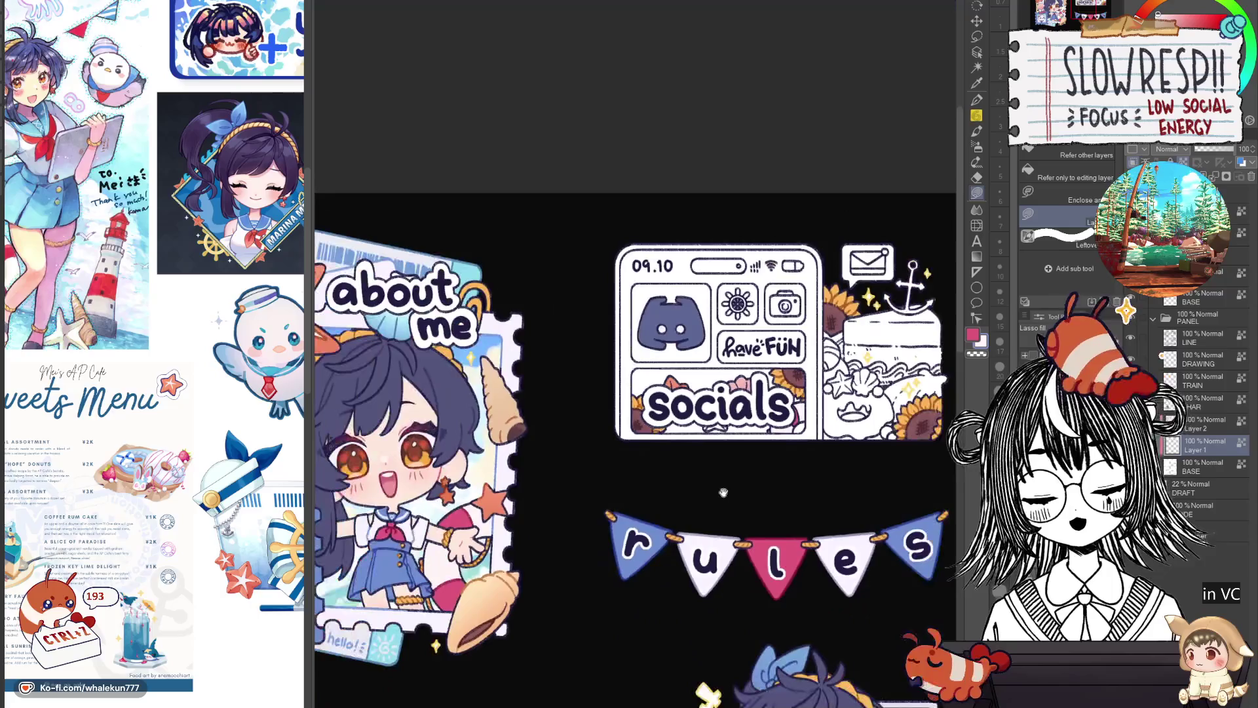
scroll(722, 494, up, 3)
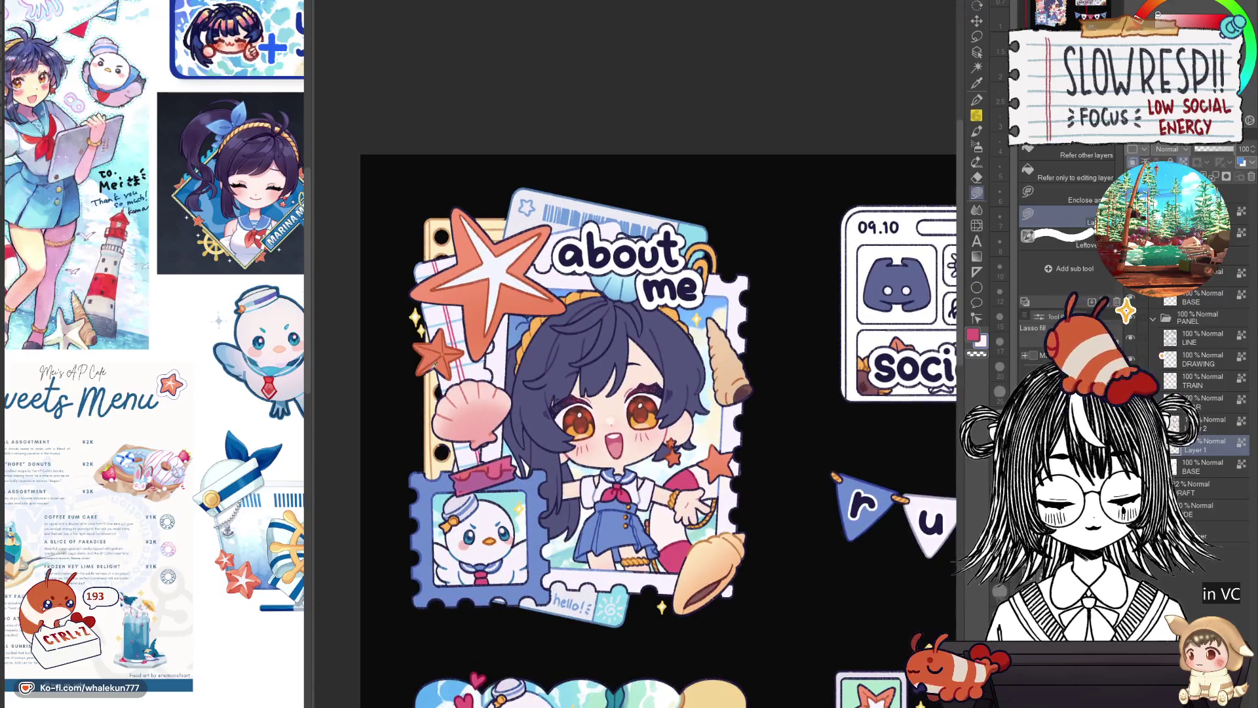
drag(710, 559, 540, 432)
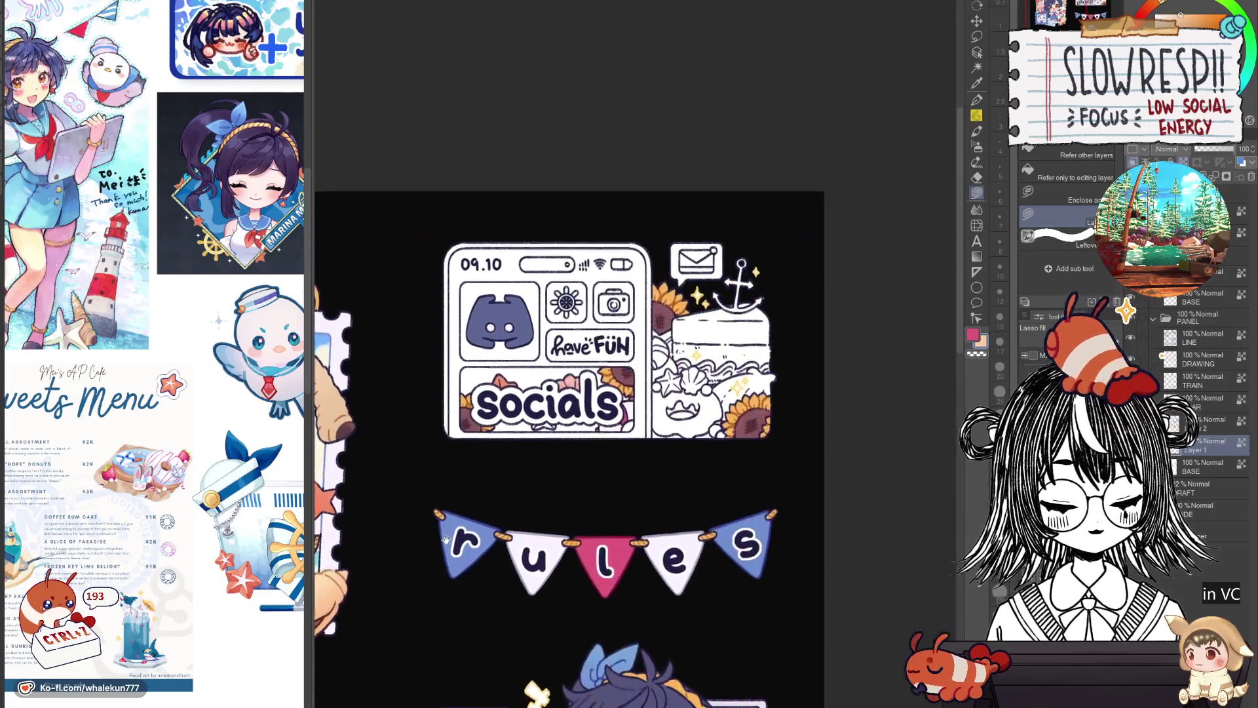
scroll(539, 431, up, 3)
drag(581, 475, 501, 474)
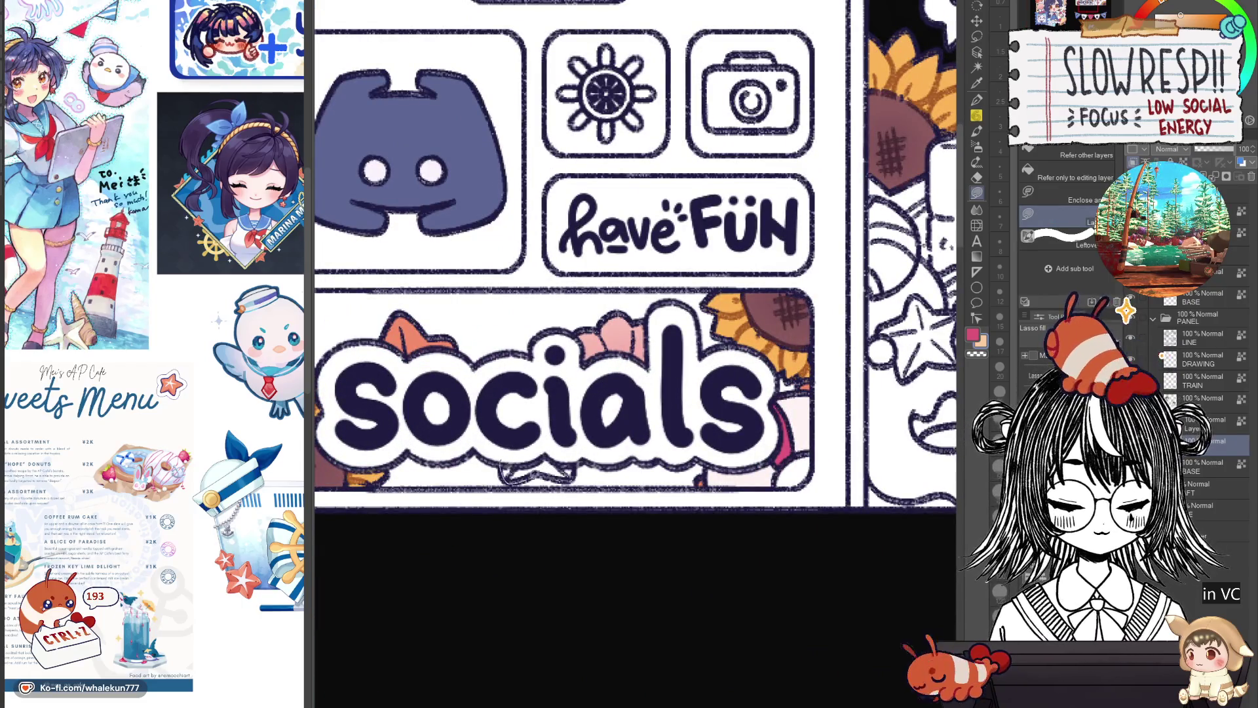
scroll(606, 414, down, 3)
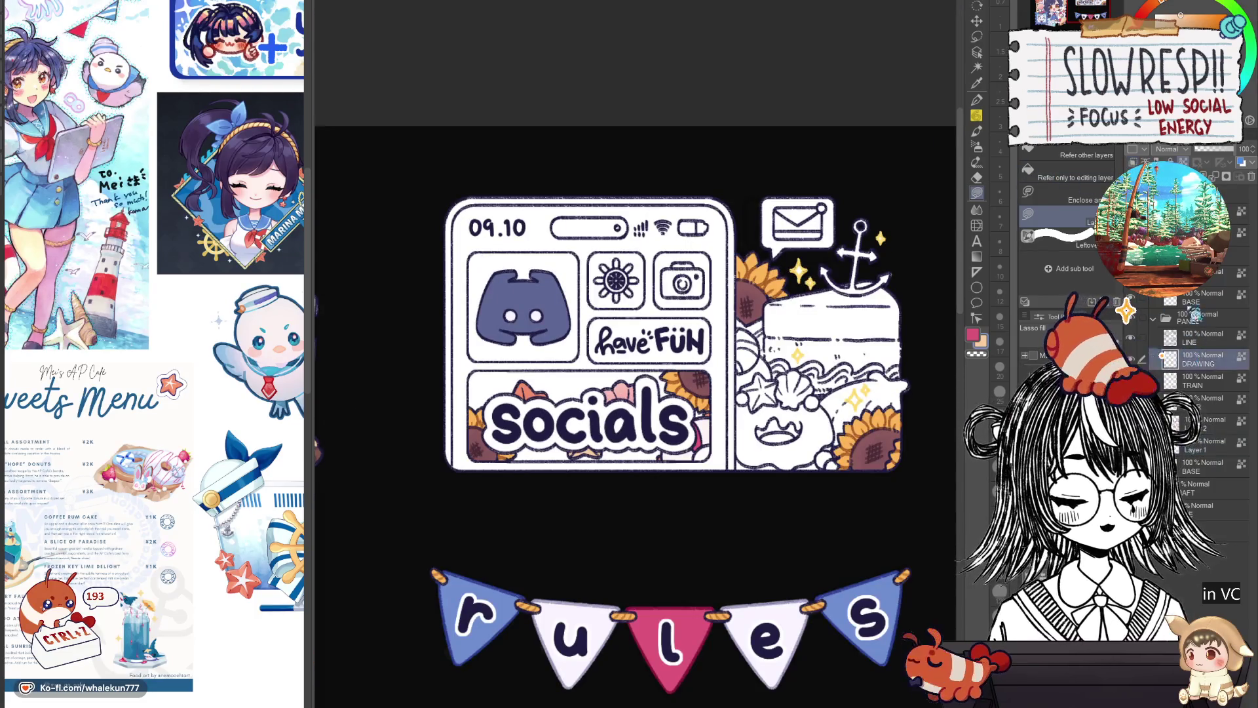
click(1204, 335)
click(1131, 296)
click(977, 100)
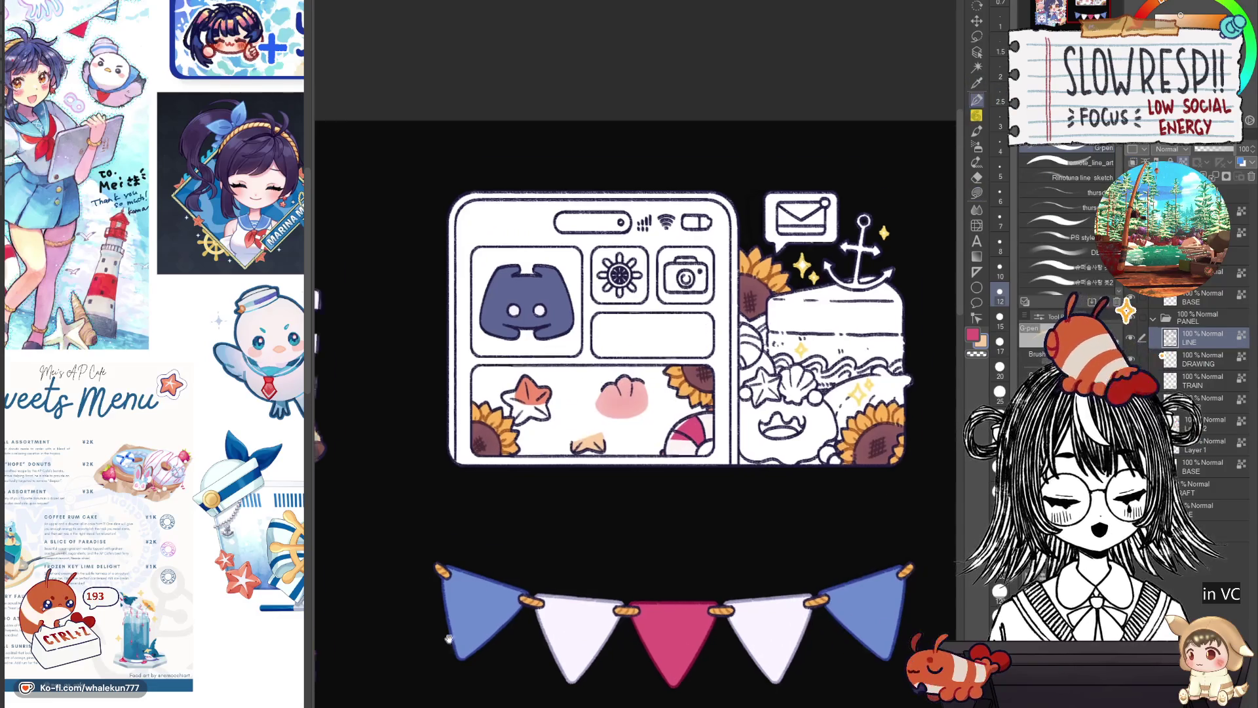
scroll(678, 546, down, 5)
scroll(678, 545, up, 3)
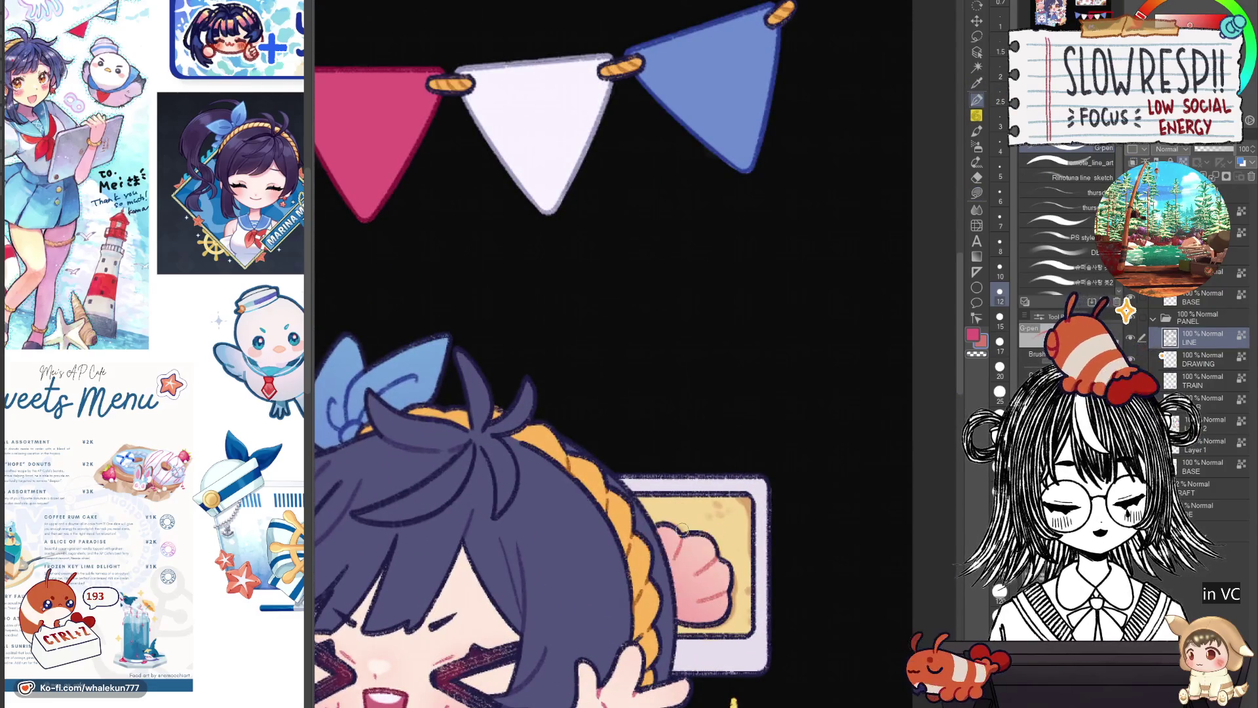
drag(678, 546, 743, 391)
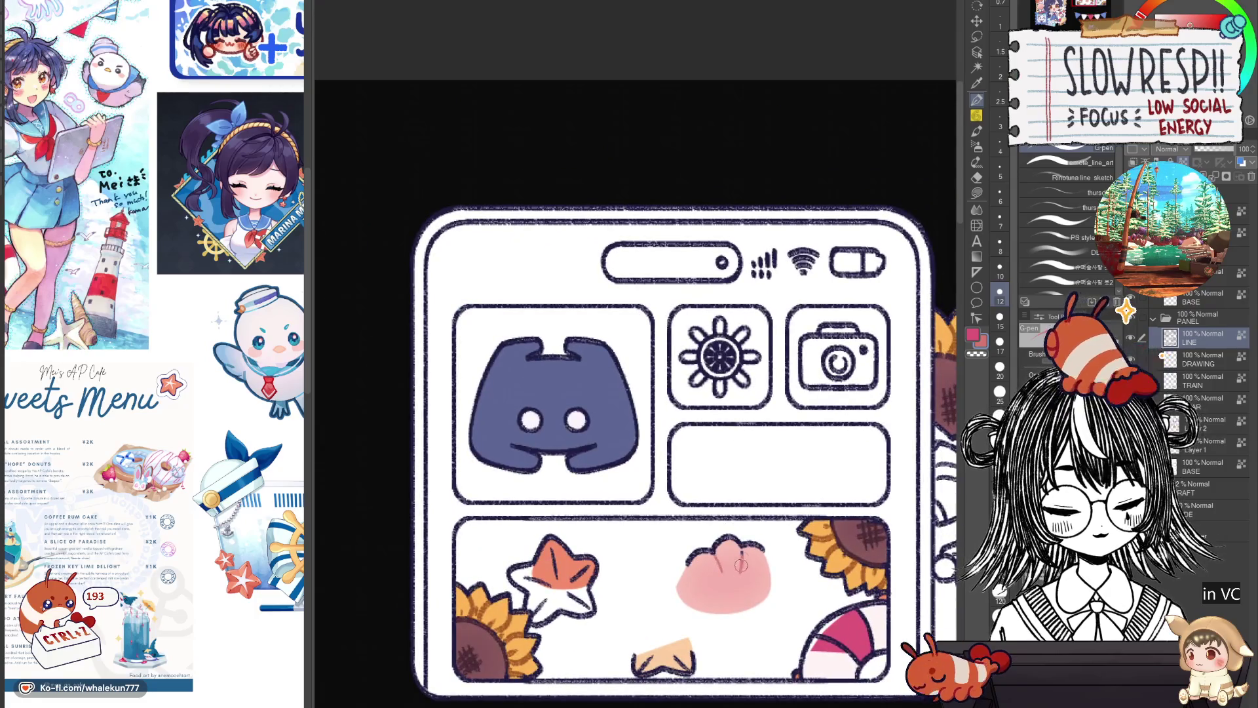
scroll(595, 324, down, 5)
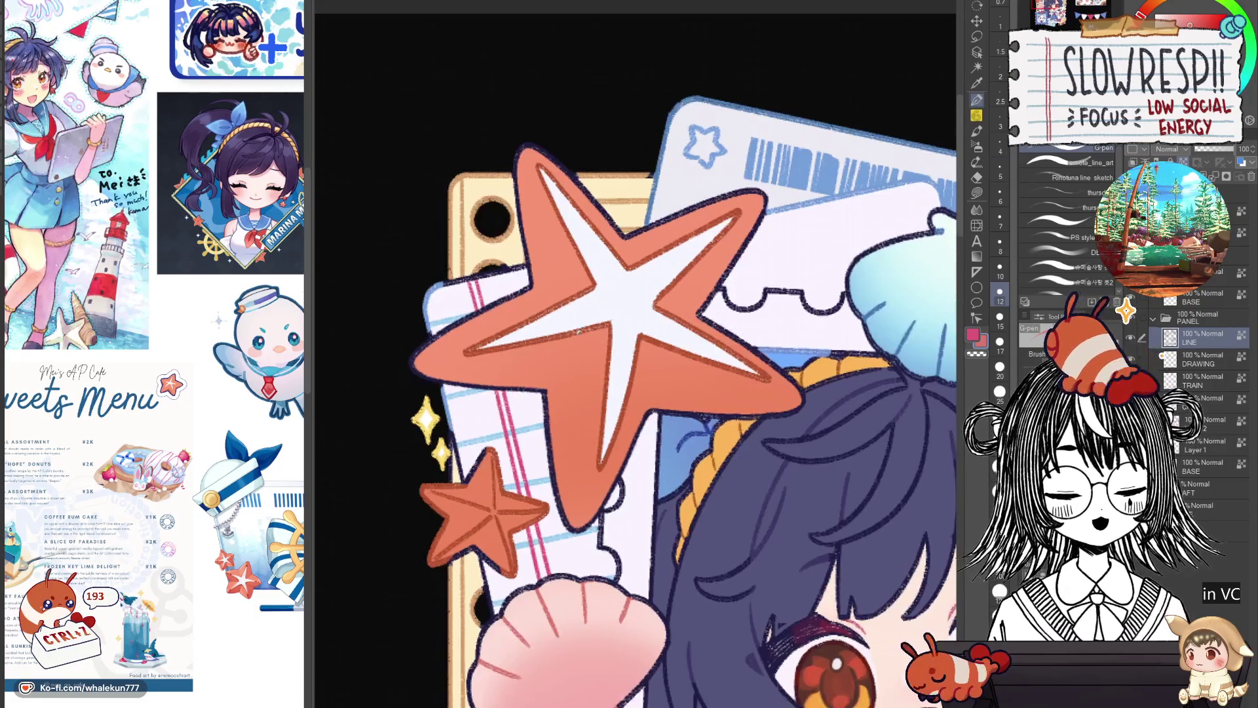
scroll(789, 213, up, 5)
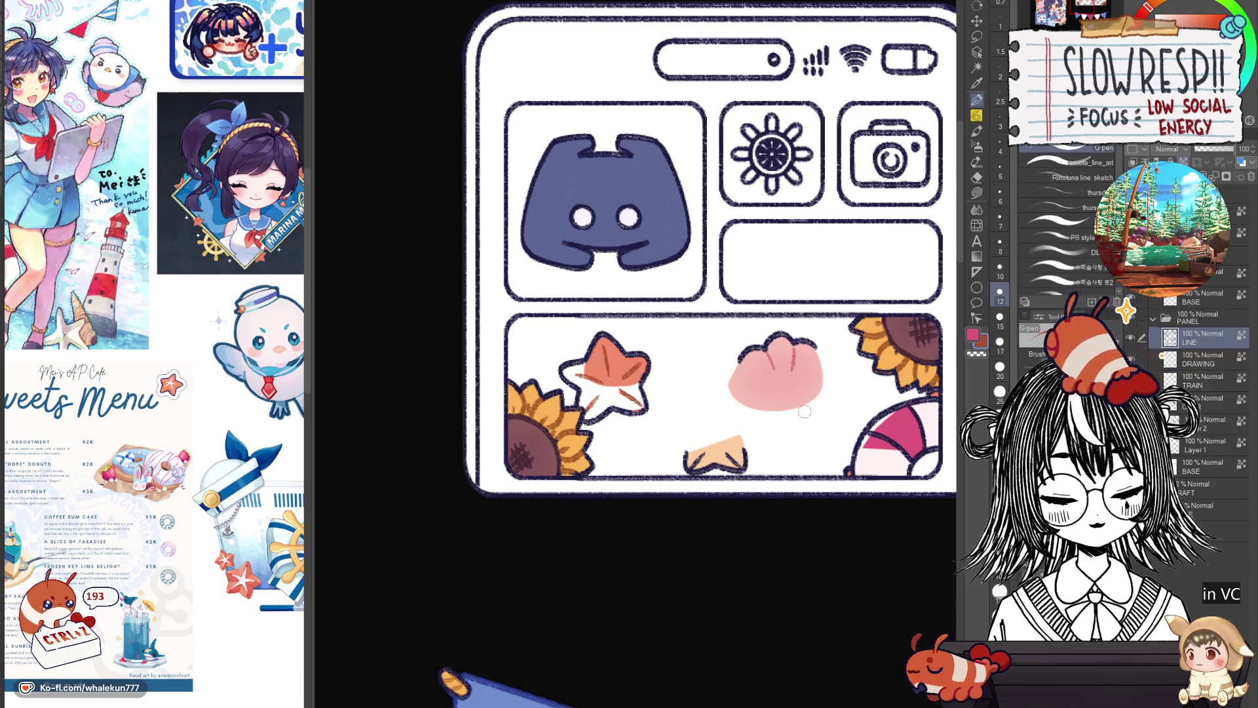
scroll(910, 426, down, 5)
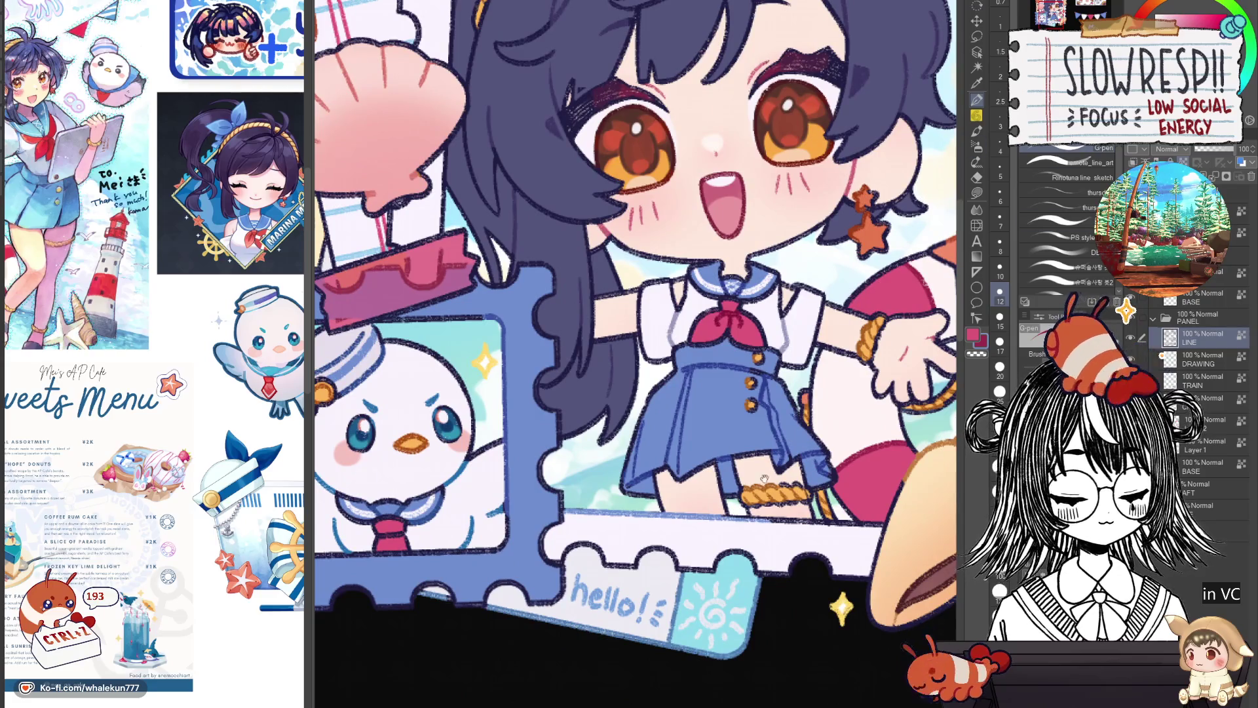
drag(765, 478, 593, 454)
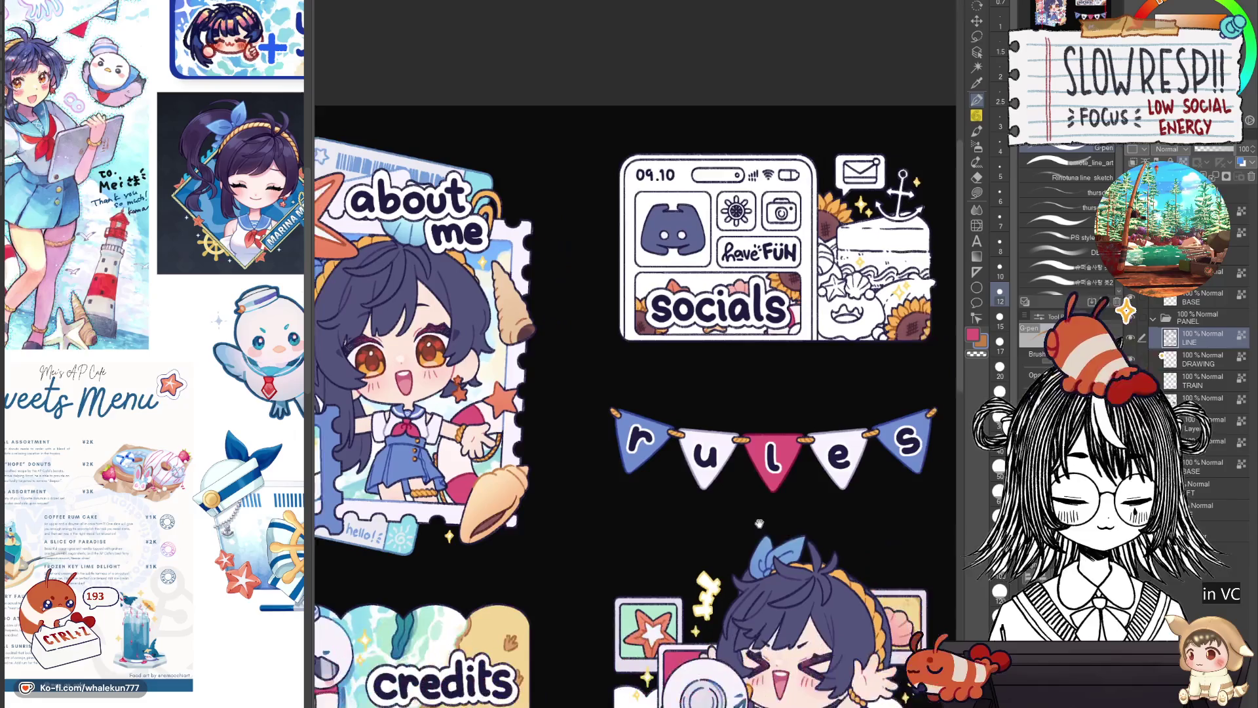
scroll(735, 424, down, 3)
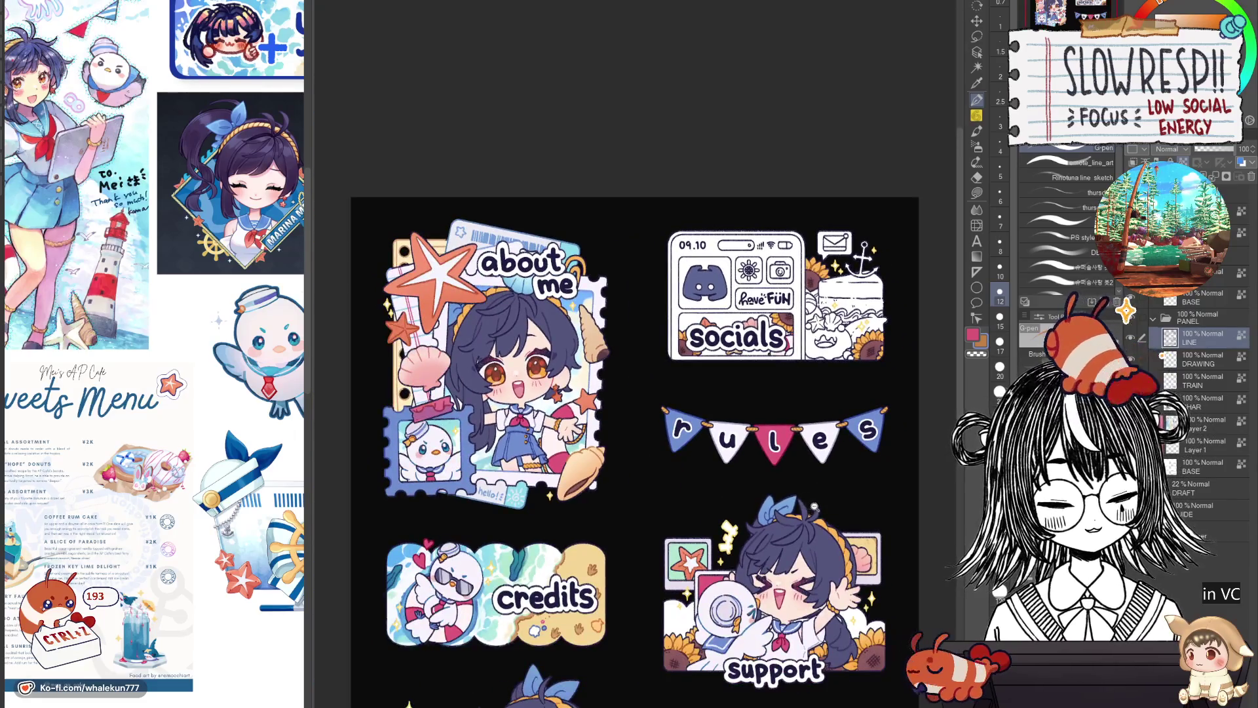
scroll(747, 418, down, 2)
scroll(781, 411, up, 3)
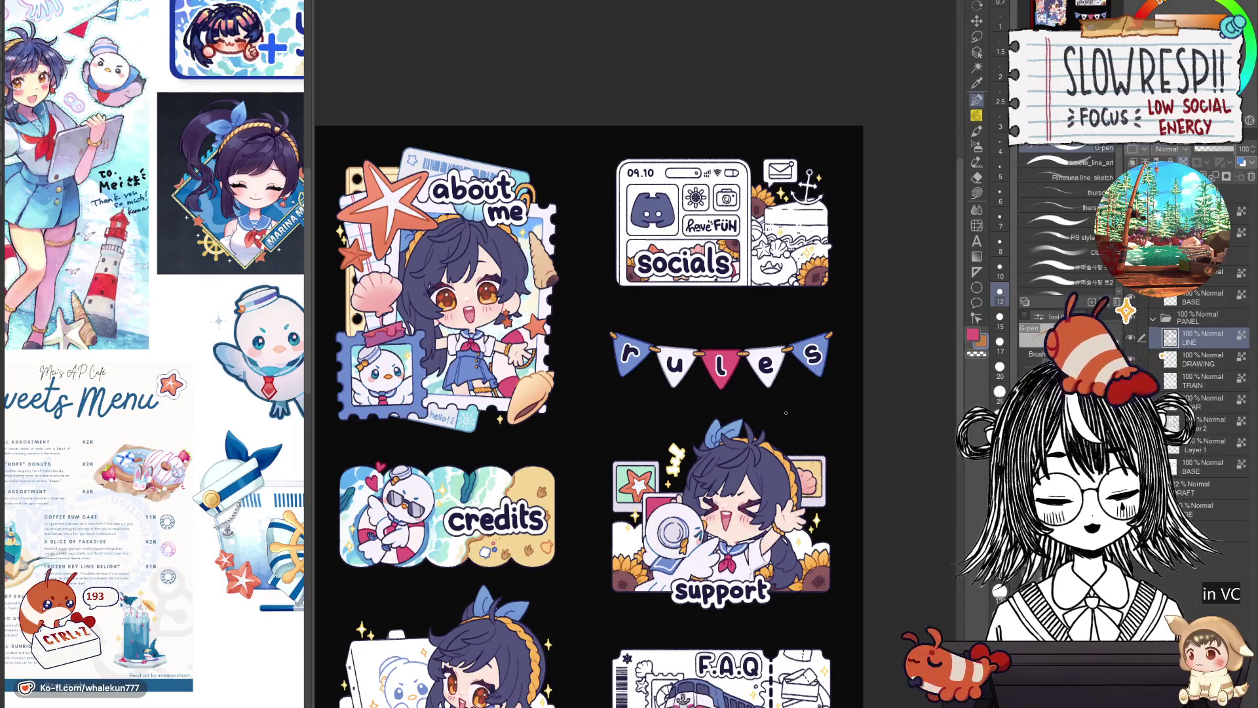
Remove Layer 2, mirror the view to check composition, and pan to the commissions stickers.
click(1189, 428)
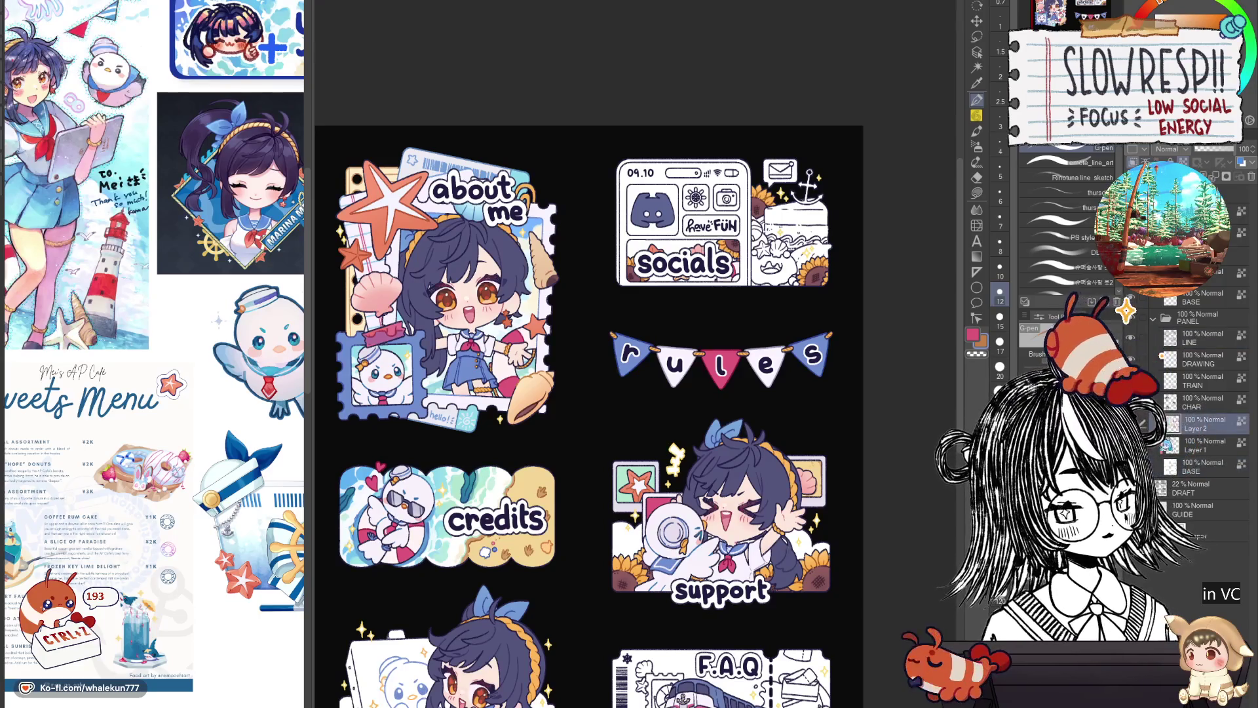
key(ctrl+e)
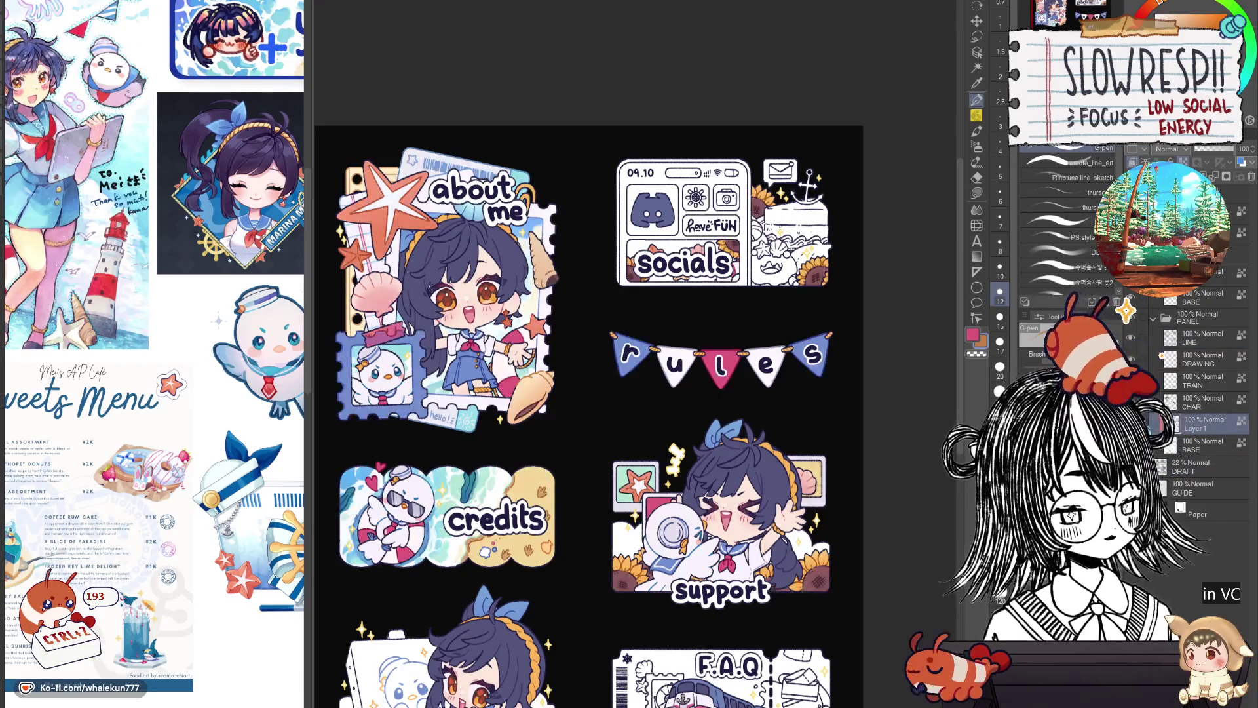
scroll(610, 413, down, 3)
key(h)
key(h)
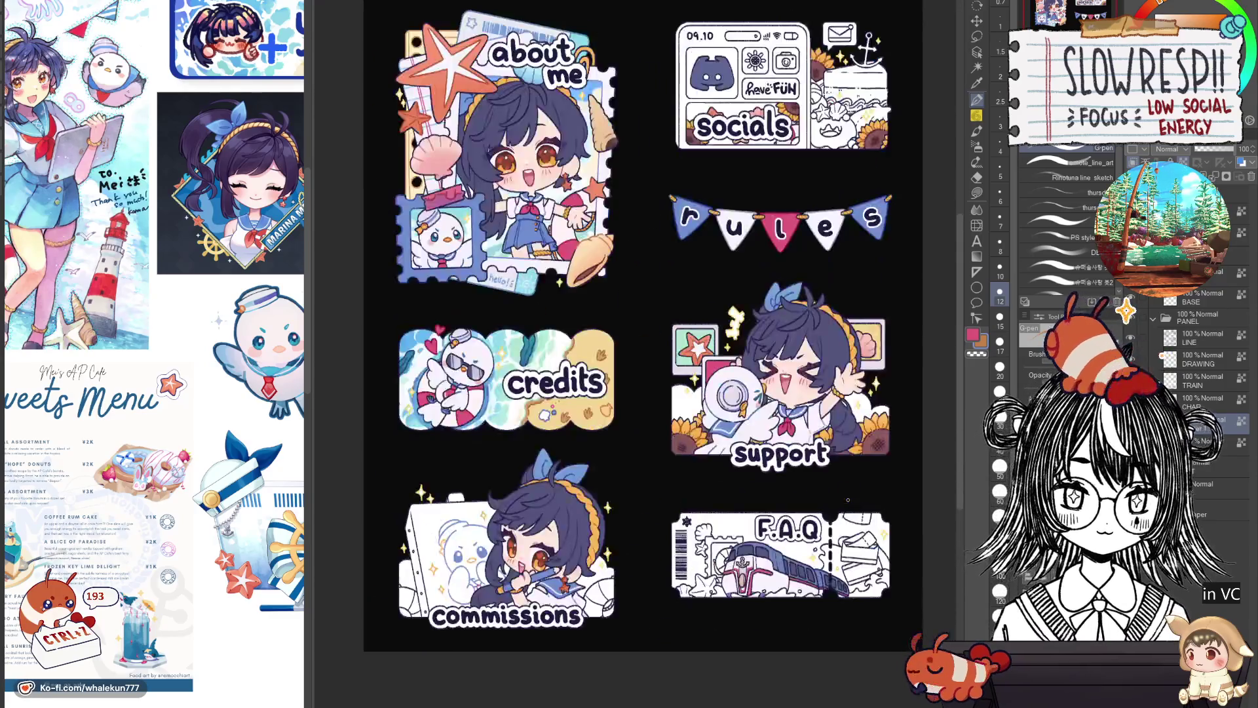
scroll(847, 500, up, 2)
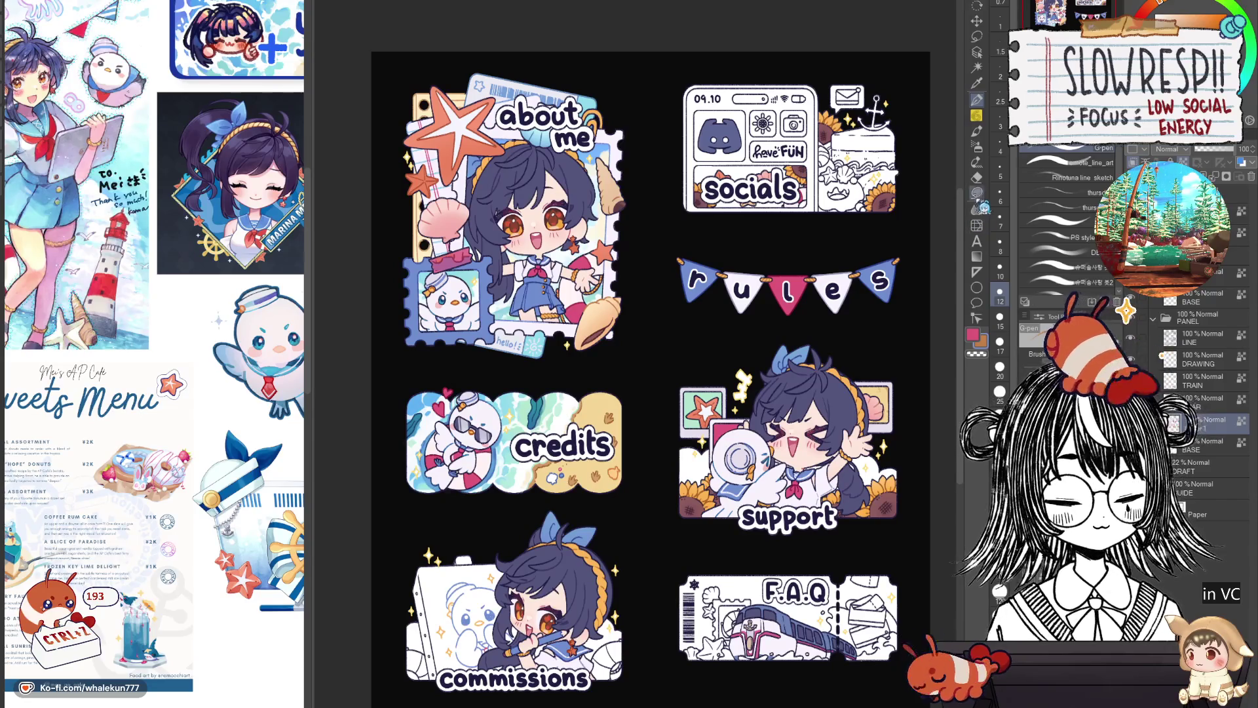
drag(622, 672, 701, 444)
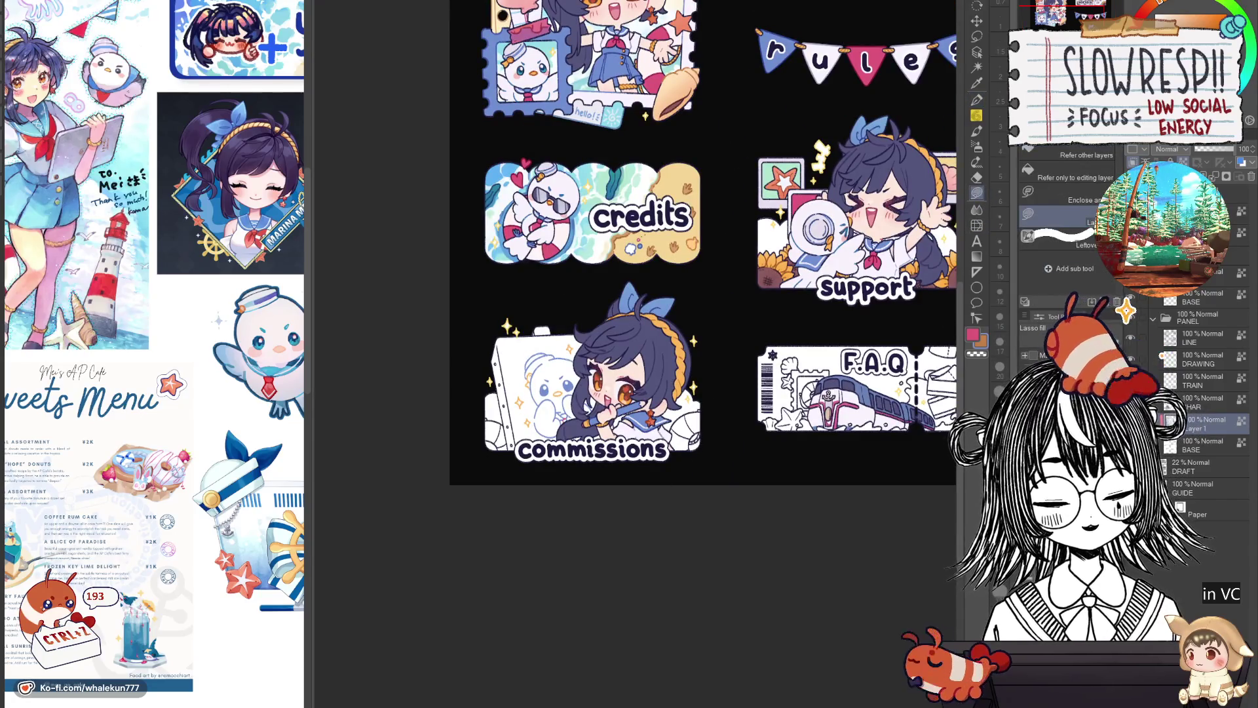
scroll(700, 443, down, 2)
scroll(674, 359, up, 4)
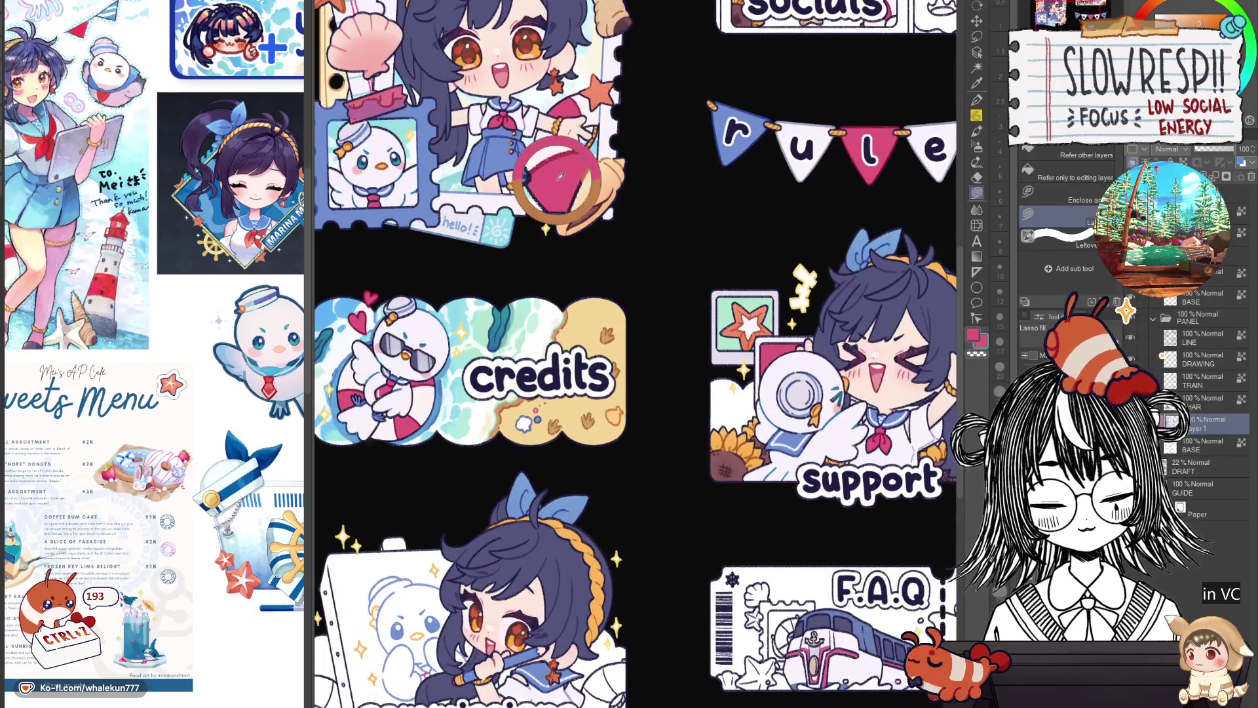
scroll(675, 359, down, 3)
scroll(705, 297, up, 2)
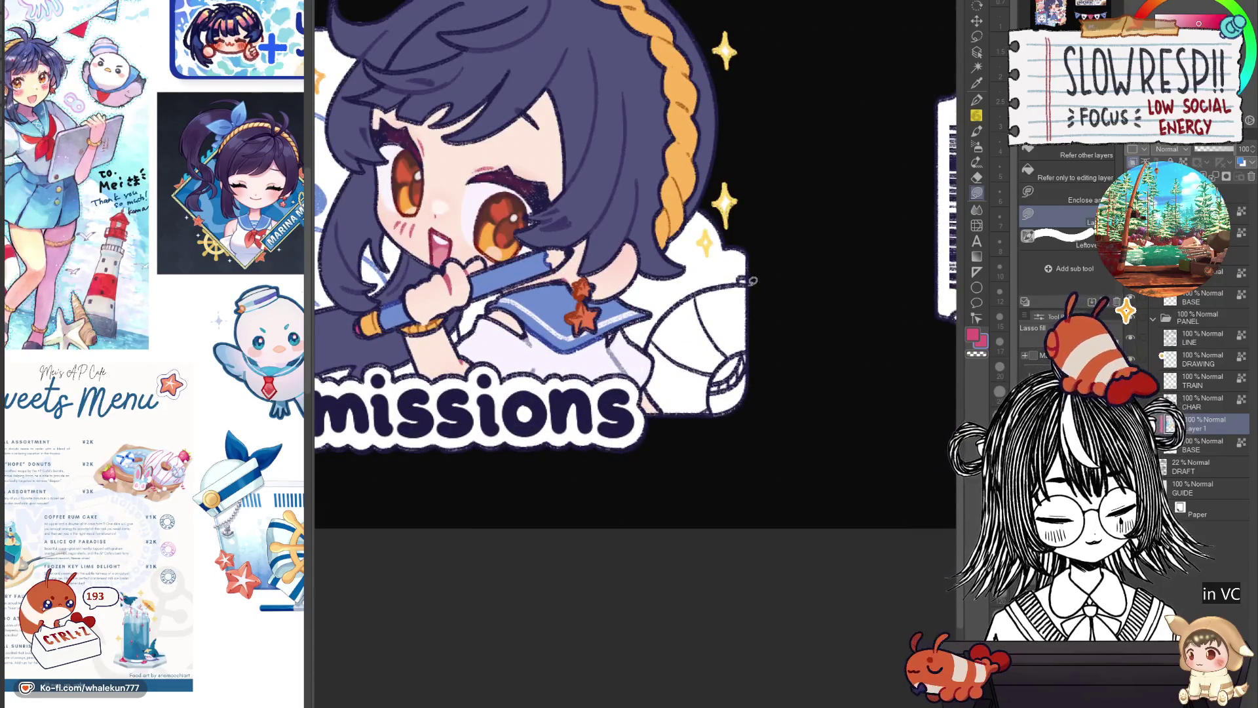
Lasso-fill the ball on the commissions sticker pink, then return to Layer 1.
drag(661, 313, 716, 421)
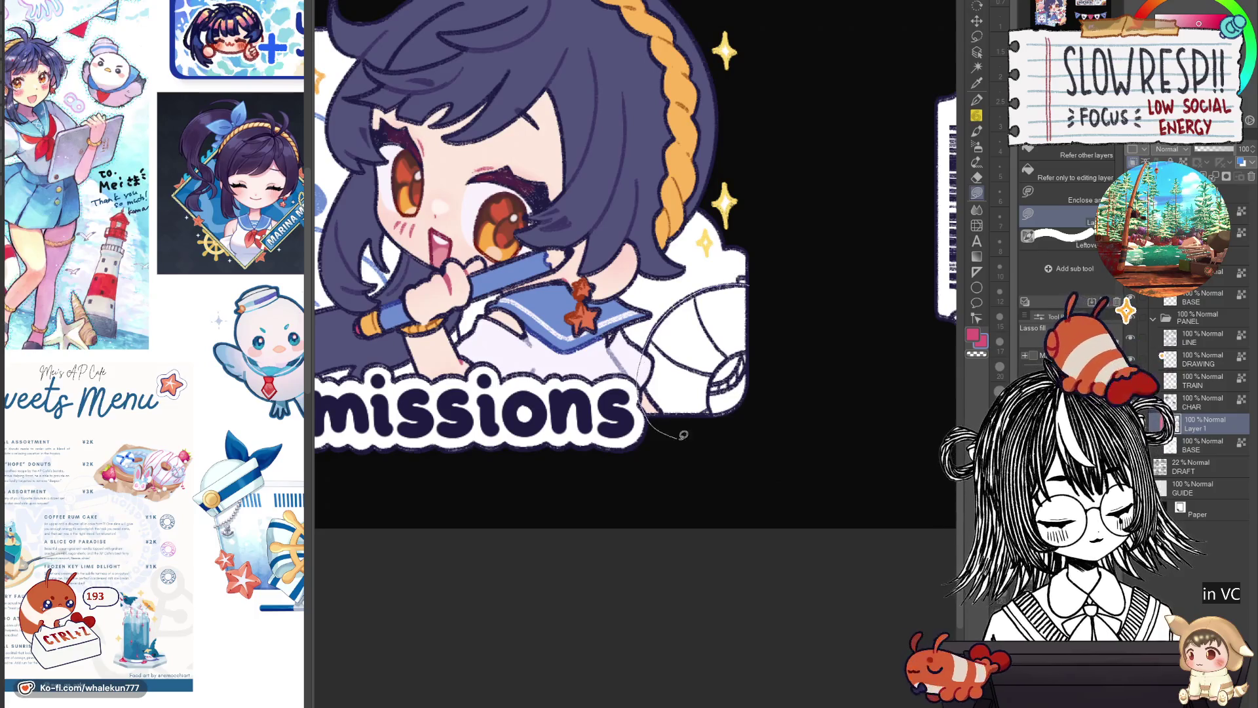
drag(770, 289, 773, 285)
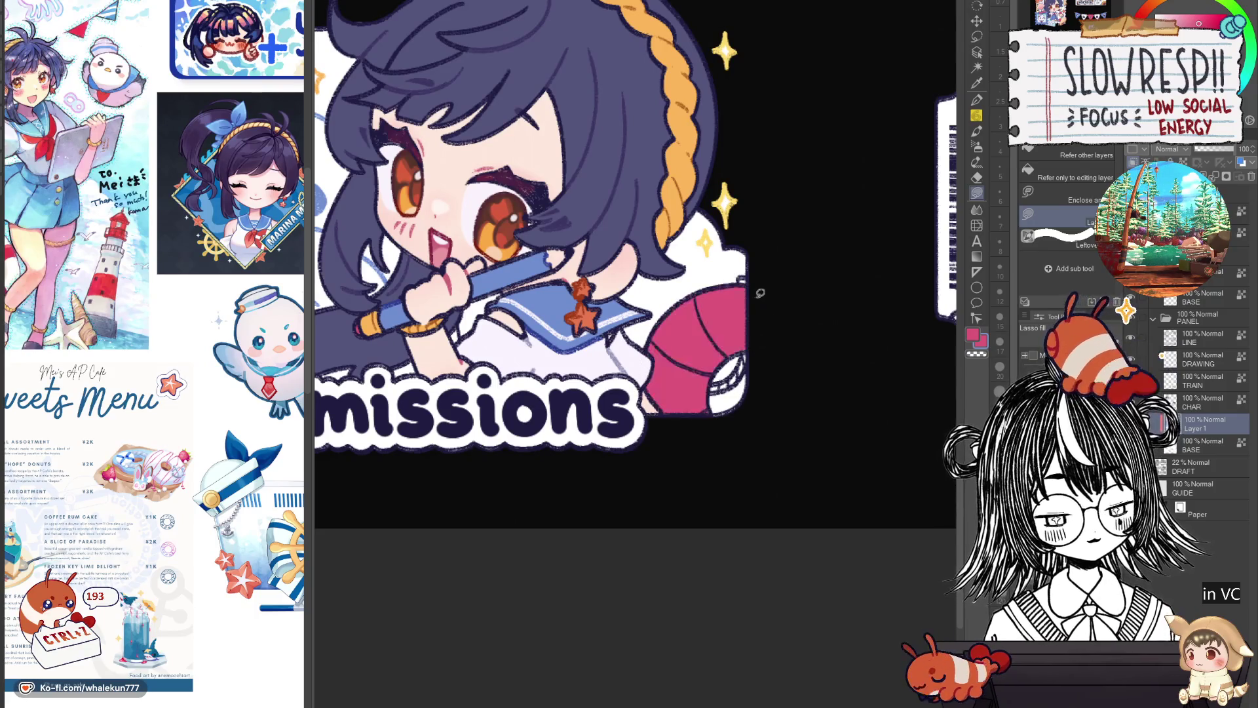
scroll(778, 277, up, 1)
click(1209, 384)
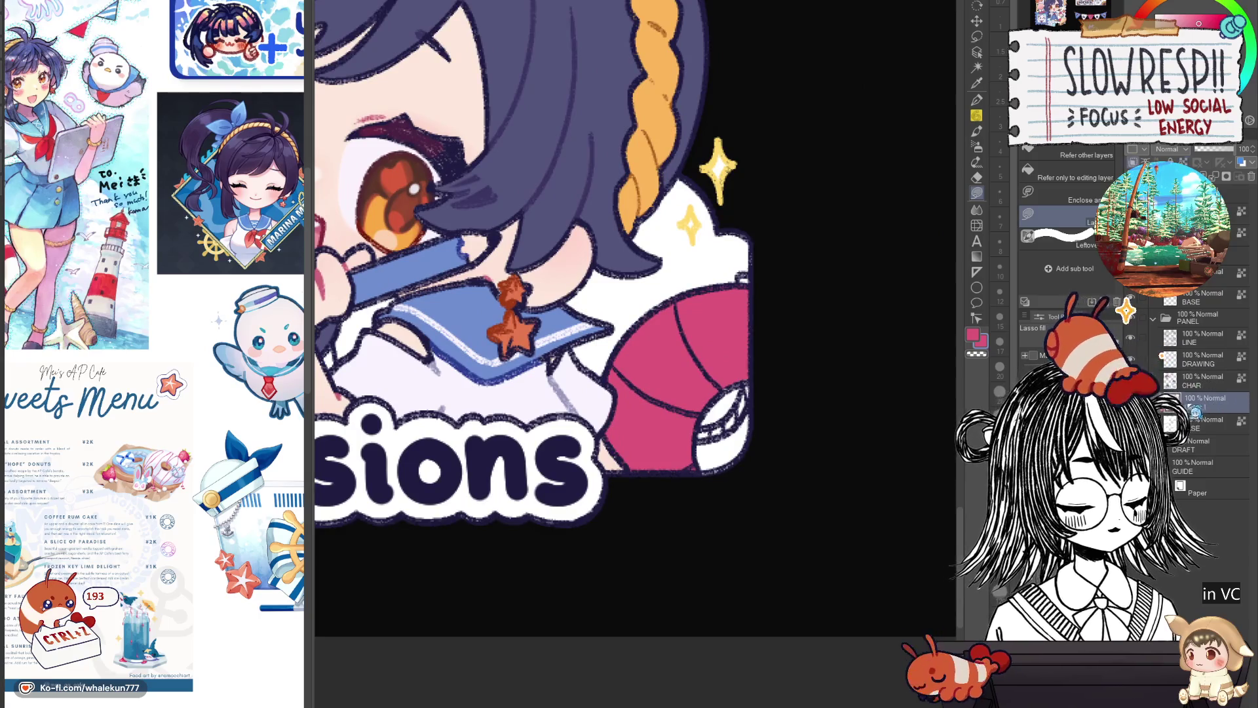
click(1205, 398)
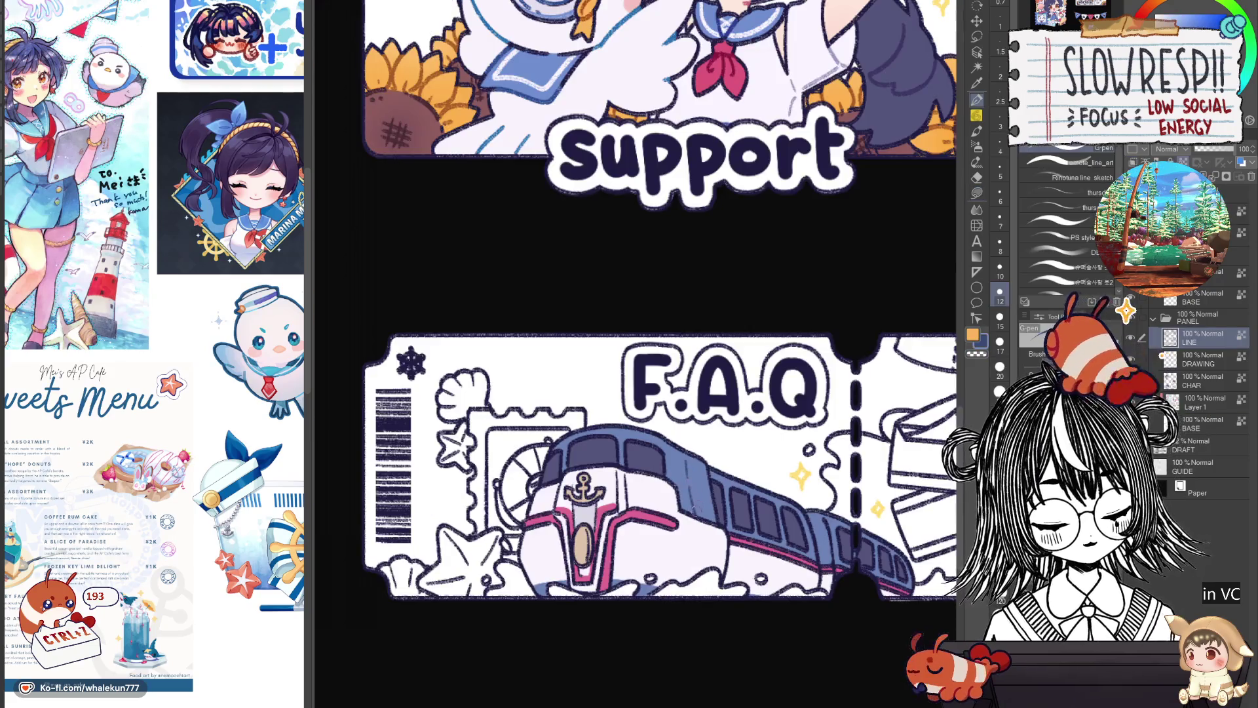
Centre the F.A.Q ticket and flip between the white and blue drawing colours.
drag(619, 471, 664, 461)
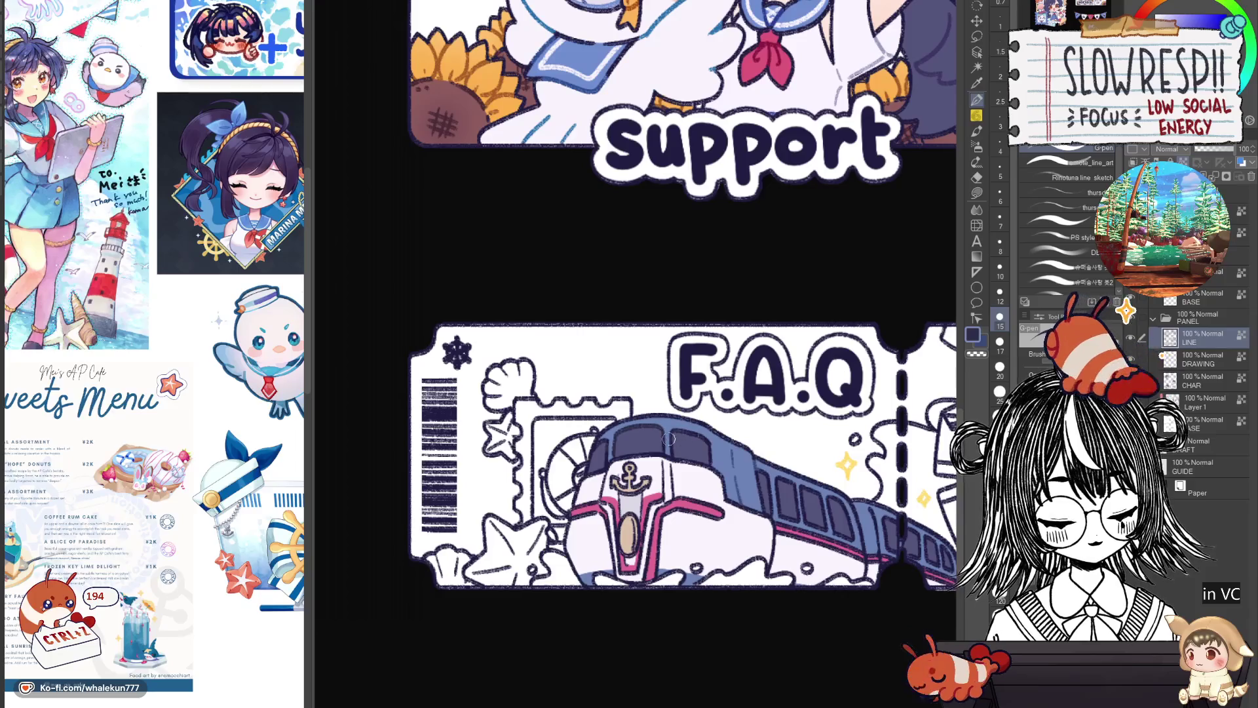
drag(771, 499, 811, 423)
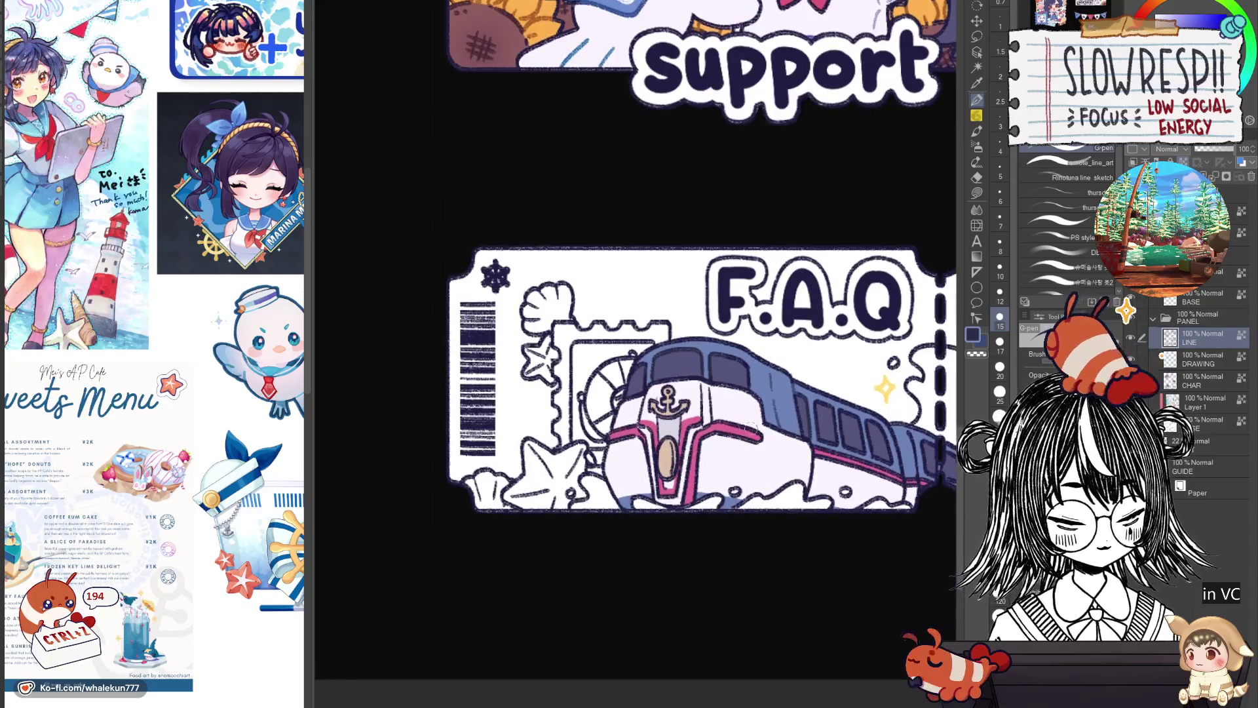
key(x)
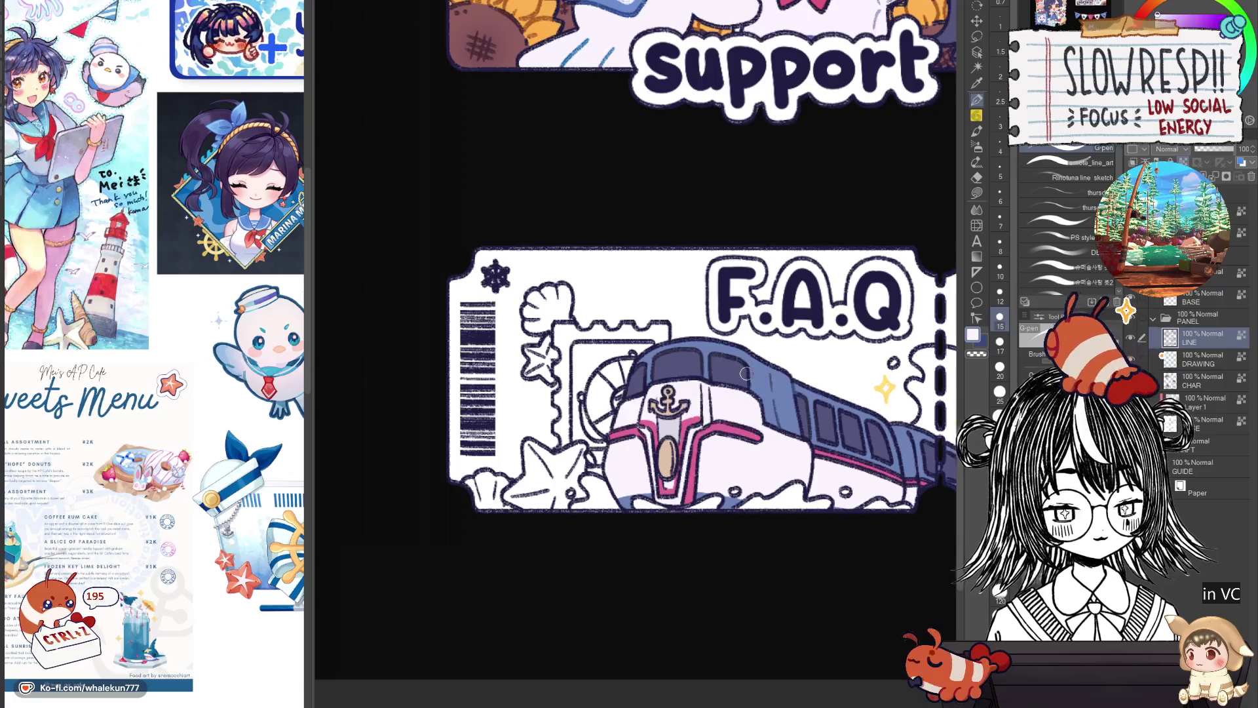
key(x)
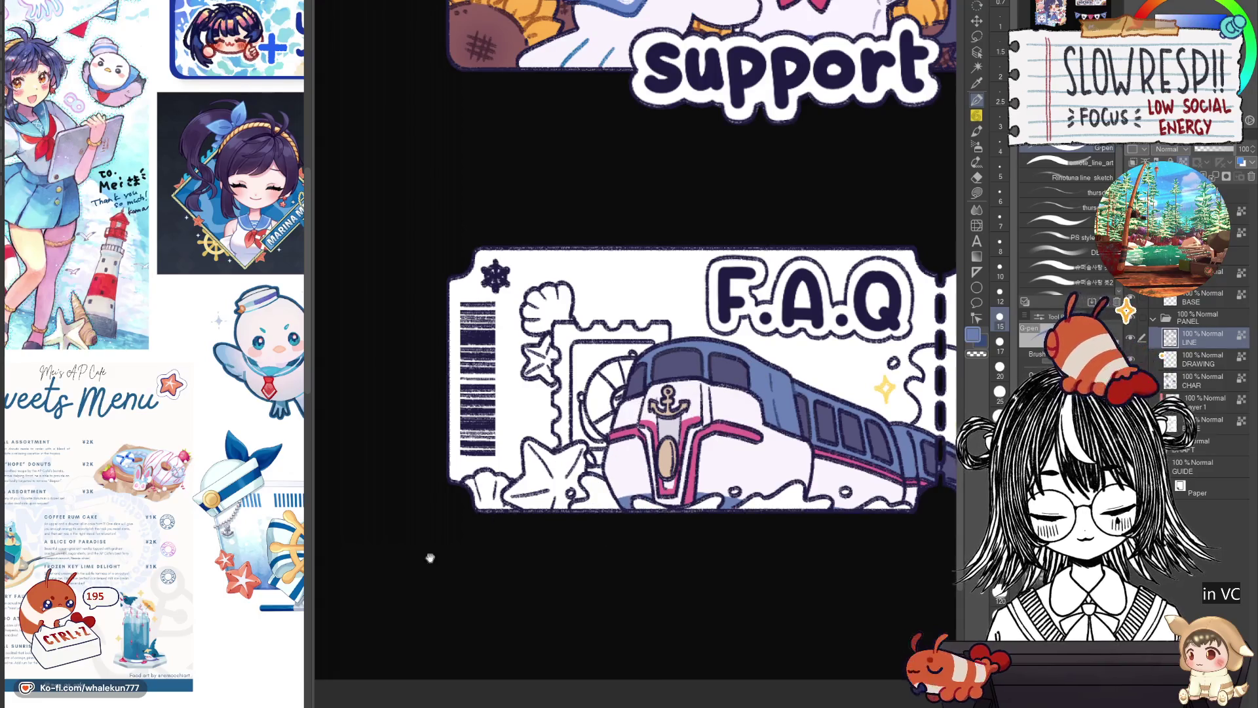
mouse_move(890, 24)
mouse_down()
mouse_move(843, 201)
mouse_move(867, 61)
mouse_up()
key(x)
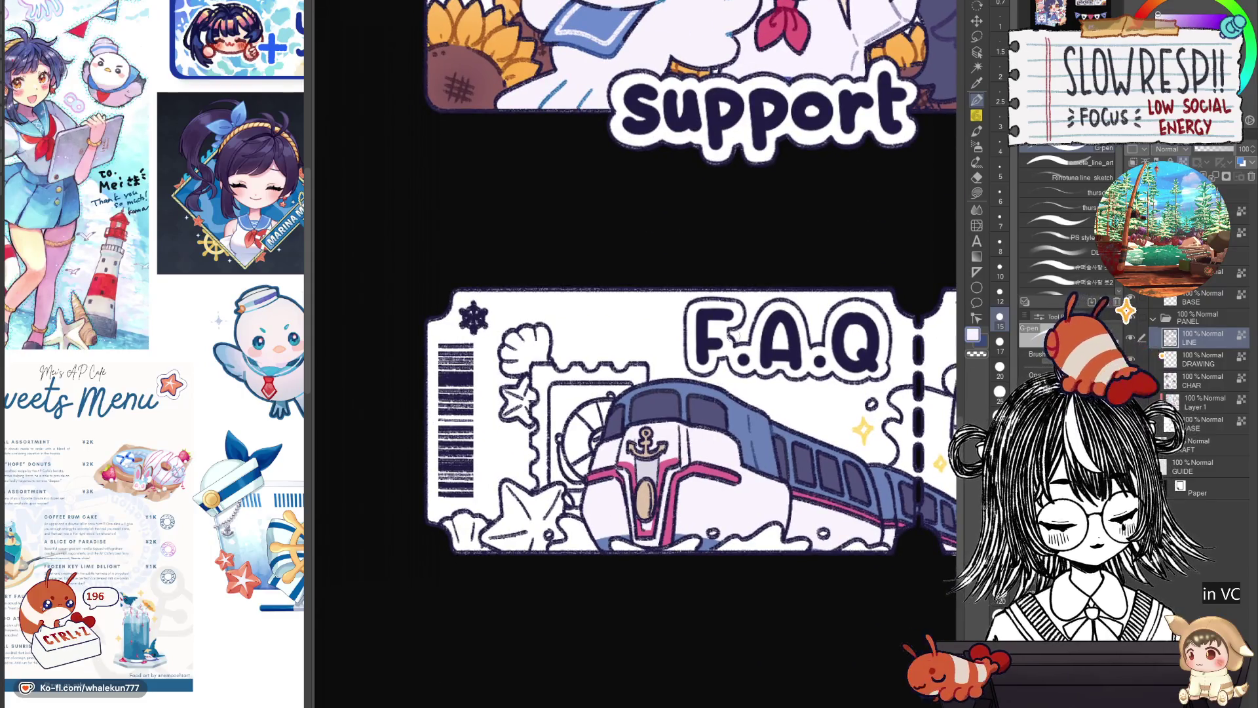
key(x)
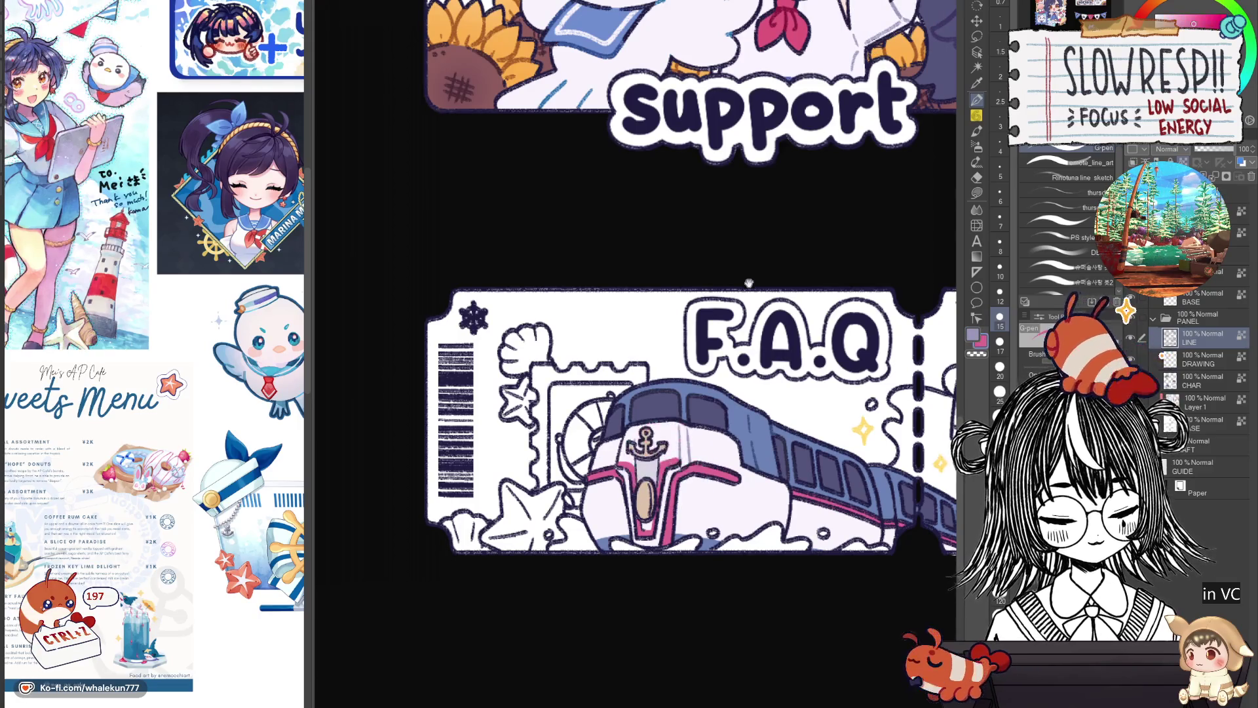
scroll(670, 459, up, 3)
scroll(668, 366, down, 4)
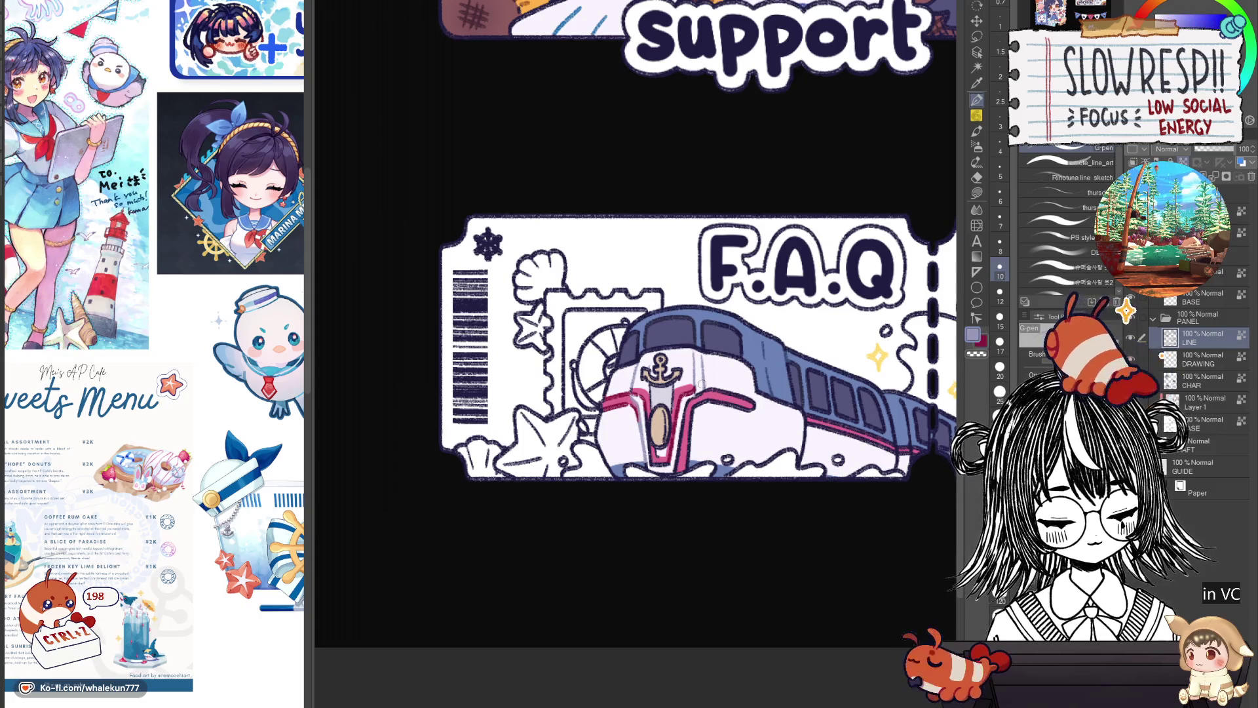
Eyedrop the train's dark blue, then its stripe's pinkish red as the drawing colour.
key(x)
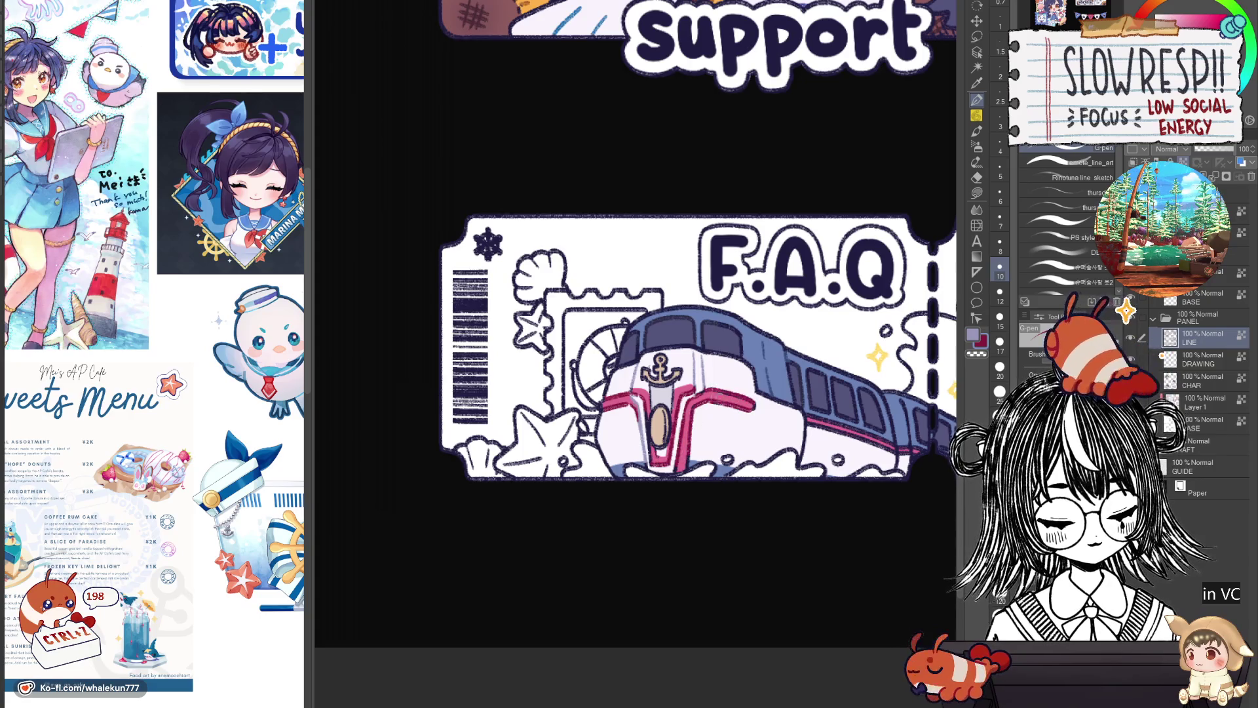
key(c)
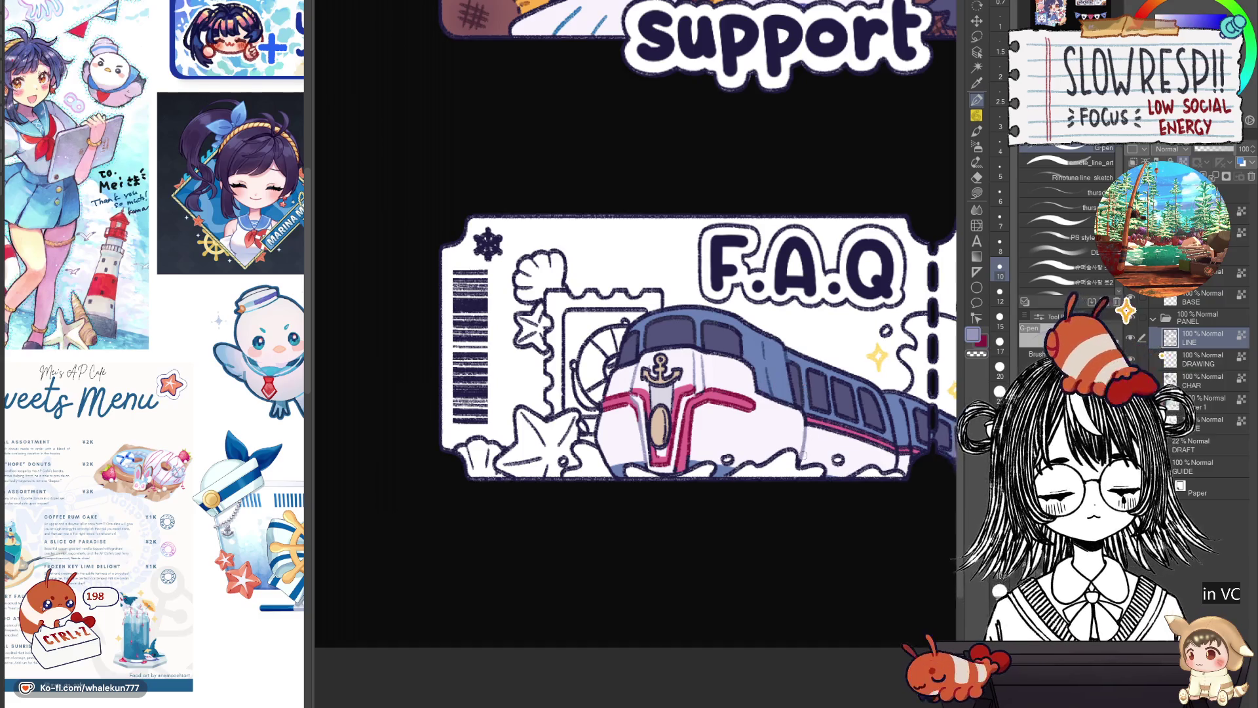
key(x)
drag(889, 448, 784, 438)
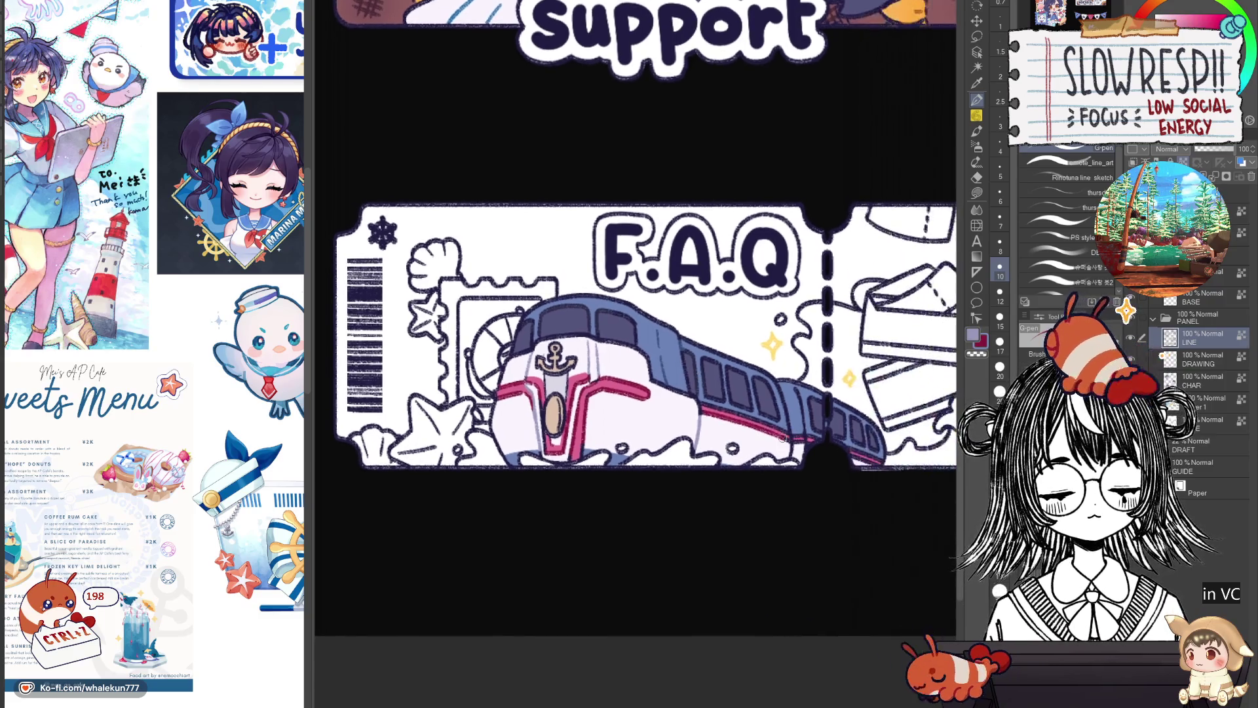
key(x)
key(x)
key(x)
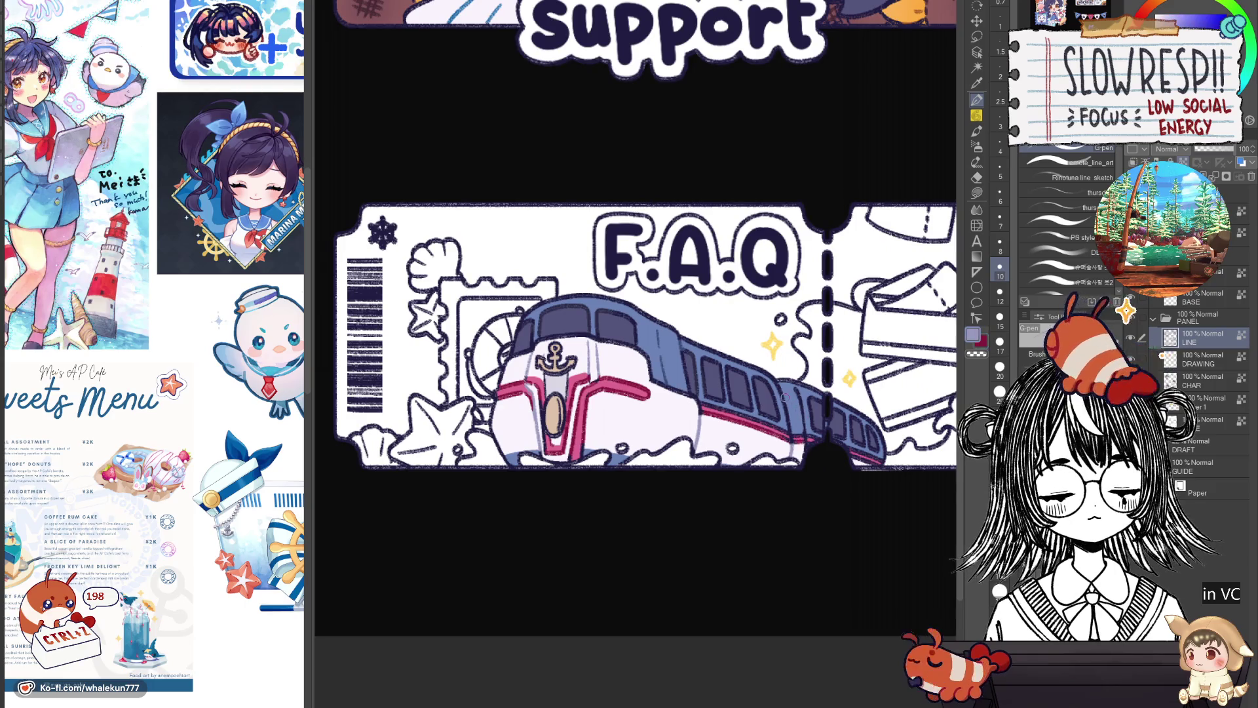
alt+click(681, 340)
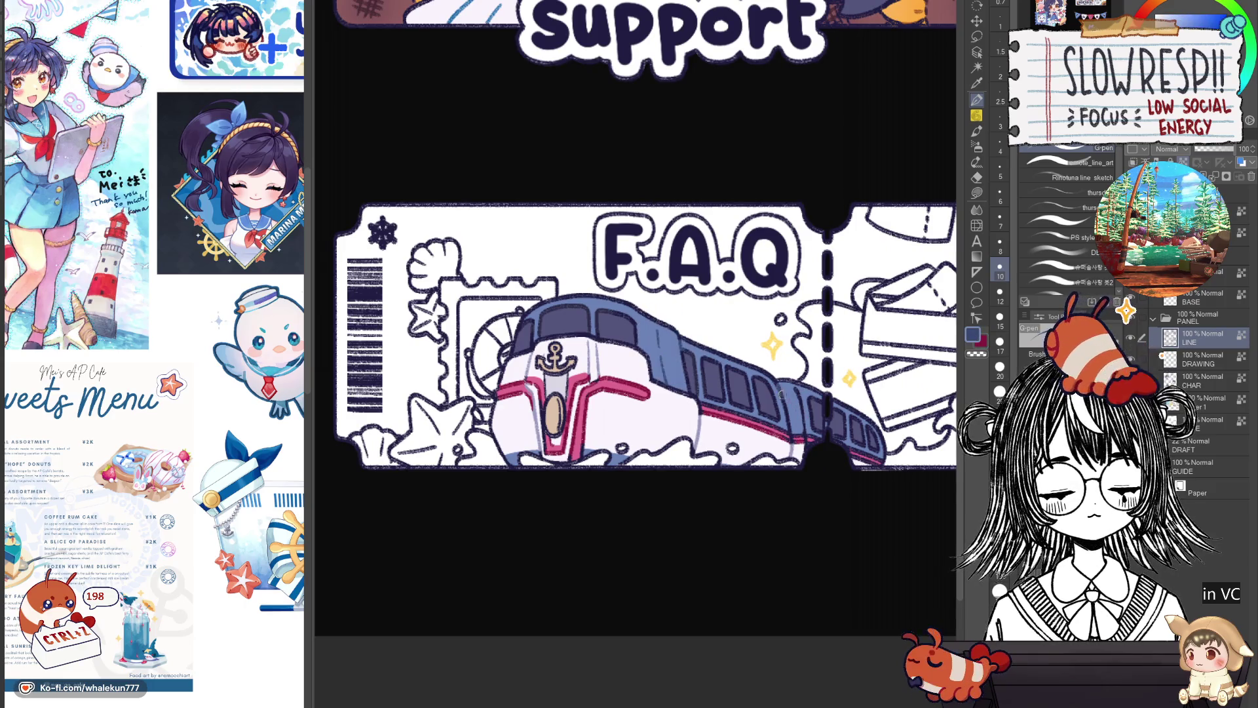
alt+click(793, 441)
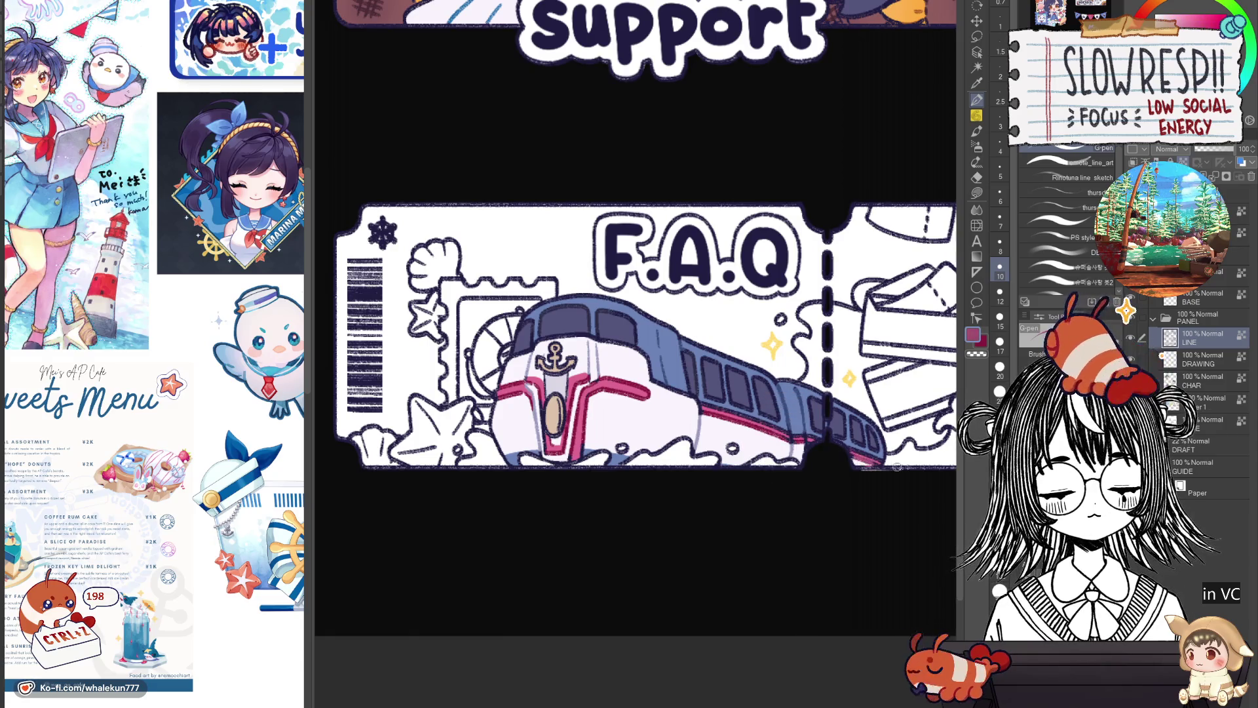
Sample the navy of the line art and end up on the LINE layer.
drag(867, 464, 729, 445)
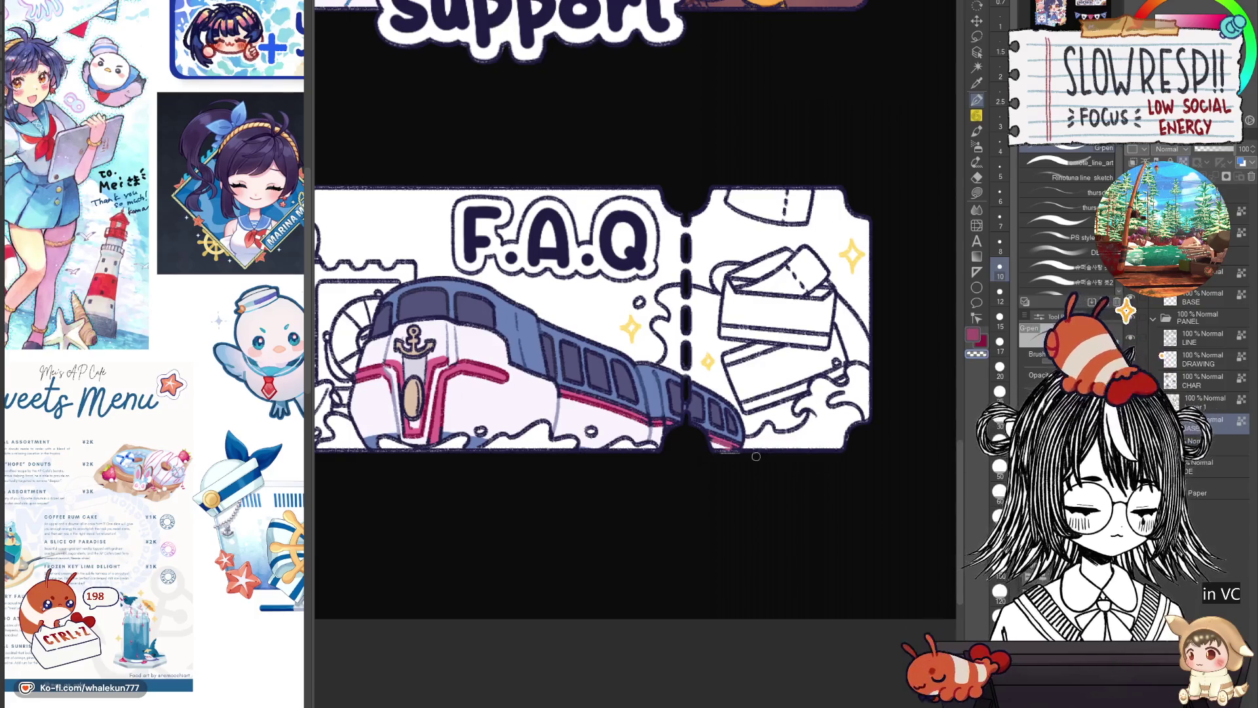
click(1203, 335)
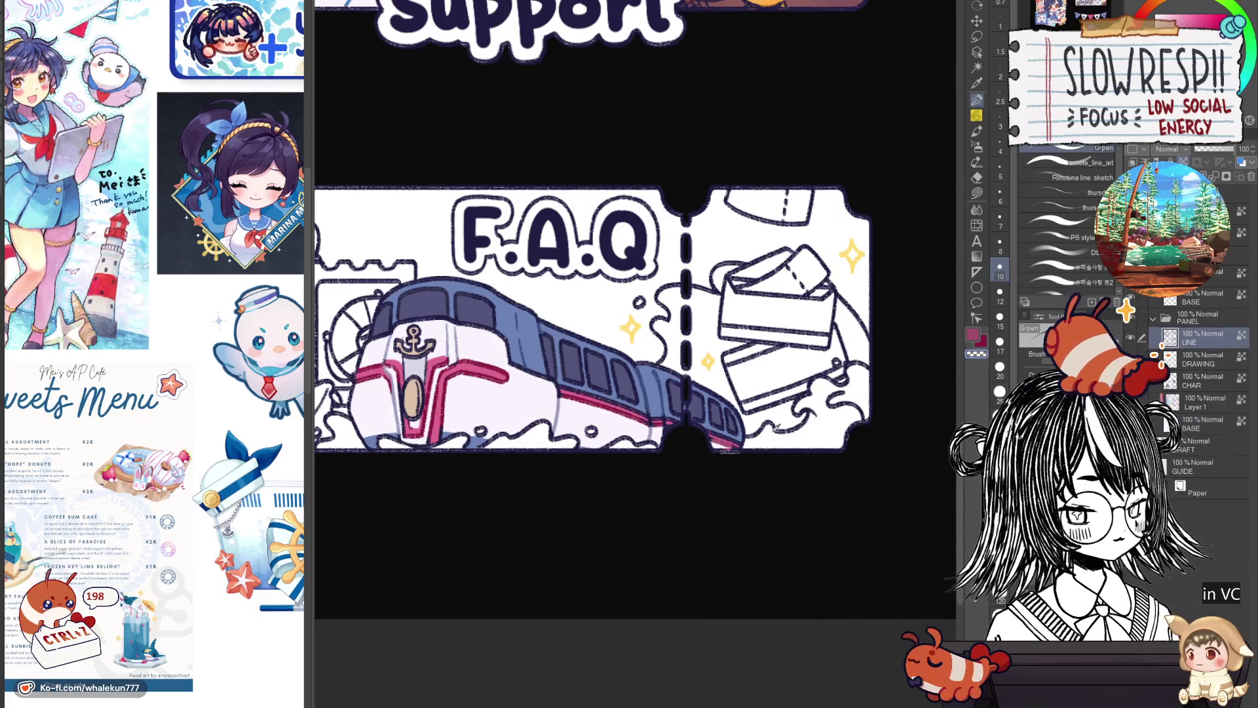
alt+click(744, 452)
click(1194, 384)
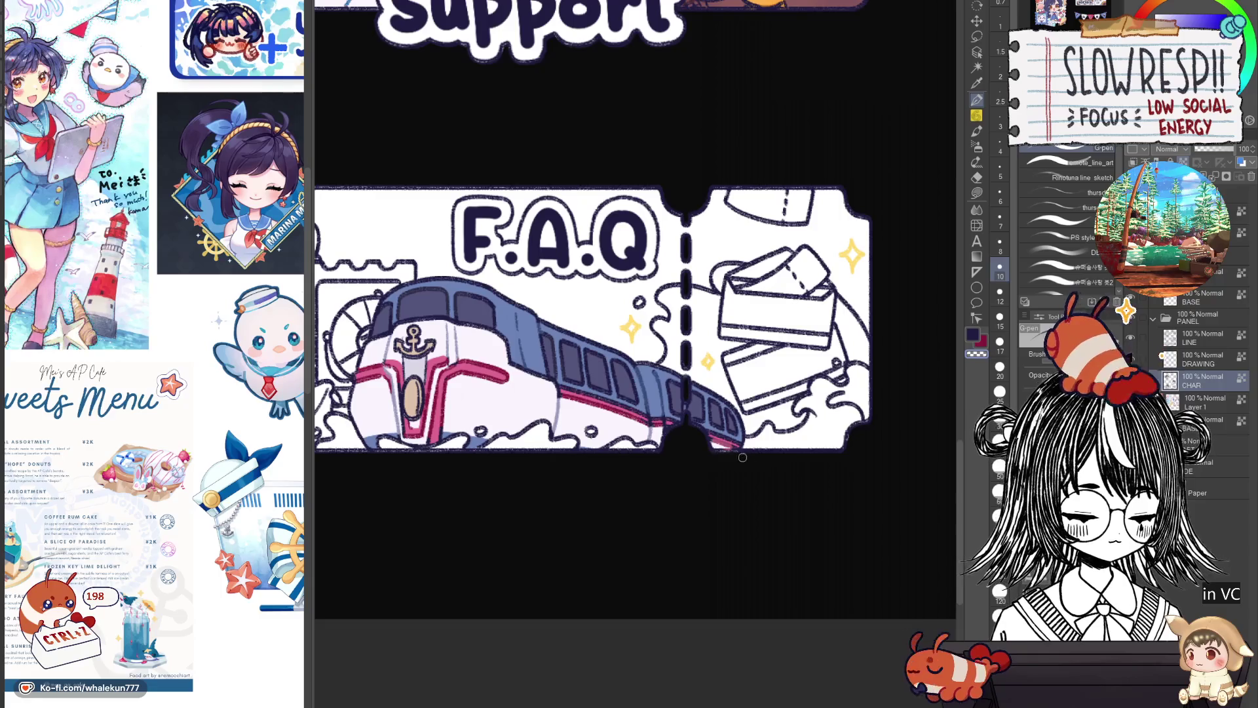
click(1203, 336)
scroll(638, 345, up, 3)
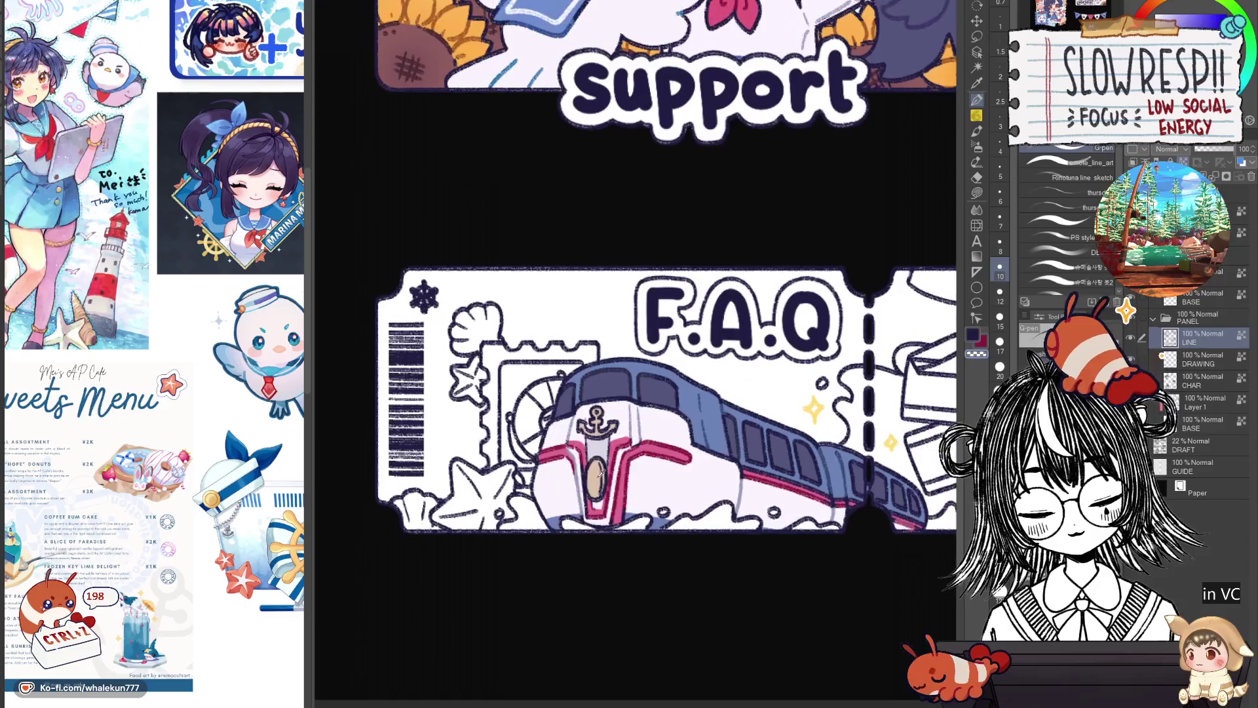
Pick an orange-brown colour from the colour wheel for the anchor emblem.
click(1179, 20)
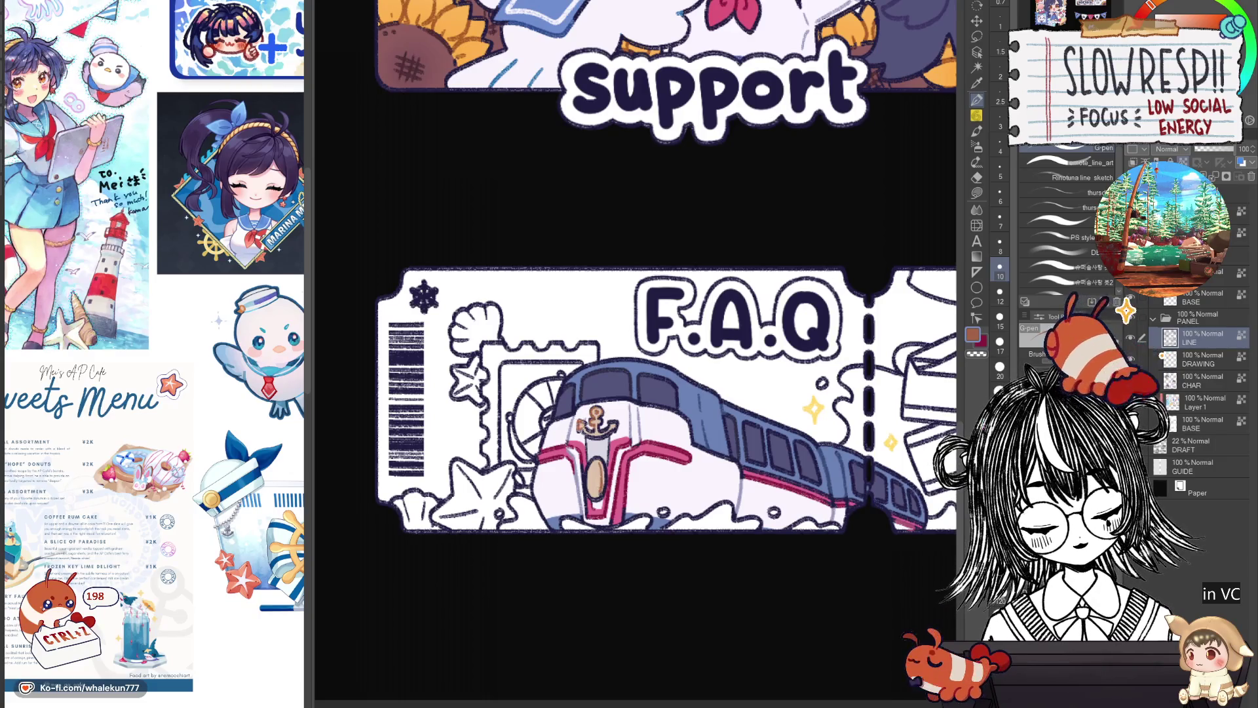
scroll(681, 341, down, 3)
scroll(710, 384, up, 3)
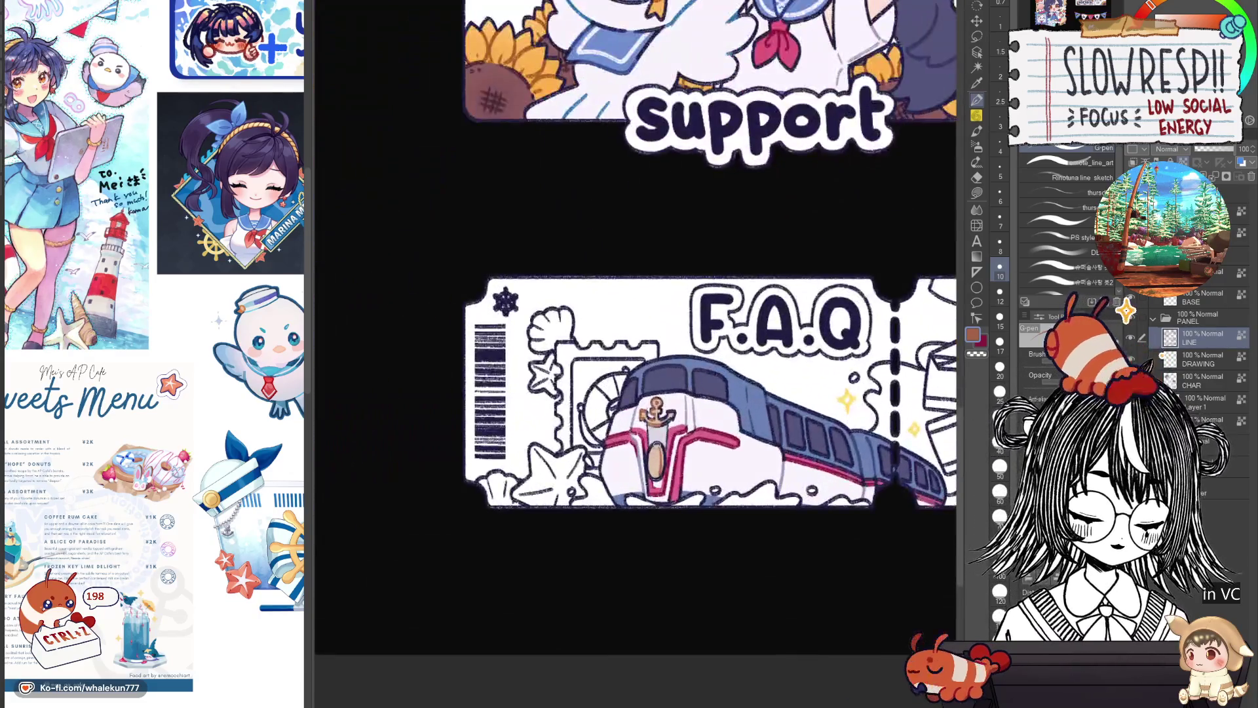
scroll(735, 407, down, 1)
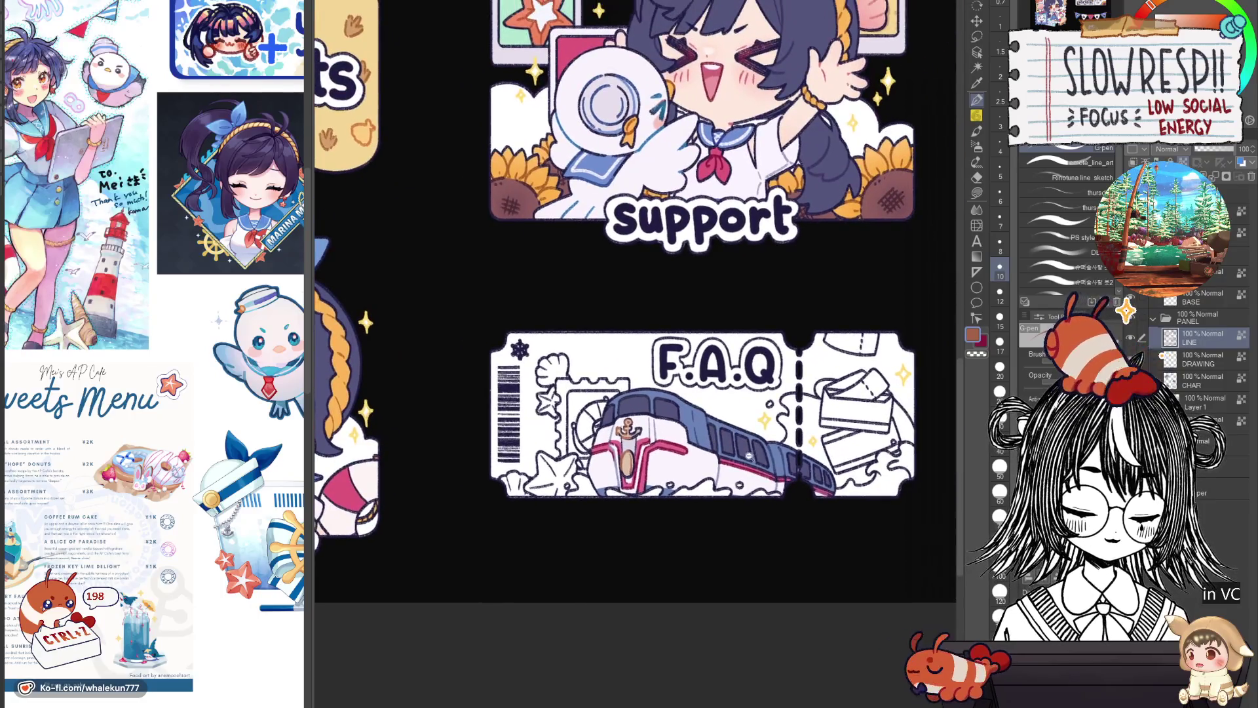
scroll(747, 434, down, 2)
scroll(654, 472, up, 3)
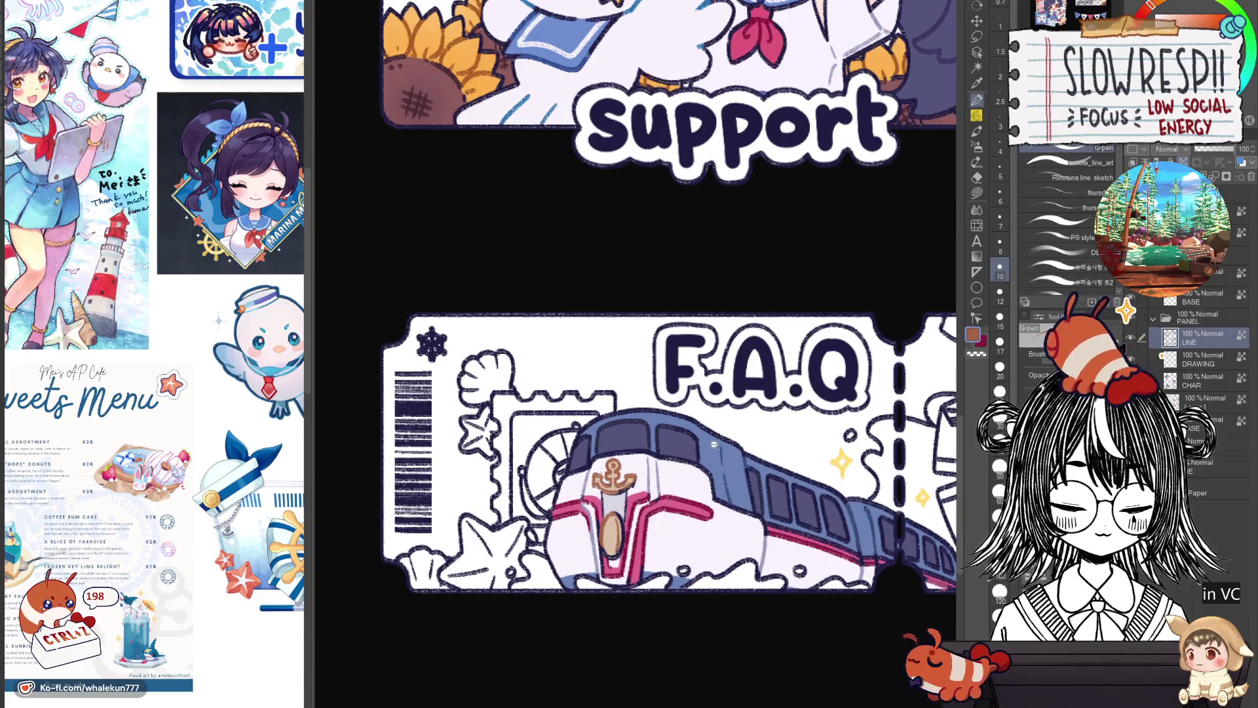
scroll(713, 443, down, 2)
scroll(688, 448, up, 2)
scroll(657, 450, up, 1)
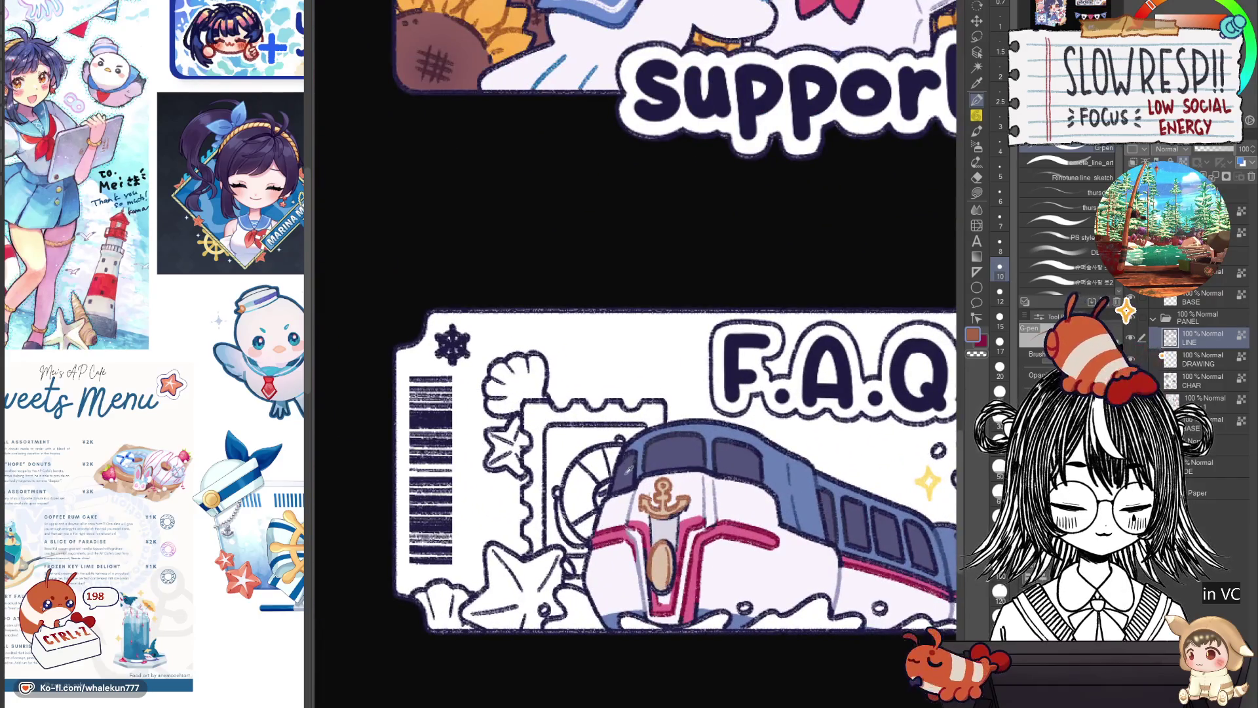
scroll(625, 471, down, 3)
scroll(695, 488, up, 2)
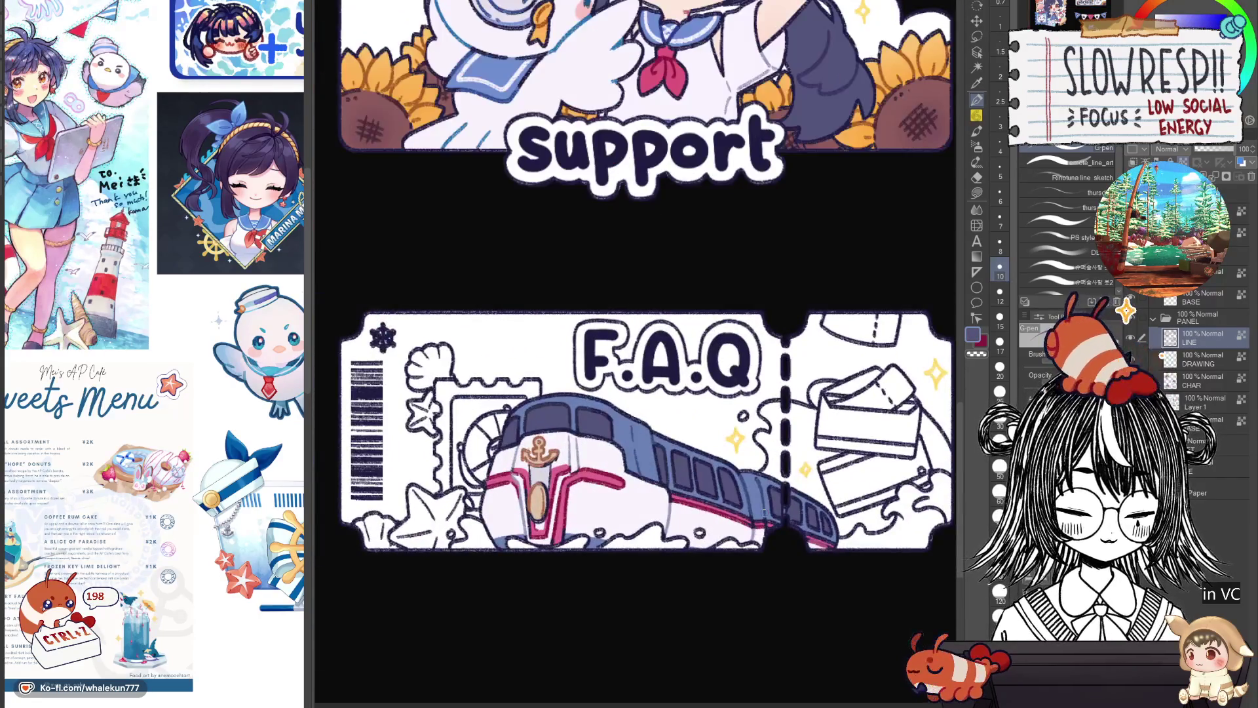
scroll(770, 507, down, 2)
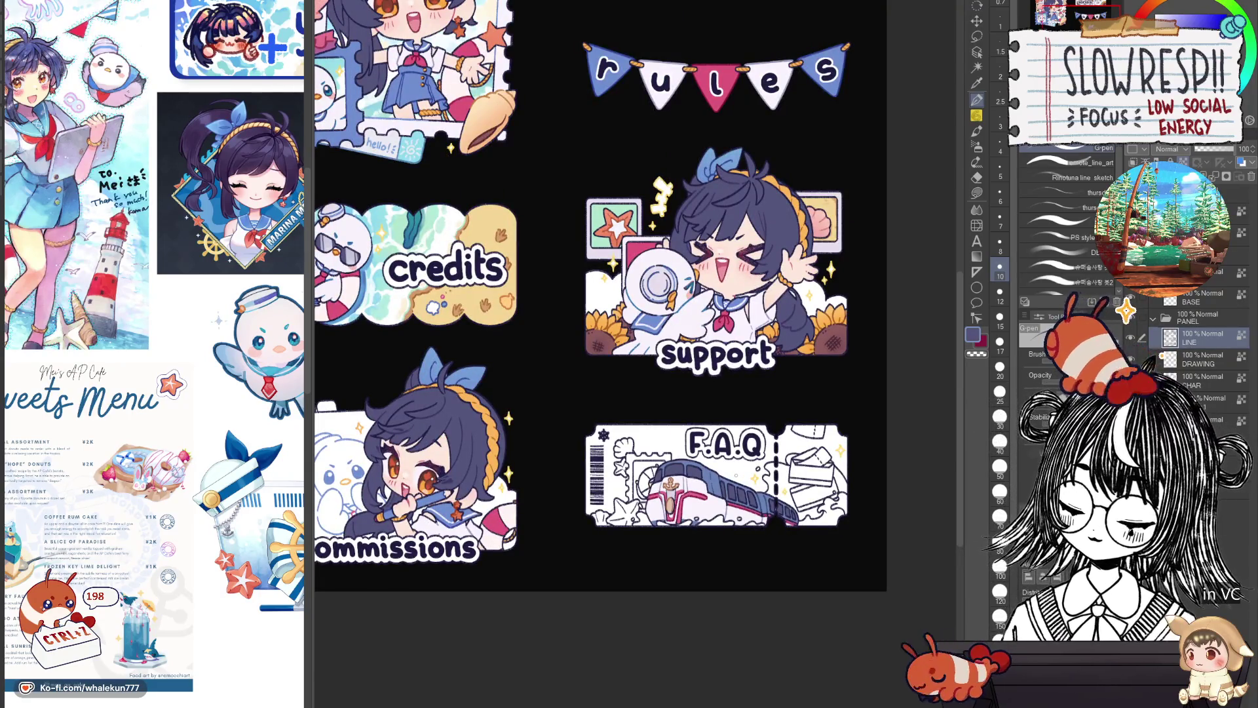
scroll(783, 576, down, 2)
scroll(791, 551, up, 2)
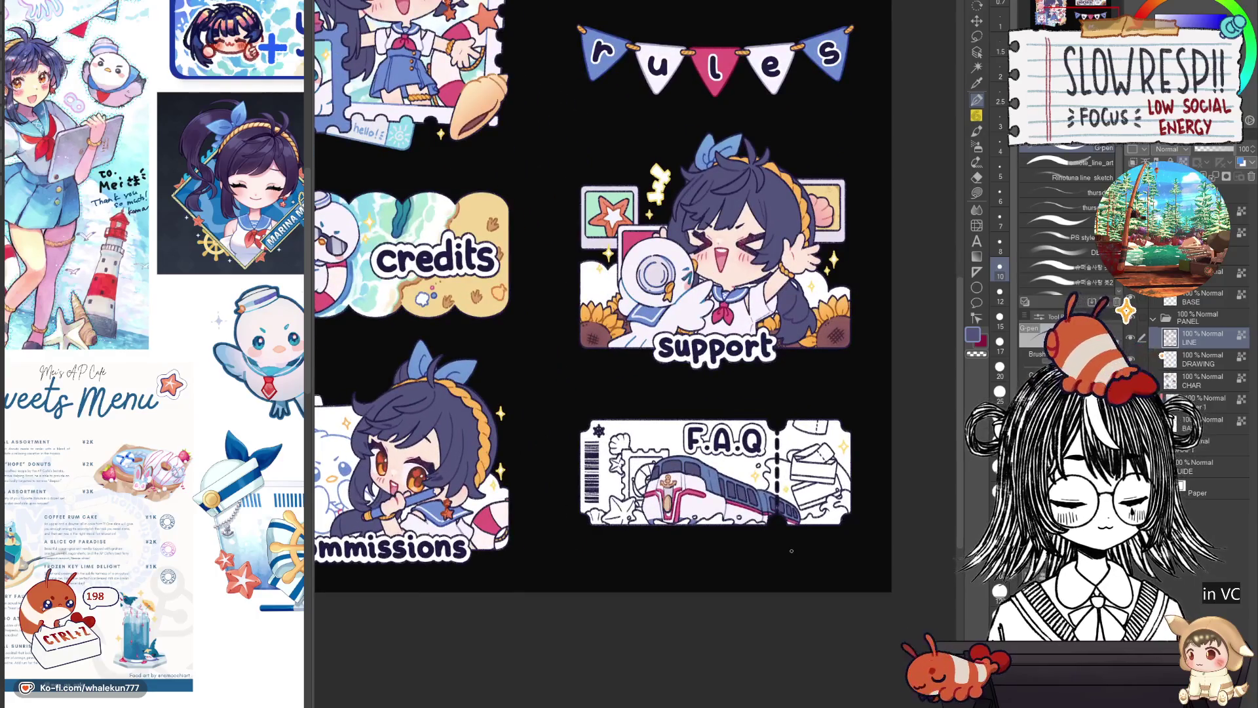
Select Layer 1, pan to the top of the sheet and switch to the Fill tool (G).
click(1210, 407)
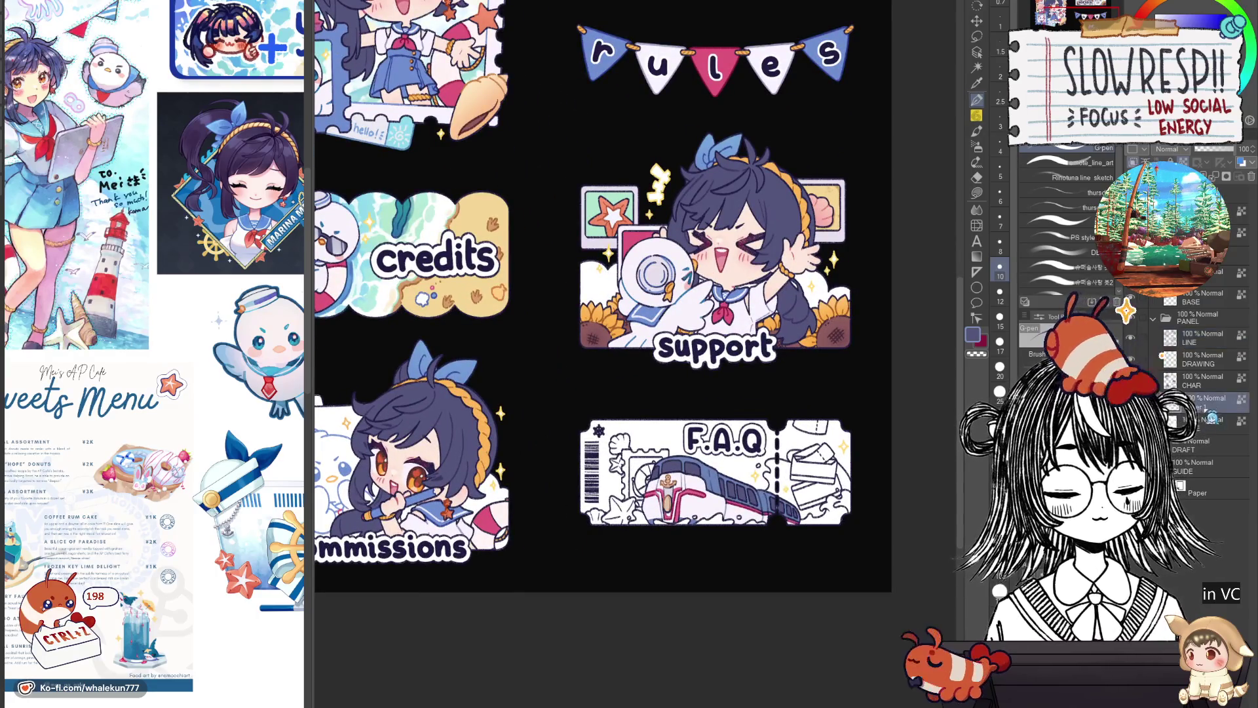
scroll(781, 574, down, 2)
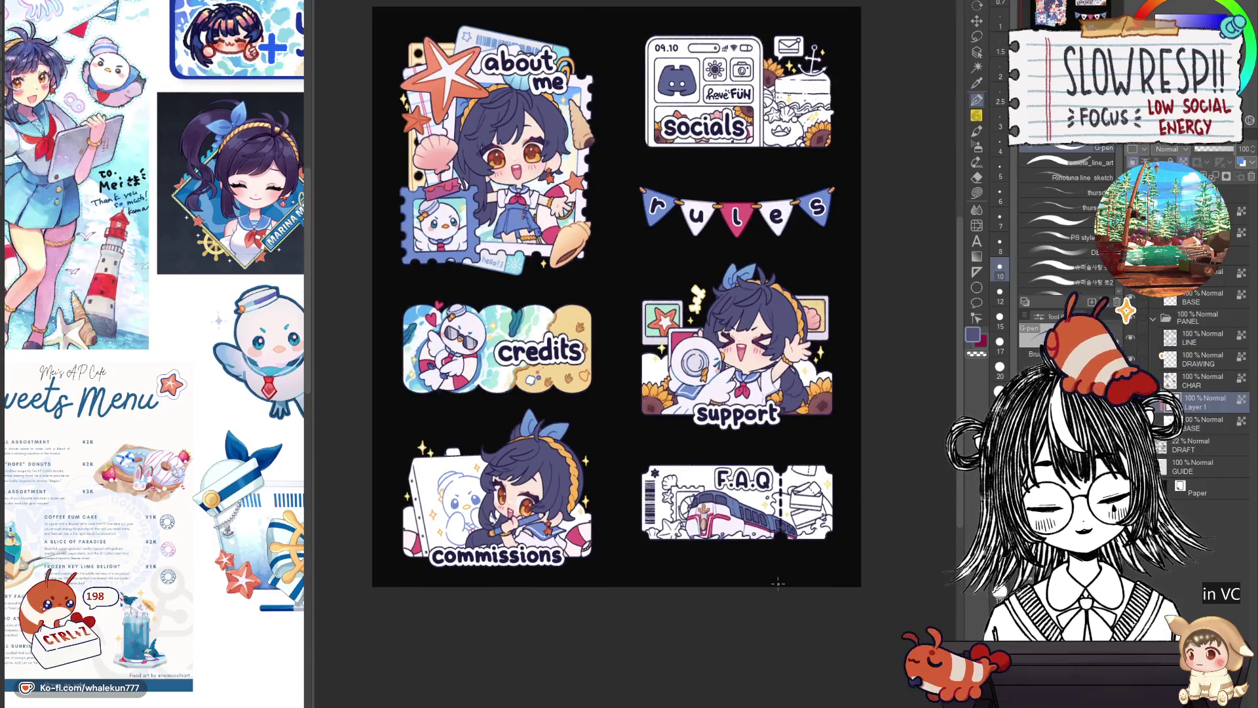
scroll(777, 583, up, 2)
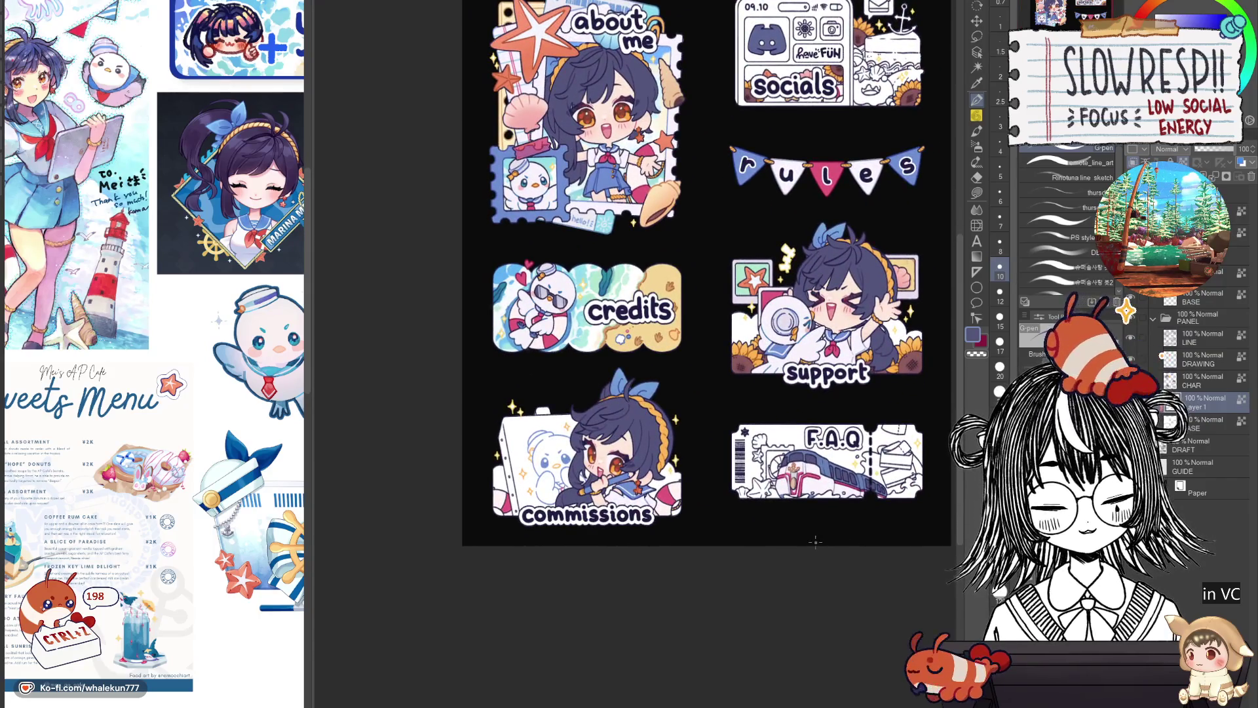
drag(777, 393, 627, 597)
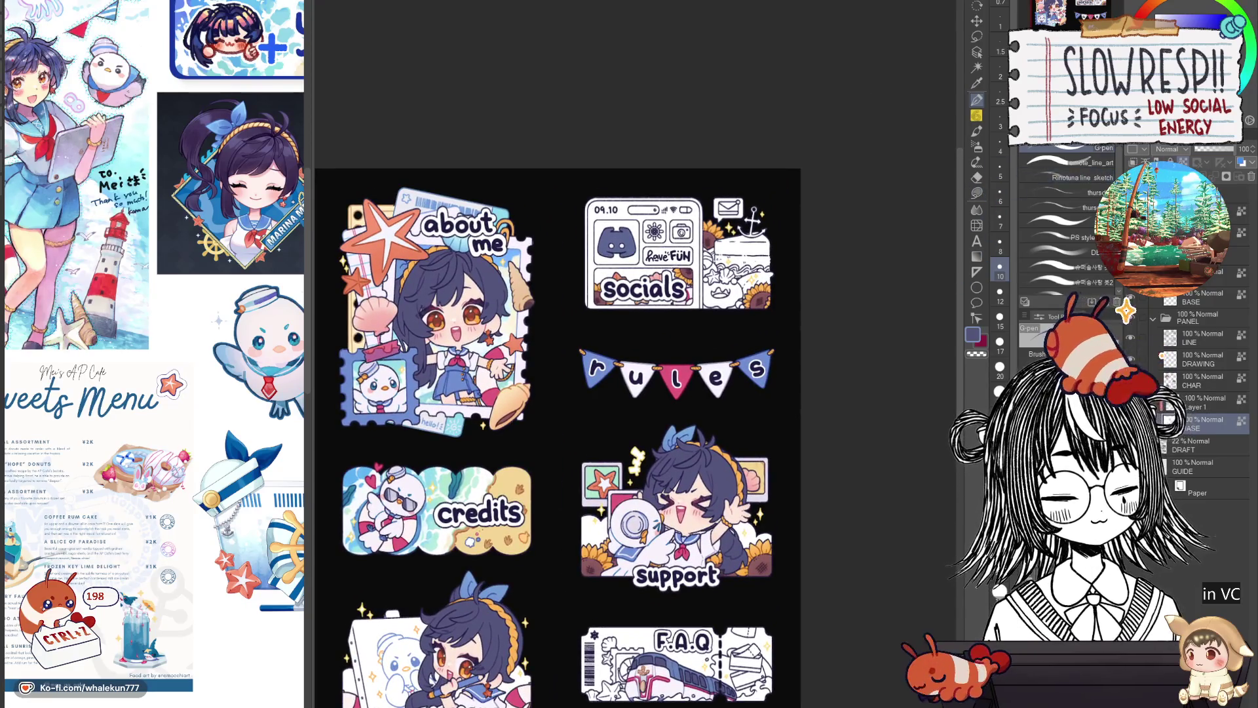
key(g)
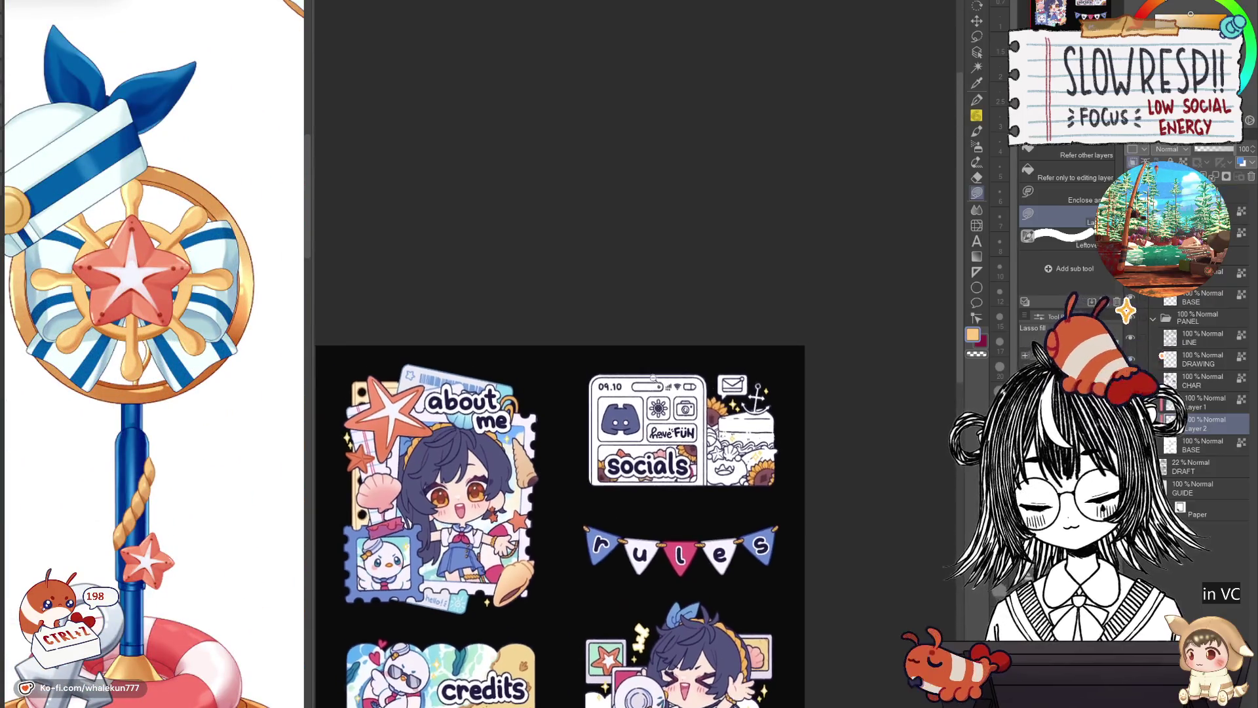
scroll(652, 212, up, 5)
Fill the sun icon's top, upper-left, upper-right petals and centre disc with gold.
drag(668, 507, 607, 344)
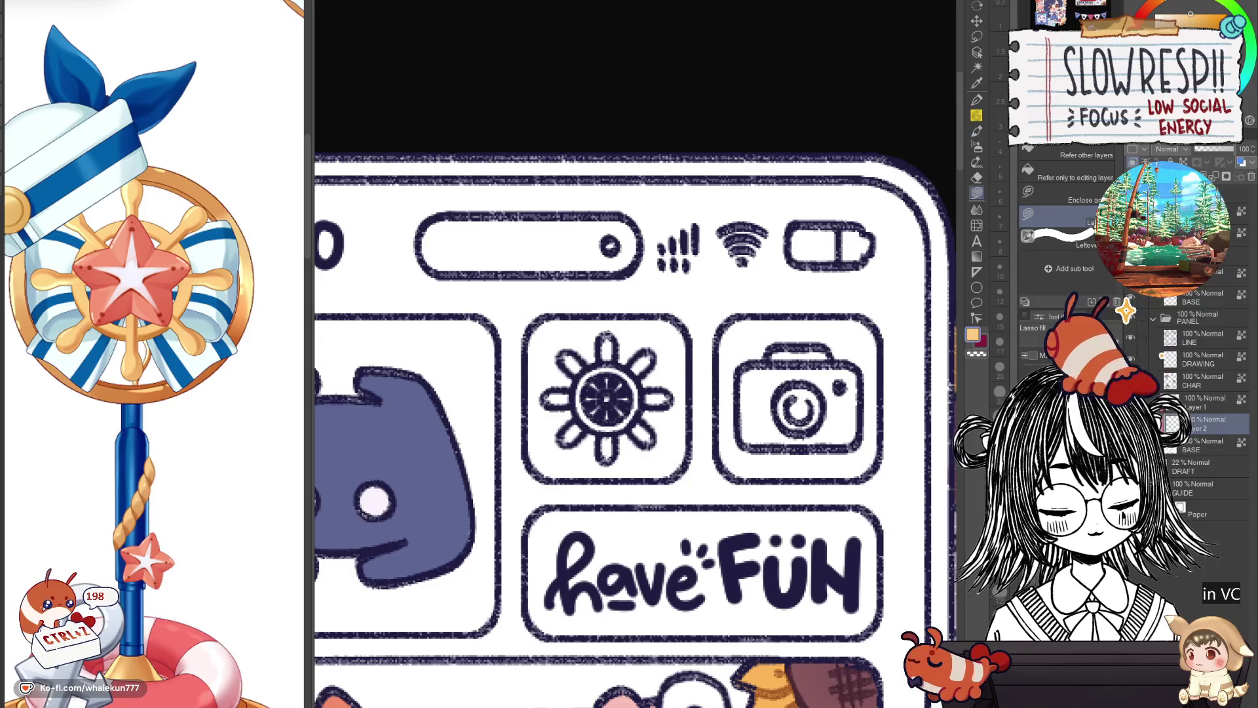
click(608, 349)
click(570, 356)
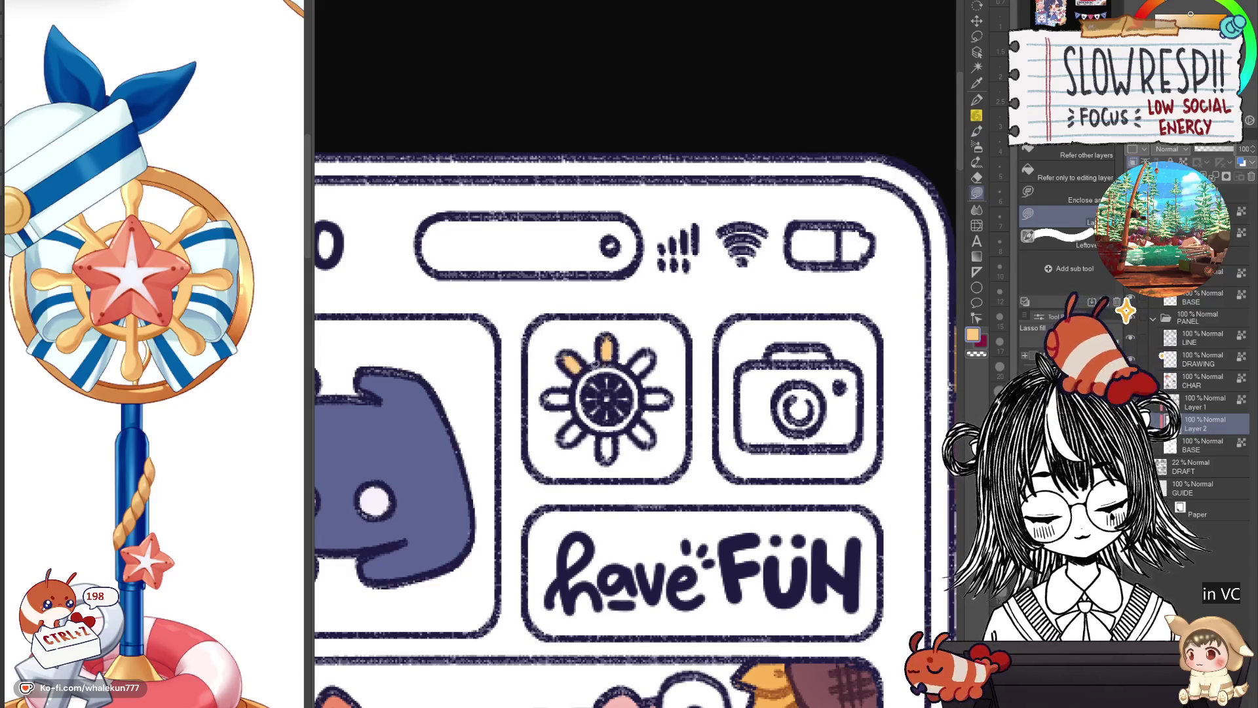
click(608, 403)
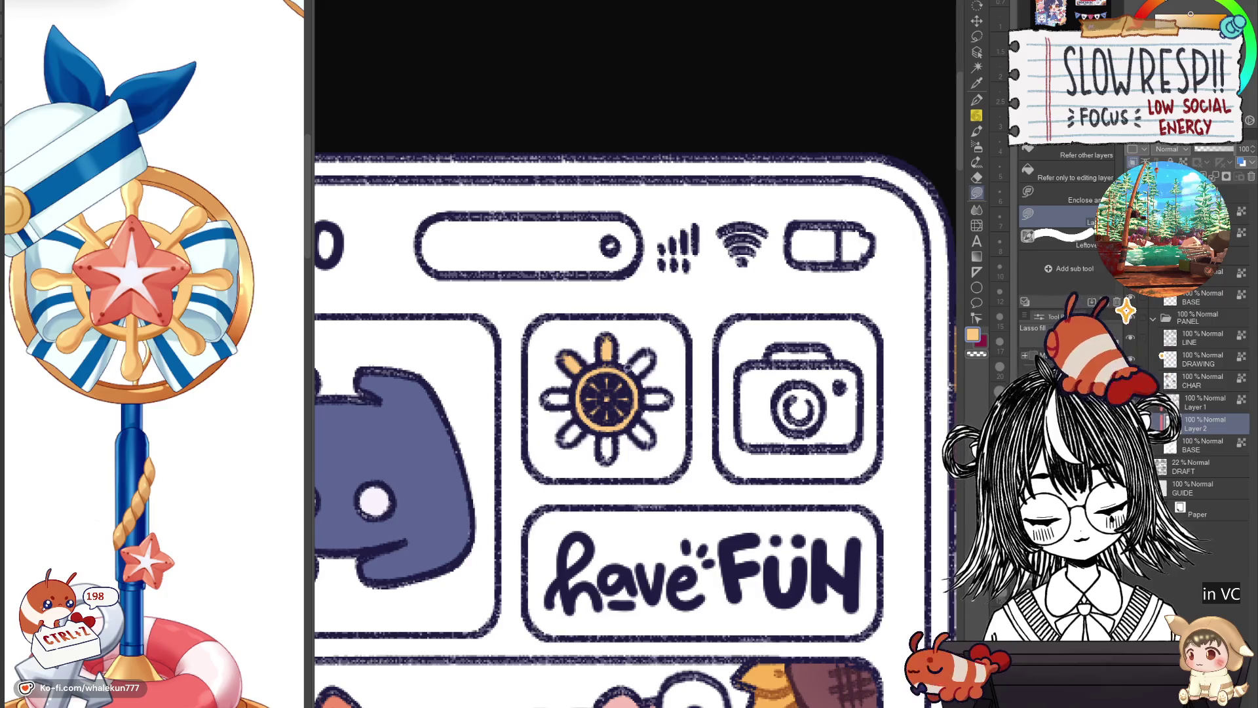
click(645, 363)
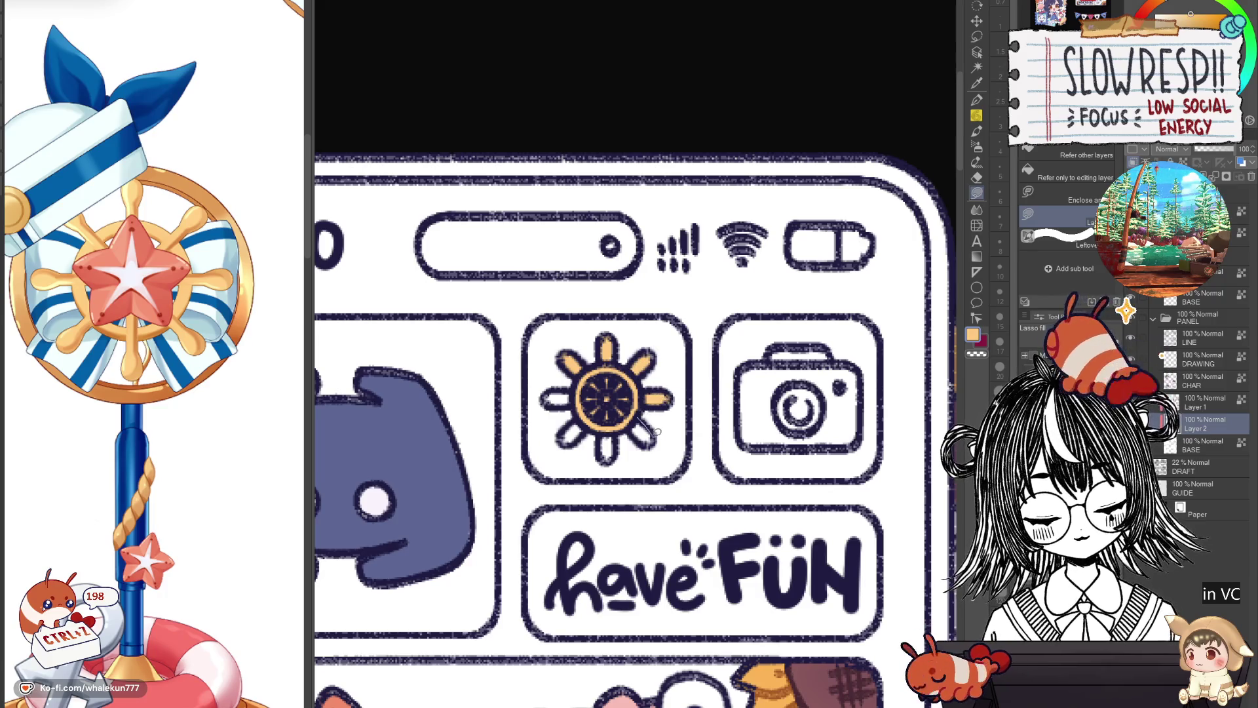
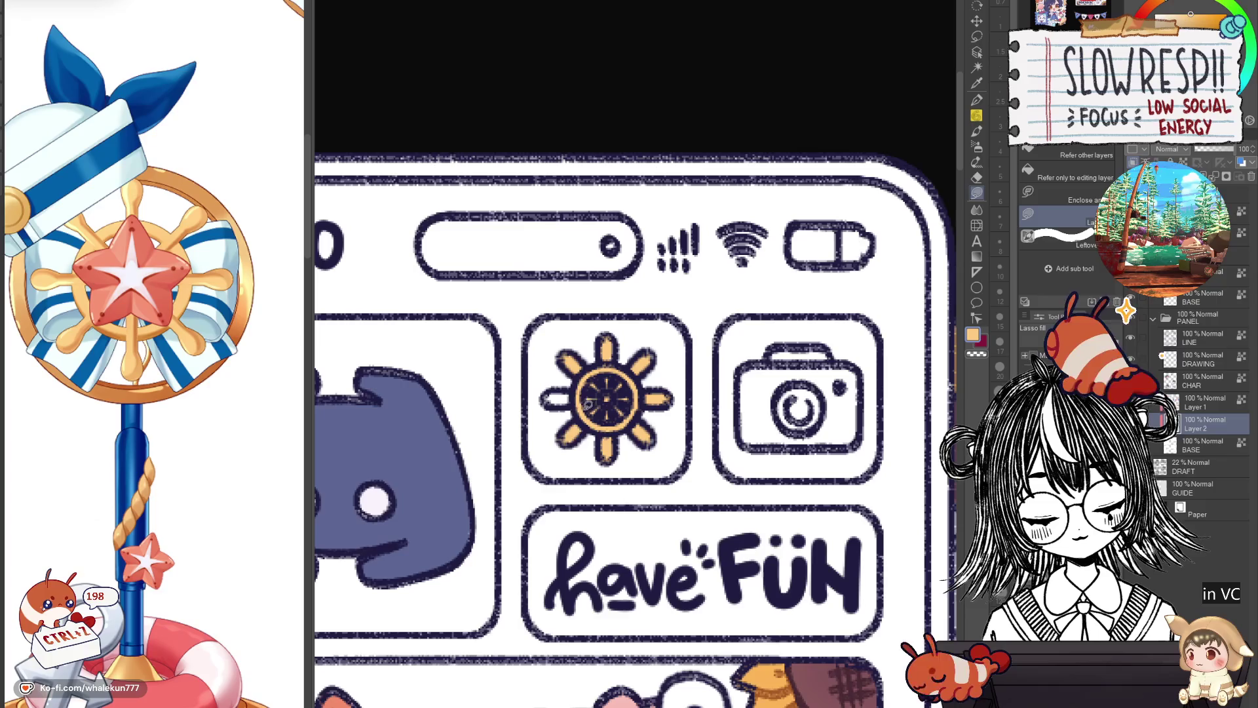
Fill the sun's last petal orange and the camera icon's body with the peach tint.
click(553, 401)
drag(554, 400, 439, 389)
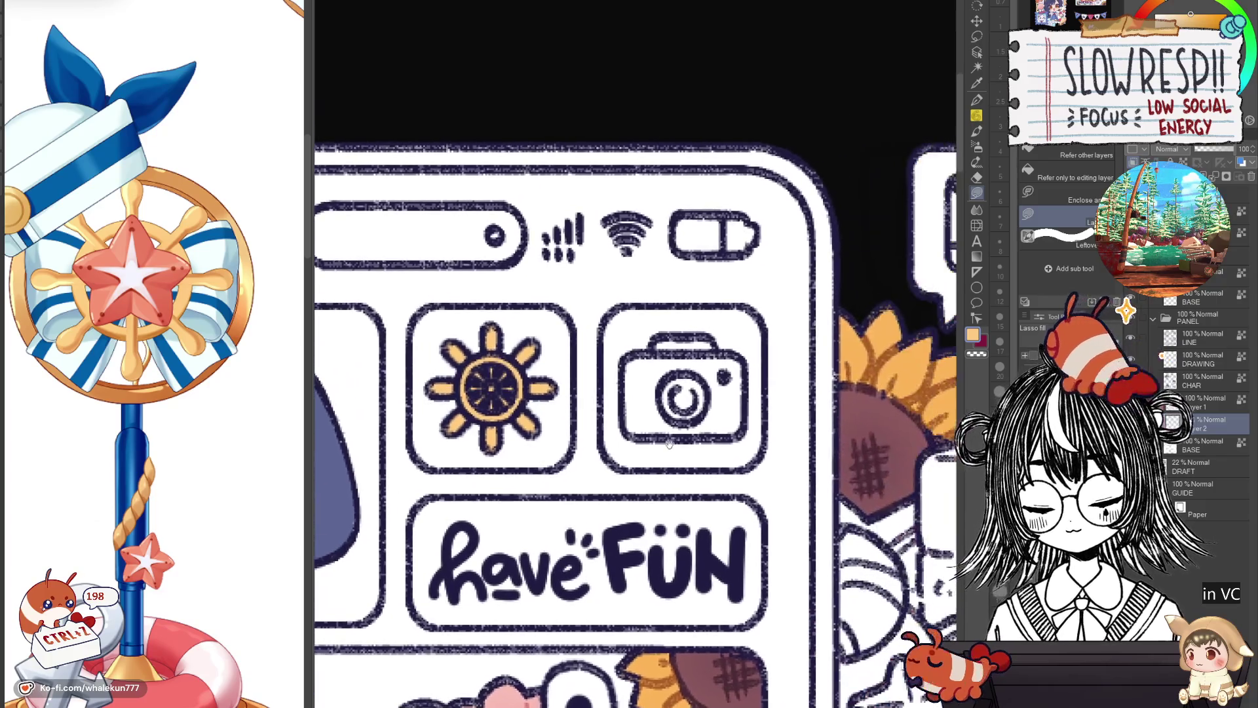
click(1199, 21)
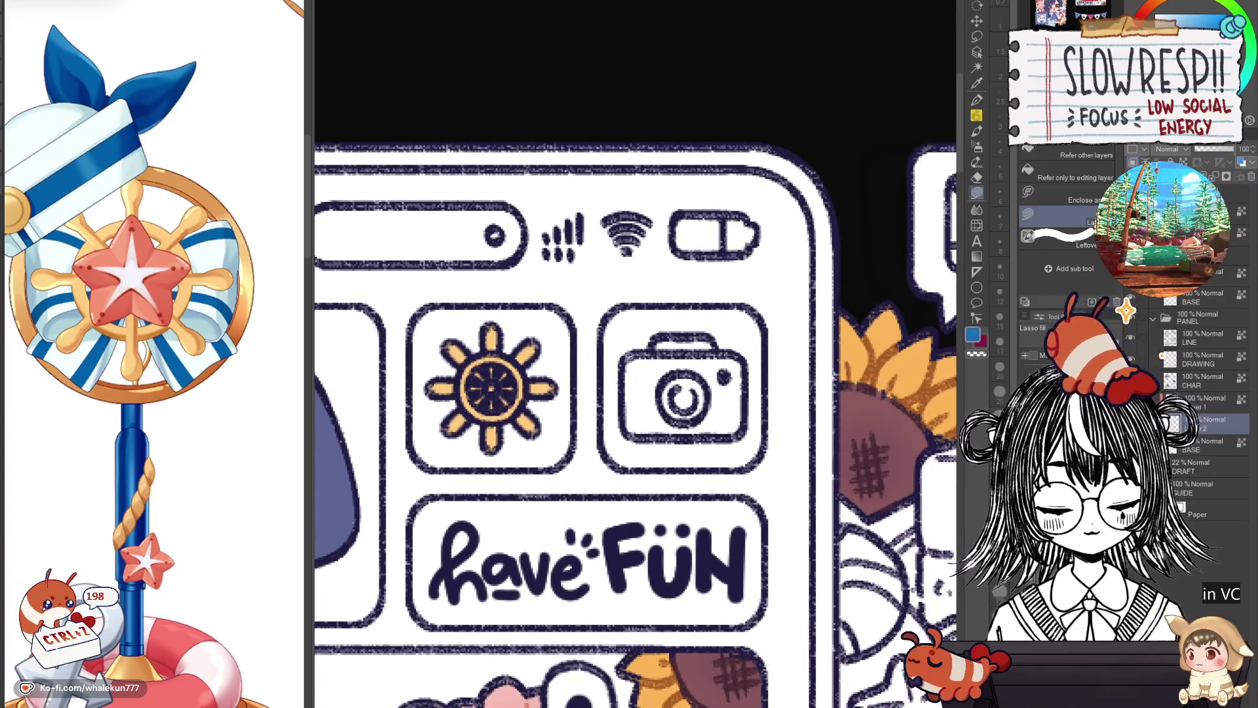
scroll(848, 426, down, 3)
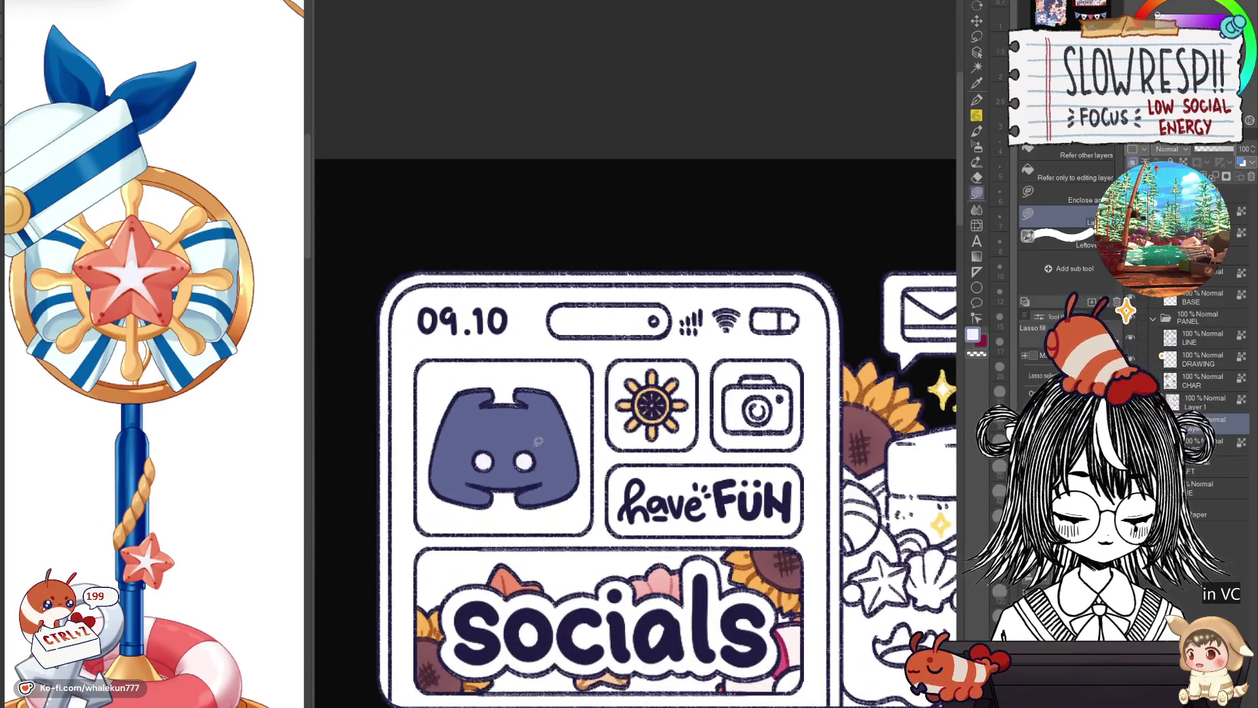
scroll(753, 378, up, 3)
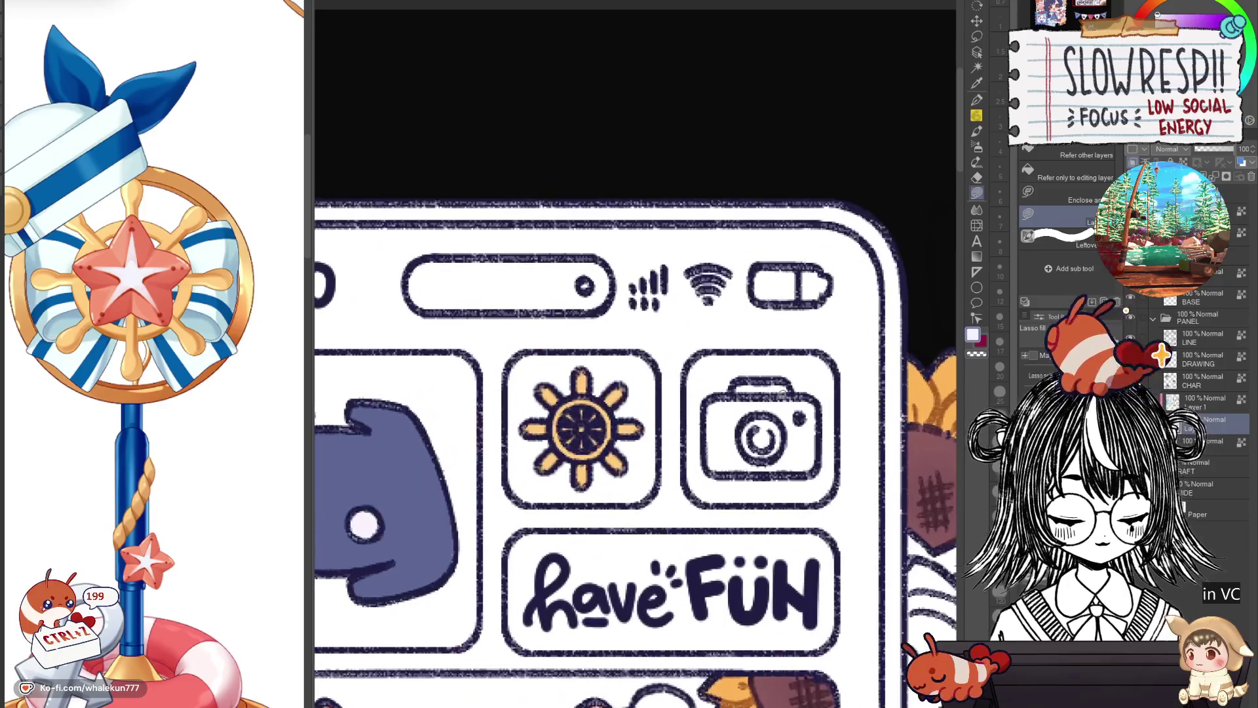
alt+click(581, 382)
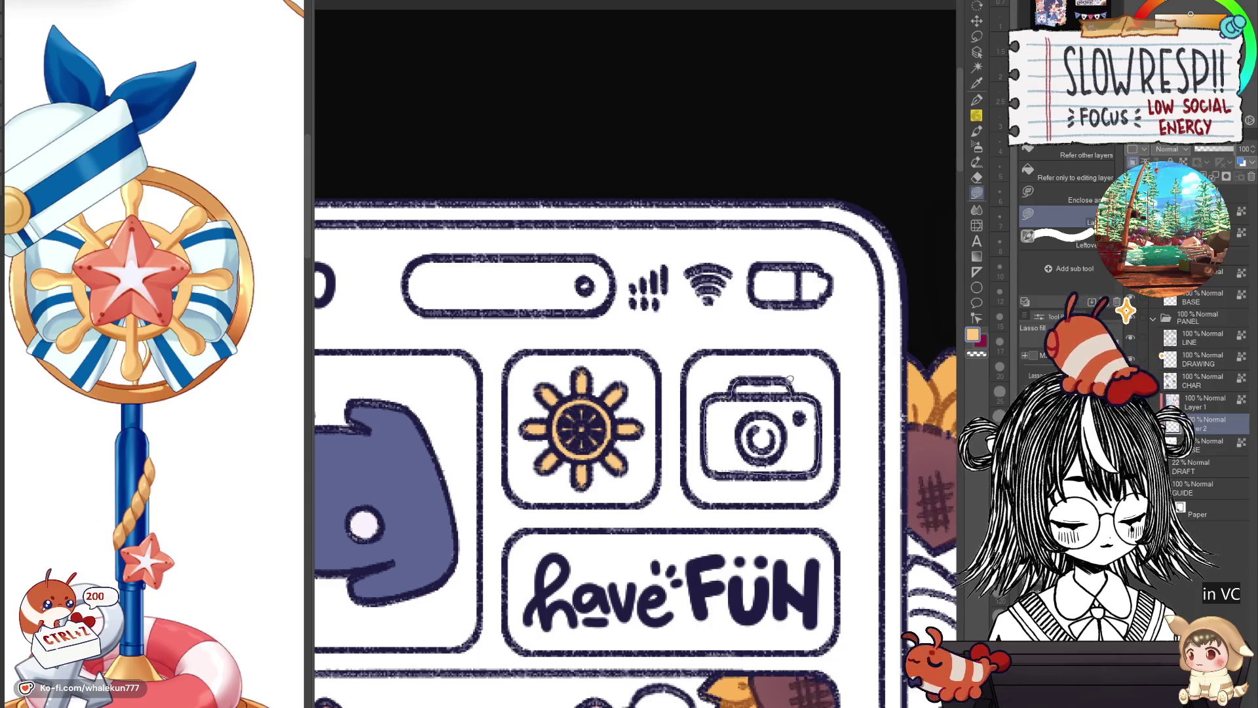
drag(789, 379, 769, 372)
scroll(770, 373, down, 3)
scroll(796, 393, up, 3)
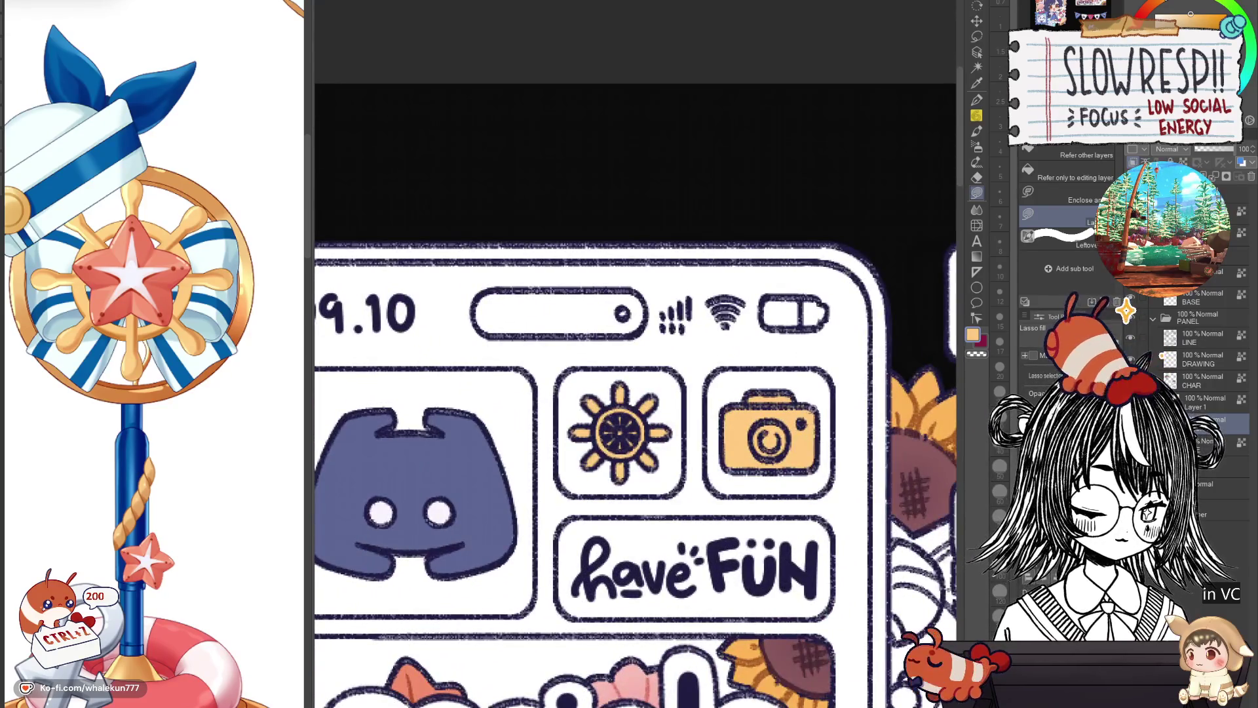
Switch the fill sub-tool to Refer other layers.
key(g)
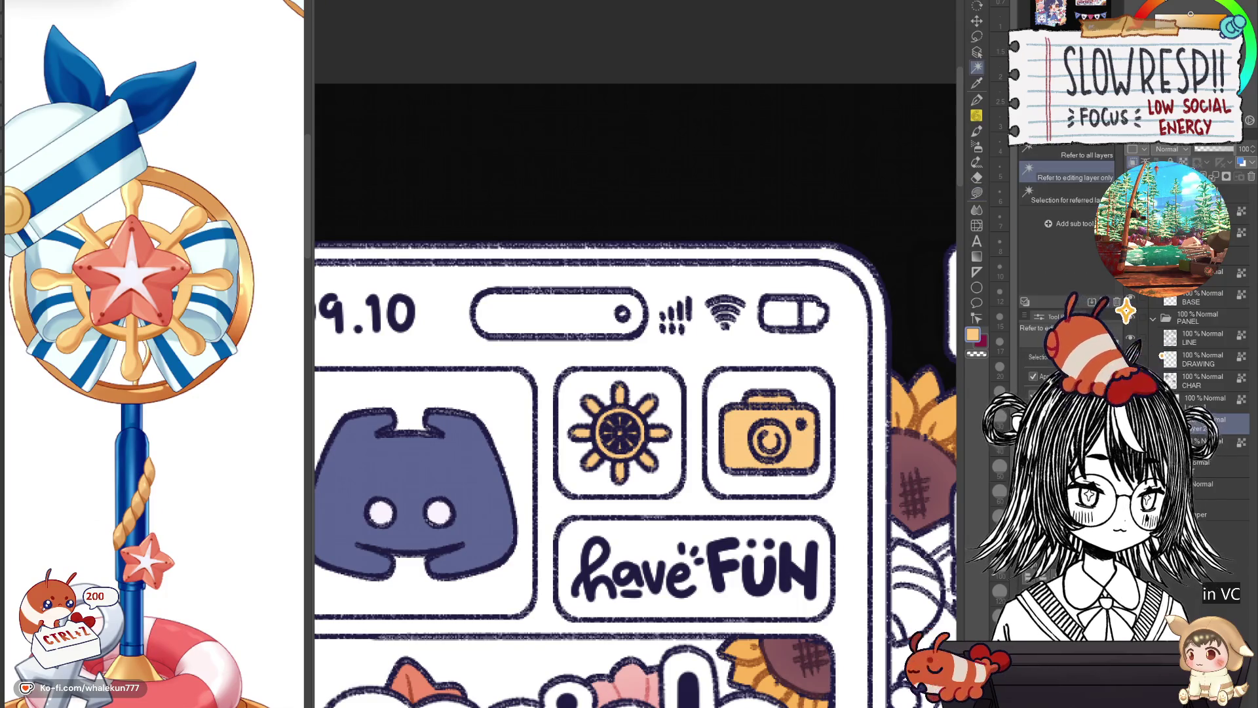
key(g)
scroll(706, 434, down, 3)
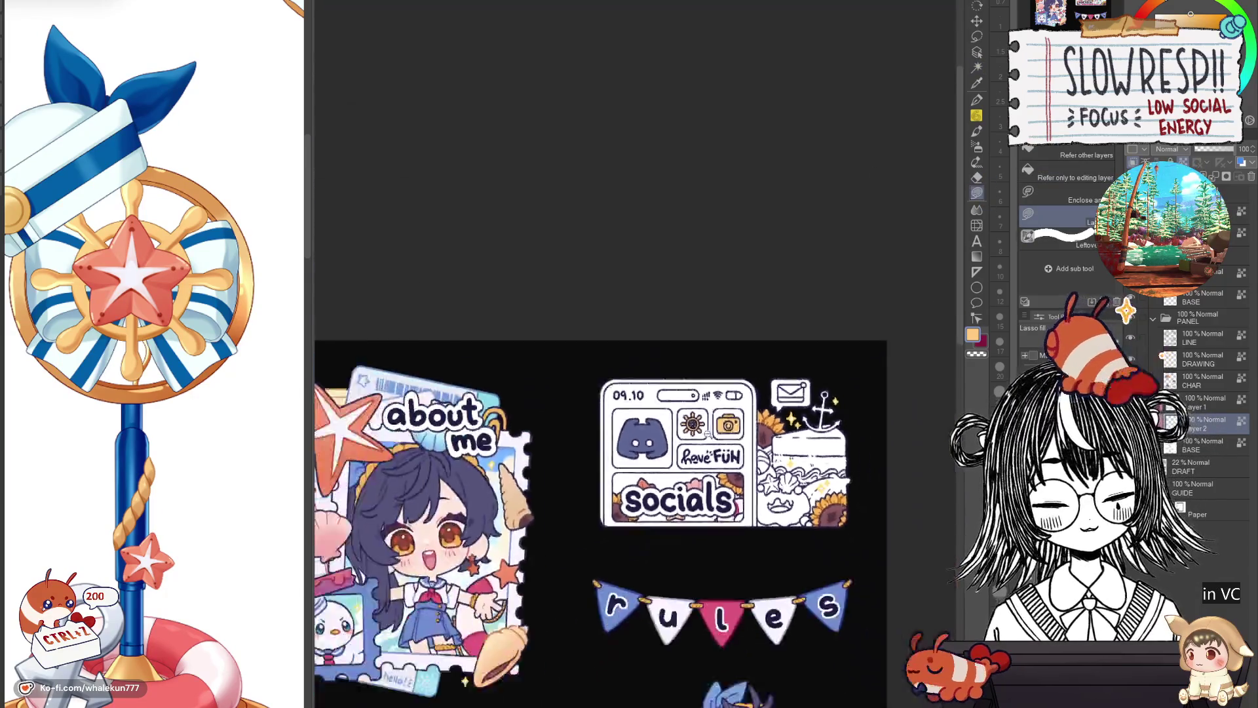
scroll(707, 430, down, 2)
scroll(706, 422, up, 5)
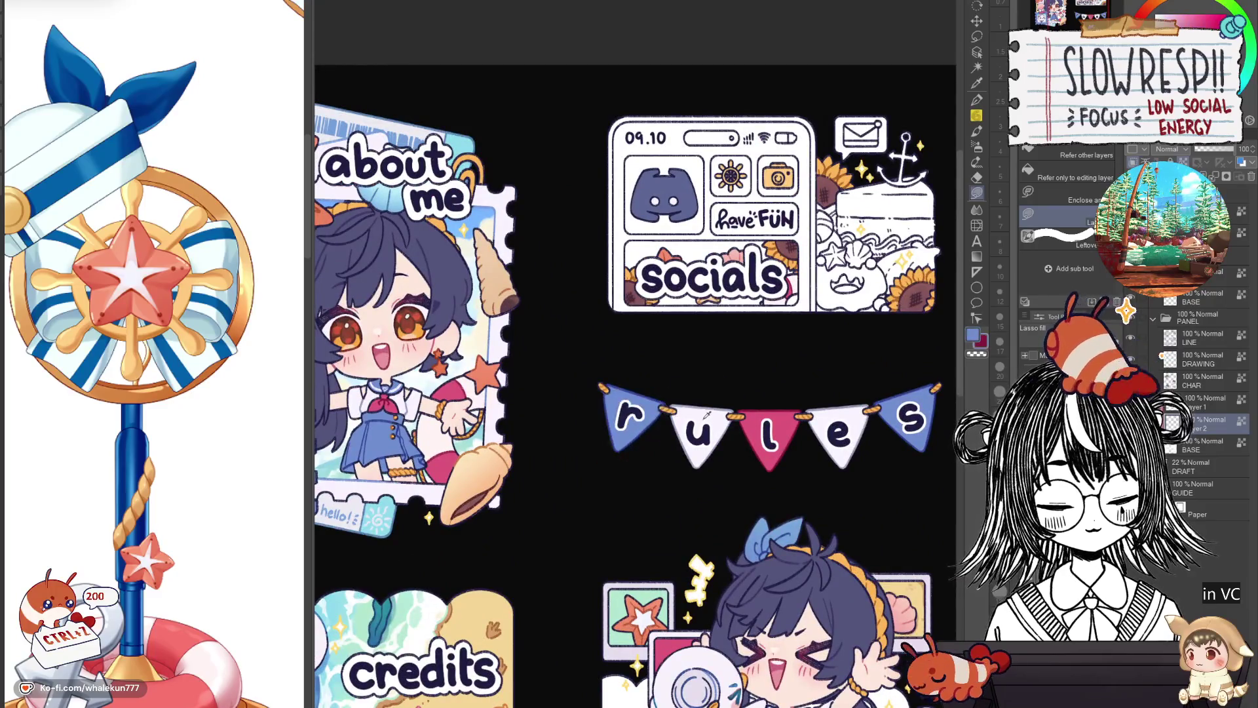
scroll(706, 415, up, 2)
scroll(707, 415, up, 2)
scroll(615, 540, up, 3)
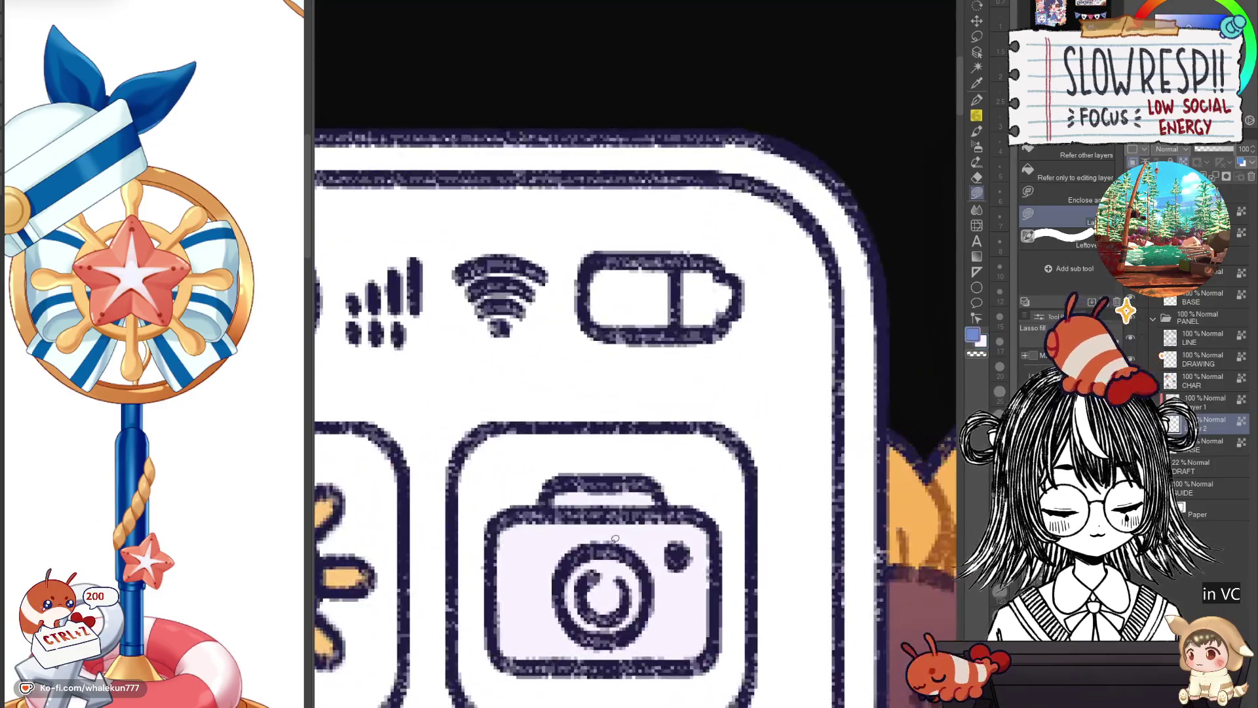
Fill the camera's lens ring blue.
click(593, 562)
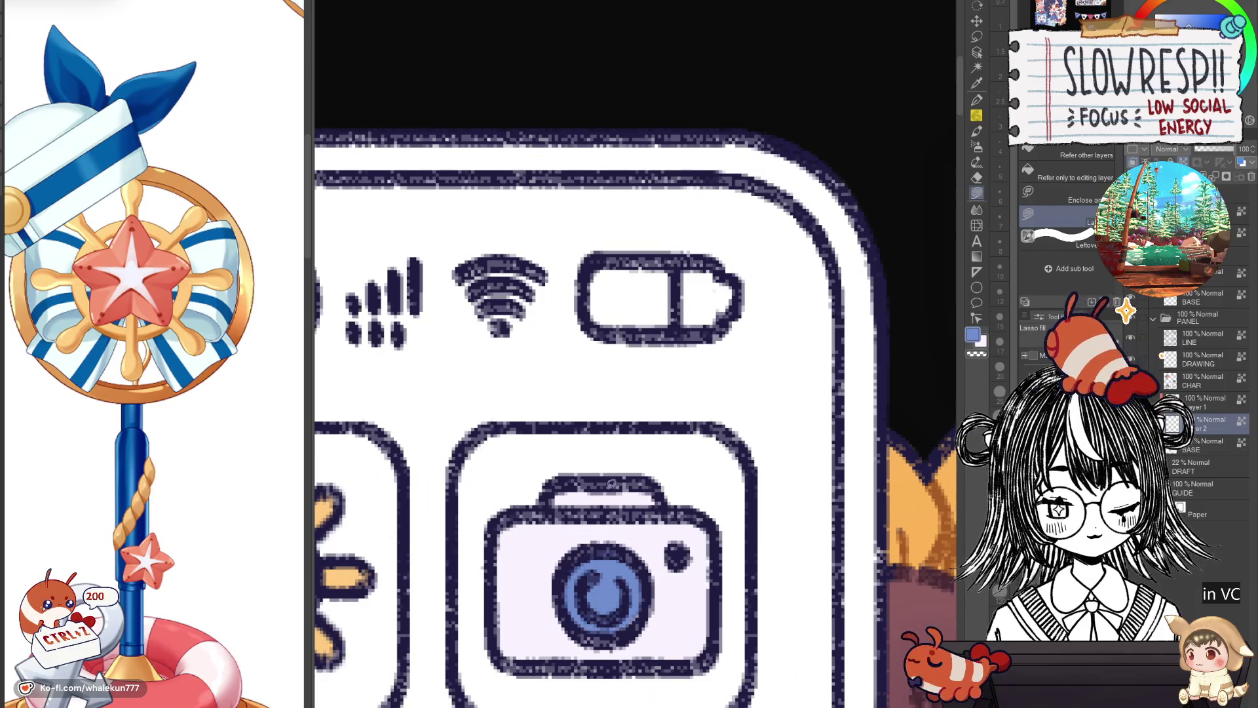
scroll(666, 505, down, 3)
drag(760, 688, 760, 453)
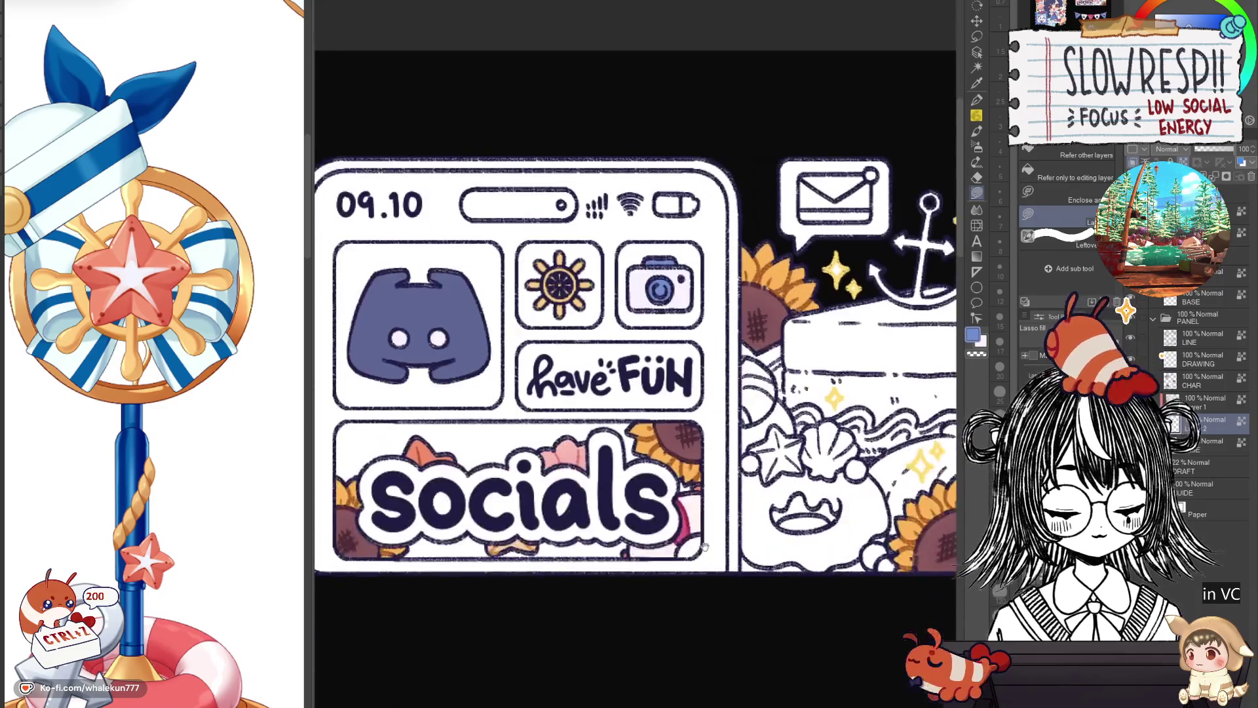
scroll(760, 453, up, 2)
scroll(608, 576, down, 1)
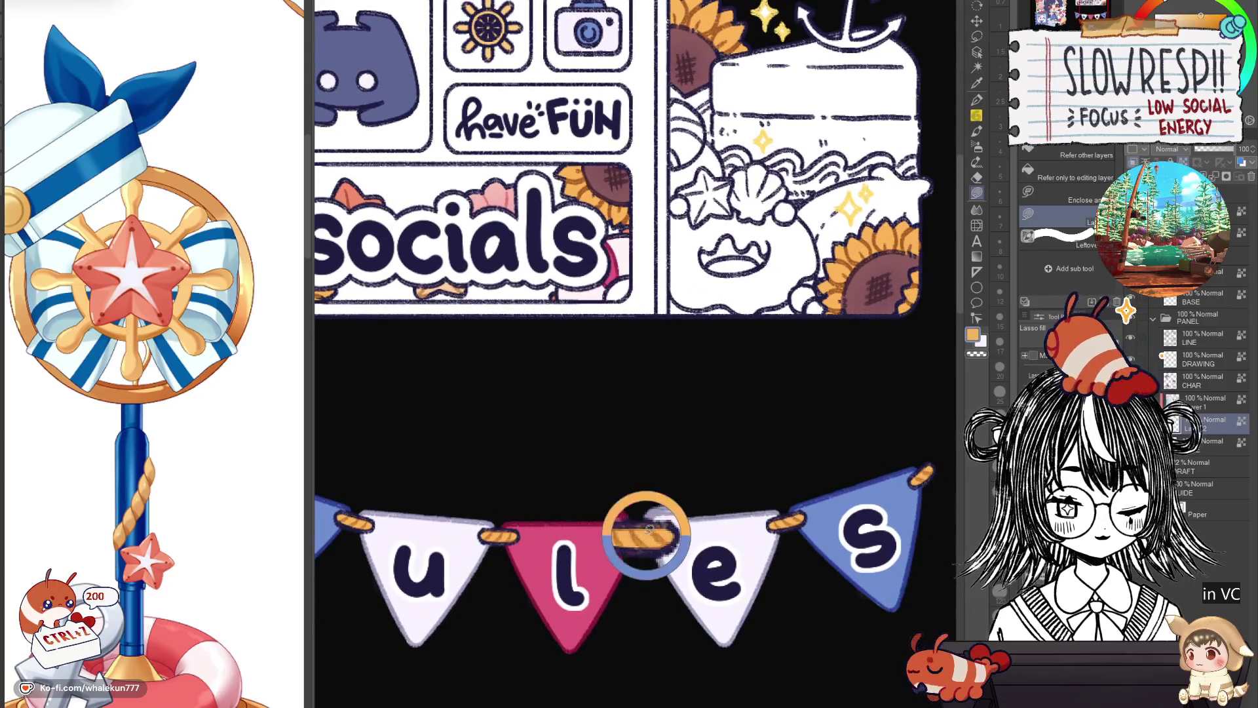
drag(669, 348, 668, 689)
scroll(715, 419, up, 3)
scroll(717, 420, down, 1)
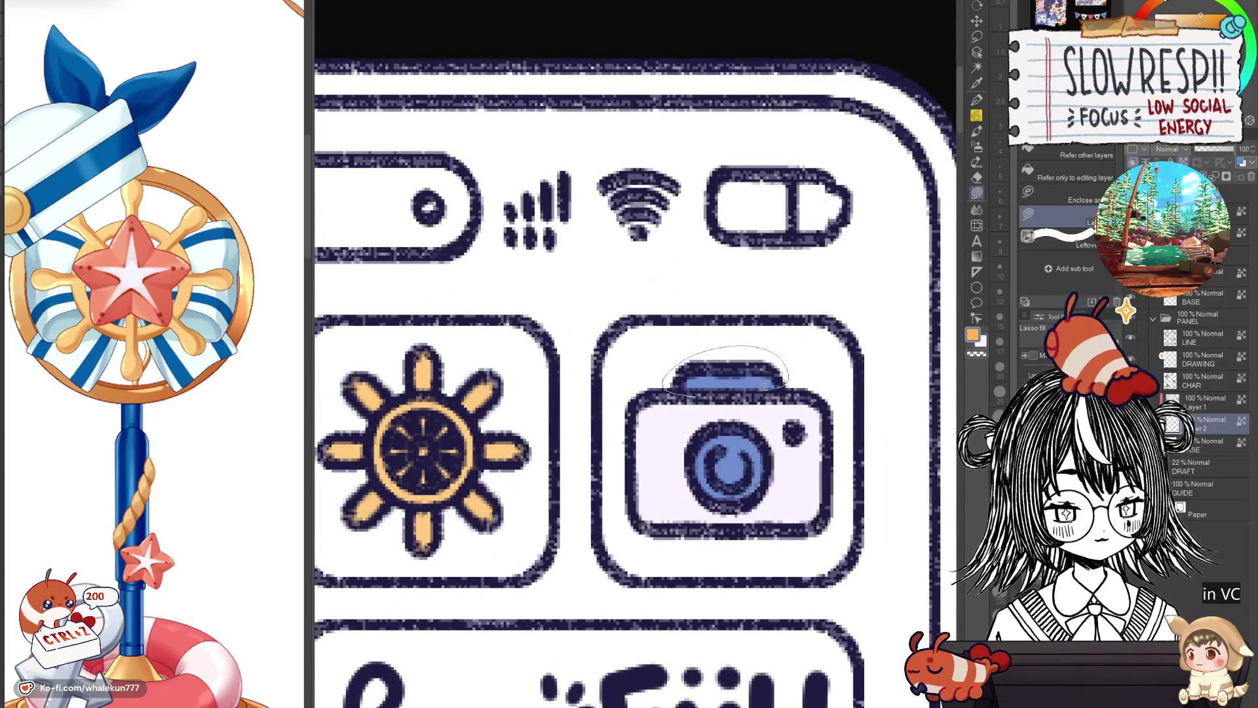
scroll(716, 420, down, 2)
scroll(705, 412, up, 1)
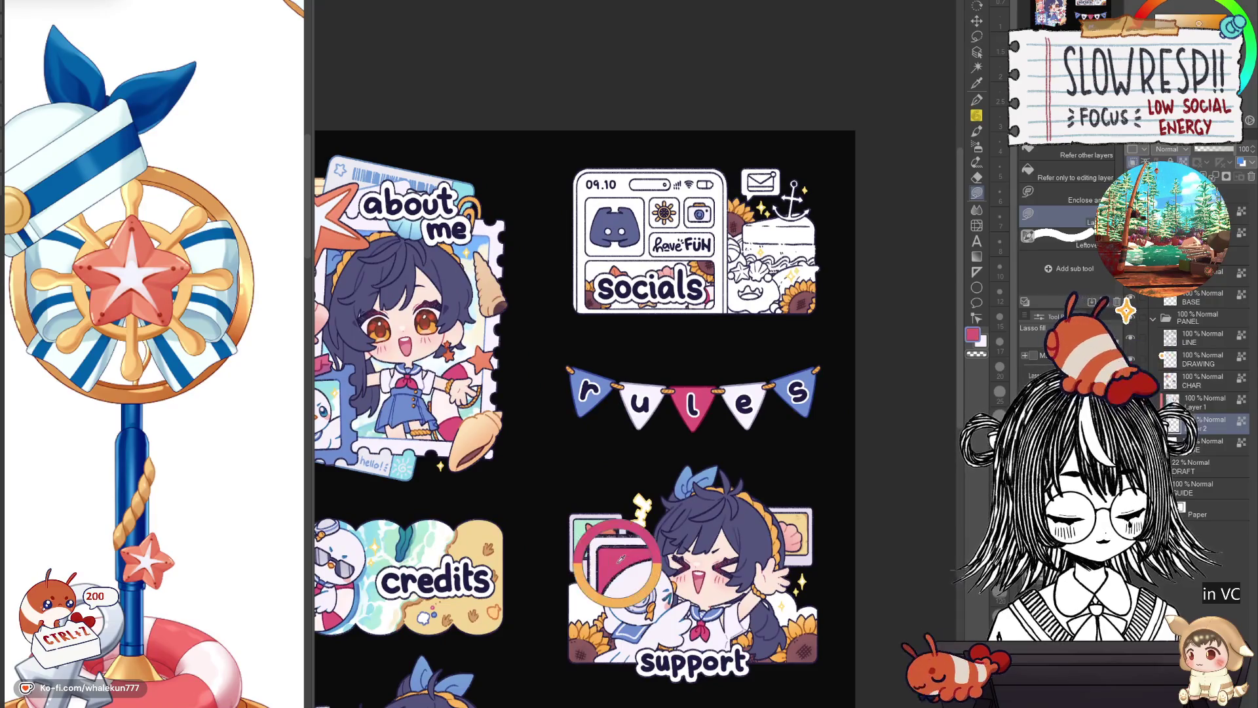
scroll(693, 206, up, 3)
drag(762, 293, 683, 435)
scroll(683, 436, up, 1)
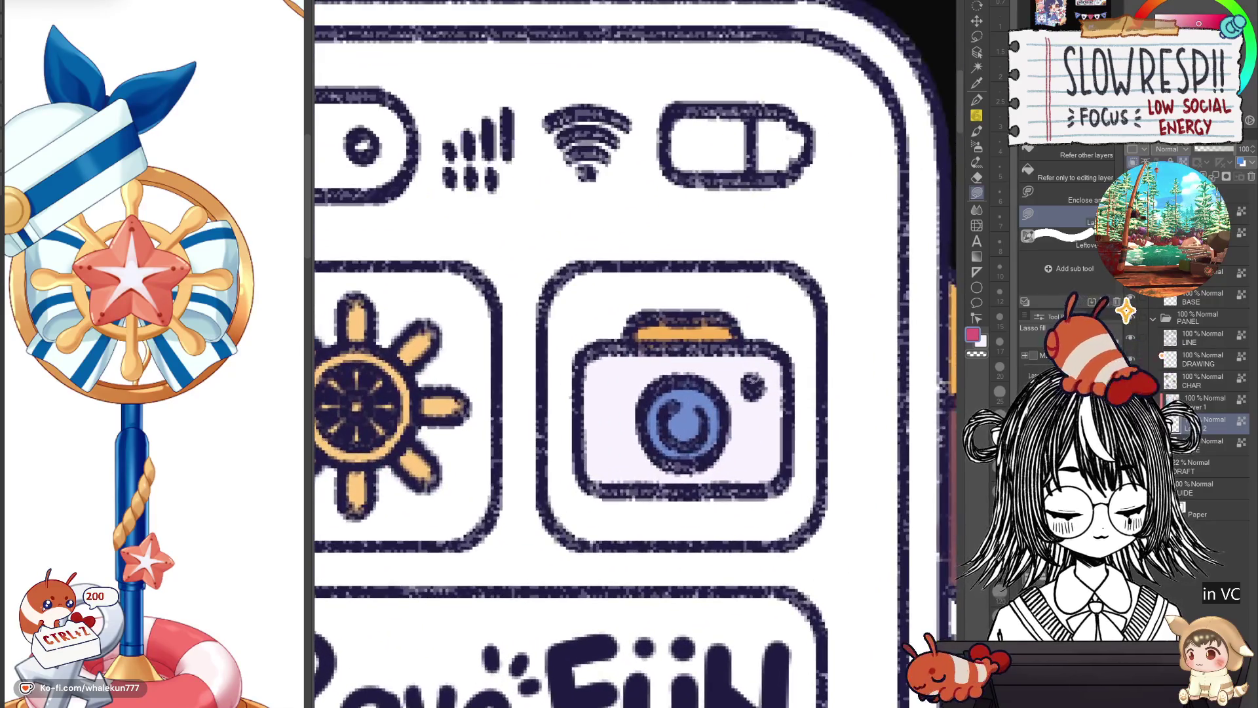
Lasso-fill the camera's bottom strip pink and sample the lens's light blue.
drag(585, 473, 812, 480)
scroll(811, 480, down, 2)
scroll(768, 462, up, 1)
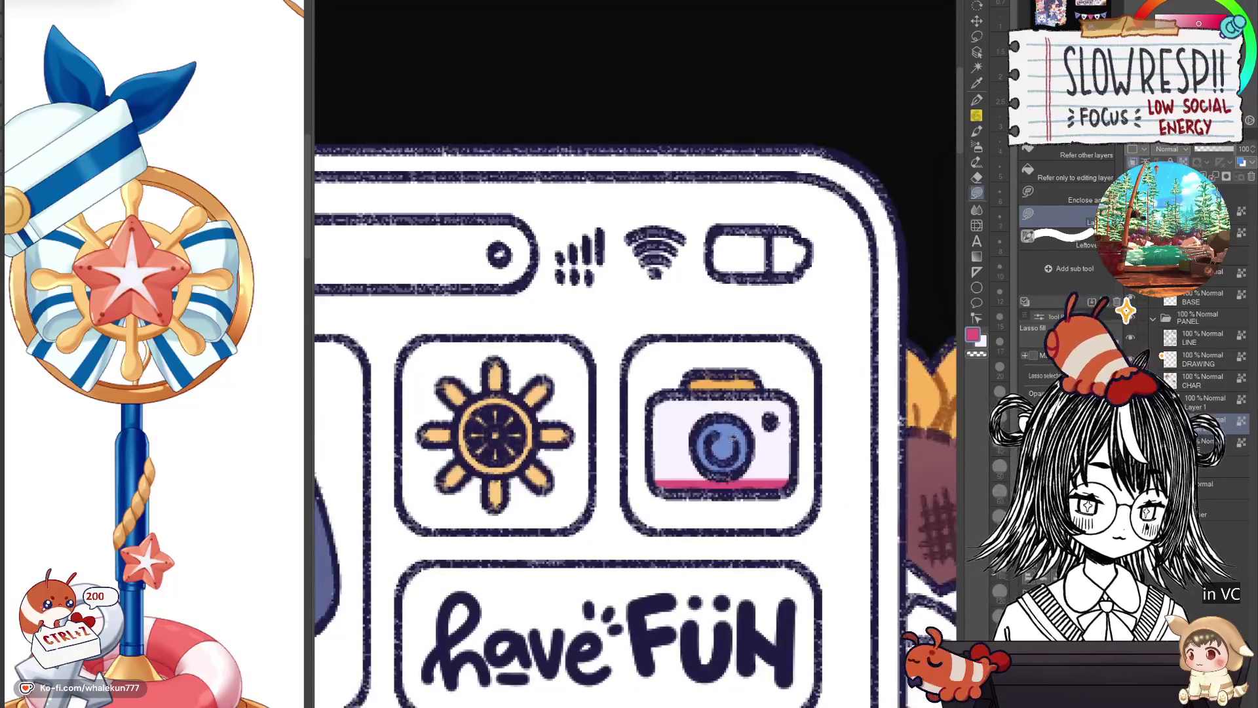
alt+click(751, 444)
mouse_move(574, 587)
mouse_down()
mouse_move(790, 509)
mouse_move(604, 559)
mouse_up()
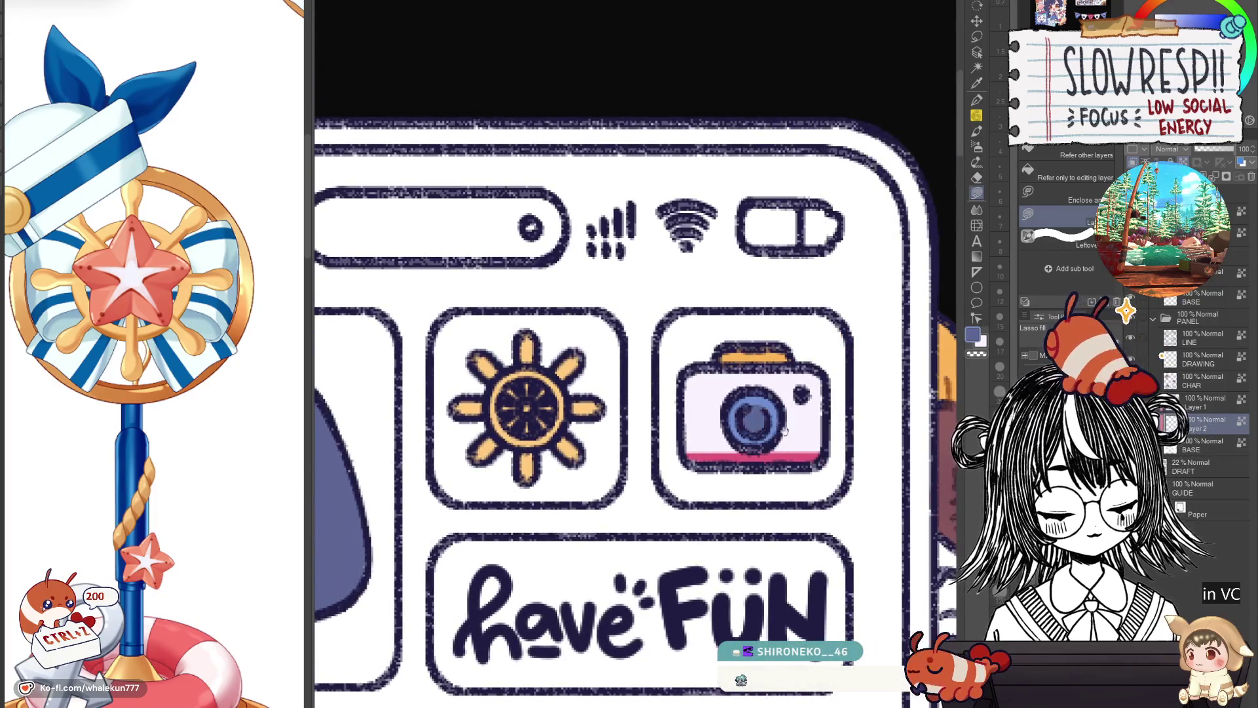
scroll(749, 419, down, 3)
scroll(745, 441, up, 1)
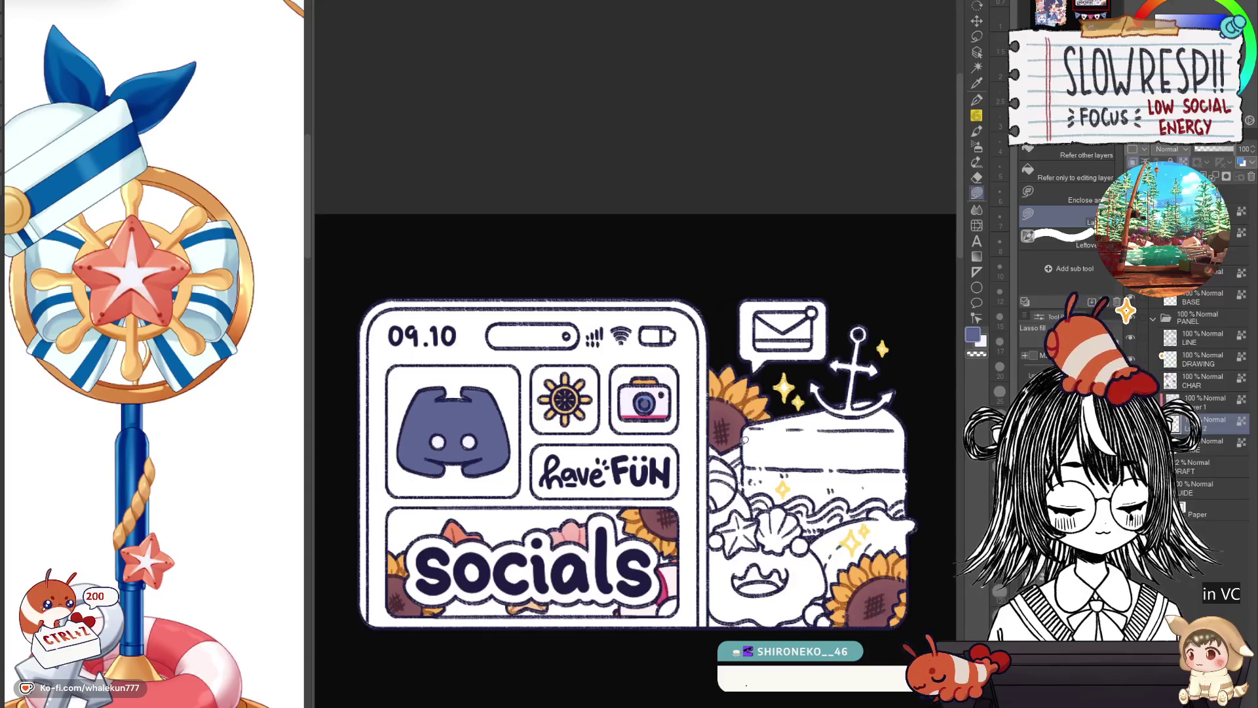
With a smaller pen, draw small dark marks in the sun's centre.
key(p)
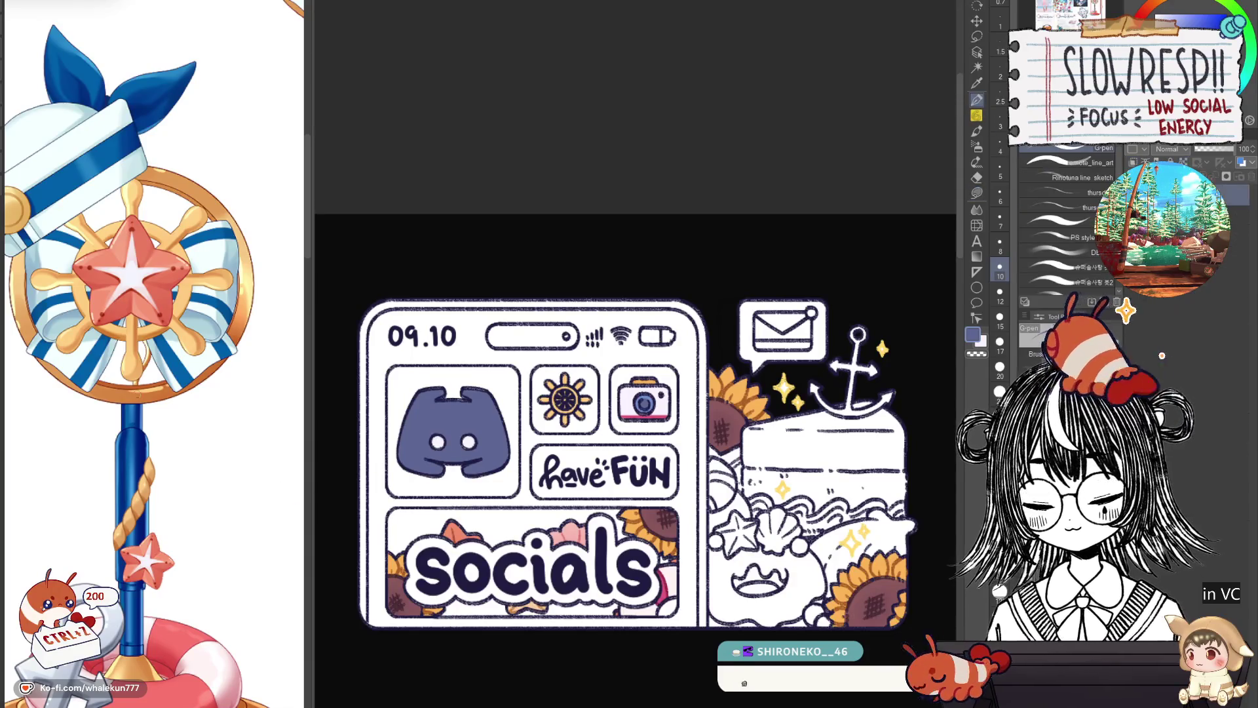
scroll(553, 389, up, 2)
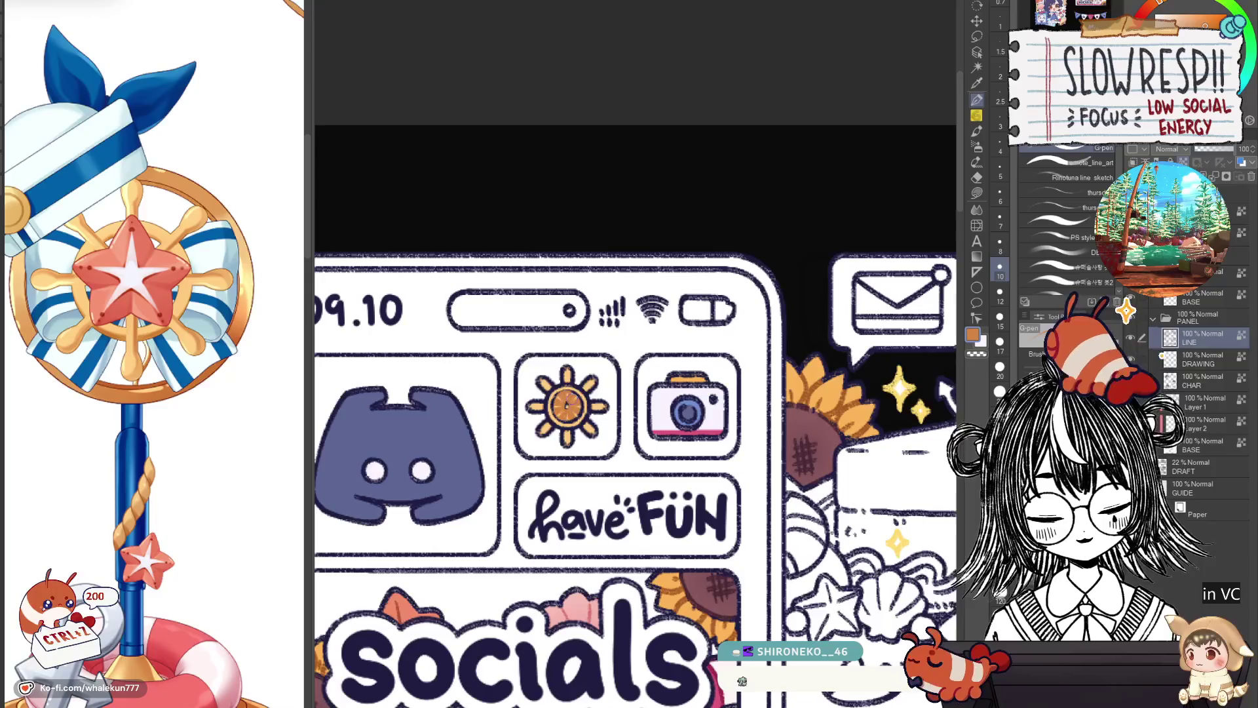
alt+click(571, 393)
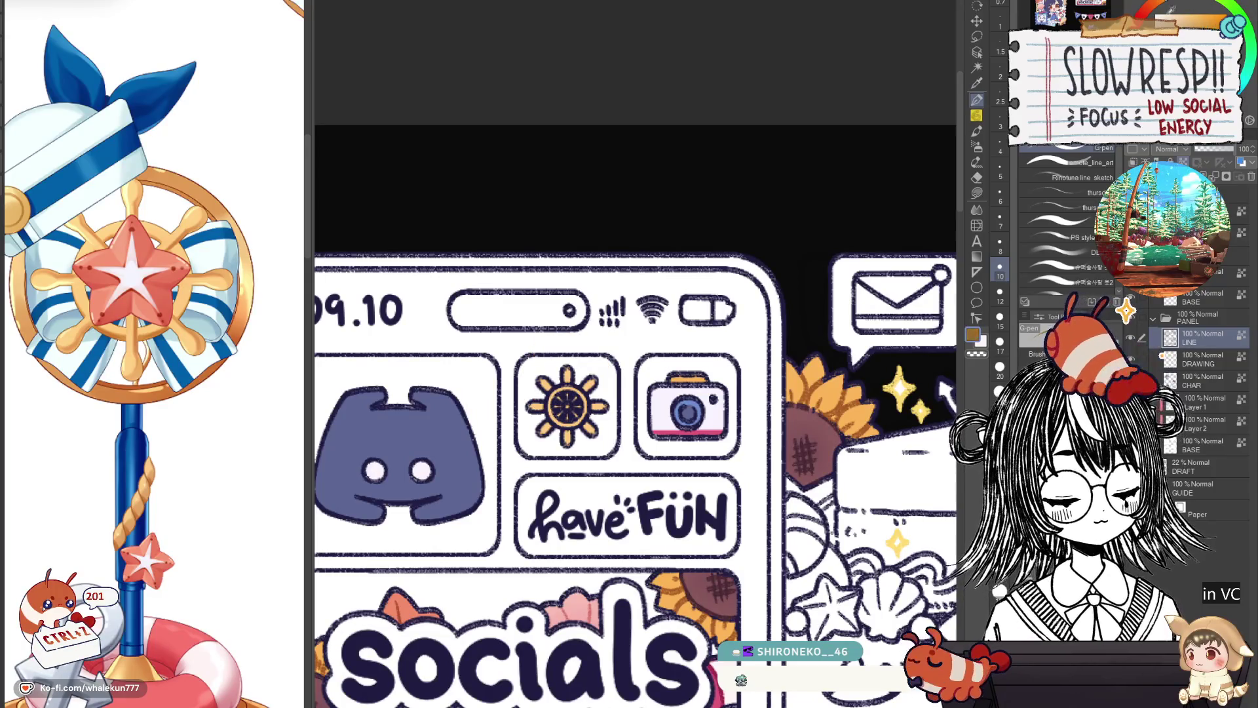
mouse_move(664, 430)
mouse_down()
mouse_move(728, 441)
mouse_move(746, 509)
mouse_up()
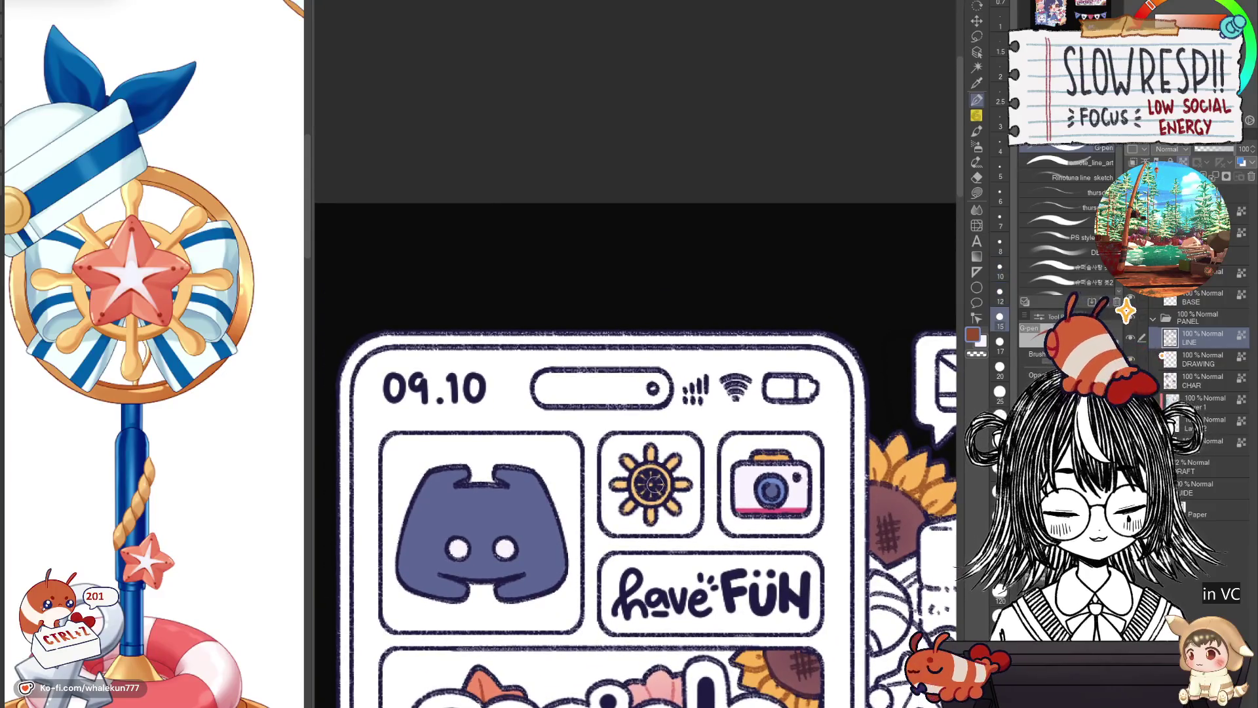
key(ctrl+z)
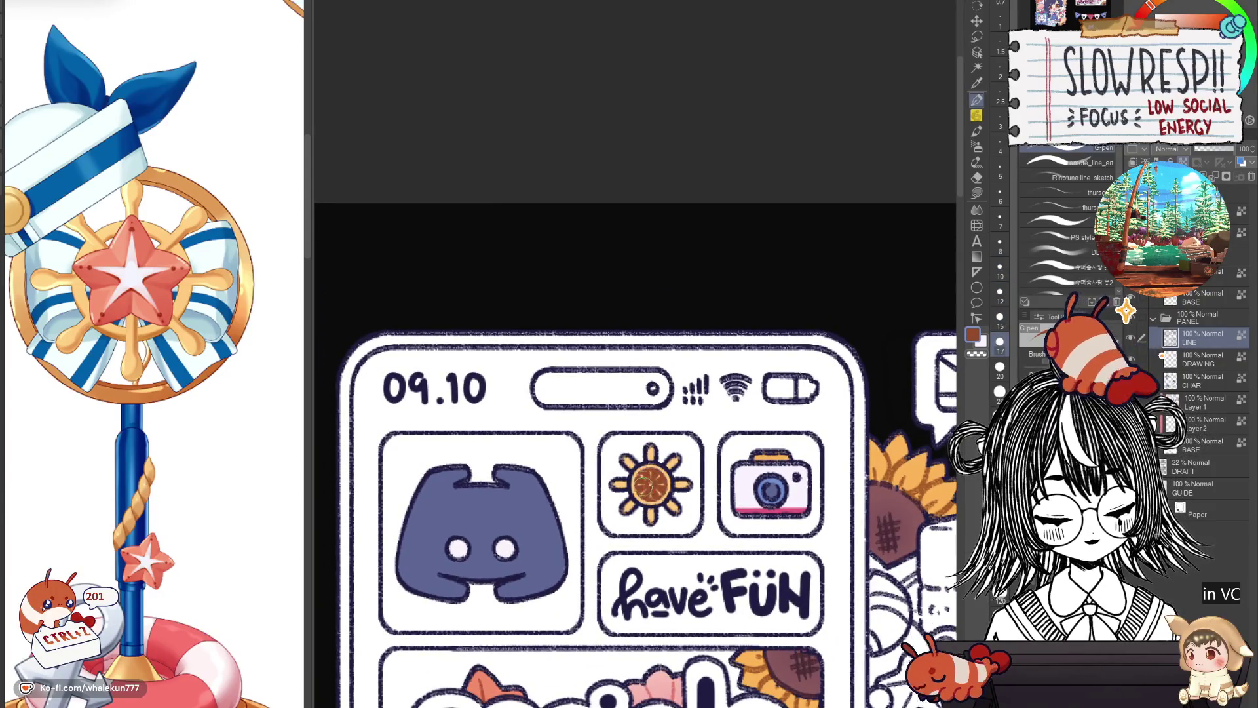
key(bracketleft)
key(bracketleft)
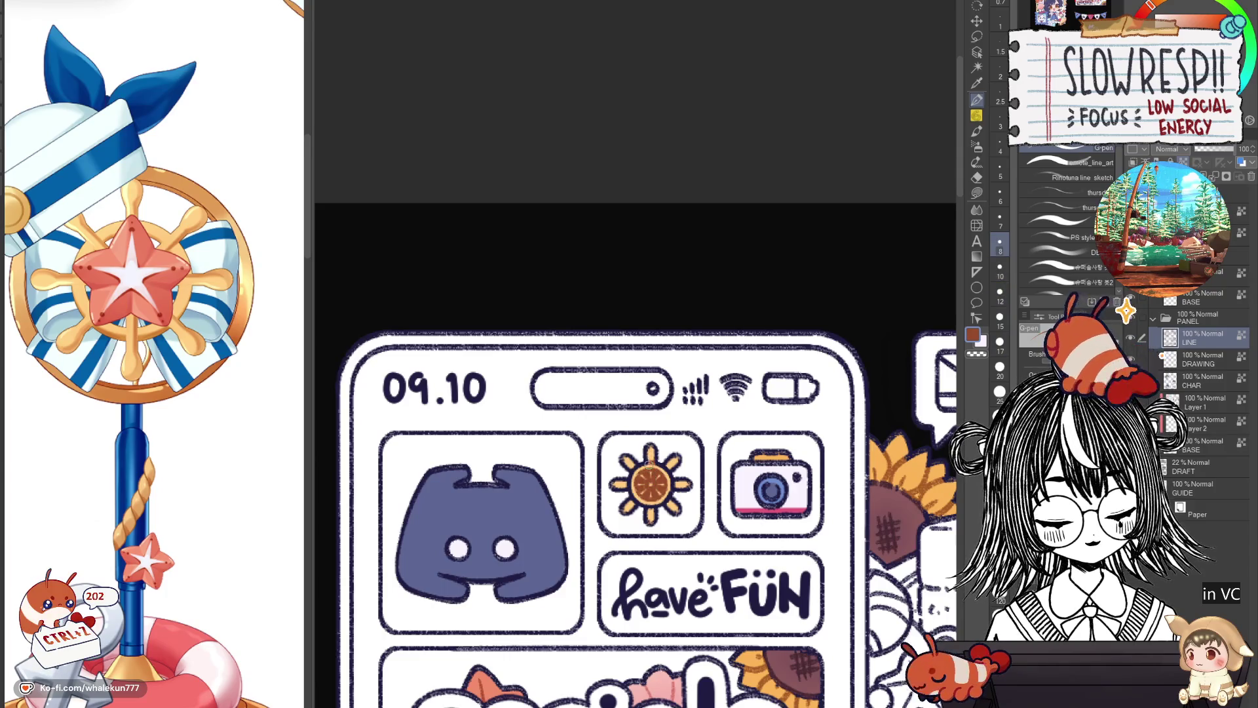
drag(647, 457, 654, 468)
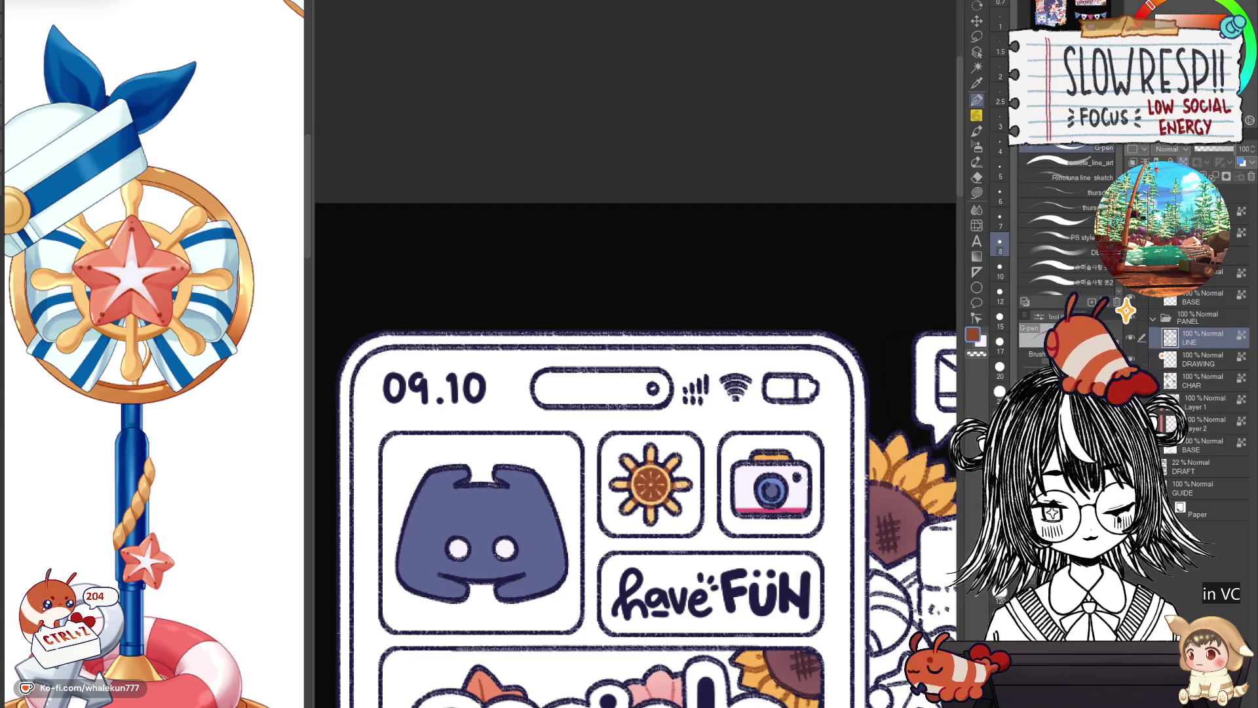
scroll(726, 462, down, 5)
scroll(671, 554, up, 5)
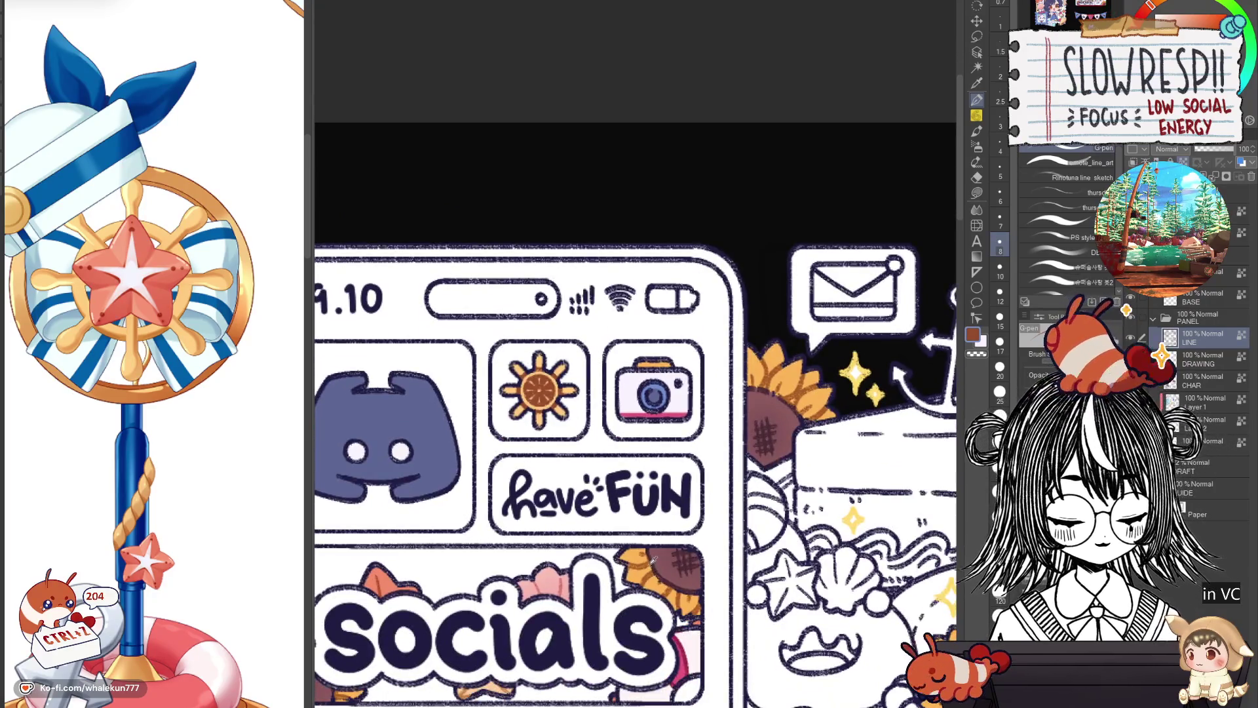
Sample the phone icons' colours, ending on the camera lens's blue-purple.
alt+click(656, 571)
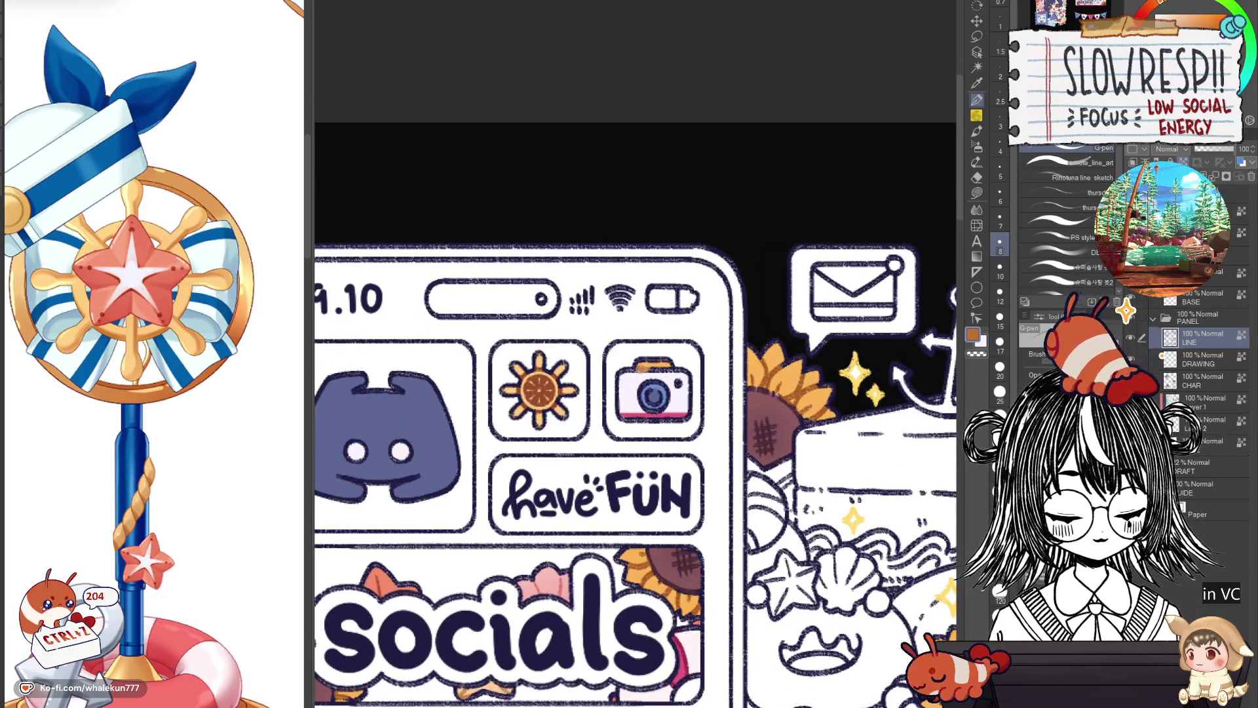
alt+click(388, 432)
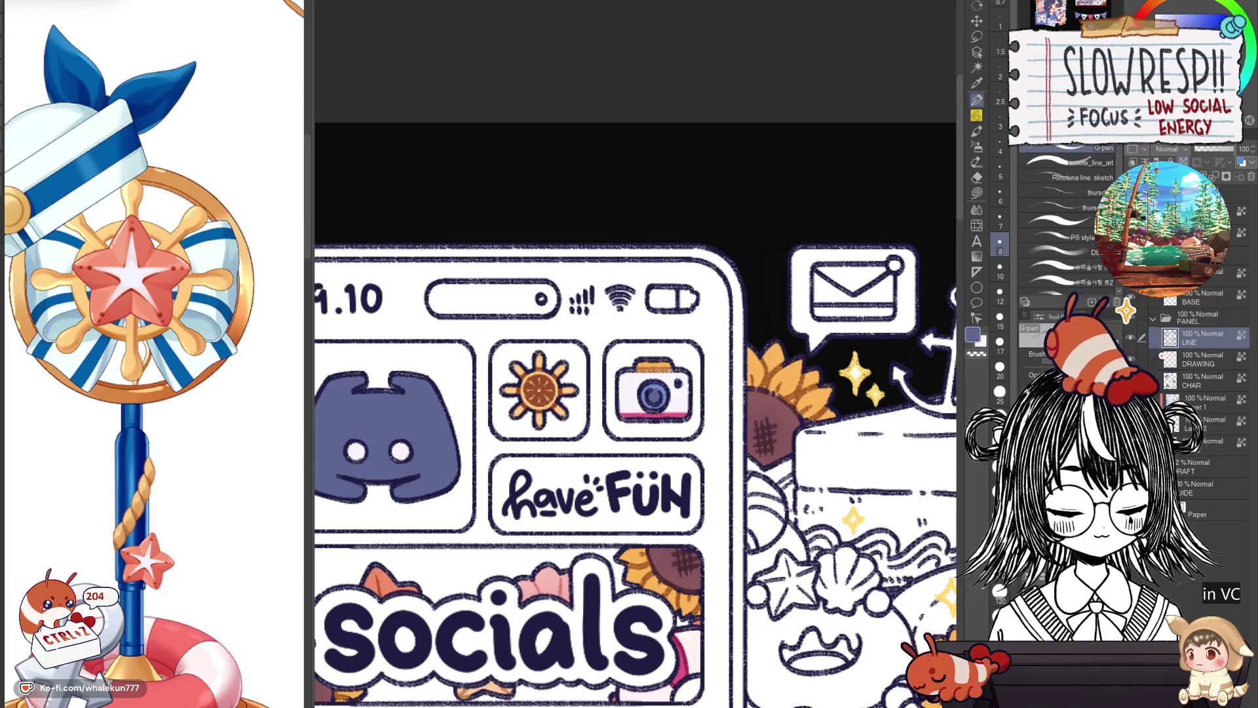
key(bracketright)
key(bracketright)
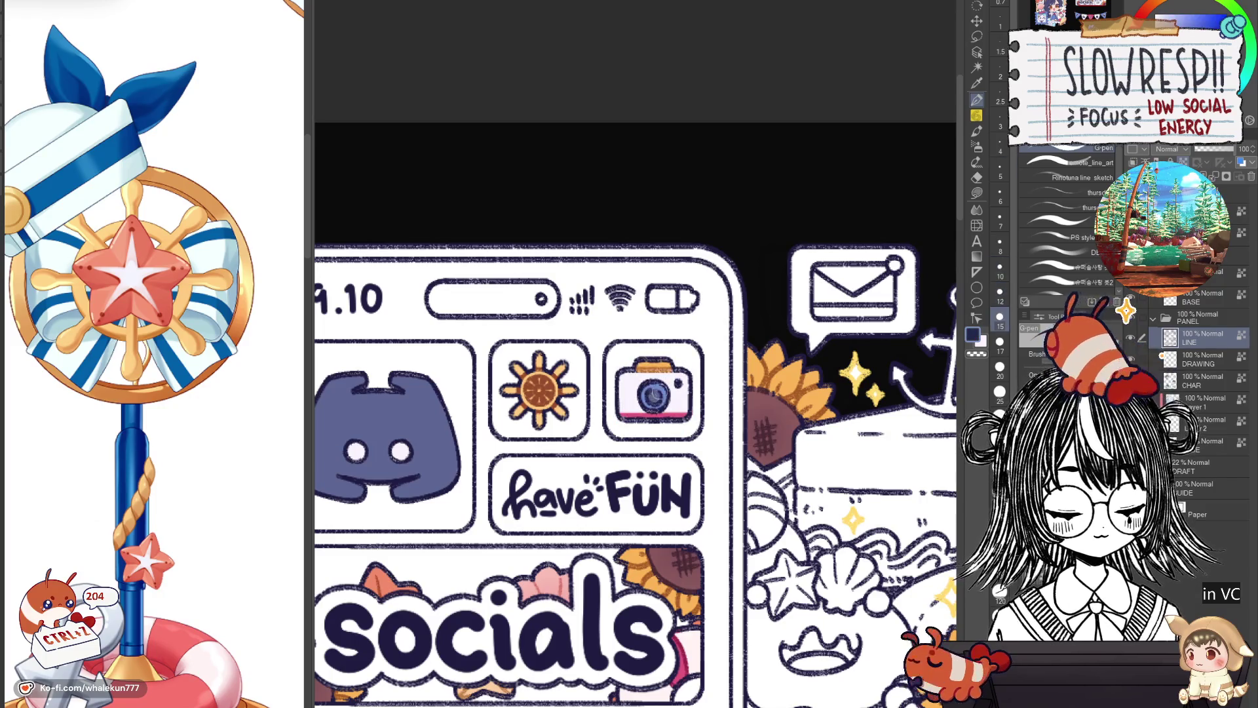
alt+click(663, 363)
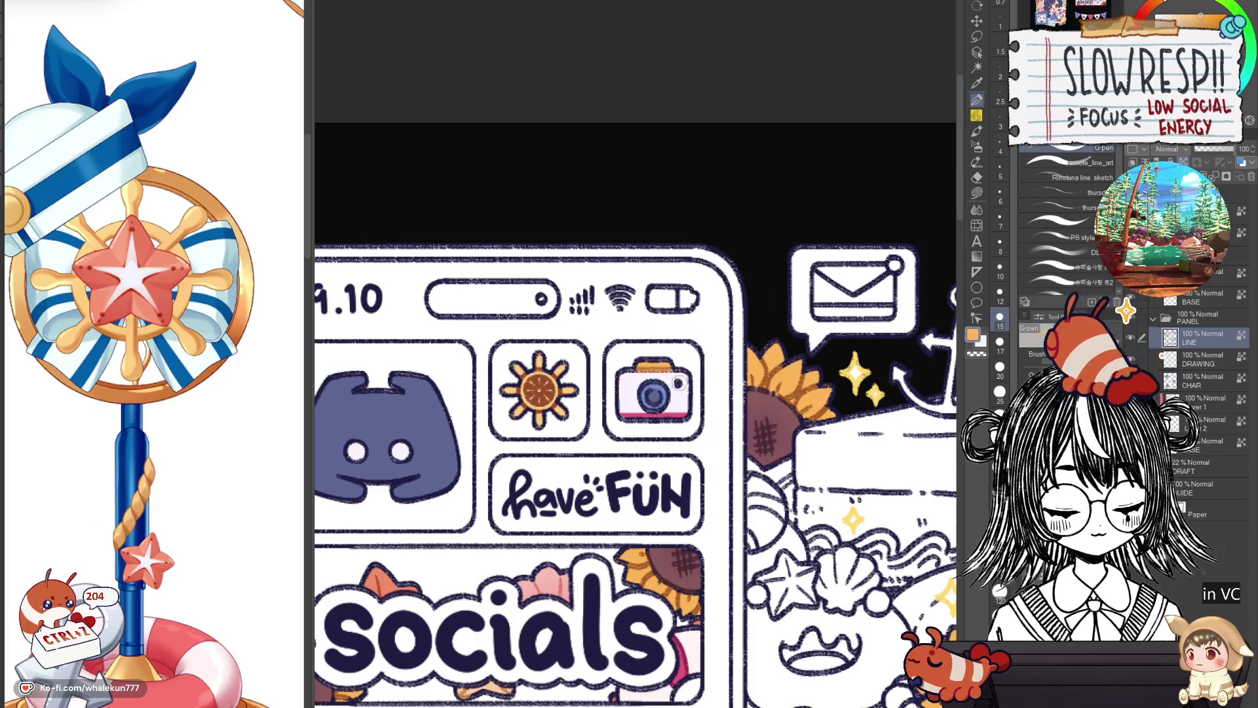
alt+click(675, 414)
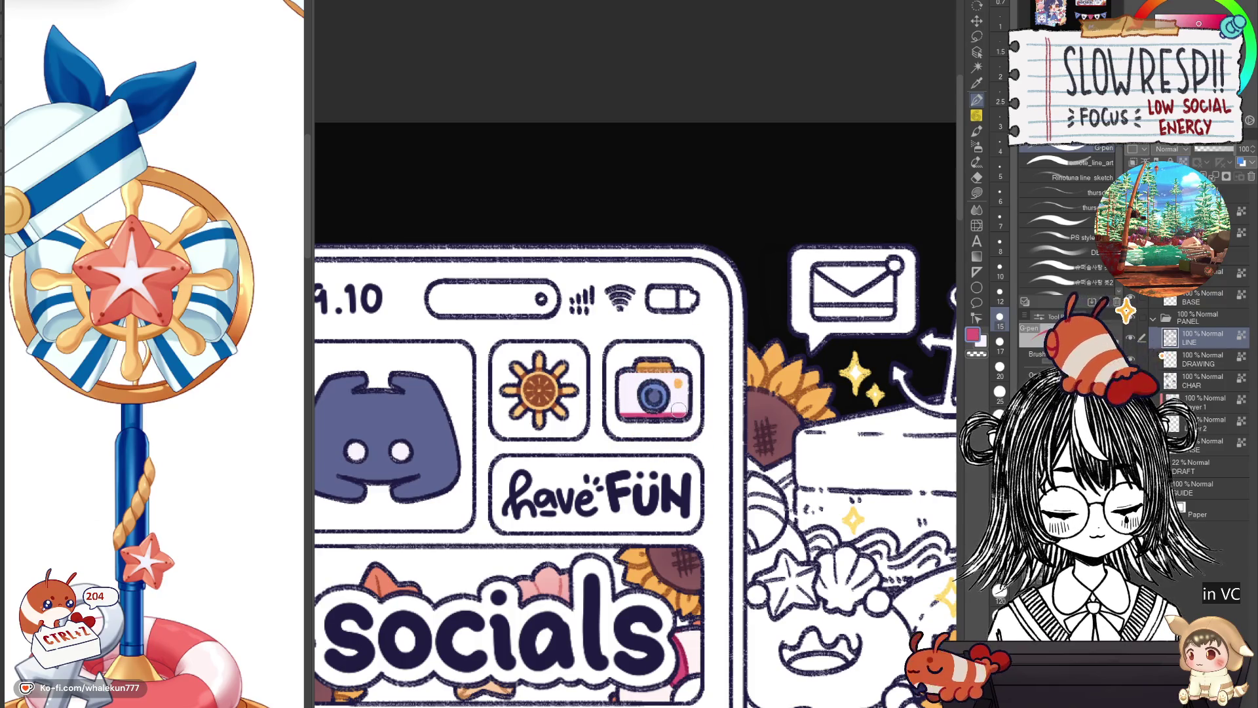
alt+click(655, 397)
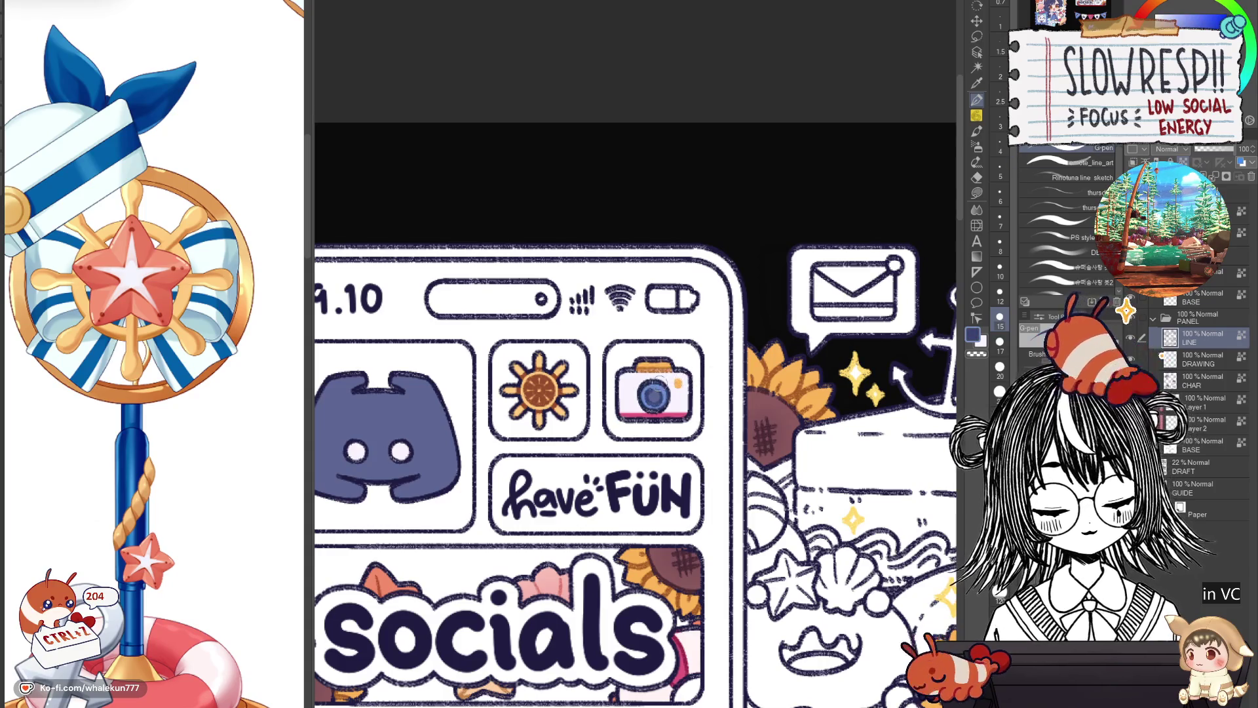
scroll(695, 370, down, 3)
scroll(695, 369, down, 2)
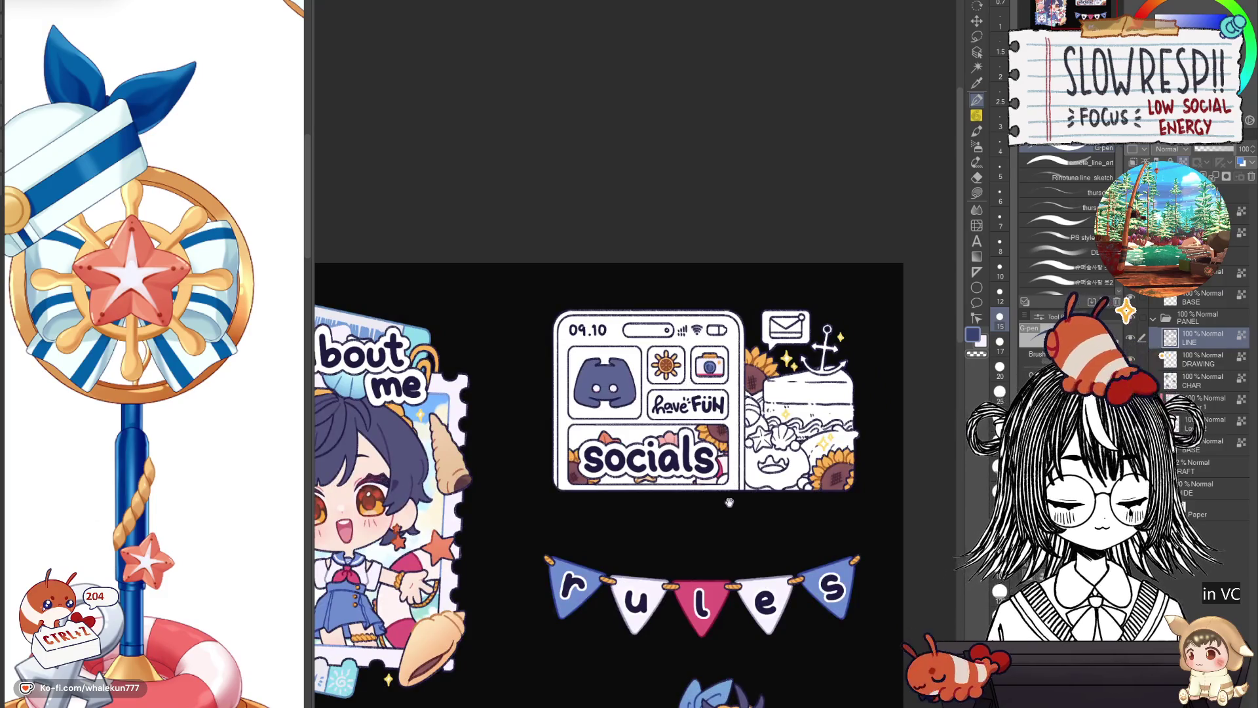
scroll(729, 502, down, 1)
Check the sticker sheet, then lasso-fill the area behind the sunflower orange.
drag(729, 503, 729, 247)
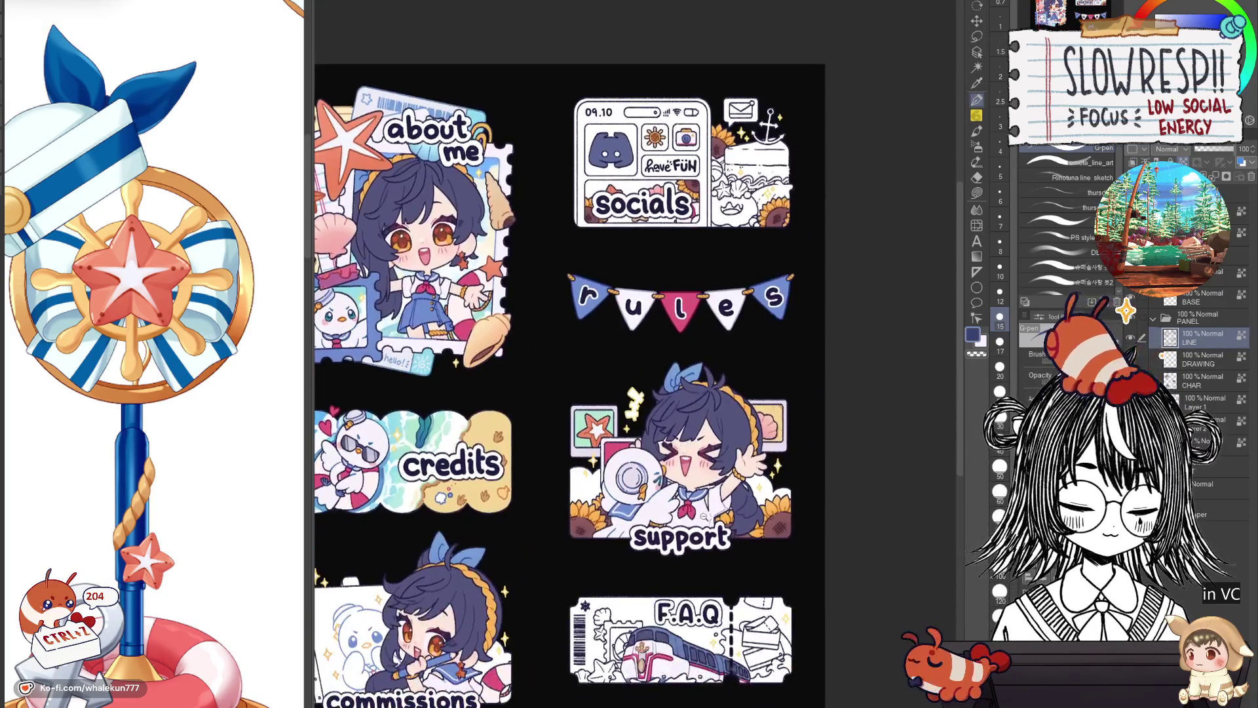
scroll(693, 512, down, 3)
scroll(692, 512, up, 2)
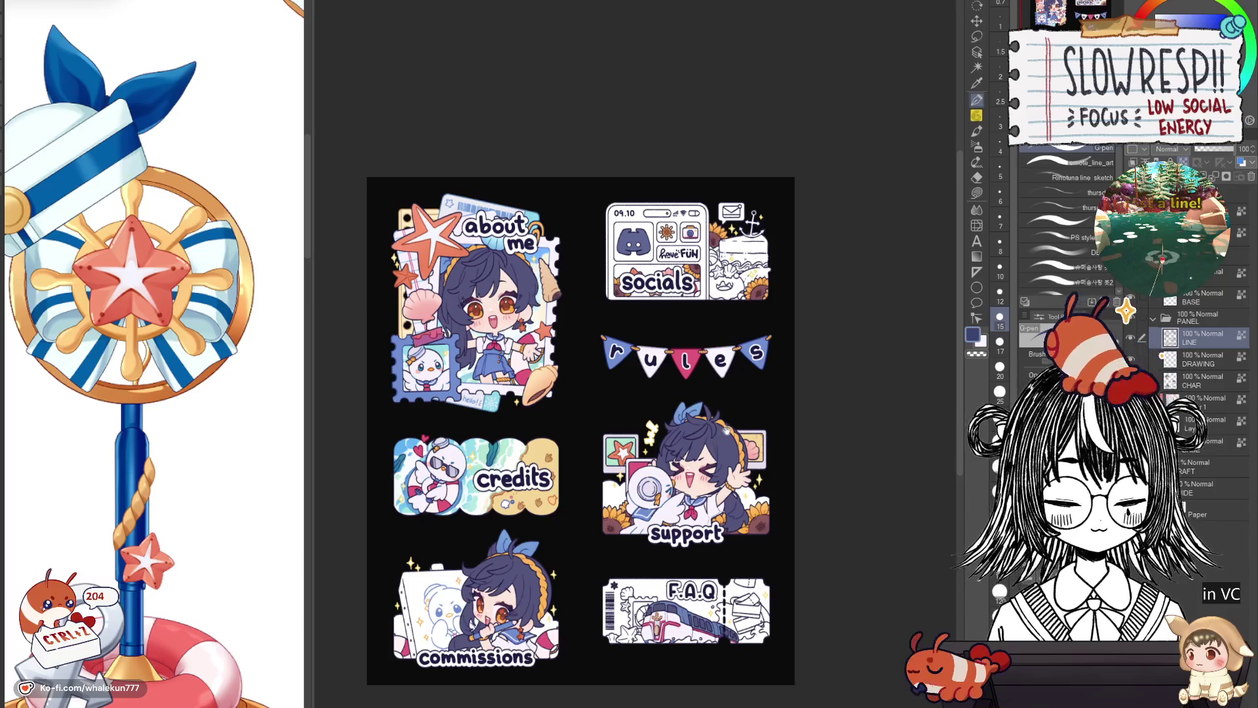
drag(718, 442, 651, 523)
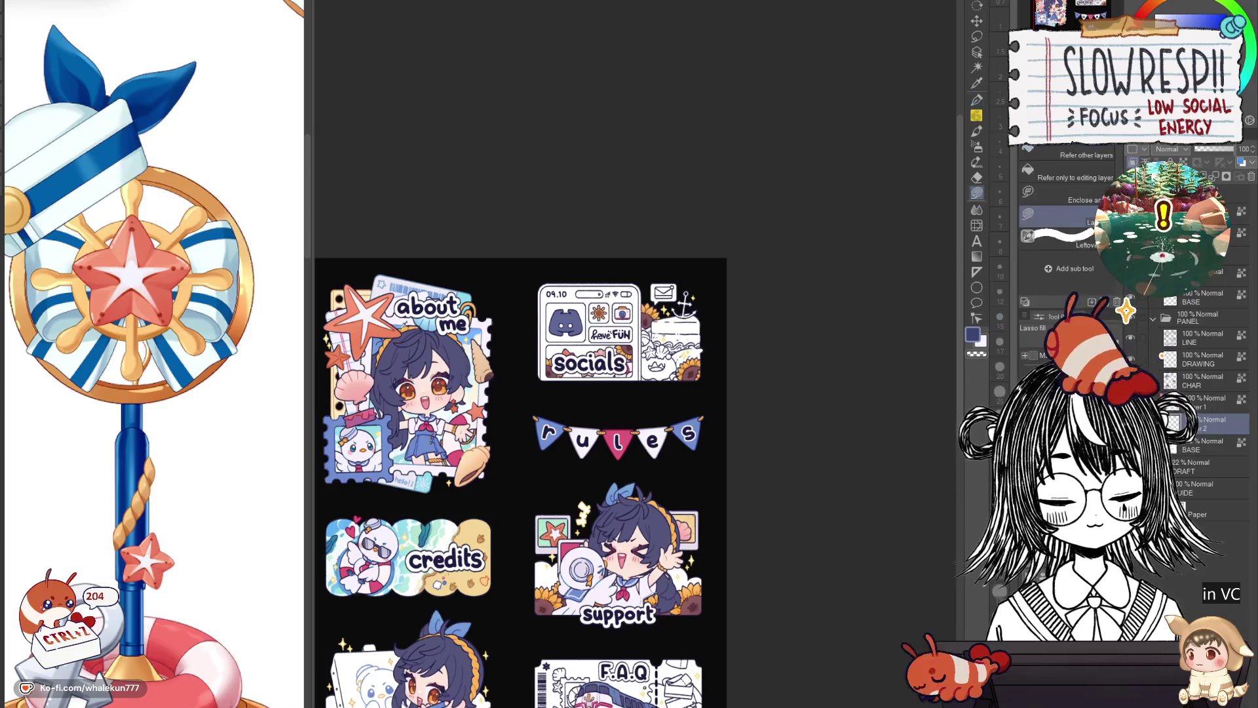
scroll(675, 547, up, 5)
drag(676, 544, 633, 460)
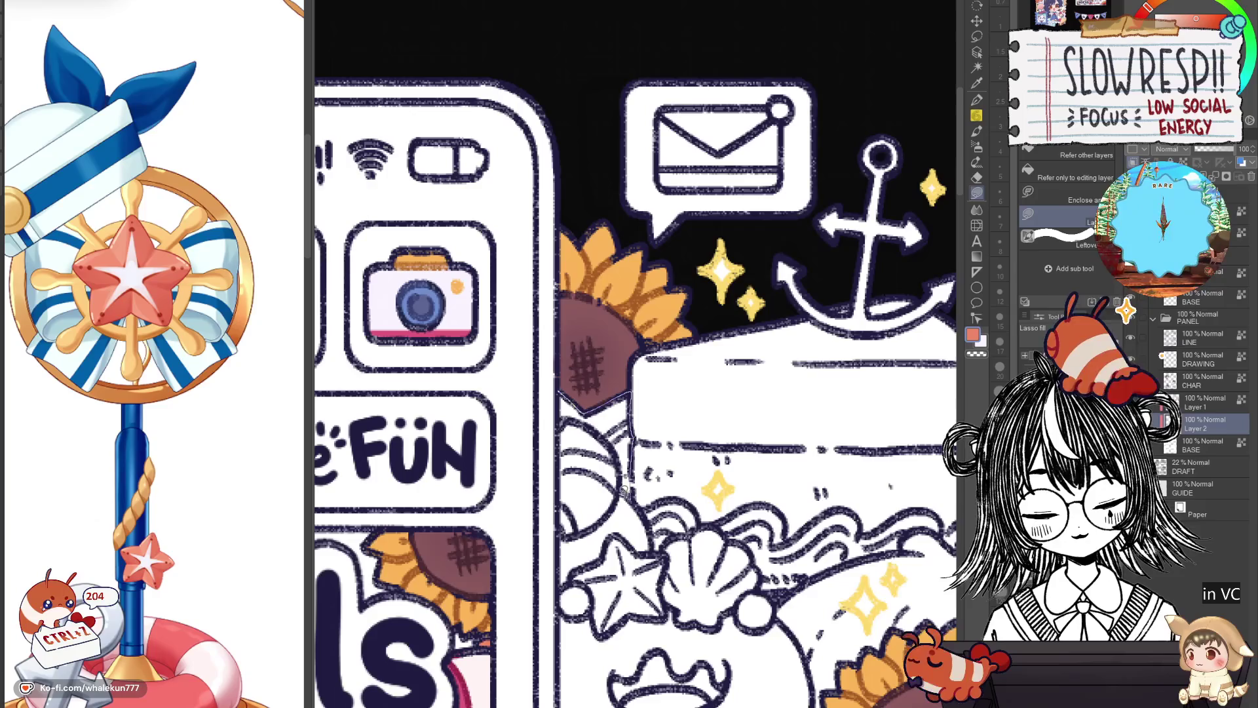
drag(620, 393, 615, 388)
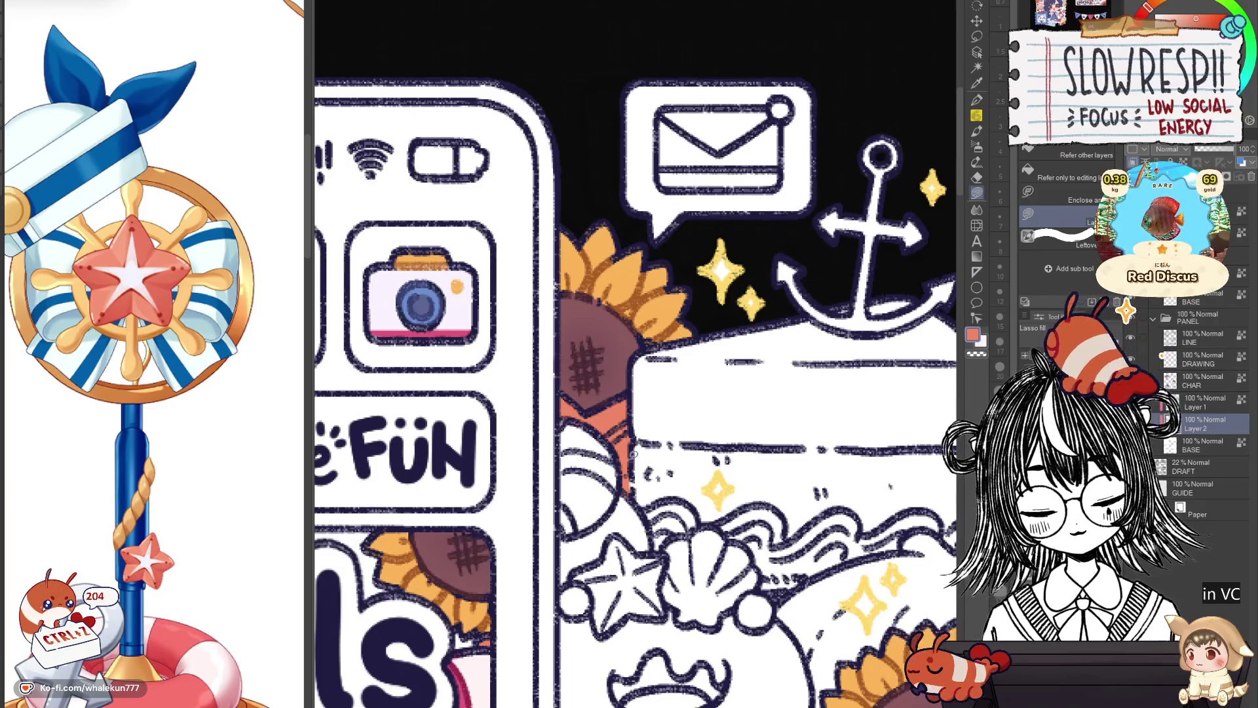
scroll(639, 469, down, 5)
Lasso-fill the round shape beside the sunflower pink with a white top highlight.
drag(462, 492, 724, 392)
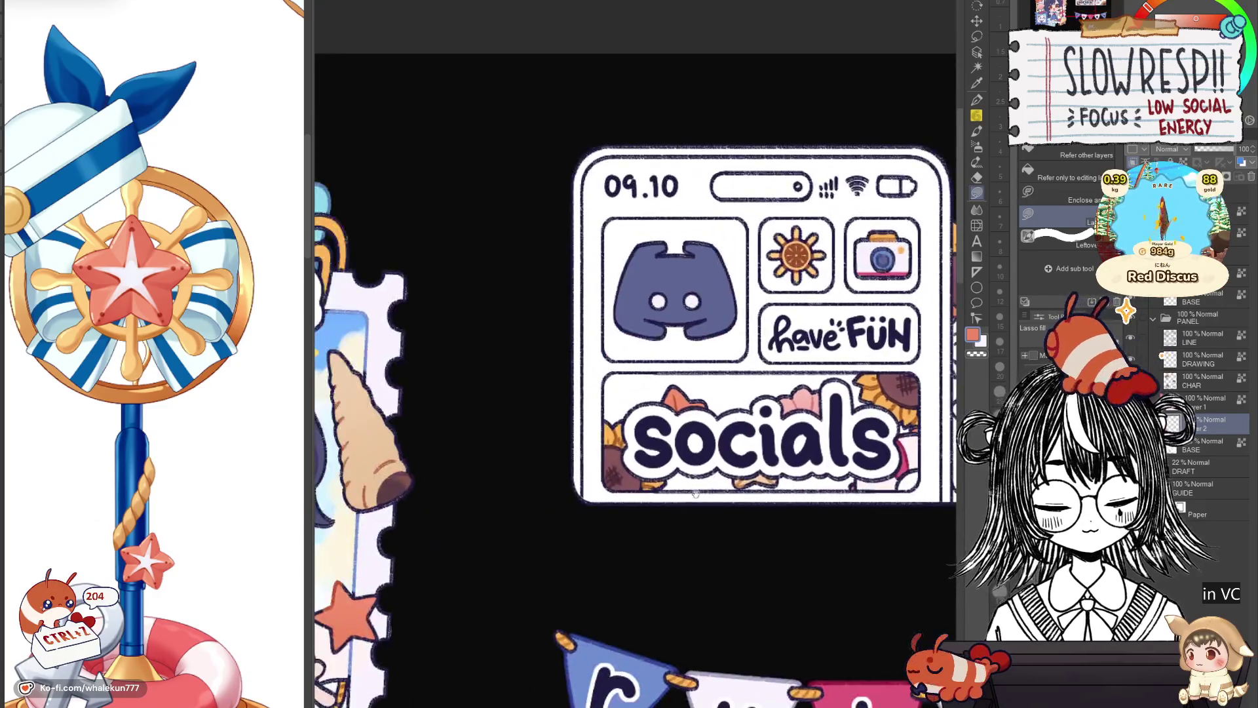
scroll(724, 391, up, 5)
key(x)
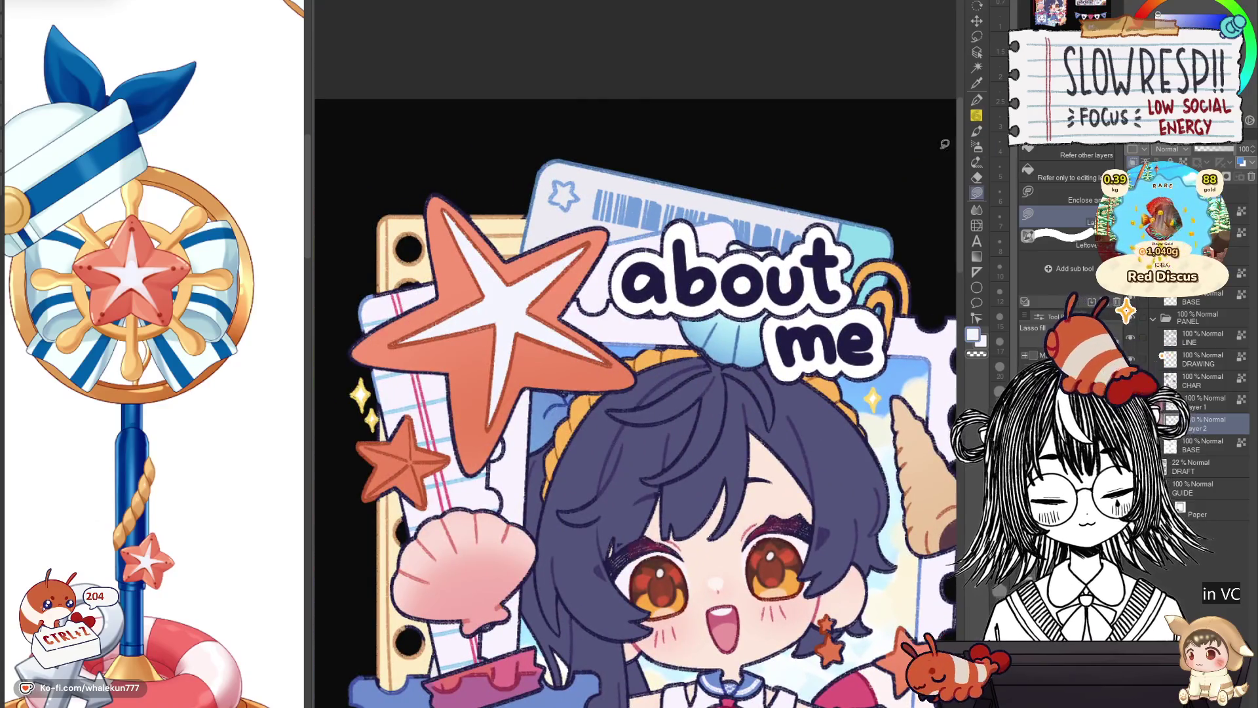
scroll(639, 393, down, 3)
drag(639, 492, 638, 196)
scroll(639, 393, up, 3)
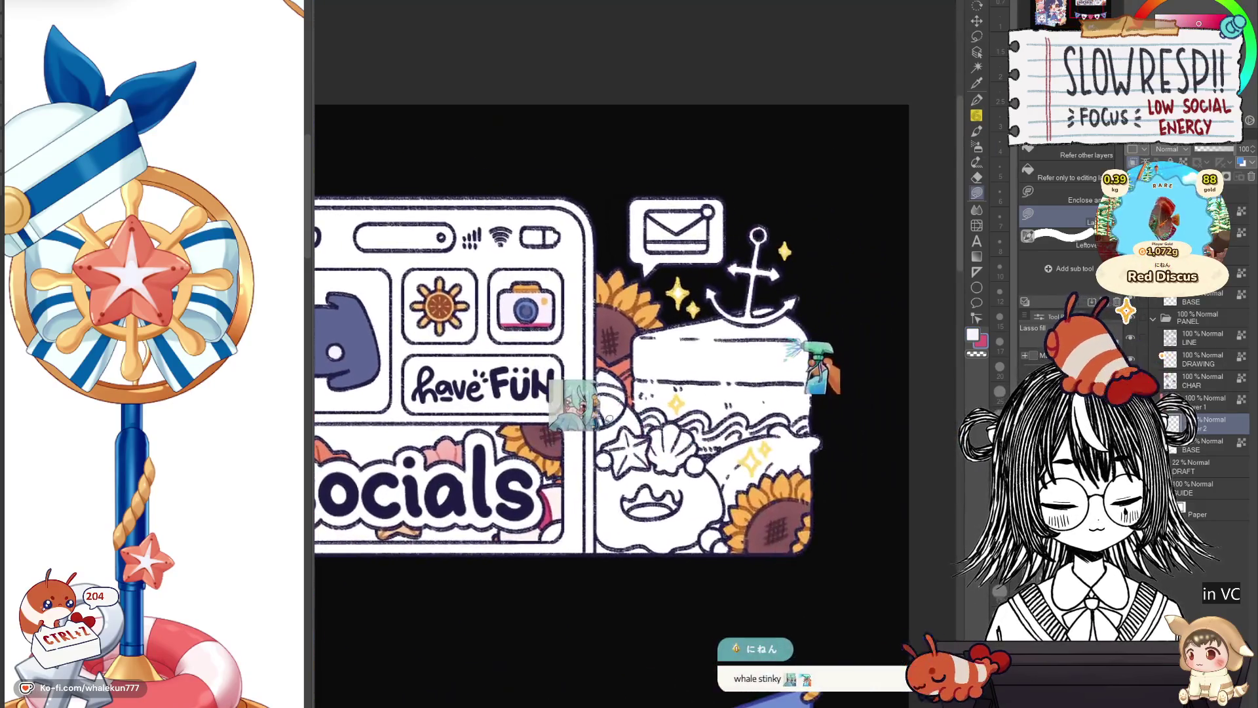
scroll(600, 377, up, 2)
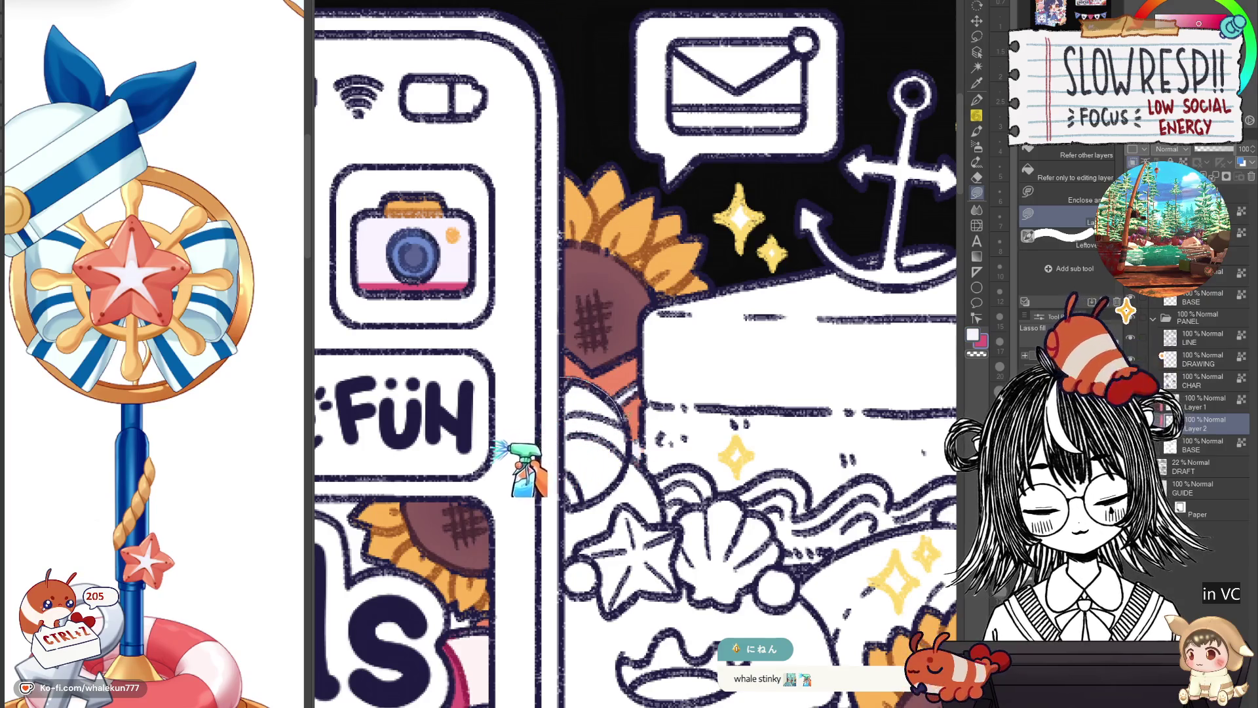
drag(624, 383, 610, 477)
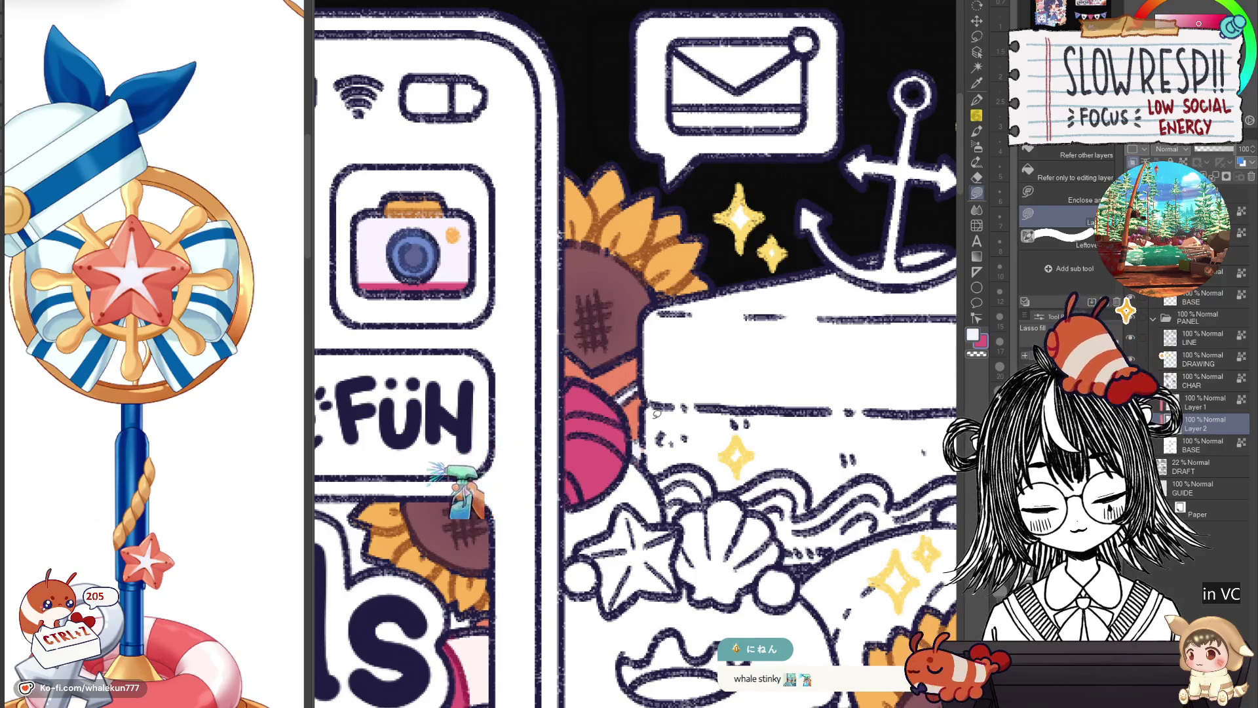
scroll(657, 413, down, 5)
scroll(669, 417, down, 3)
scroll(681, 421, down, 3)
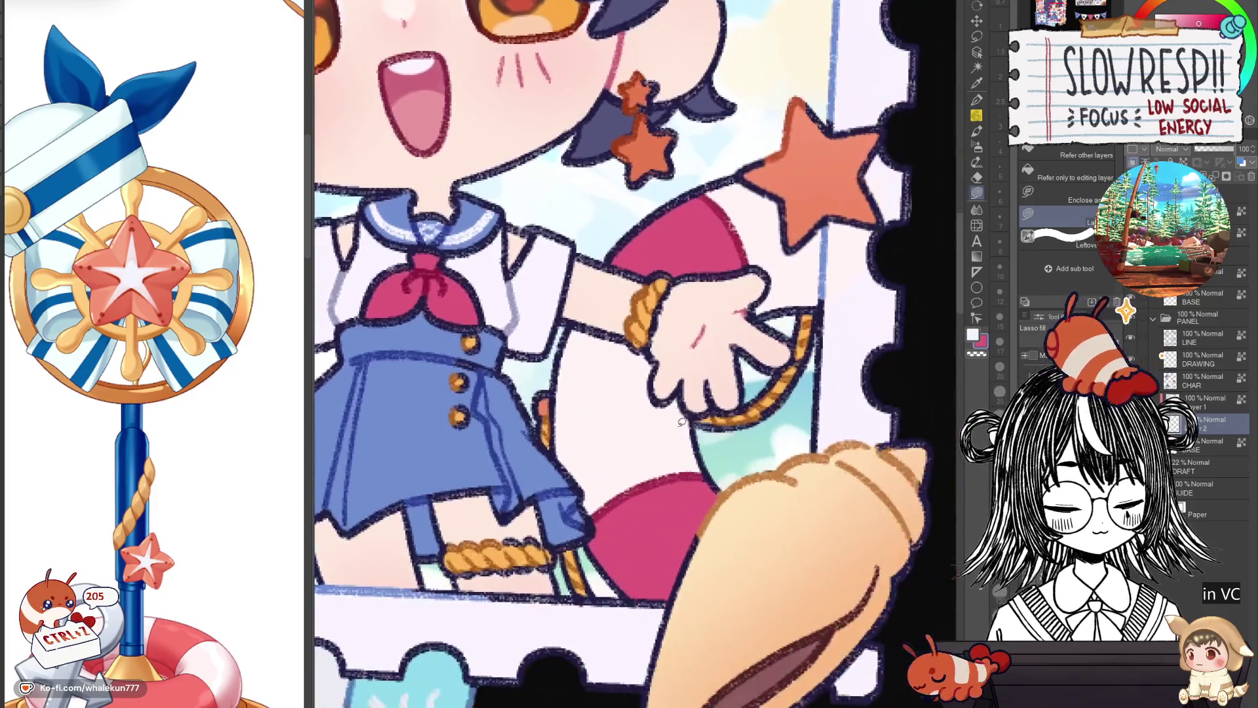
scroll(683, 421, up, 10)
scroll(708, 415, up, 3)
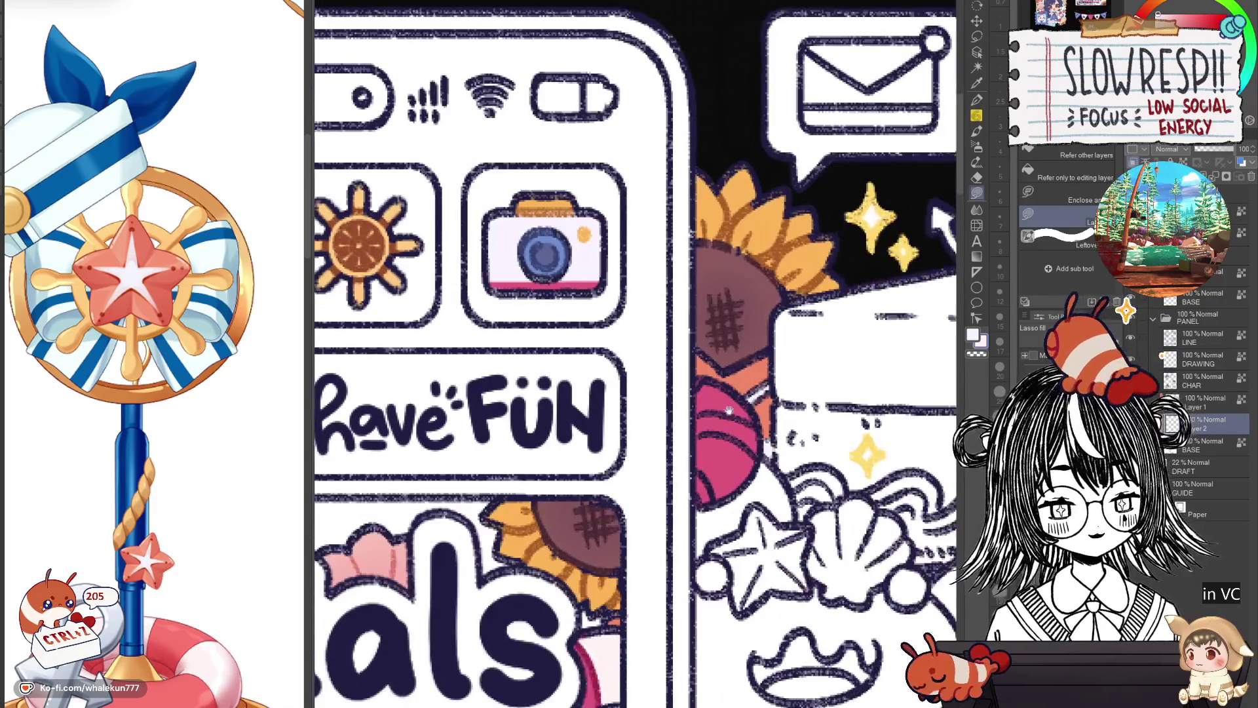
click(745, 411)
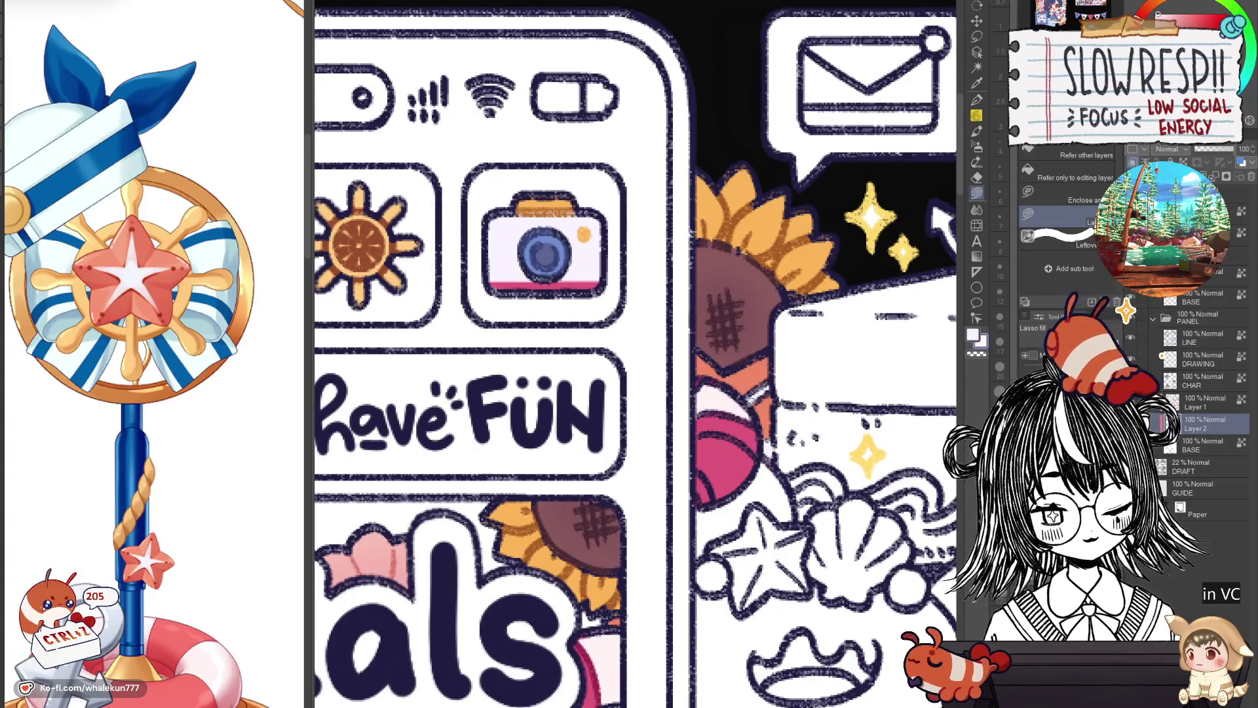
Flip-check the canvas, lighten the pink shape's lower part and fill the starfish orange.
key(h)
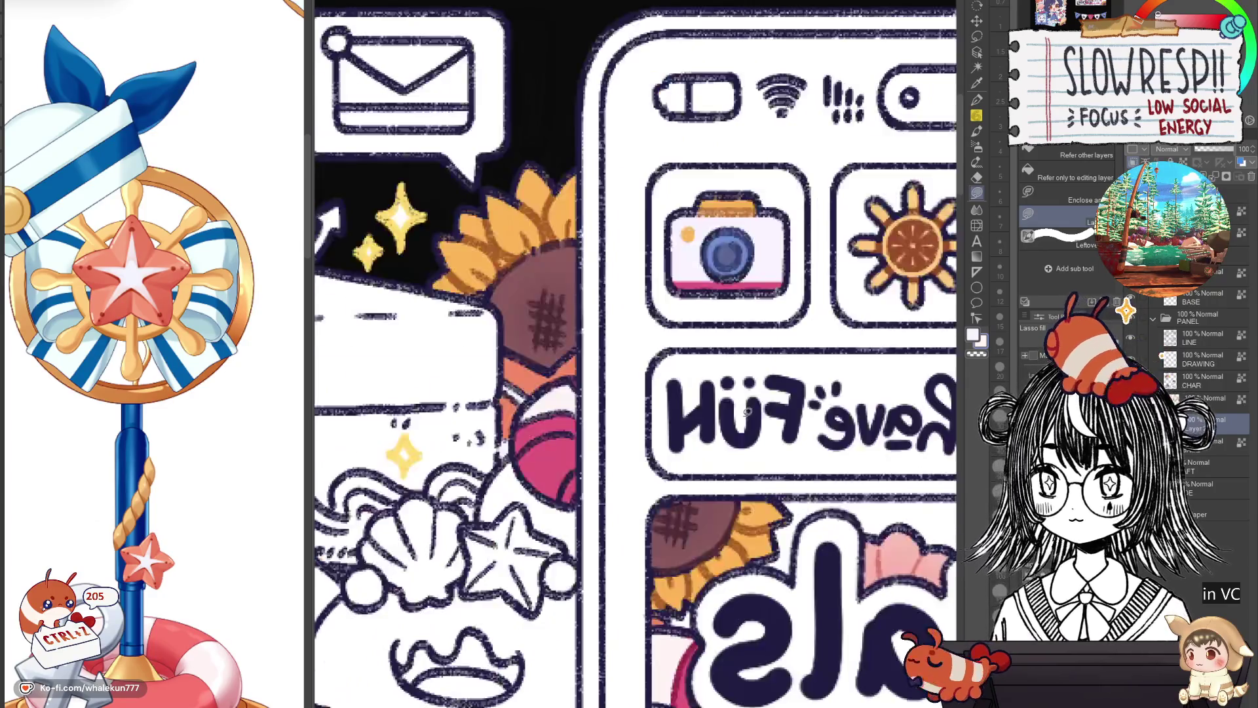
key(h)
mouse_move(739, 448)
mouse_down()
mouse_move(714, 471)
mouse_move(706, 553)
mouse_up()
scroll(732, 480, up, 1)
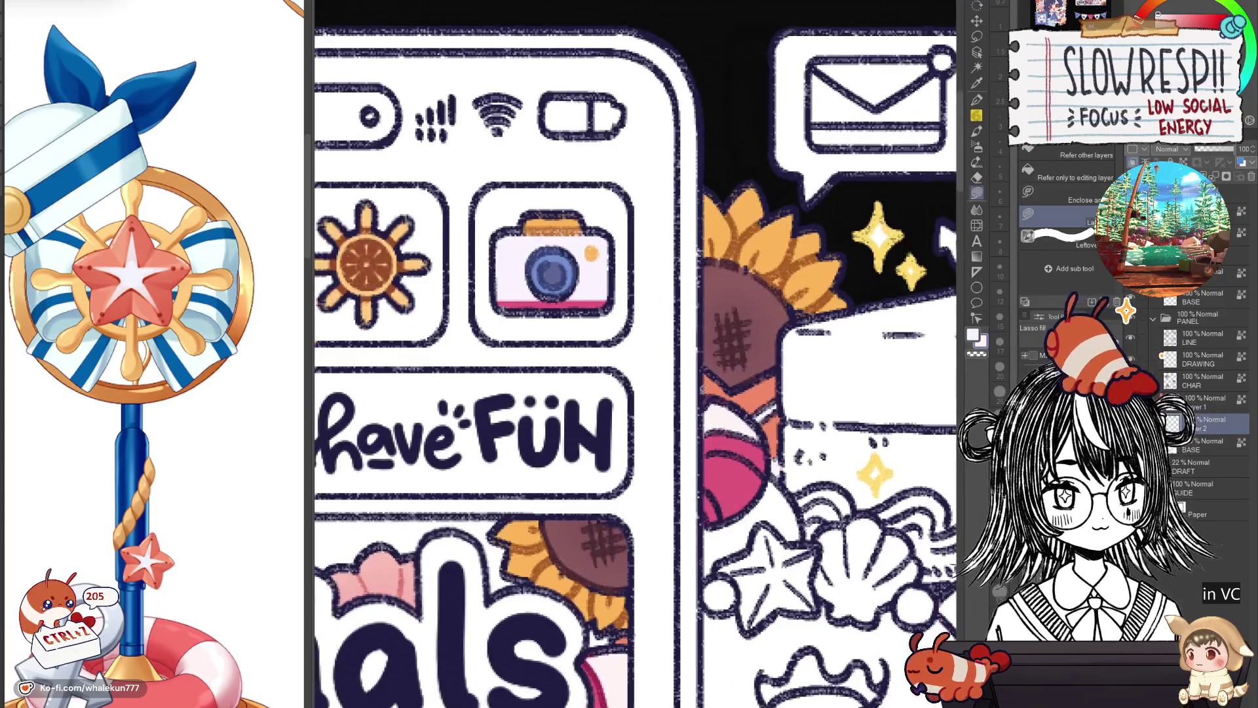
scroll(722, 473, up, 1)
scroll(708, 459, up, 1)
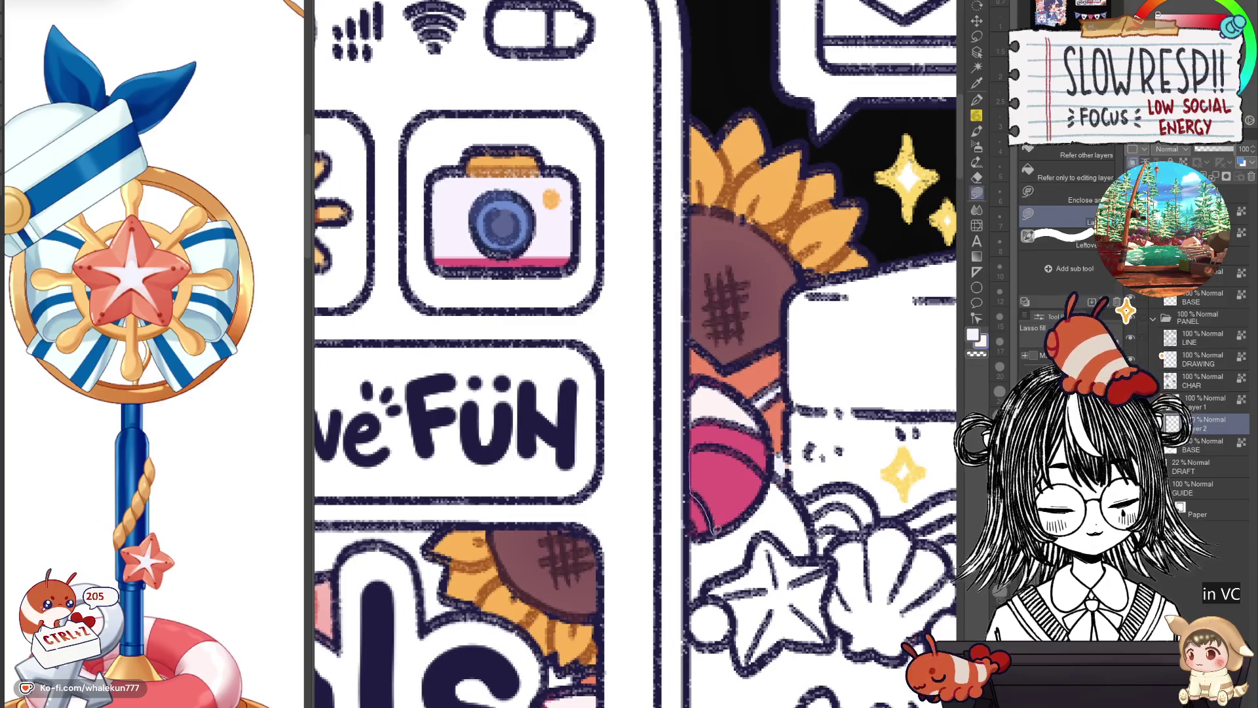
drag(703, 447, 755, 450)
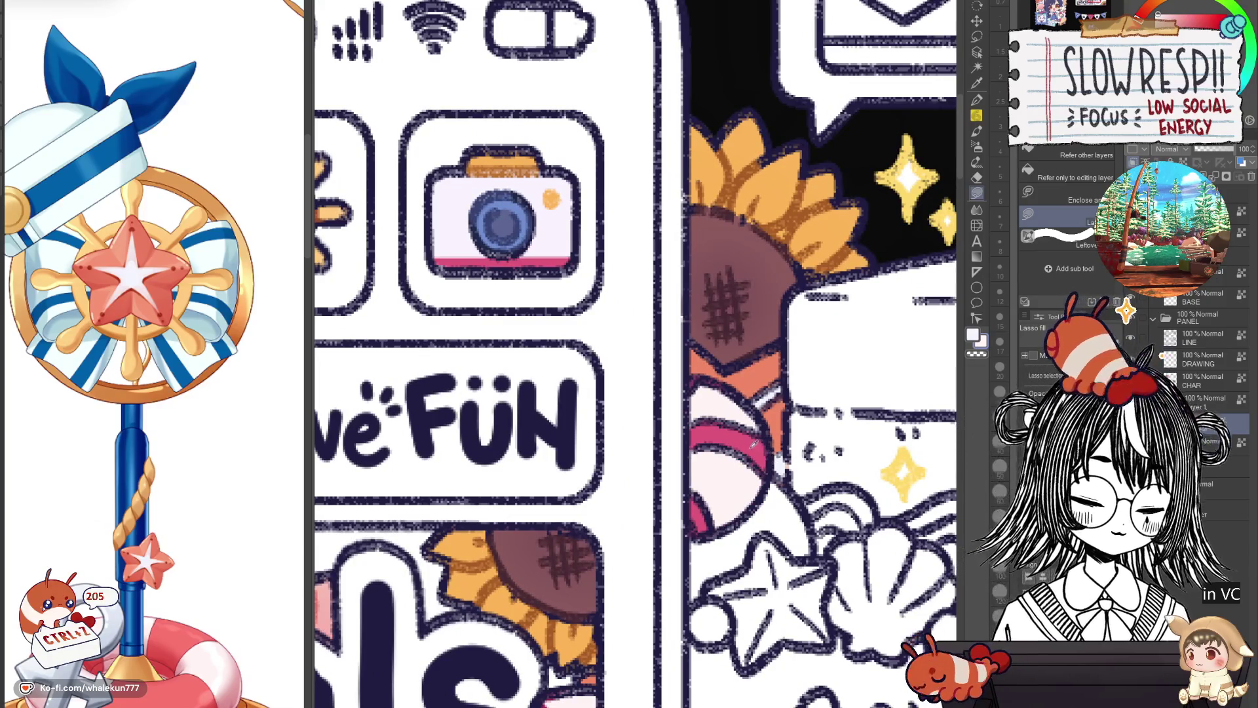
scroll(767, 468, down, 5)
scroll(780, 427, down, 1)
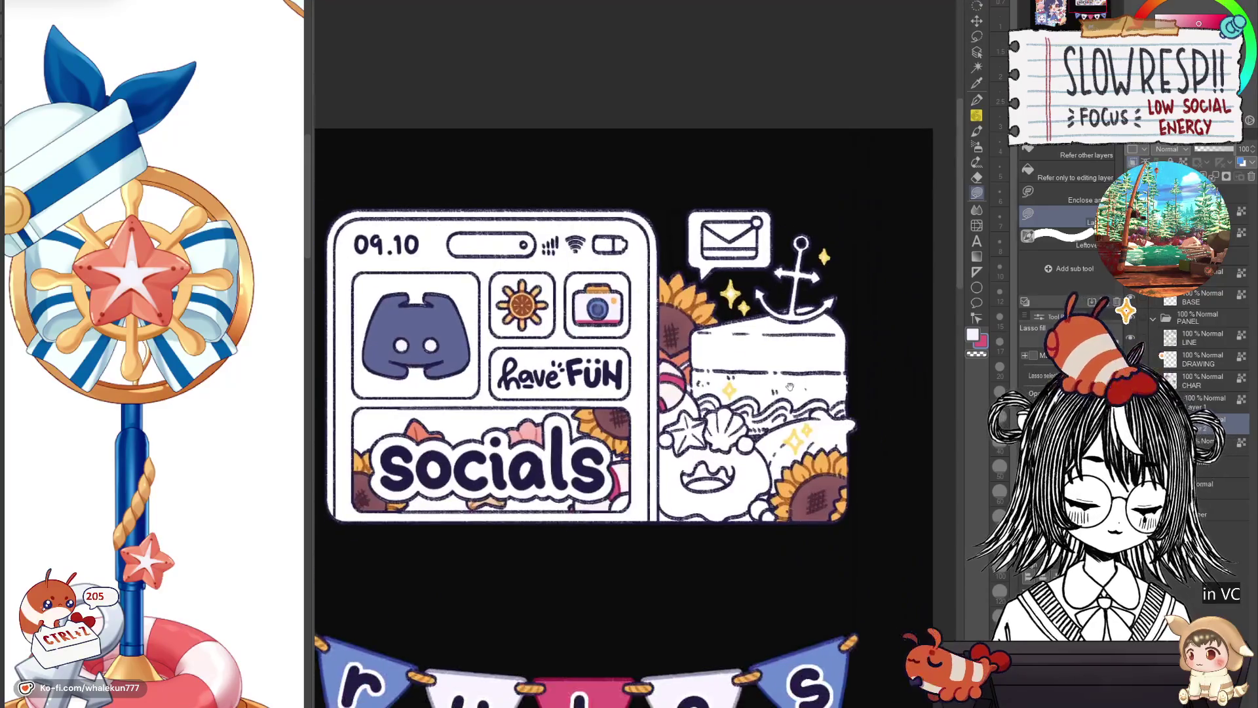
scroll(727, 409, up, 3)
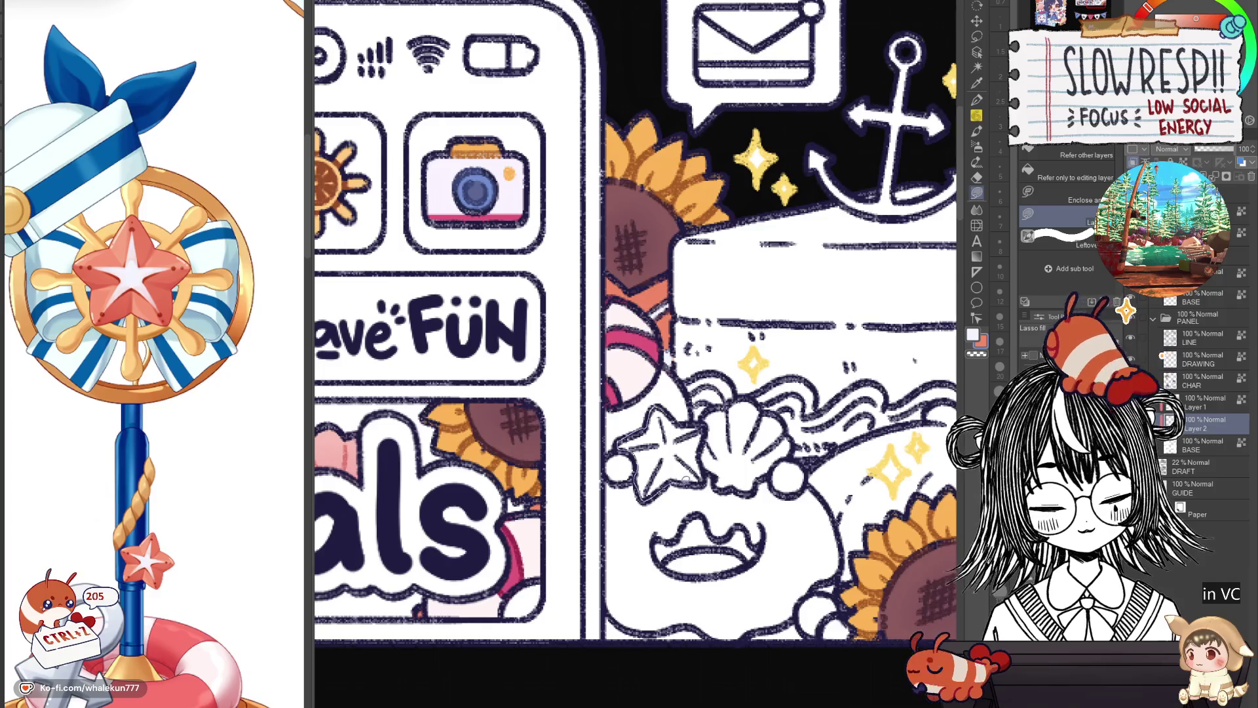
click(660, 452)
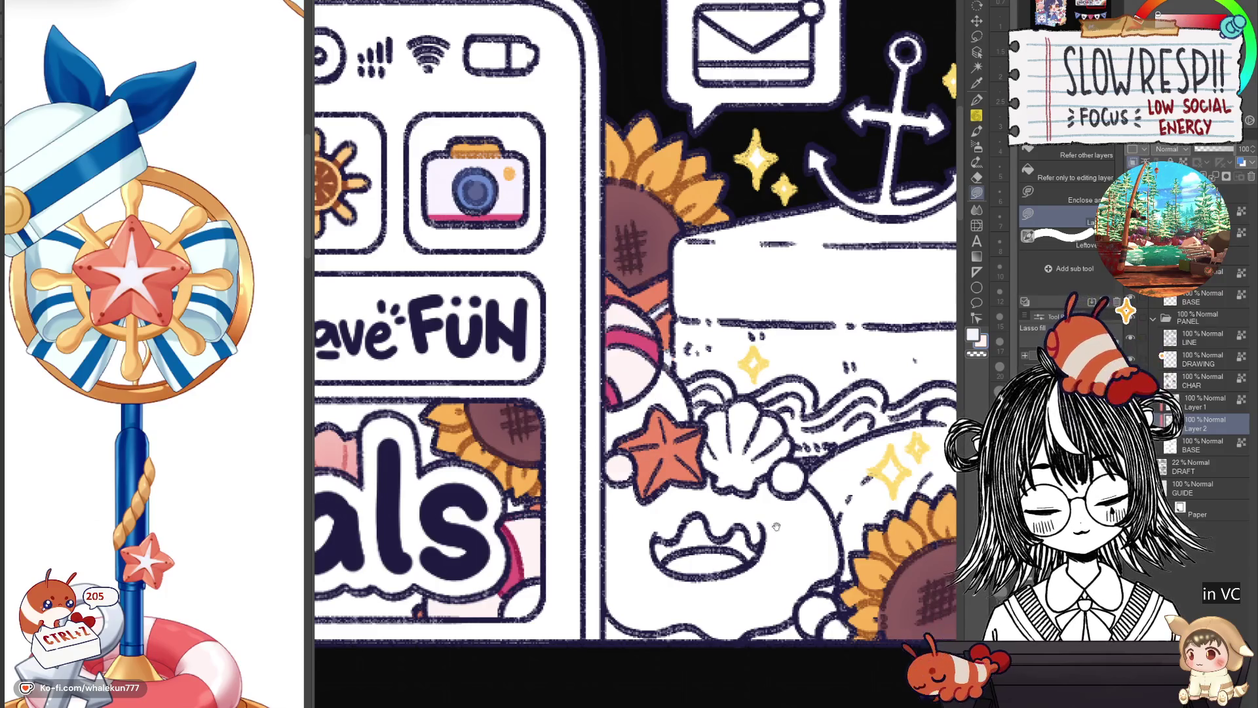
scroll(777, 528, down, 5)
scroll(688, 393, up, 3)
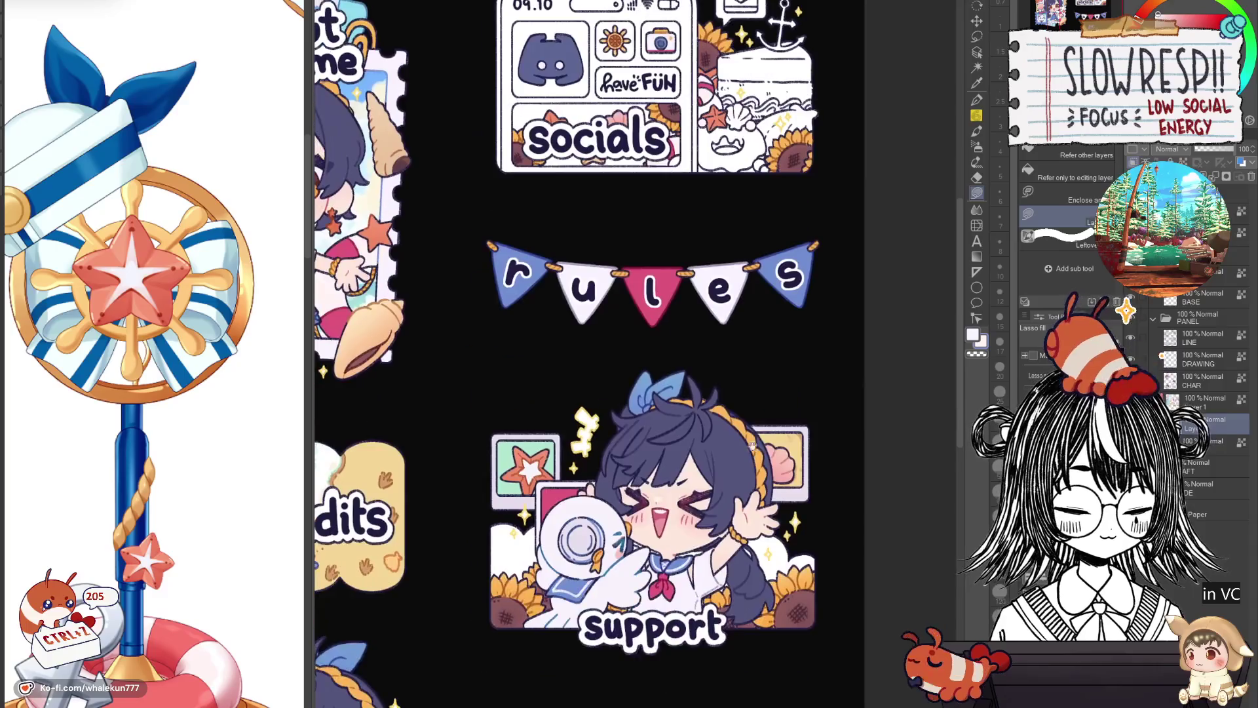
scroll(629, 354, down, 3)
scroll(598, 195, up, 5)
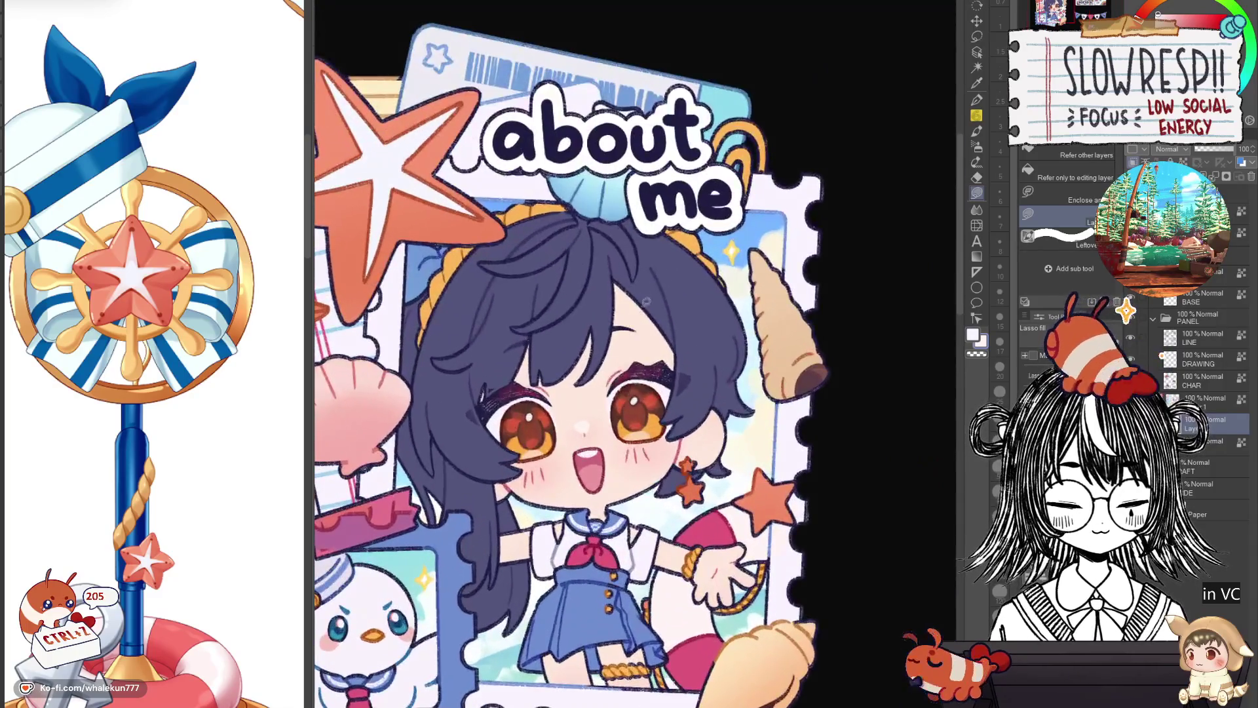
scroll(836, 494, down, 1)
scroll(775, 472, down, 3)
scroll(736, 367, up, 2)
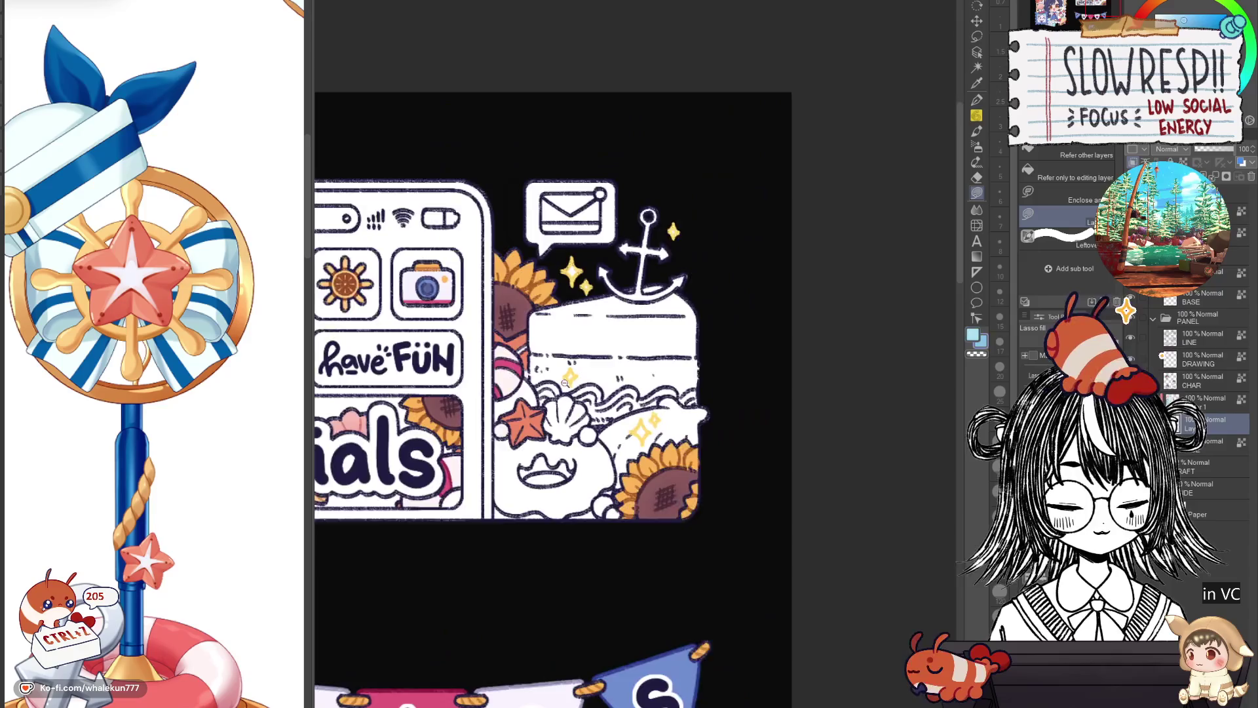
scroll(736, 367, up, 2)
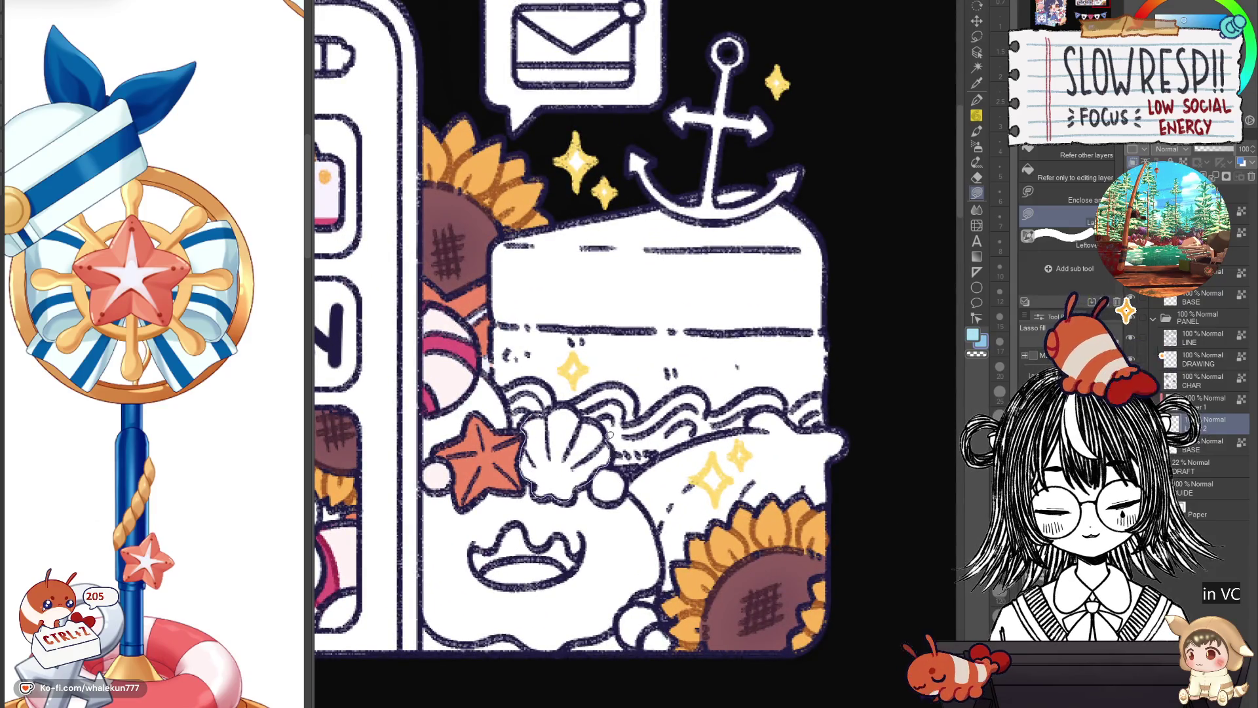
scroll(766, 428, down, 3)
scroll(766, 428, up, 1)
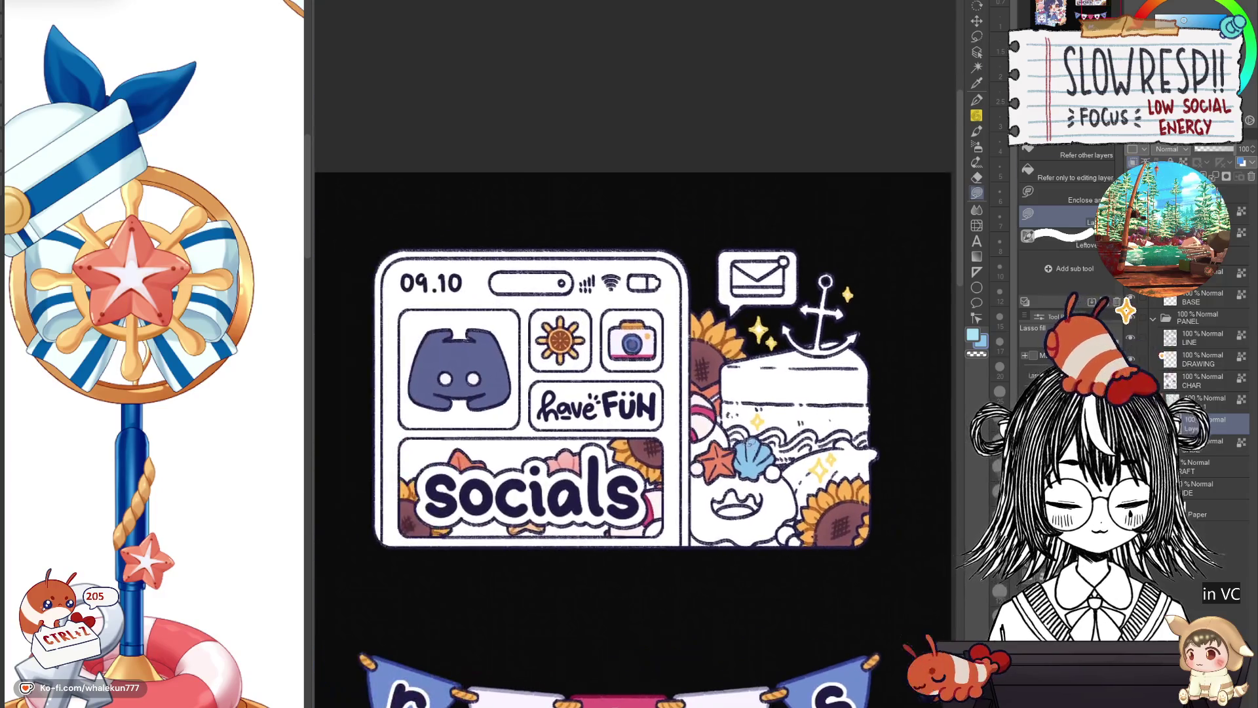
Select the shell, fill it pink and add soft Airbrush Spray shading.
key(w)
scroll(766, 429, down, 3)
key(g)
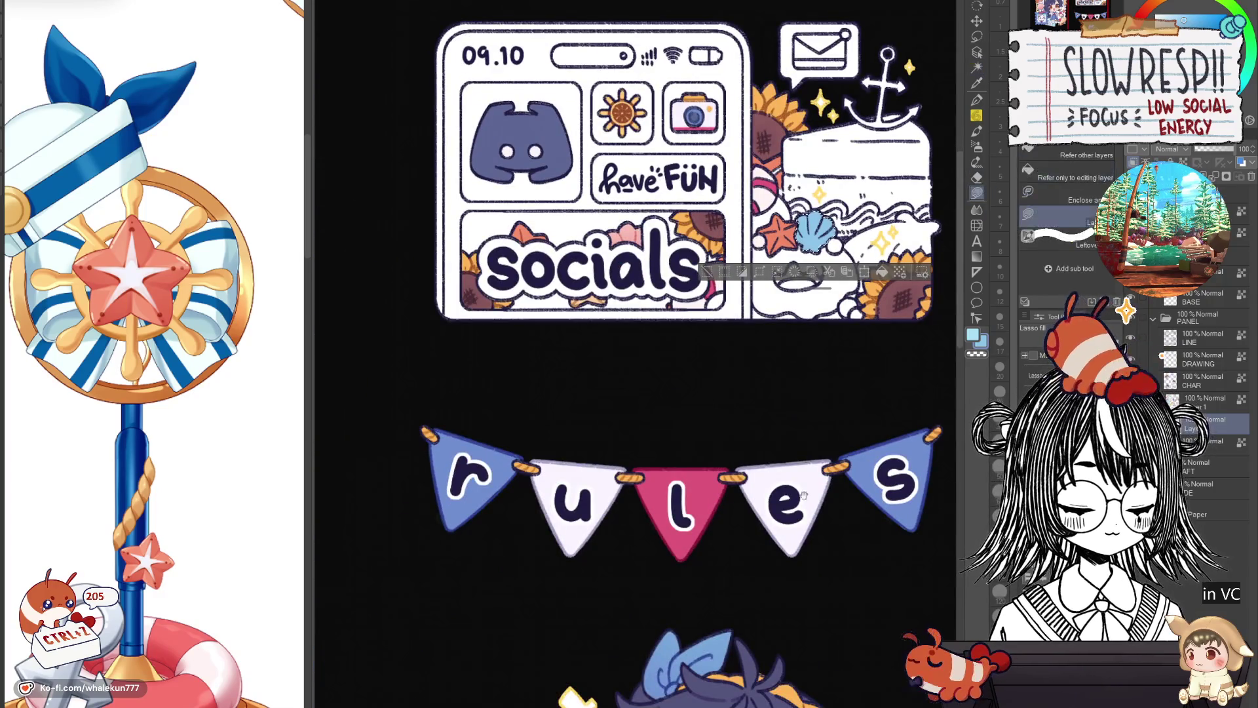
scroll(765, 430, down, 3)
scroll(761, 539, down, 1)
scroll(601, 591, up, 4)
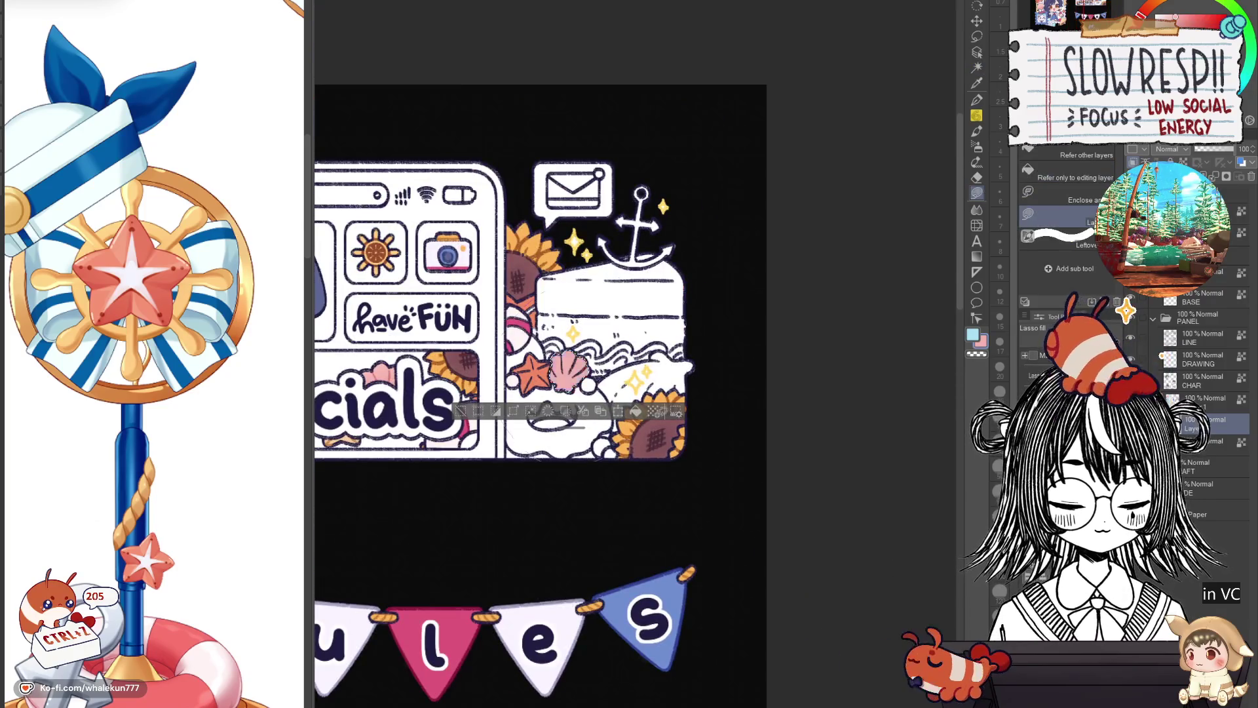
scroll(806, 343, down, 3)
scroll(792, 403, up, 3)
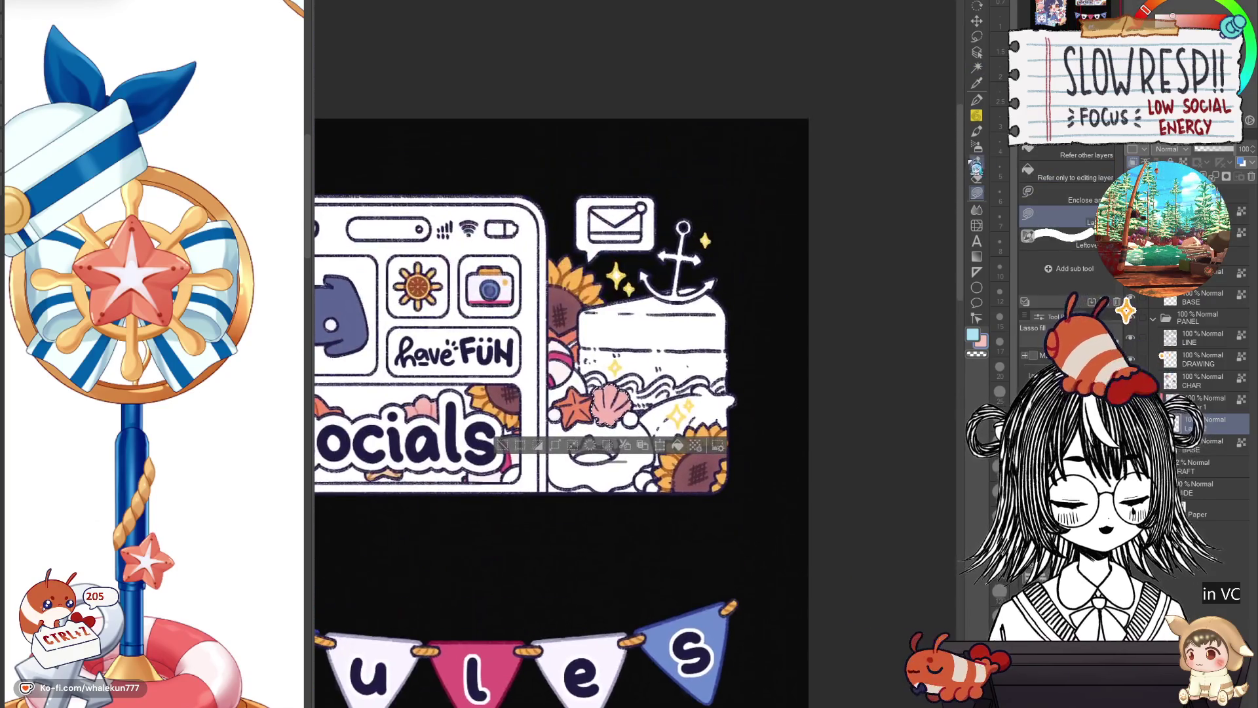
key(b)
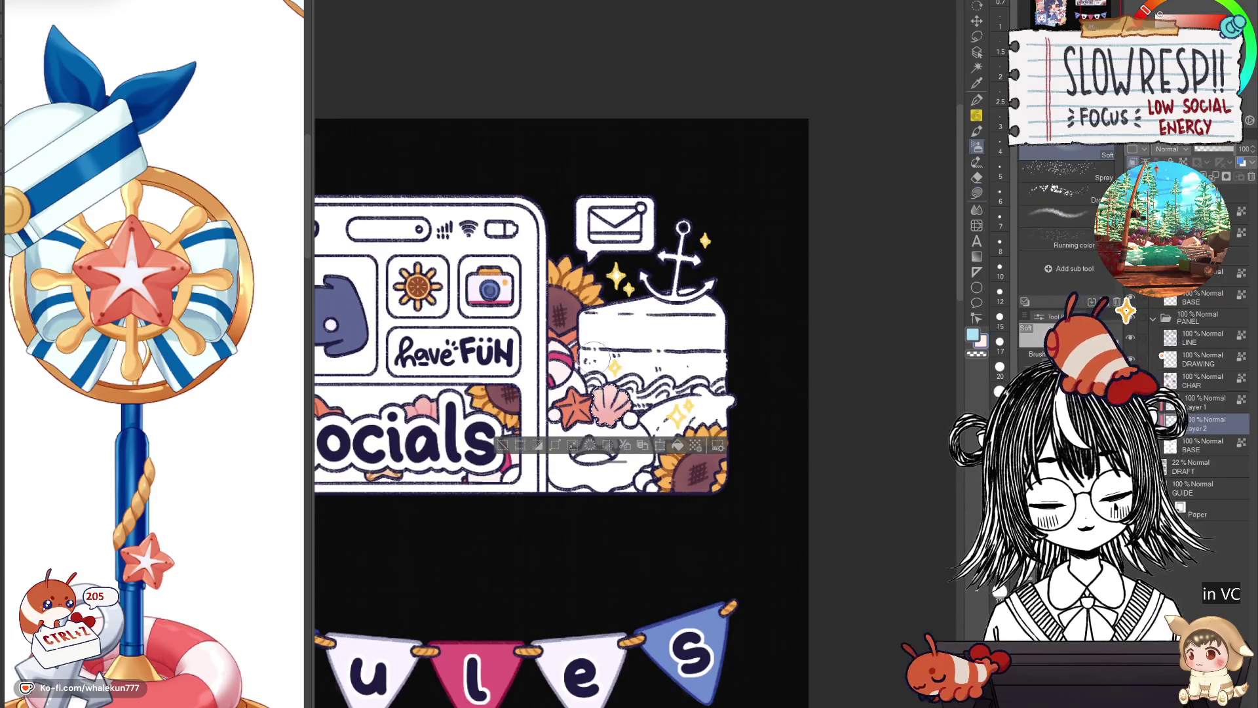
key(g)
scroll(610, 364, up, 2)
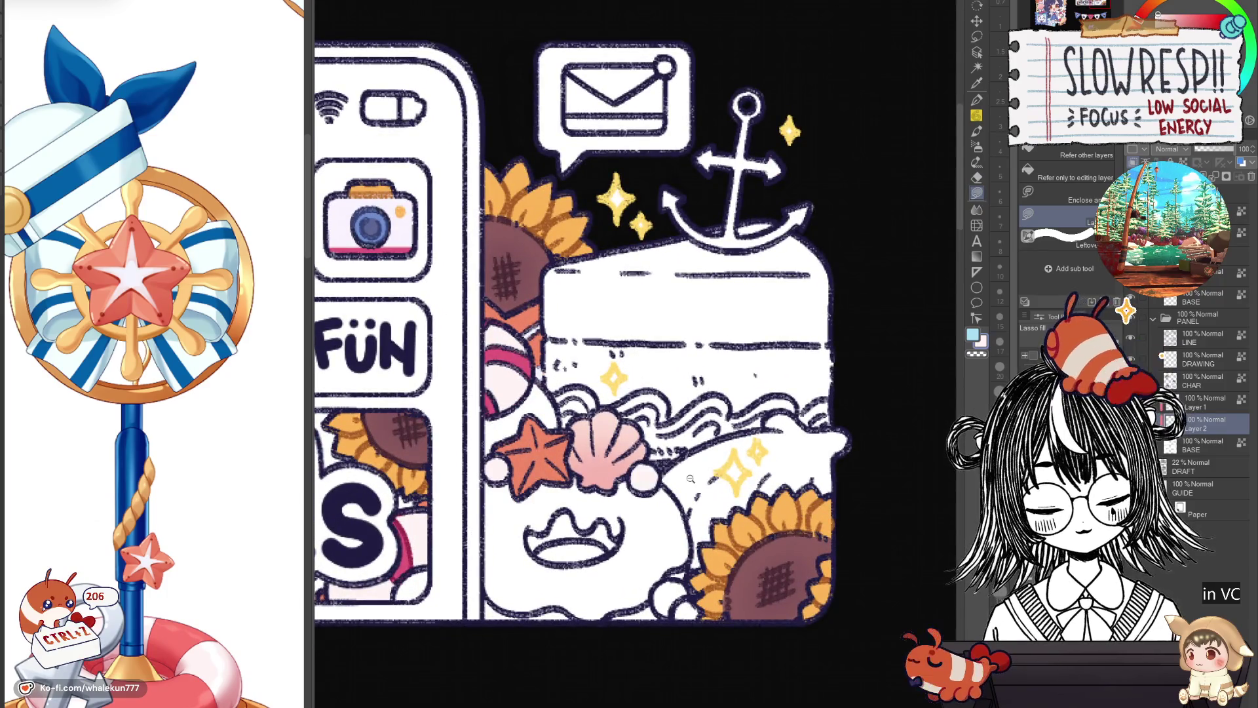
scroll(691, 479, down, 2)
scroll(679, 478, up, 3)
scroll(664, 478, down, 1)
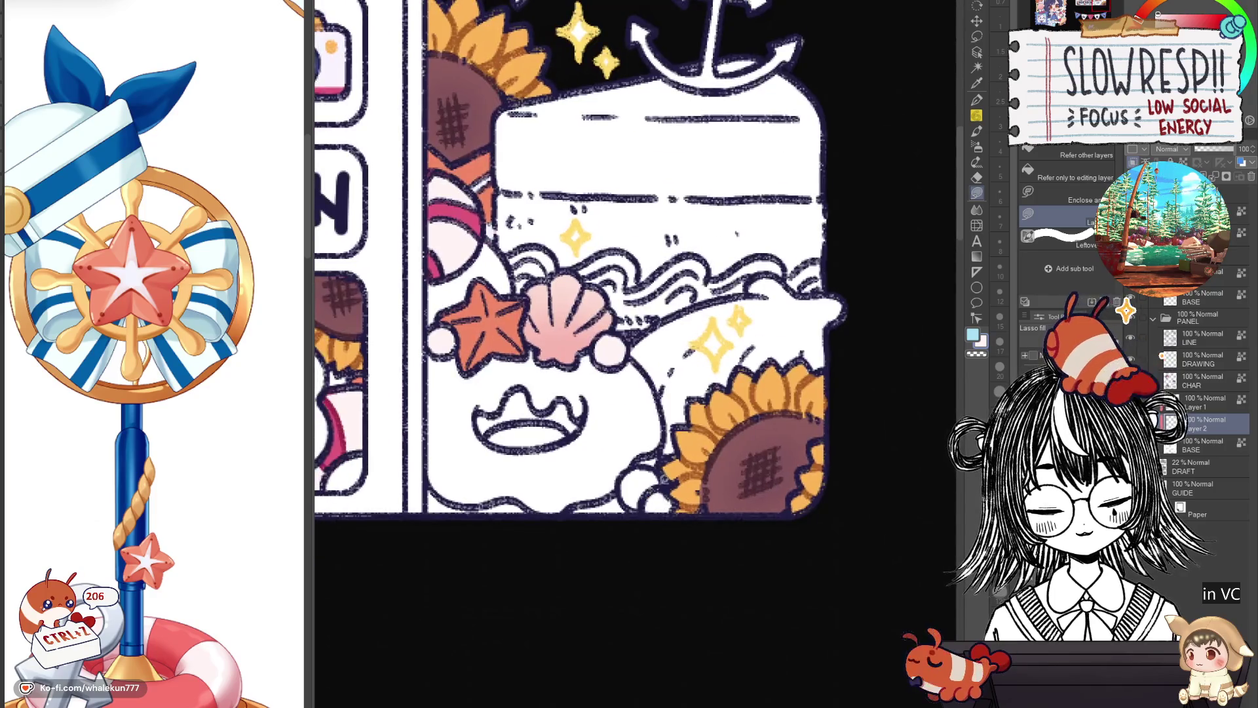
Patch gaps in the lower sunflower's centre and lasso-fill the anchor grey.
drag(669, 516, 698, 482)
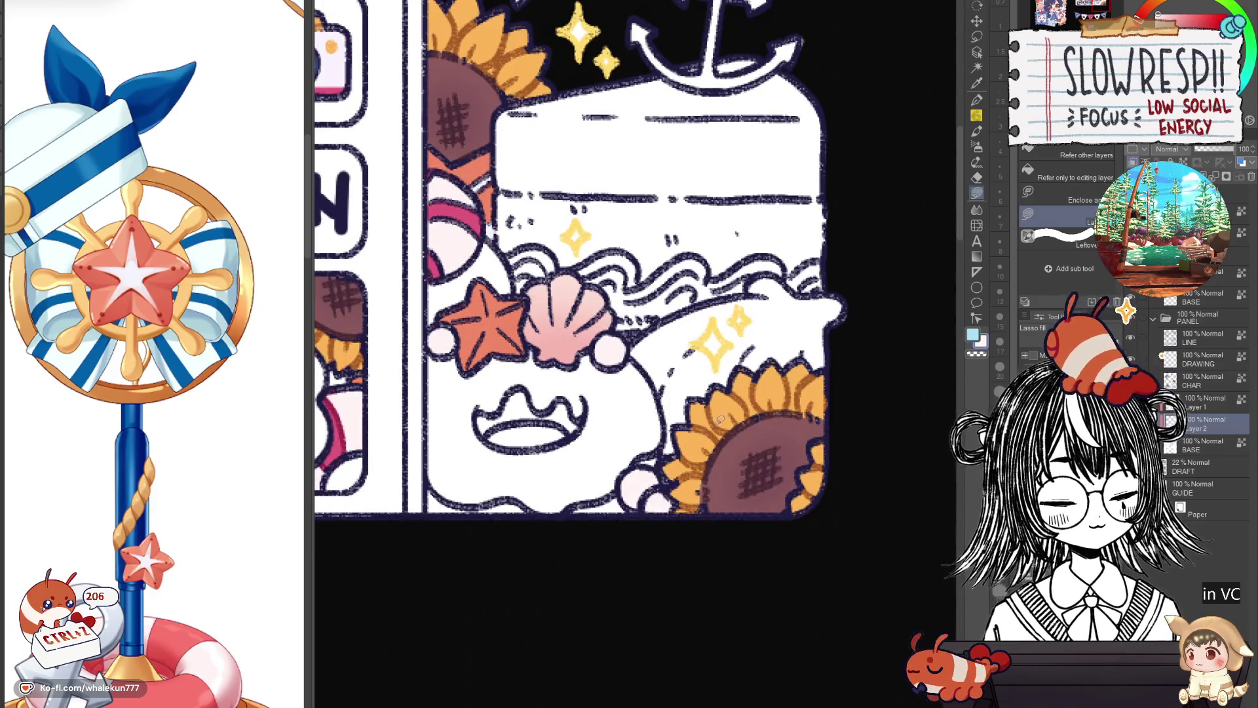
scroll(717, 420, down, 2)
scroll(745, 516, up, 1)
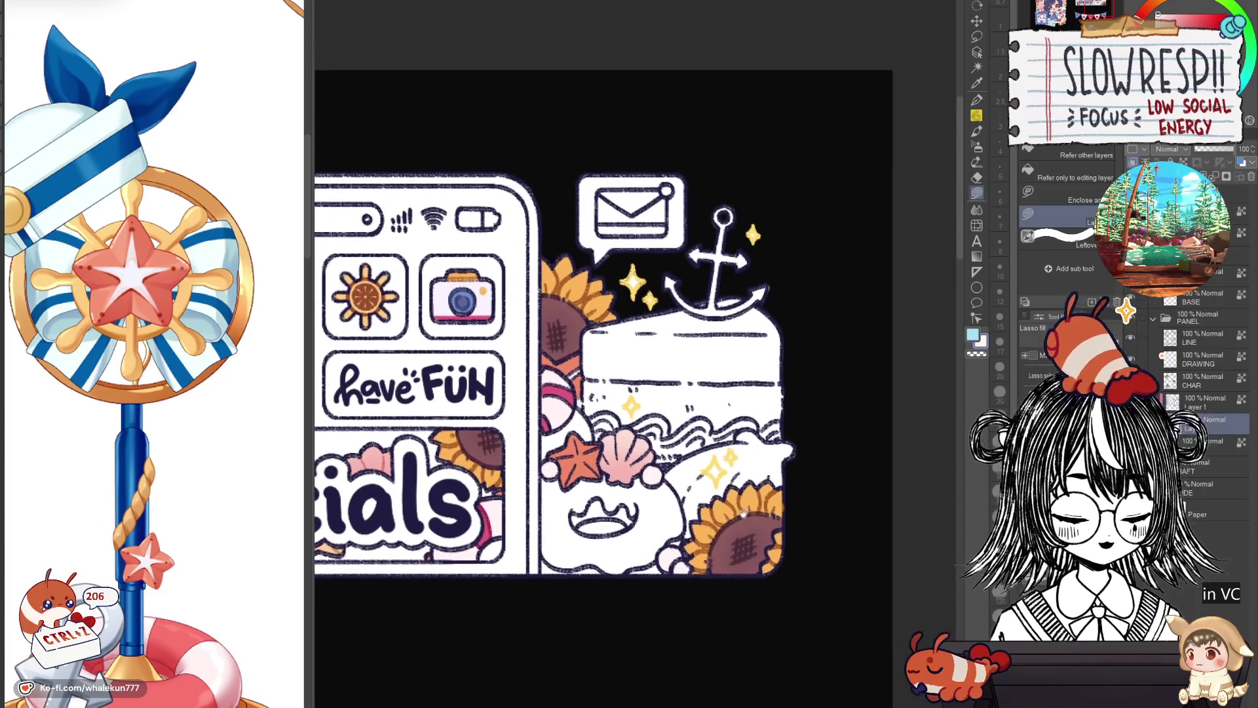
scroll(742, 513, up, 1)
scroll(747, 453, up, 2)
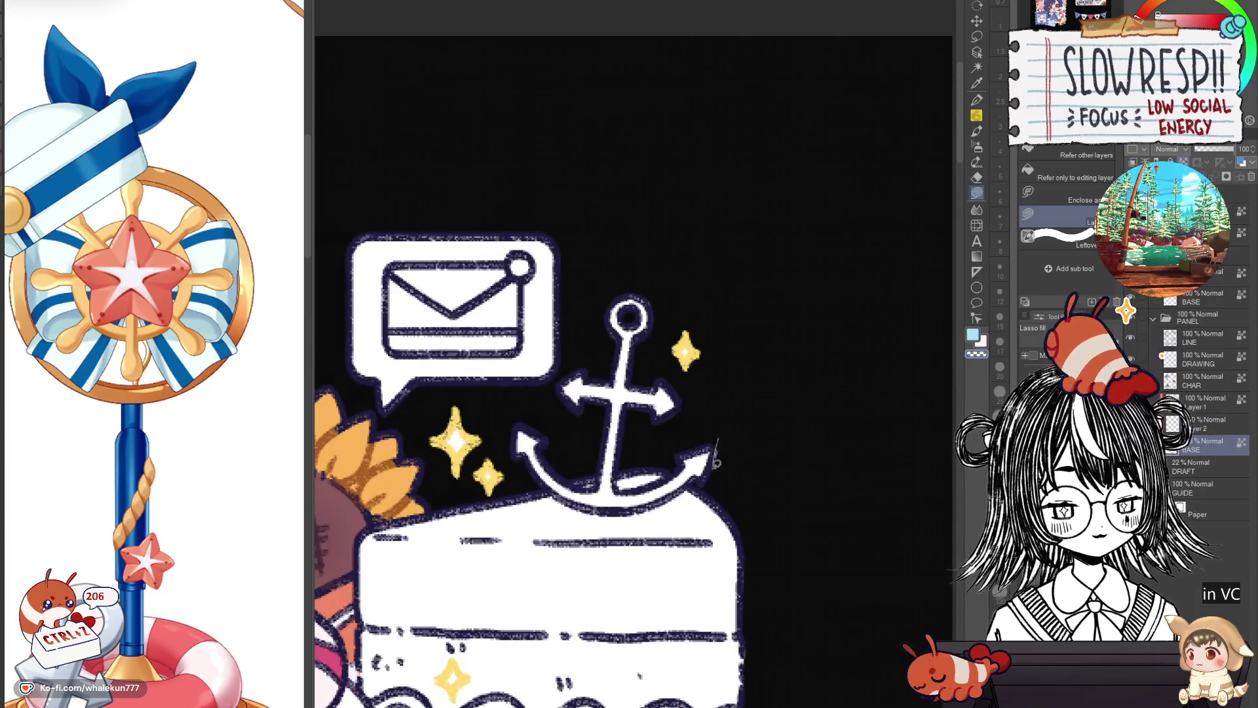
scroll(801, 534, down, 2)
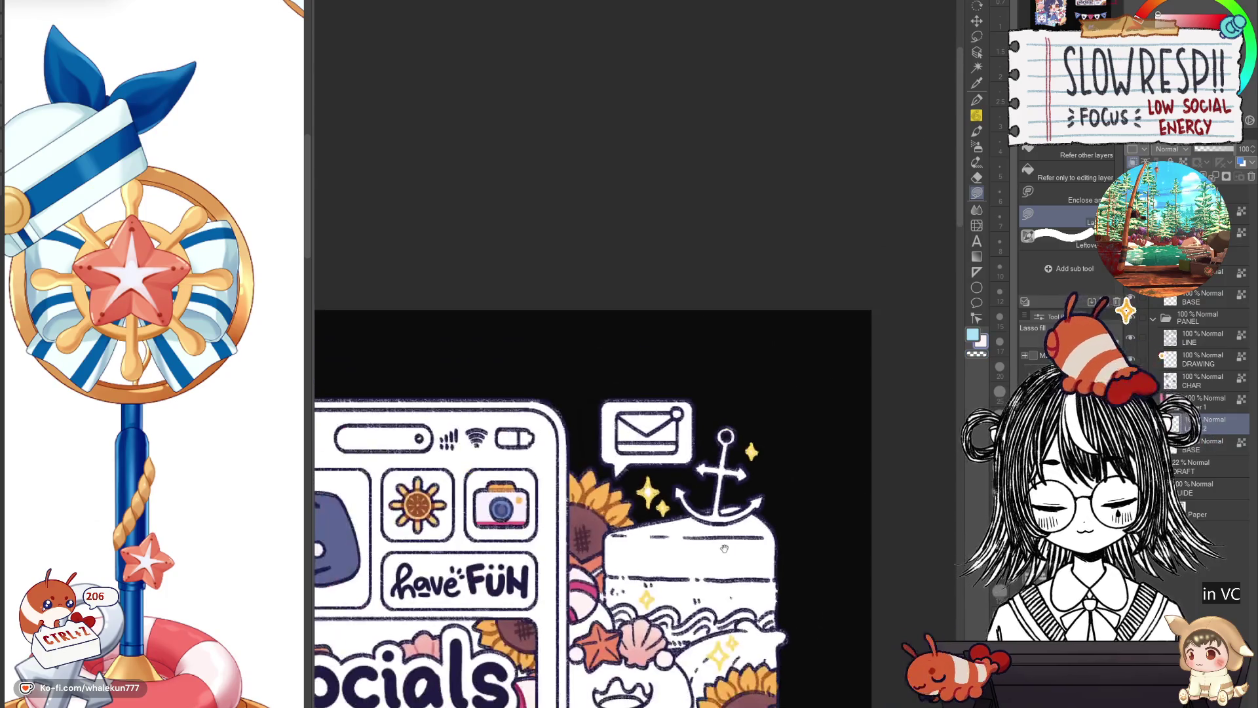
scroll(684, 427, up, 1)
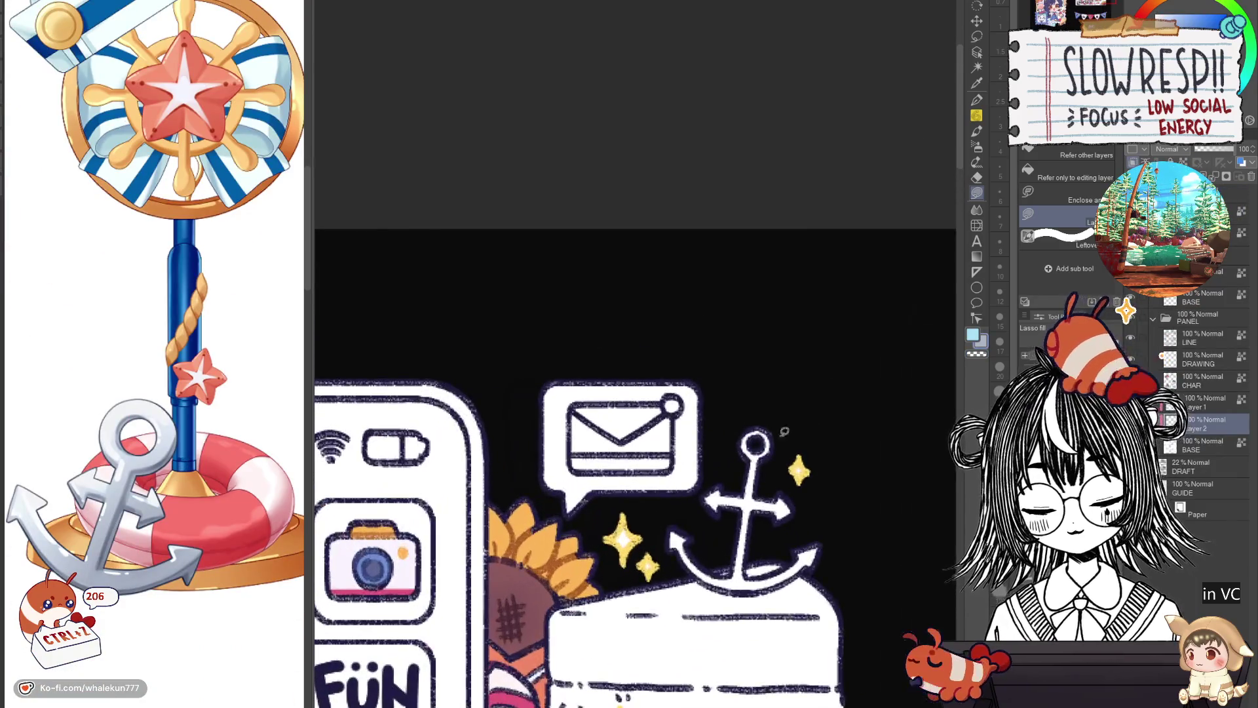
mouse_move(734, 460)
mouse_down()
mouse_move(668, 460)
mouse_move(667, 403)
mouse_up()
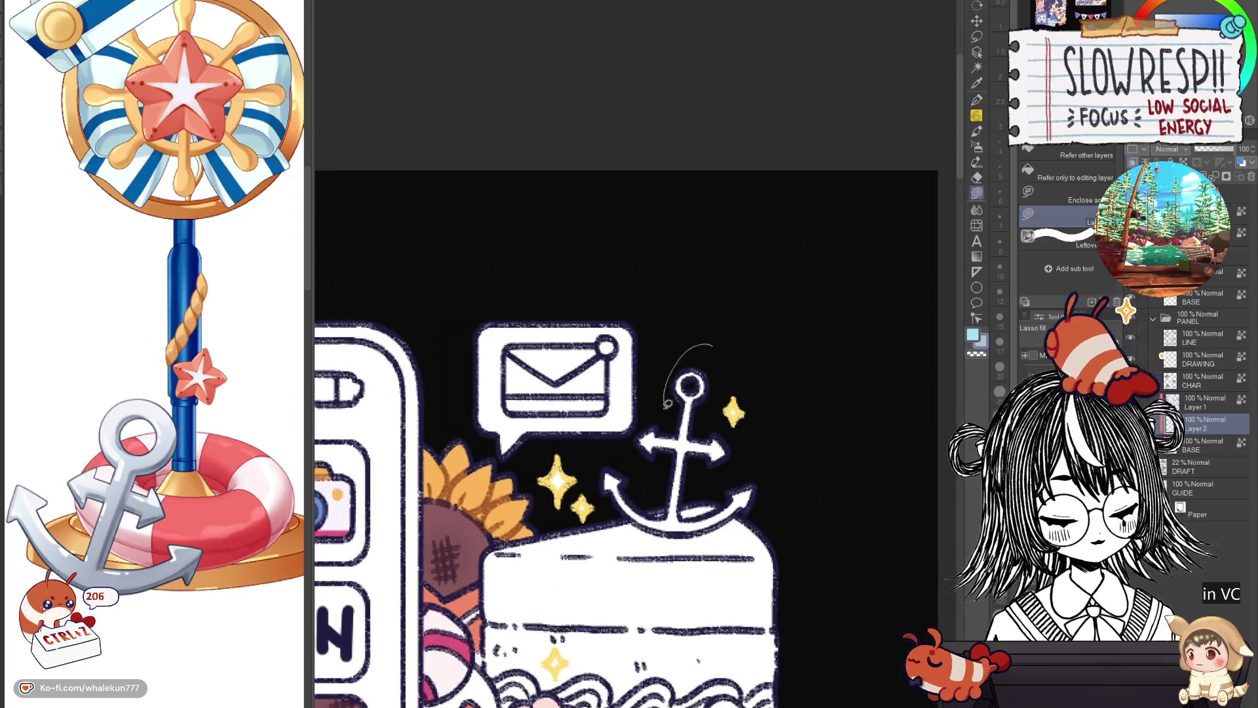
drag(699, 498, 700, 491)
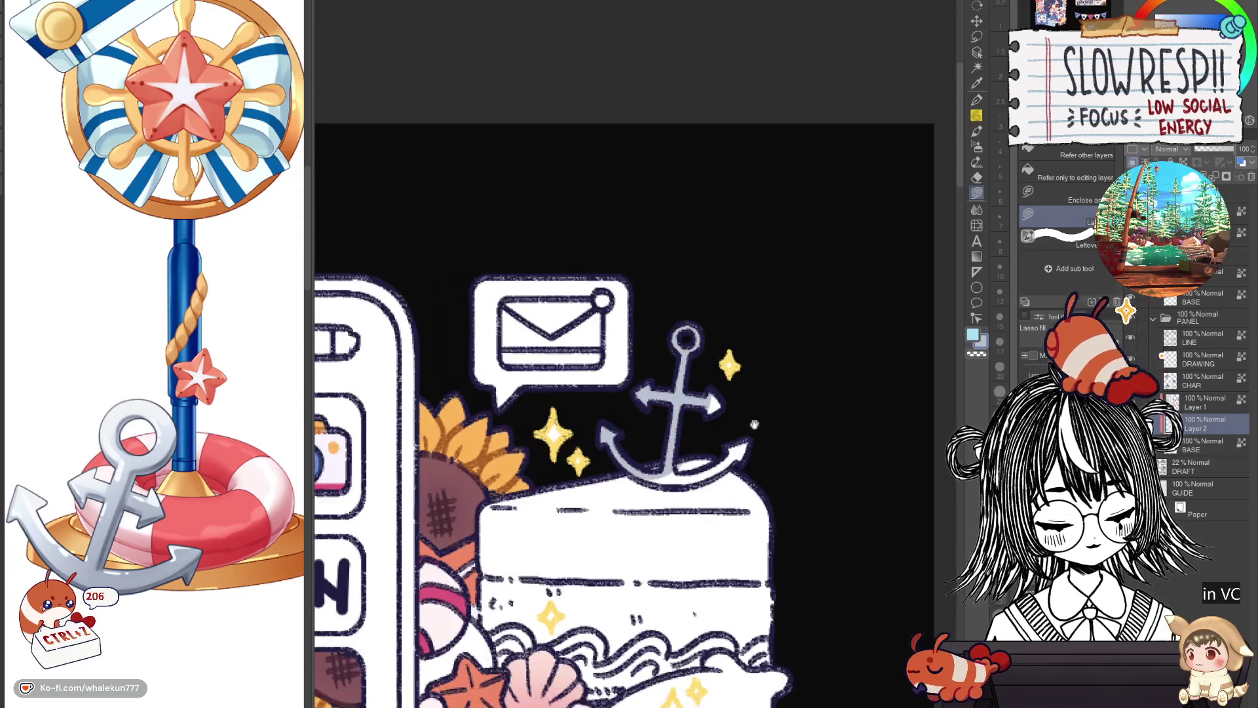
scroll(698, 473, down, 2)
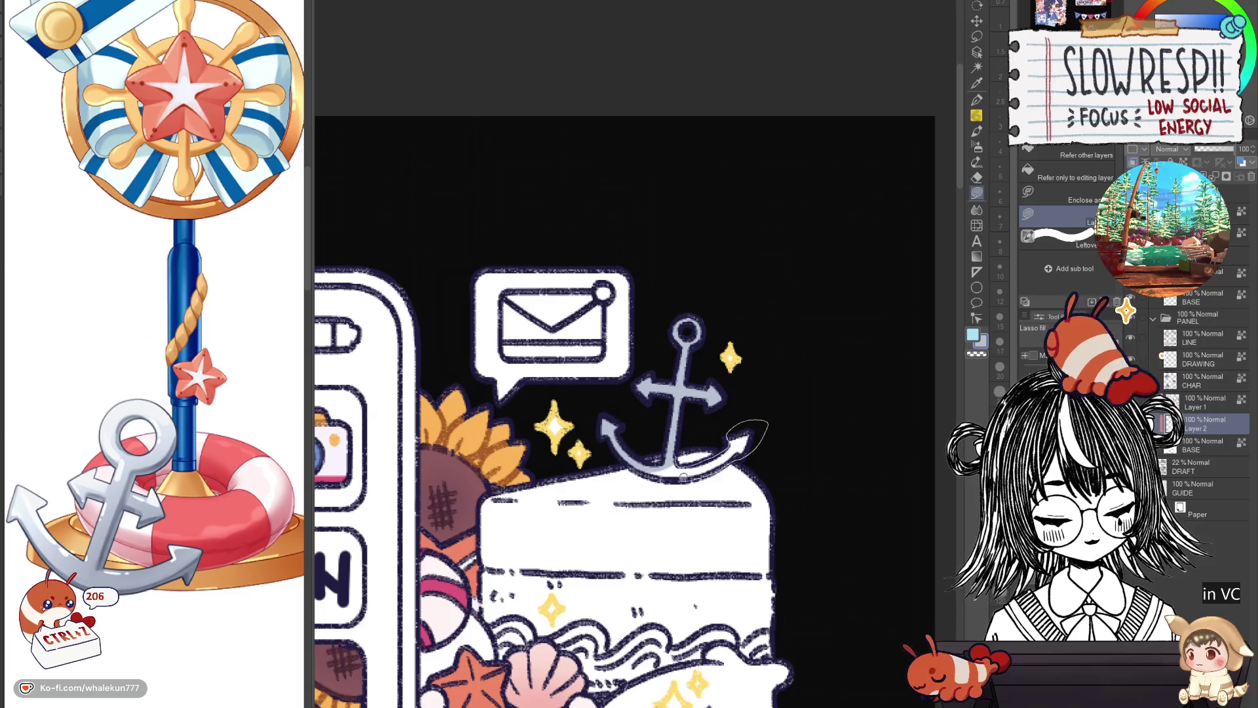
scroll(777, 429, down, 3)
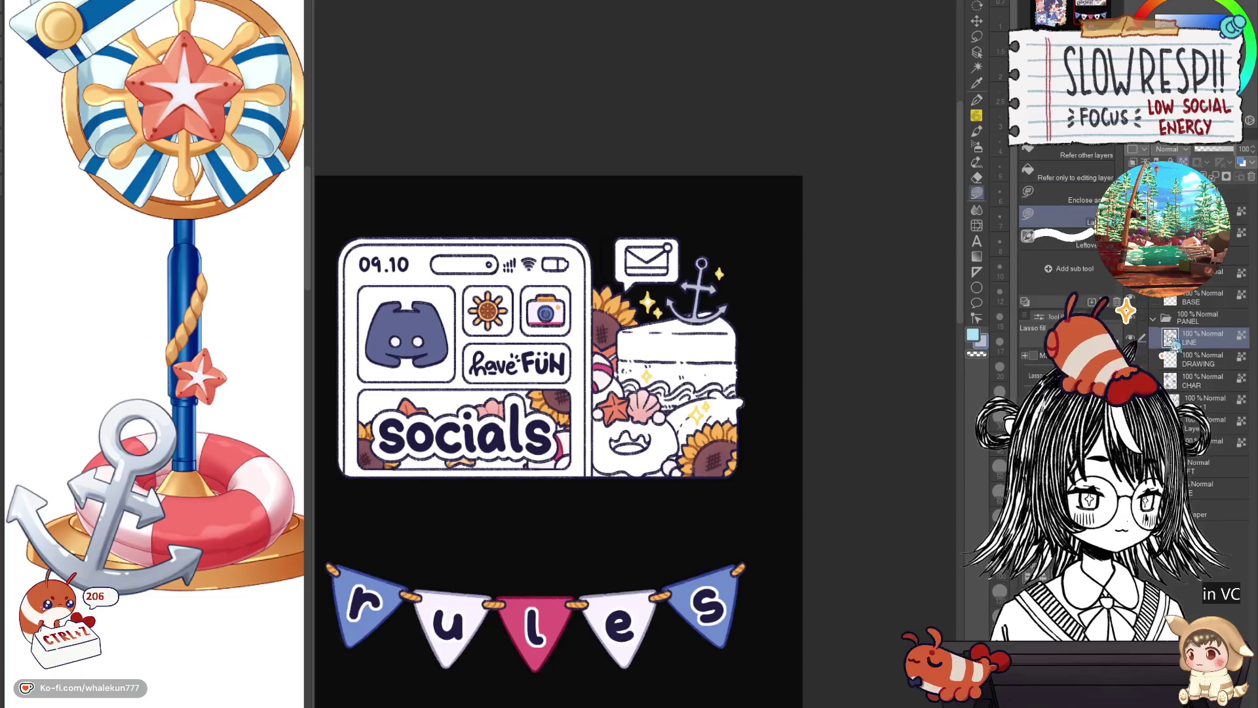
Select the LINE layer and switch to the G-pen at a smaller size.
click(1225, 411)
click(1210, 336)
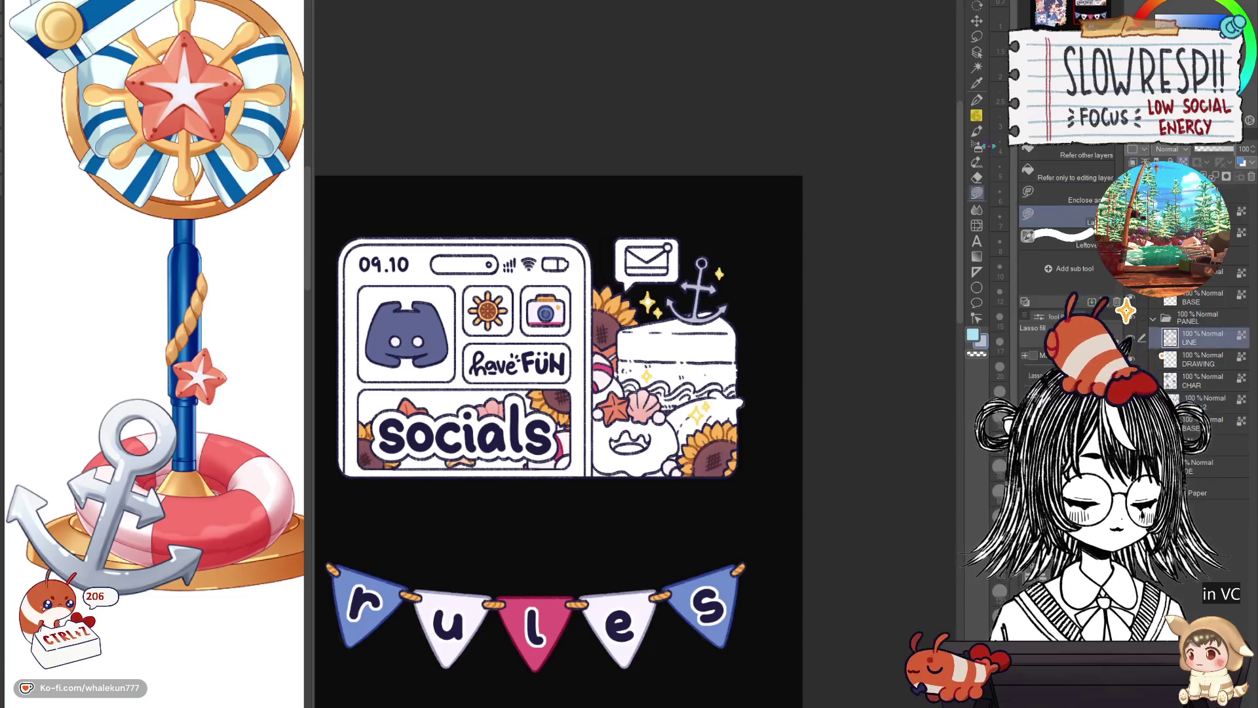
key(p)
scroll(552, 405, up, 2)
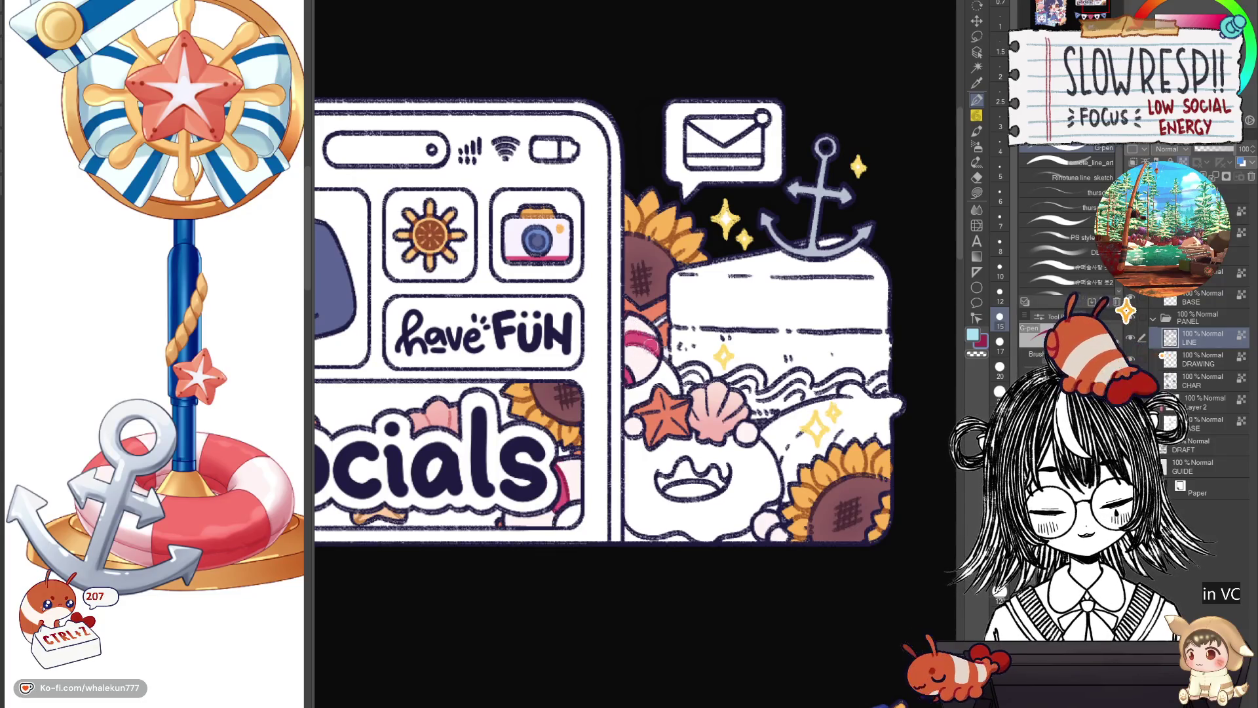
key(bracketleft)
key(bracketleft)
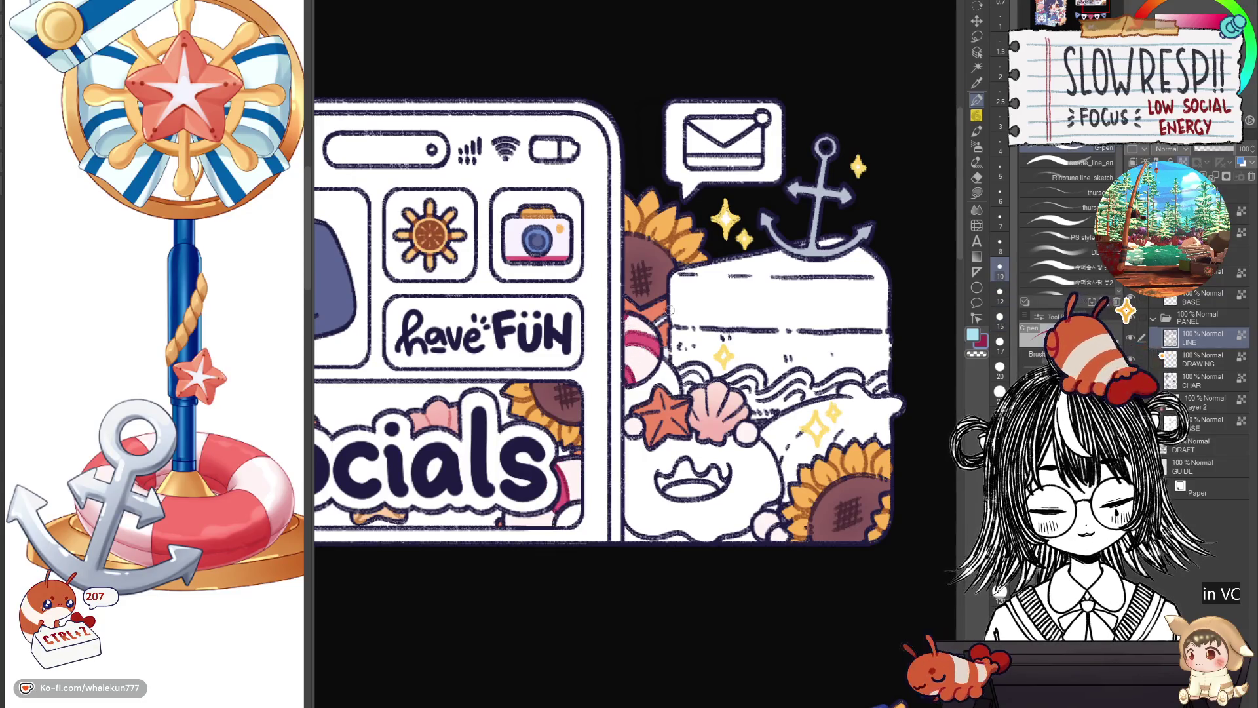
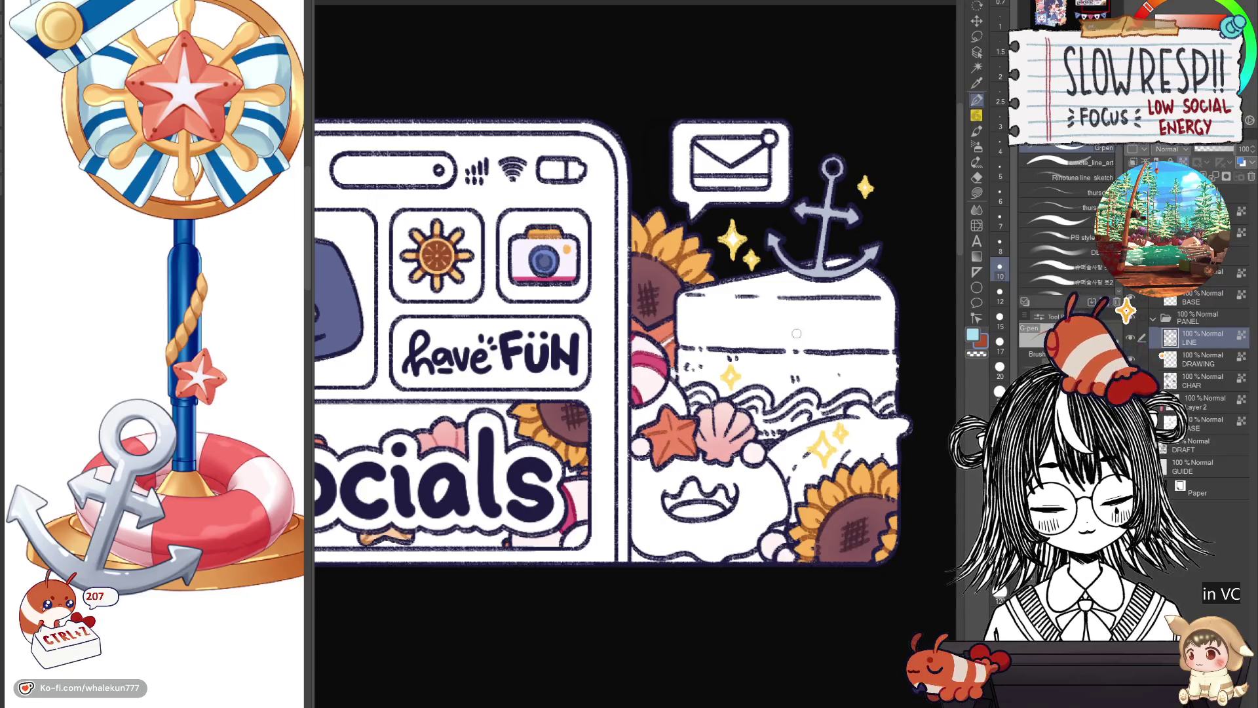
Enlarge the brush and move to Layer 1 for the cloud fill on the socials panel.
drag(796, 333, 756, 383)
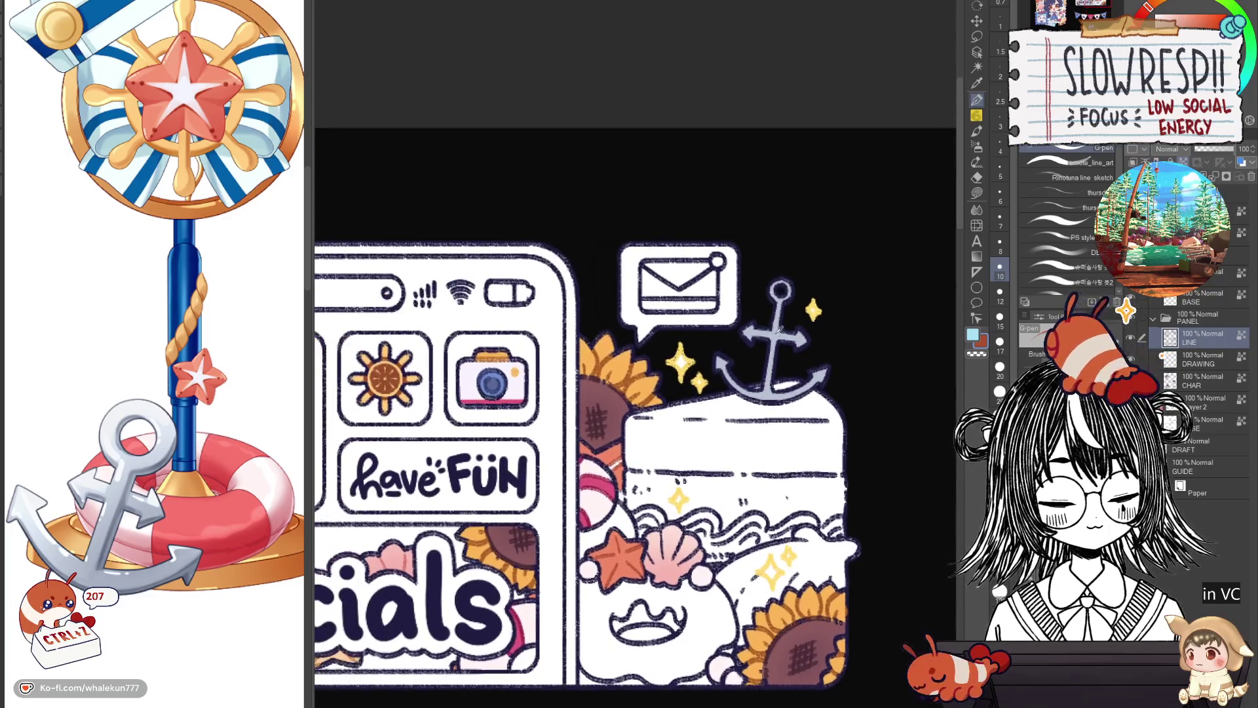
key(])
key(])
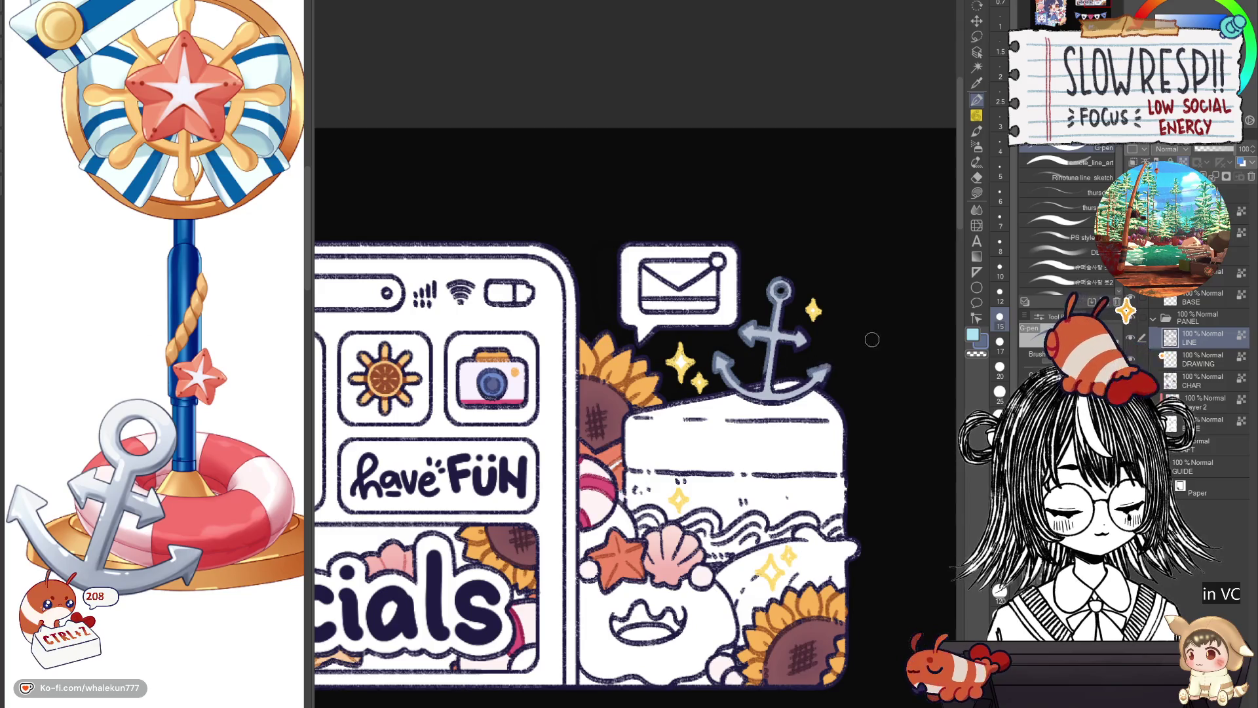
scroll(871, 339, down, 5)
scroll(617, 539, up, 2)
scroll(618, 539, up, 2)
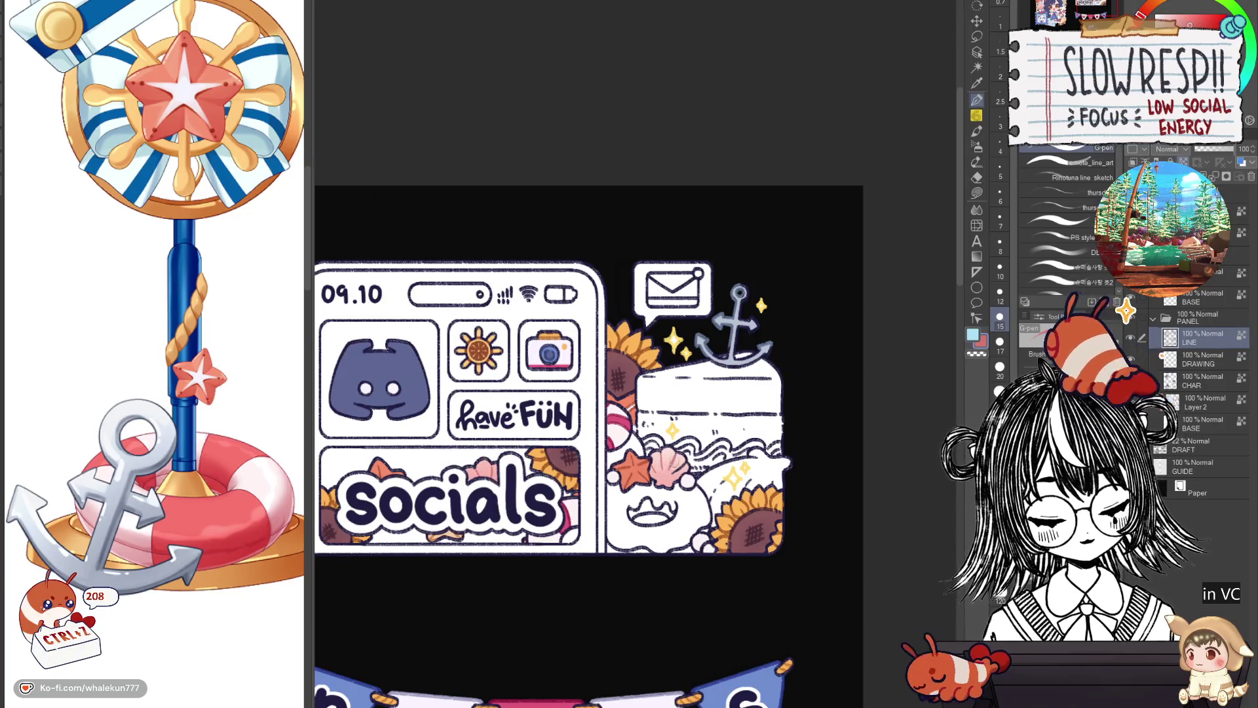
scroll(589, 442, down, 2)
scroll(589, 442, down, 5)
scroll(590, 442, down, 2)
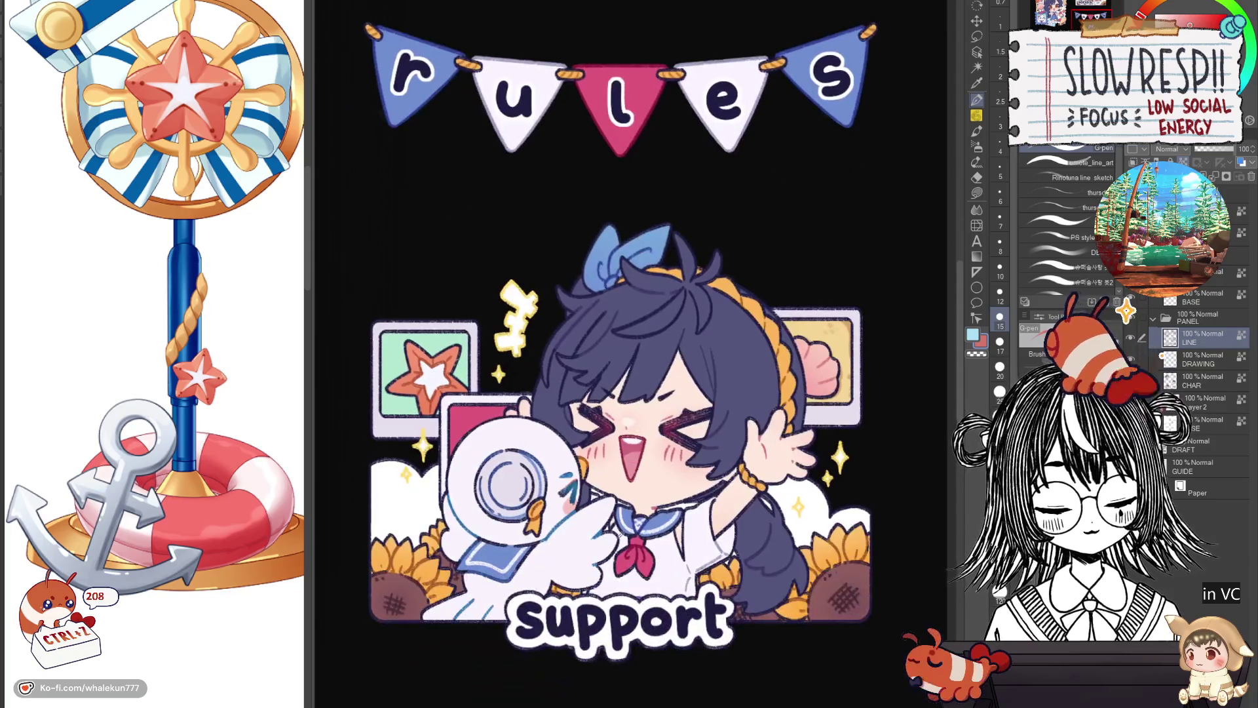
scroll(725, 546, up, 5)
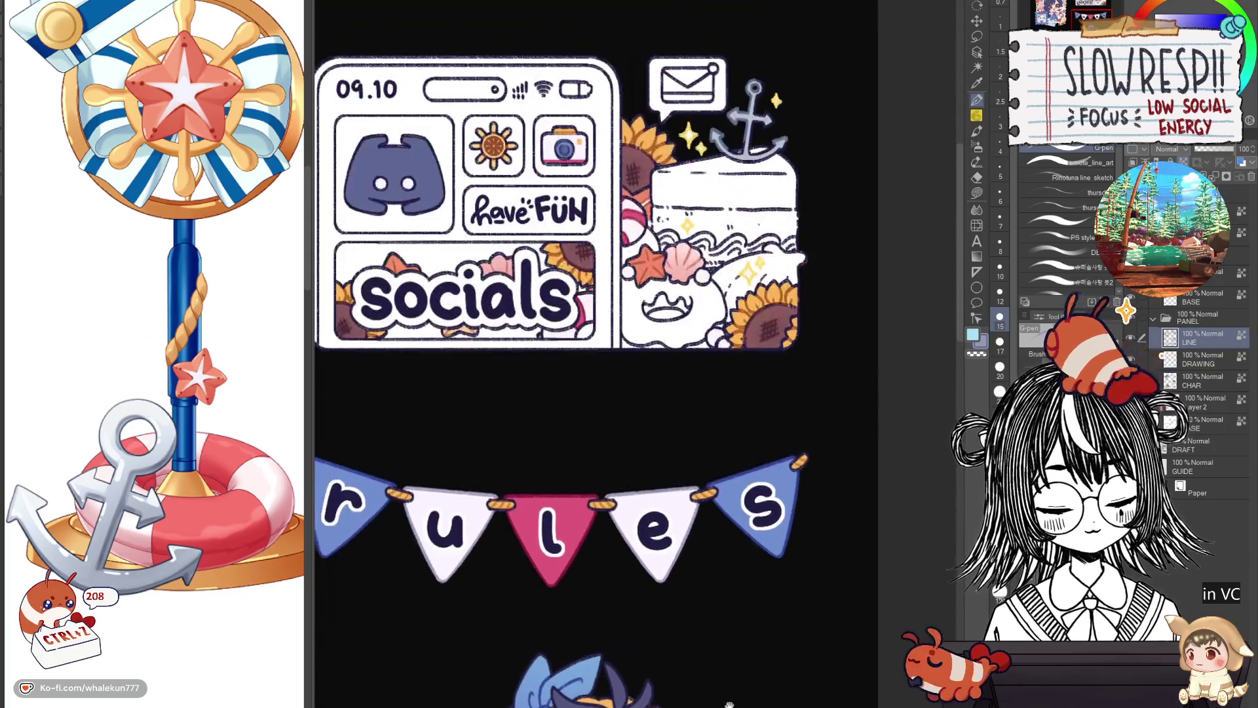
scroll(688, 471, up, 2)
scroll(662, 386, up, 3)
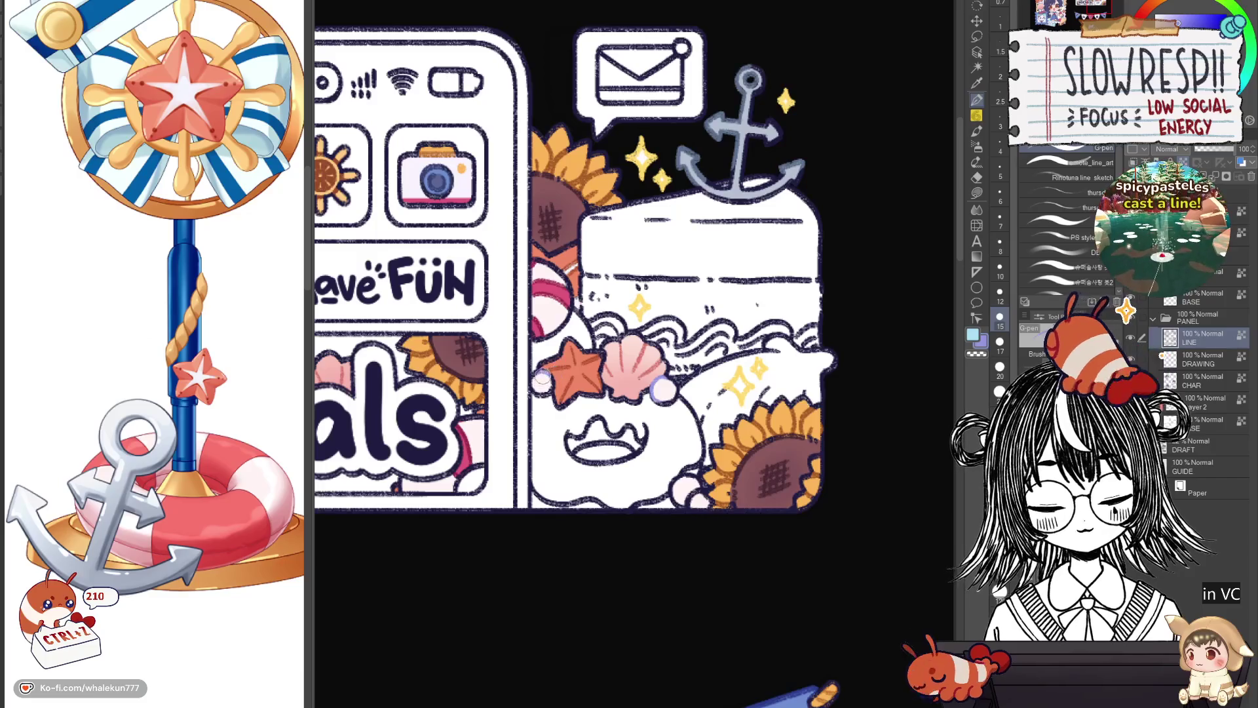
scroll(694, 488, down, 5)
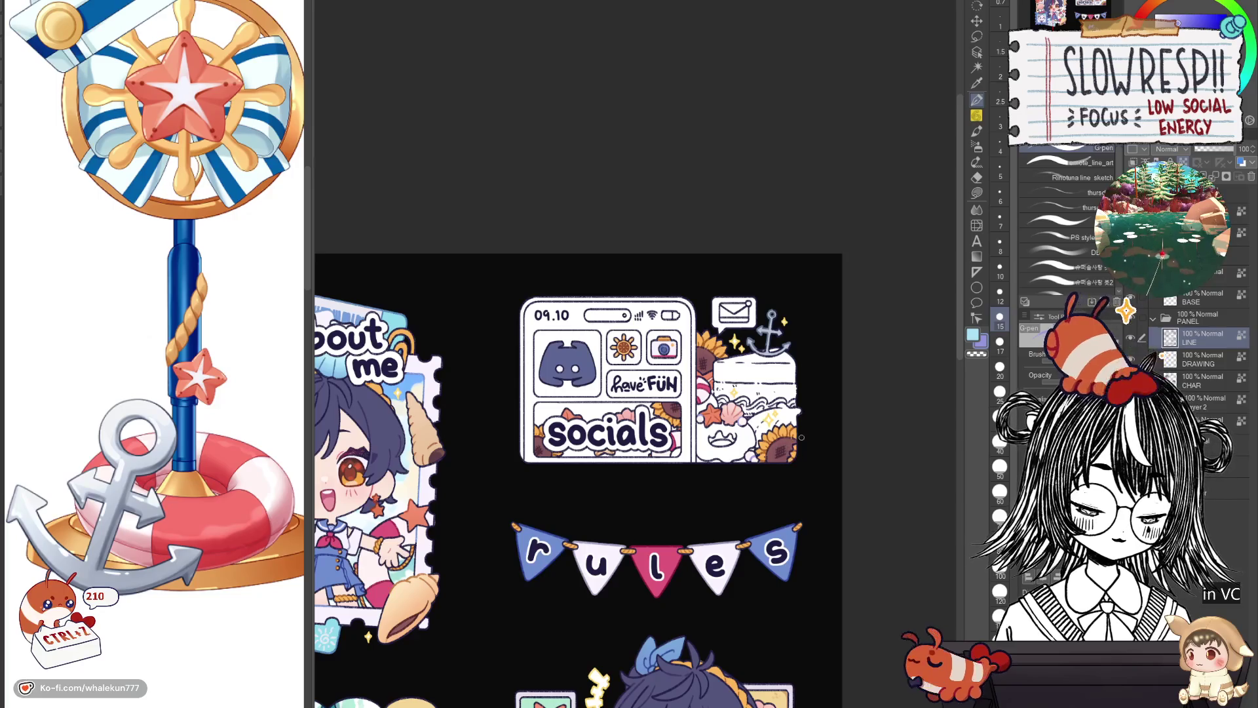
scroll(829, 483, up, 3)
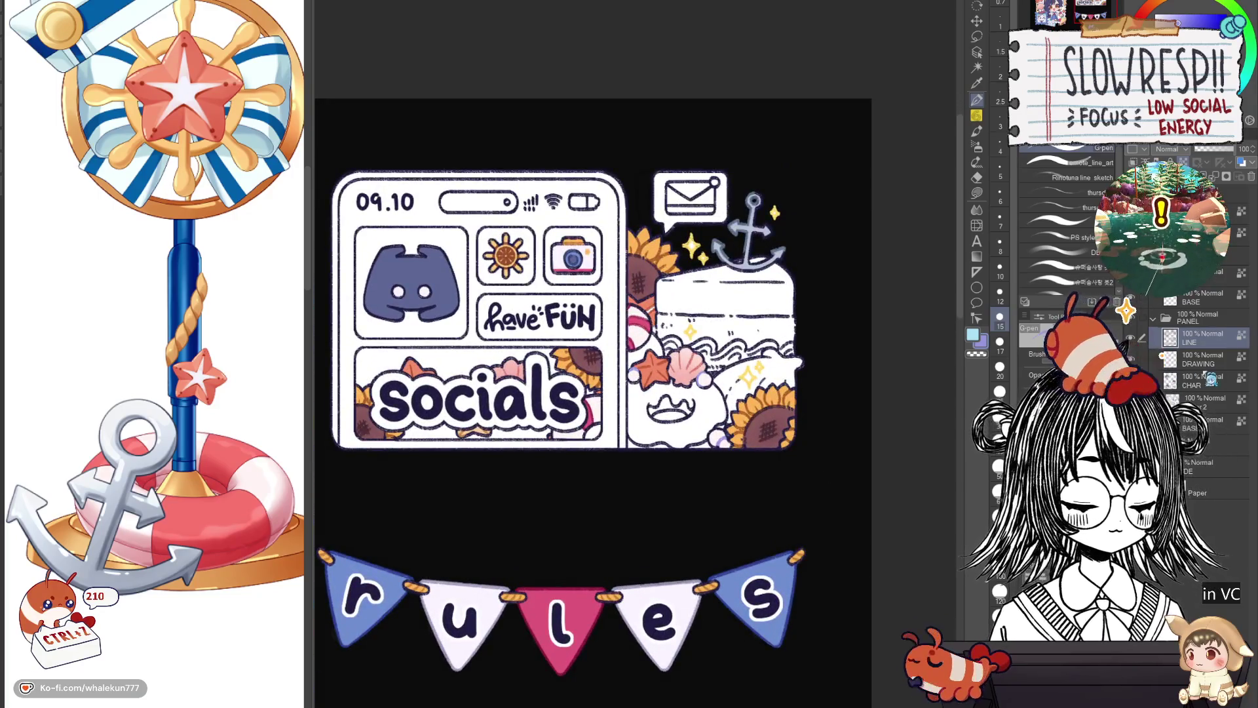
click(1205, 423)
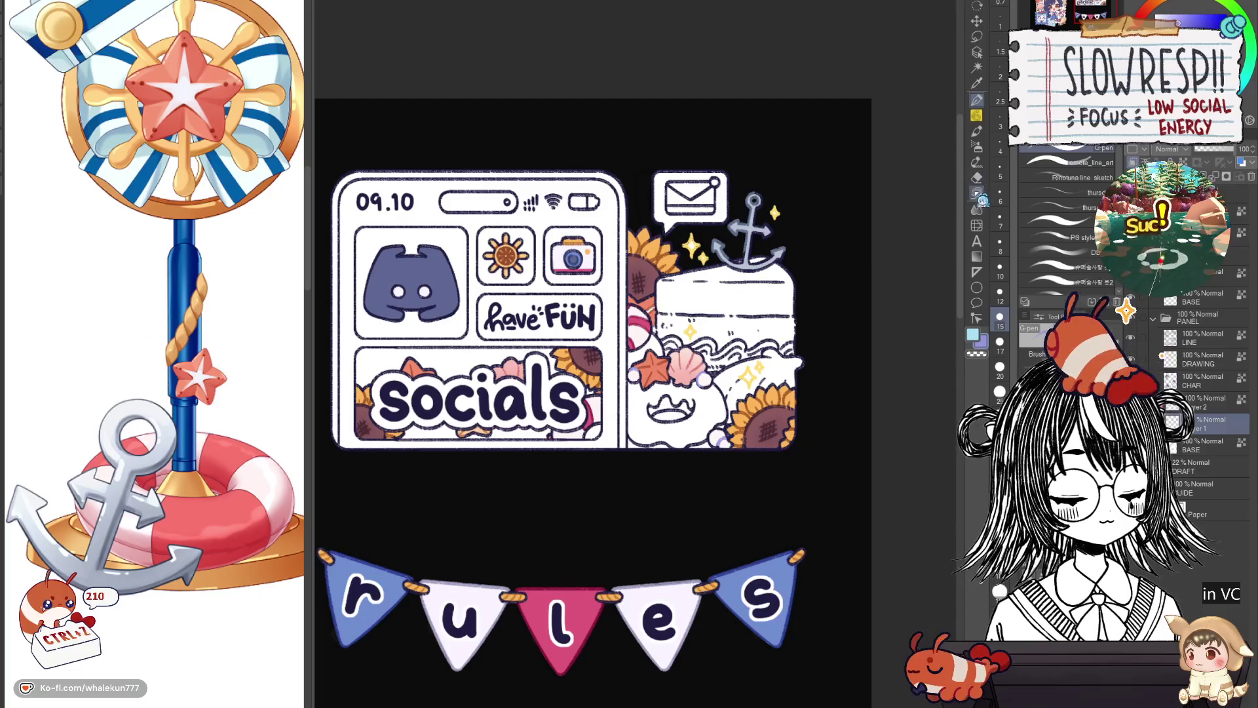
scroll(704, 493, down, 5)
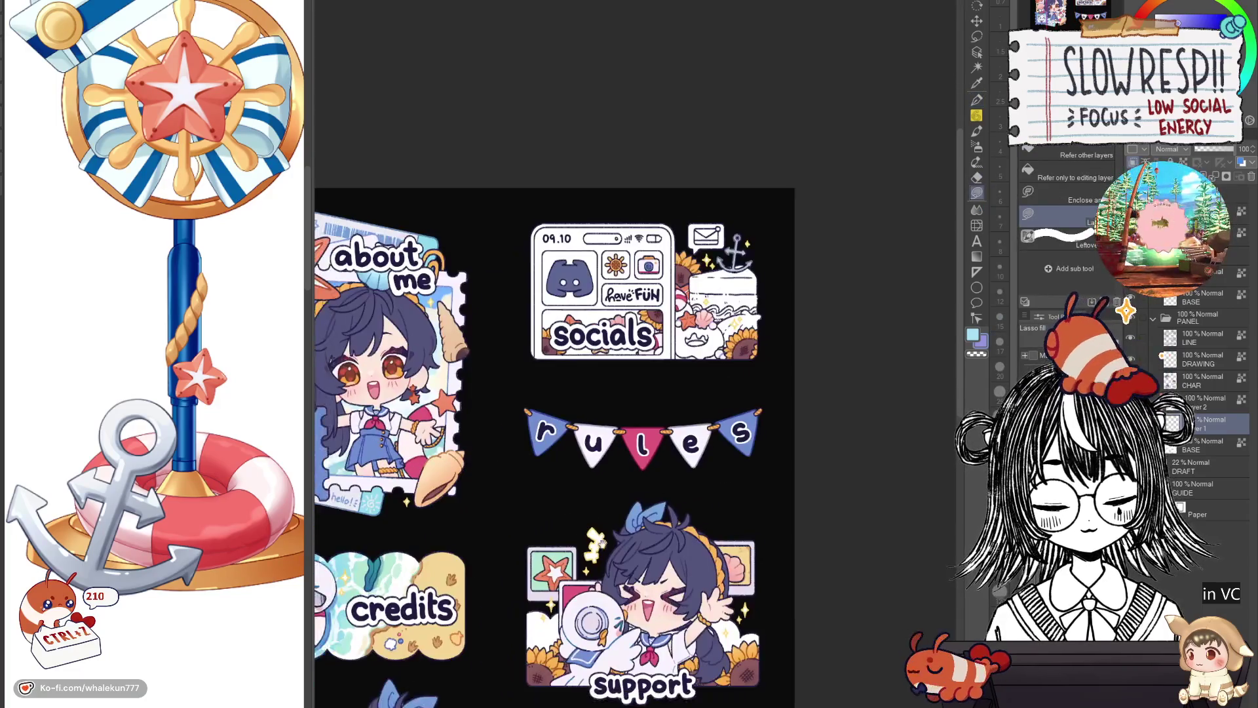
Lasso-fill the cloud beside the lower sunflower with light blue.
drag(704, 492, 851, 472)
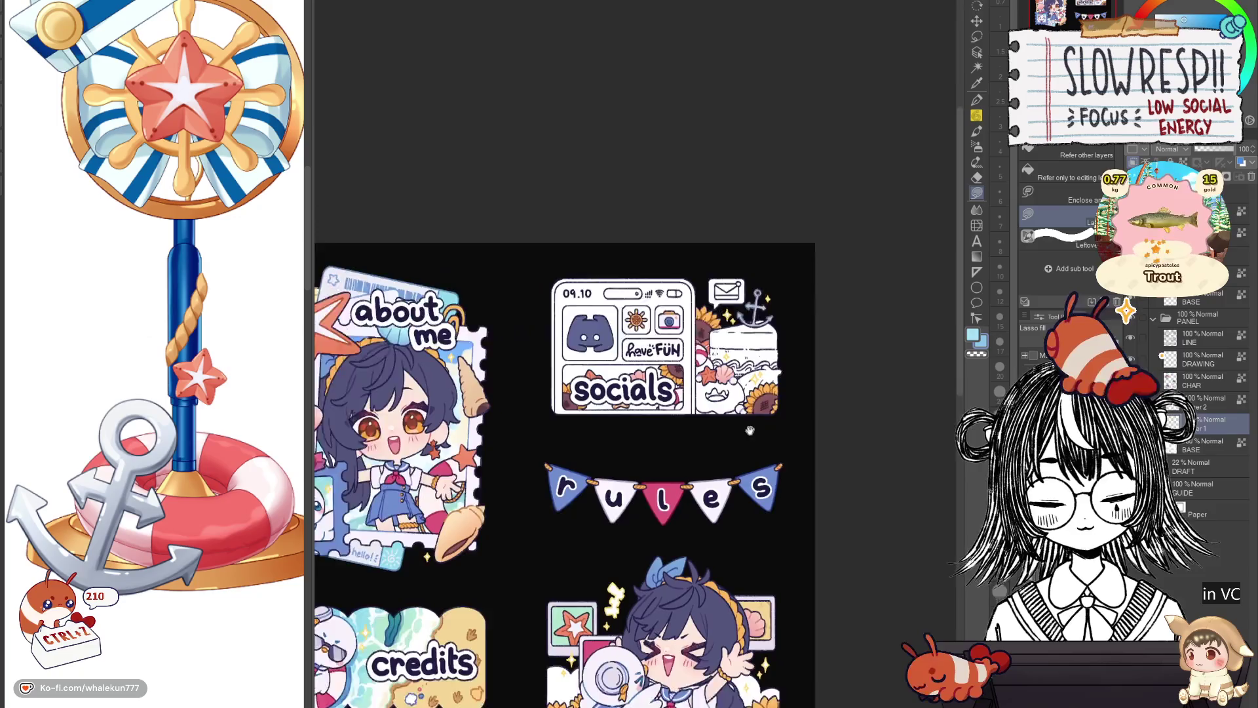
scroll(698, 437, up, 3)
scroll(698, 438, up, 1)
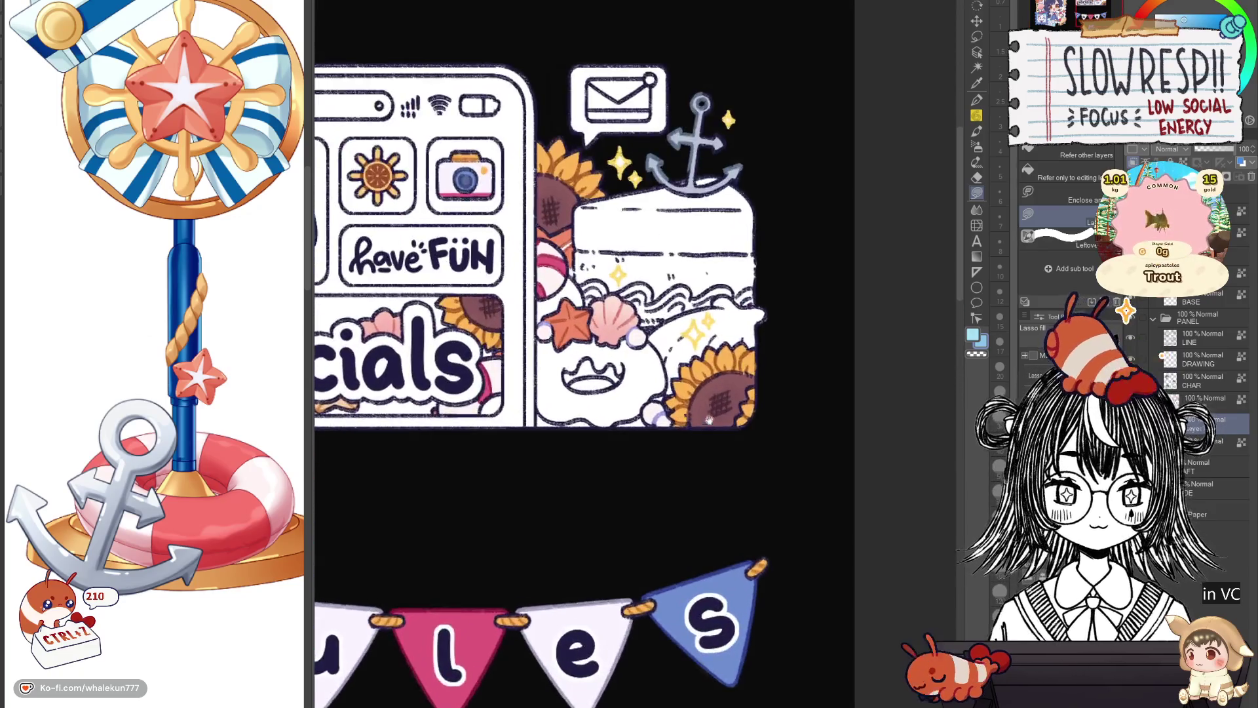
scroll(685, 457, up, 1)
scroll(711, 402, up, 1)
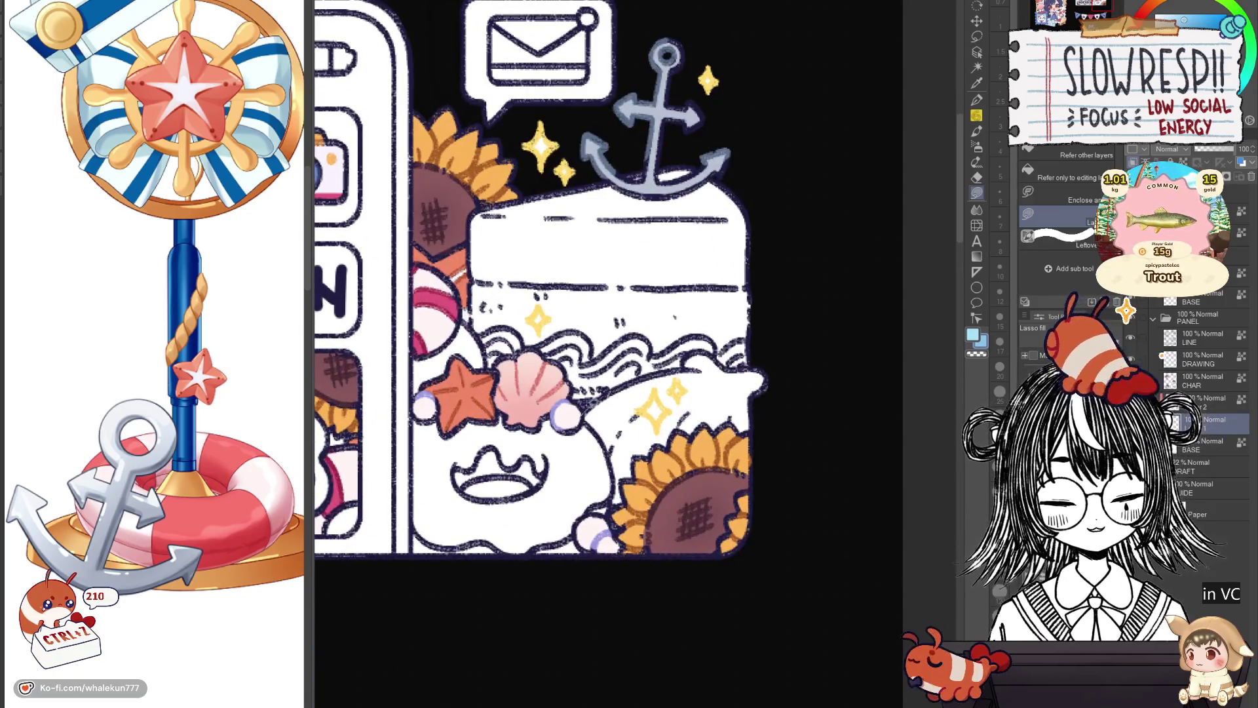
mouse_move(755, 375)
mouse_down()
mouse_move(800, 388)
mouse_move(683, 504)
mouse_up()
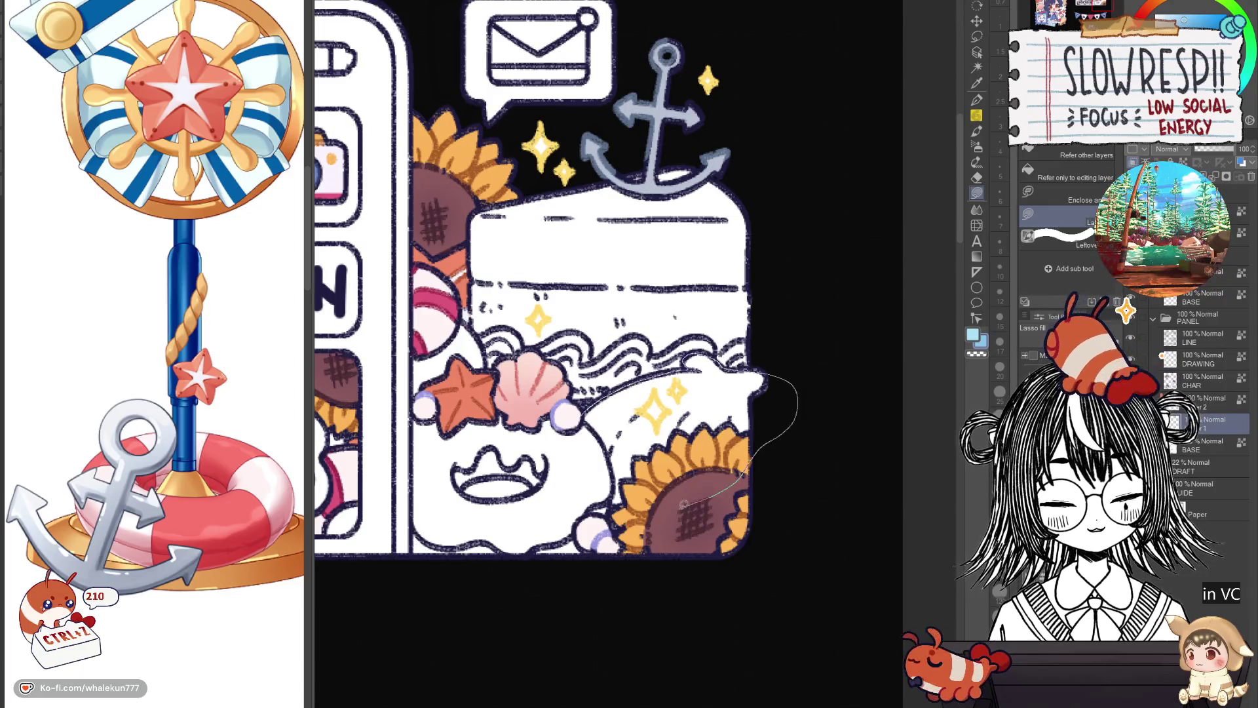
drag(596, 423, 605, 397)
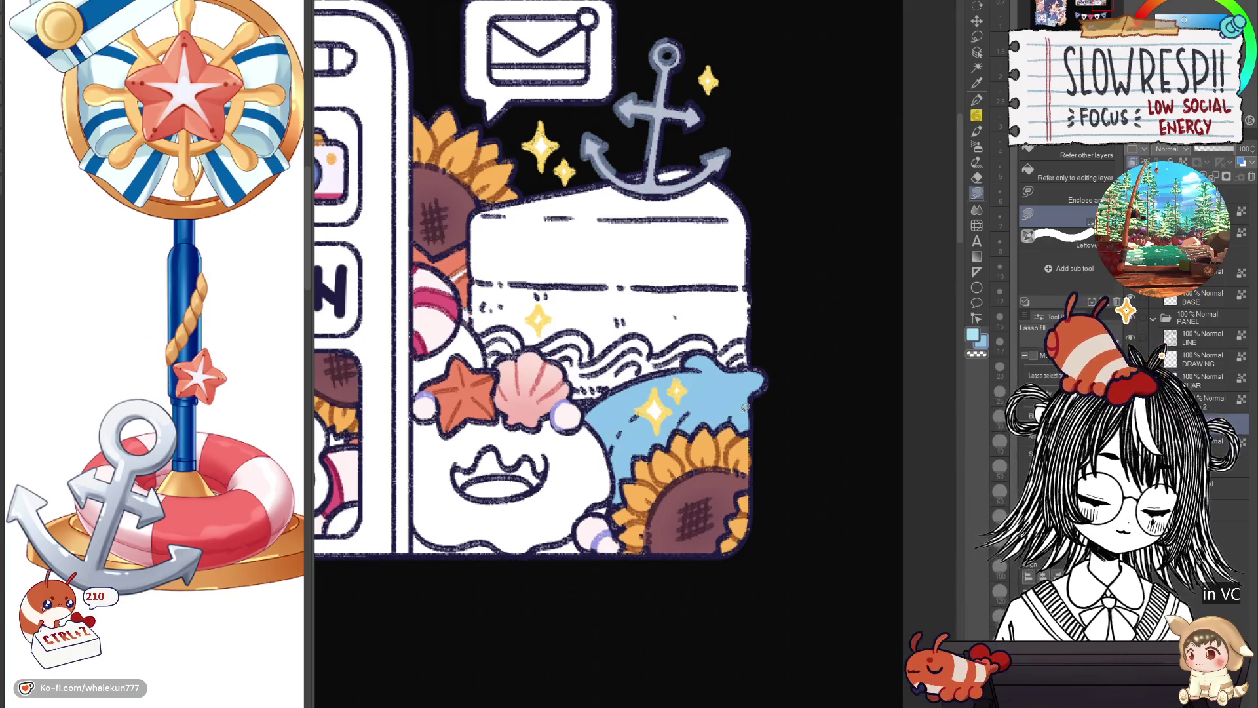
scroll(572, 531, down, 2)
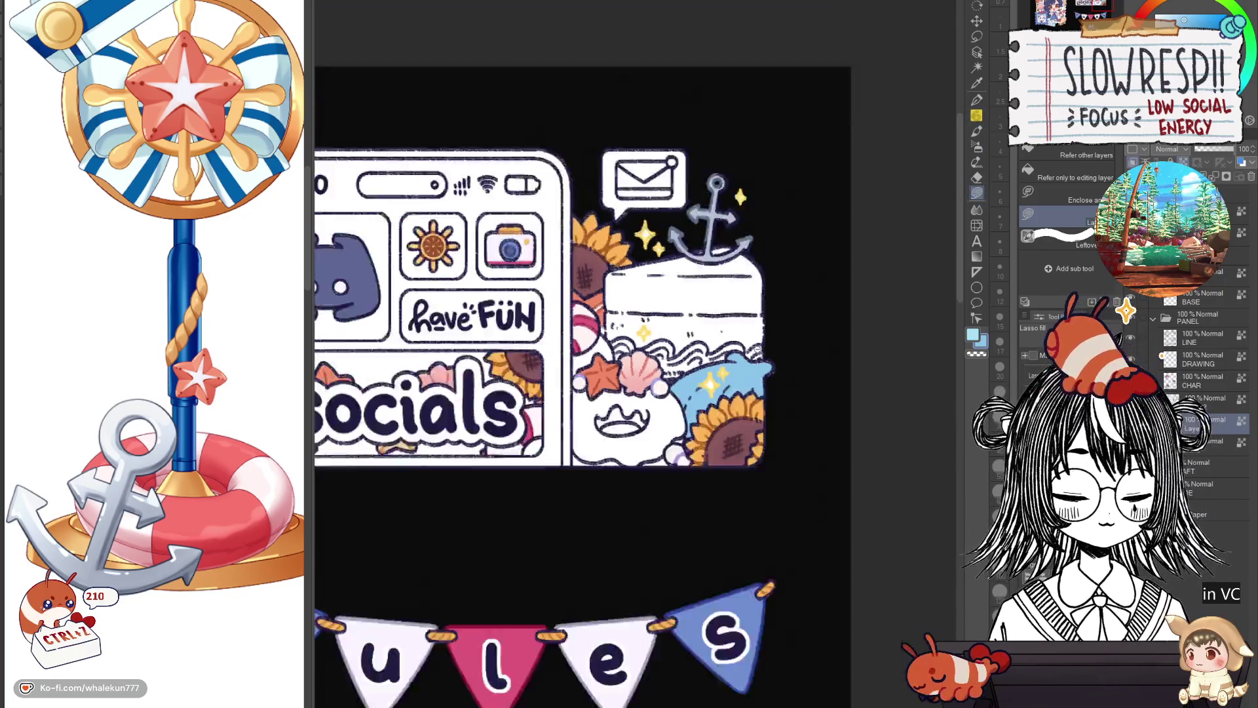
scroll(572, 532, down, 2)
scroll(571, 531, up, 1)
scroll(571, 531, up, 2)
scroll(656, 332, up, 2)
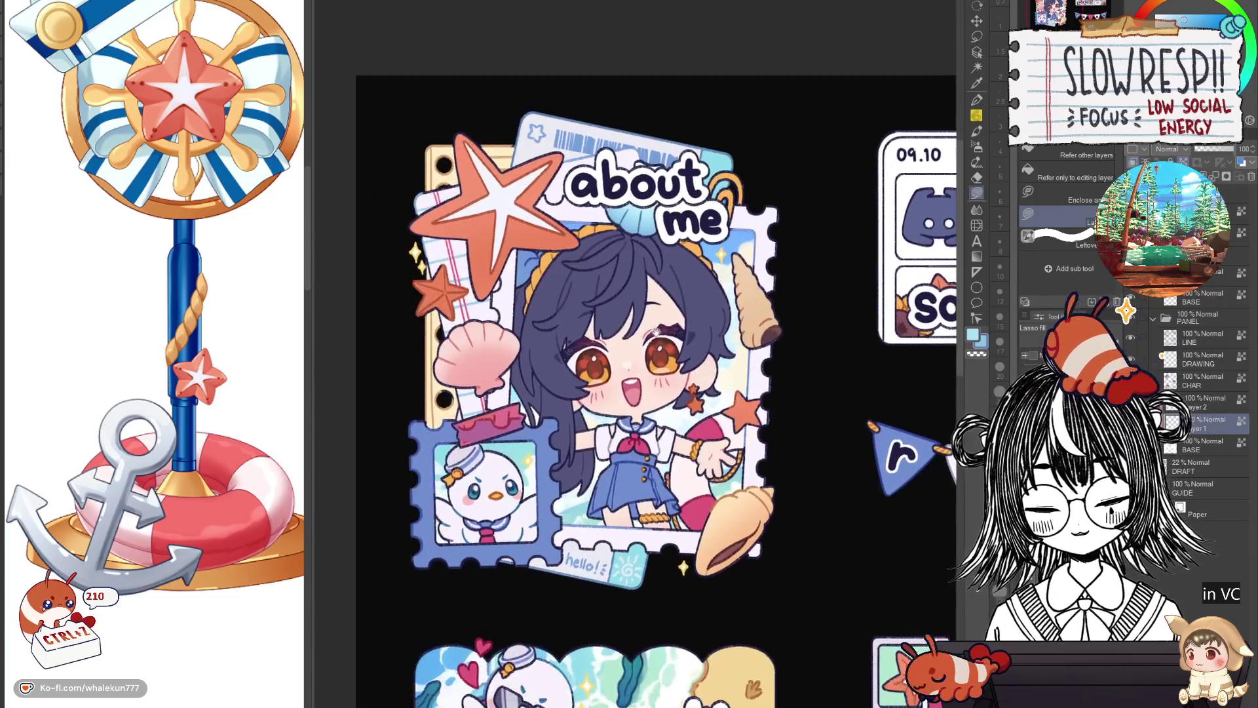
scroll(656, 332, up, 1)
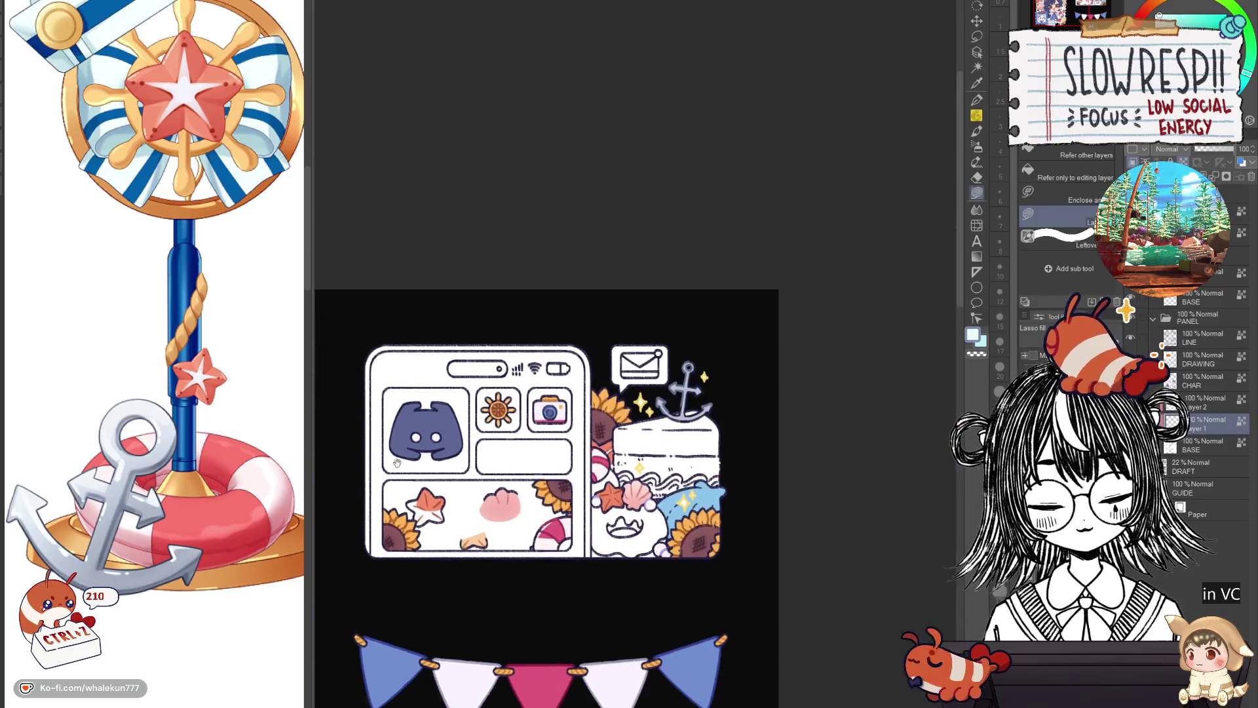
Spray soft pale shading over the blue cloud with the airbrush, then swap to pale cyan.
drag(570, 322, 135, 398)
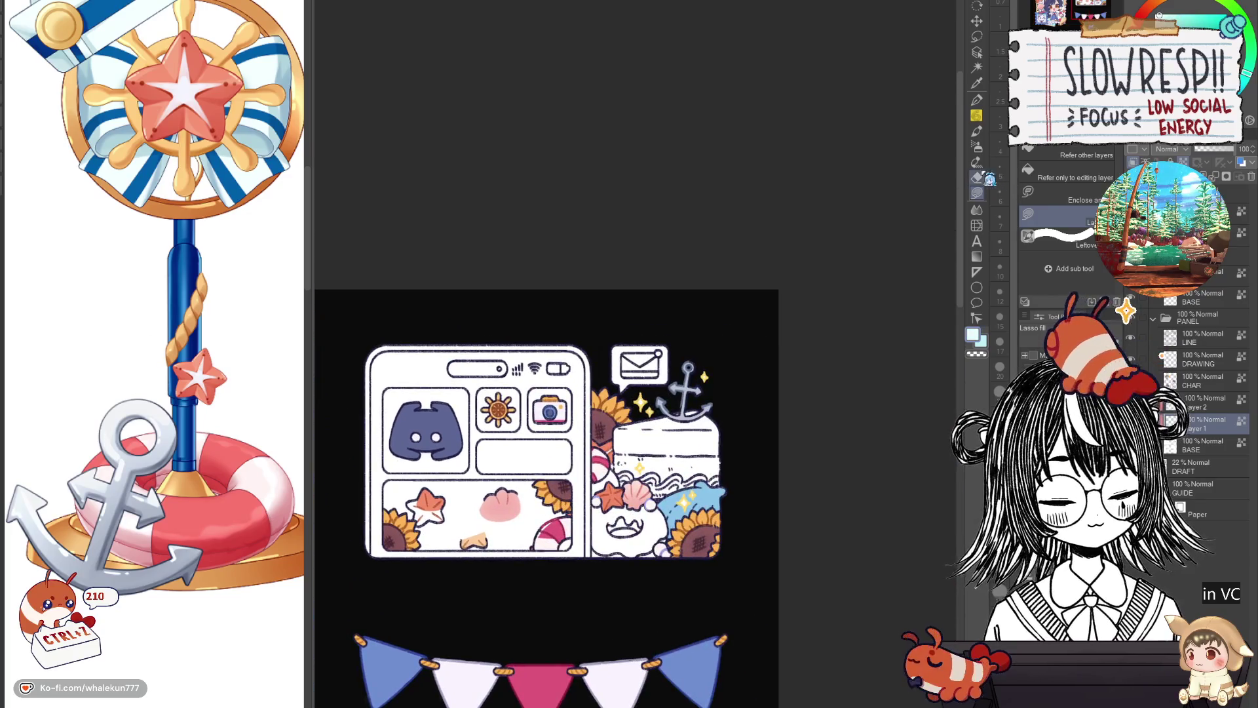
click(976, 145)
drag(707, 496, 721, 465)
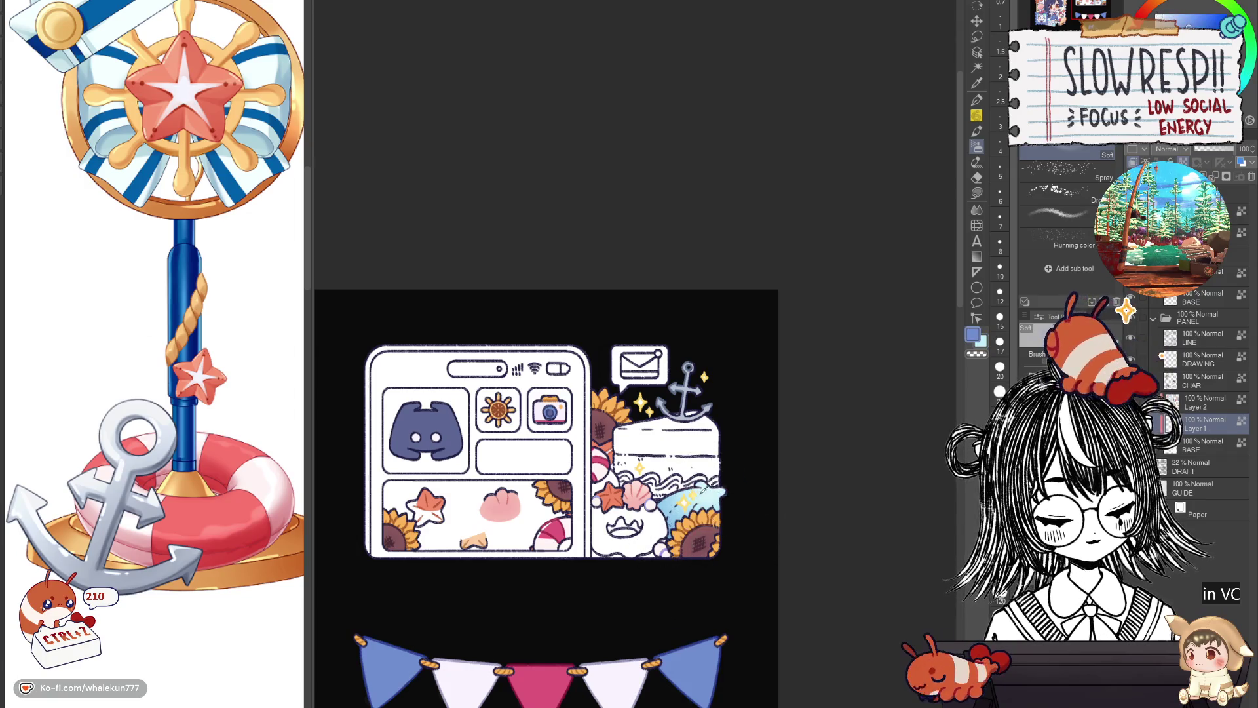
key(x)
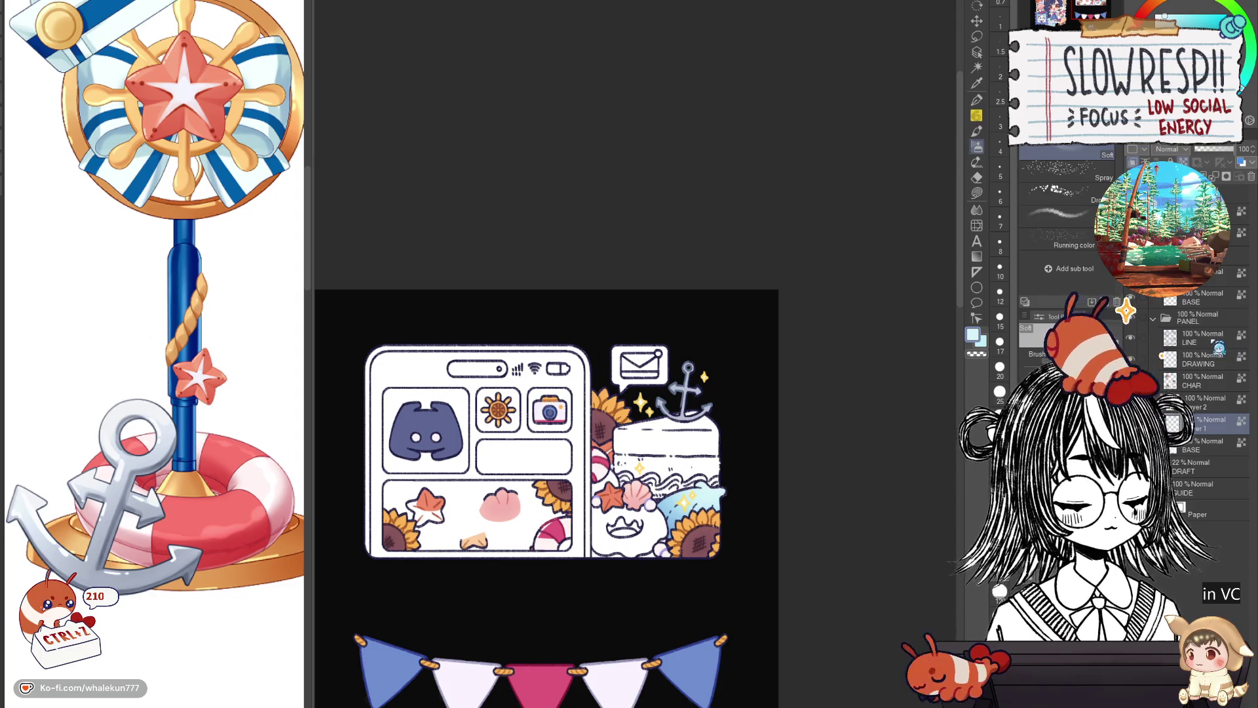
Return to the LINE layer with the pen in blue and undo a stray stroke.
click(1209, 339)
key(p)
scroll(631, 621, up, 2)
scroll(632, 622, up, 2)
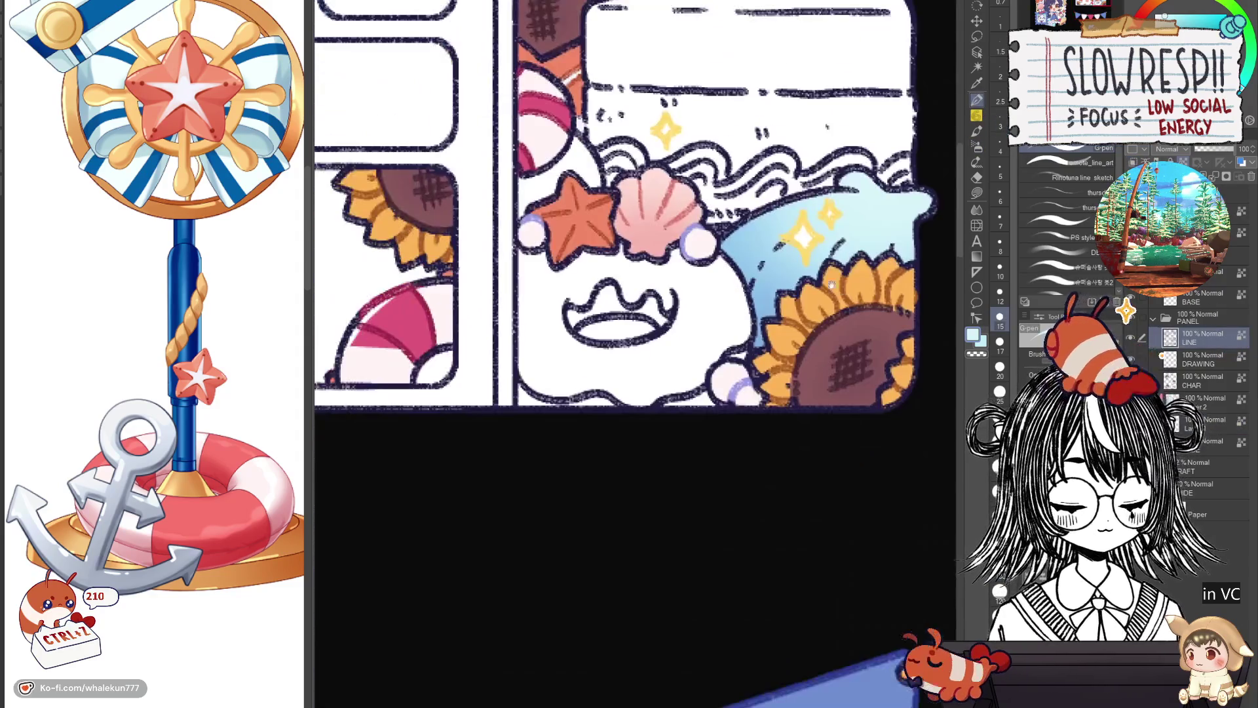
scroll(612, 542, down, 3)
scroll(640, 308, up, 3)
scroll(613, 341, up, 3)
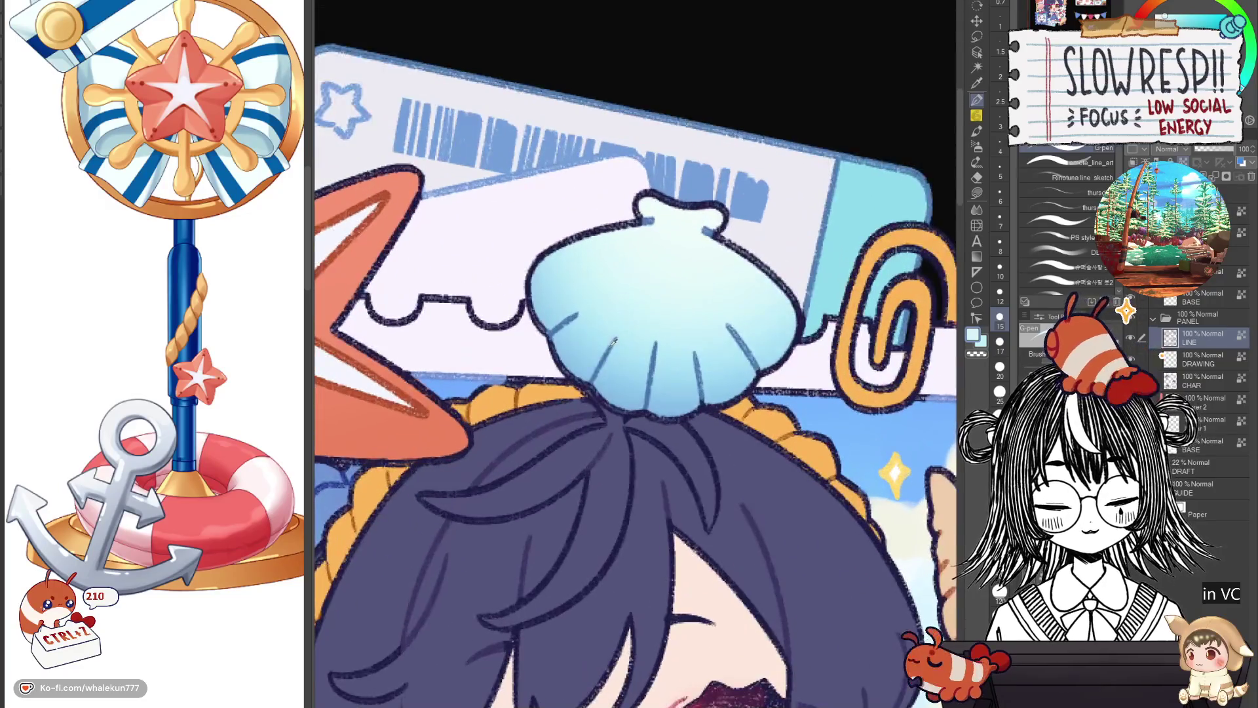
key(x)
scroll(757, 422, down, 3)
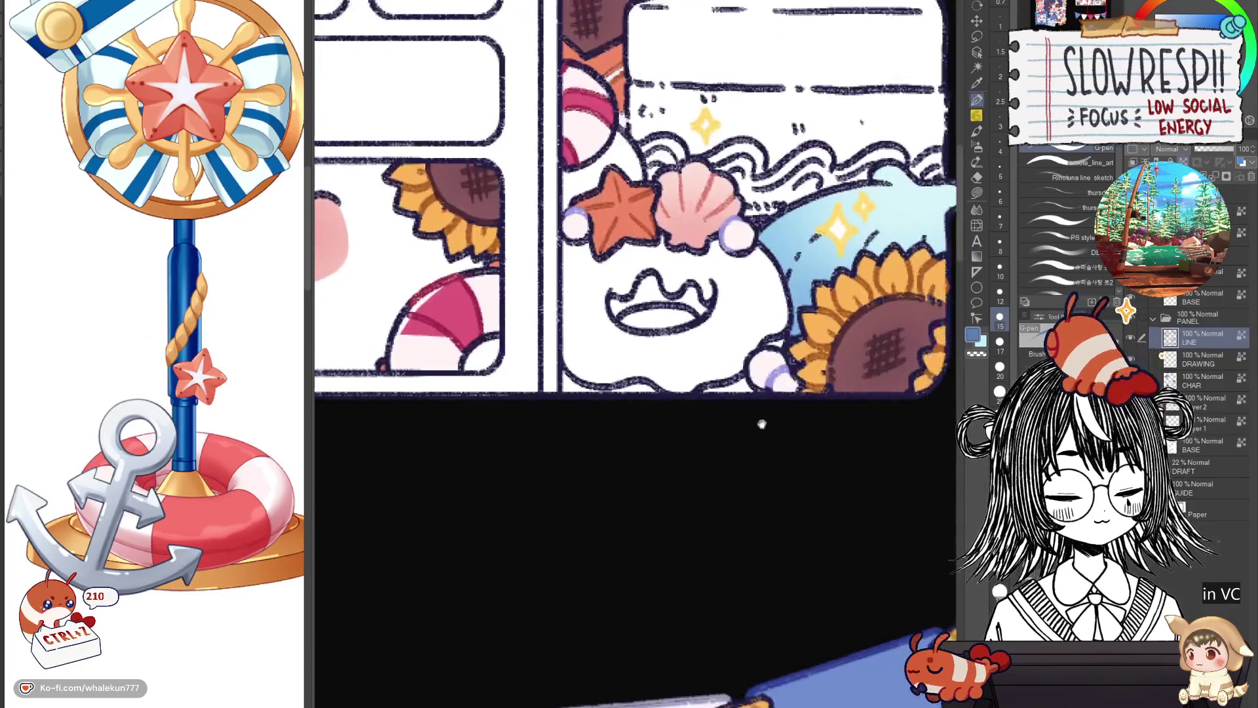
drag(758, 421, 614, 379)
key(ctrl+z)
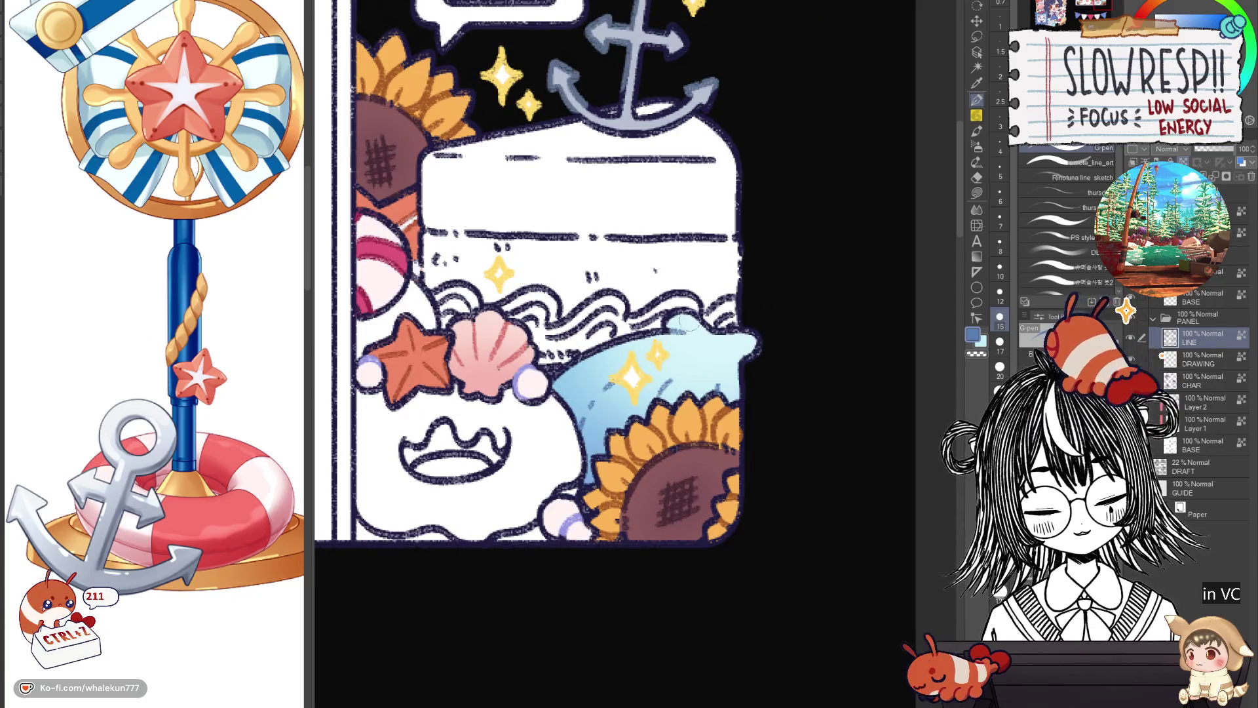
Fit the whole sticker sheet in view and select Layer 1 below CHAR.
key(ctrl+0)
scroll(783, 485, down, 2)
scroll(784, 485, up, 3)
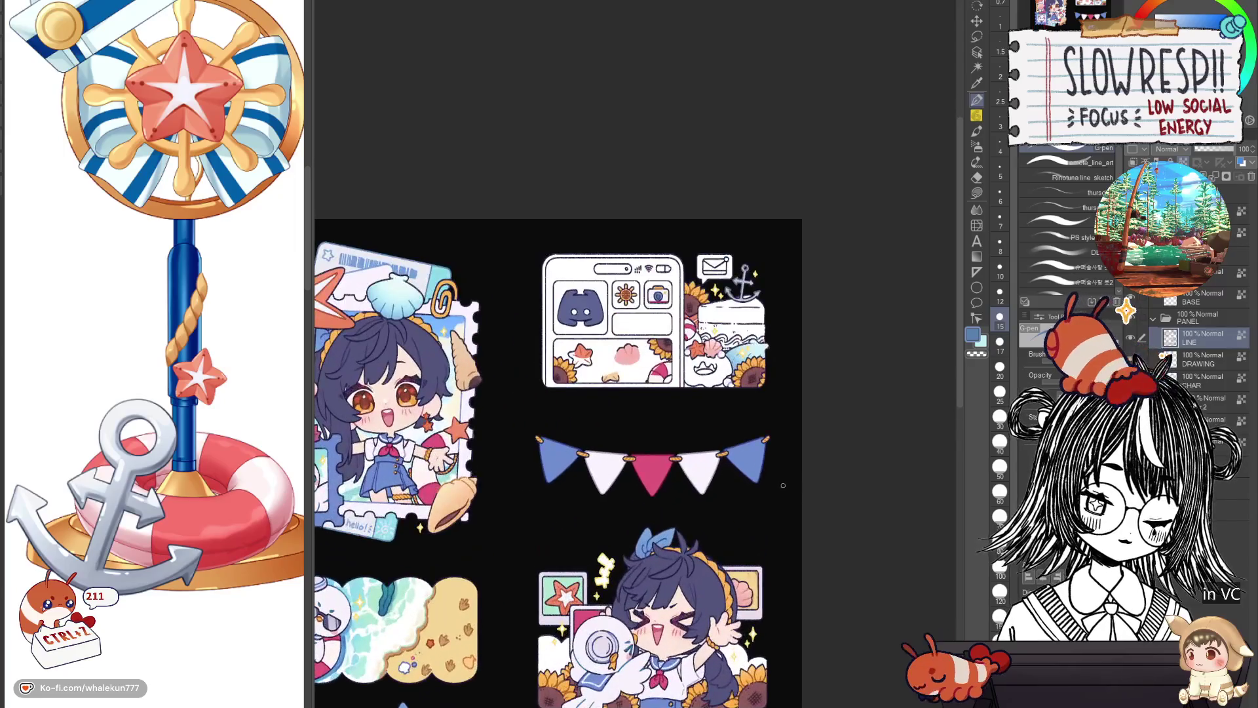
click(1204, 398)
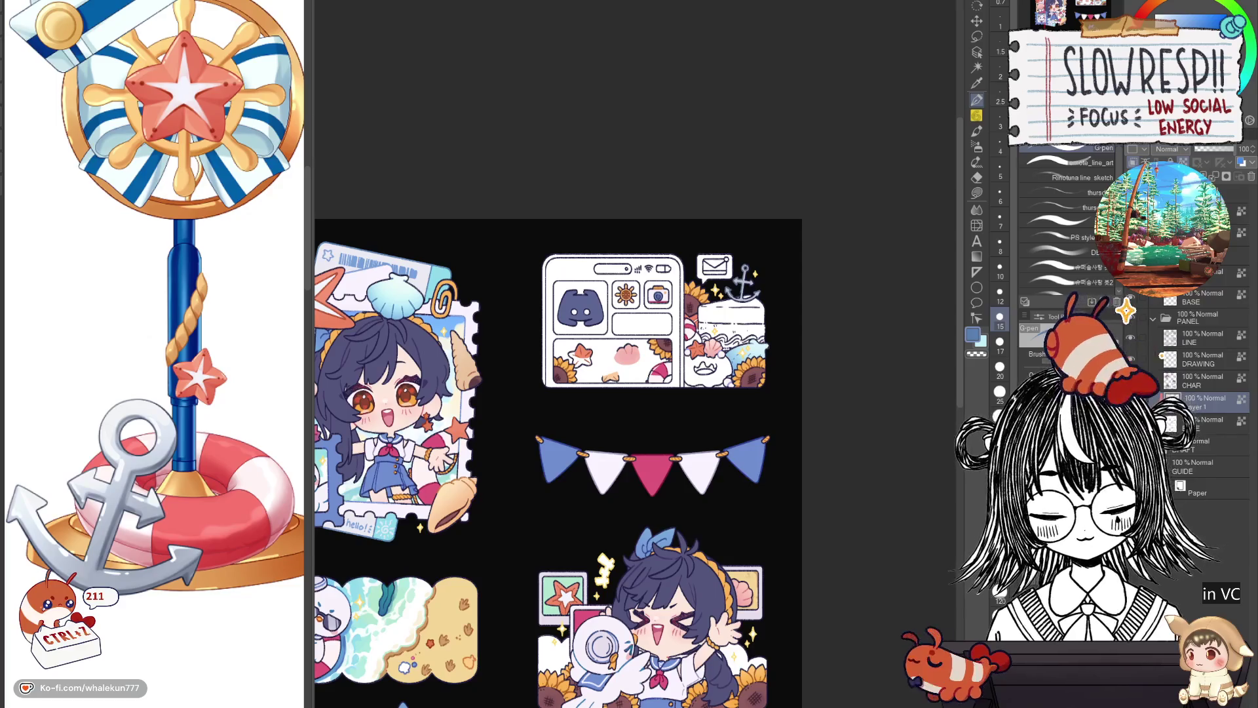
scroll(600, 443, up, 2)
scroll(600, 442, down, 2)
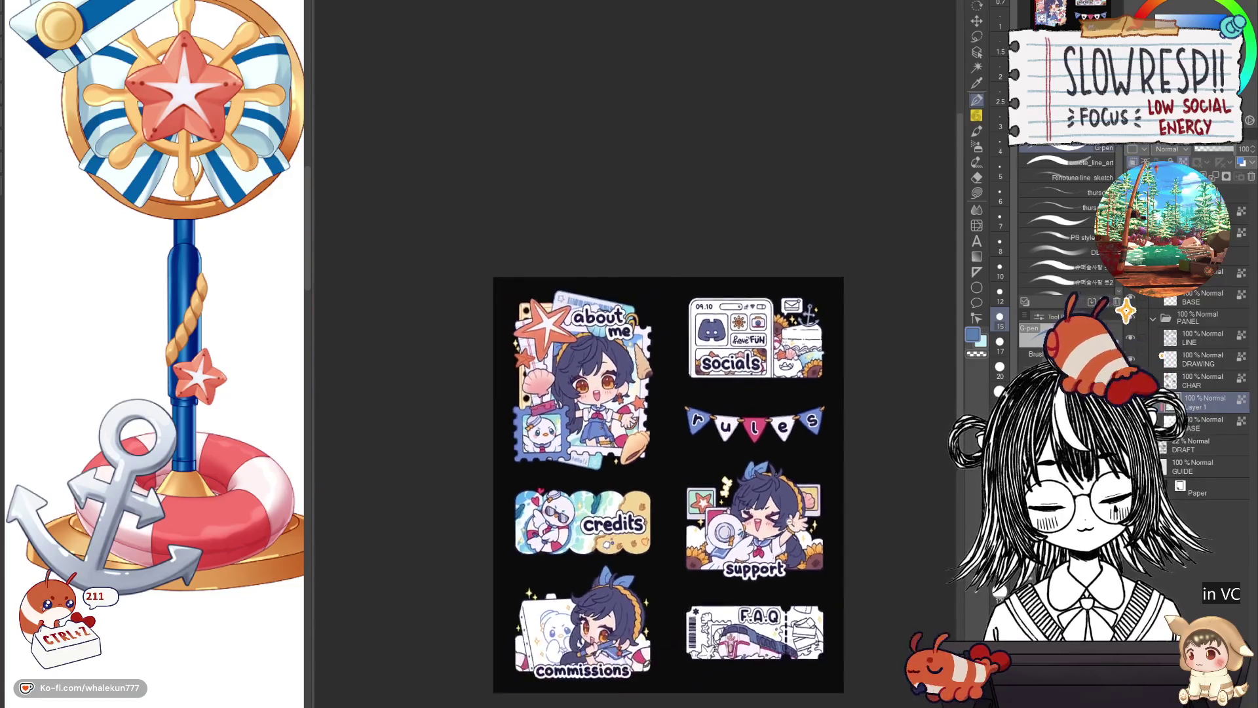
scroll(600, 443, up, 2)
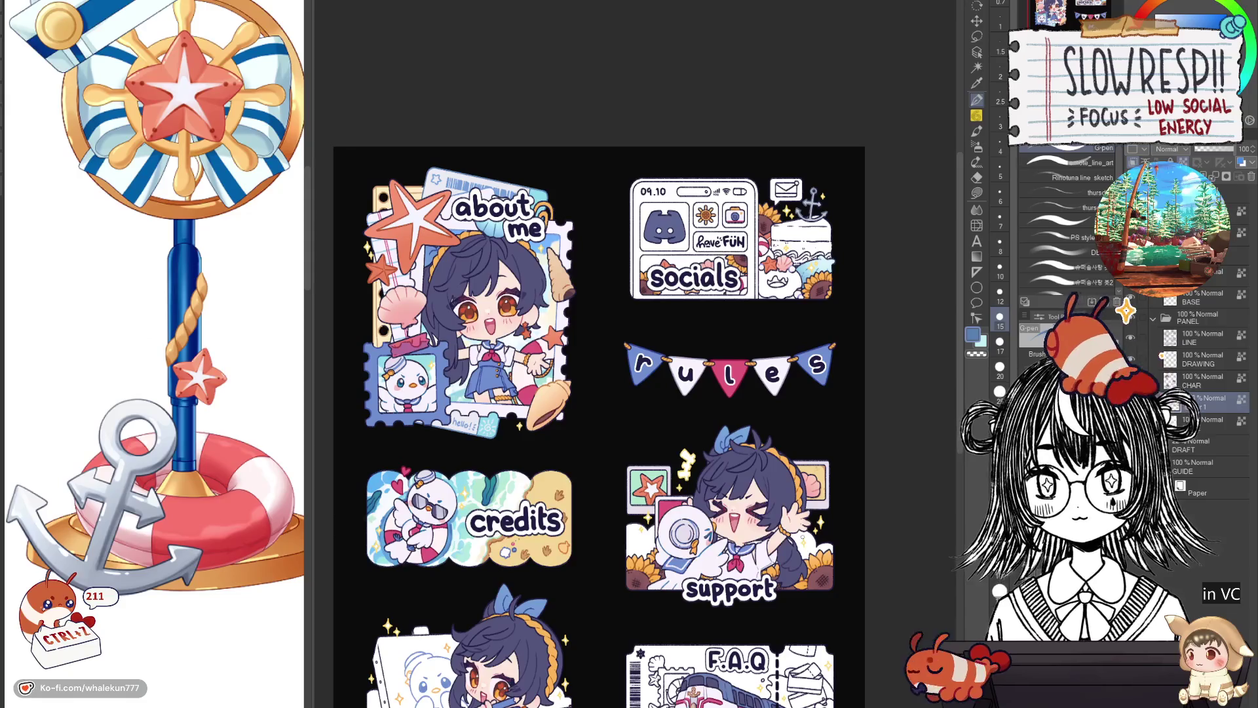
Add a new blank raster layer above the chosen layer and switch to the selection tool.
click(1204, 420)
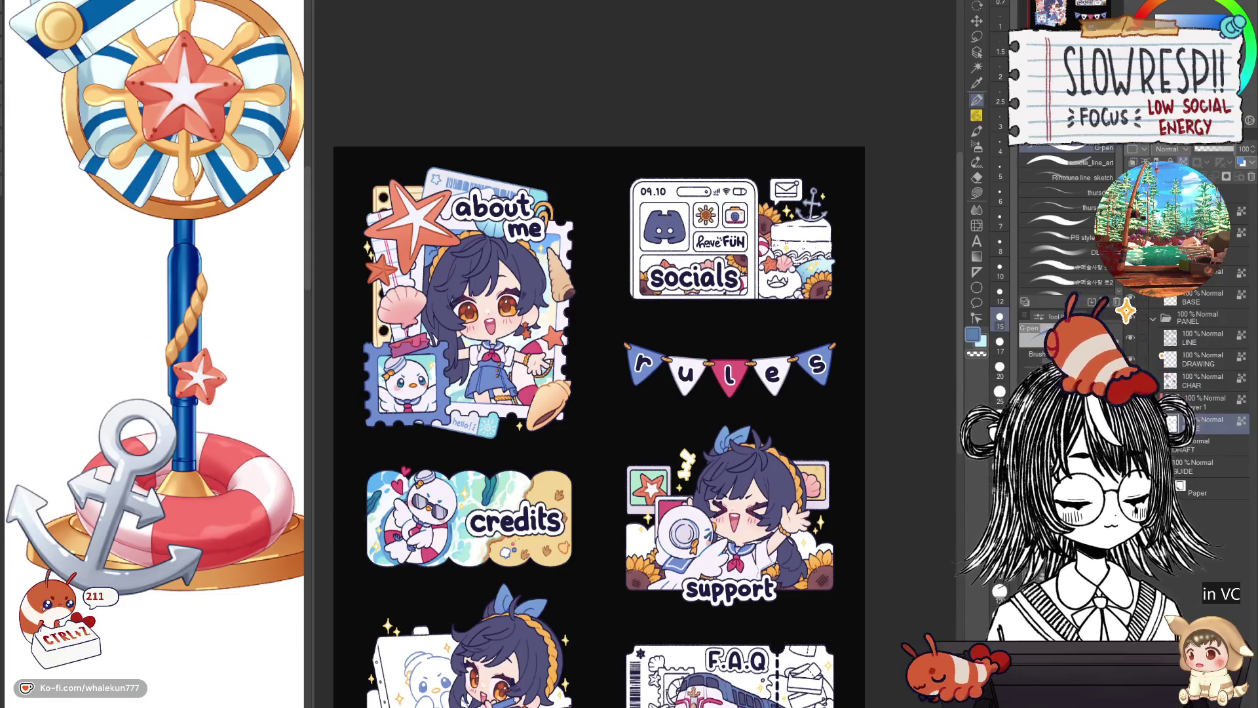
key(ctrl+shift+n)
scroll(600, 443, up, 1)
scroll(599, 442, up, 1)
scroll(599, 443, up, 1)
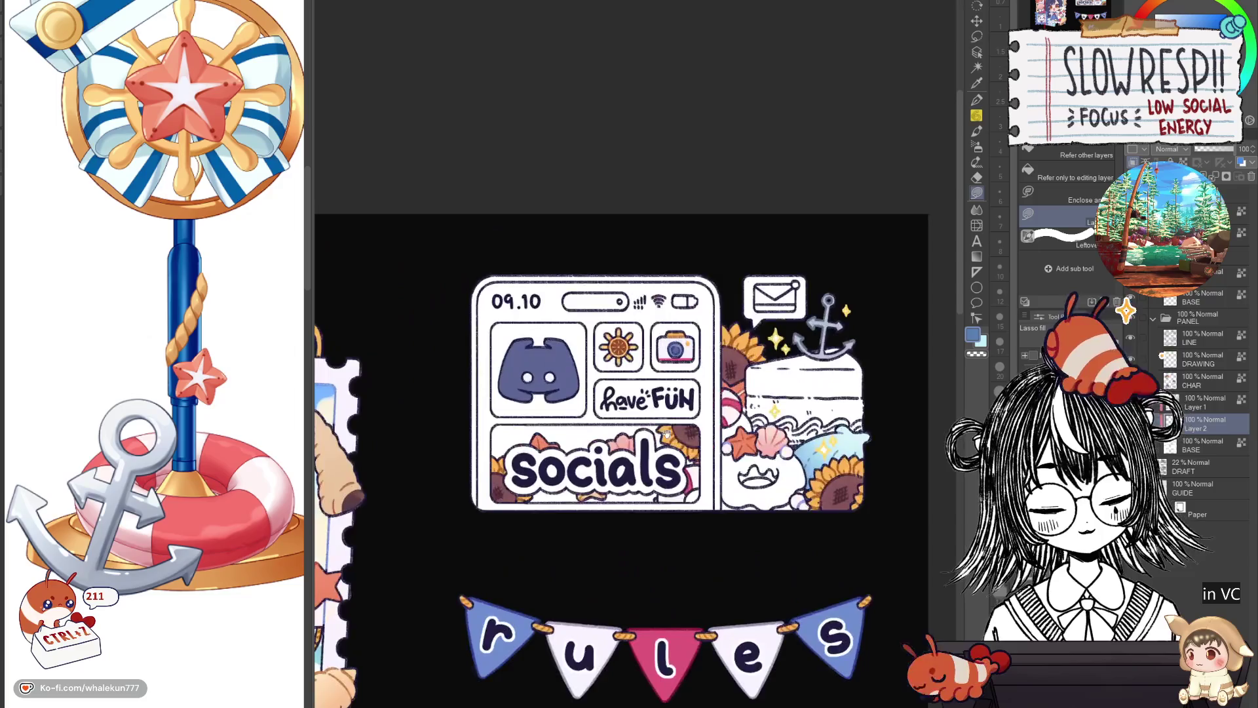
scroll(668, 433, left, 3)
scroll(694, 514, up, 2)
scroll(449, 386, up, 1)
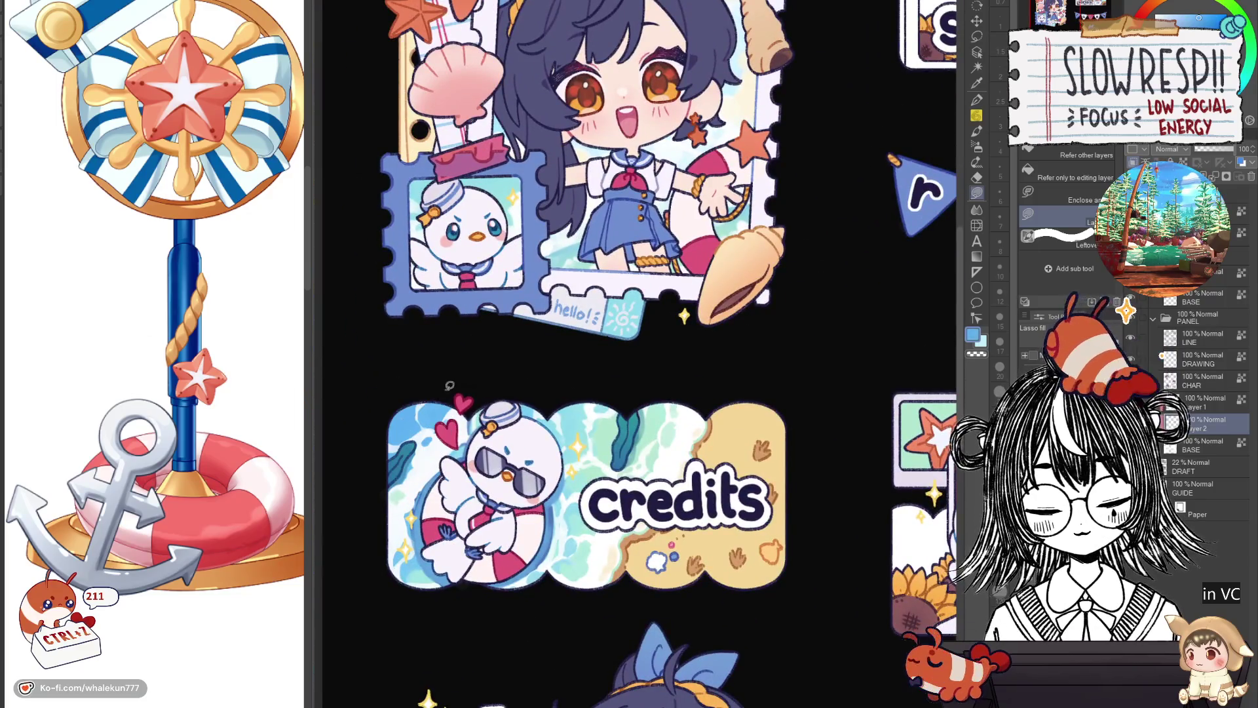
scroll(450, 387, right, 3)
scroll(450, 387, down, 1)
scroll(450, 387, down, 1)
scroll(450, 386, up, 1)
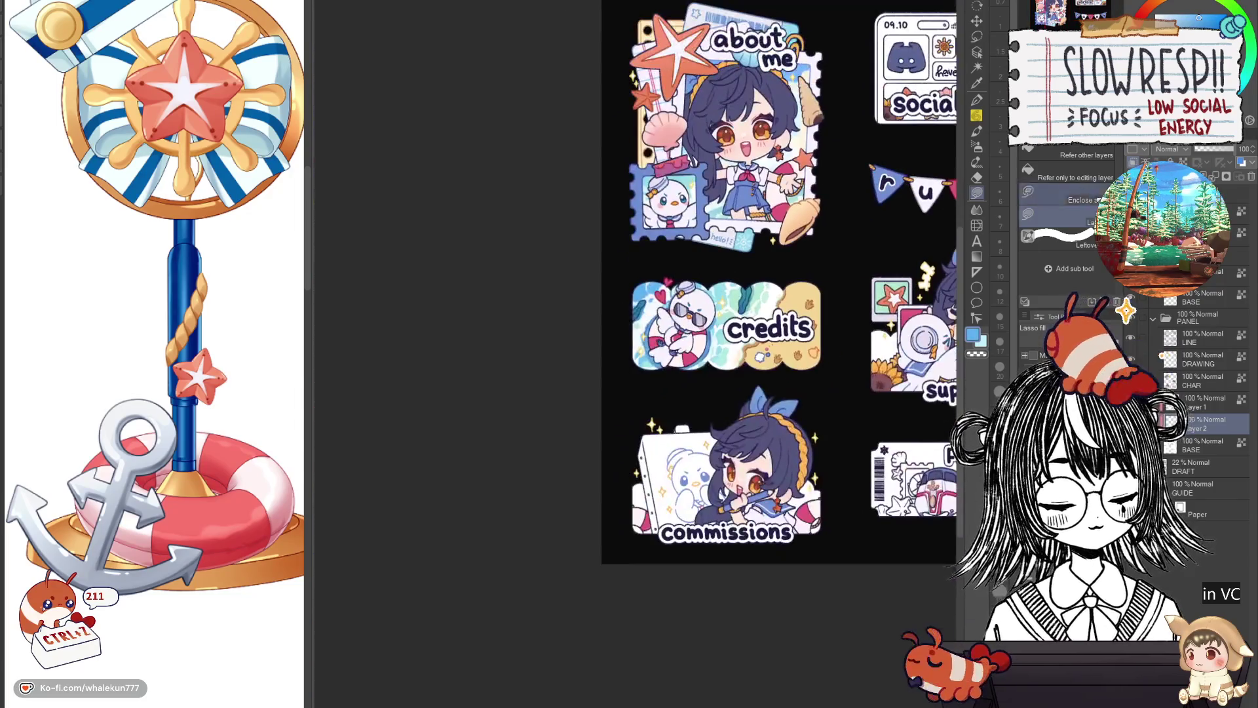
click(976, 37)
scroll(751, 302, up, 2)
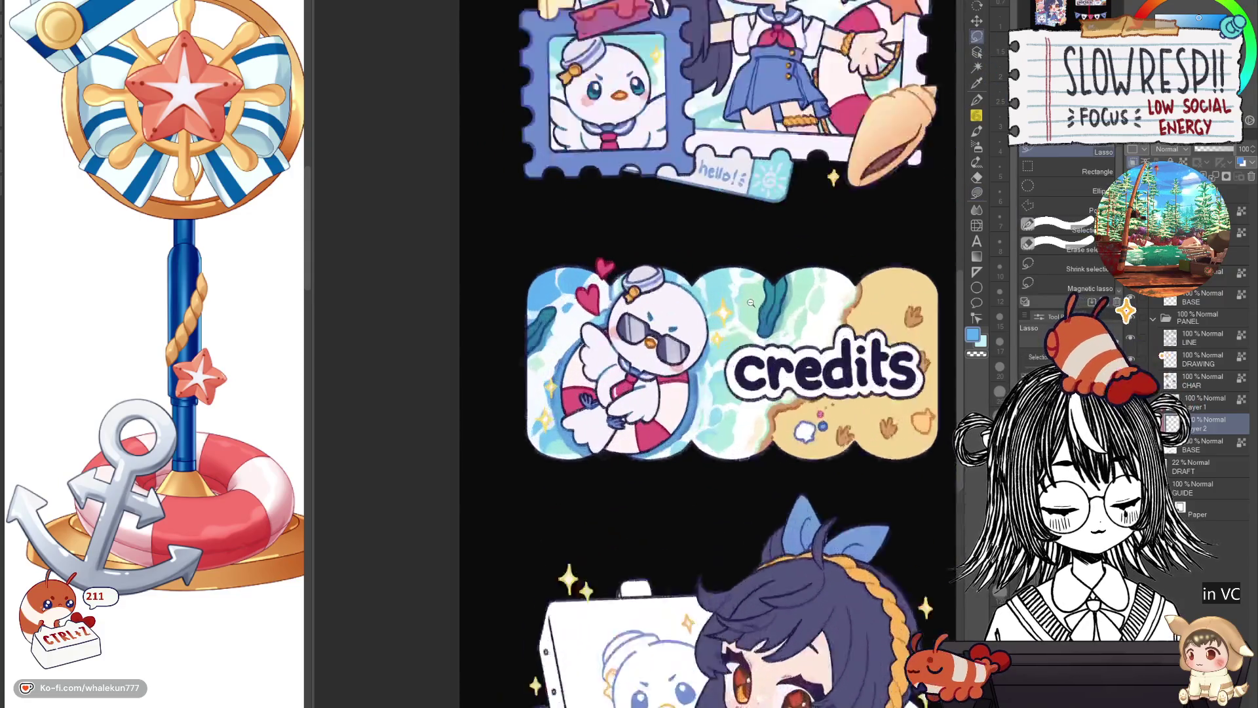
scroll(751, 302, down, 1)
scroll(881, 356, down, 3)
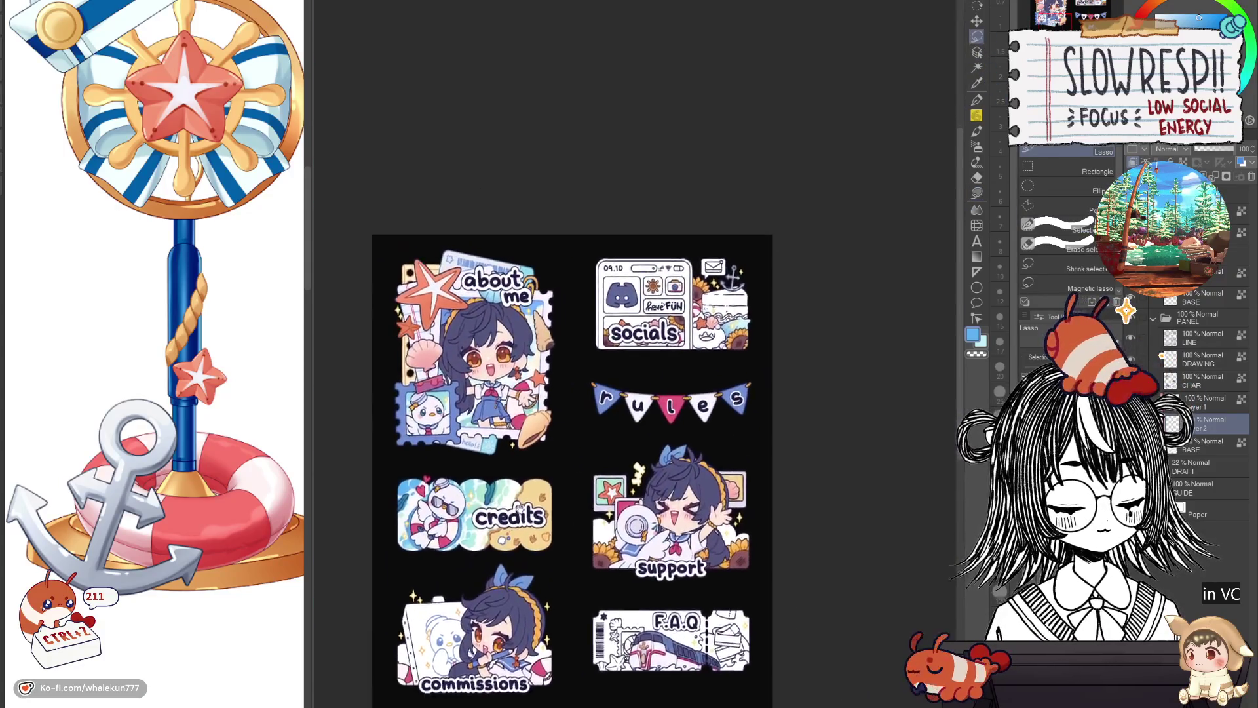
scroll(706, 436, up, 2)
scroll(706, 435, up, 1)
scroll(707, 436, up, 1)
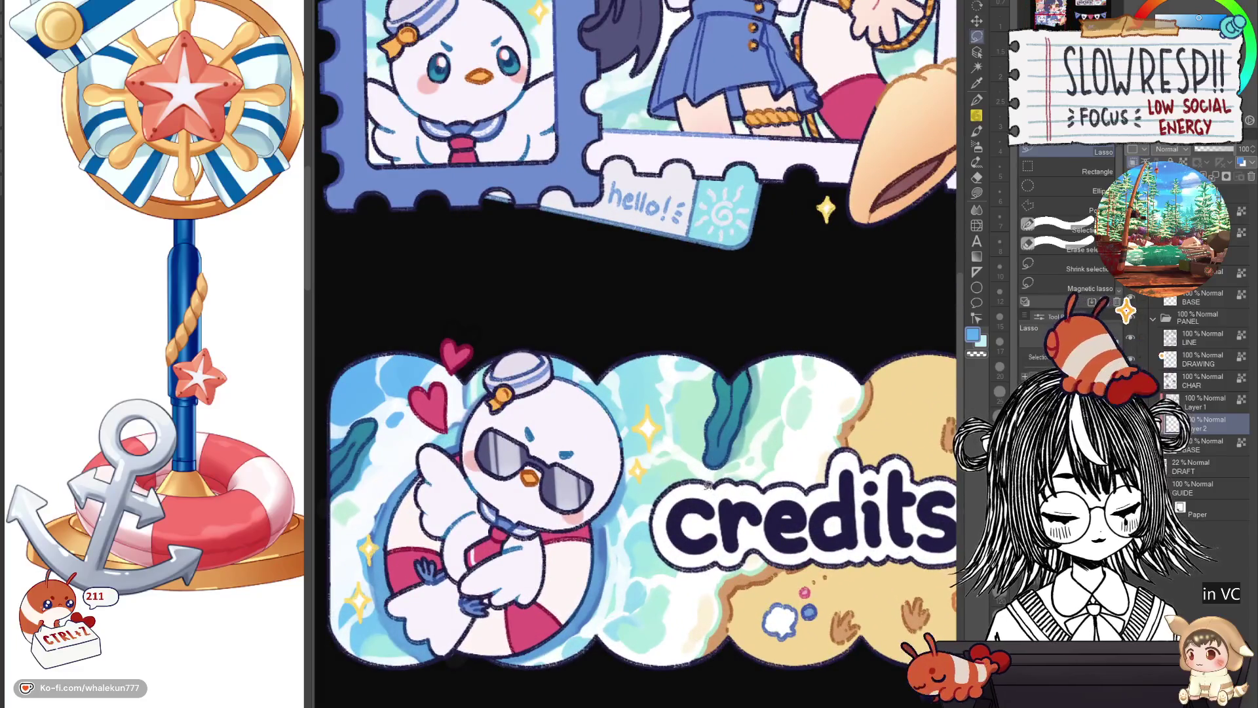
scroll(707, 484, down, 2)
scroll(836, 398, down, 2)
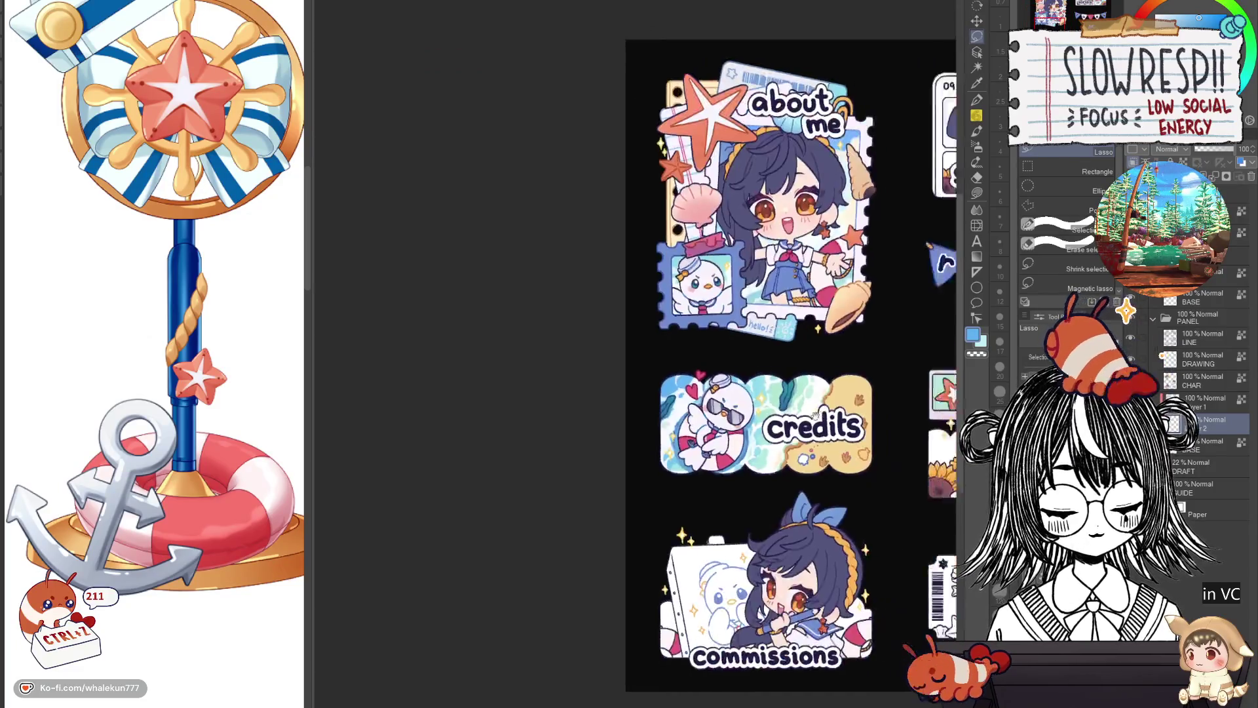
scroll(912, 185, up, 1)
scroll(912, 185, up, 2)
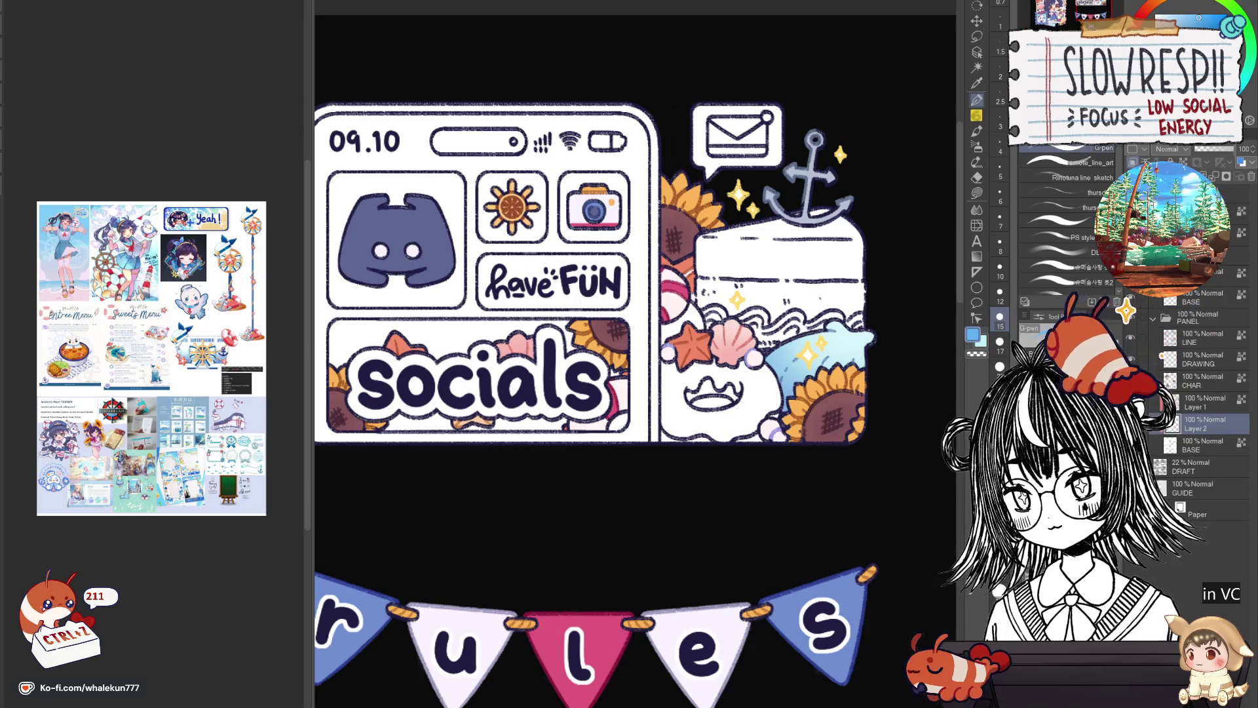
Zoom onto the socials sticker and lasso-fill the 'have FUN' box with light mint green.
key(ctrl+0)
key(ctrl+plus)
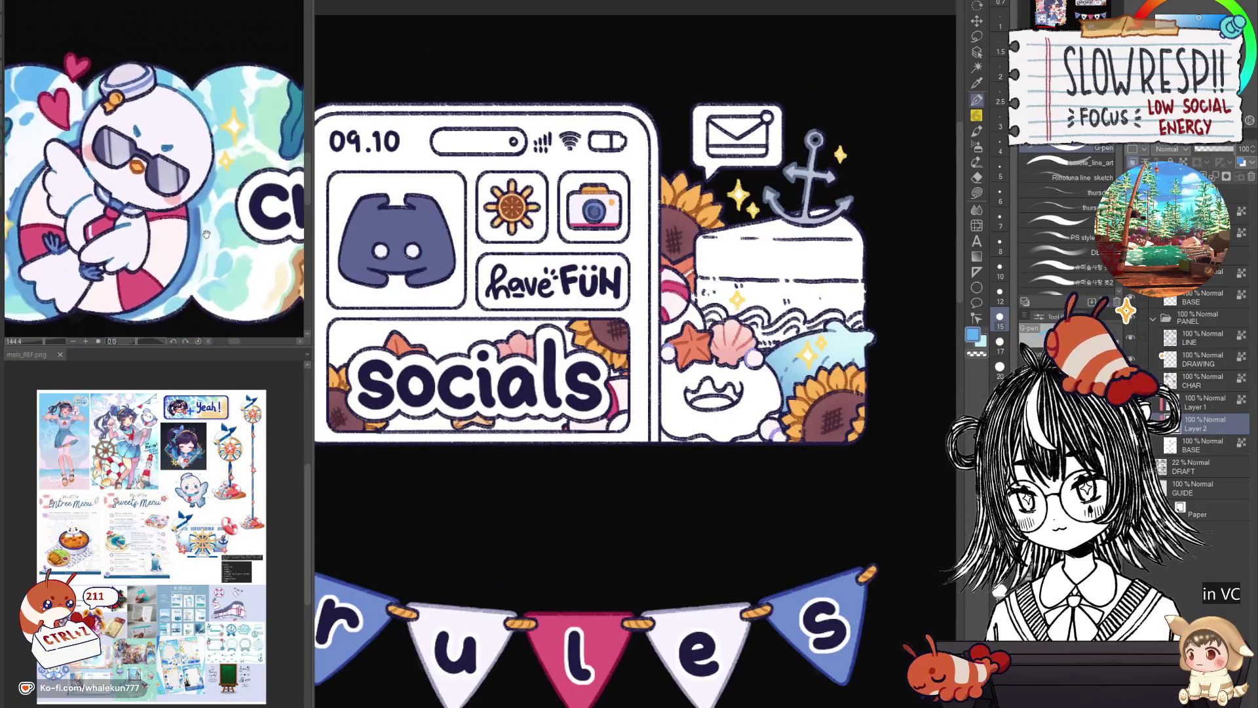
scroll(218, 188, down, 3)
key(ctrl+plus)
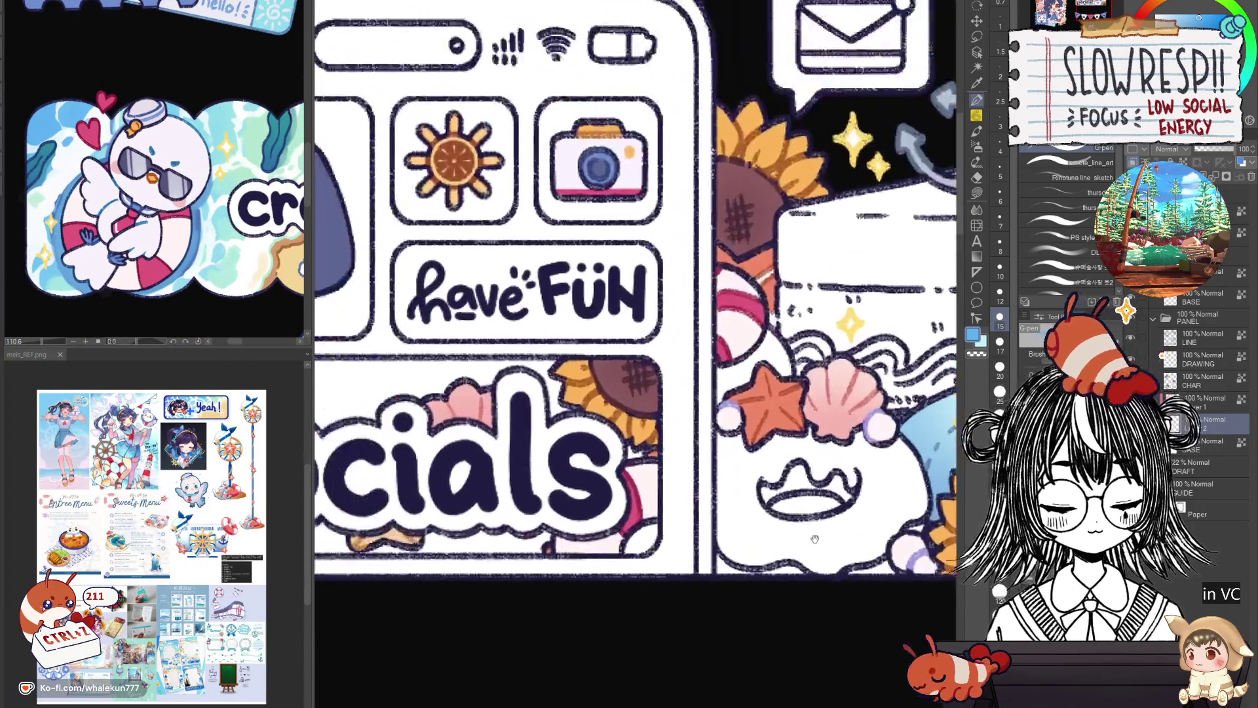
key(g)
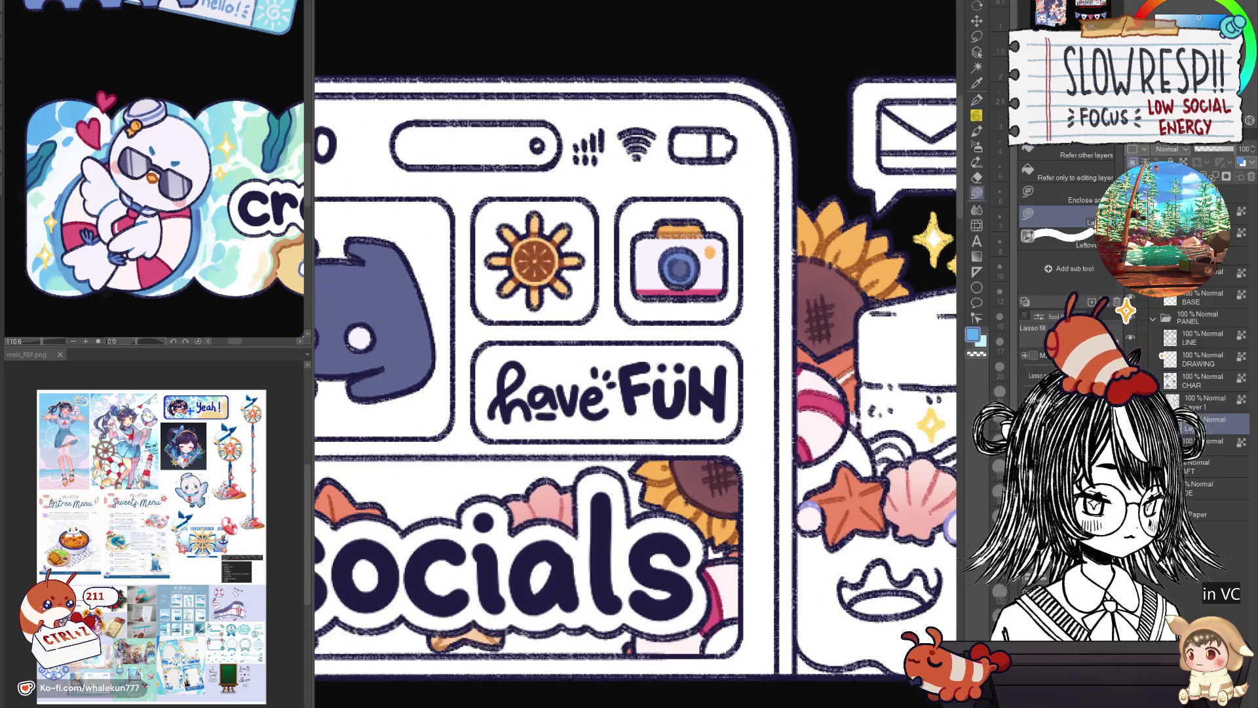
drag(635, 391, 659, 455)
click(282, 174)
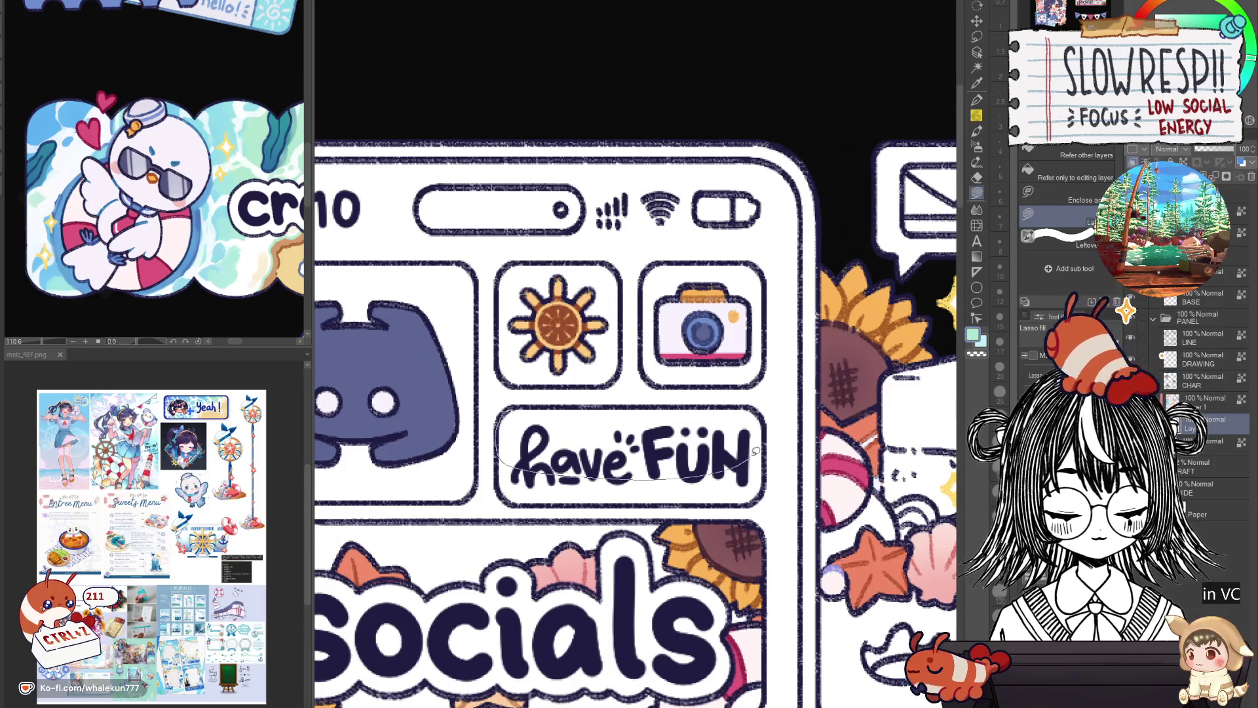
drag(757, 403, 729, 414)
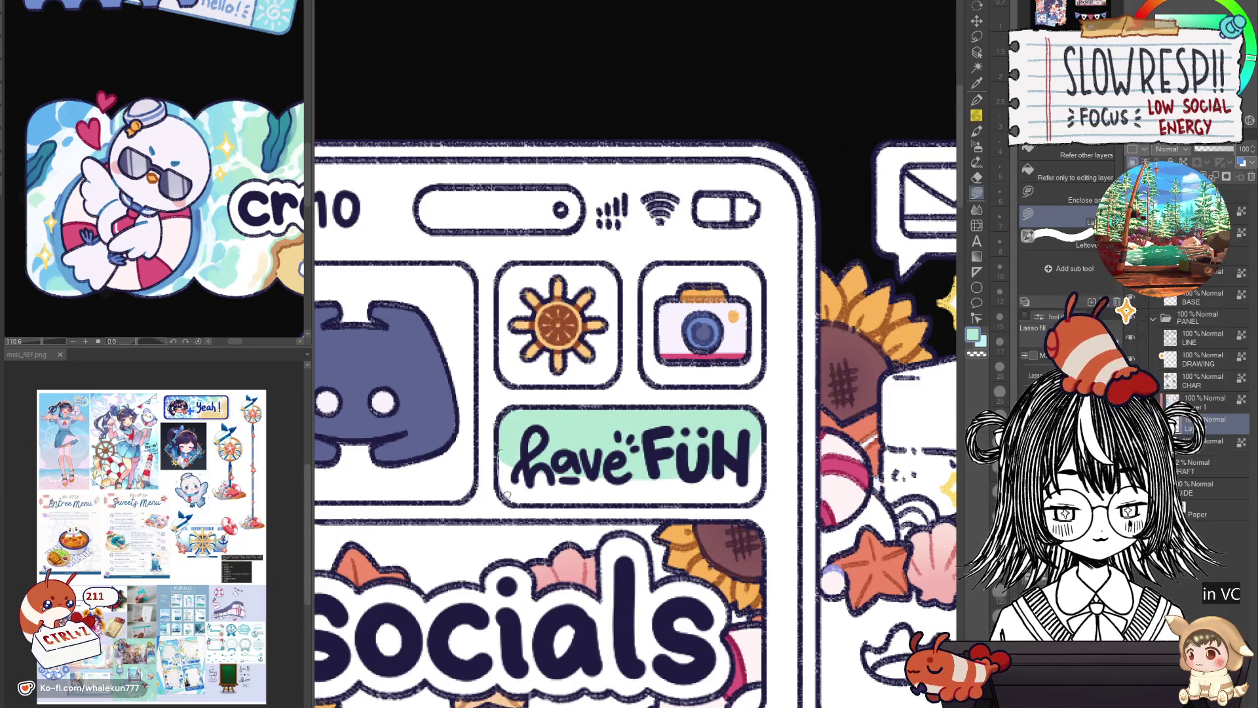
Patch the unfilled gaps along the box's bottom and right edges with mint.
drag(505, 496, 655, 496)
drag(766, 449, 767, 430)
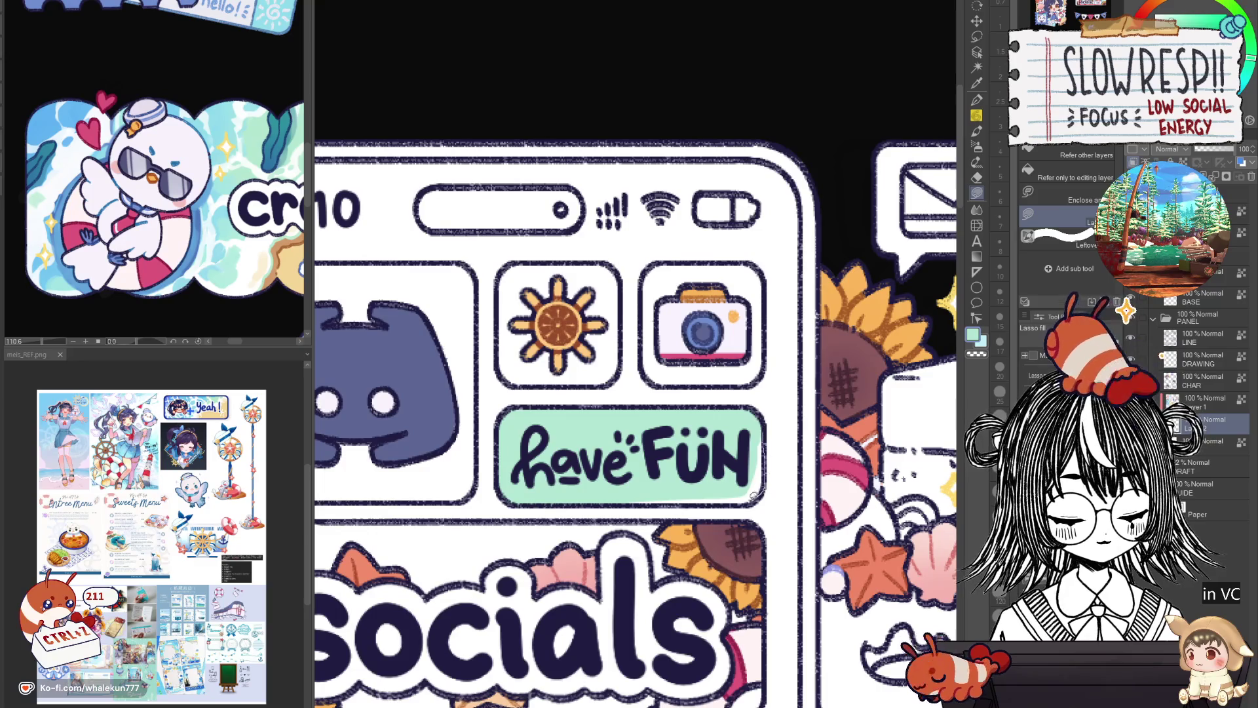
drag(541, 479, 595, 418)
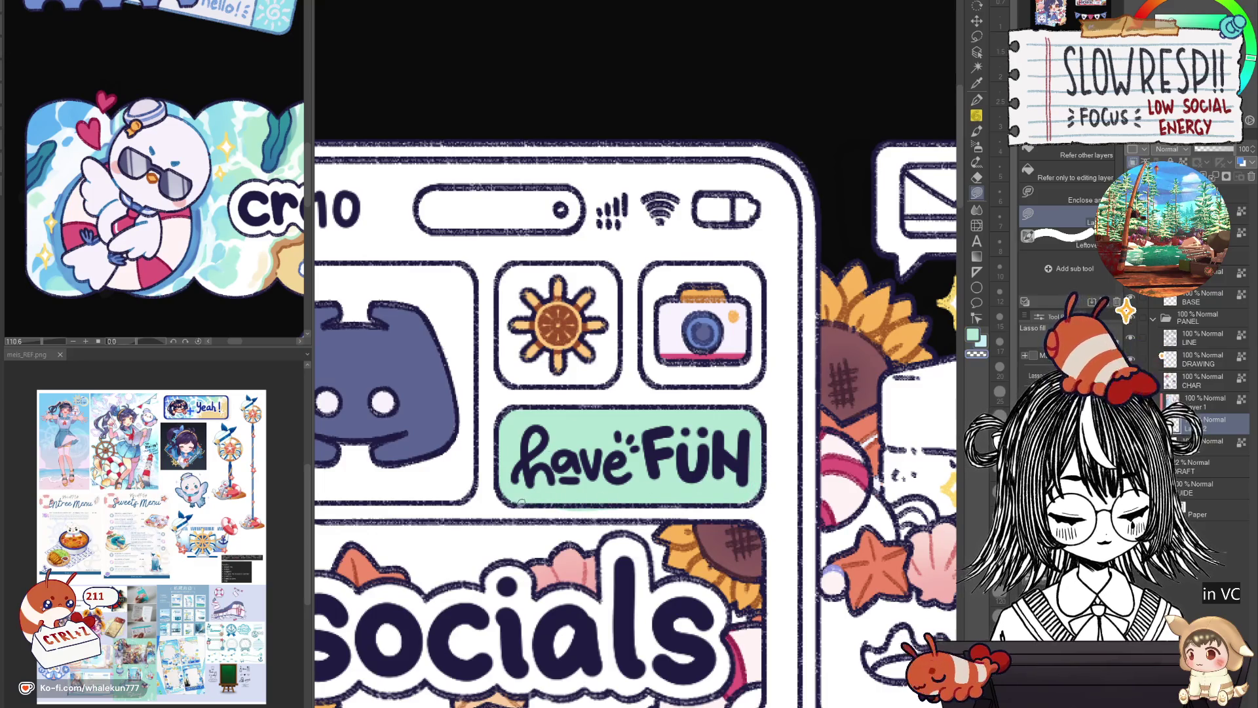
drag(521, 504, 746, 497)
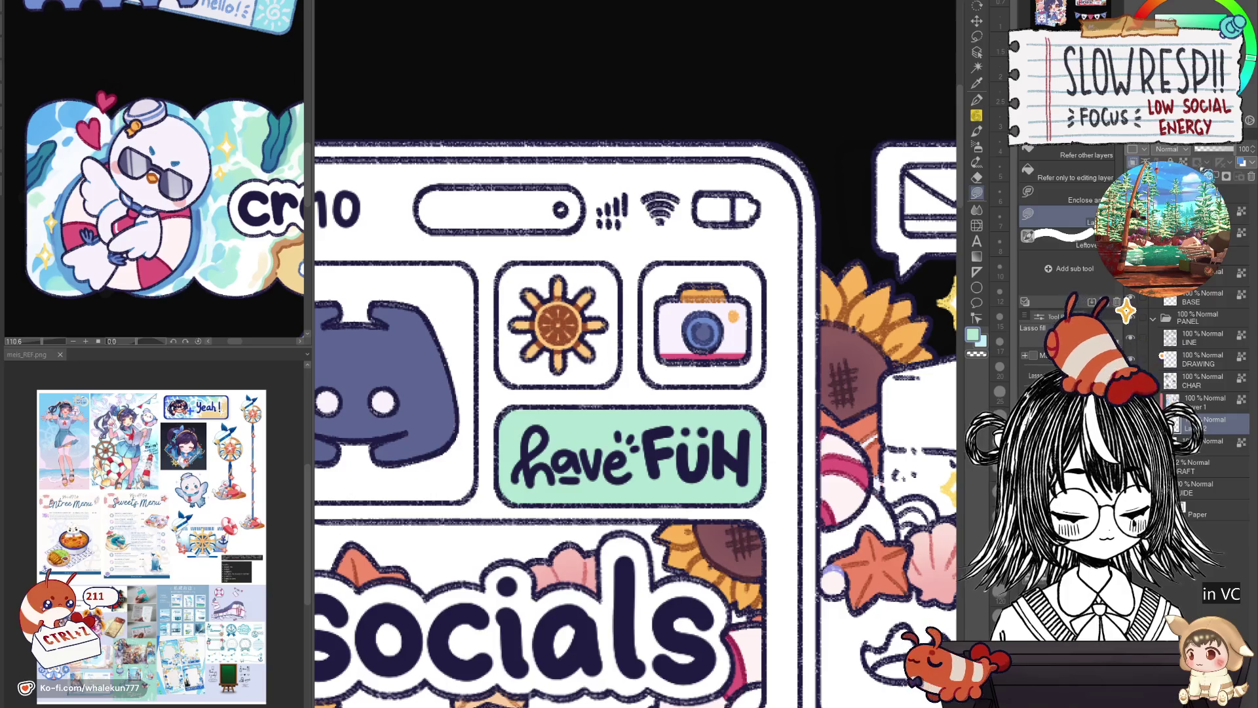
key(b)
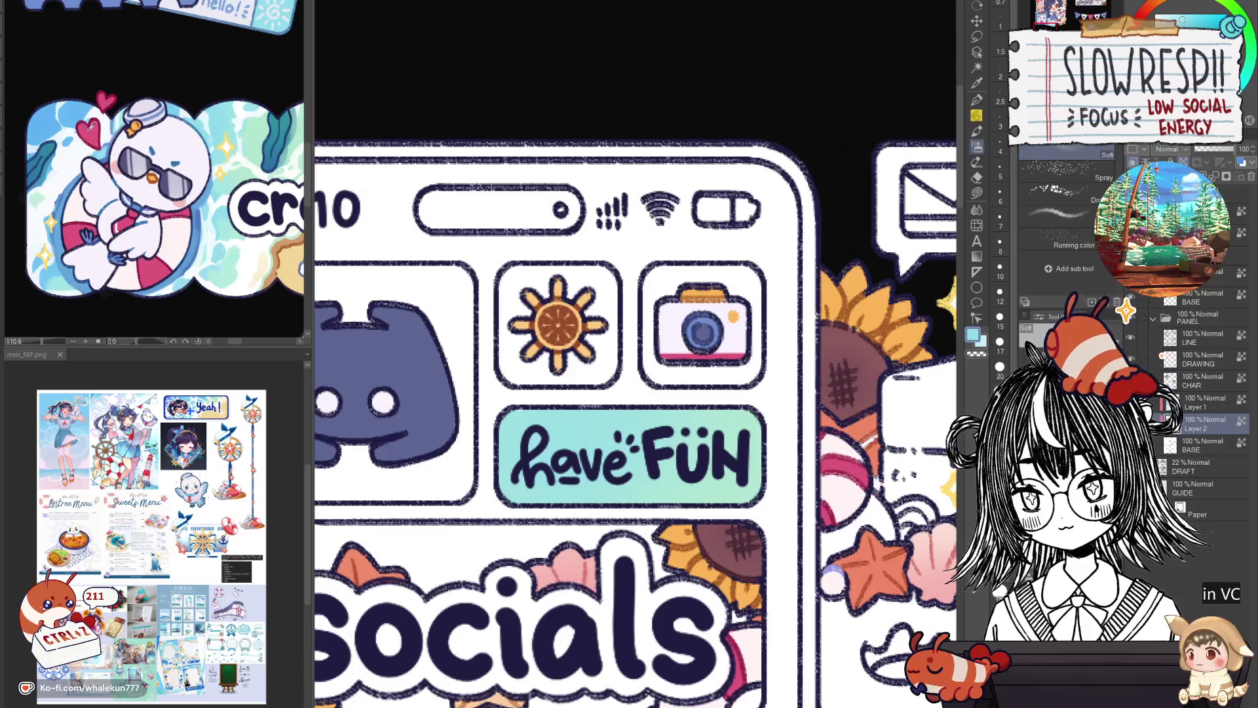
Airbrush soft blue over the left side of the 'have FUN' tag.
click(1199, 21)
drag(462, 492, 545, 355)
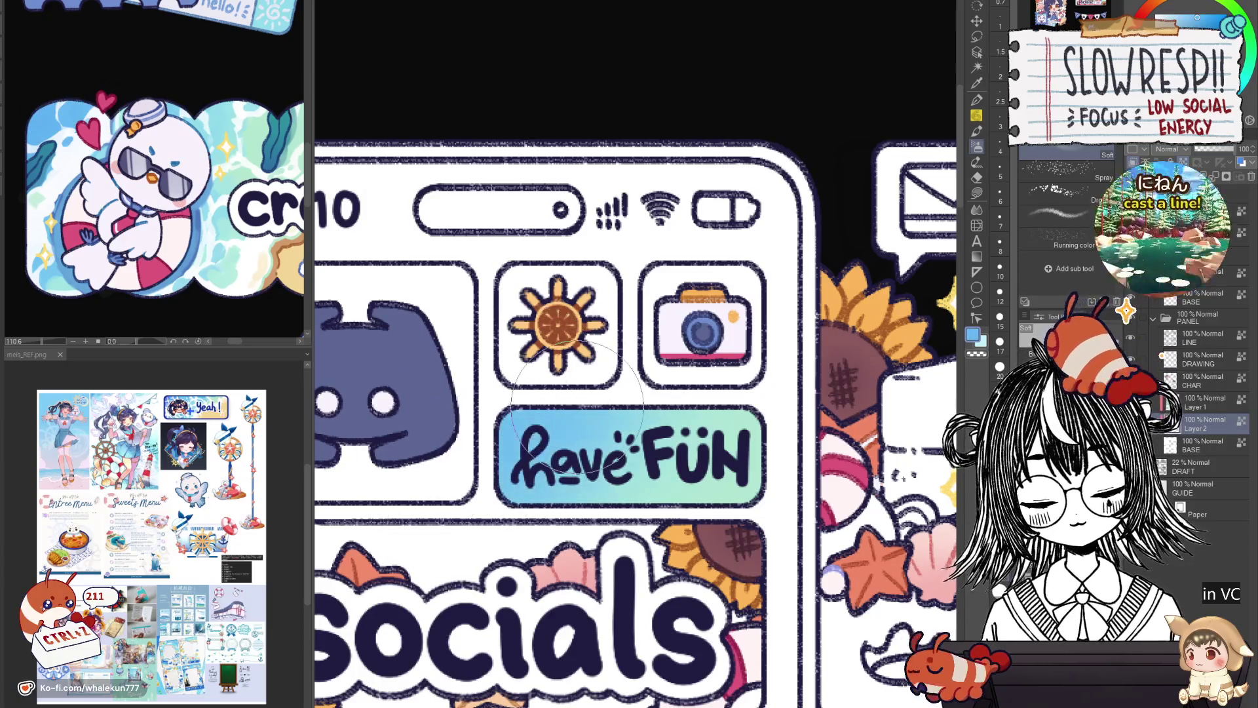
key(p)
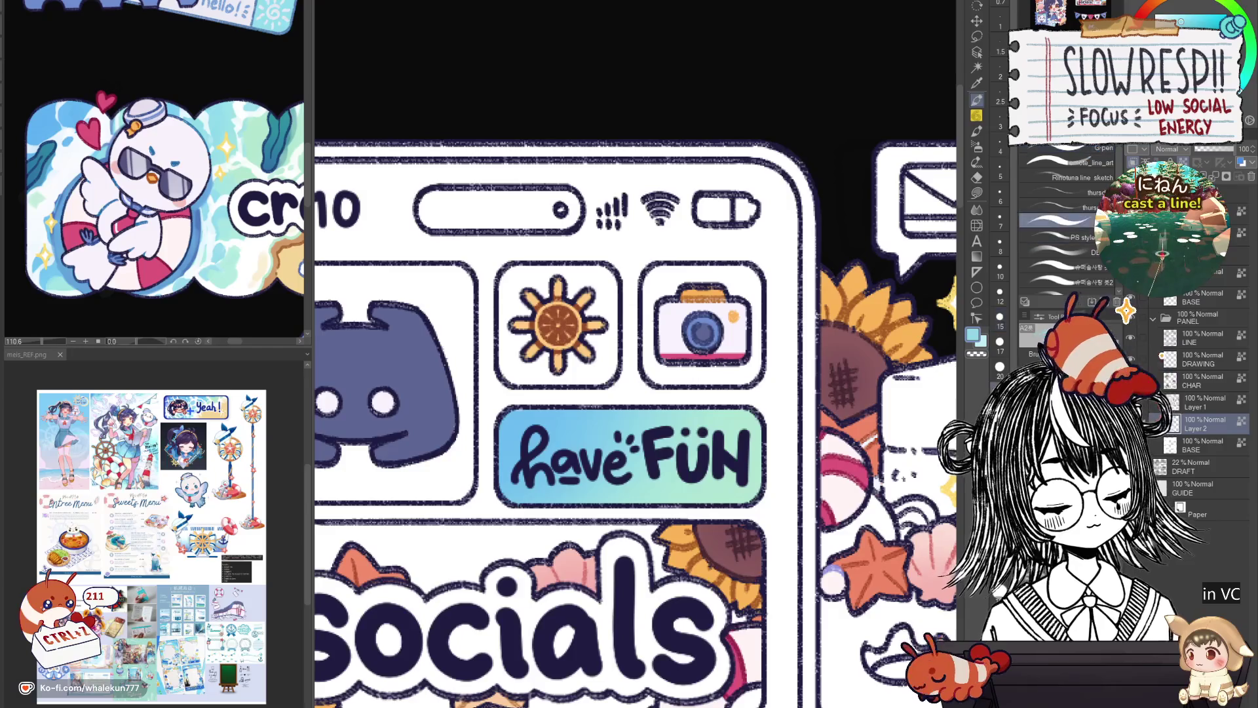
Try a textured pen stroke along the tag's right side and undo it.
click(1058, 220)
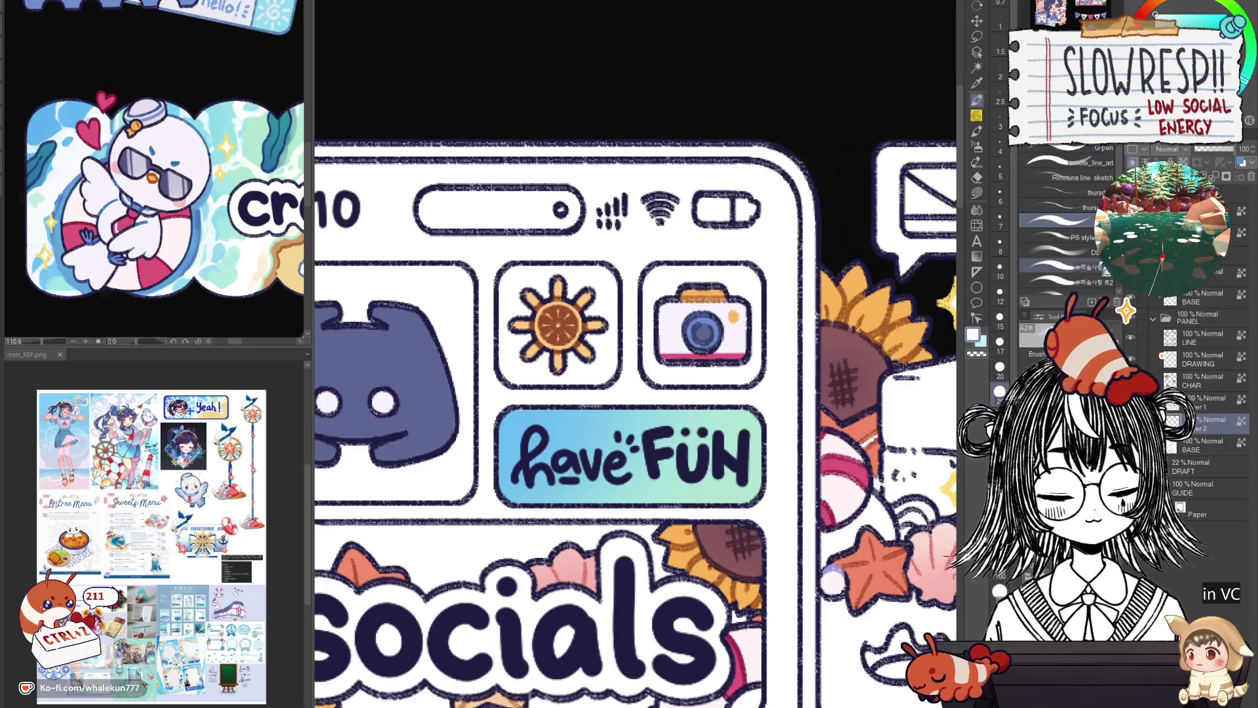
click(1058, 266)
drag(777, 403, 723, 496)
key(ctrl+z)
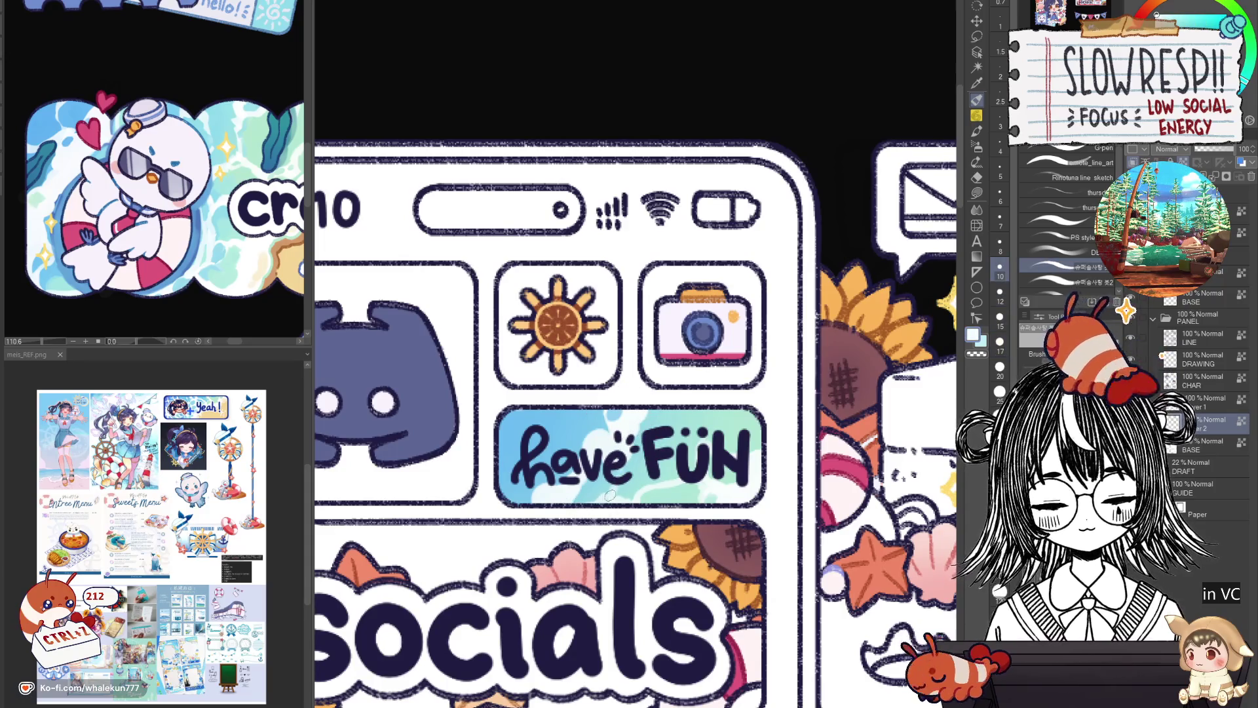
Eyedrop blue and light cyan from the tag and refine the water ripples with eraser and colour swaps.
alt+click(605, 494)
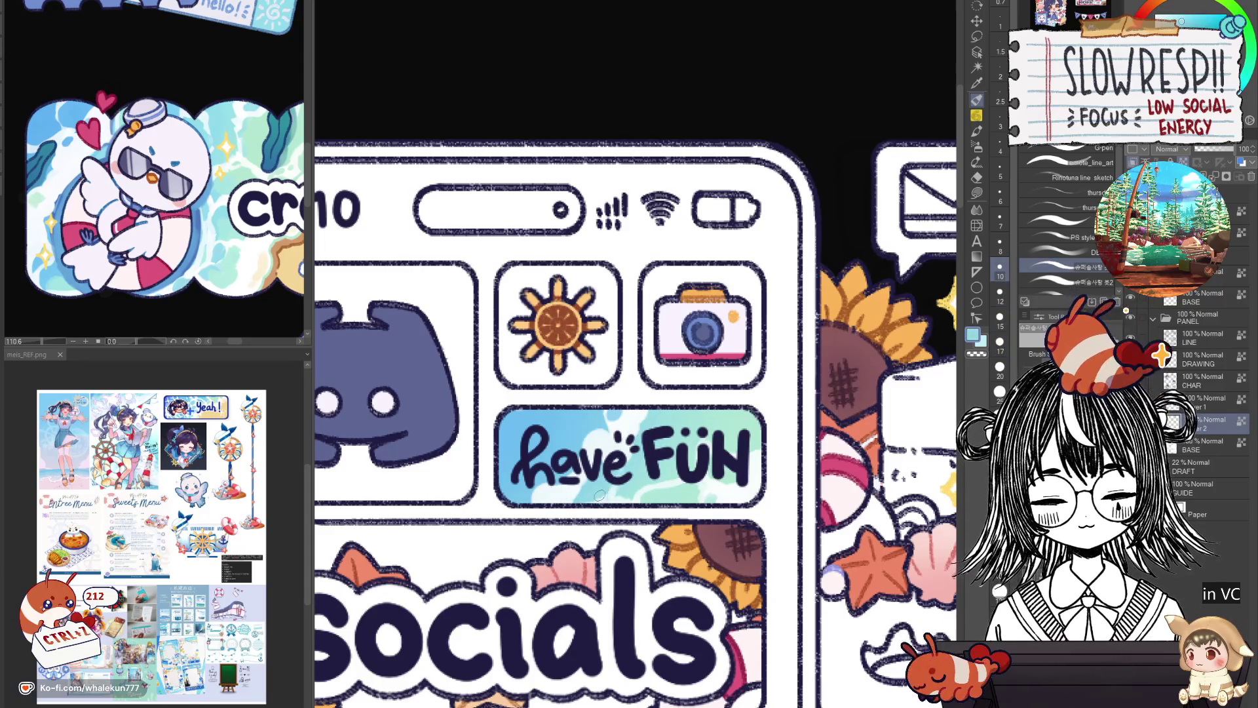
alt+click(638, 464)
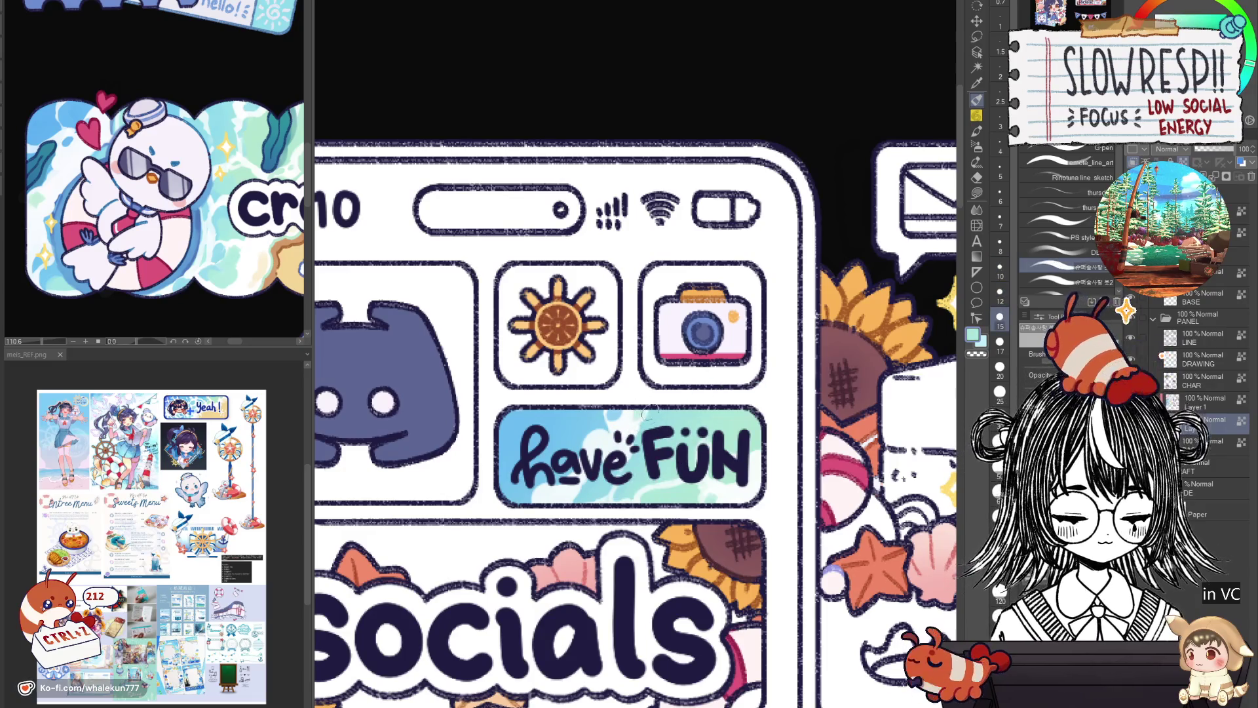
key(e)
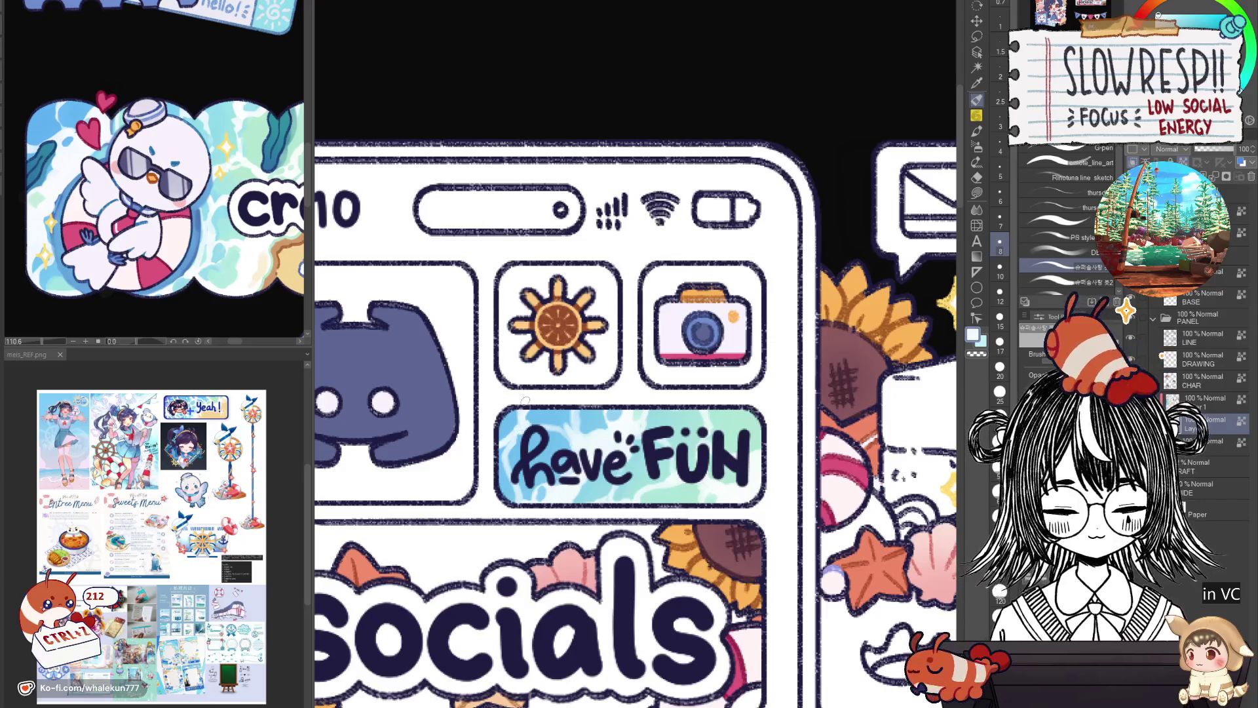
key(x)
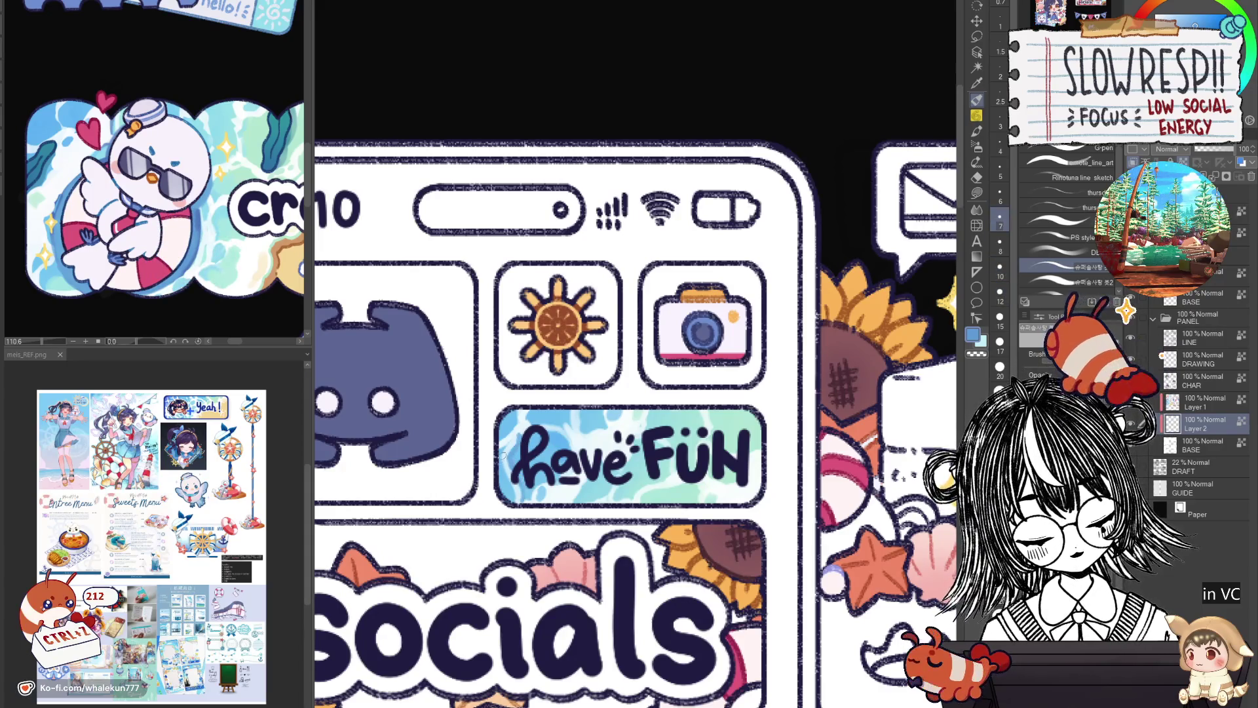
key(x)
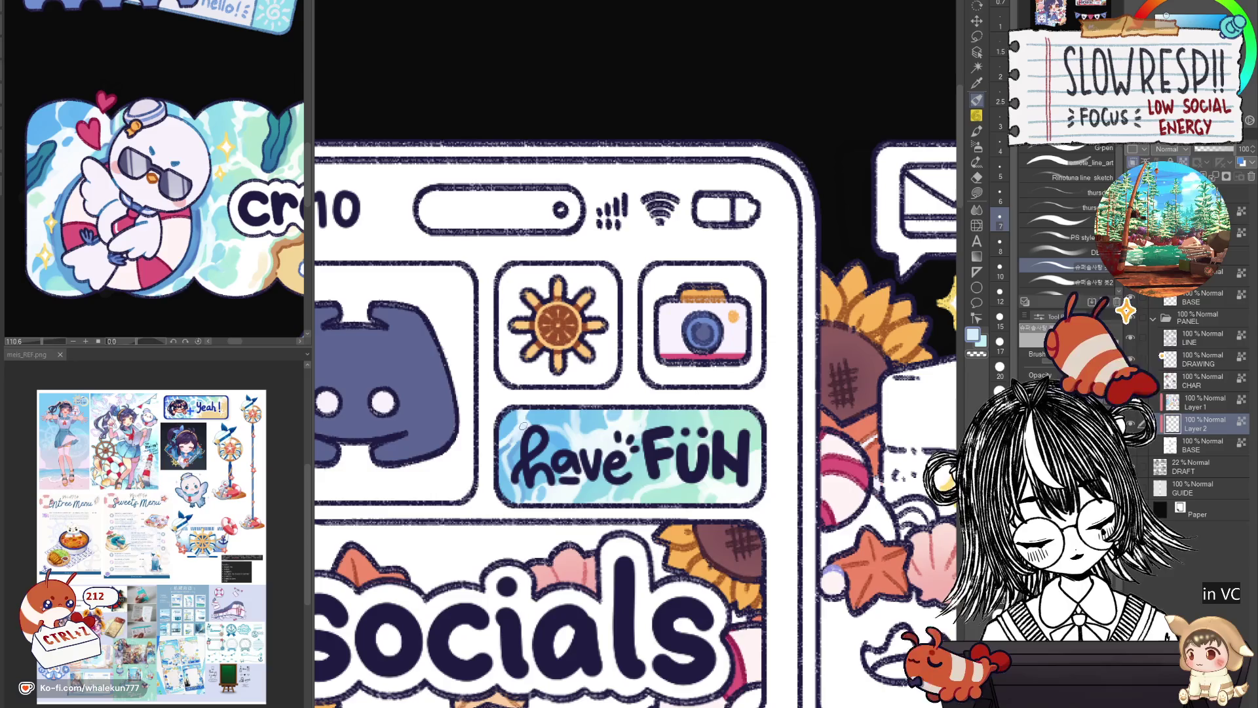
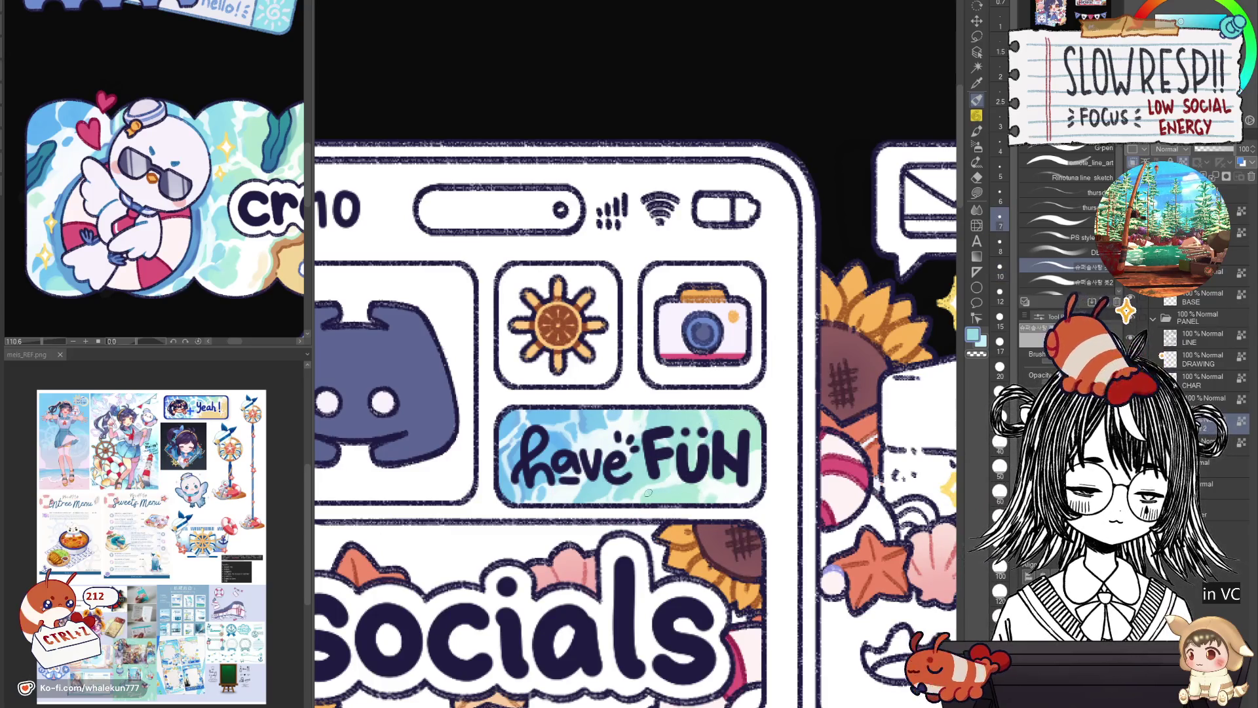
scroll(639, 394, down, 3)
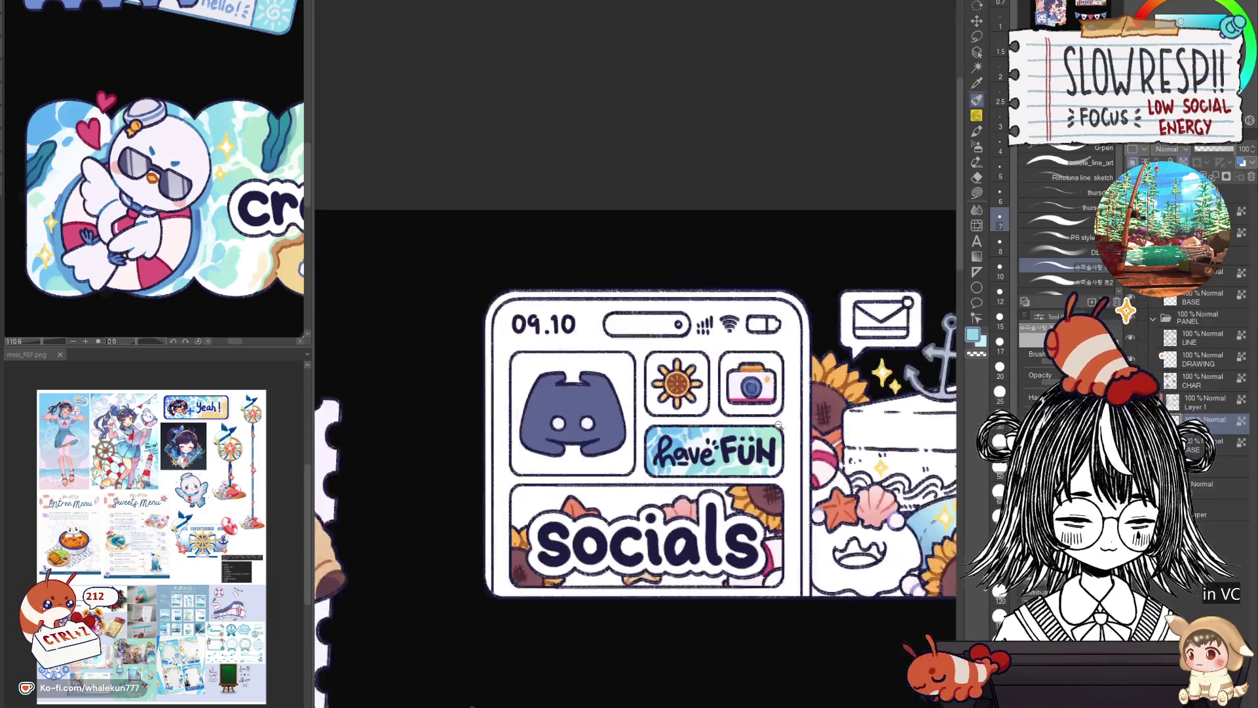
scroll(639, 393, up, 2)
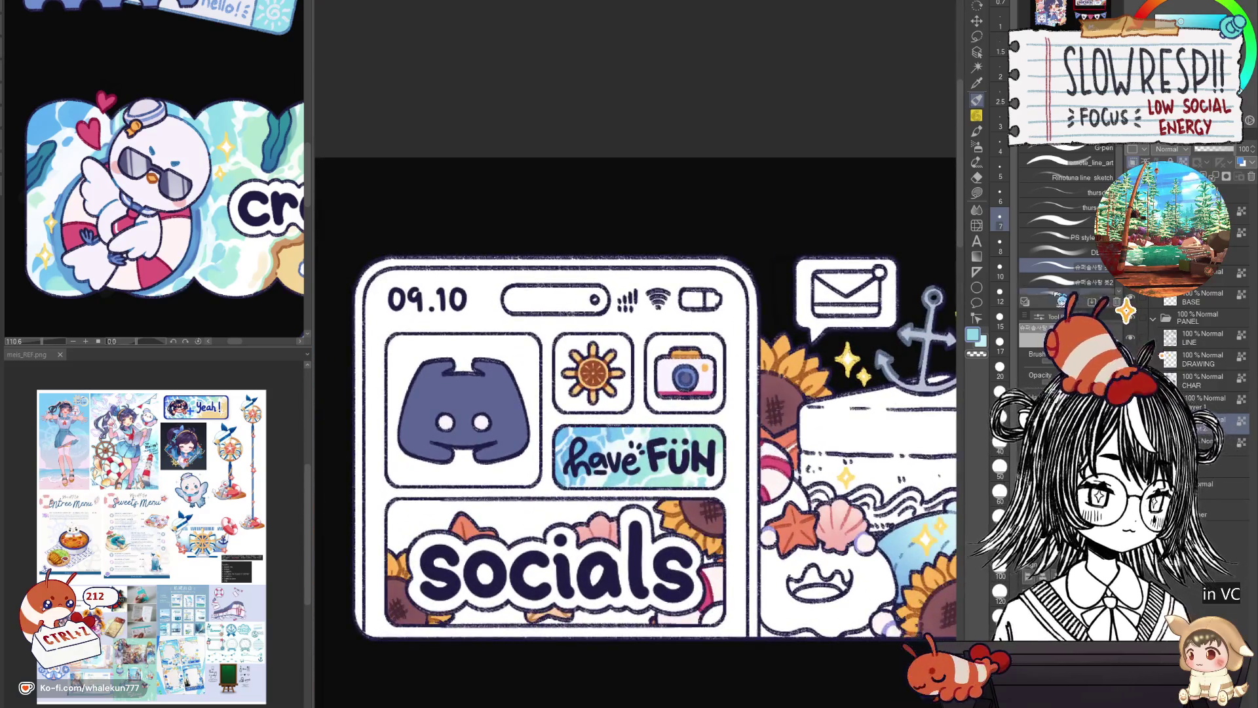
Cut and paste with the lasso to move content onto a new layer, then return to the G-pen.
key(m)
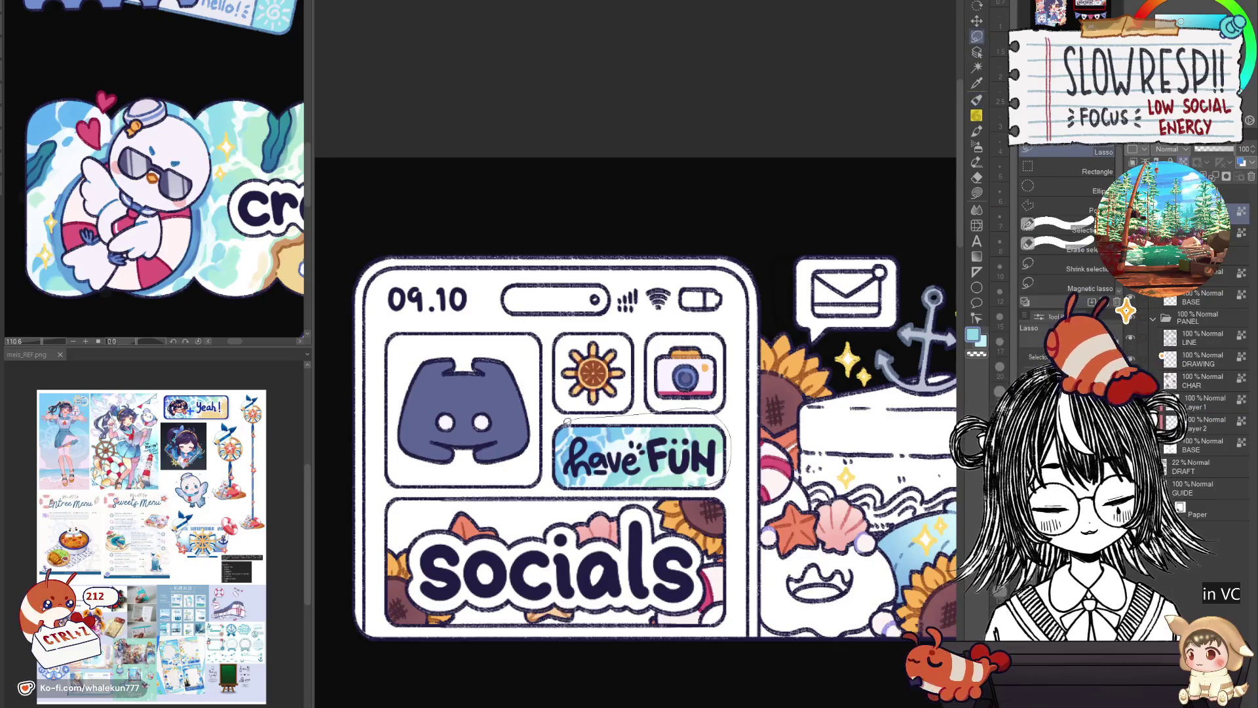
key(ctrl+x)
key(ctrl+v)
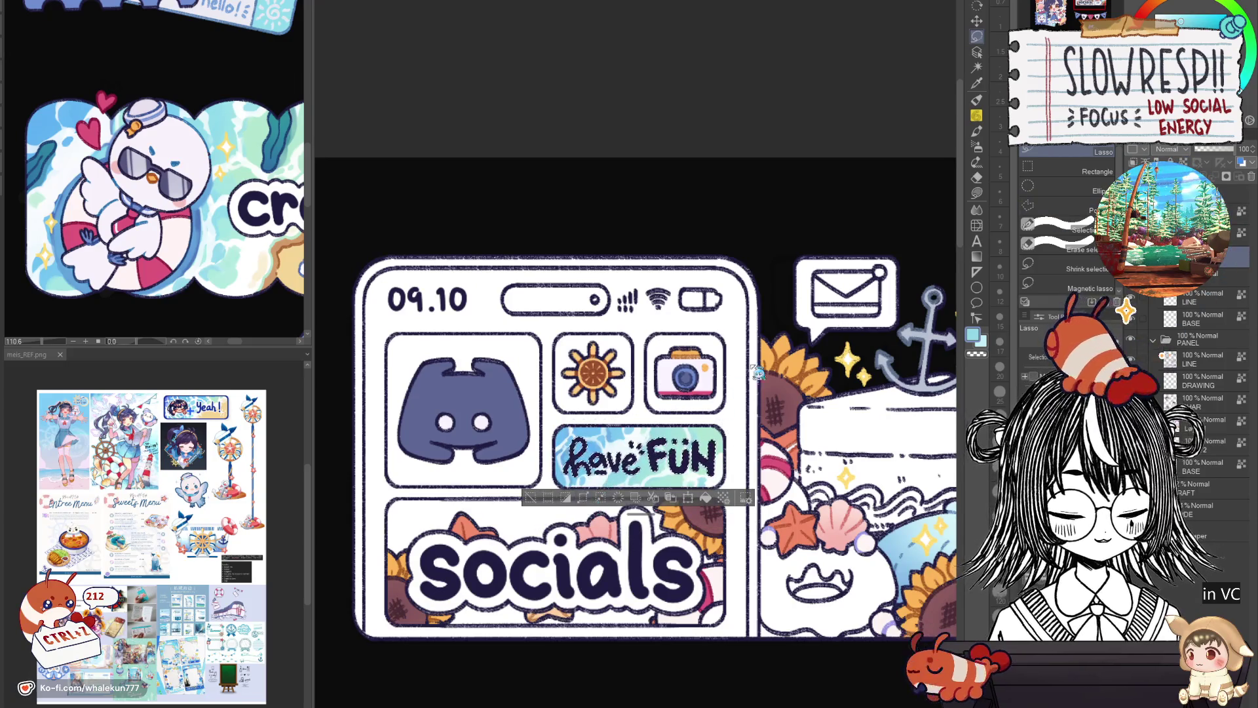
click(977, 99)
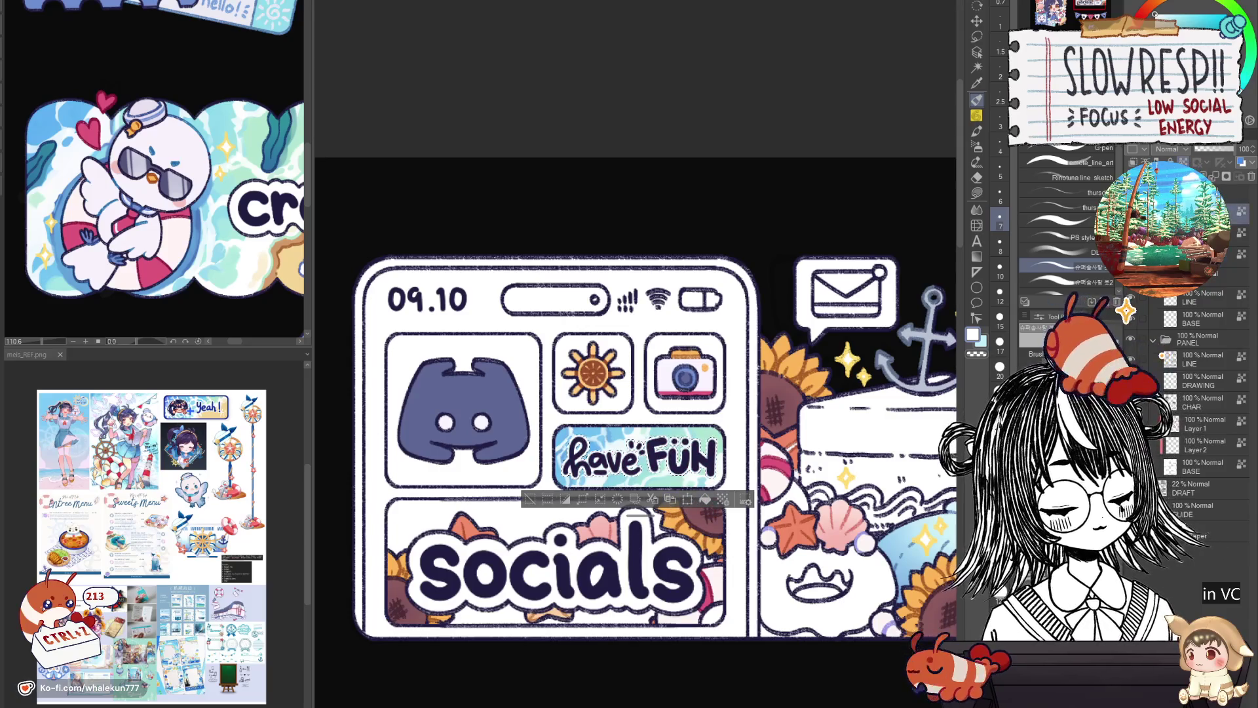
scroll(1190, 443, down, 1)
Clear the selection and lasso-fill the camera tile background with teal.
key(ctrl+d)
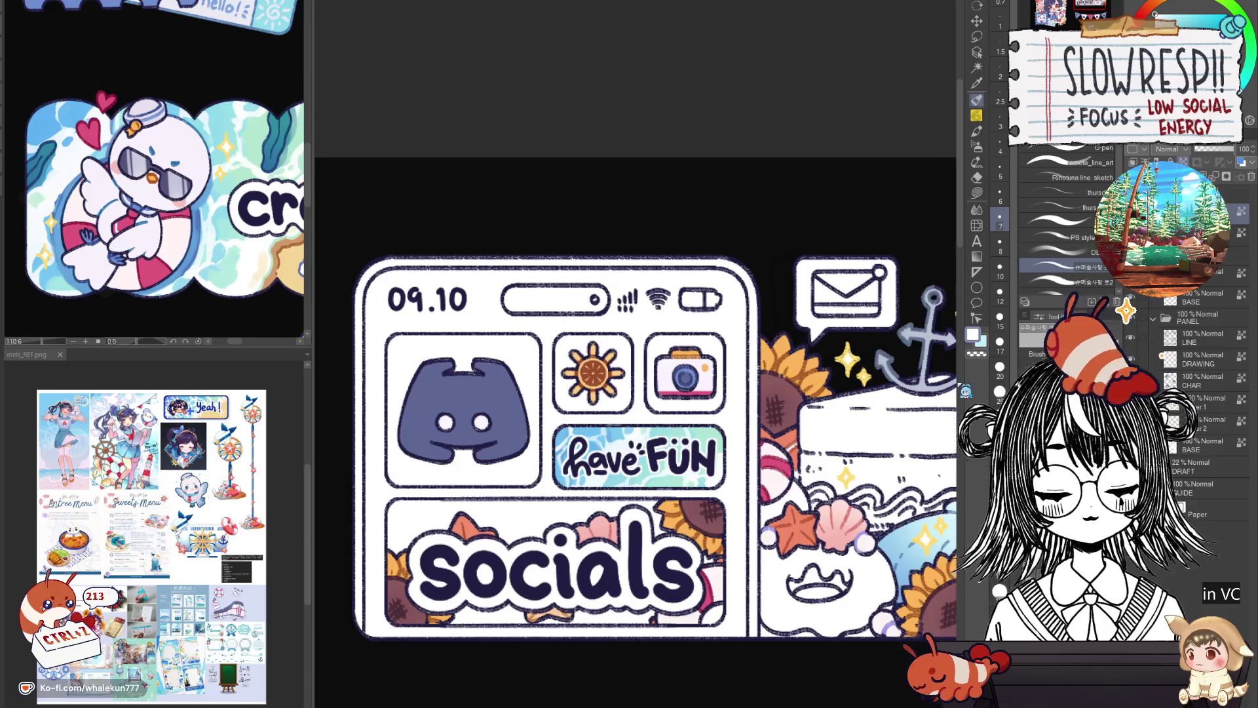
scroll(800, 500, down, 3)
scroll(800, 500, up, 2)
scroll(801, 505, up, 2)
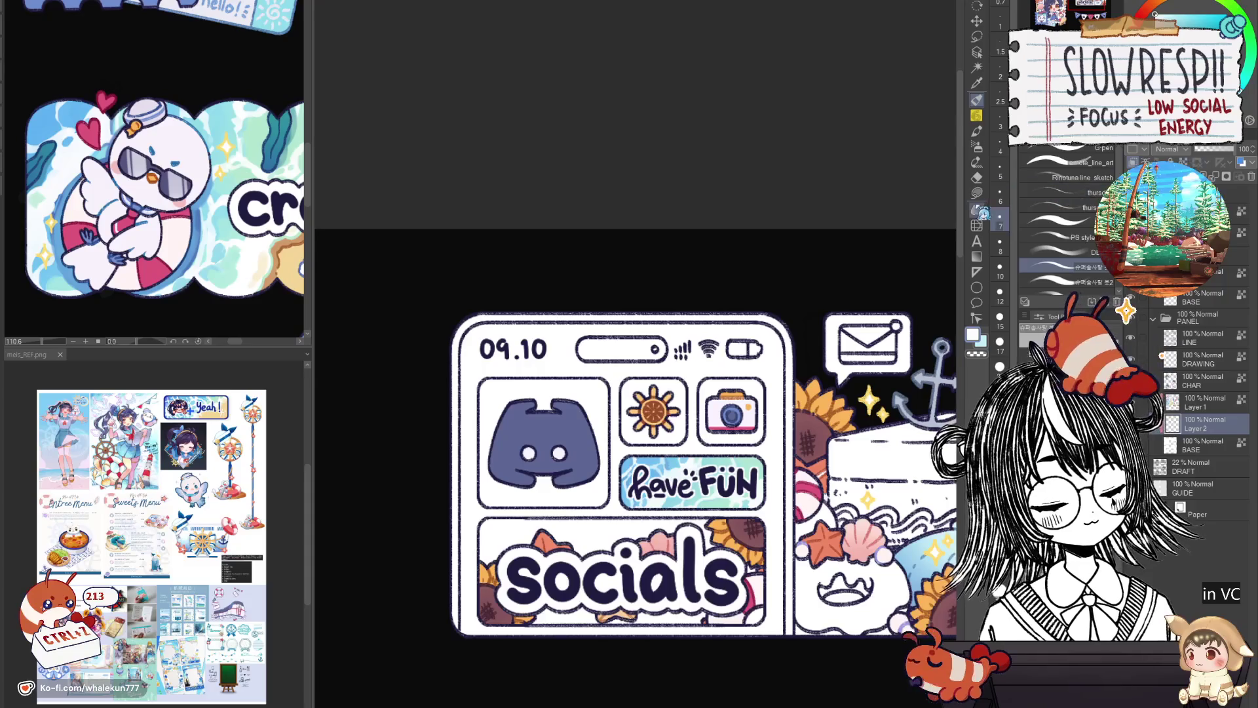
key(g)
scroll(745, 469, up, 1)
drag(744, 469, 723, 450)
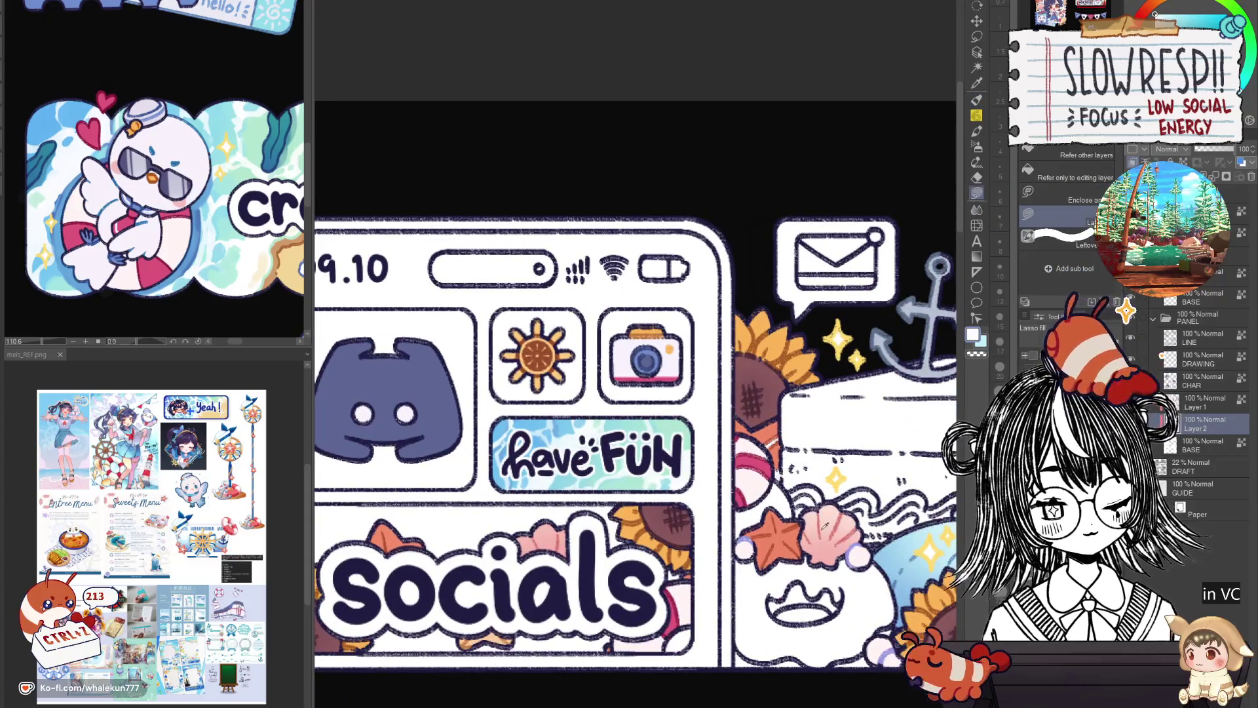
scroll(823, 518, down, 3)
scroll(757, 442, up, 1)
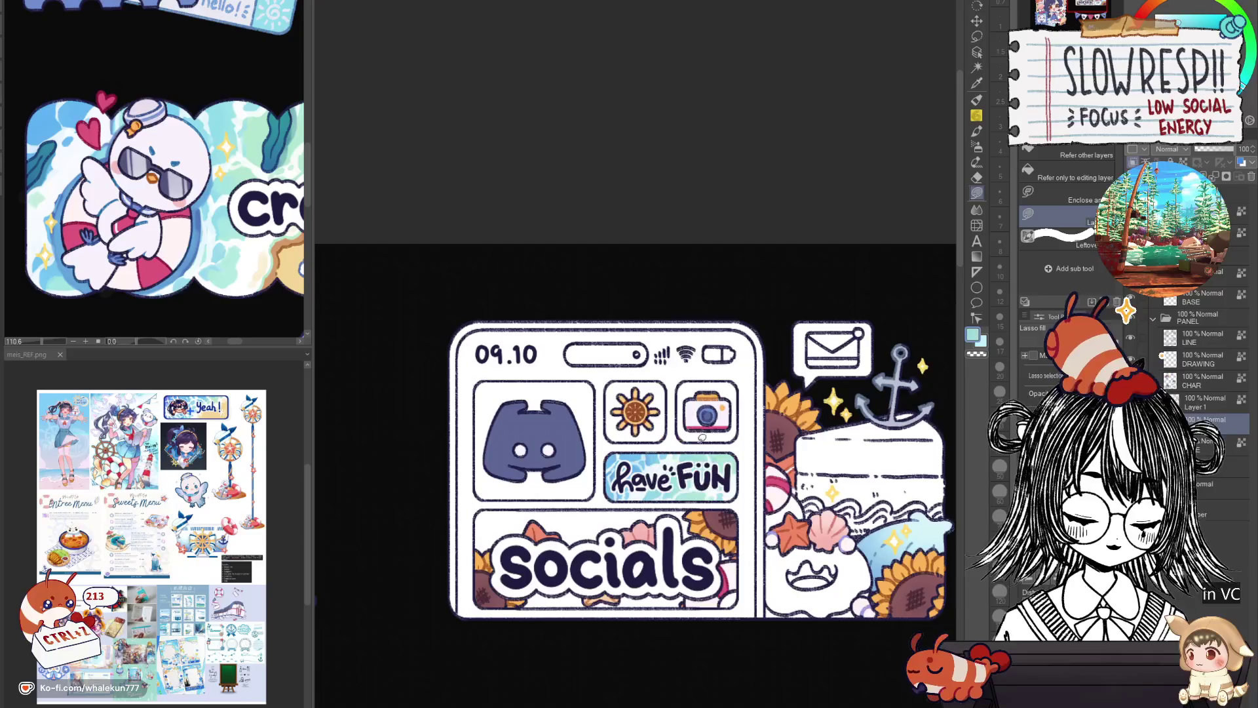
scroll(692, 380, up, 4)
mouse_move(656, 374)
mouse_down()
mouse_move(778, 384)
mouse_move(780, 373)
mouse_up()
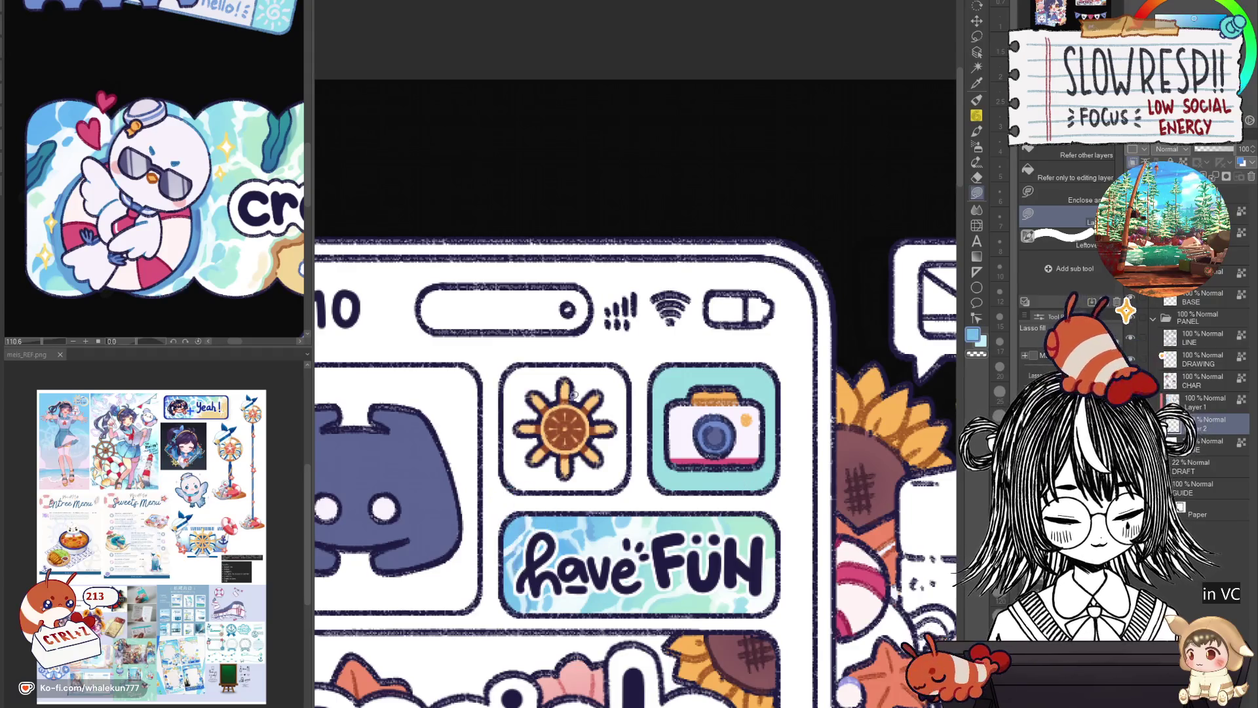
Lasso-fill the sun tile background blue, including its leftover light strip.
drag(581, 469, 578, 359)
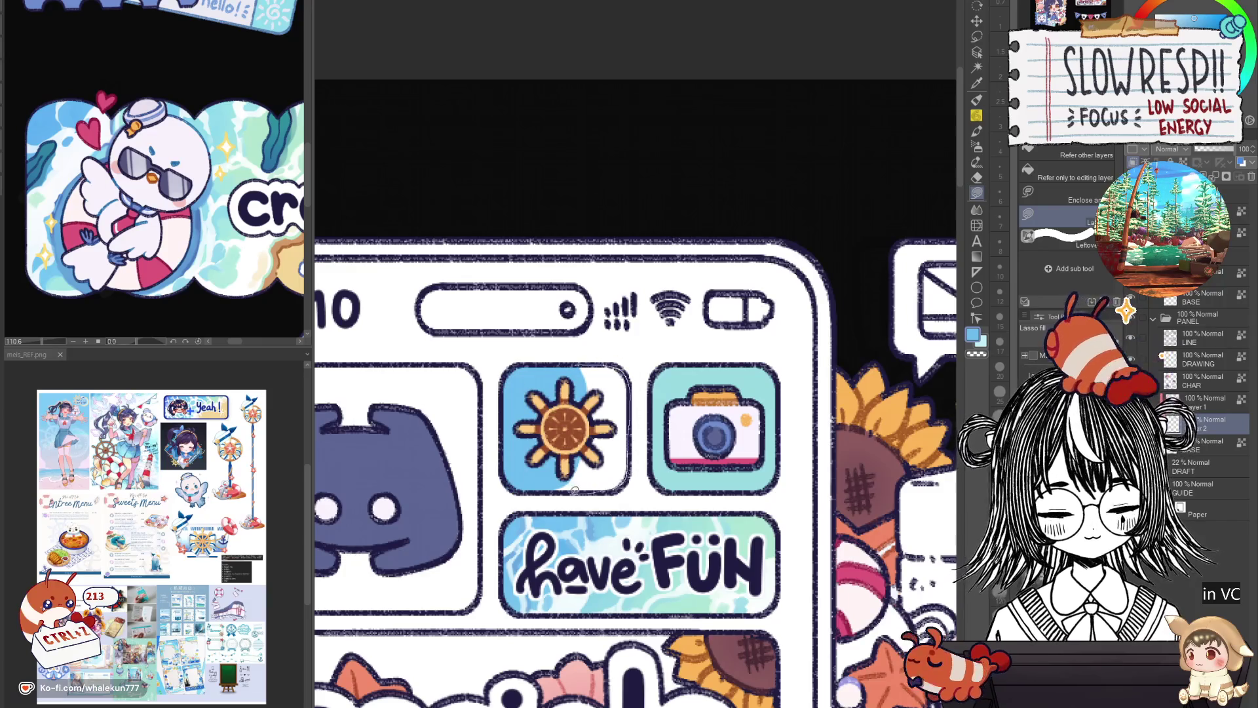
drag(575, 488, 536, 419)
scroll(613, 465, down, 3)
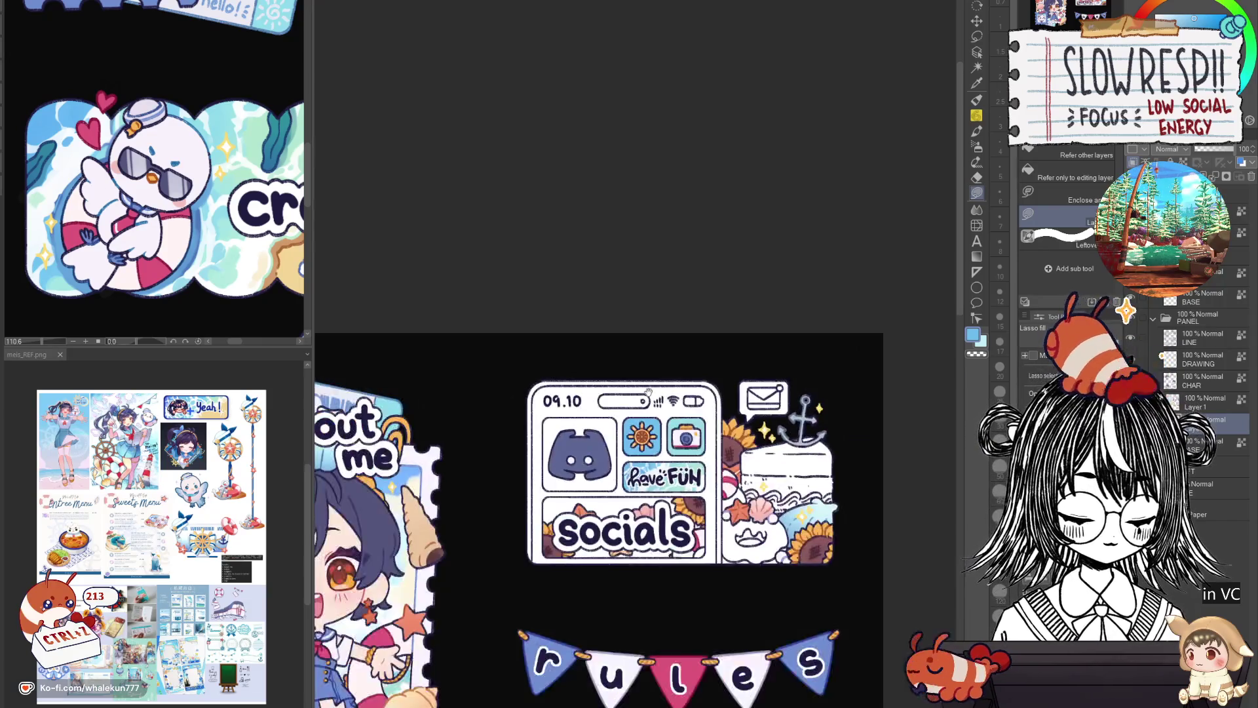
scroll(649, 447, up, 2)
scroll(683, 432, down, 3)
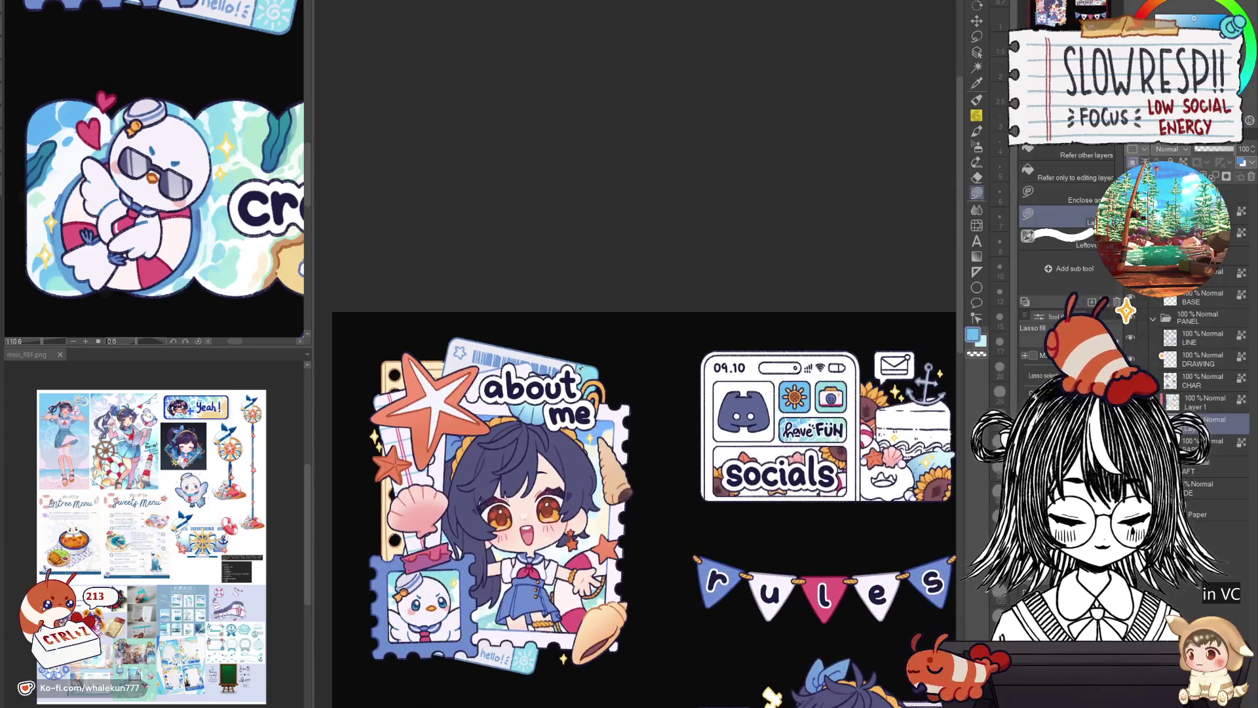
scroll(639, 496, up, 3)
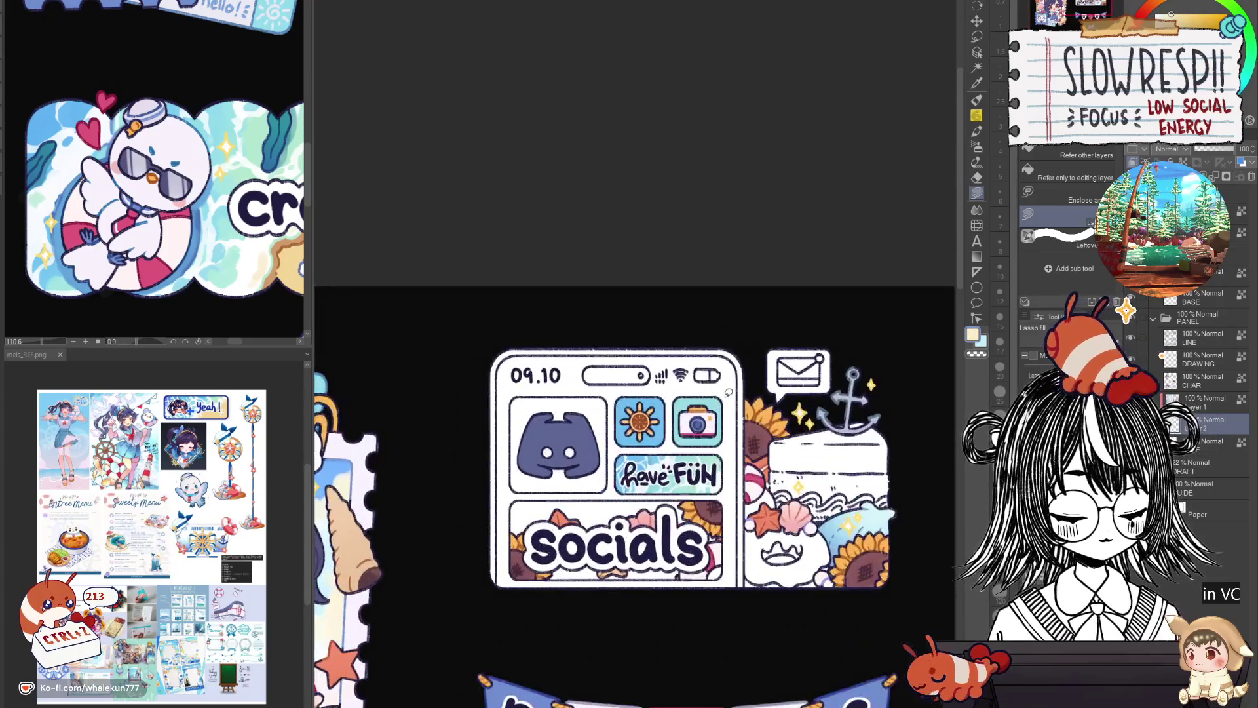
scroll(626, 442, down, 1)
scroll(627, 441, up, 3)
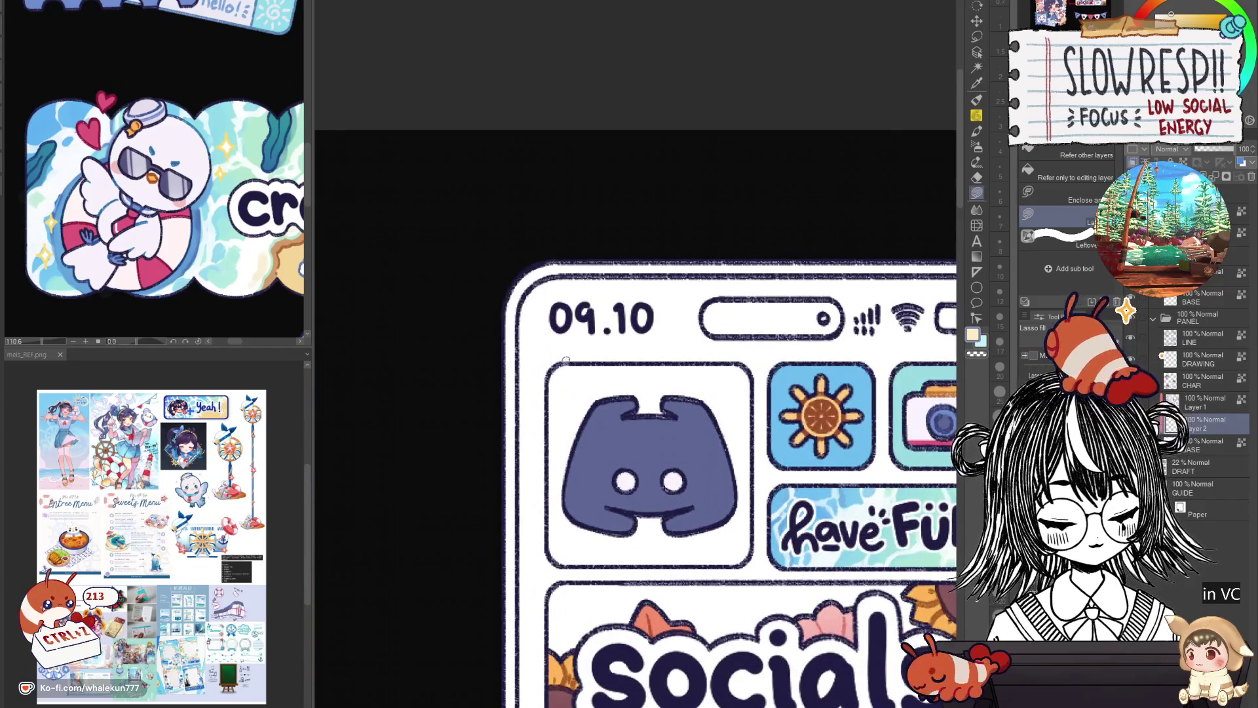
Lasso-fill the box behind the word 'socials' with a soft cream colour.
drag(666, 602, 537, 397)
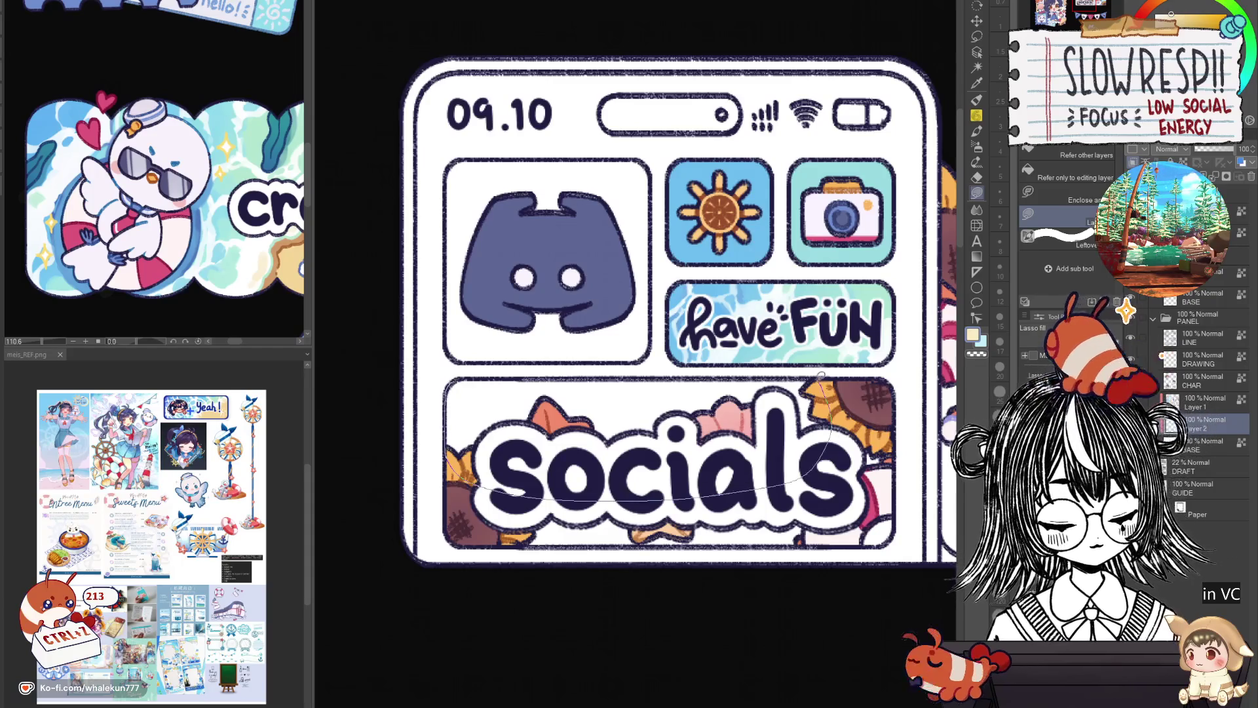
drag(826, 388, 783, 387)
drag(445, 417, 829, 359)
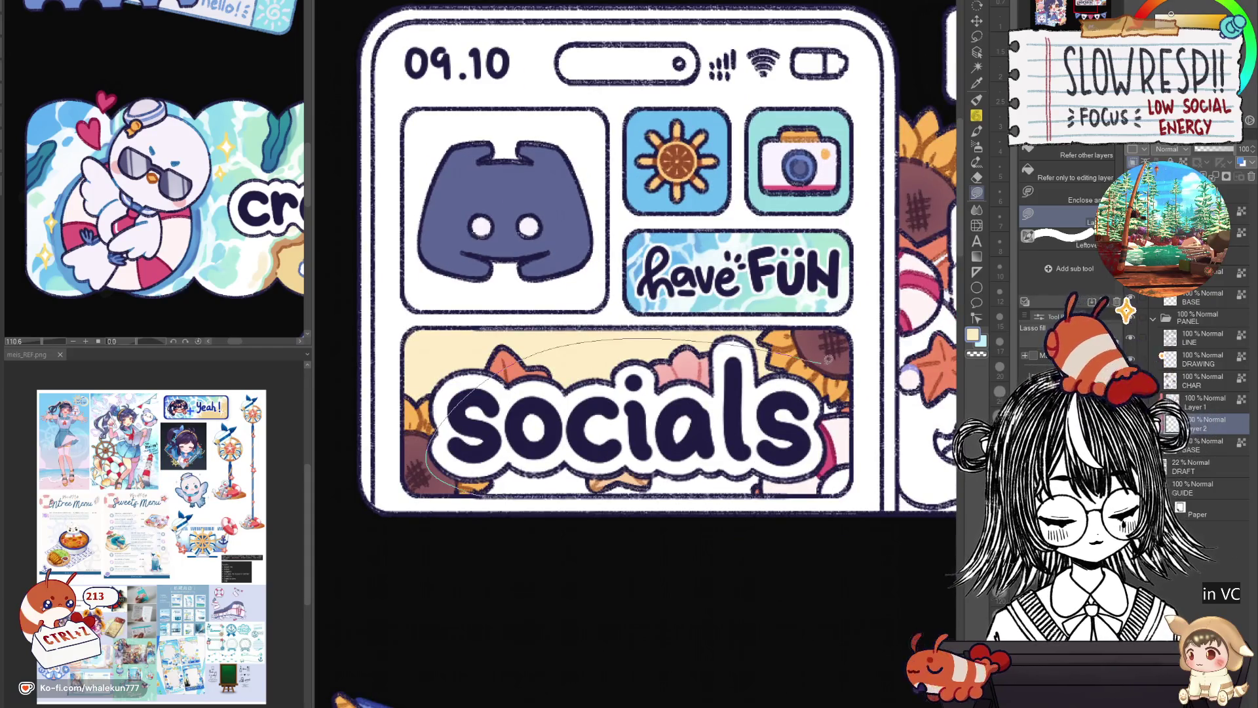
drag(838, 488, 831, 486)
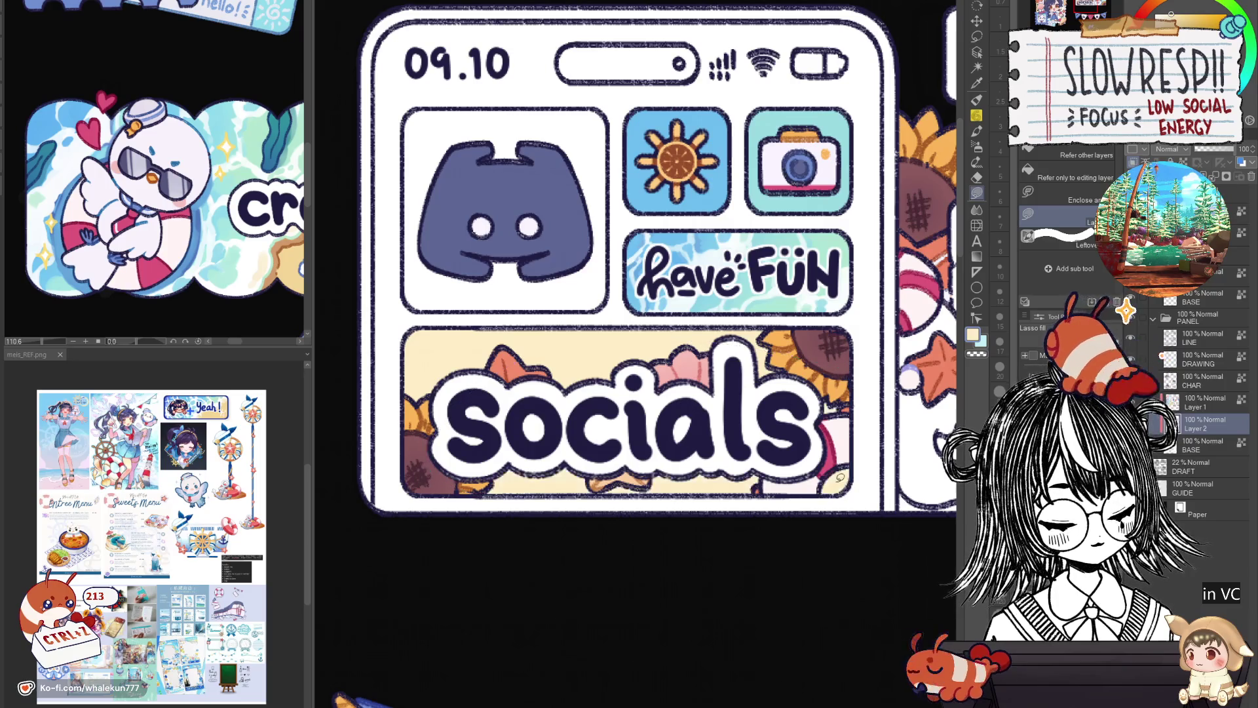
scroll(671, 428, down, 3)
drag(752, 461, 778, 506)
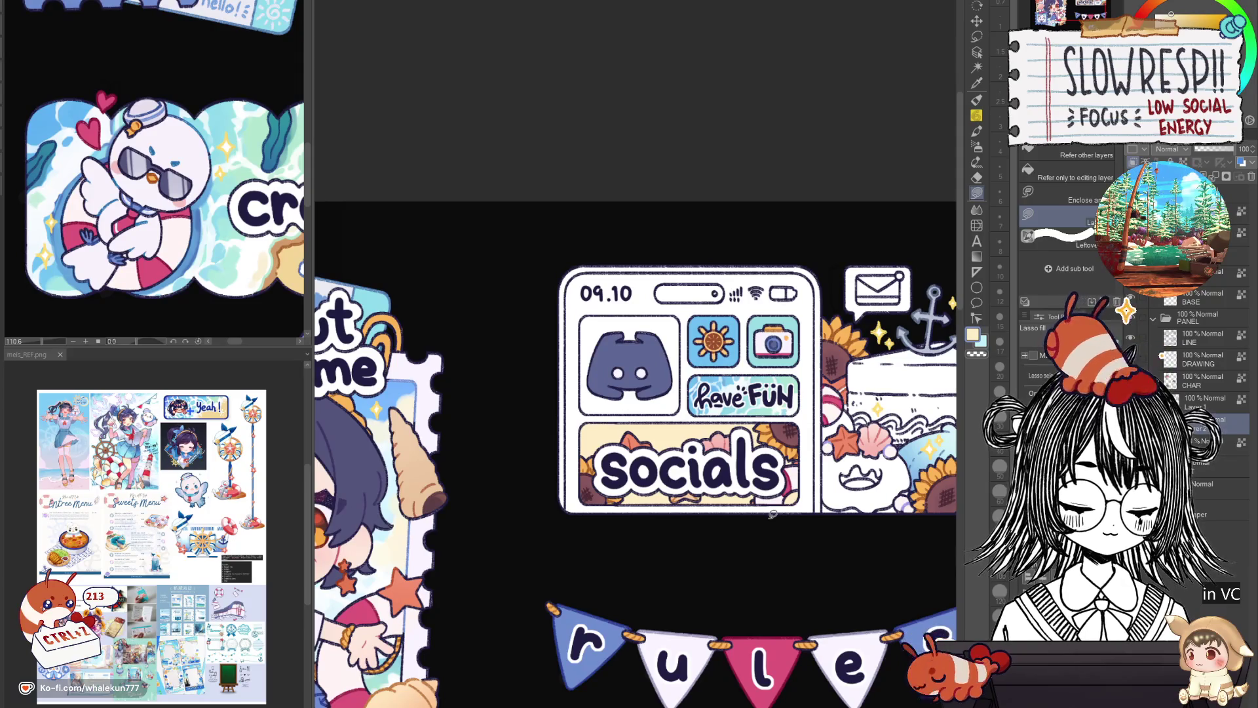
Lasso-fill the Discord tile background cream, touching up its top and right side.
drag(775, 505, 785, 521)
scroll(611, 367, up, 2)
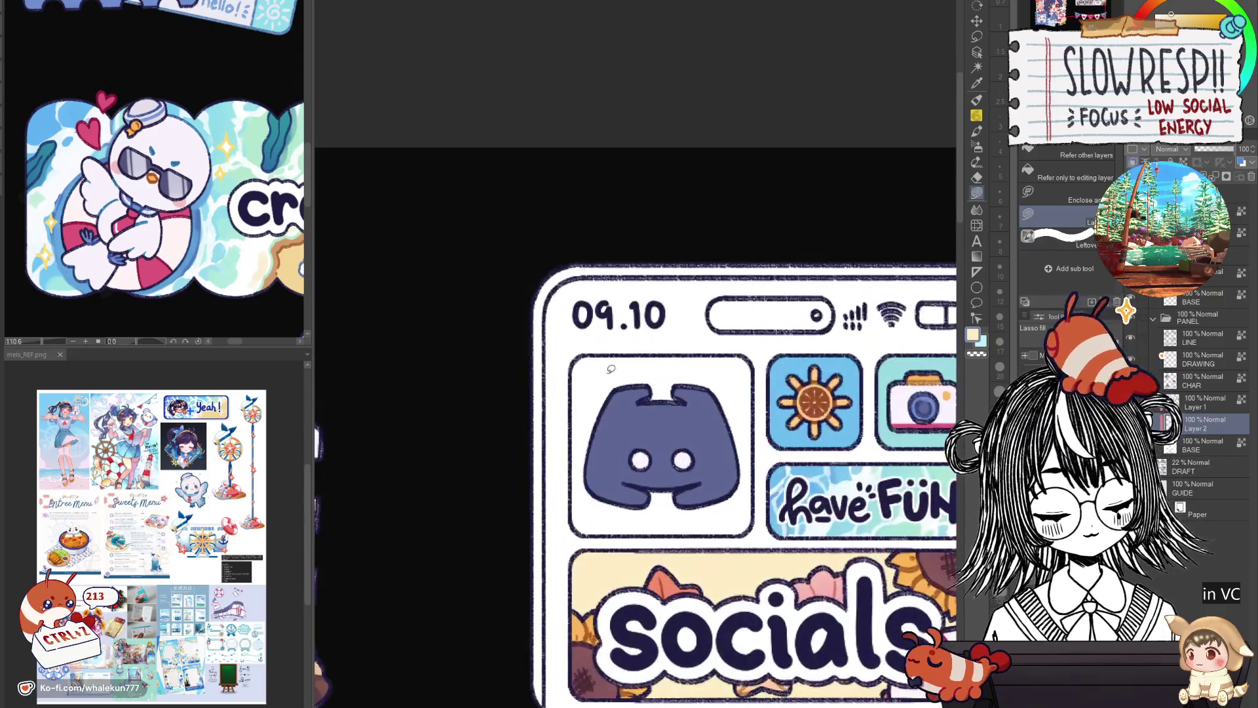
mouse_move(598, 348)
mouse_down()
mouse_move(618, 506)
mouse_move(581, 489)
mouse_up()
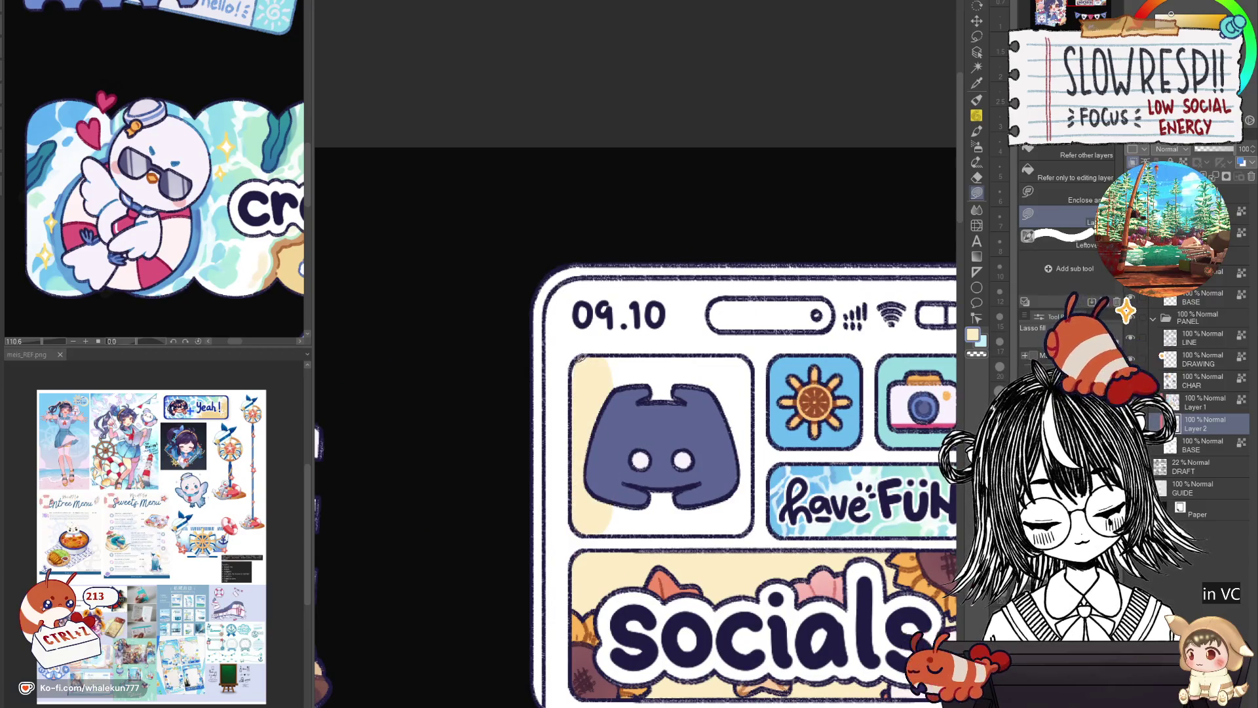
drag(578, 360, 668, 443)
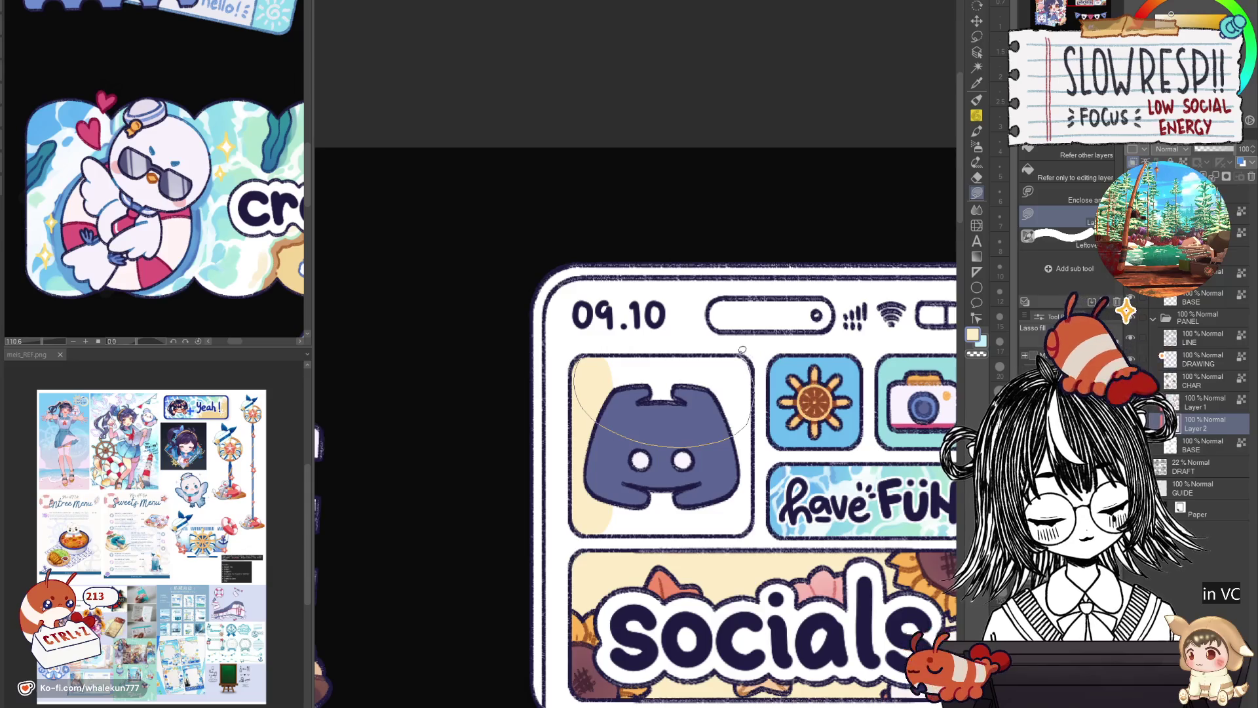
drag(759, 387, 753, 364)
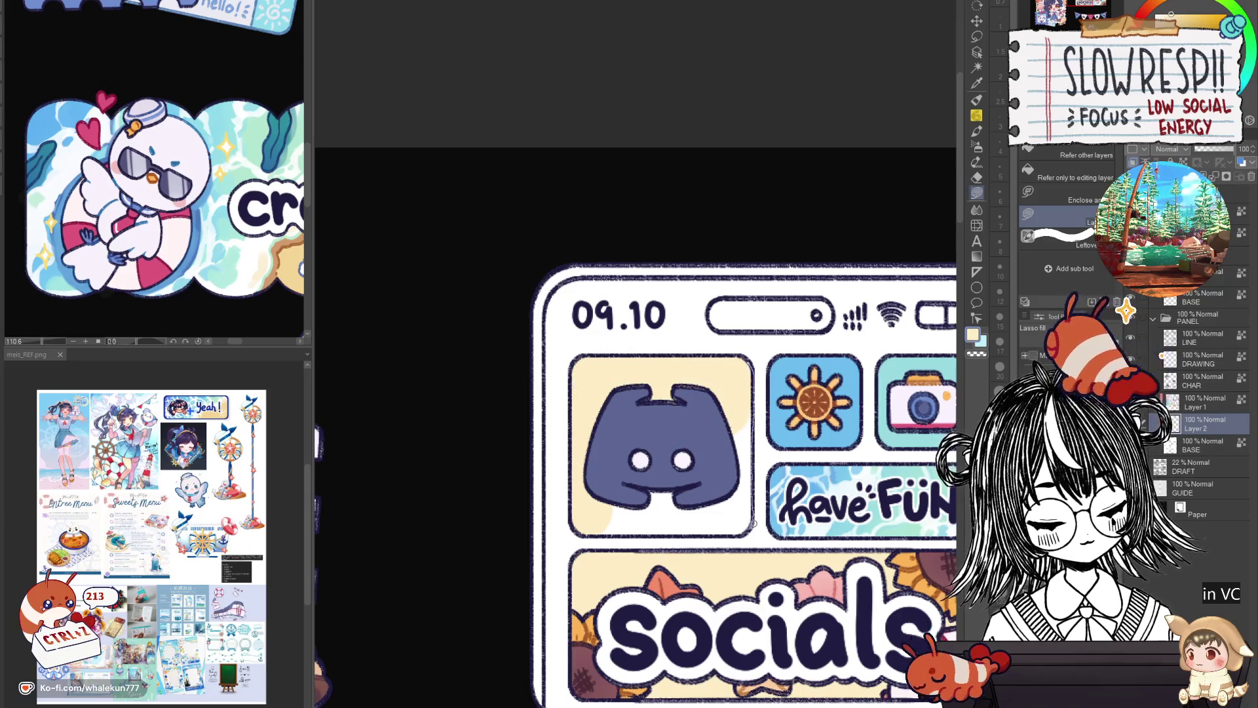
mouse_move(752, 528)
mouse_down()
mouse_move(731, 529)
mouse_move(737, 492)
mouse_up()
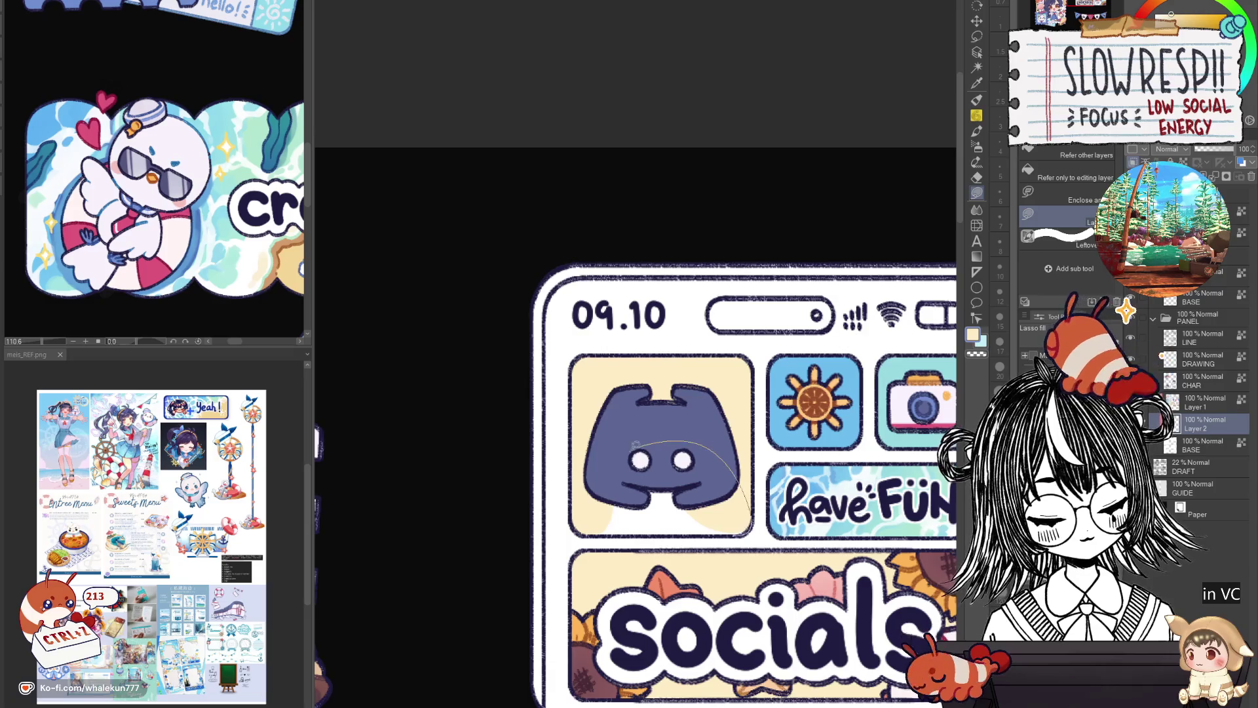
scroll(737, 490, down, 5)
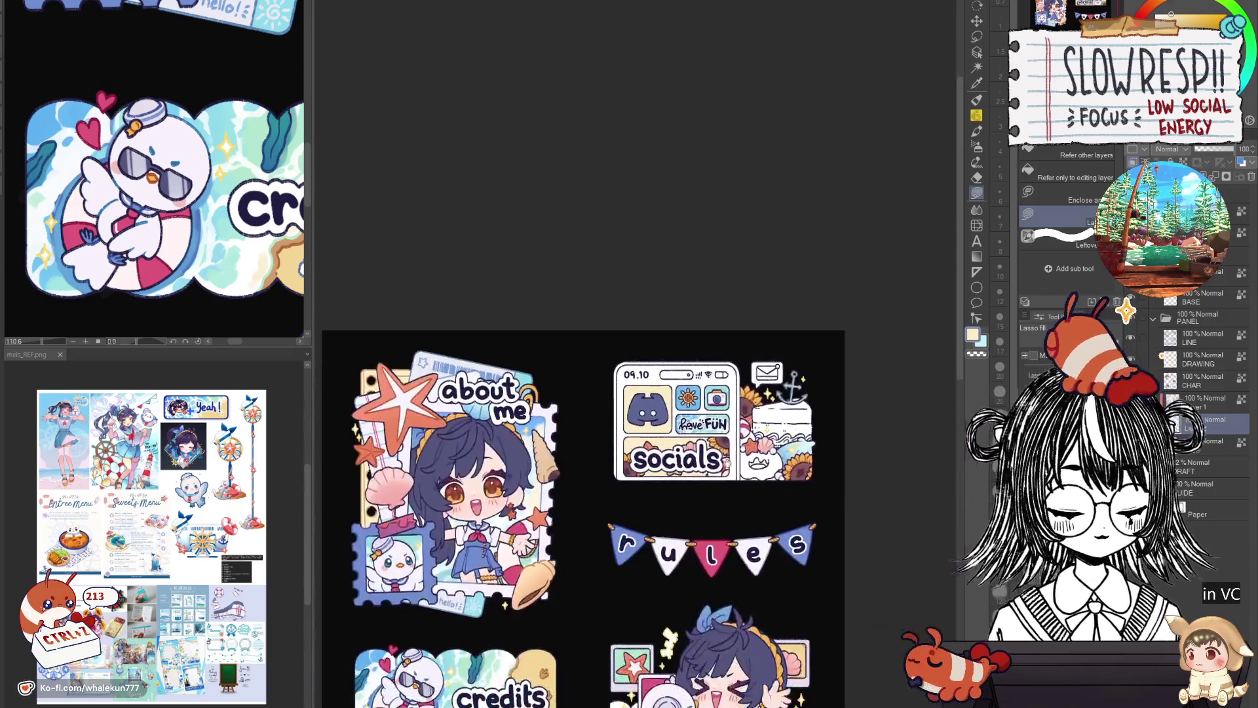
scroll(737, 490, up, 1)
key(p)
scroll(791, 403, up, 2)
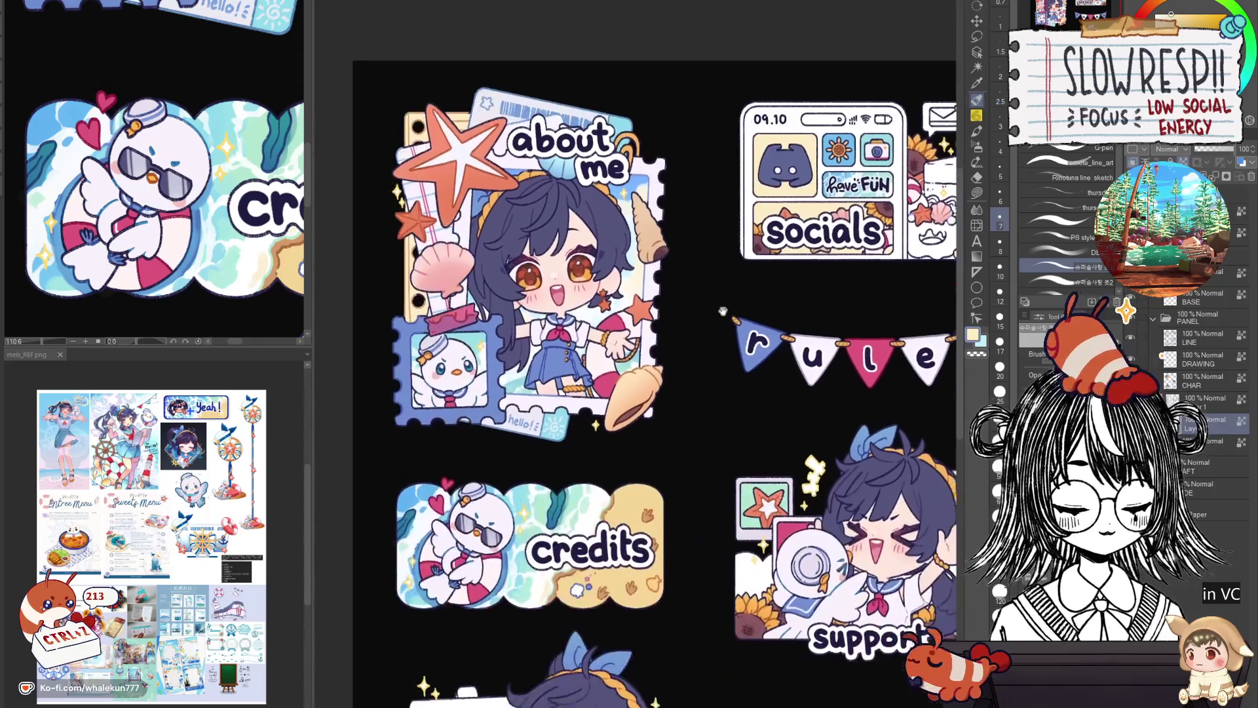
scroll(790, 403, up, 2)
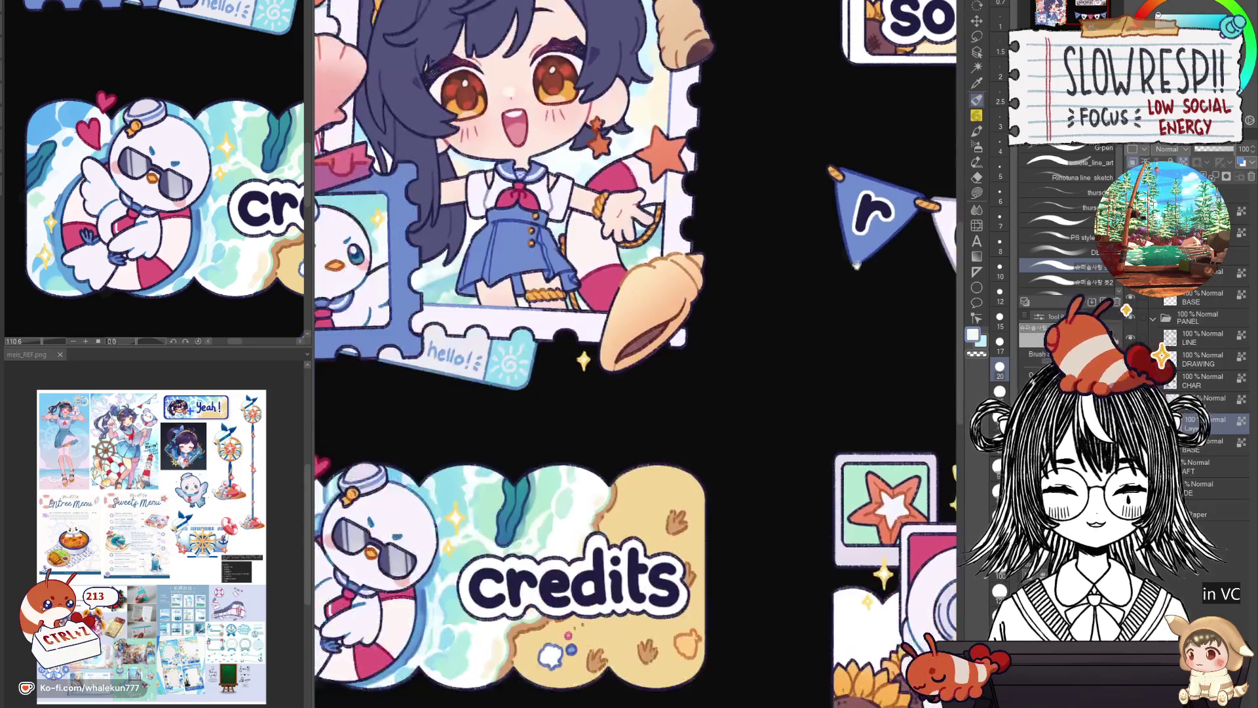
Reframe the socials card and toggle the drawing colour between white and light teal.
drag(639, 316, 954, 10)
drag(578, 519, 264, 702)
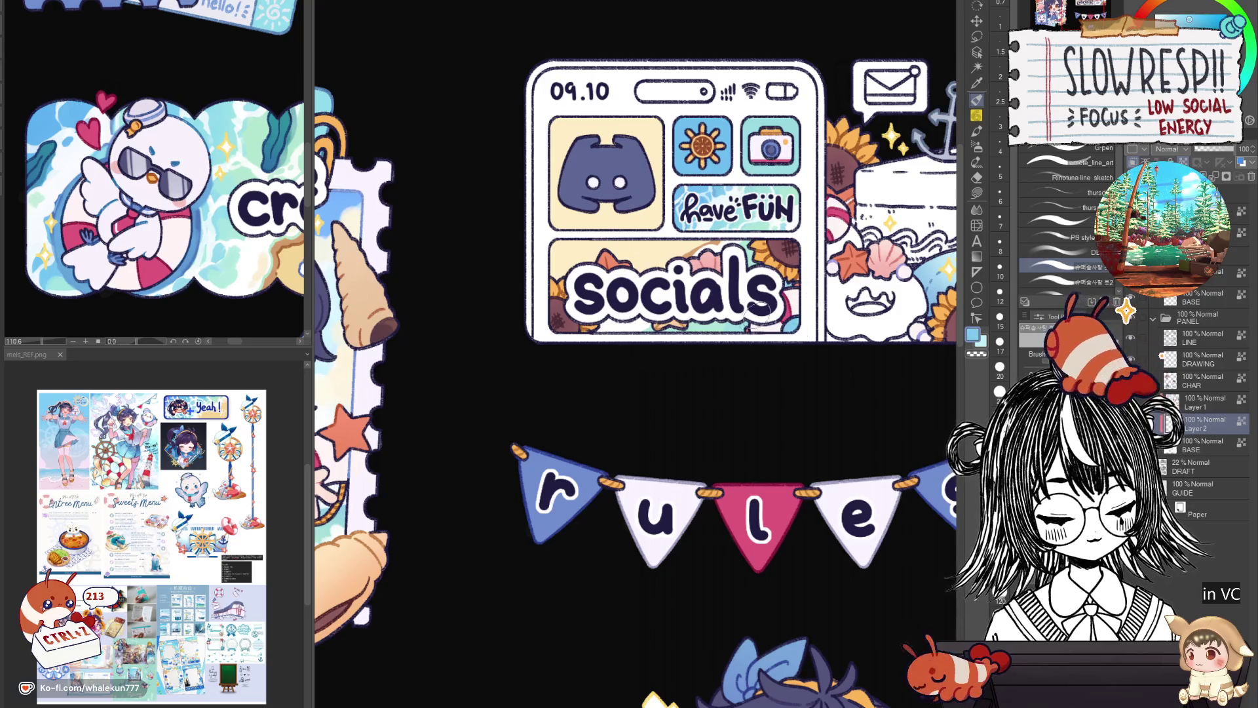
key(x)
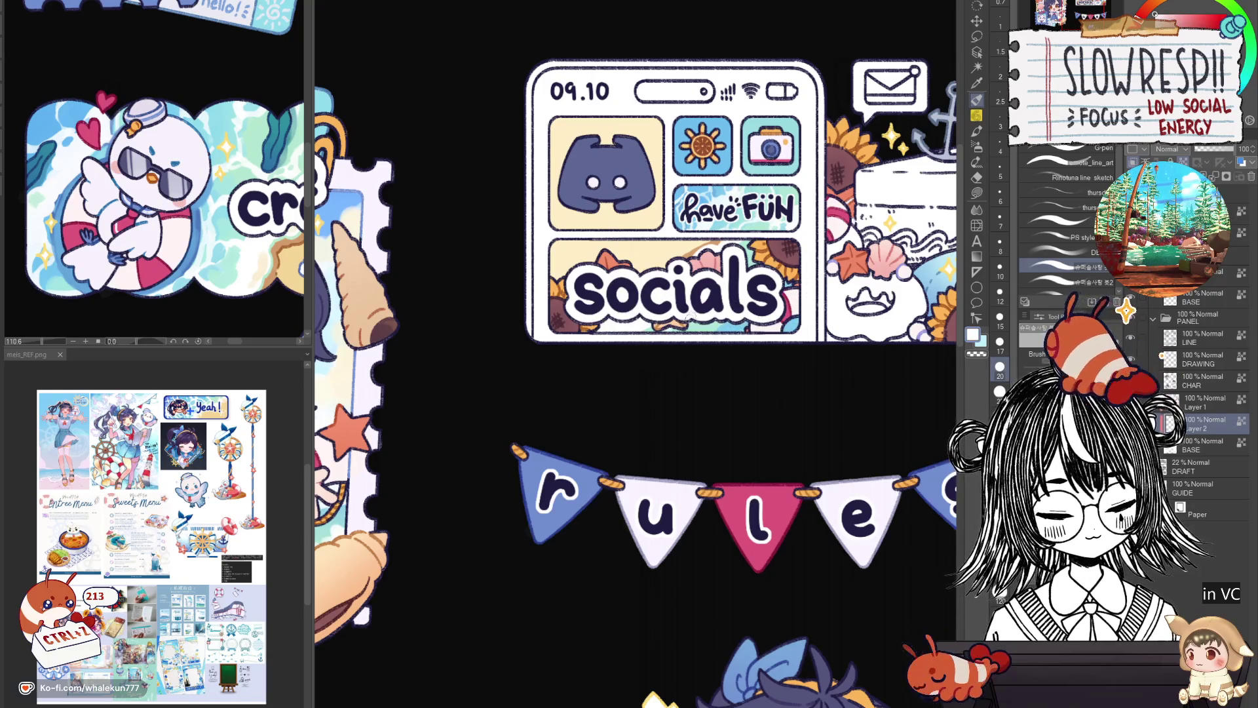
key(x)
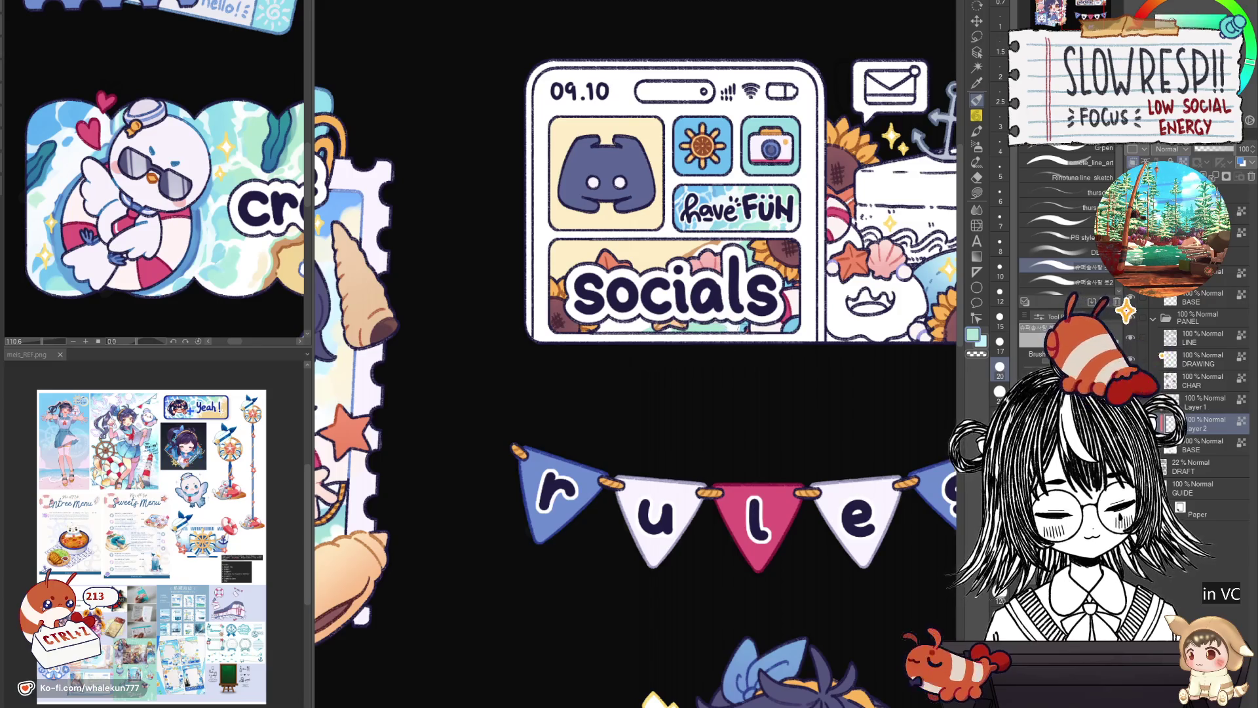
key(x)
key(x)
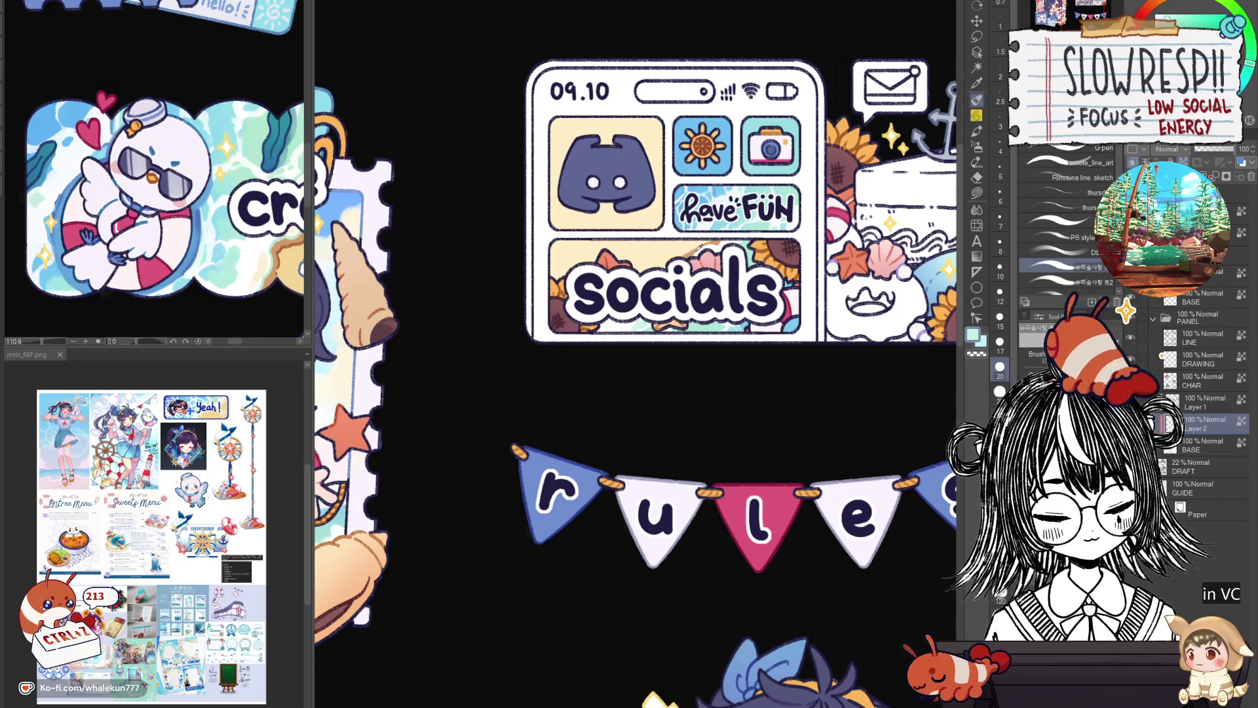
Eyedrop peach, white, tan and pale cream tones from the socials panel artwork.
alt+click(698, 249)
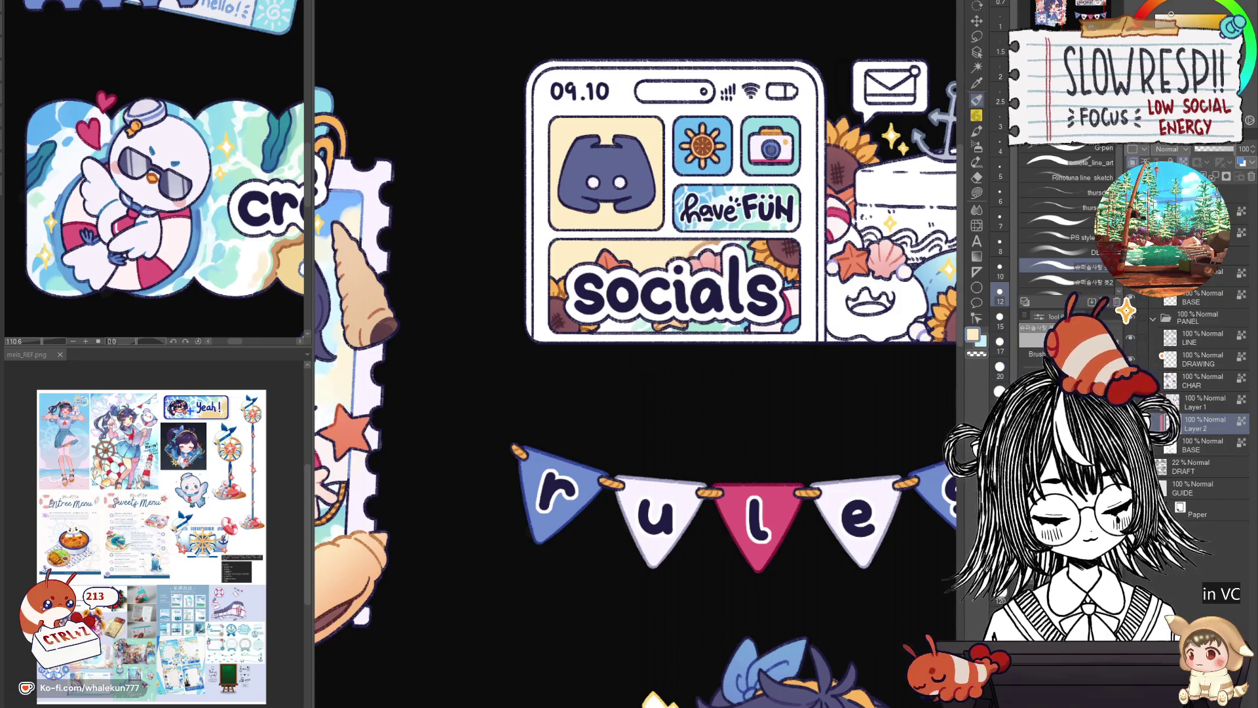
alt+click(699, 255)
alt+click(688, 254)
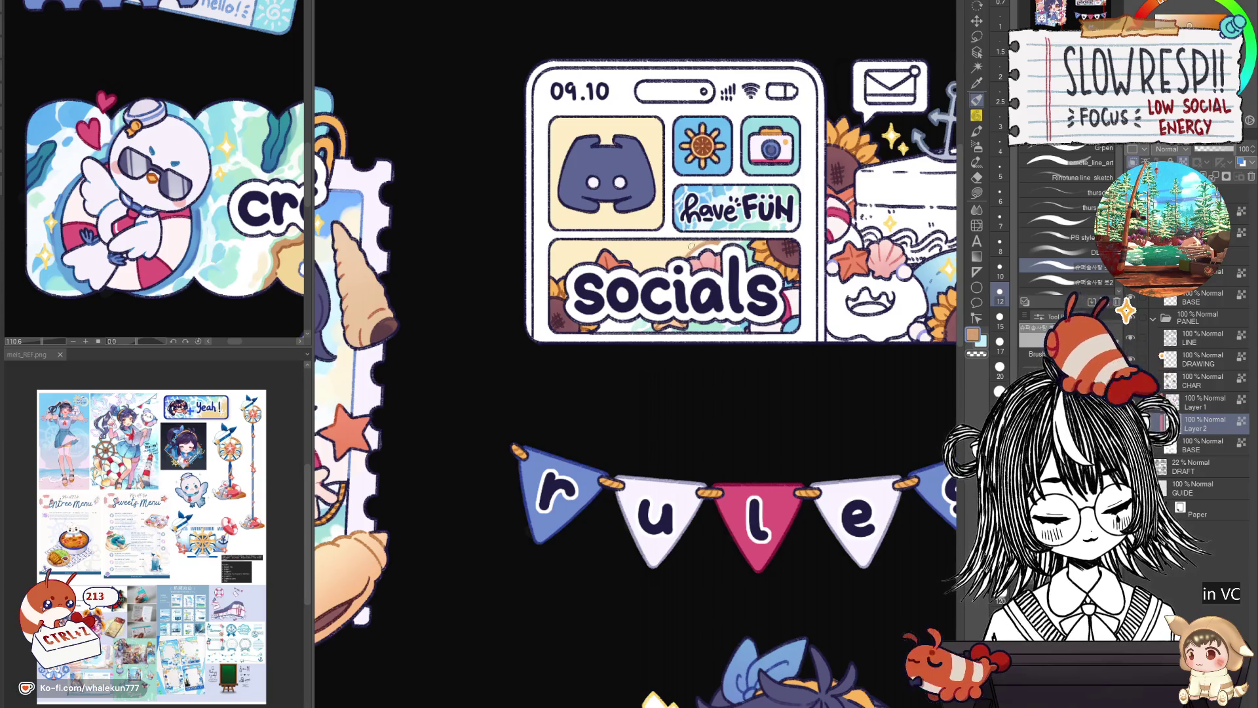
alt+click(709, 249)
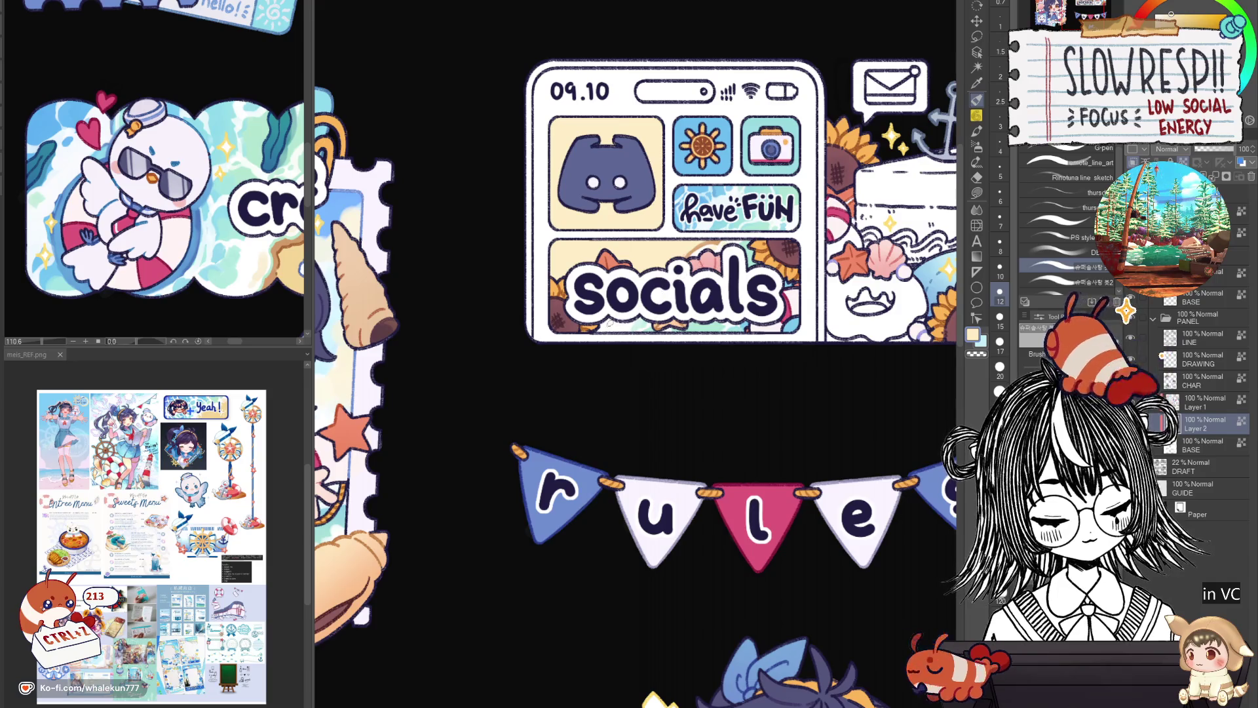
alt+click(697, 249)
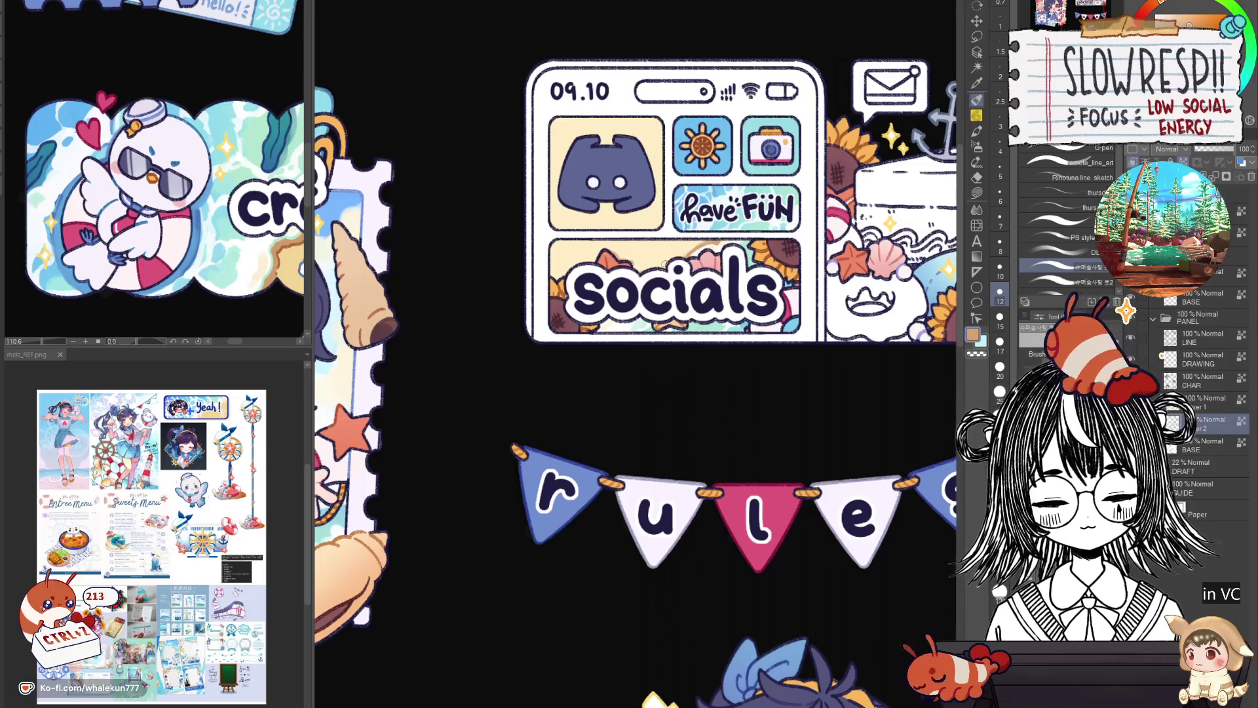
drag(722, 258, 700, 313)
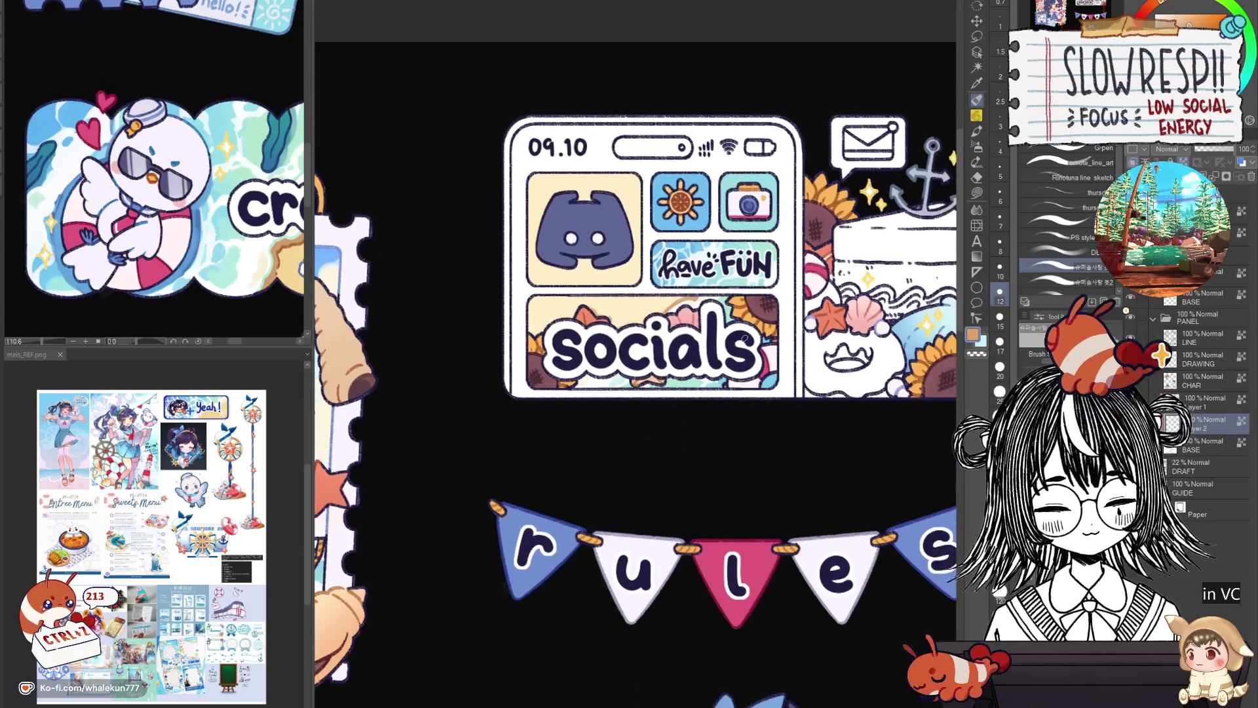
Sample white and pale blue from the artwork and set the brush size to 20, then 12.
alt+click(694, 298)
key(bracketright)
key(bracketright)
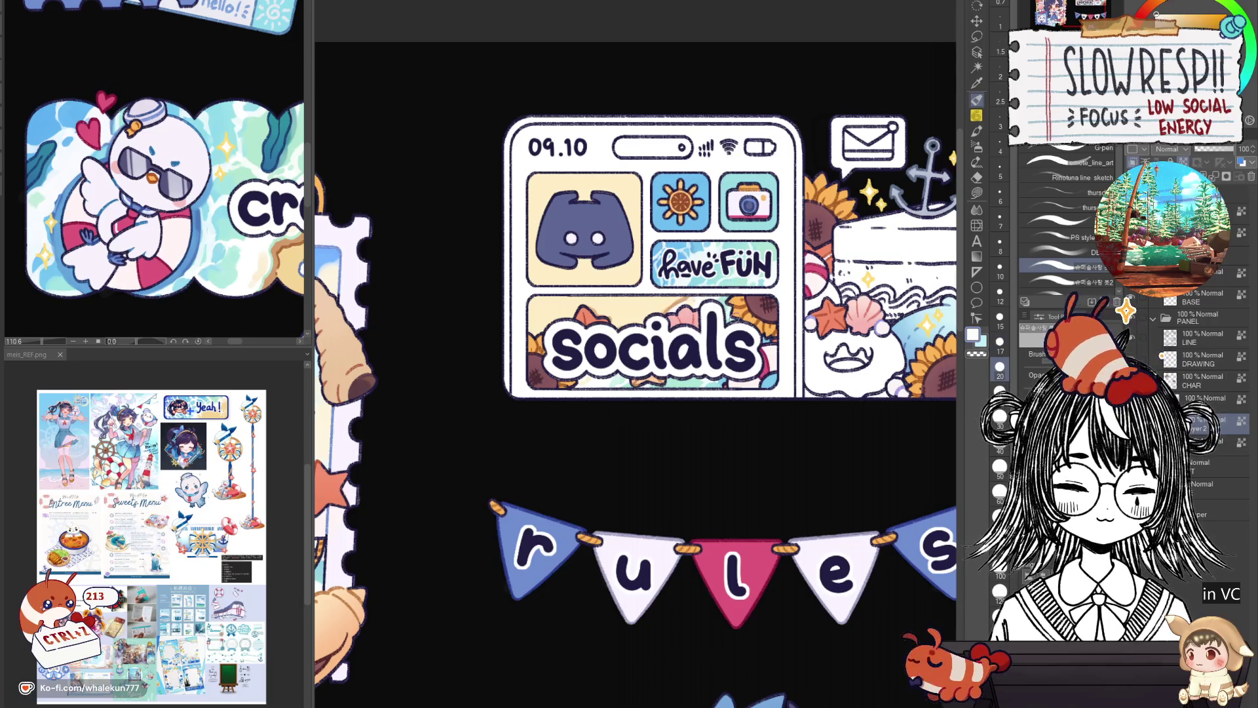
scroll(723, 397, down, 3)
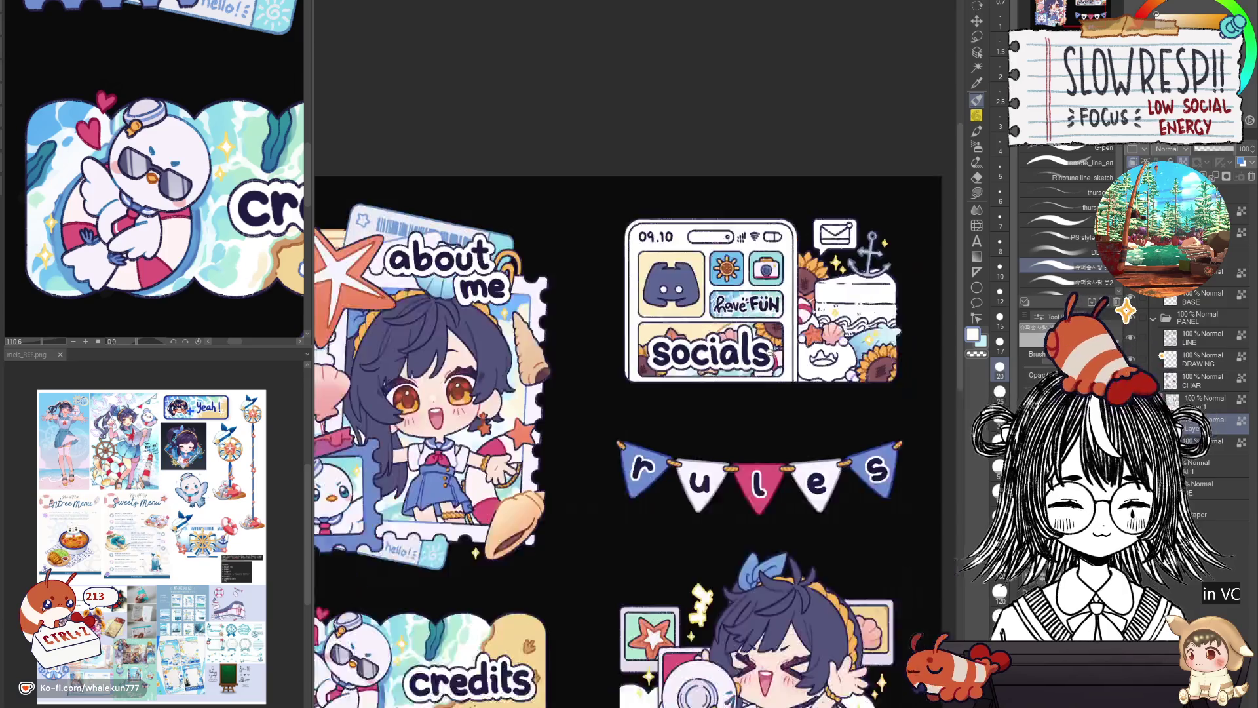
scroll(723, 398, down, 1)
scroll(596, 557, up, 1)
scroll(596, 556, up, 3)
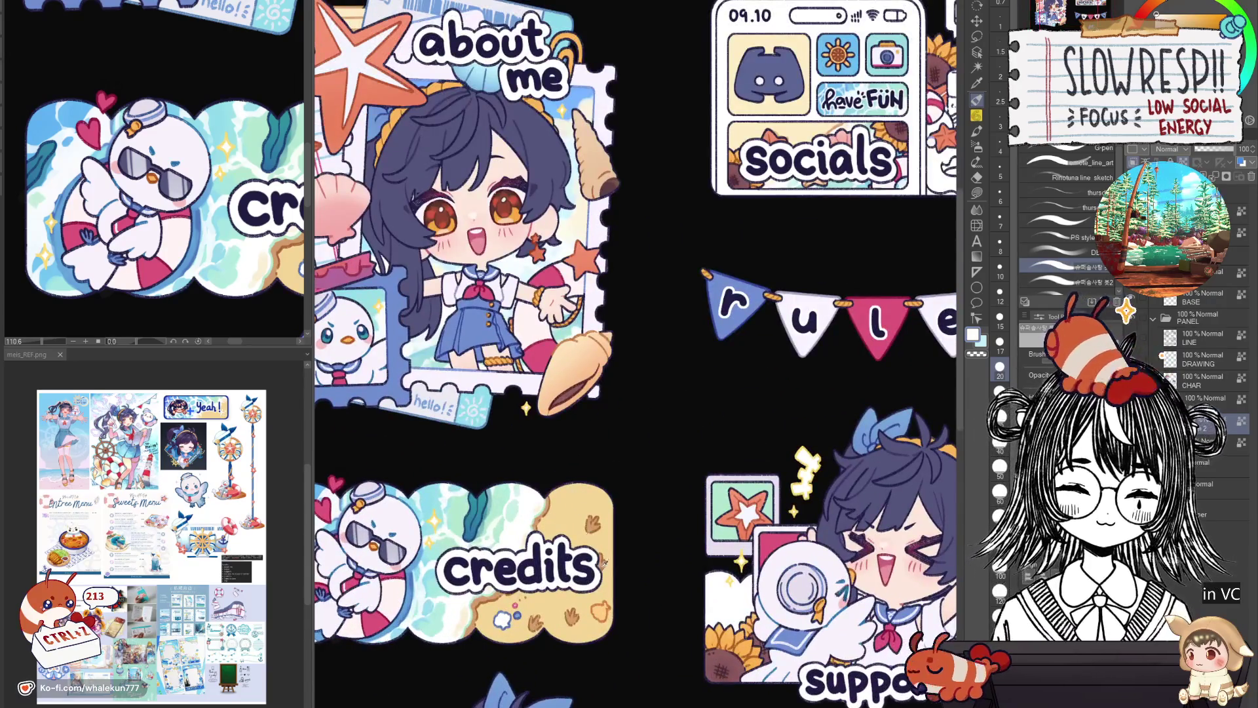
drag(778, 113, 585, 334)
scroll(586, 334, up, 2)
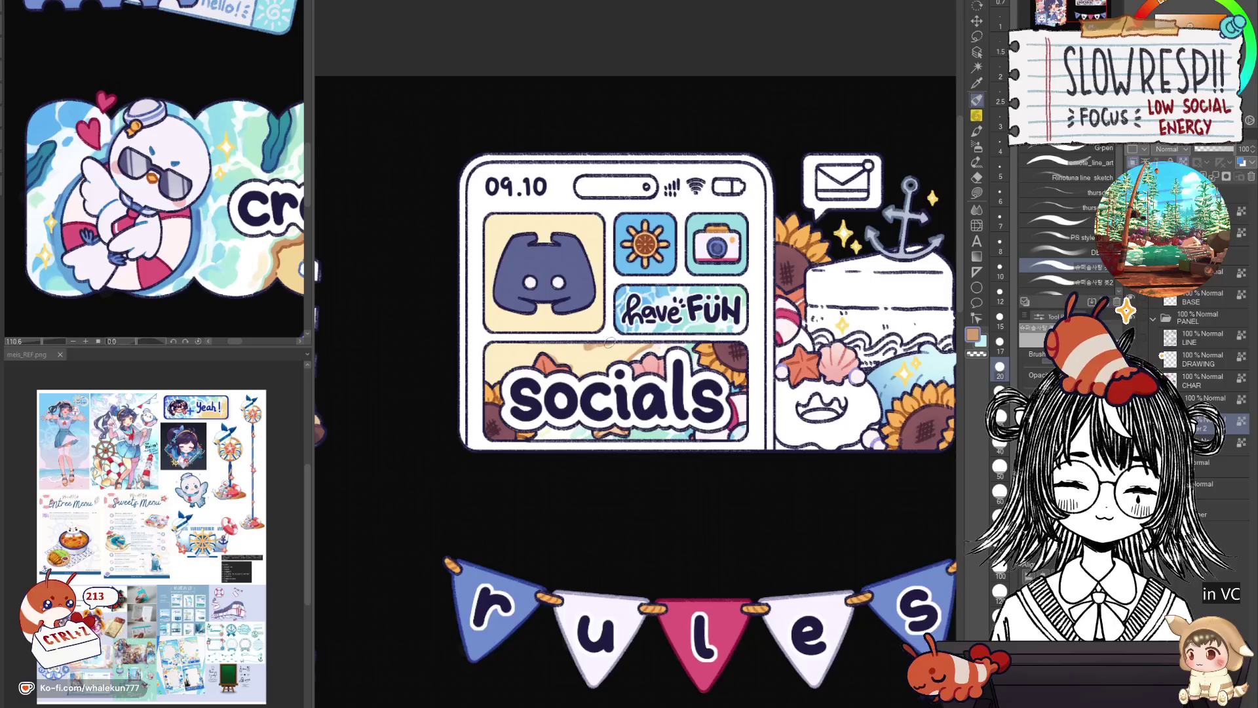
alt+click(596, 352)
alt+click(584, 347)
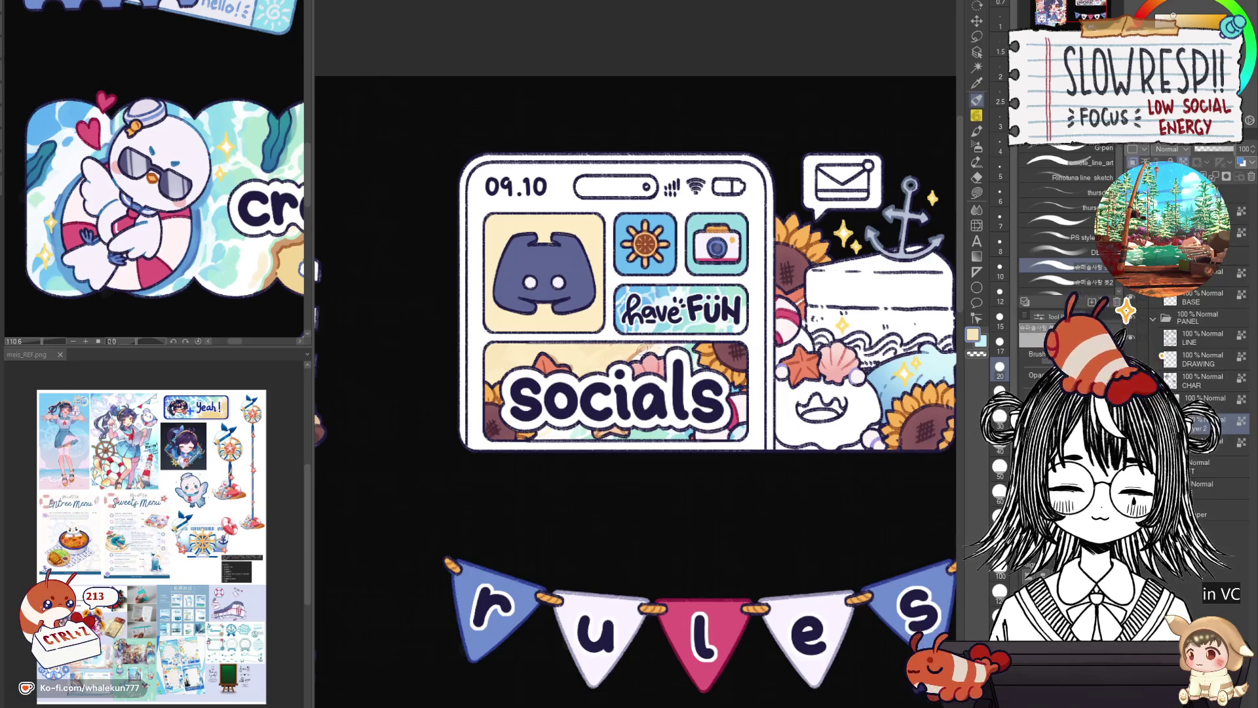
key(bracketleft)
key(bracketleft)
key(bracketleft)
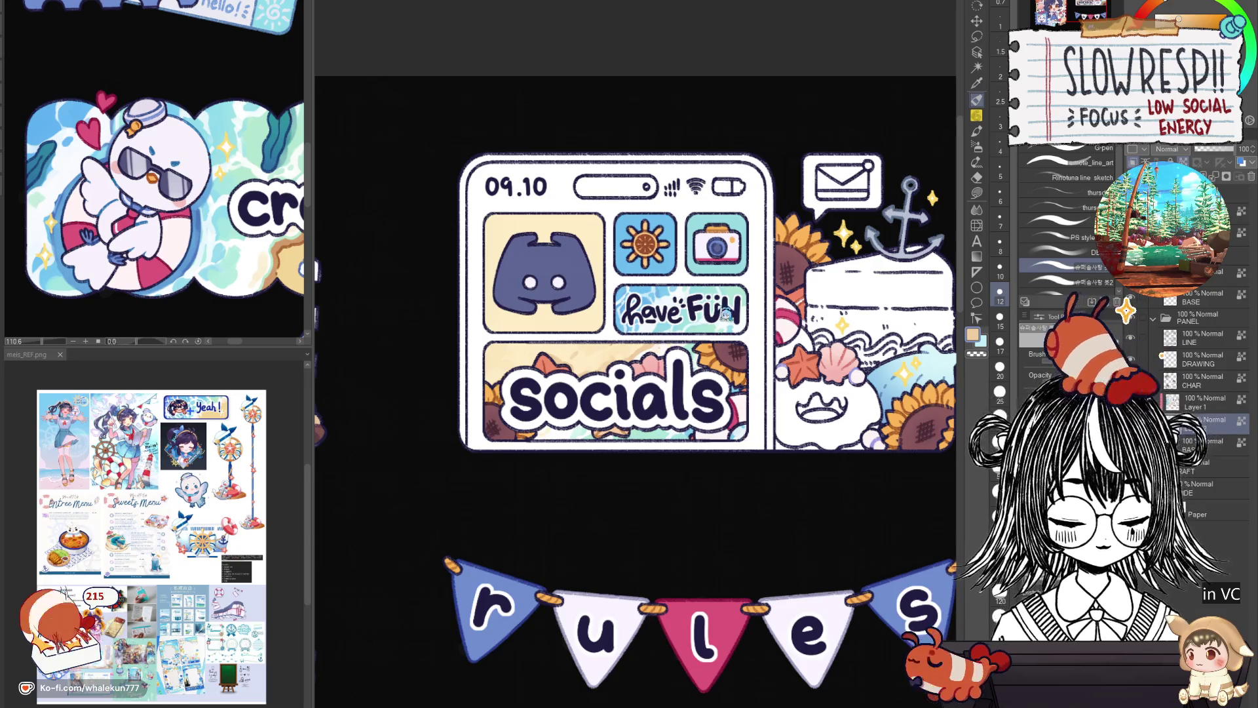
scroll(709, 324, down, 3)
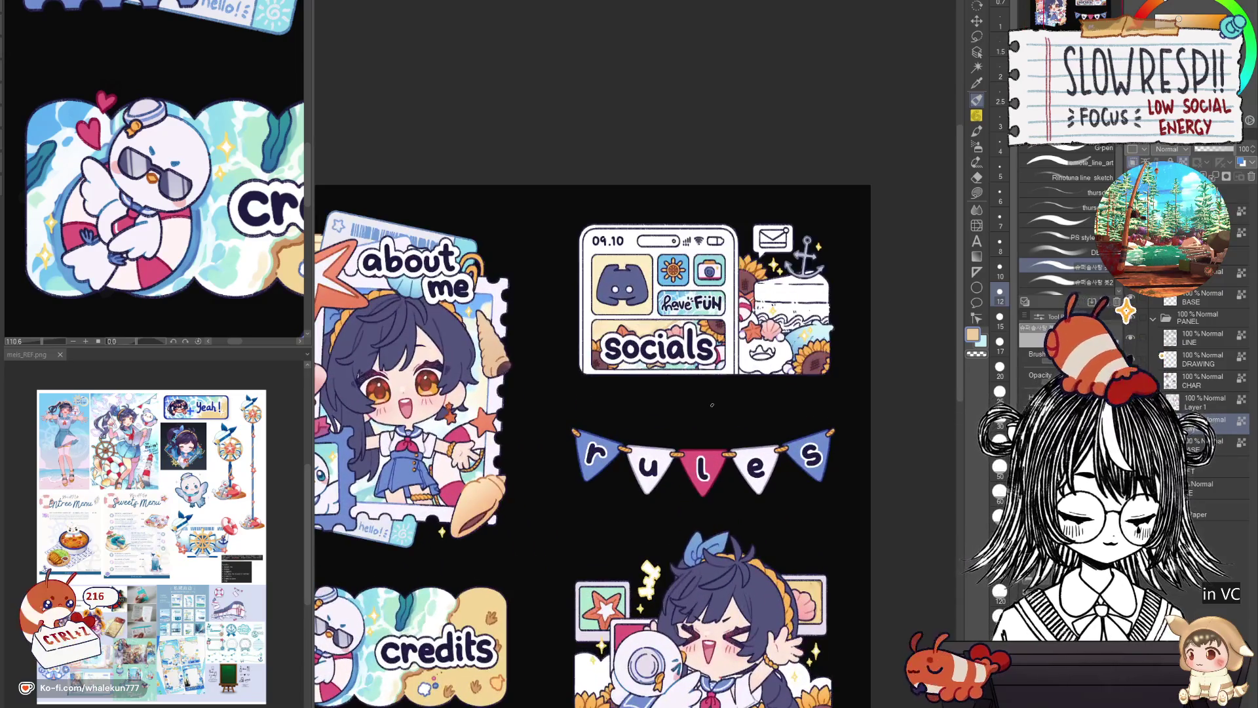
mouse_move(713, 405)
mouse_down()
mouse_move(710, 439)
mouse_move(767, 366)
mouse_up()
scroll(701, 462, down, 3)
scroll(701, 463, up, 5)
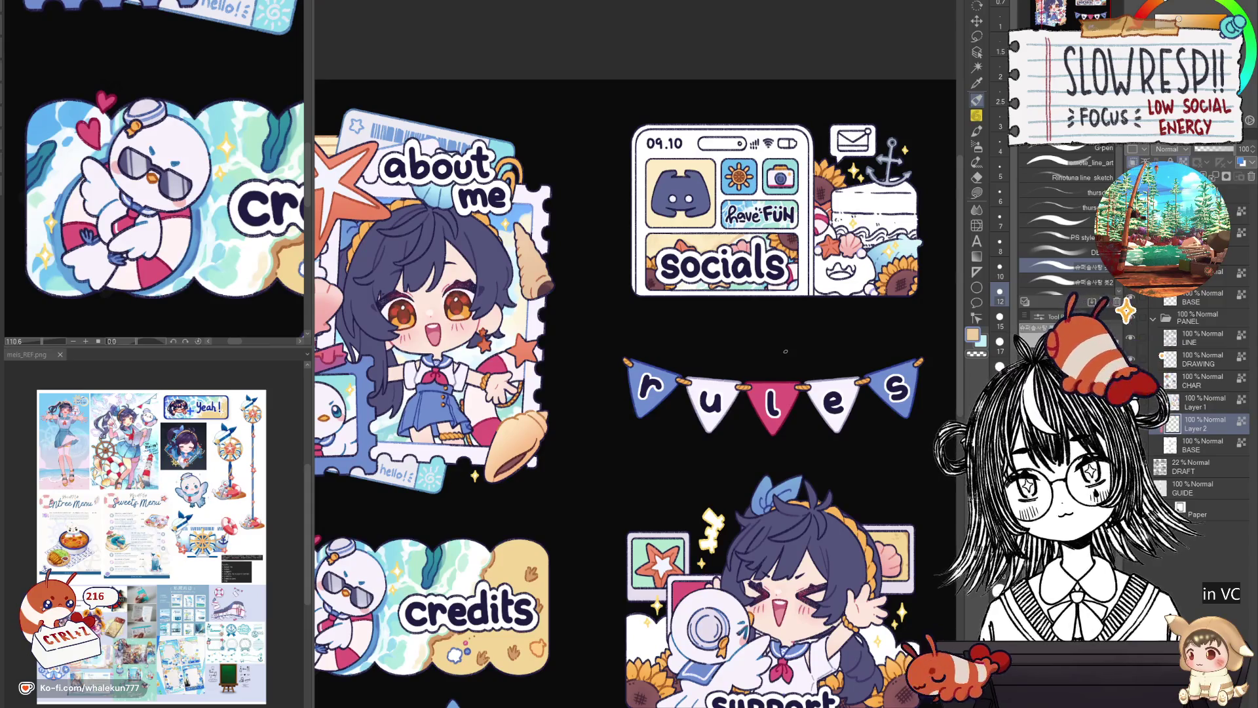
Lasso-fill the sun tile background red and the Discord tile background orange.
key(g)
drag(767, 384, 713, 474)
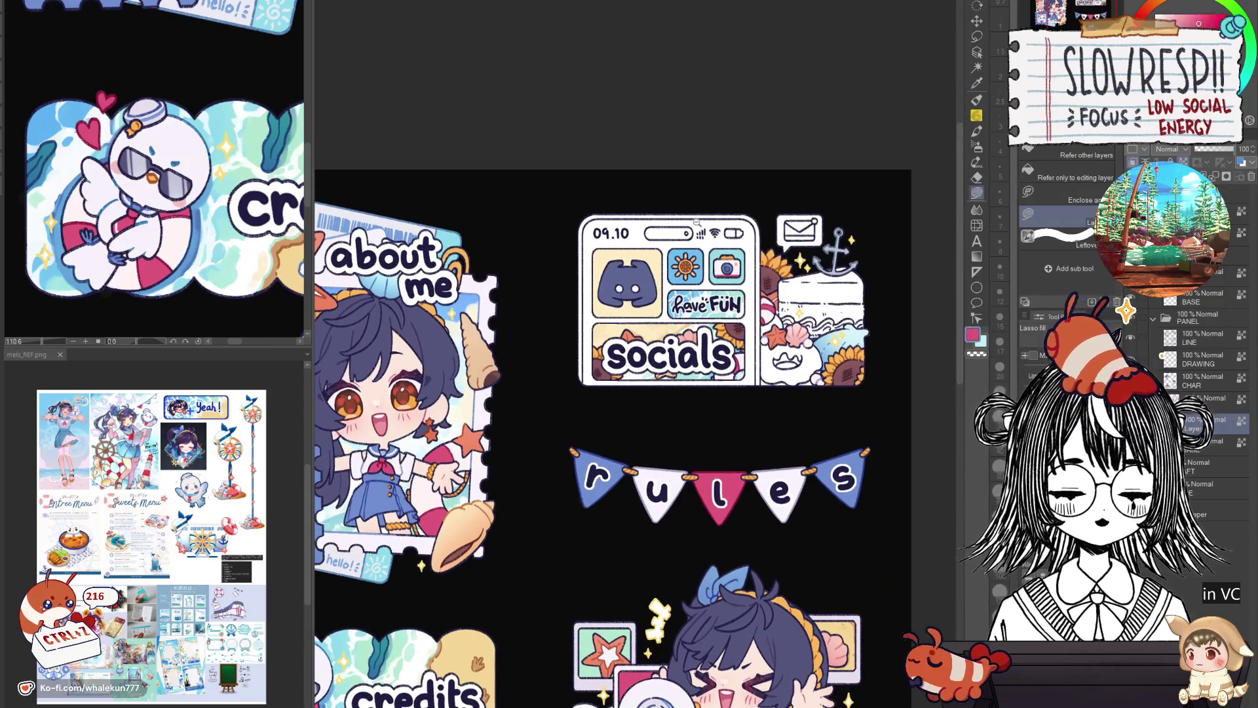
scroll(696, 296, up, 2)
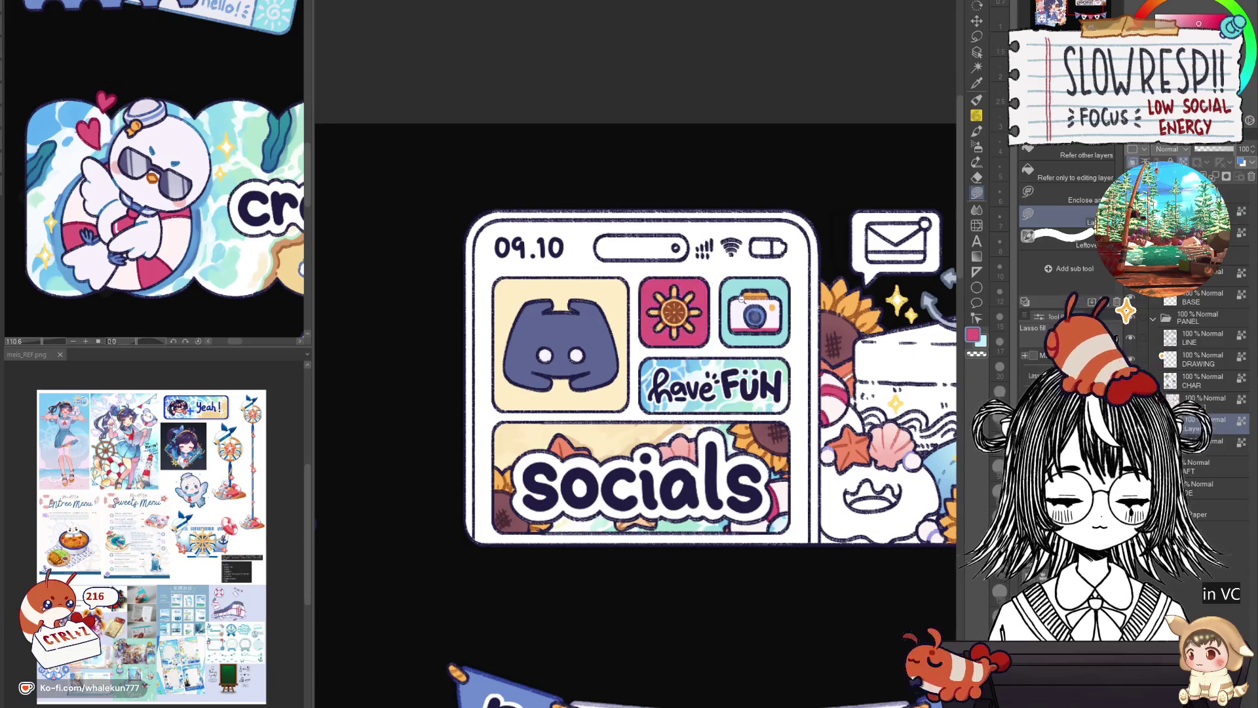
scroll(742, 300, down, 3)
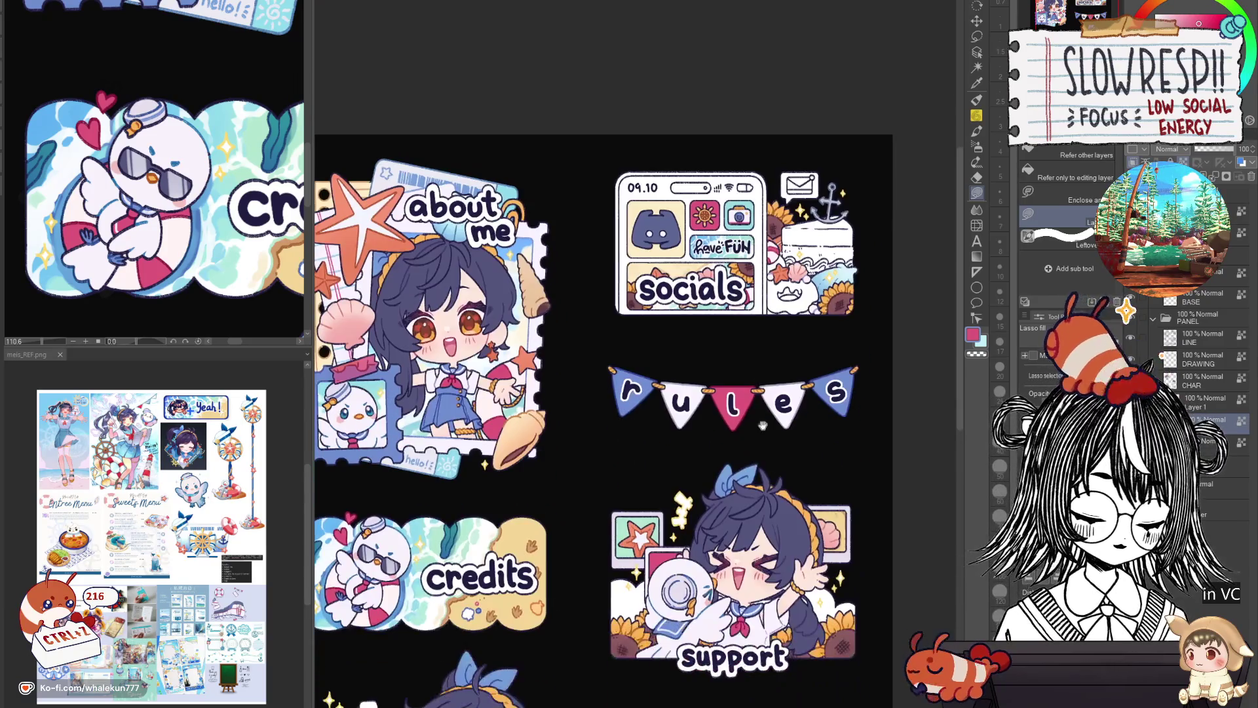
scroll(726, 222, up, 3)
drag(726, 222, 752, 310)
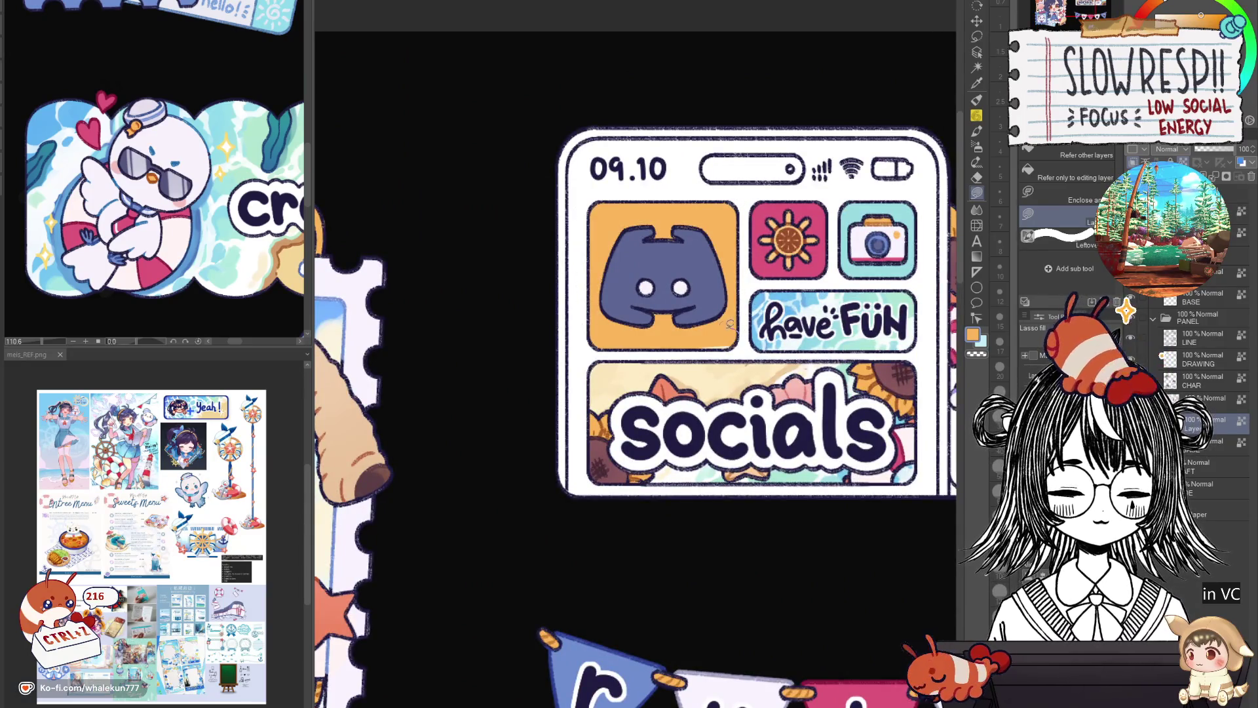
scroll(730, 325, down, 4)
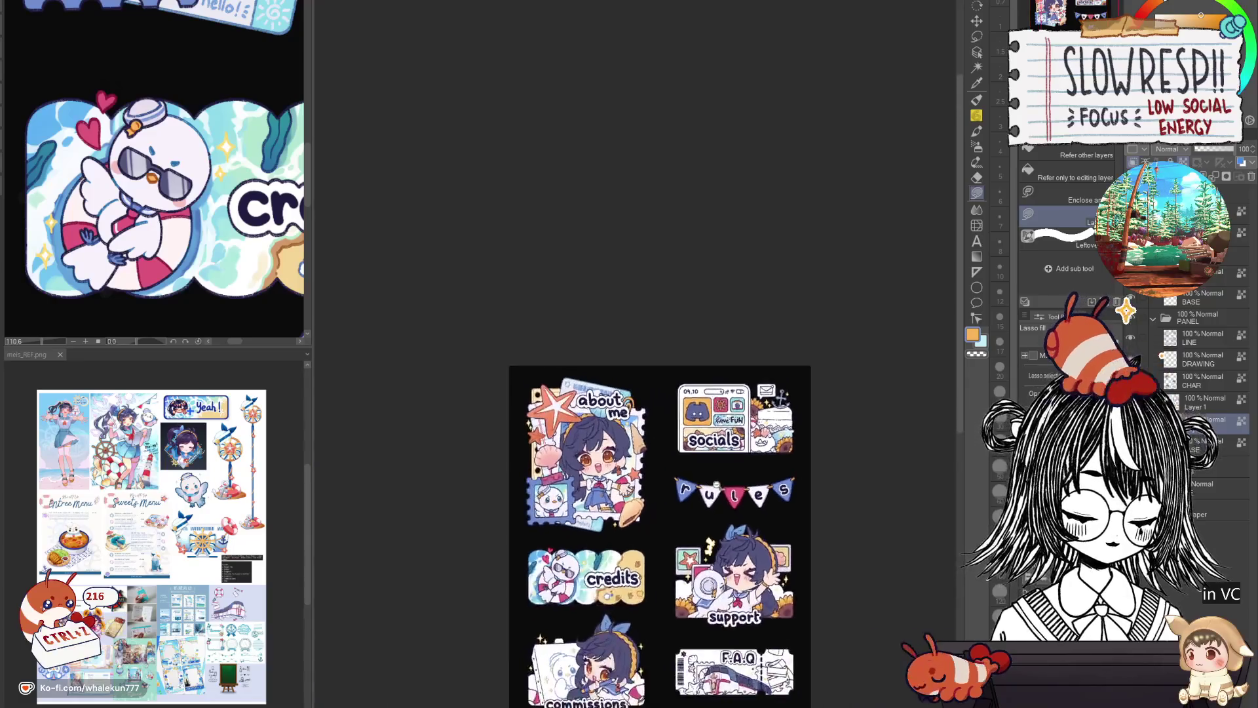
scroll(745, 490, up, 2)
Mirror-check the sheet, then on the CHAR layer select and deselect the Discord icon shape.
key(h)
key(h)
scroll(769, 450, up, 2)
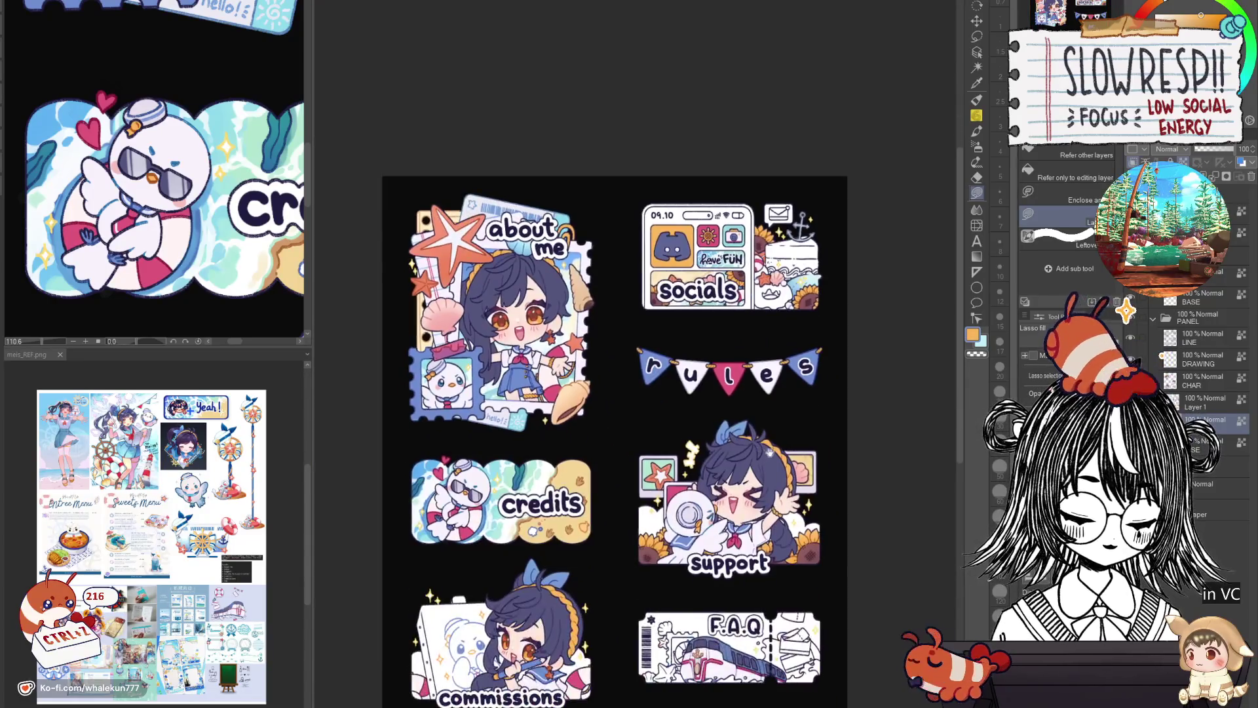
key(h)
key(h)
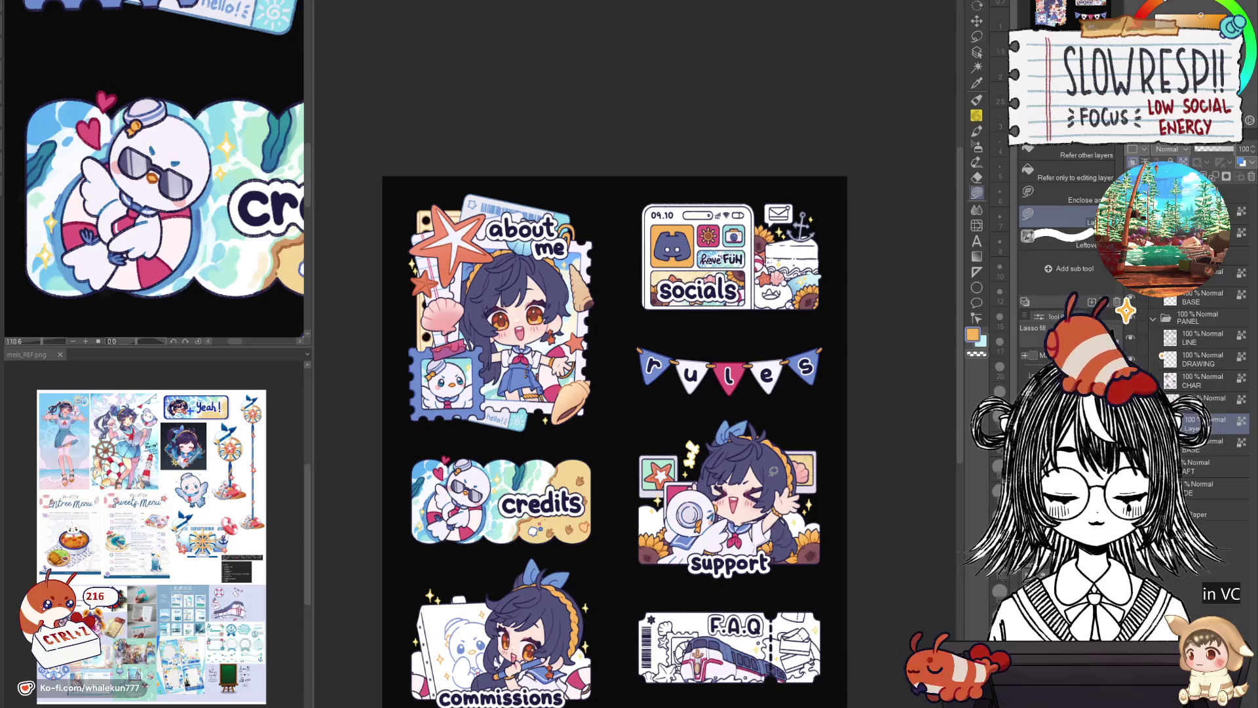
scroll(688, 442, up, 2)
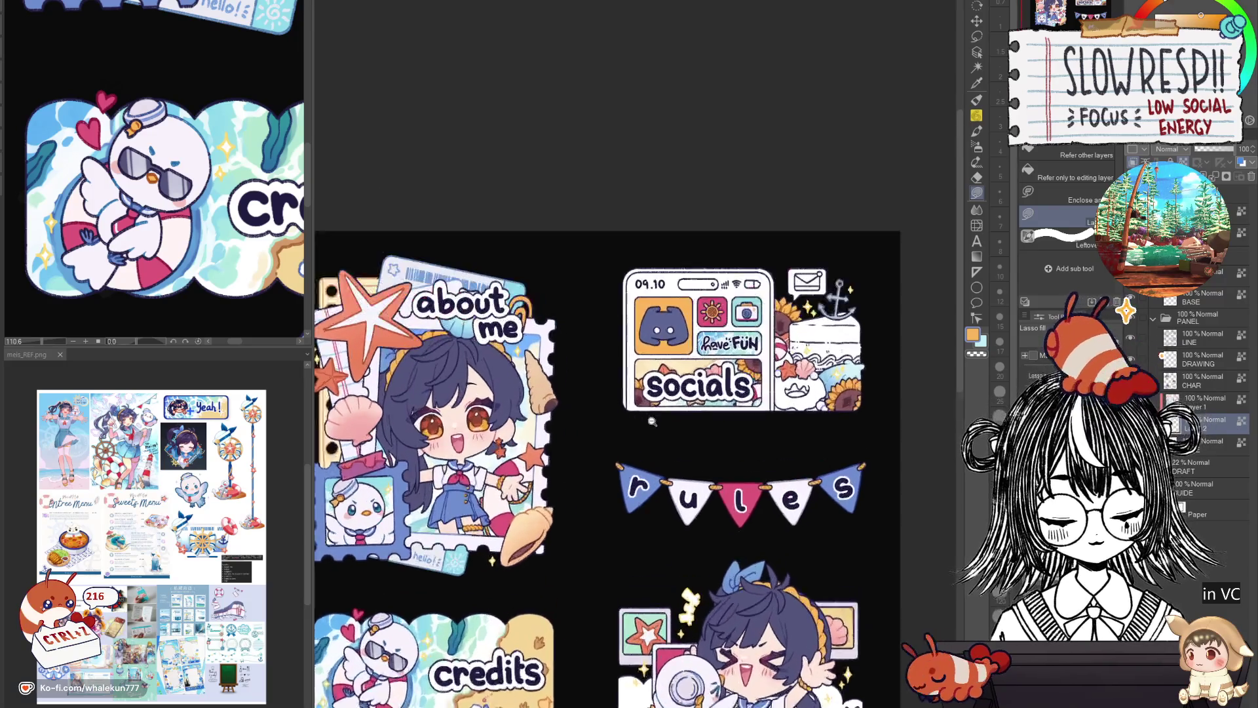
scroll(640, 422, up, 2)
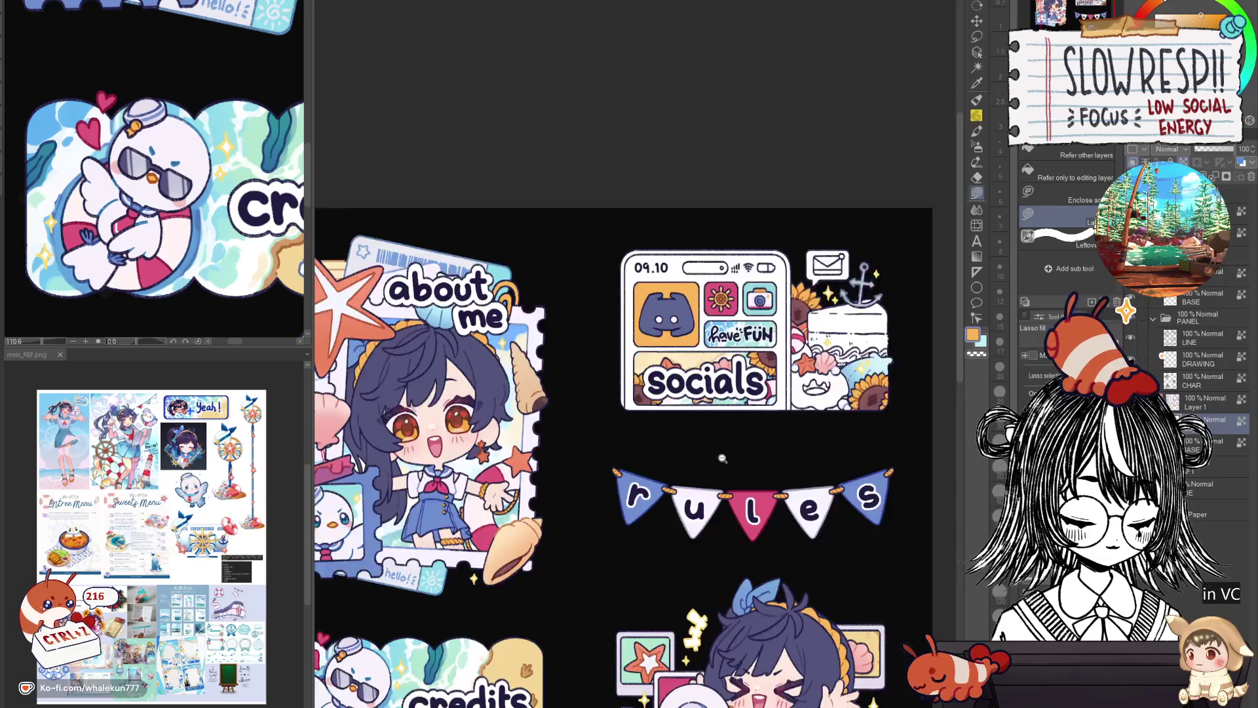
scroll(723, 458, down, 3)
scroll(722, 455, up, 1)
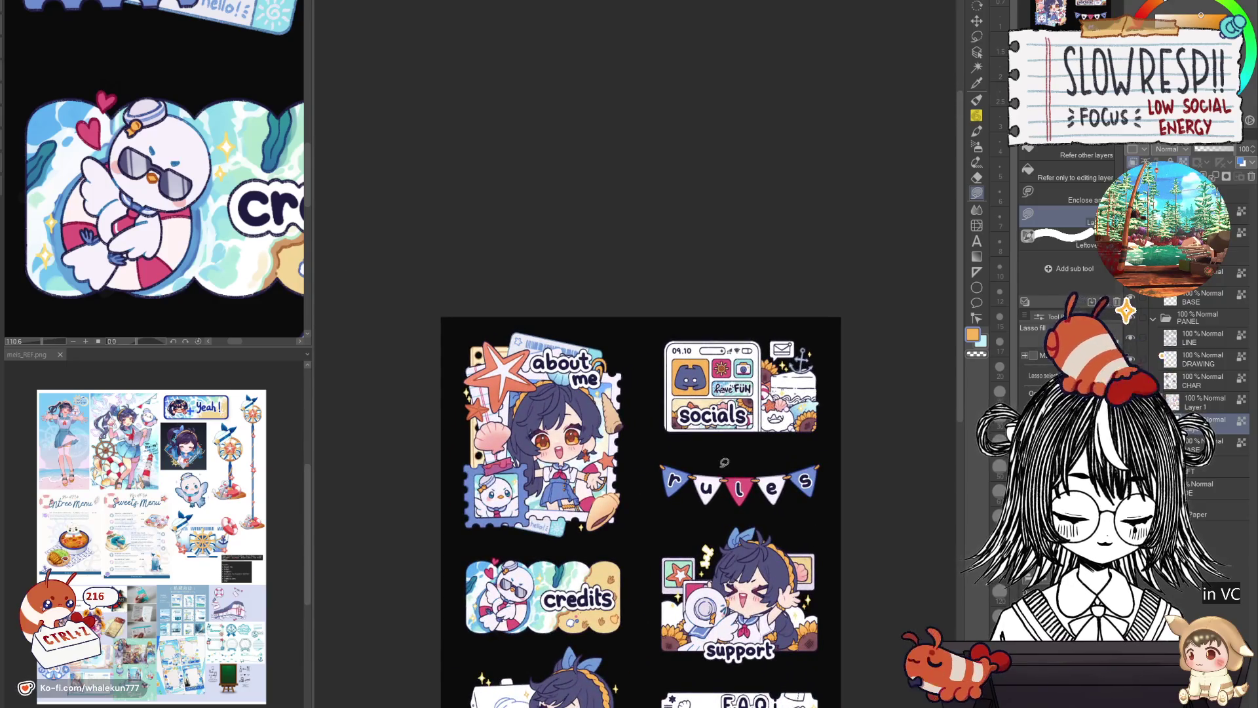
scroll(724, 463, up, 1)
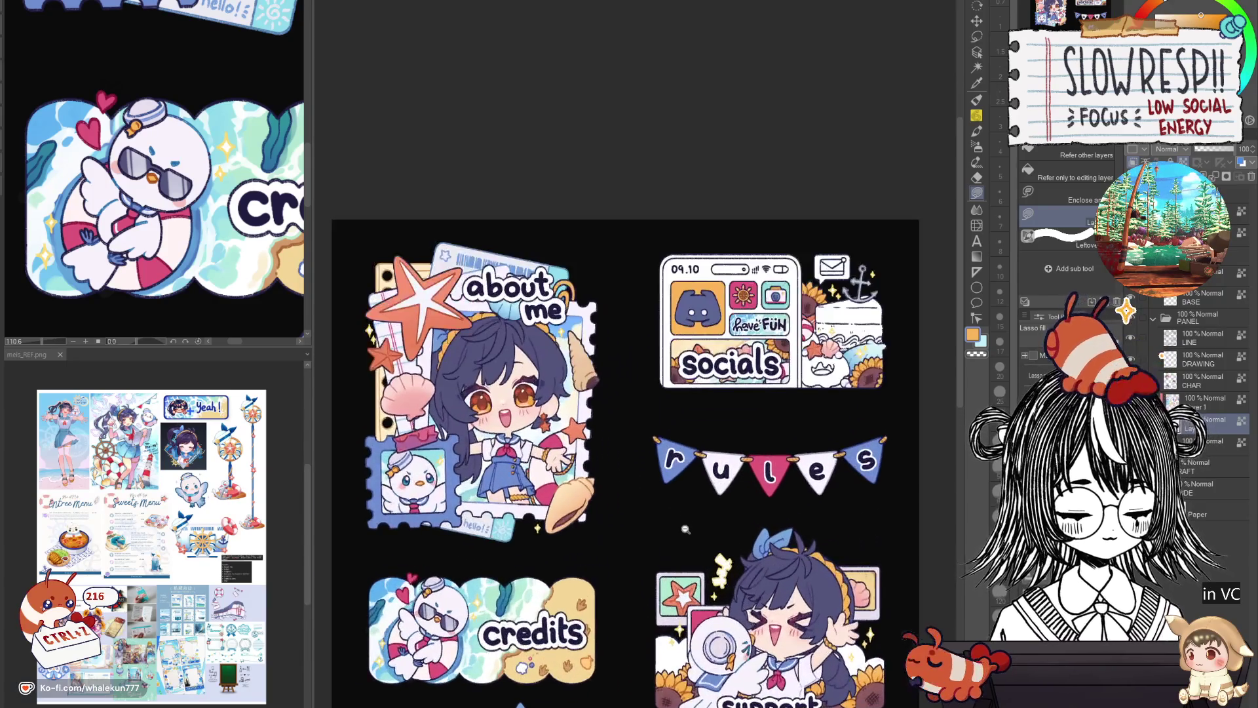
scroll(723, 463, up, 1)
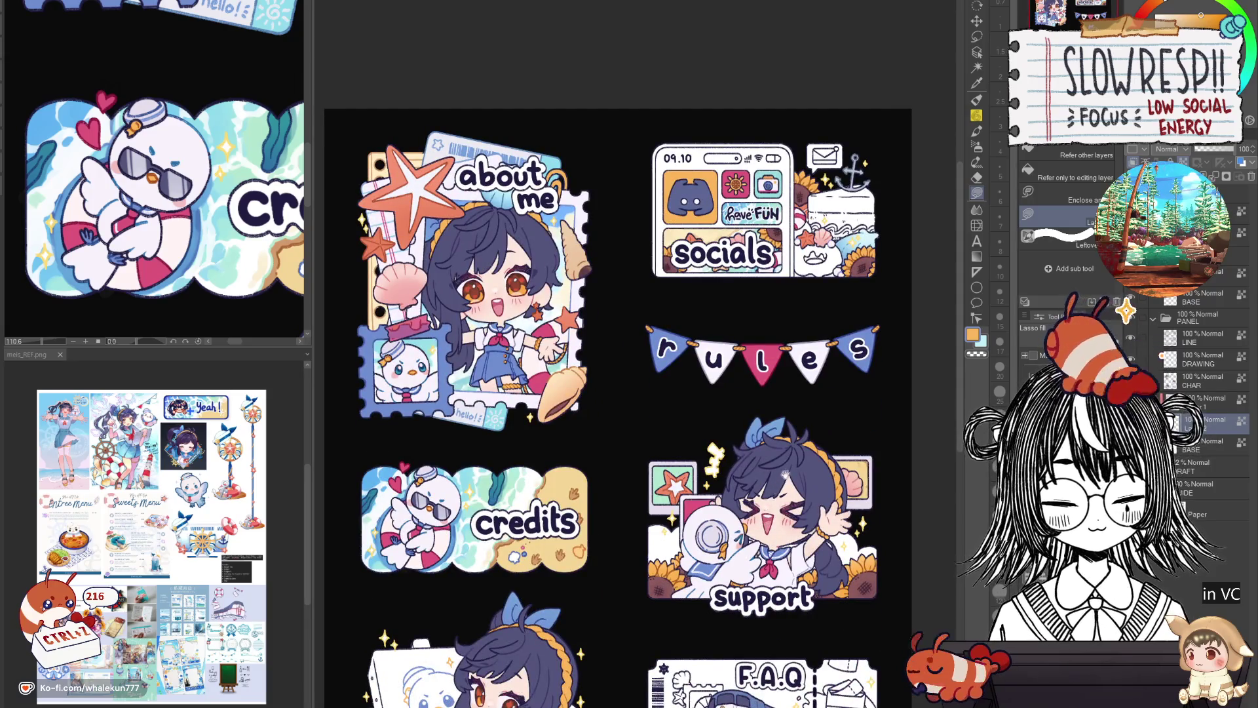
click(1204, 380)
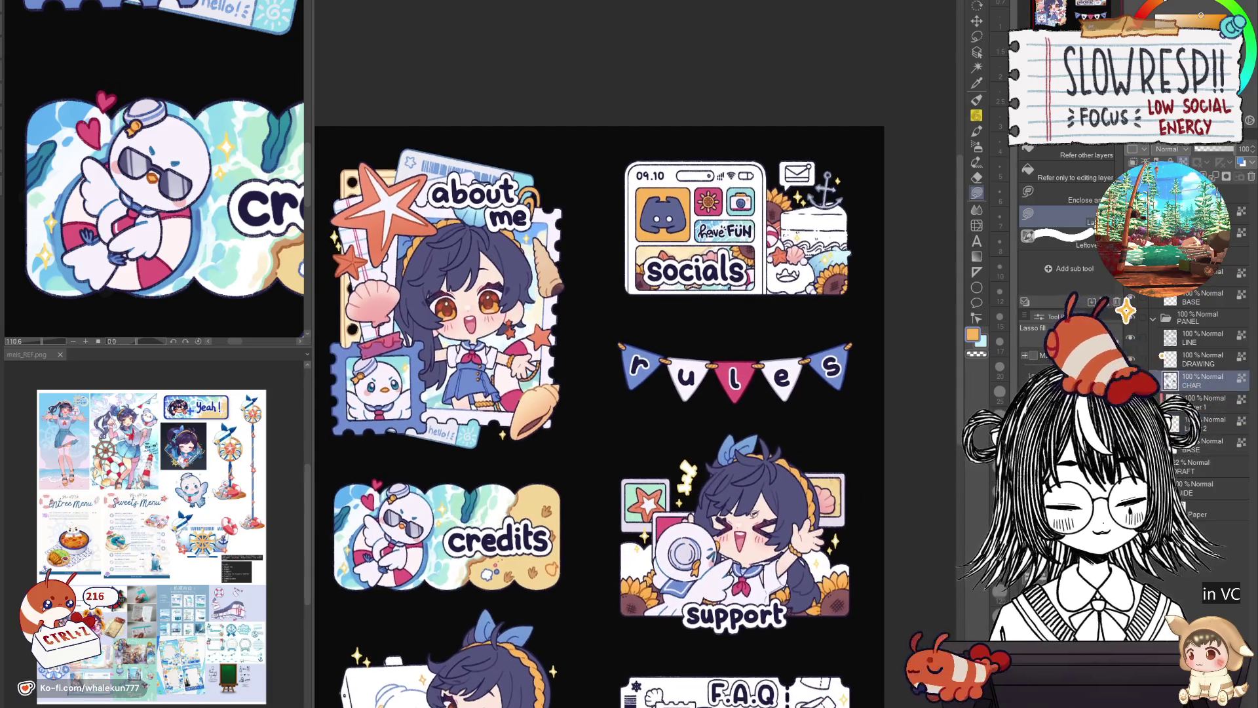
key(w)
click(663, 212)
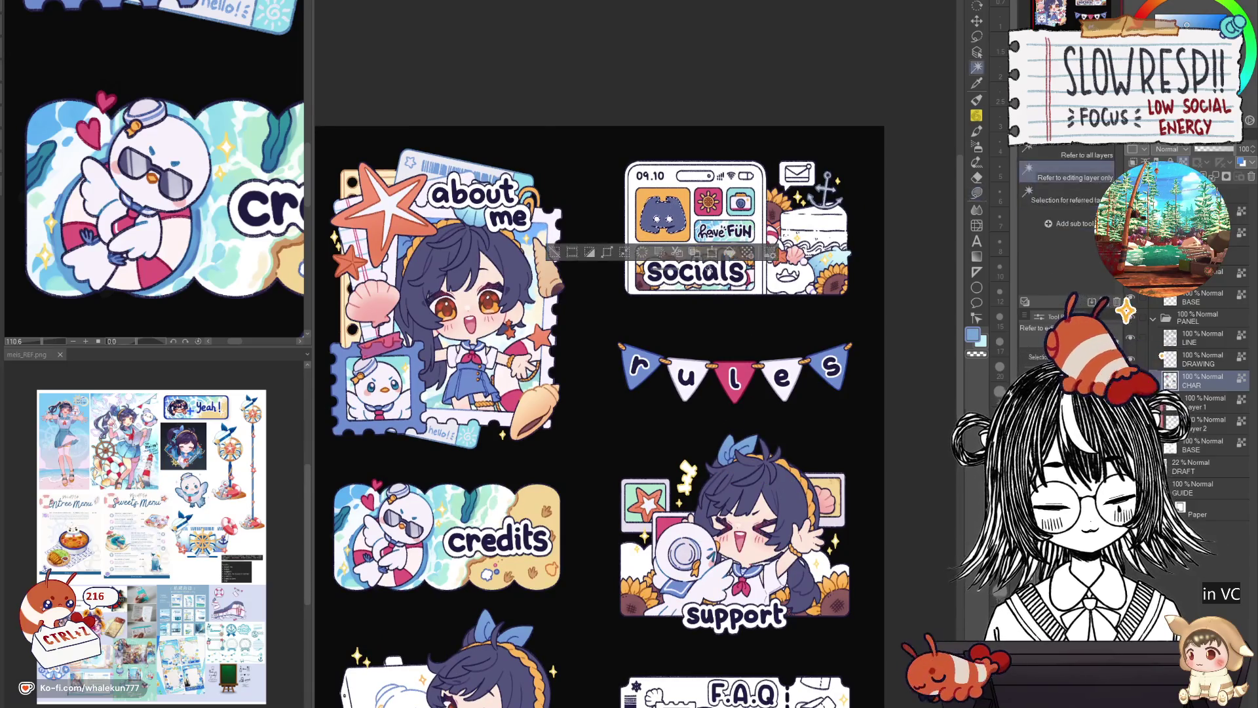
key(g)
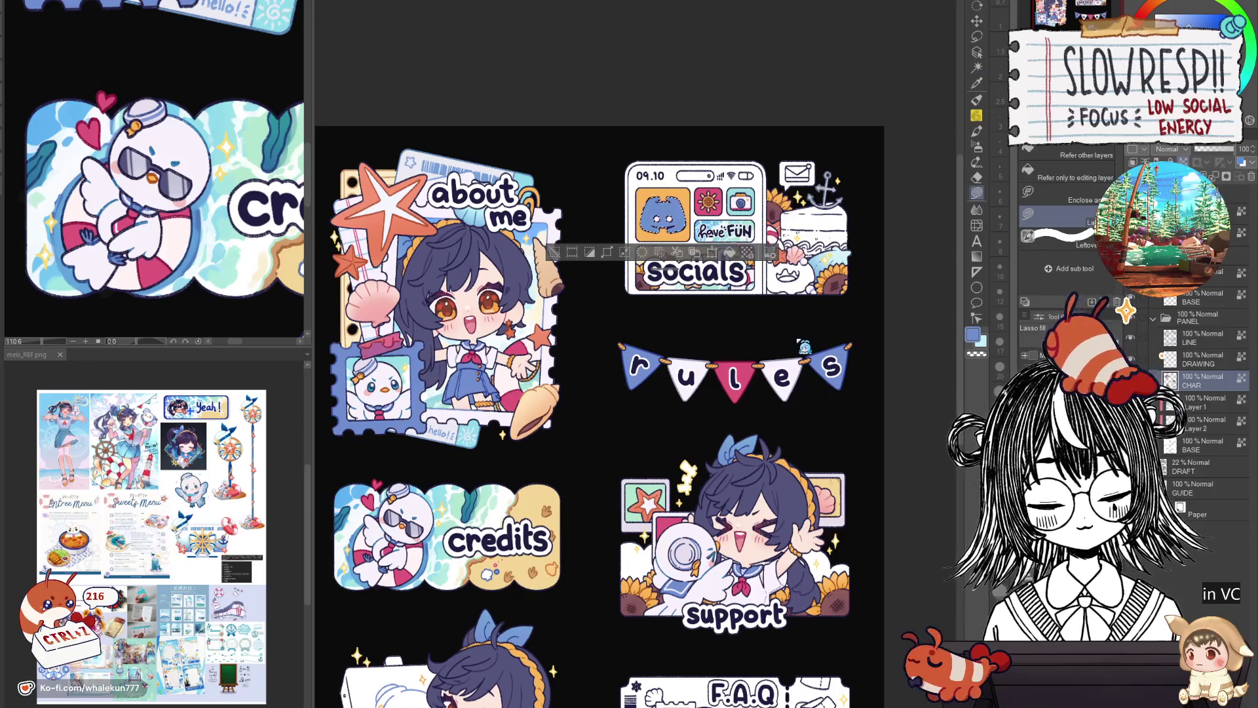
key(ctrl+d)
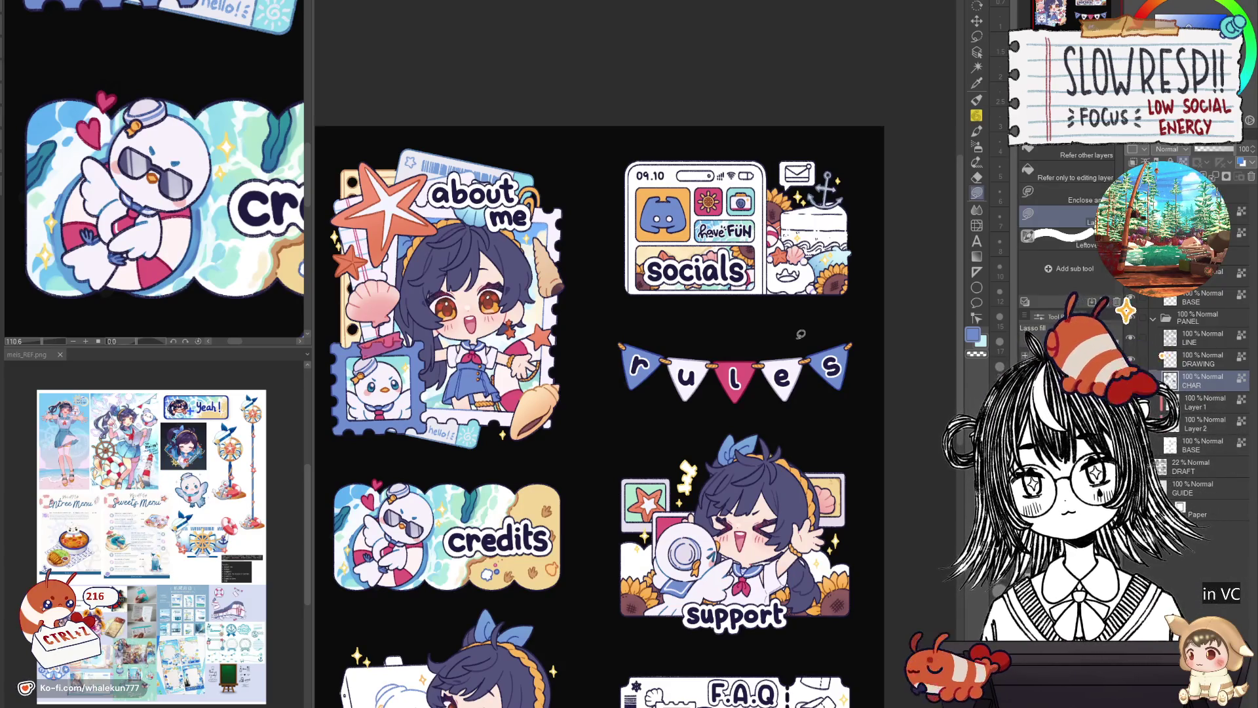
scroll(801, 335, down, 1)
scroll(826, 550, down, 2)
scroll(831, 559, up, 1)
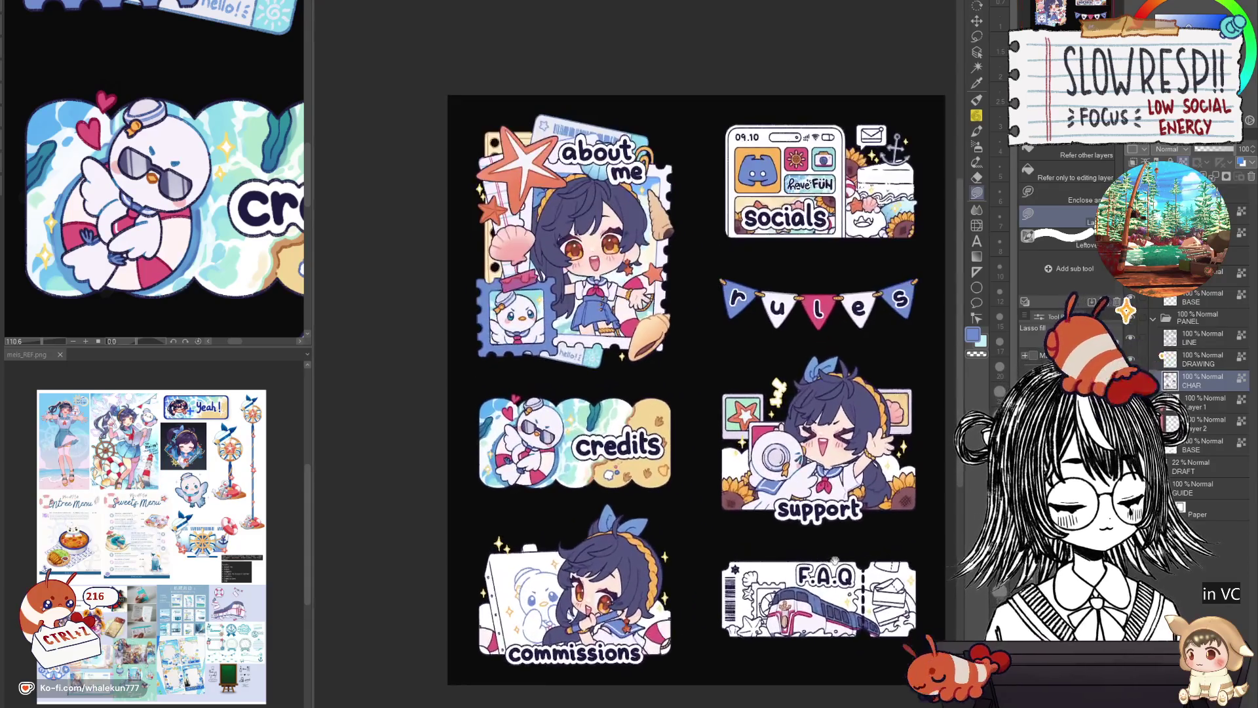
scroll(696, 390, up, 1)
scroll(649, 413, down, 2)
scroll(649, 432, down, 1)
scroll(649, 450, up, 1)
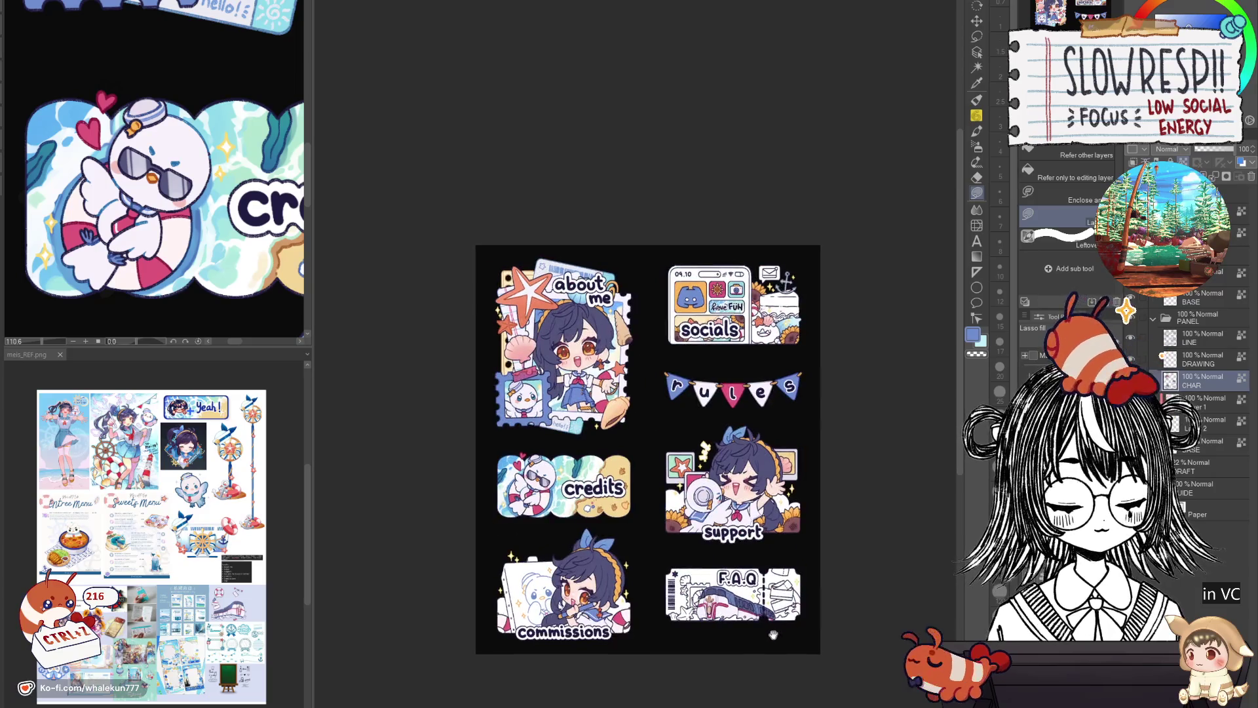
scroll(784, 557, down, 2)
Reframe the whole sheet and remove the unused layer named Layer.
drag(782, 566, 732, 704)
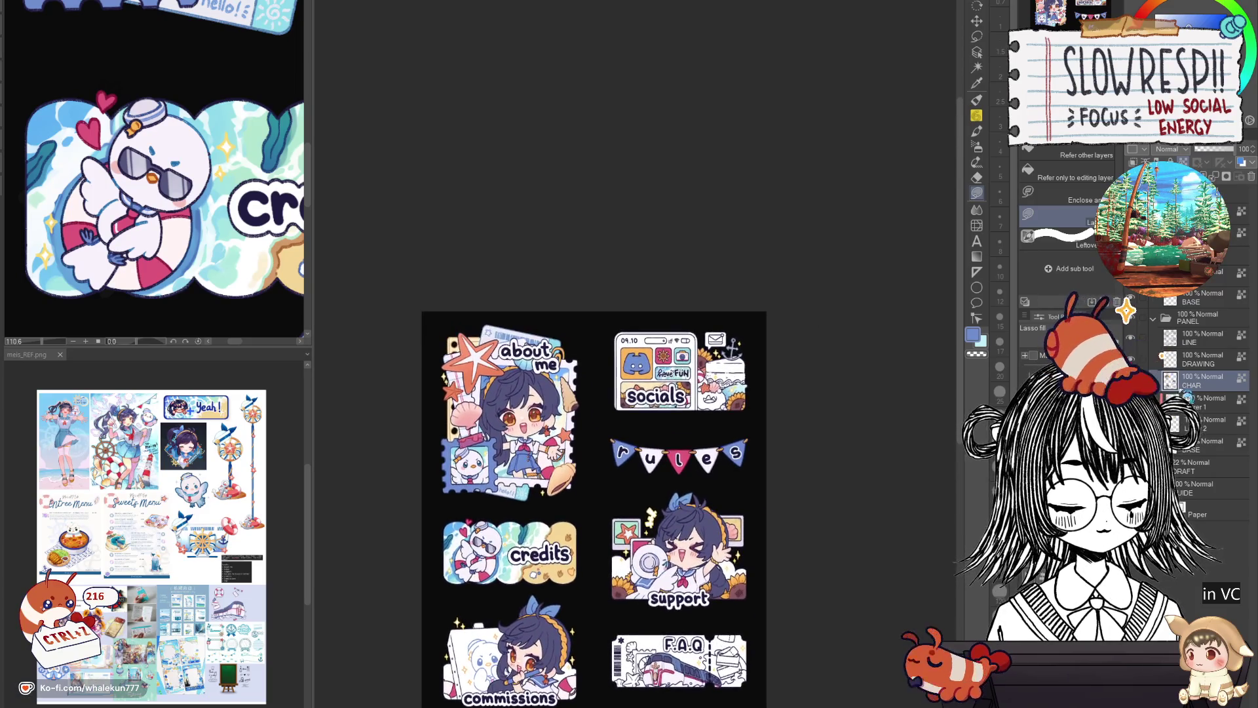
key(ctrl+e)
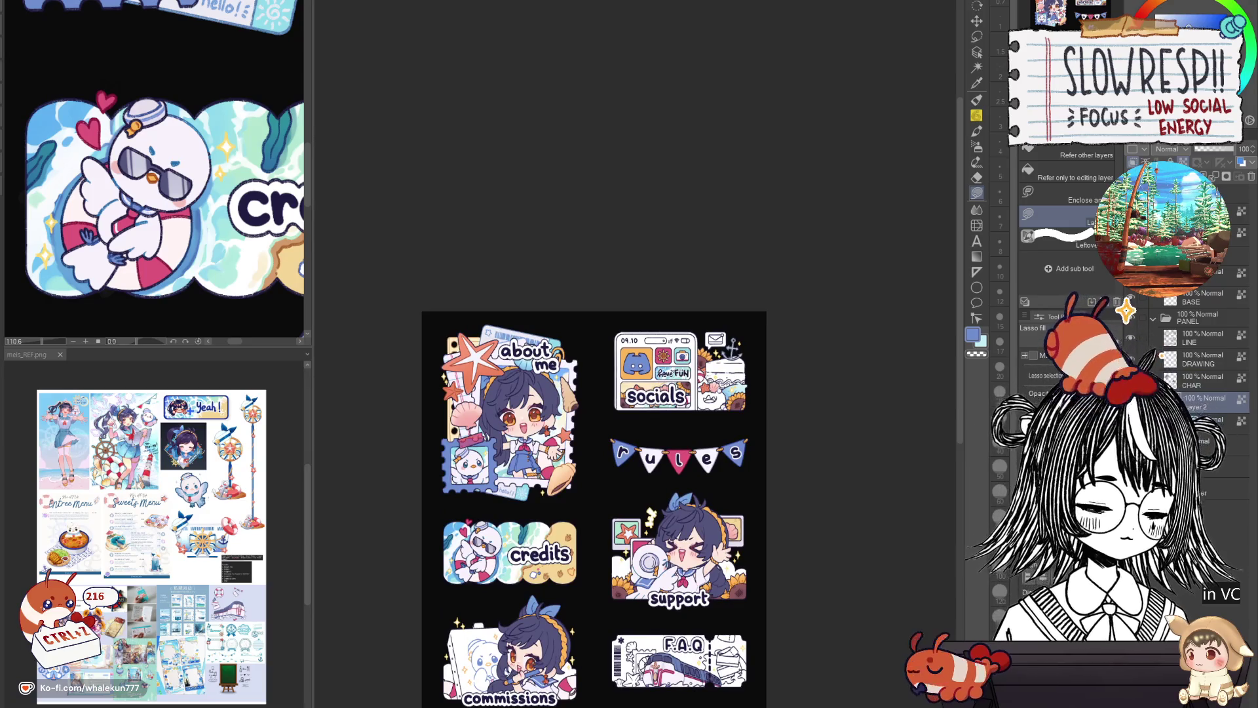
scroll(915, 207, up, 3)
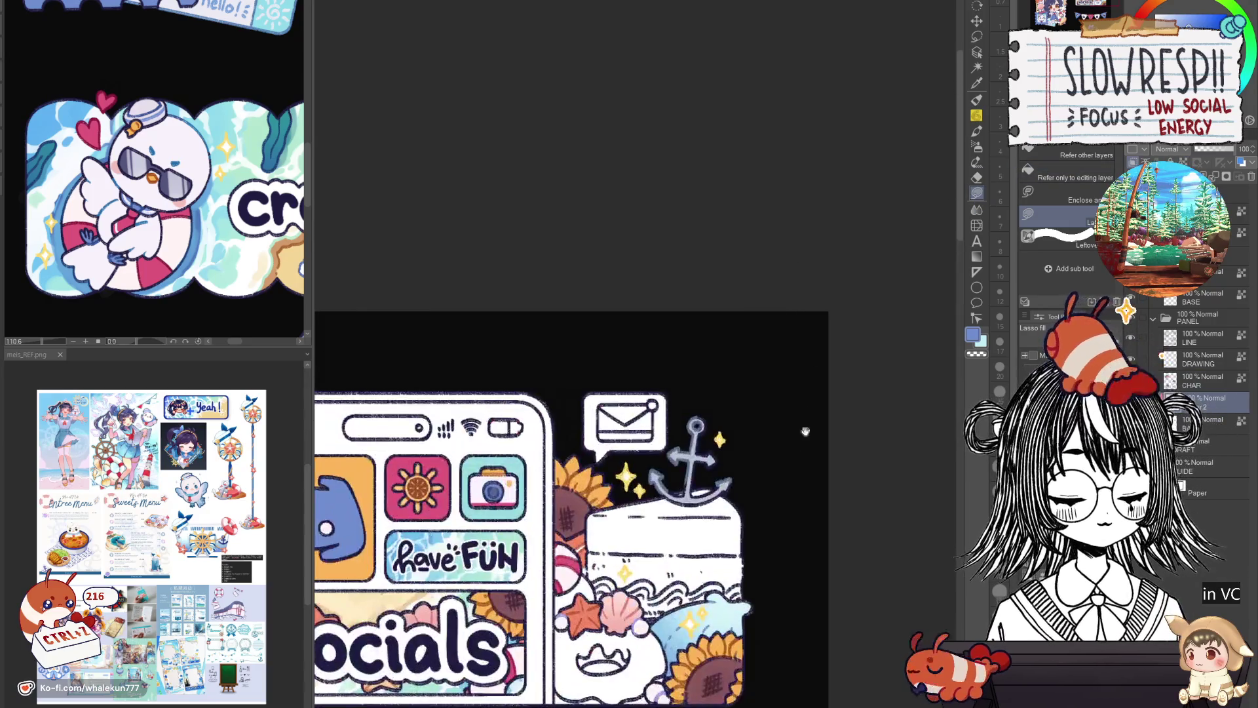
scroll(803, 429, up, 2)
scroll(709, 419, up, 2)
scroll(728, 420, up, 1)
scroll(750, 419, up, 1)
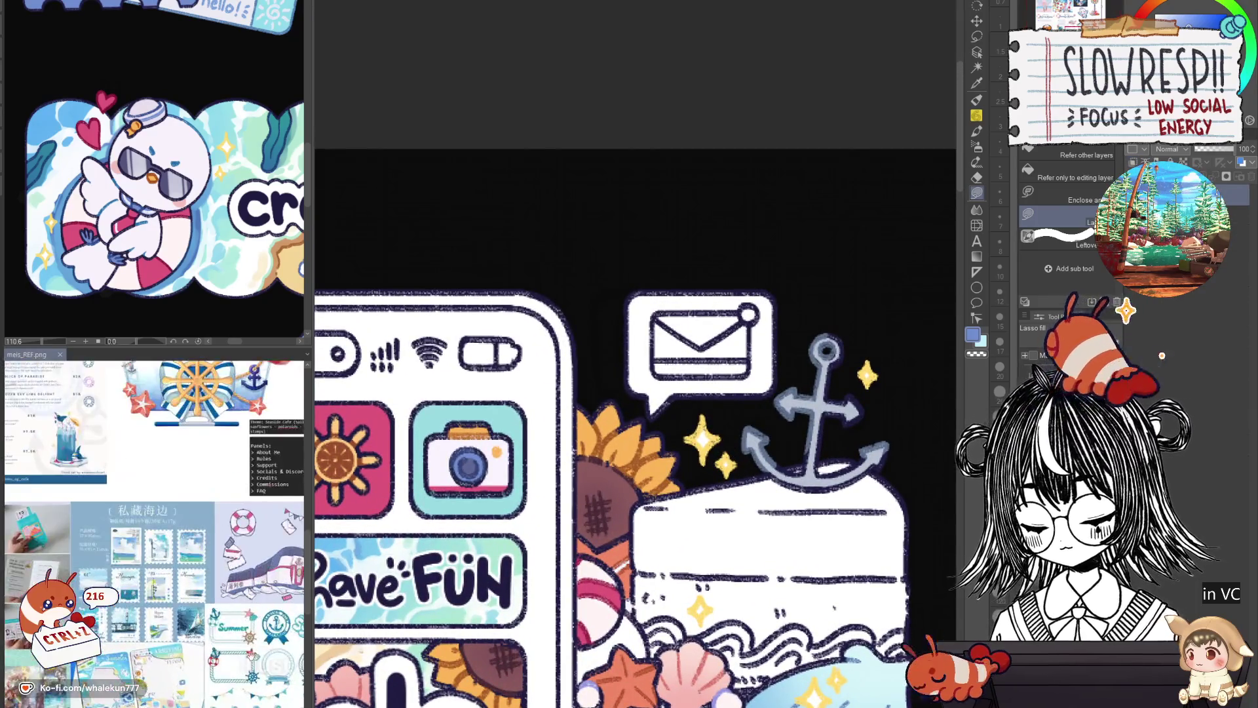
scroll(583, 506, down, 2)
scroll(583, 506, down, 1)
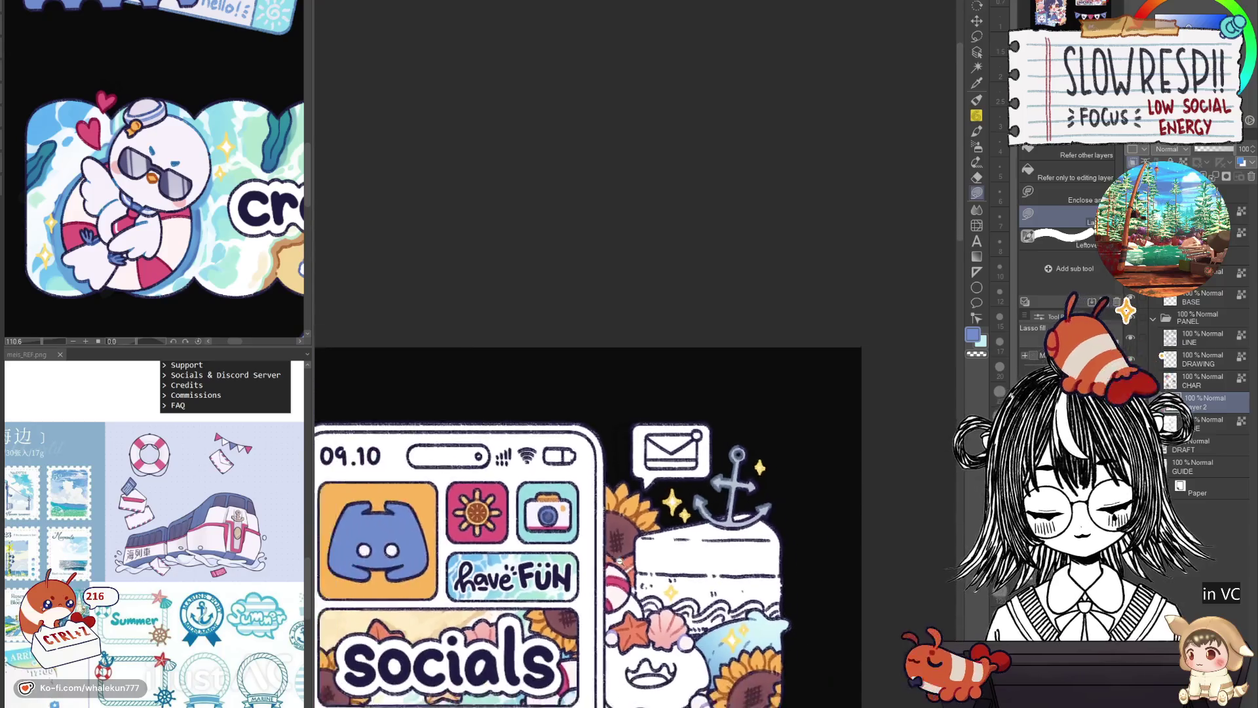
scroll(533, 484, up, 1)
scroll(533, 484, up, 1)
scroll(679, 412, up, 2)
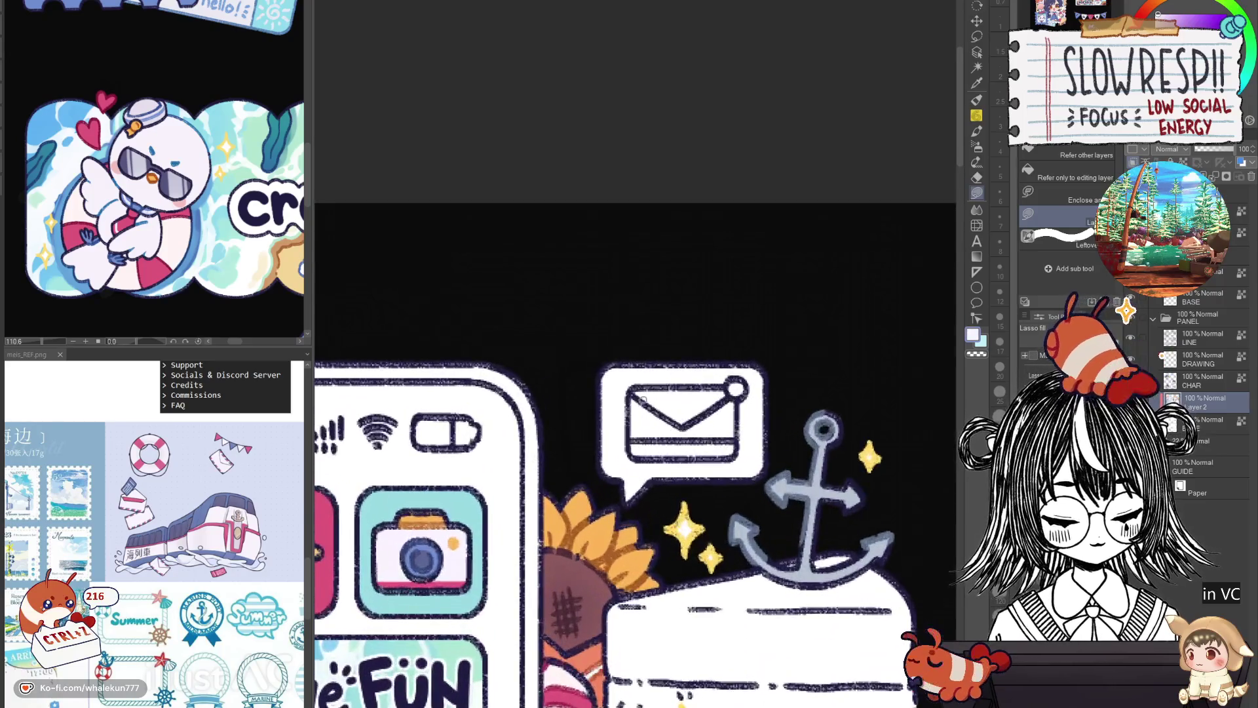
Lasso-fill the envelope body white, correcting an initial pink fill.
drag(319, 507, 494, 393)
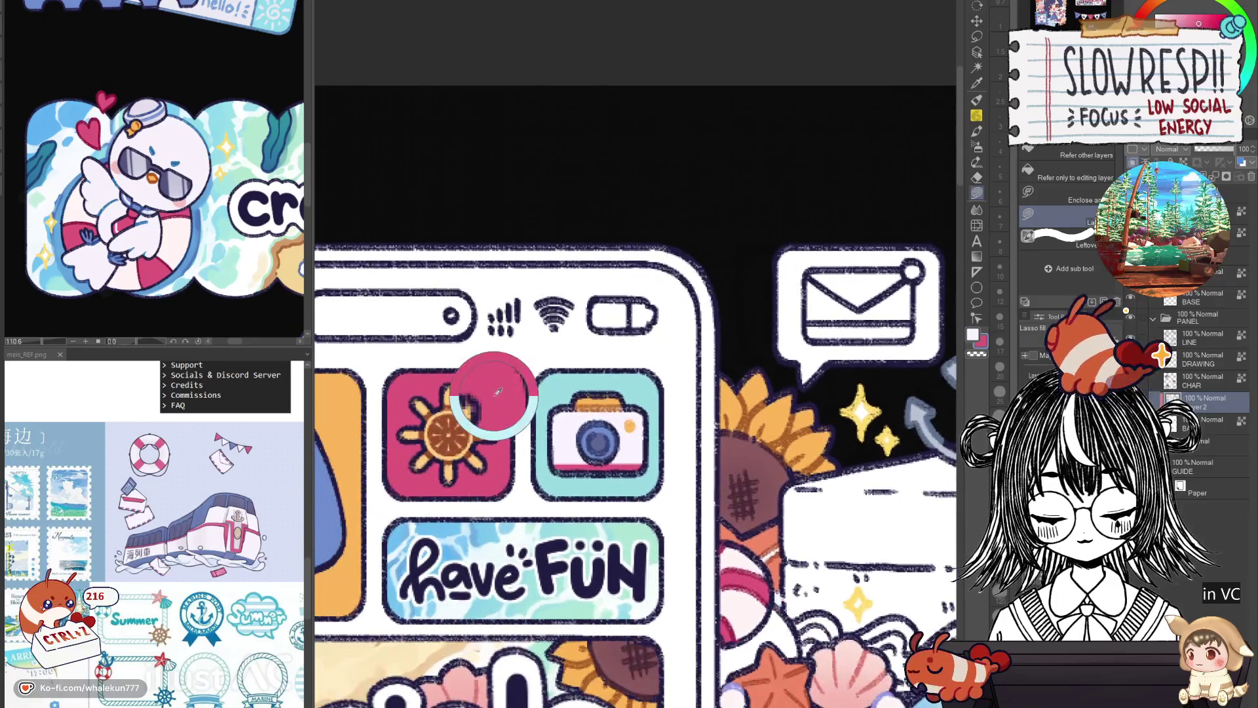
drag(762, 386, 559, 531)
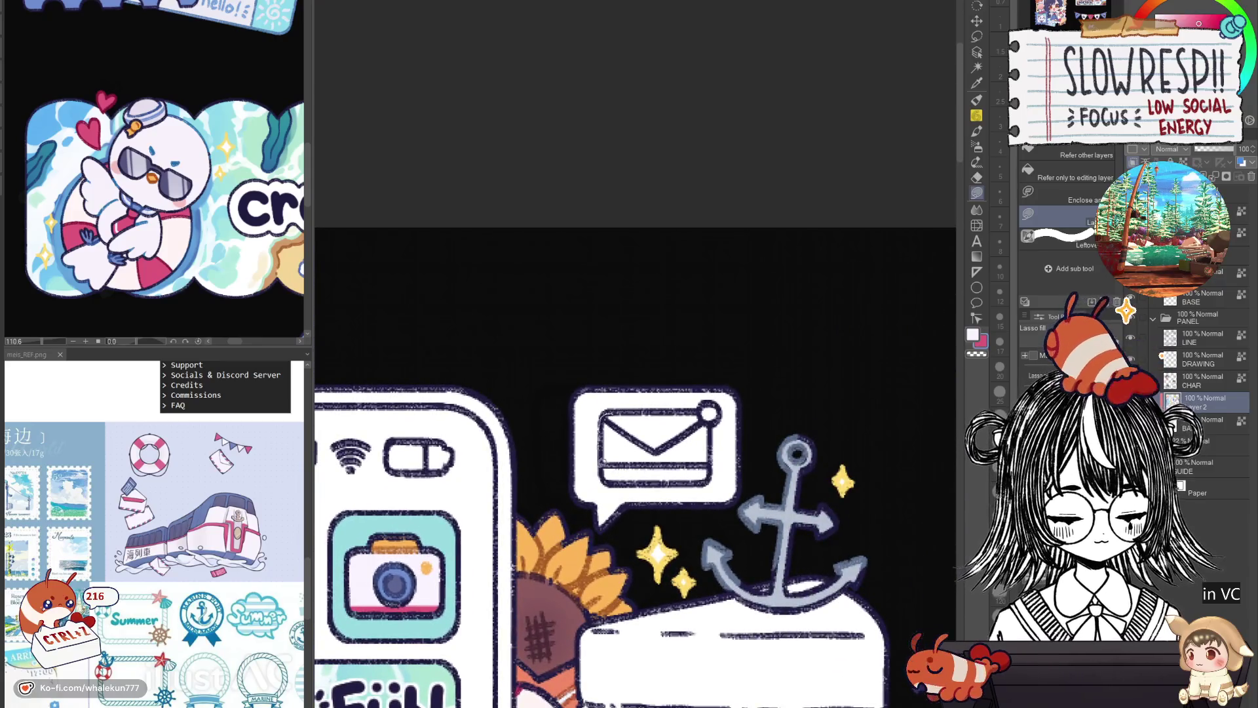
click(707, 420)
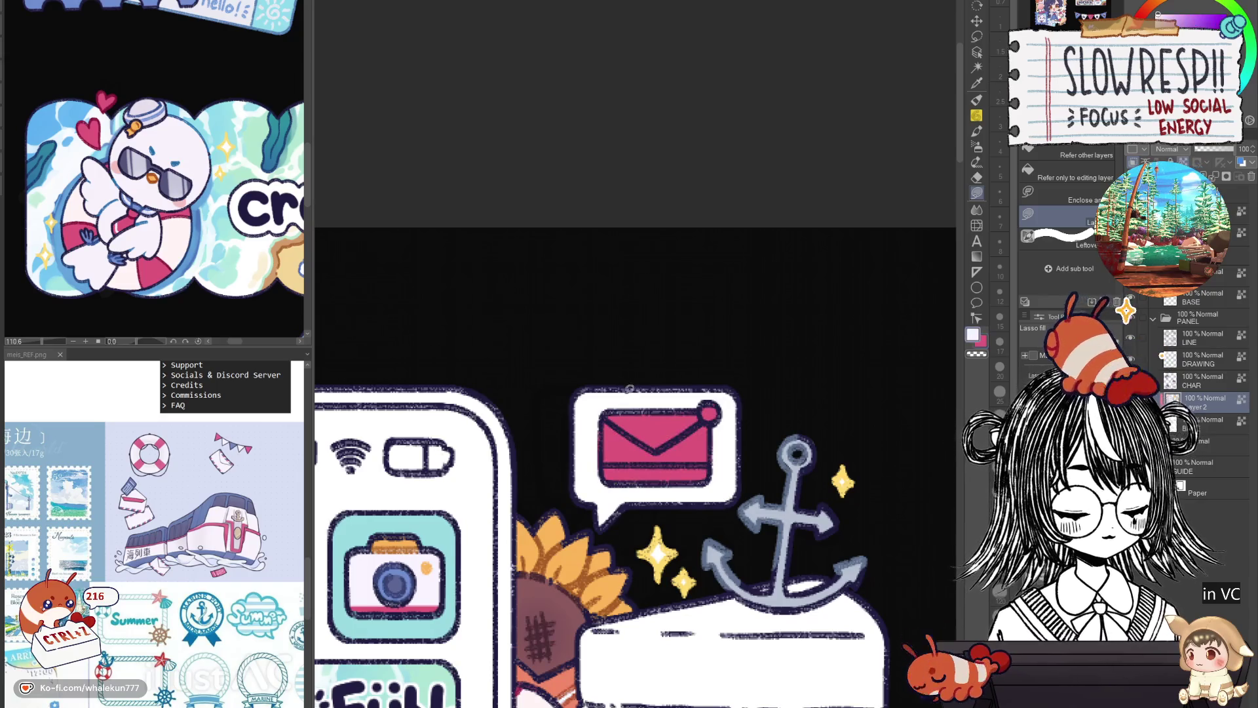
mouse_move(630, 389)
mouse_down()
mouse_move(713, 339)
mouse_move(743, 394)
mouse_move(833, 289)
mouse_up()
key(ctrl+z)
Fill the camera lens dark blue and the envelope's bottom strip blue, with white as drawing colour.
click(453, 499)
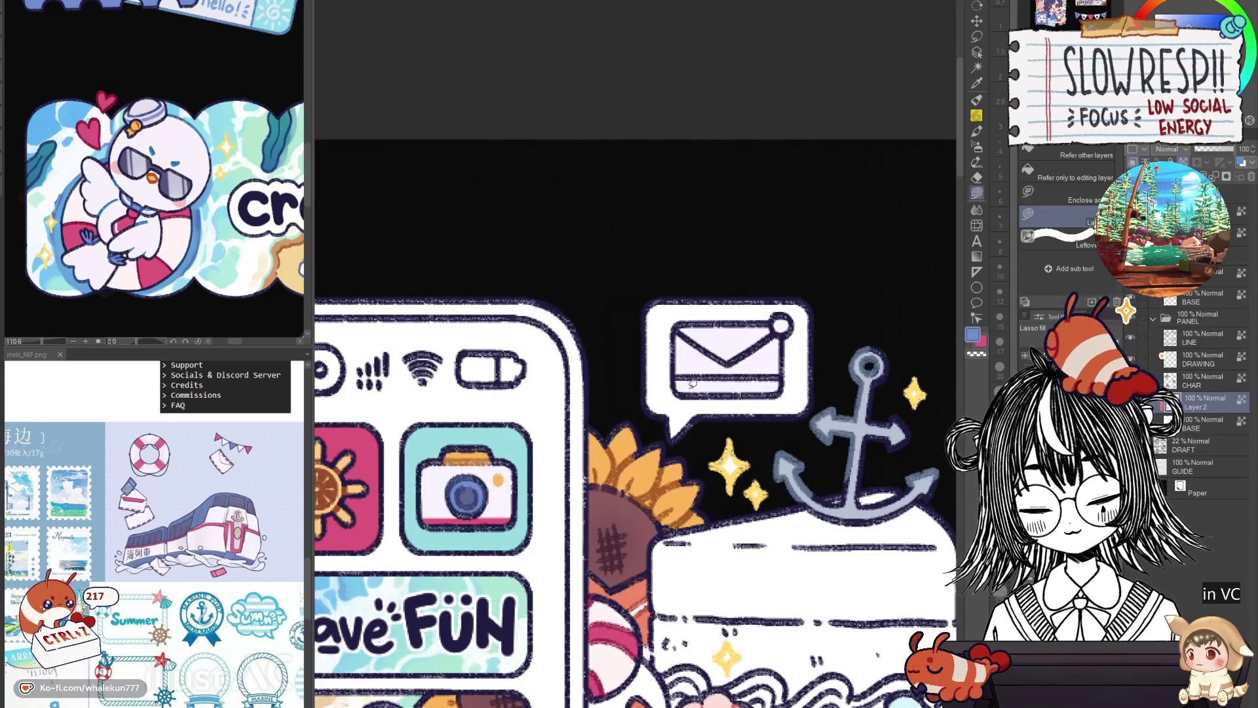
drag(675, 380, 803, 364)
key(p)
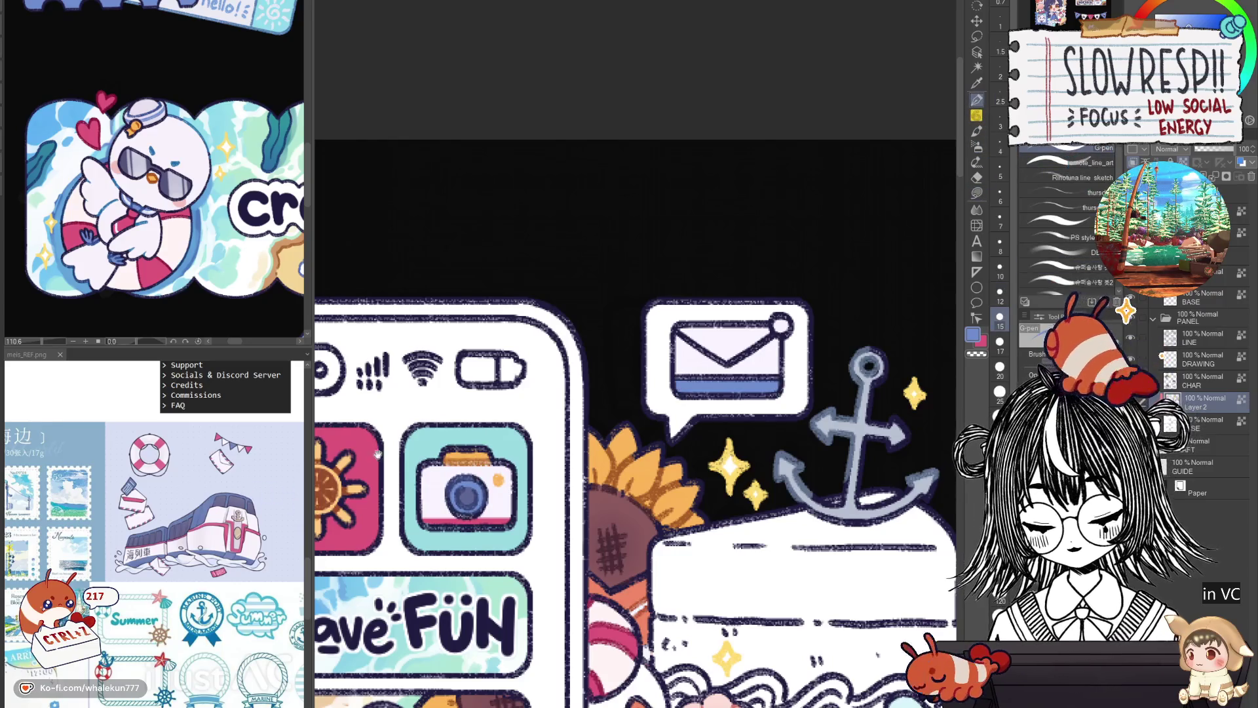
key(x)
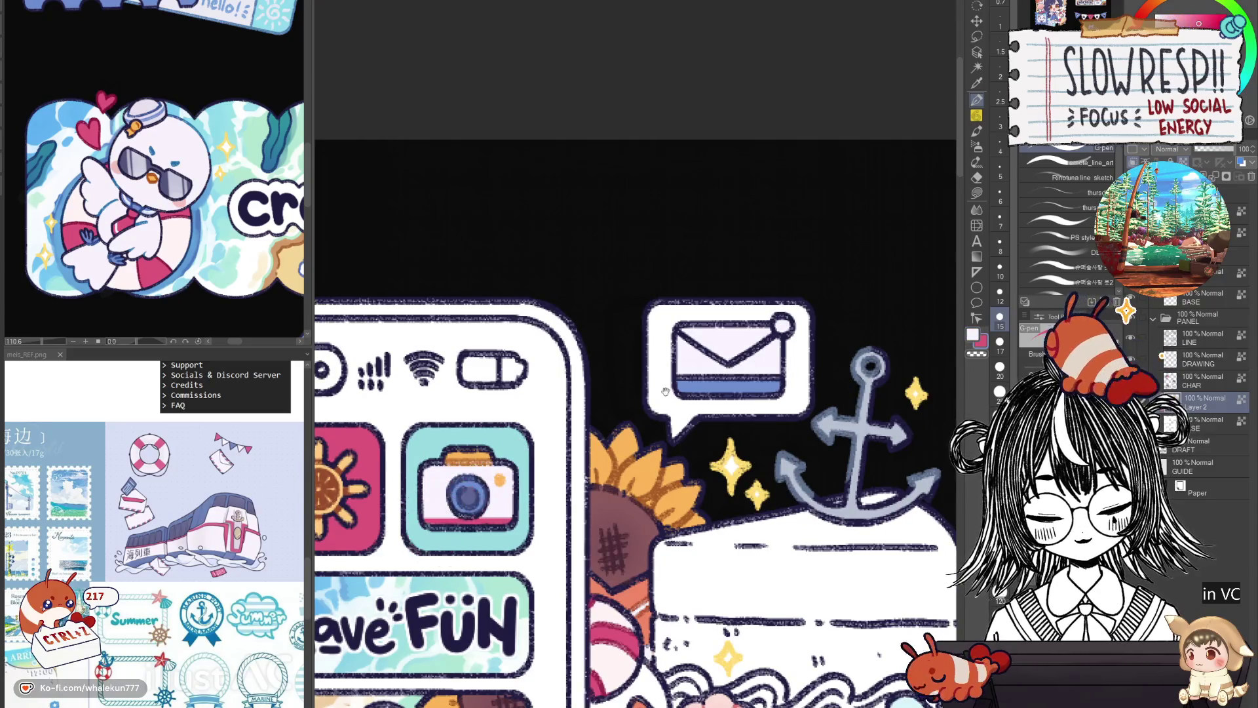
scroll(667, 392, up, 3)
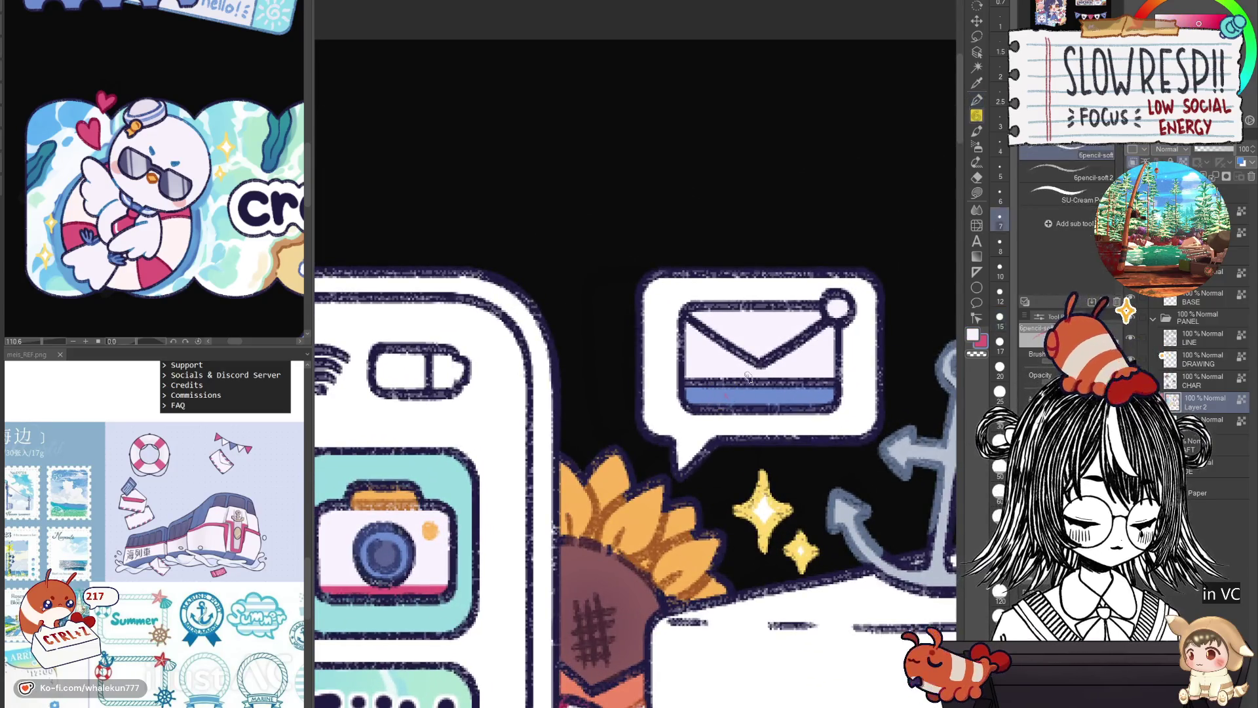
Draw the envelope's striped bottom with the pen, lasso-fill its dot, and pick blue.
click(756, 394)
click(977, 100)
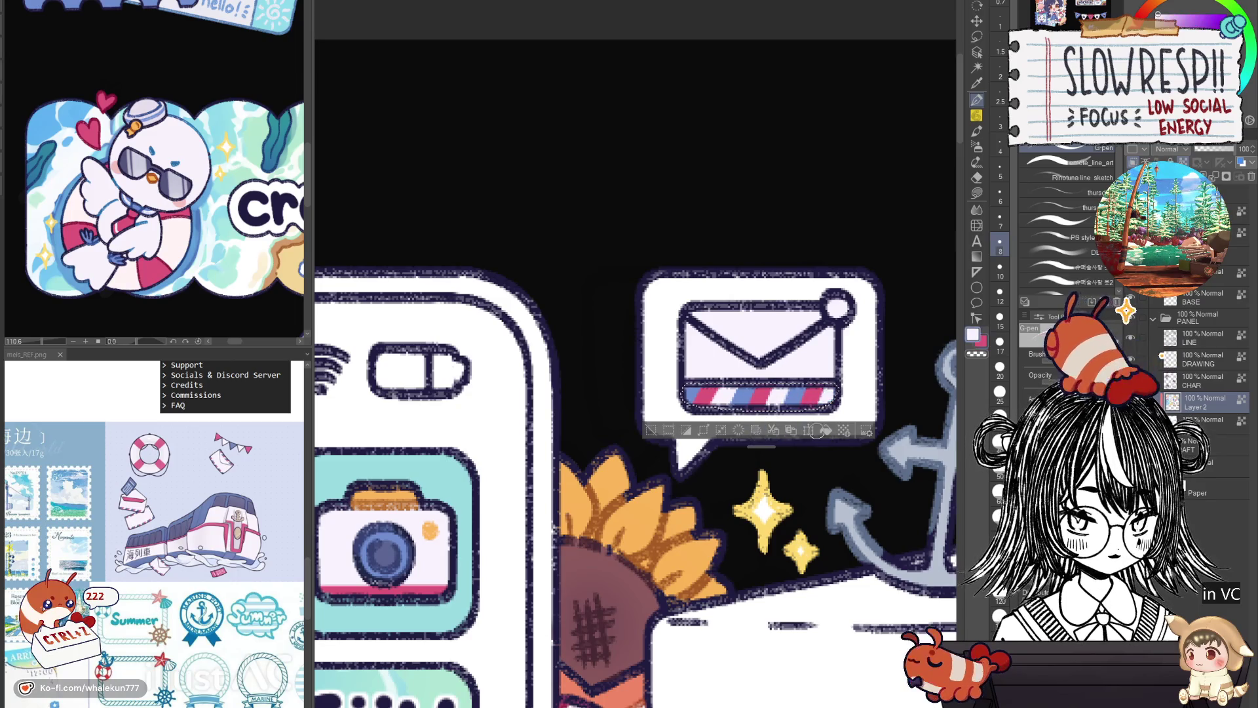
click(976, 193)
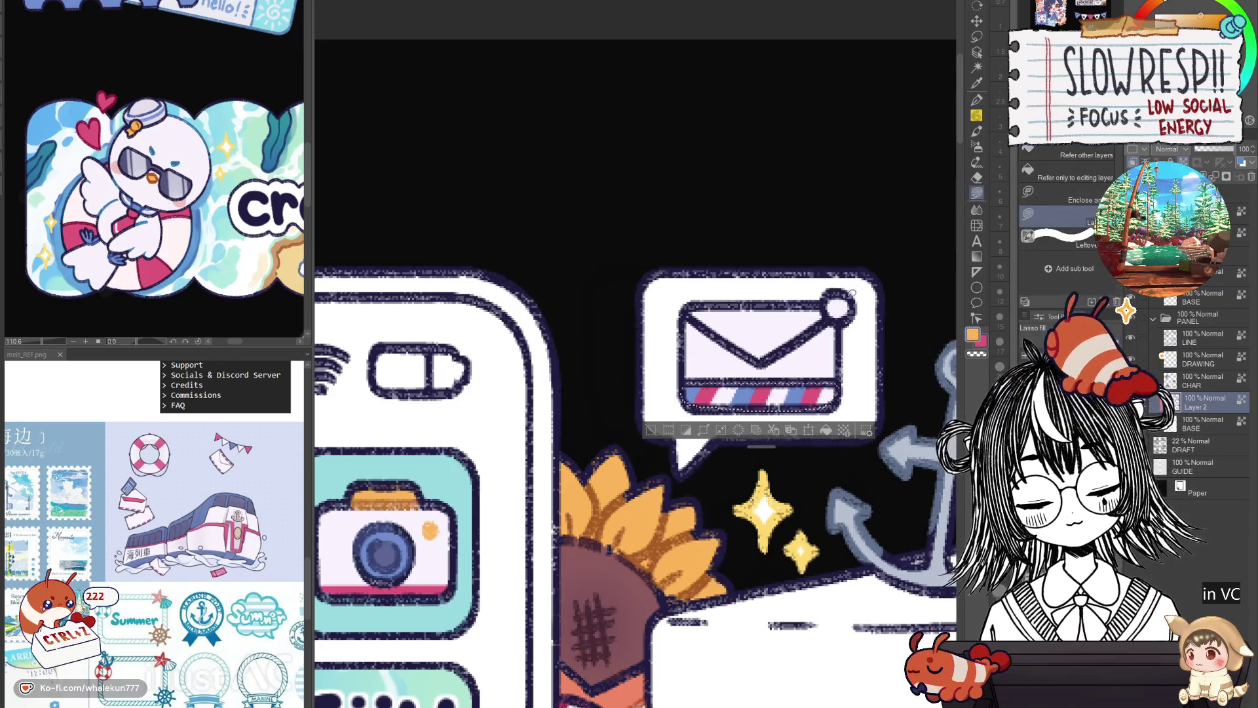
scroll(838, 307, down, 1)
scroll(865, 295, down, 3)
scroll(861, 364, up, 2)
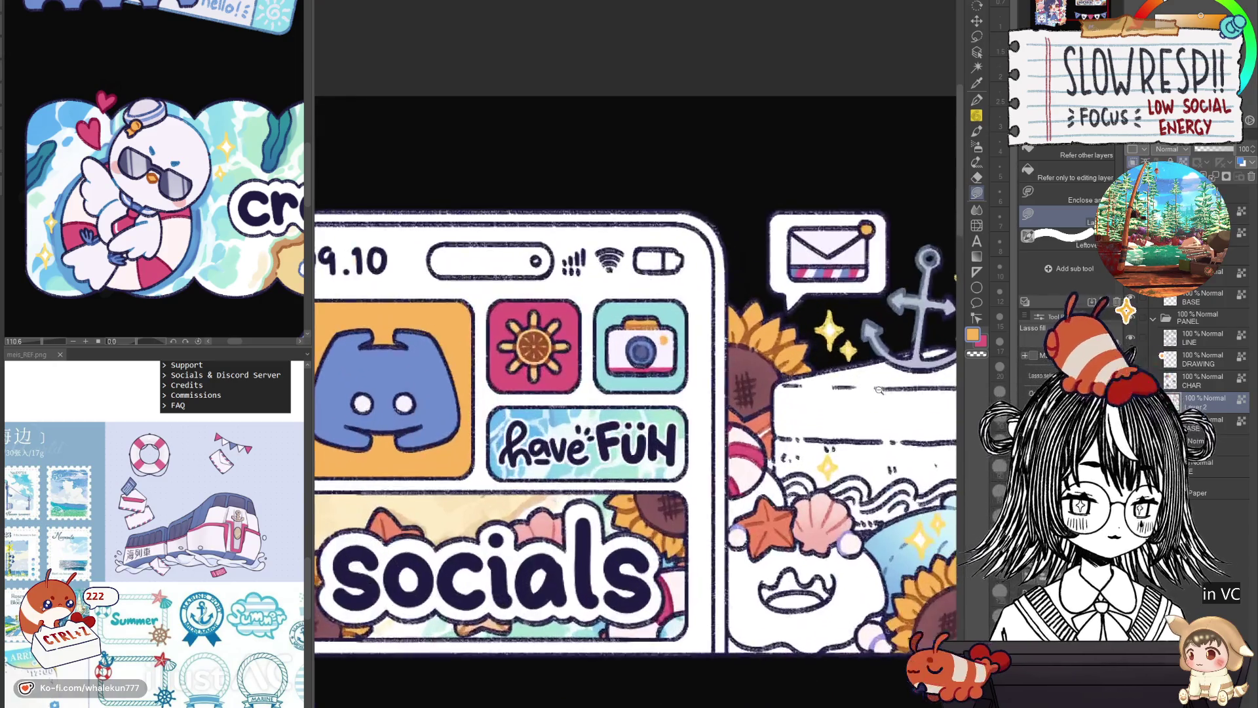
key(p)
scroll(692, 371, up, 1)
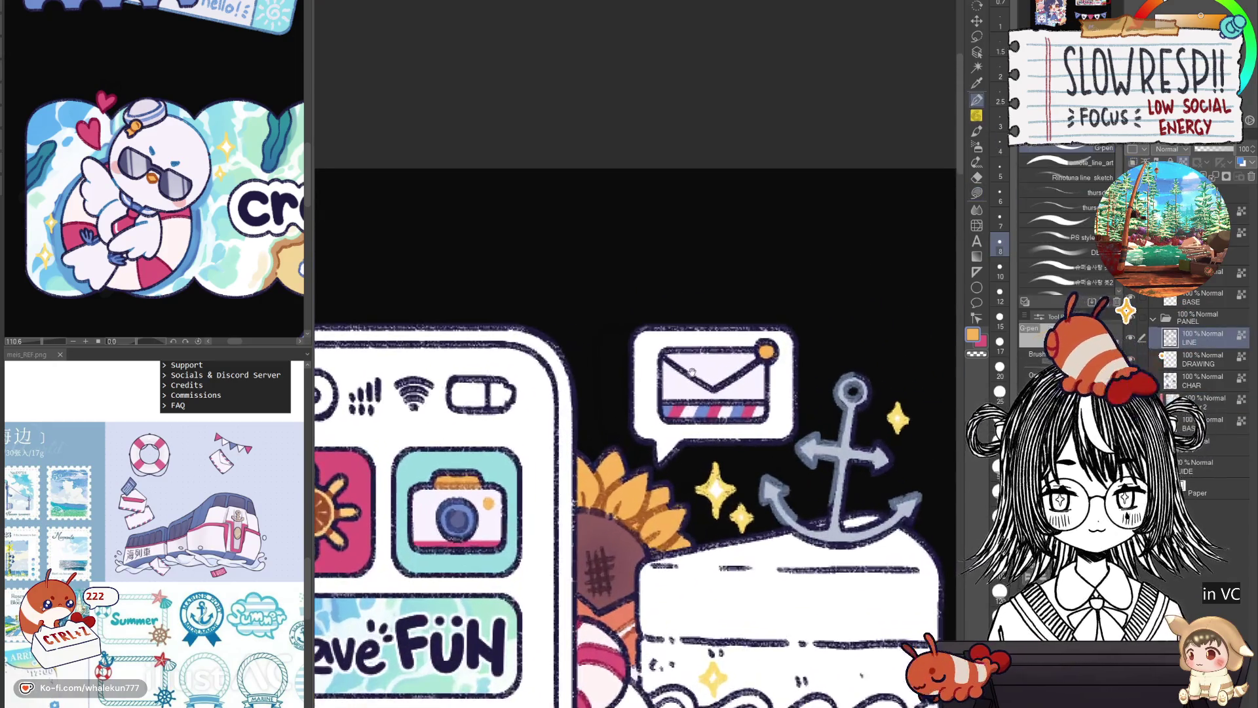
alt+click(711, 405)
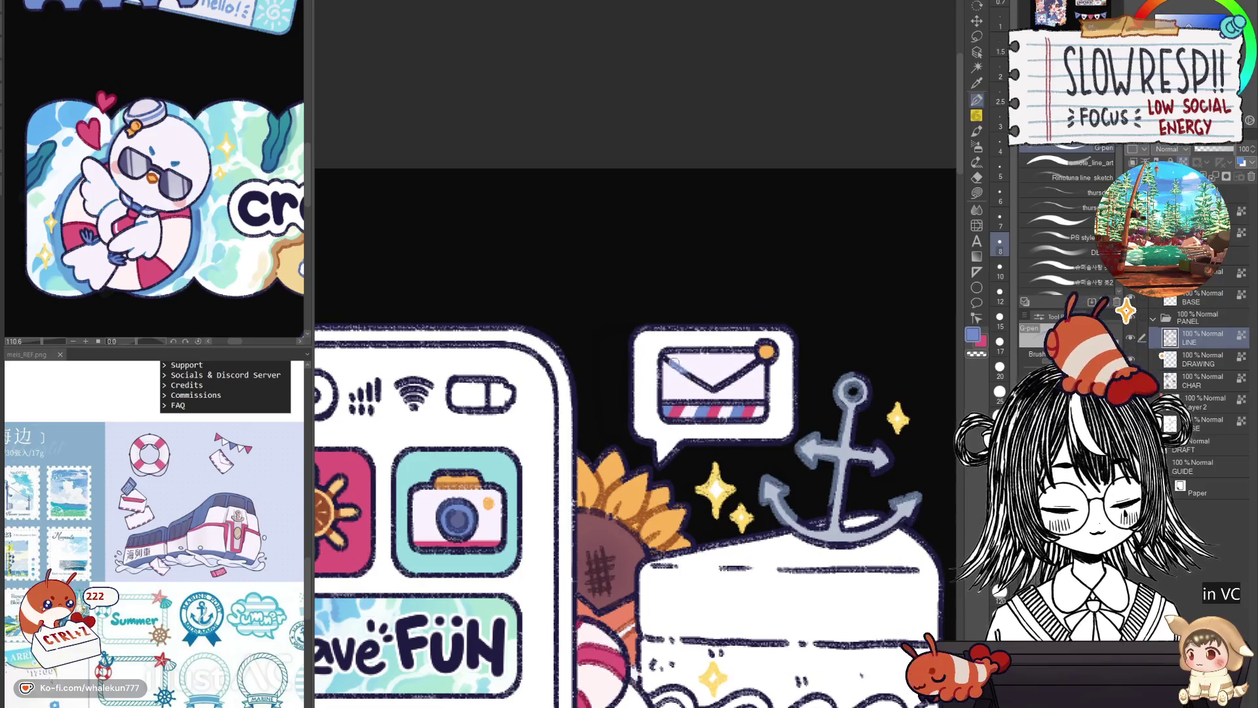
Paint light highlight lines along the envelope flap and striped edge, the last in white on Layer 2.
drag(665, 358, 715, 387)
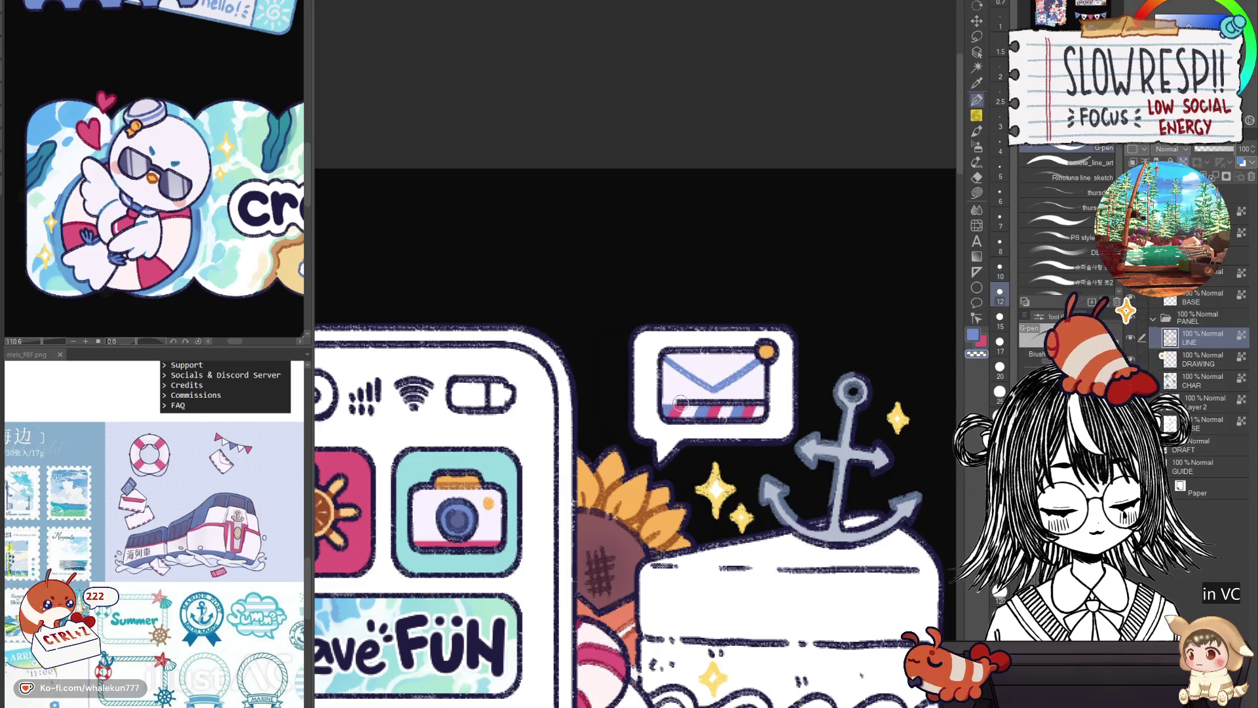
drag(665, 401, 736, 401)
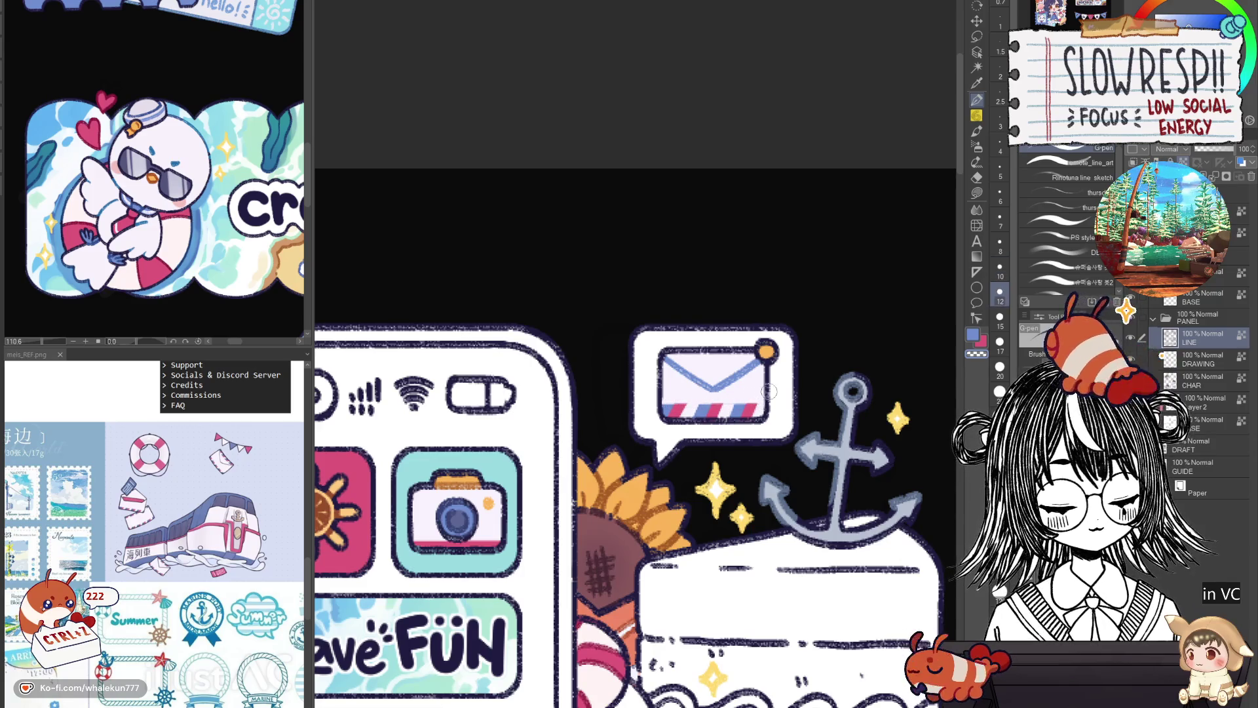
click(1228, 406)
alt+click(675, 386)
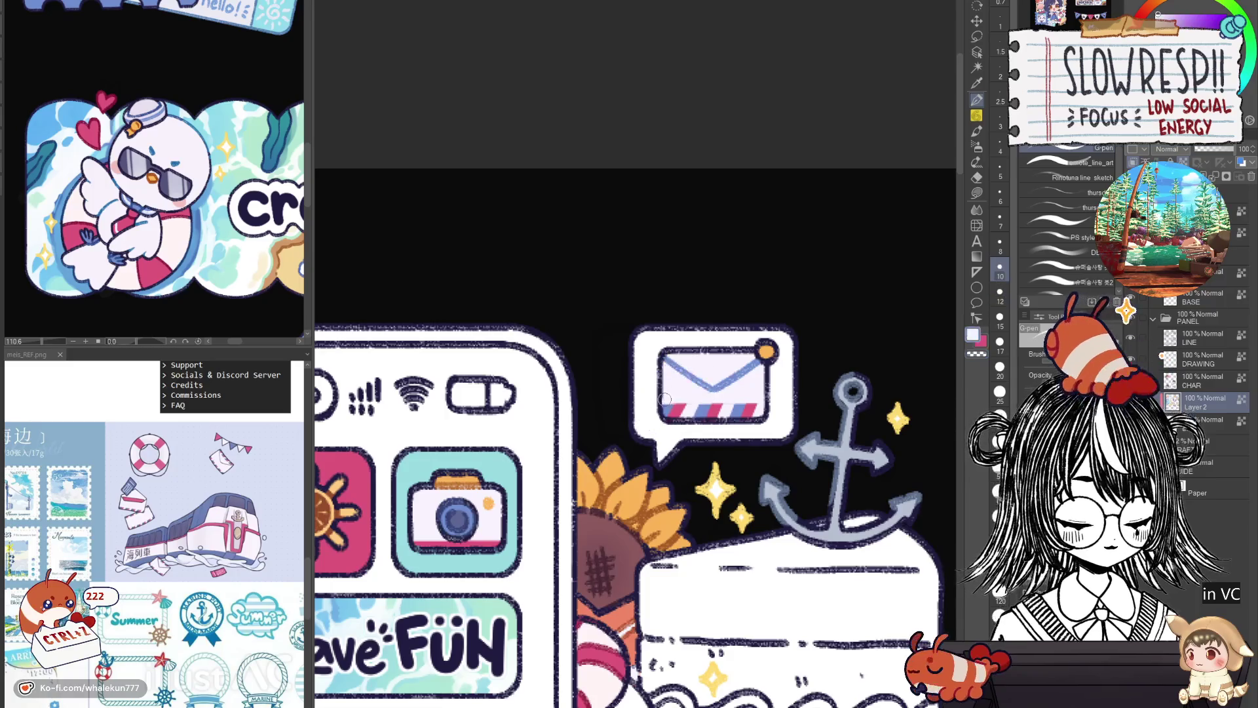
drag(660, 399, 763, 395)
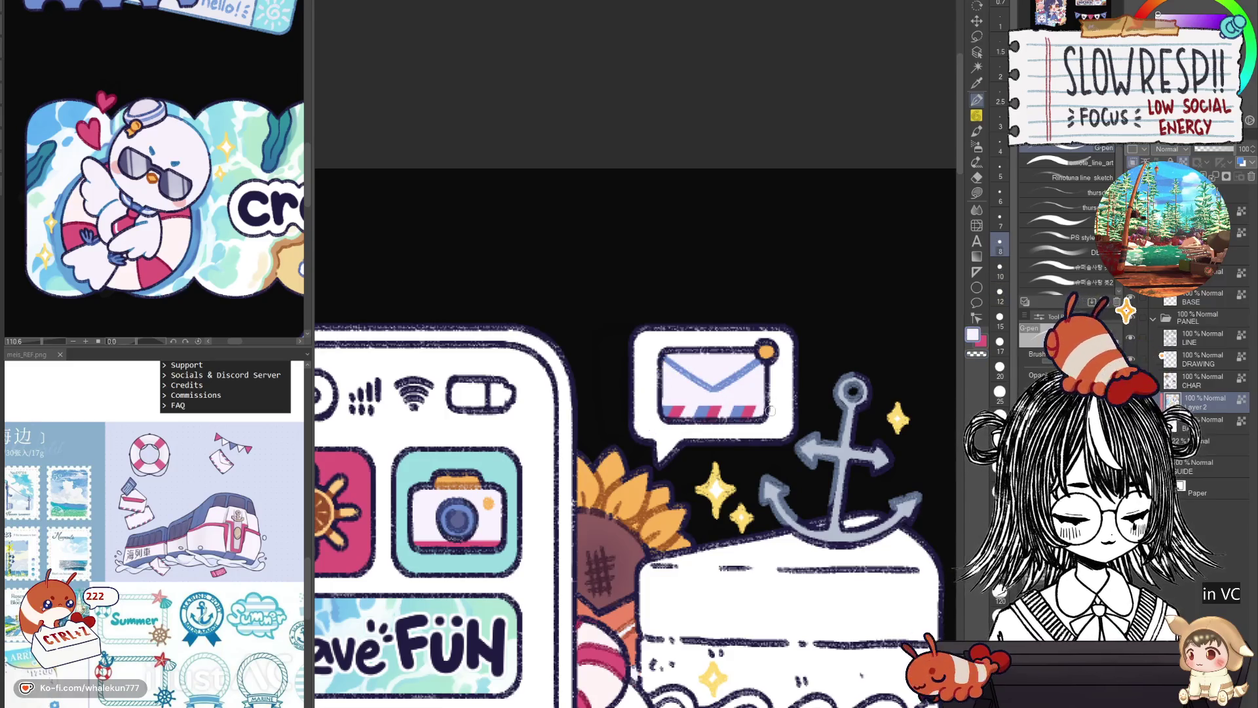
scroll(770, 412, down, 3)
scroll(766, 490, down, 1)
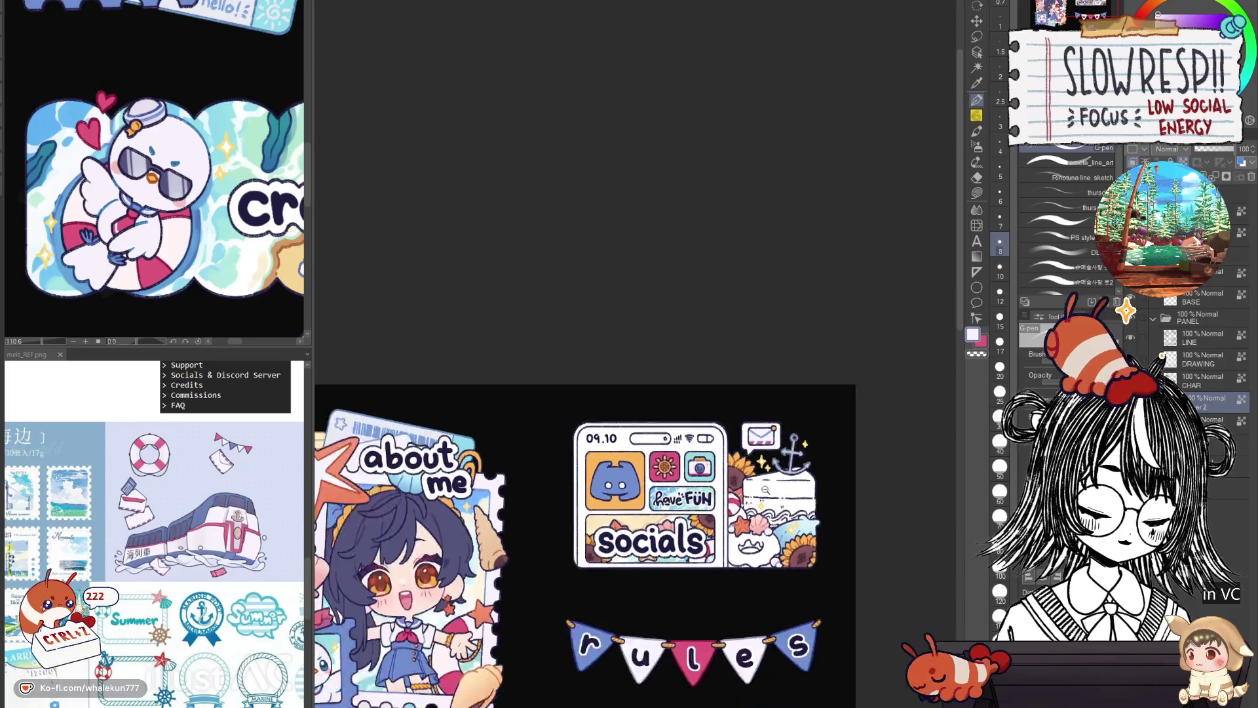
scroll(776, 473, up, 2)
scroll(776, 472, up, 1)
Eyedrop the orange, then the Discord logo's blue and its dark navy outline as the main colour.
alt+click(559, 486)
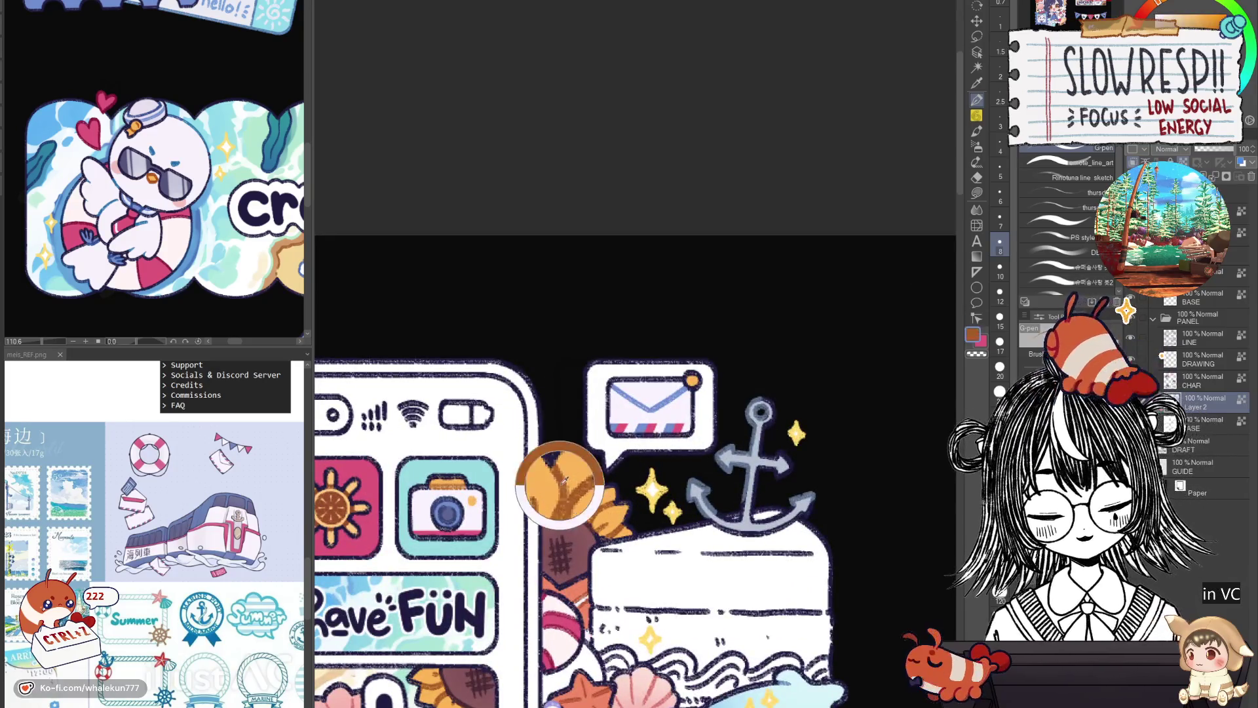
scroll(689, 384, up, 1)
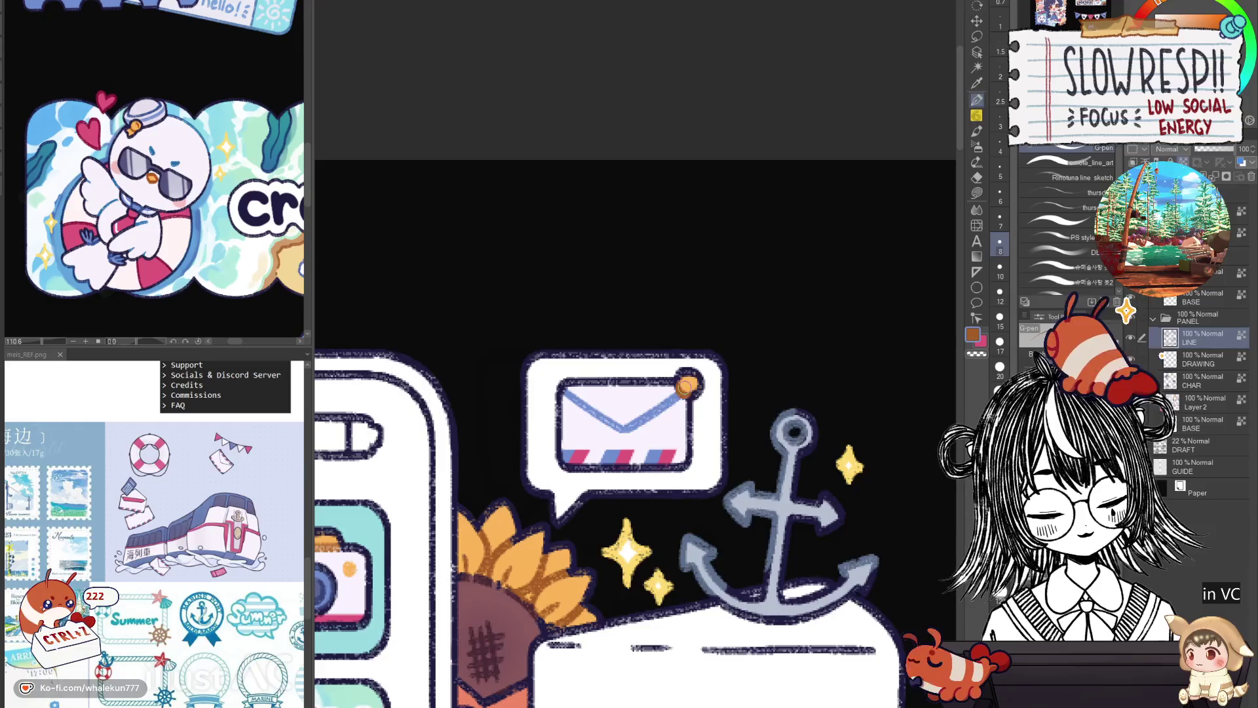
scroll(738, 365, down, 3)
scroll(711, 475, down, 1)
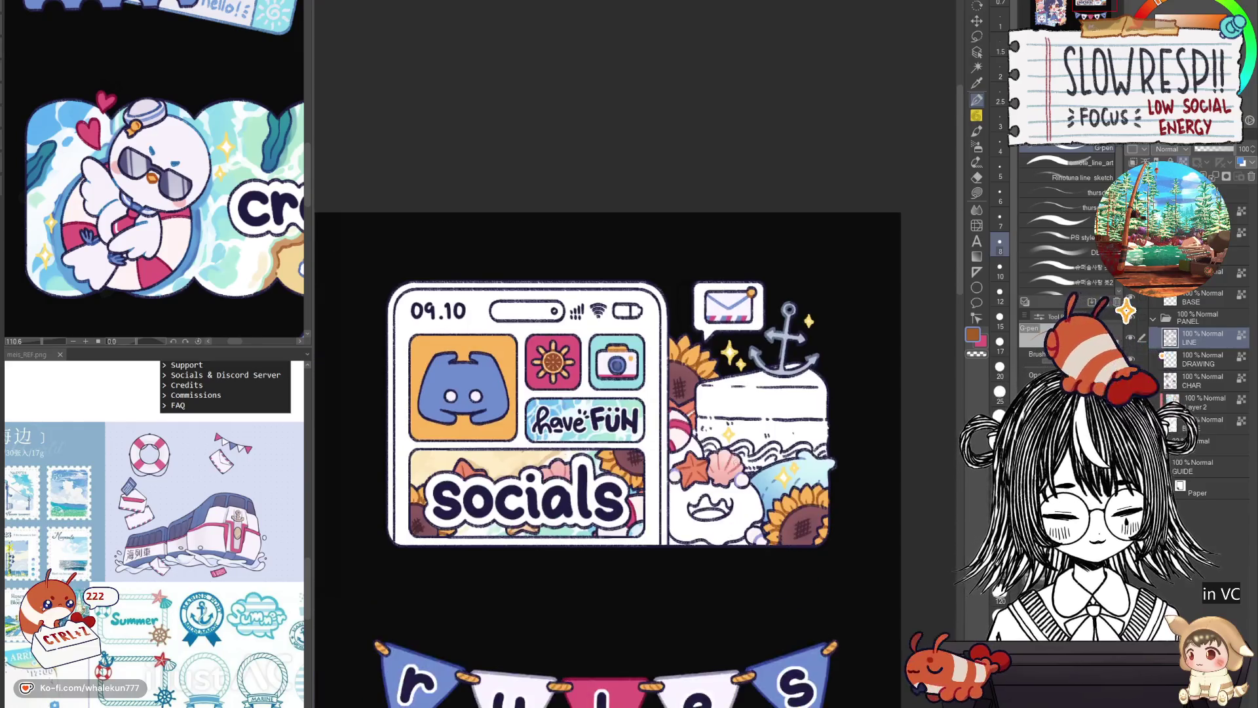
scroll(732, 487, up, 1)
scroll(654, 385, up, 1)
scroll(653, 385, up, 1)
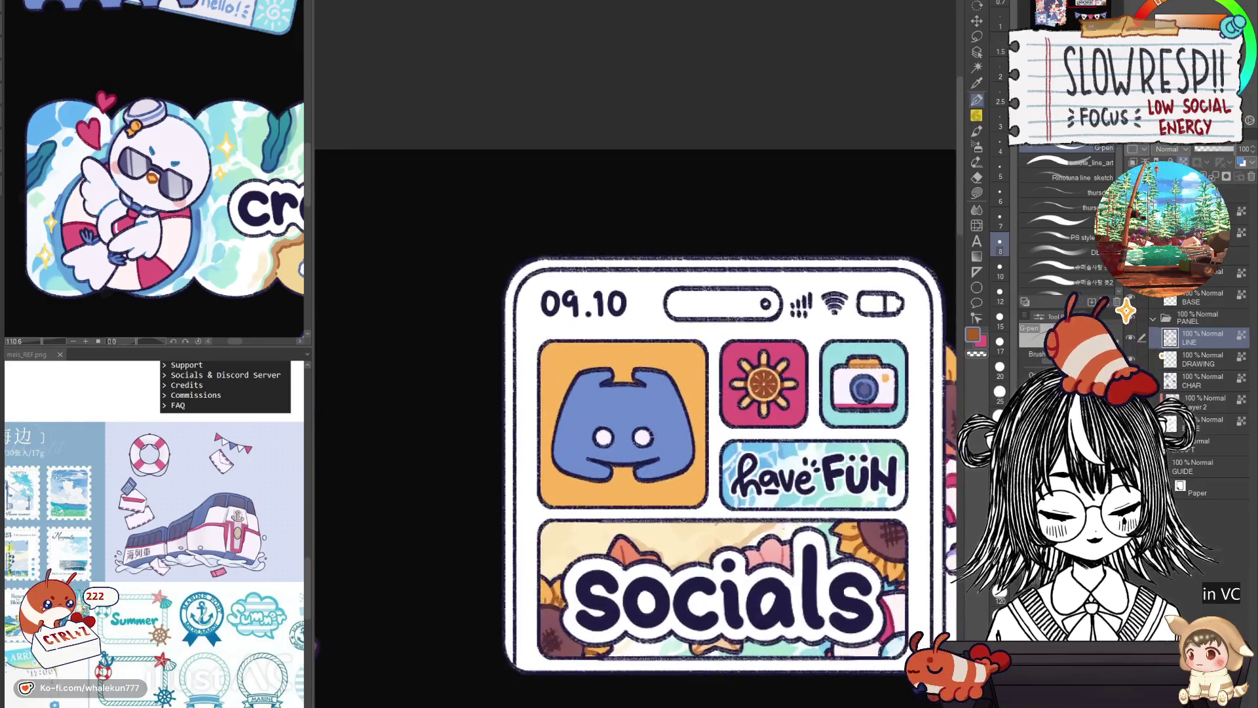
alt+click(644, 436)
alt+click(610, 425)
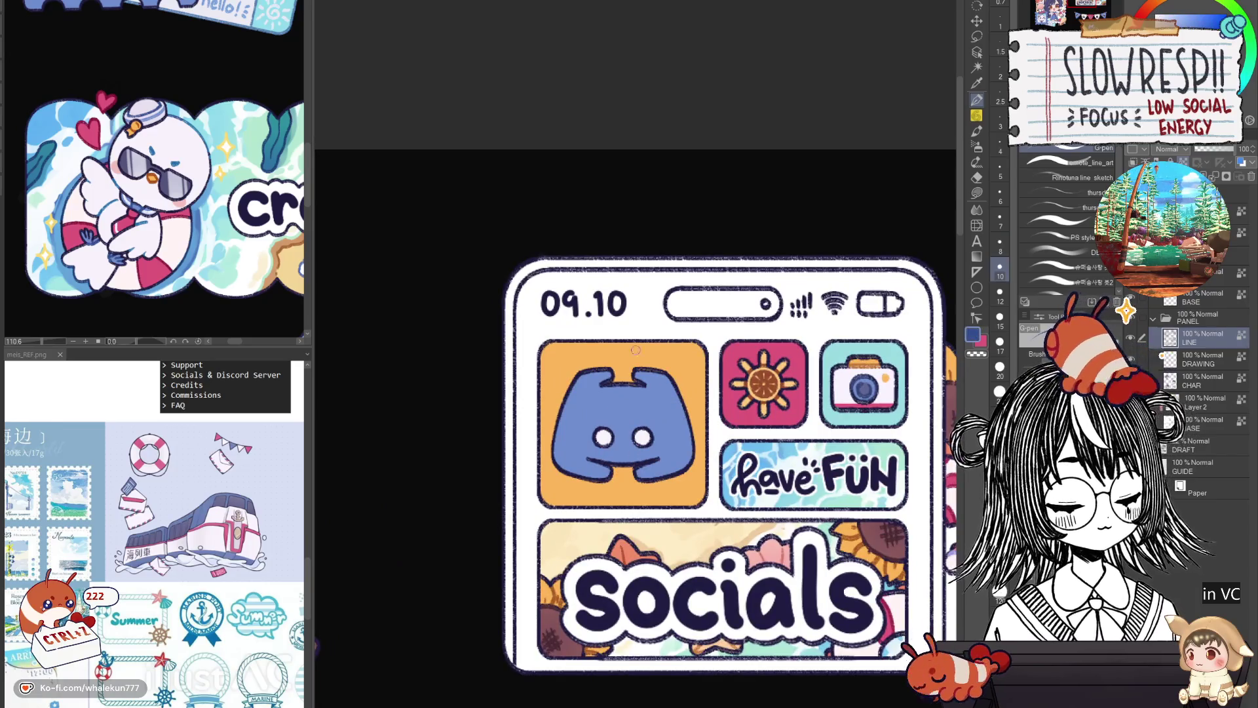
alt+click(610, 426)
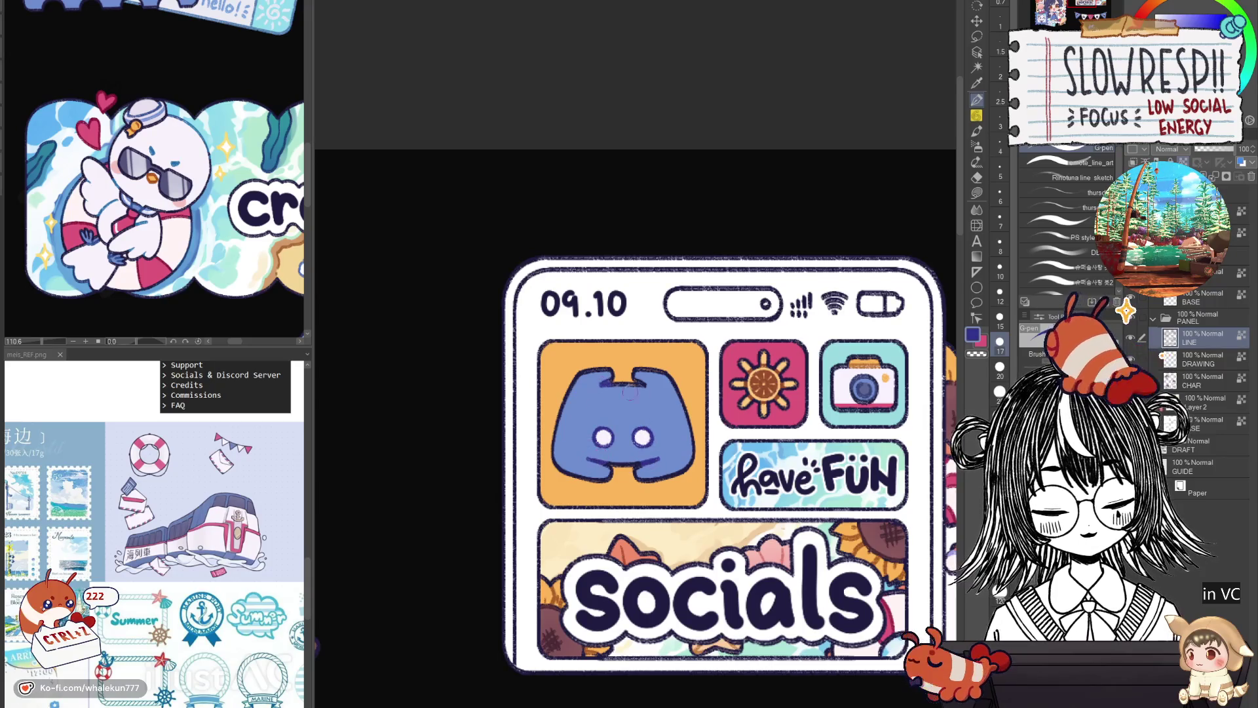
scroll(630, 396, down, 3)
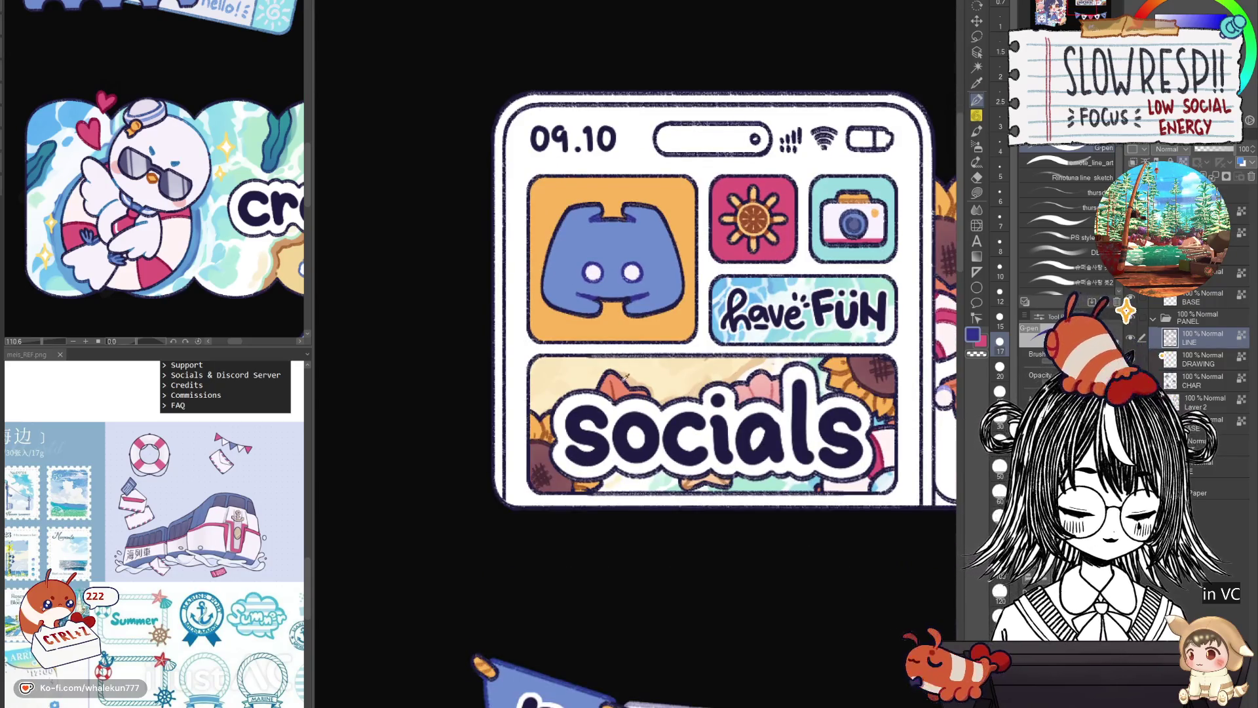
Swap colours, then sample pink, brown-orange and starfish orange with a smaller brush.
key(x)
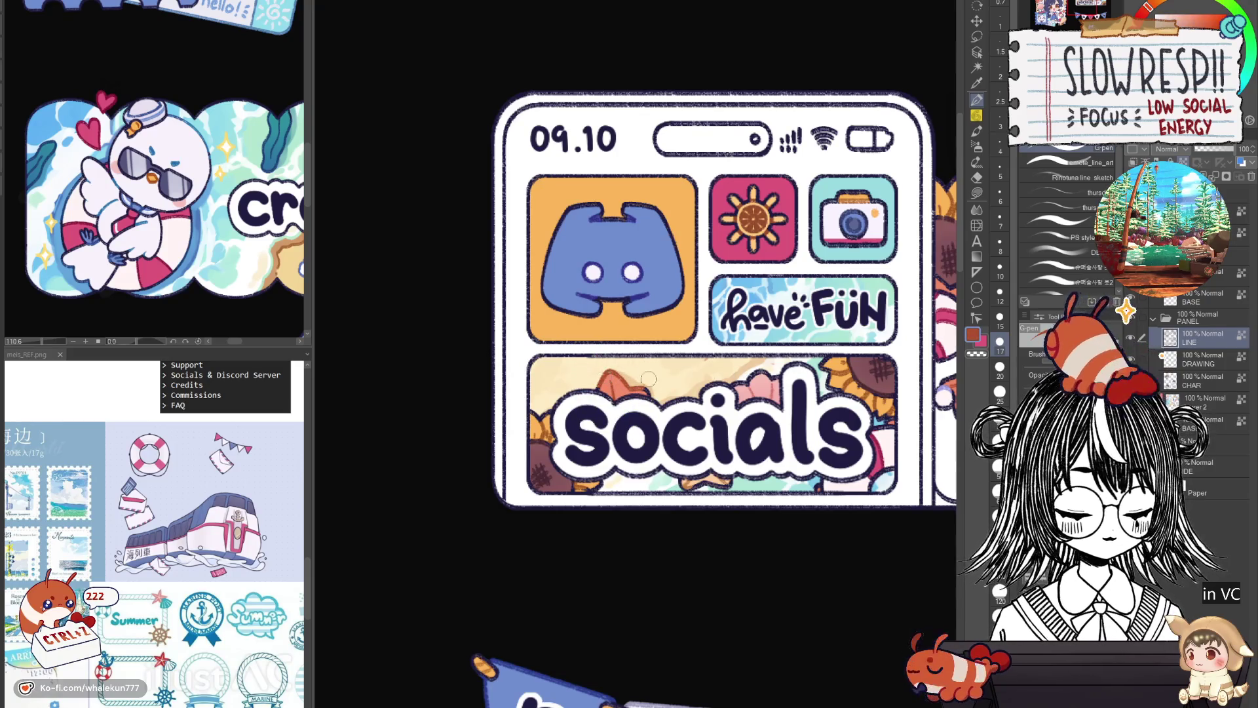
alt+click(762, 382)
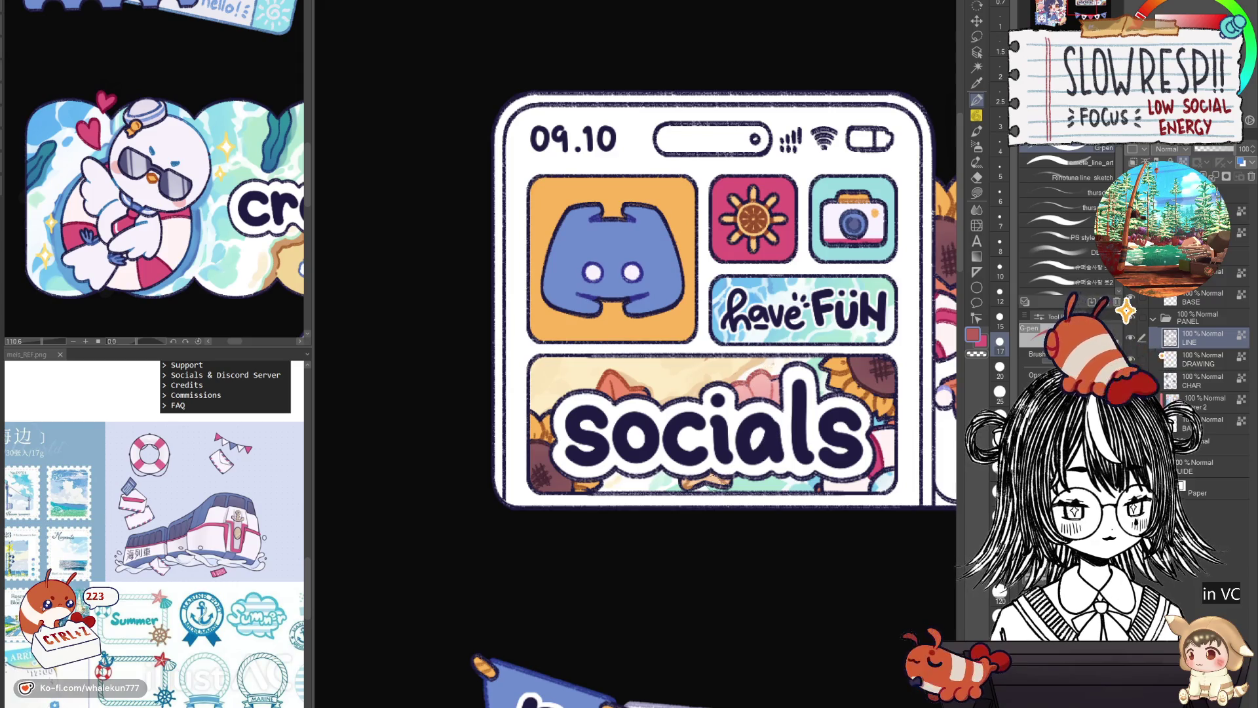
alt+click(686, 483)
key(bracketleft)
key(bracketleft)
key(bracketleft)
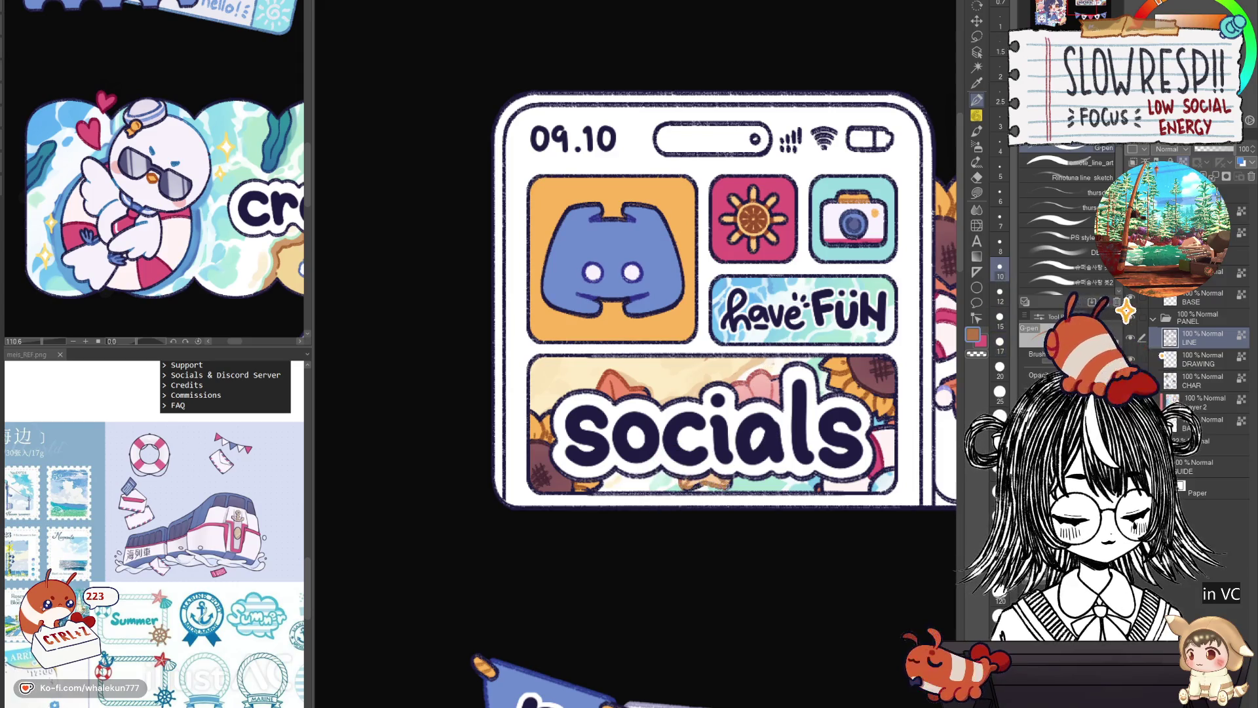
drag(856, 435, 817, 438)
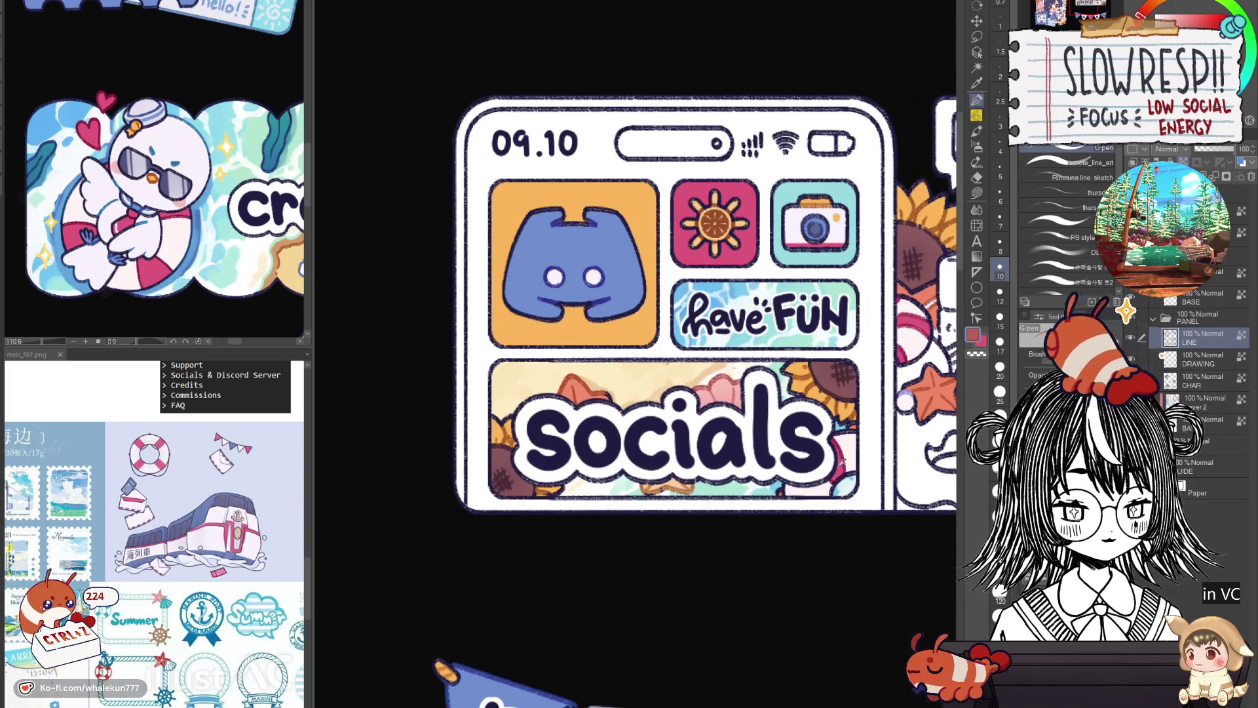
alt+click(939, 386)
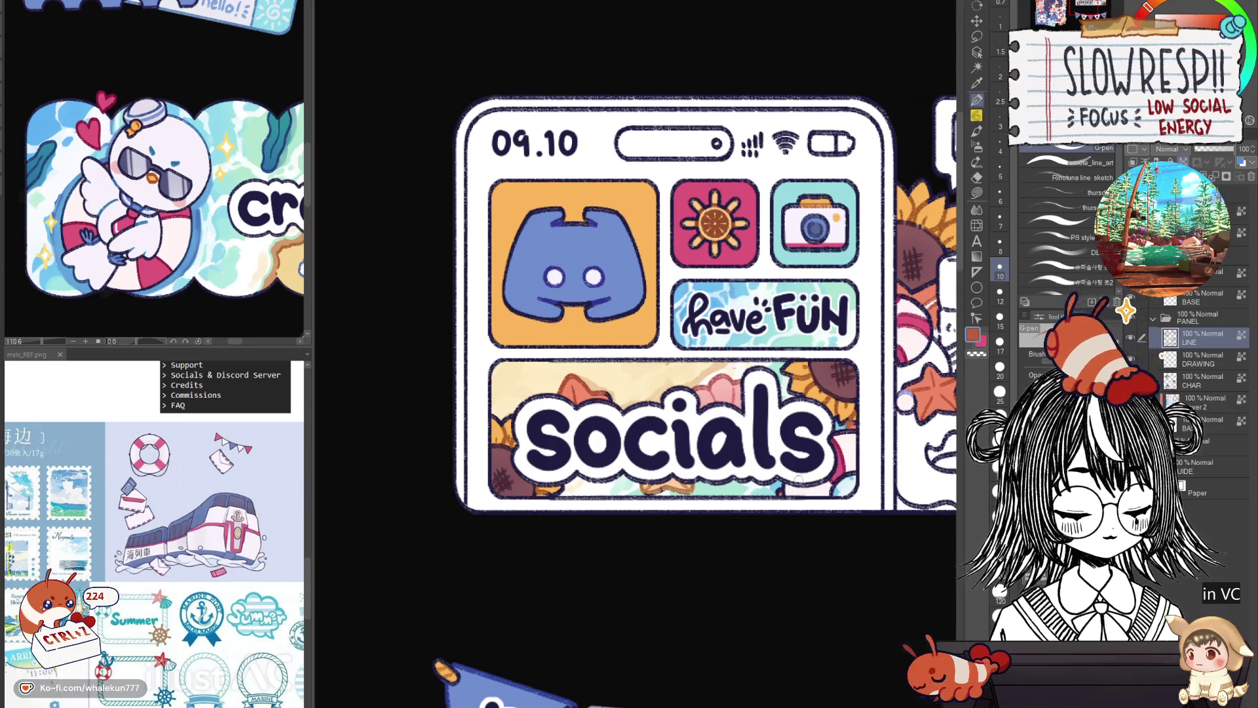
scroll(869, 430, down, 2)
scroll(870, 432, down, 1)
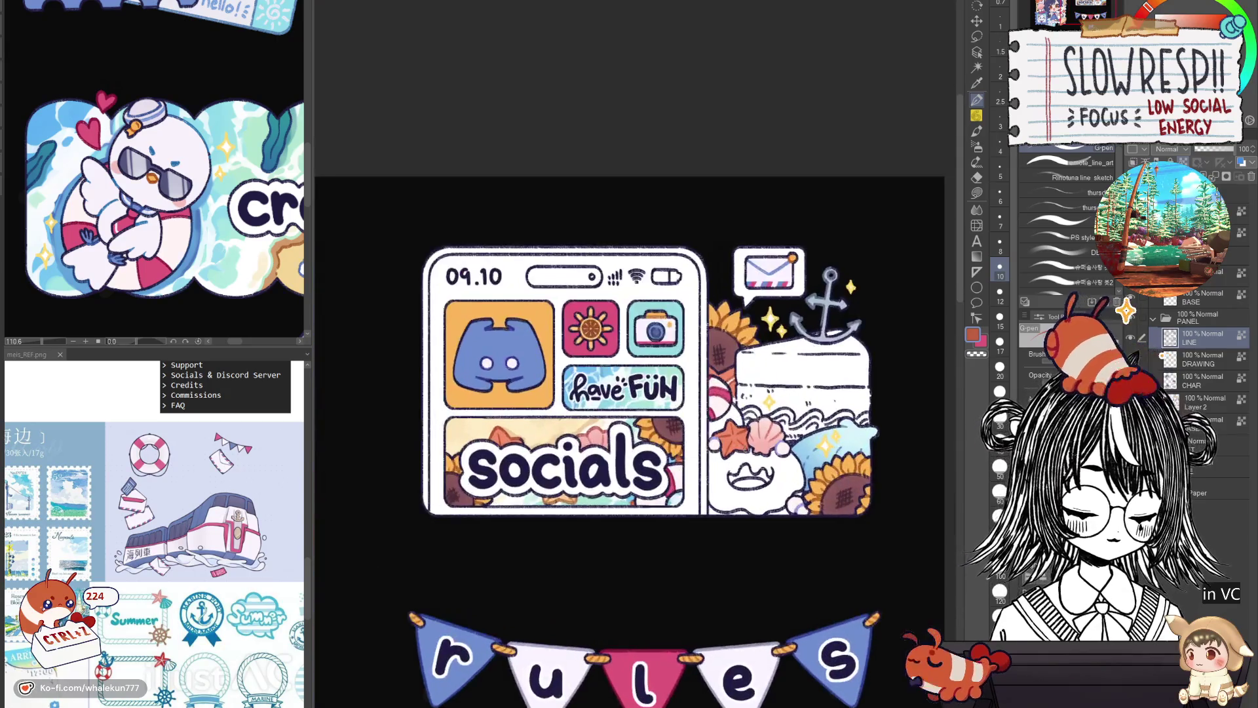
scroll(871, 430, down, 2)
scroll(747, 492, up, 2)
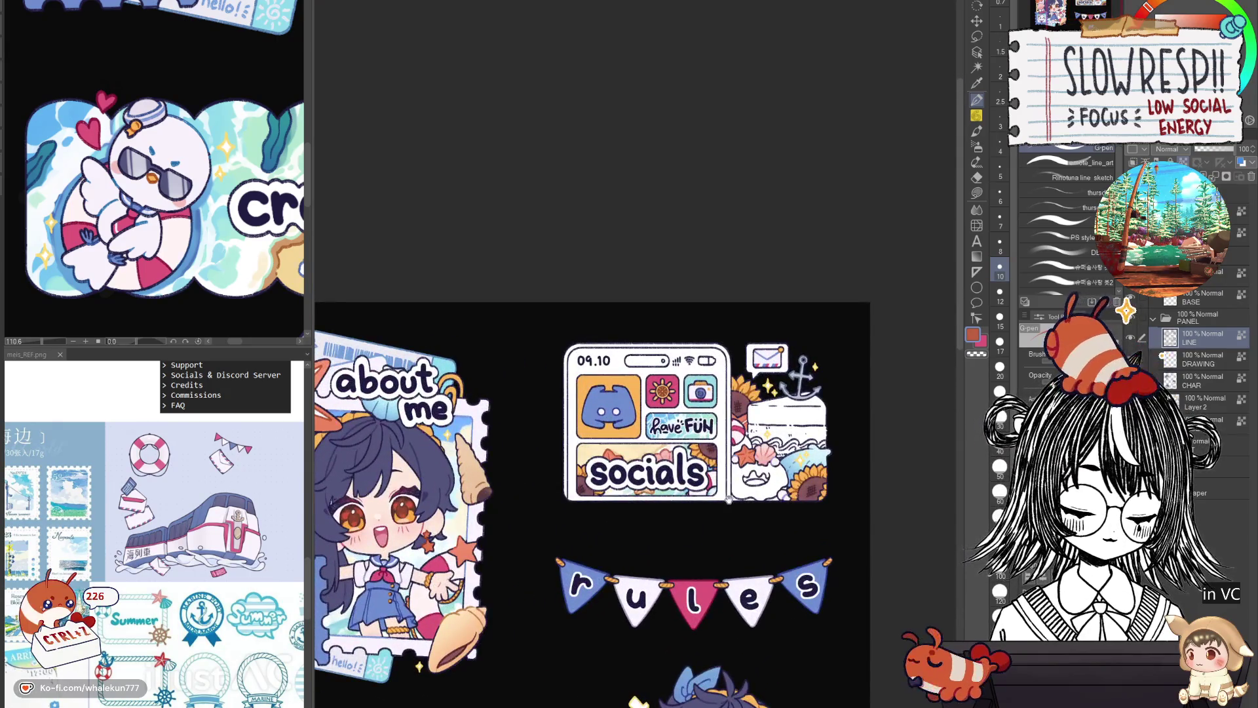
scroll(699, 465, up, 2)
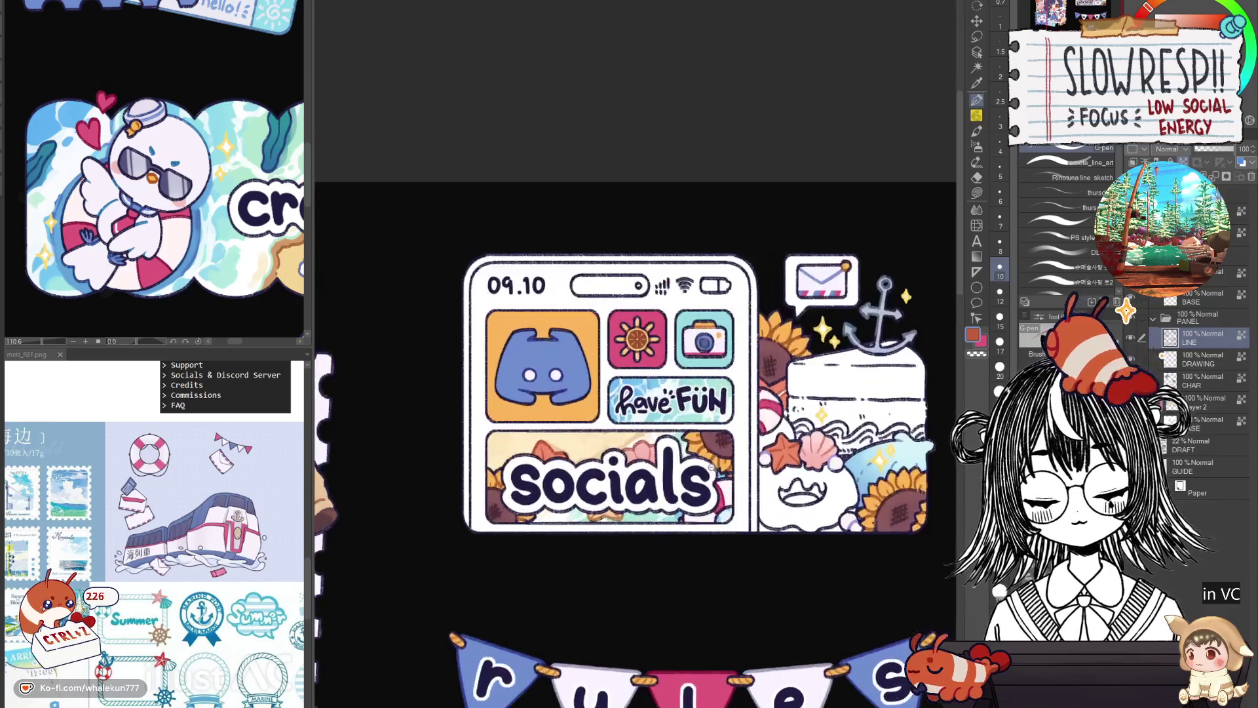
scroll(728, 426, up, 2)
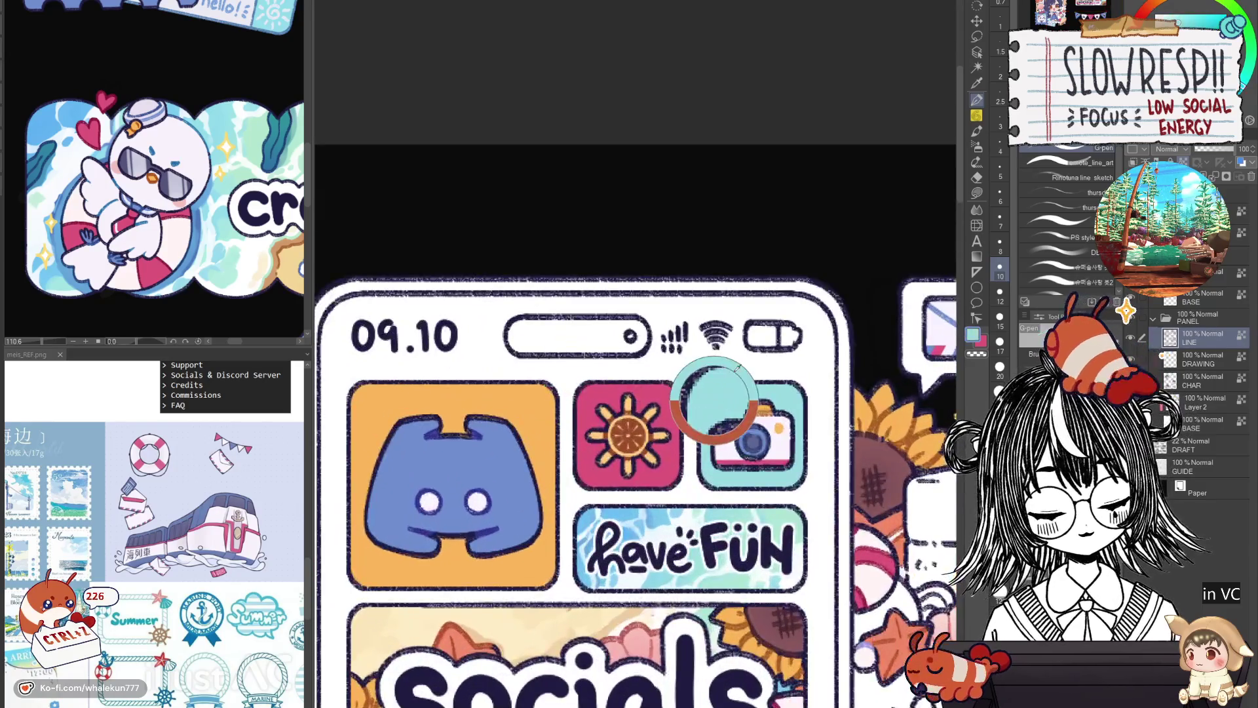
Sample the camera icon's teal border and settle back on the blue drawing colour.
alt+click(698, 394)
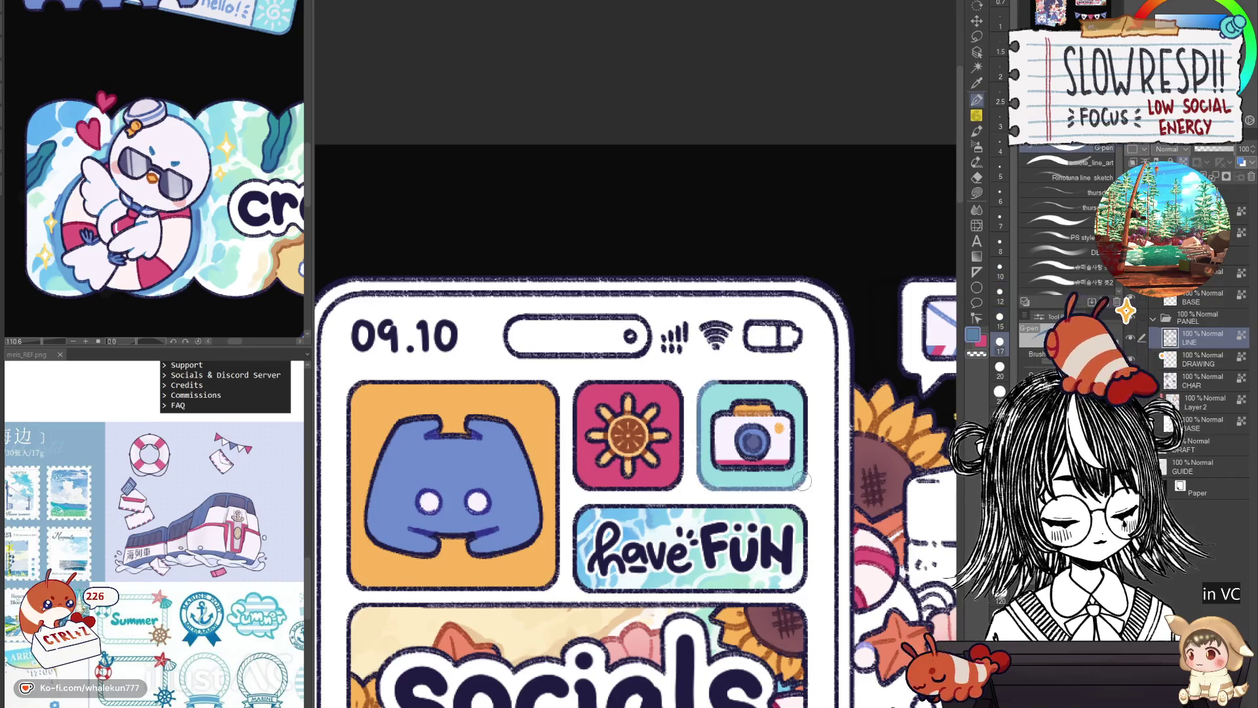
drag(611, 493, 648, 416)
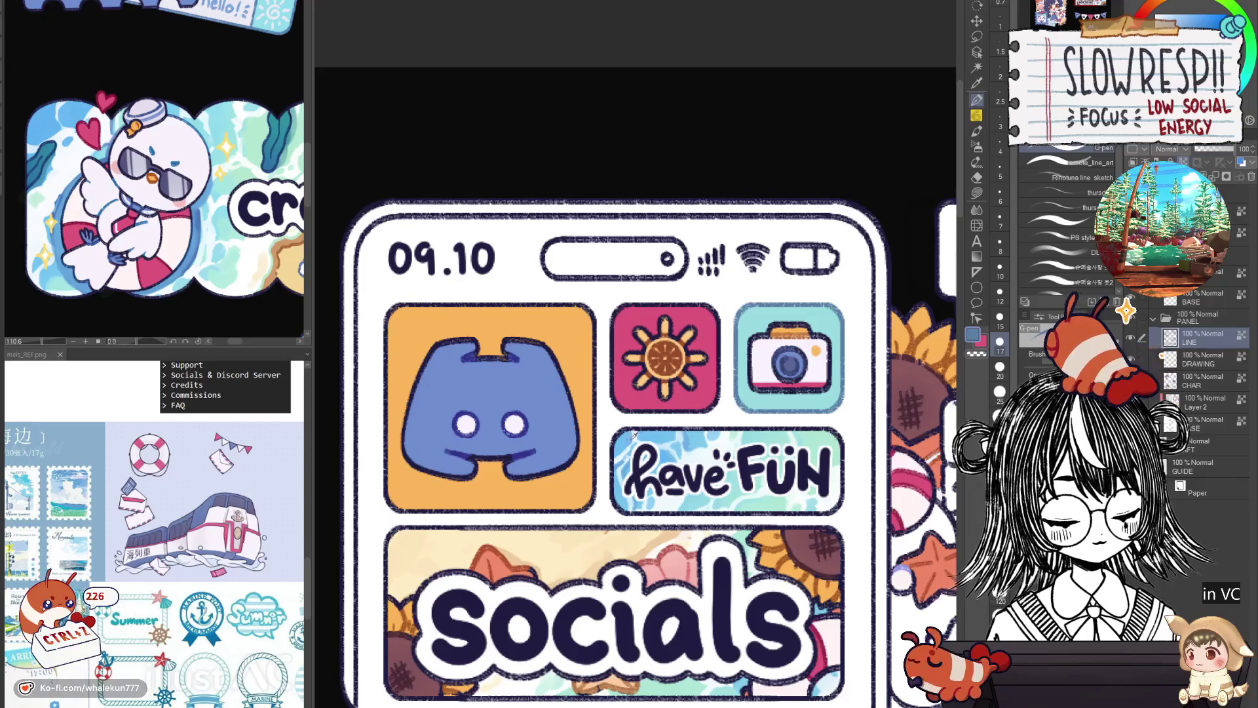
alt+click(828, 312)
alt+click(491, 393)
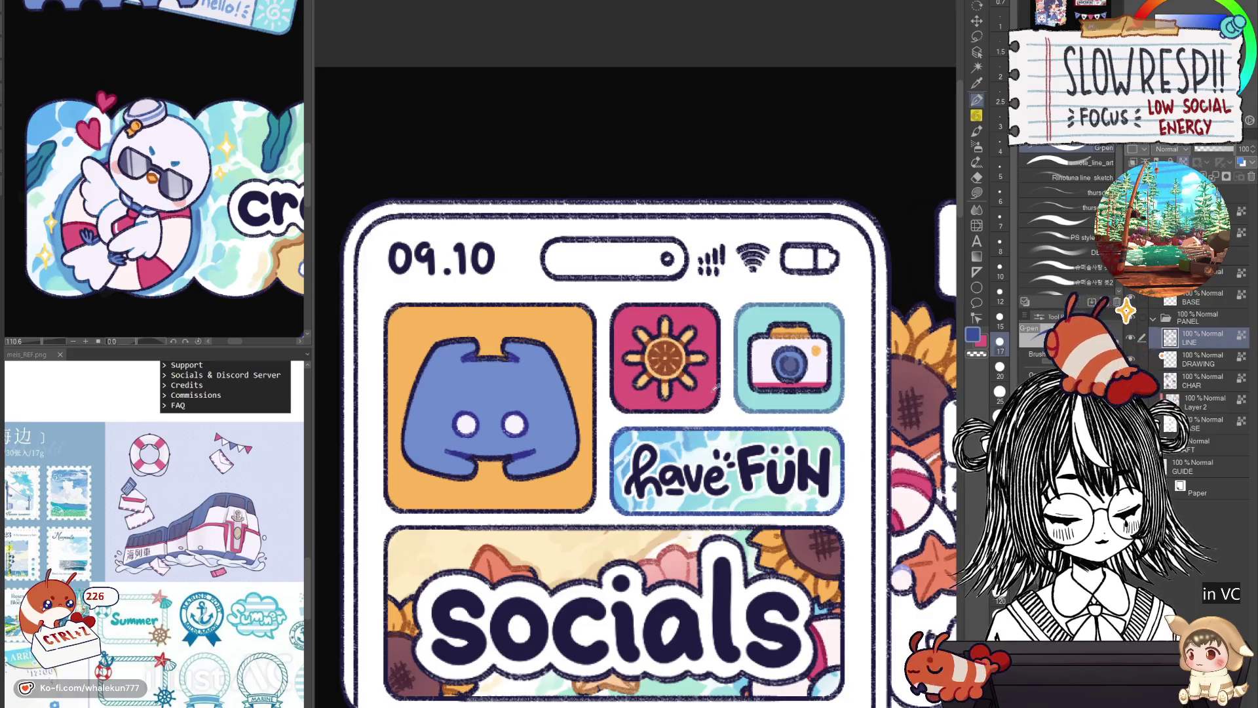
Sample the Discord tile's orange and paint a stroke down its left edge.
key(x)
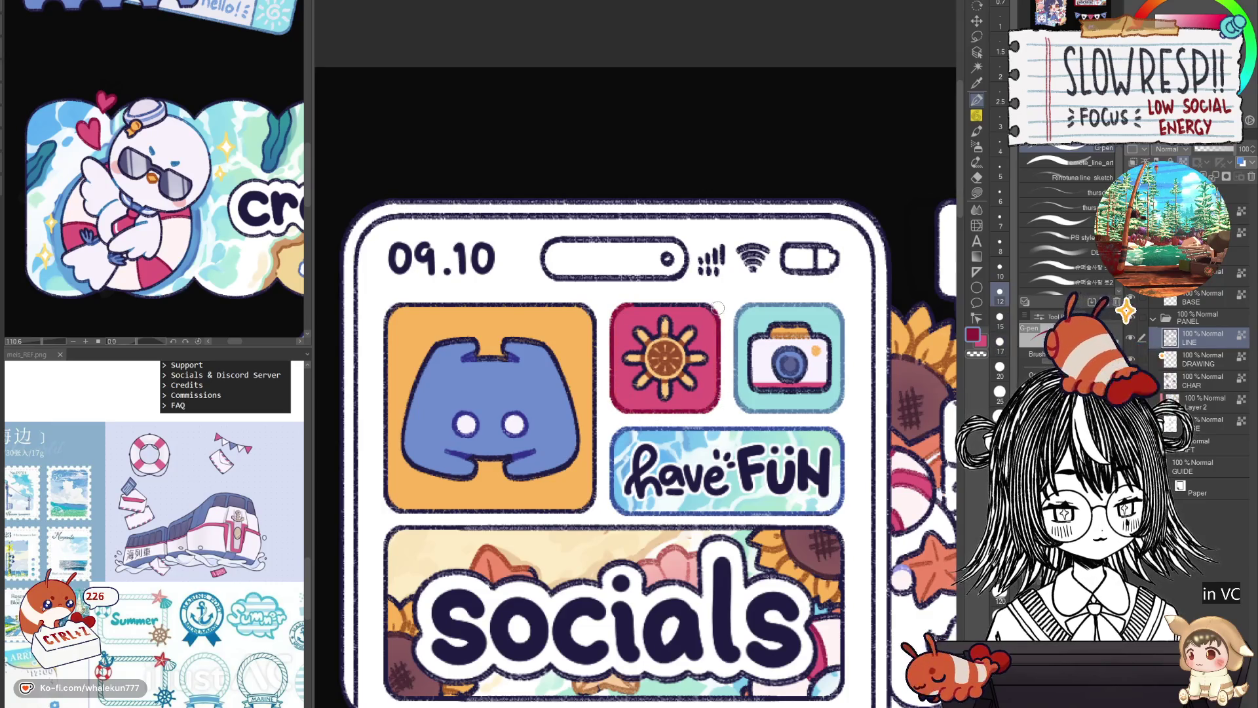
drag(716, 308, 884, 347)
alt+click(734, 360)
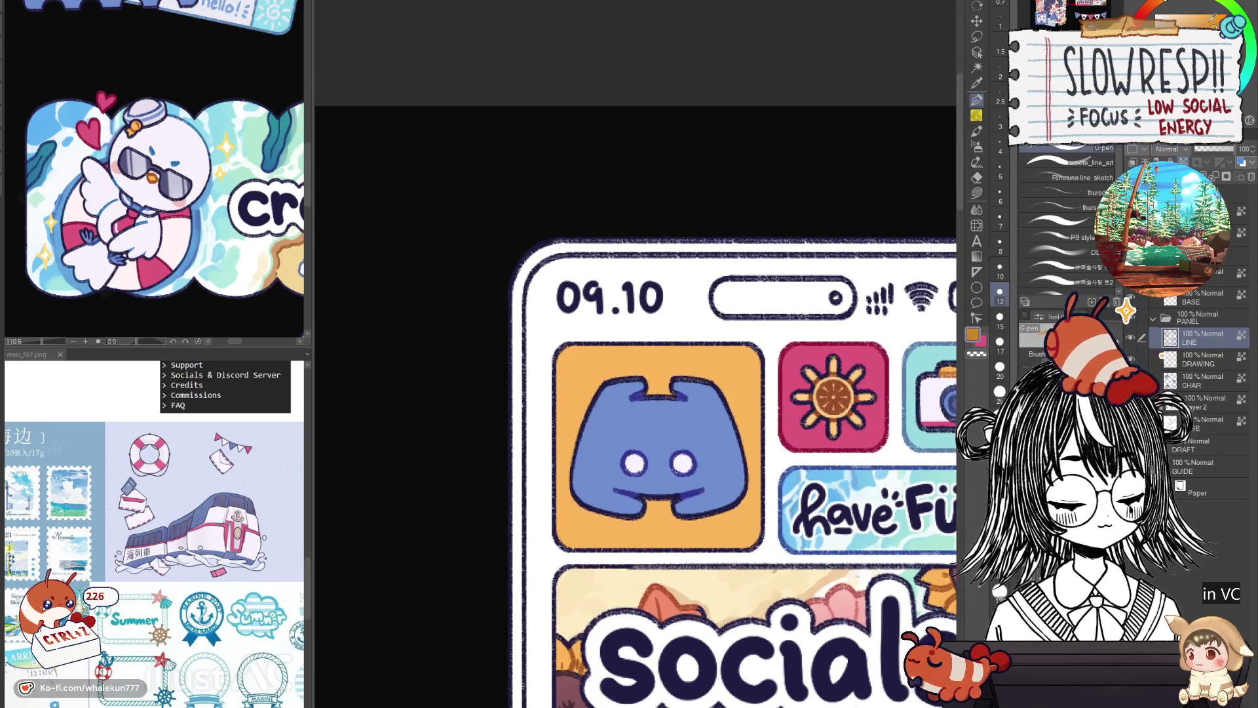
mouse_move(554, 339)
mouse_down()
mouse_move(559, 544)
mouse_move(702, 551)
mouse_move(765, 519)
mouse_move(766, 385)
mouse_move(670, 344)
mouse_up()
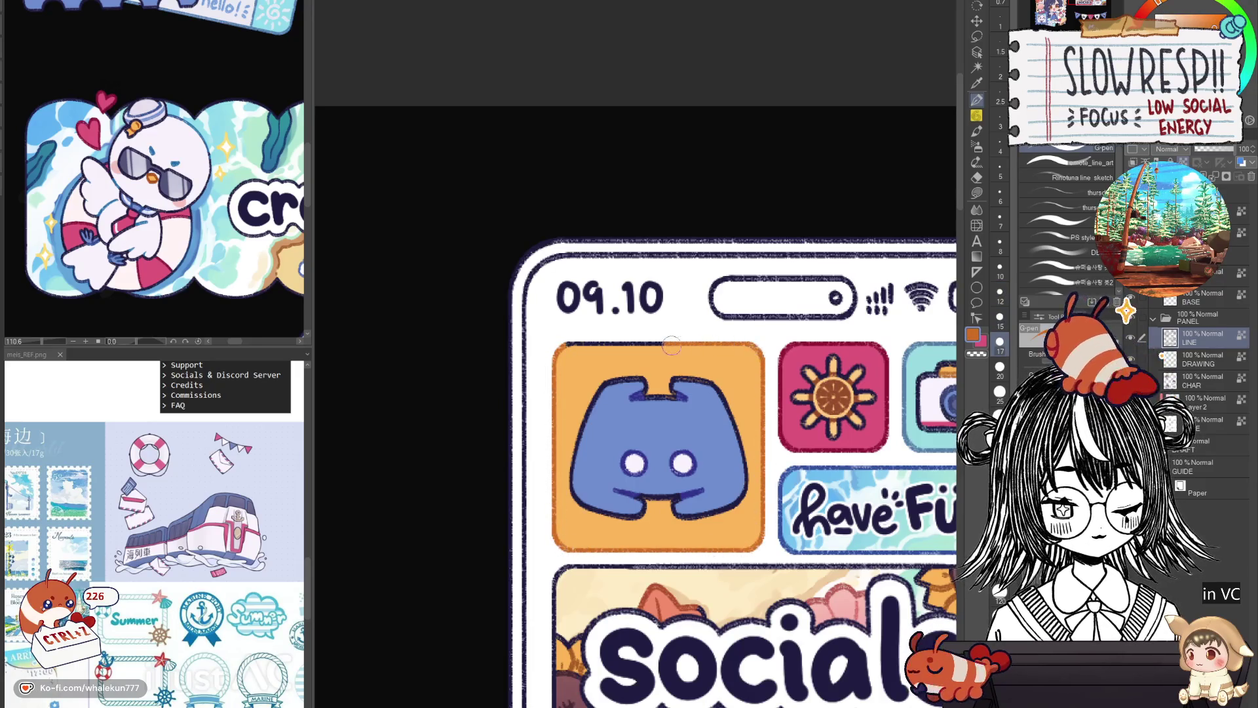
scroll(670, 346, down, 3)
scroll(578, 413, up, 3)
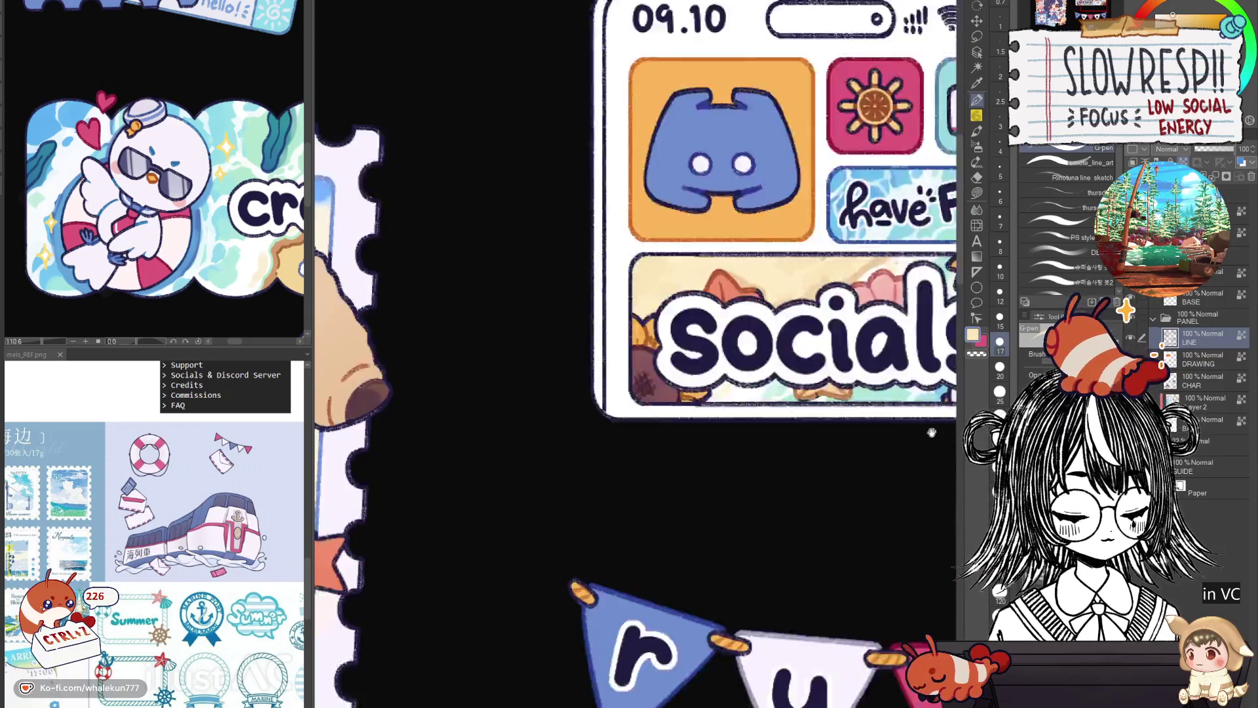
Pan between the credits tile and the socials panel, ending on the socials phone panel.
mouse_move(577, 412)
mouse_down()
mouse_move(560, 501)
mouse_move(590, 198)
mouse_up()
drag(619, 638, 626, 491)
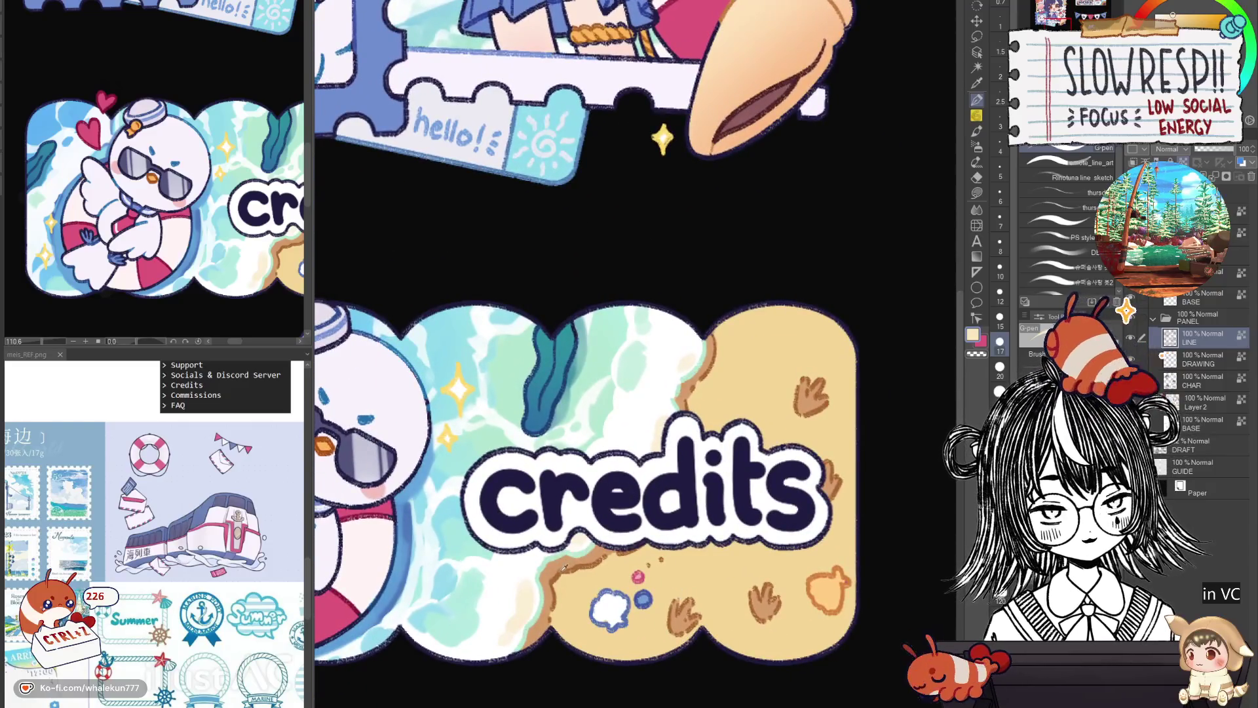
drag(573, 236, 397, 550)
drag(924, 40, 563, 373)
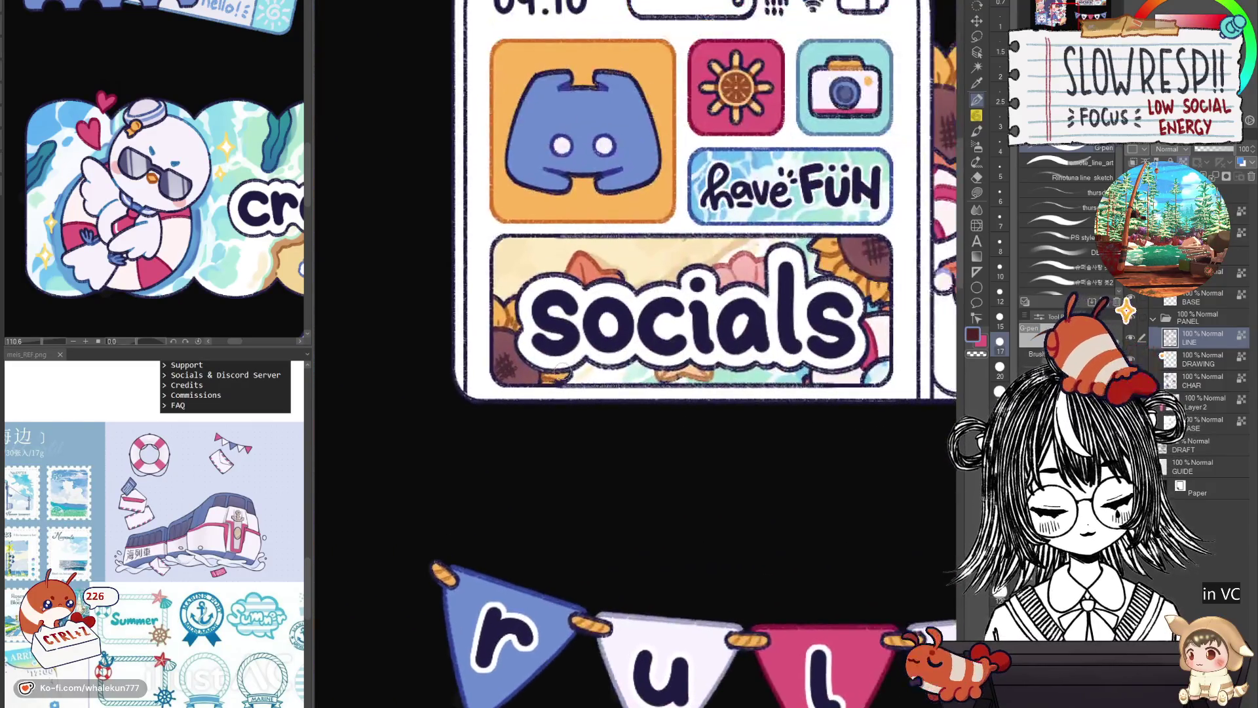
mouse_move(502, 234)
mouse_down()
mouse_move(817, 267)
mouse_move(677, 334)
mouse_up()
mouse_move(712, 404)
mouse_down()
mouse_move(638, 295)
mouse_move(508, 584)
mouse_up()
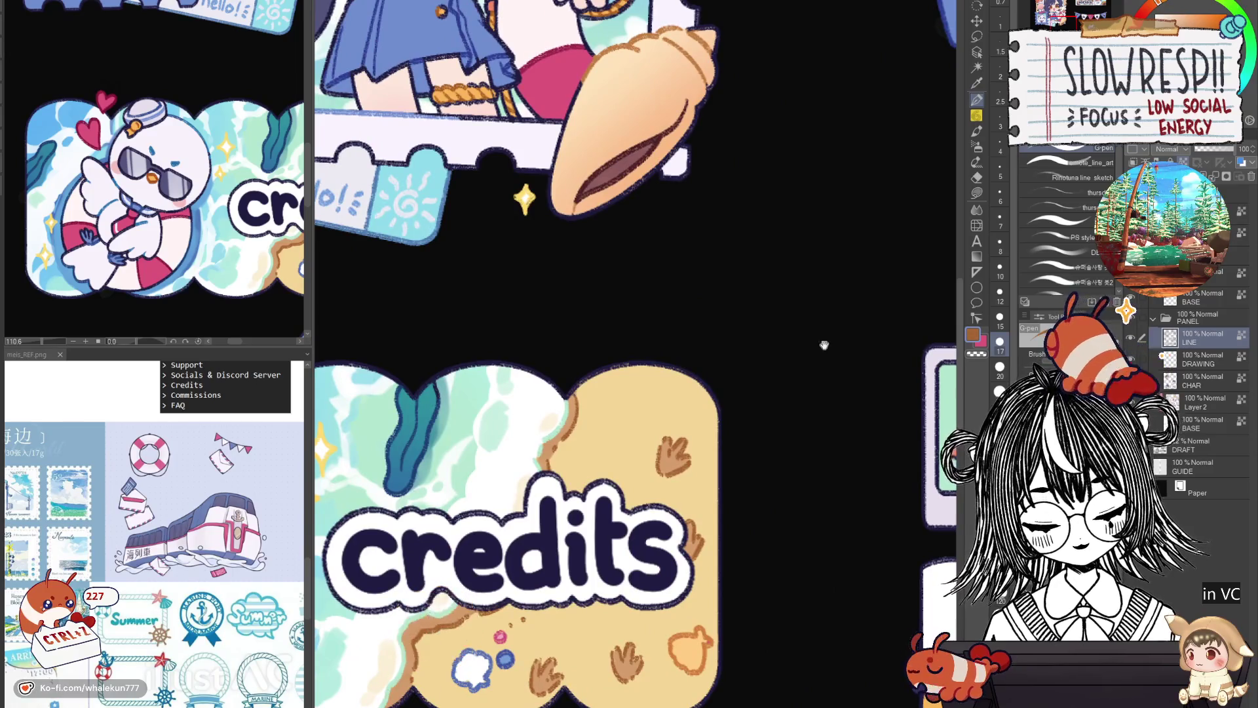
mouse_move(823, 344)
mouse_down()
mouse_move(613, 623)
mouse_move(602, 462)
mouse_move(580, 449)
mouse_up()
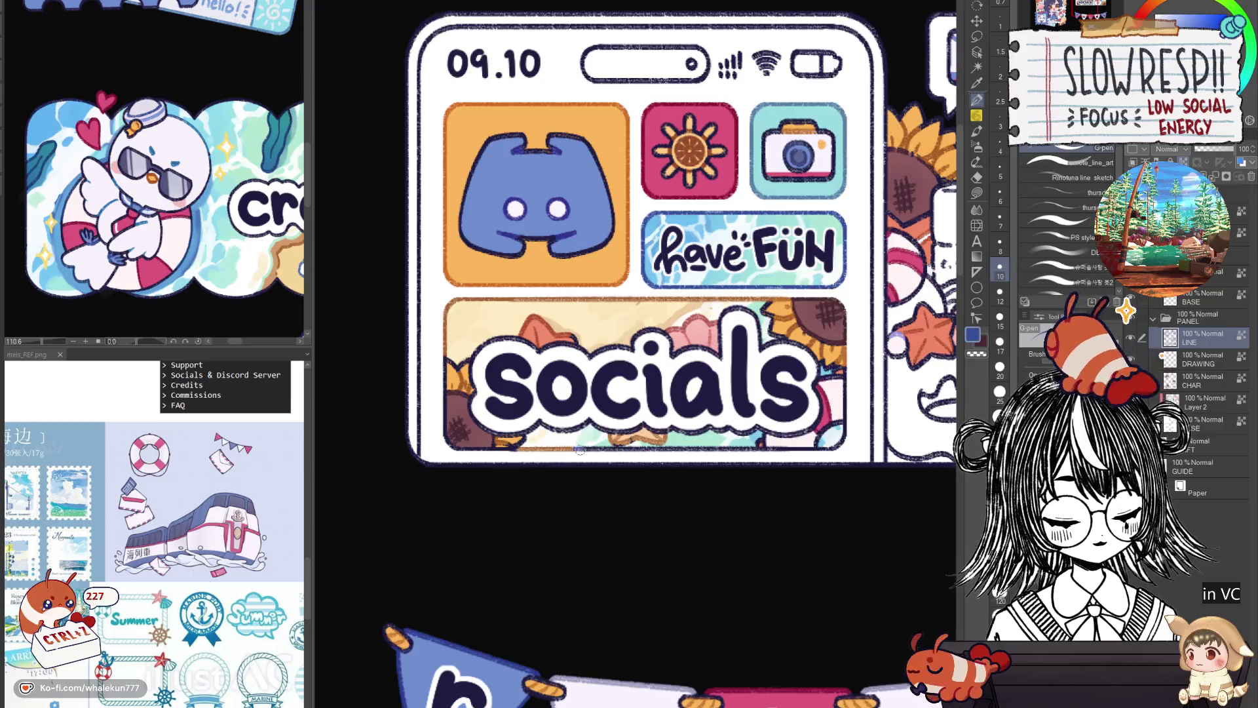
Pick a brown-orange, then swap back to the blue drawing colour.
click(1126, 310)
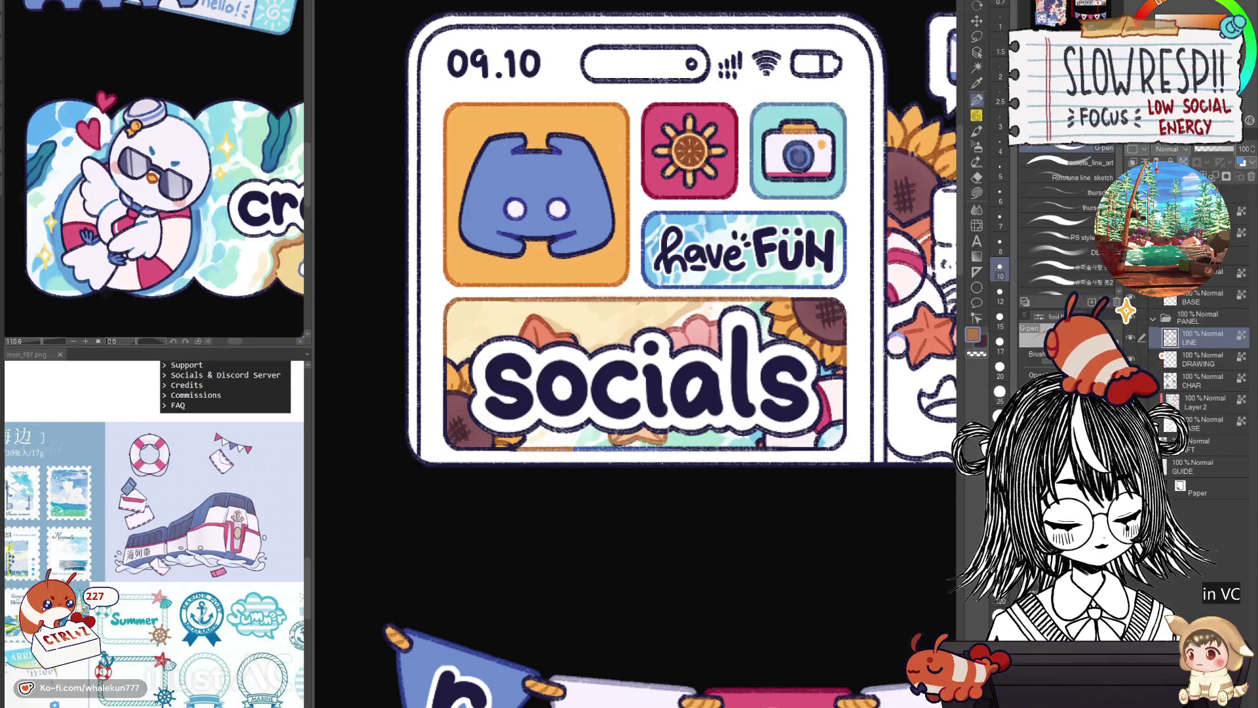
key(x)
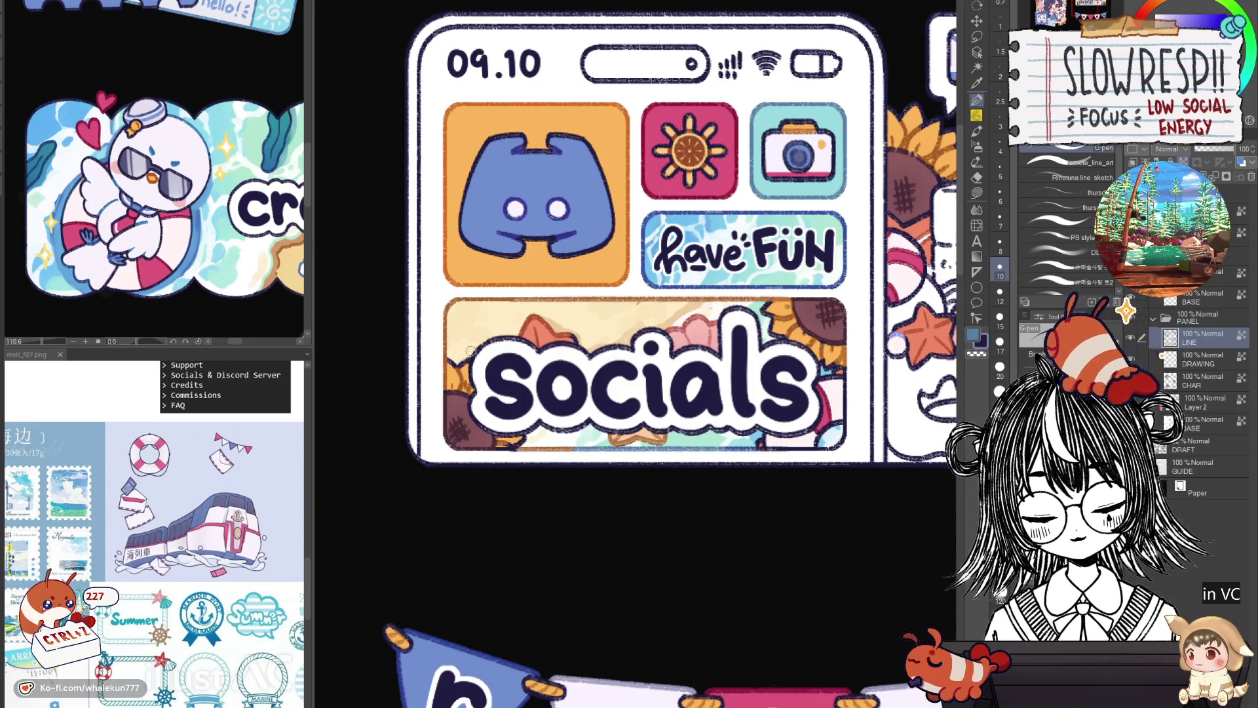
scroll(658, 354, right, 1)
scroll(657, 354, right, 1)
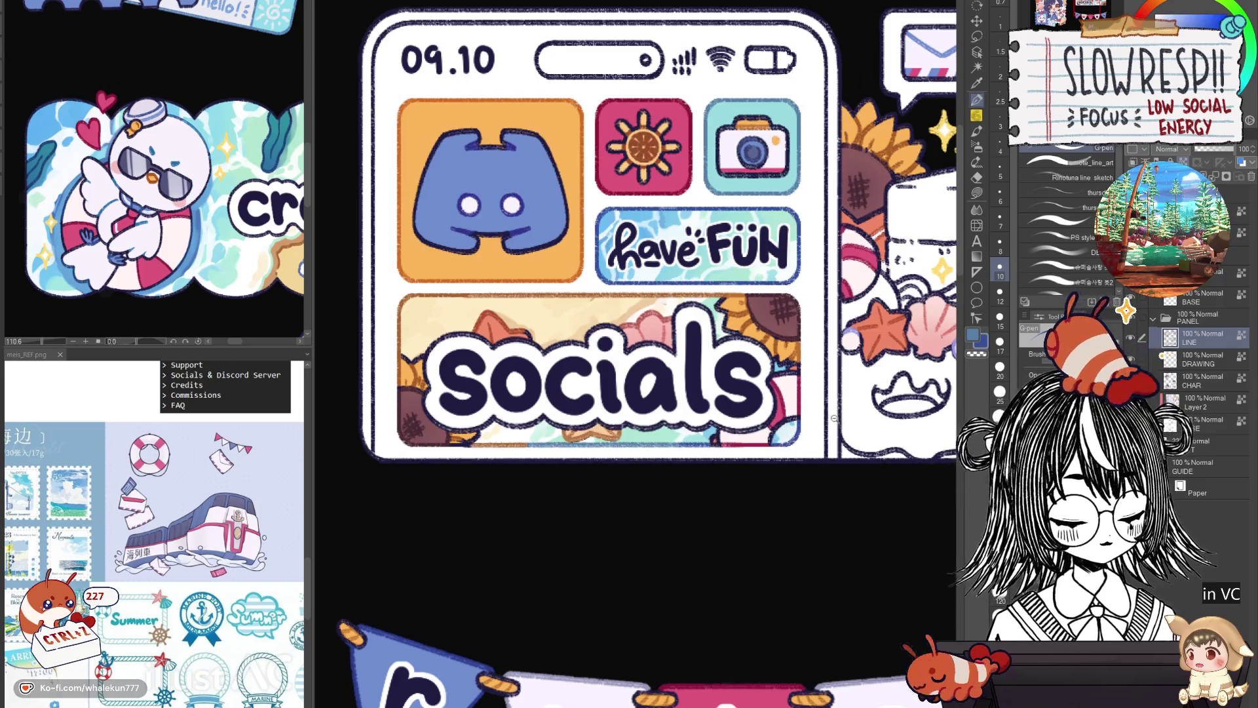
scroll(835, 417, down, 5)
scroll(752, 469, up, 2)
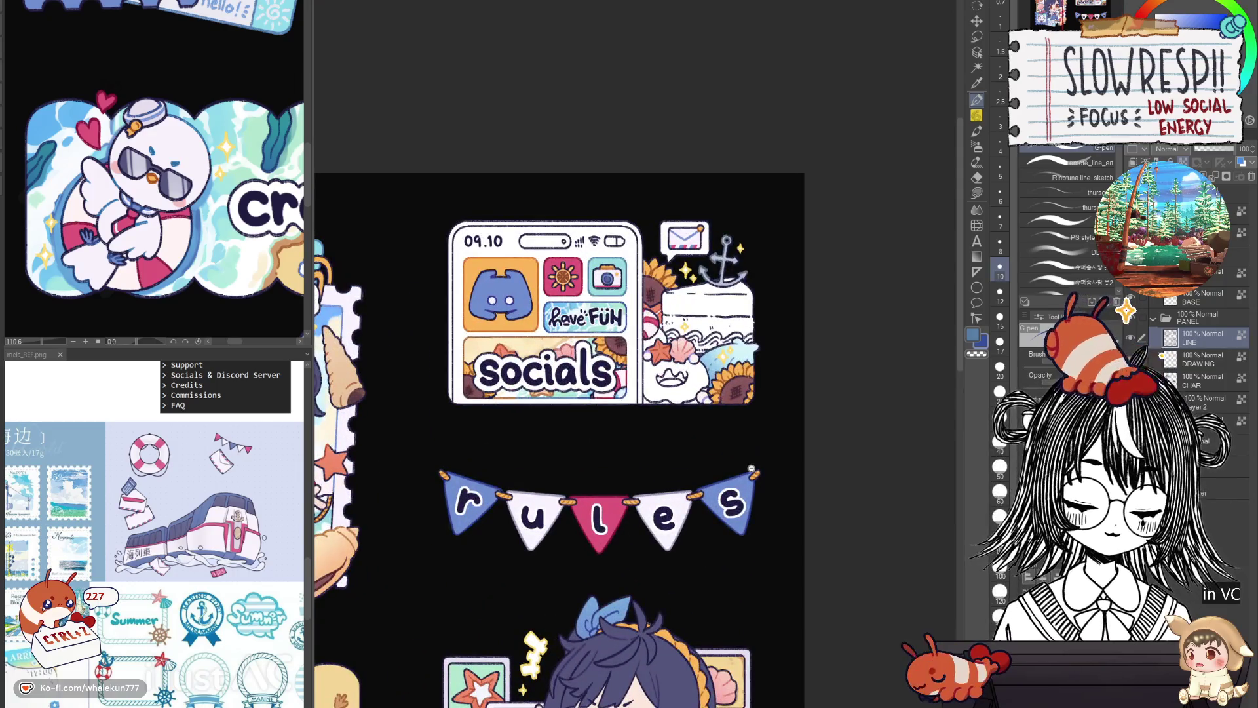
scroll(752, 469, down, 4)
scroll(736, 429, up, 1)
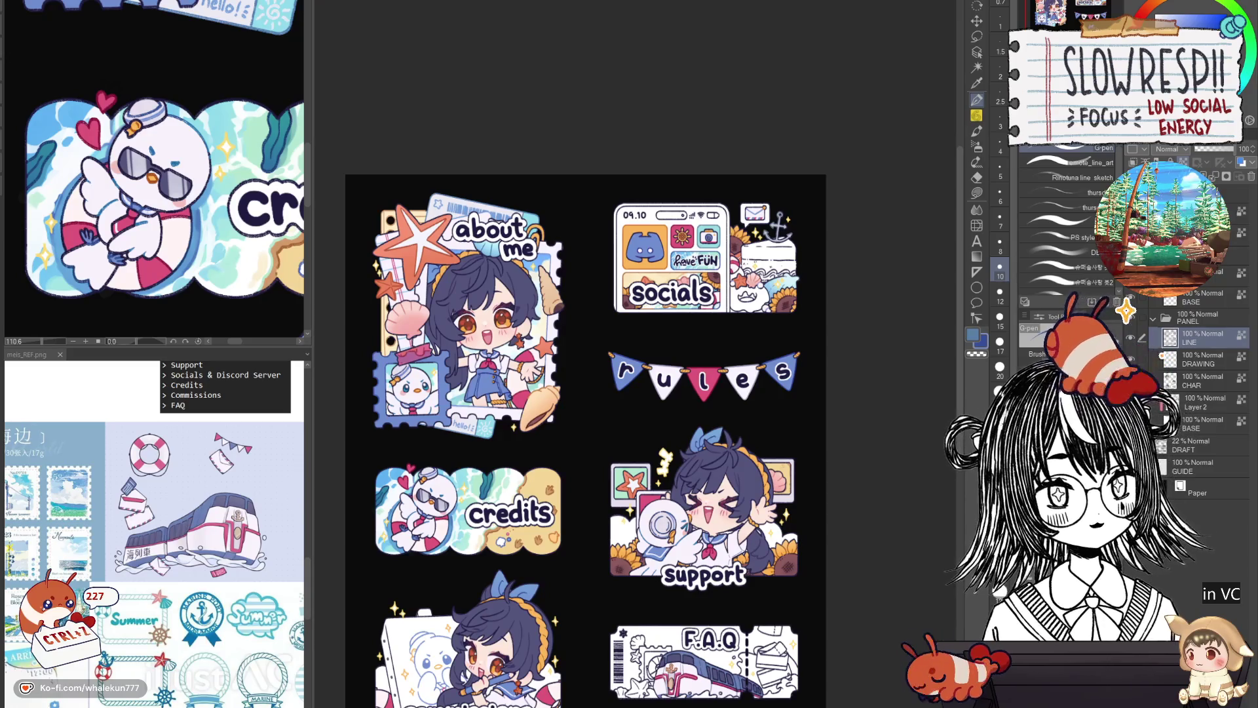
Bring the socials and rules stickers into view and select the BASE layer.
drag(773, 373, 811, 298)
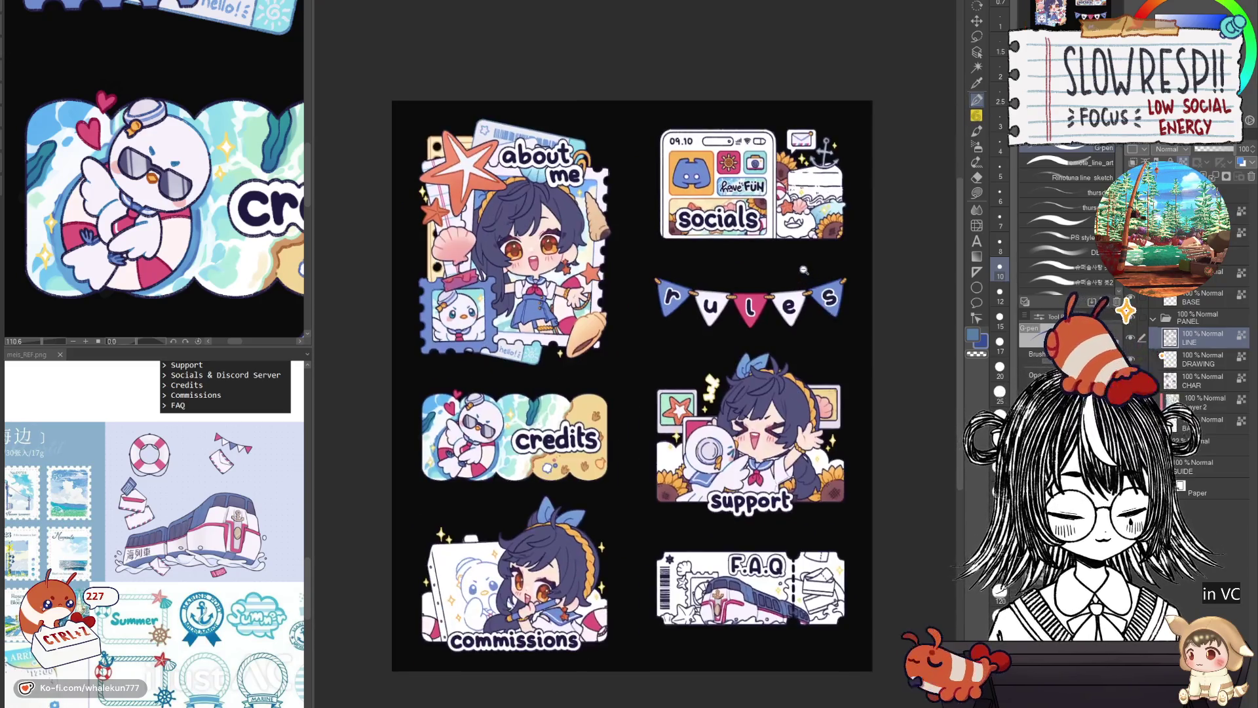
scroll(811, 301, up, 2)
scroll(812, 300, up, 1)
scroll(807, 296, up, 1)
scroll(801, 292, up, 1)
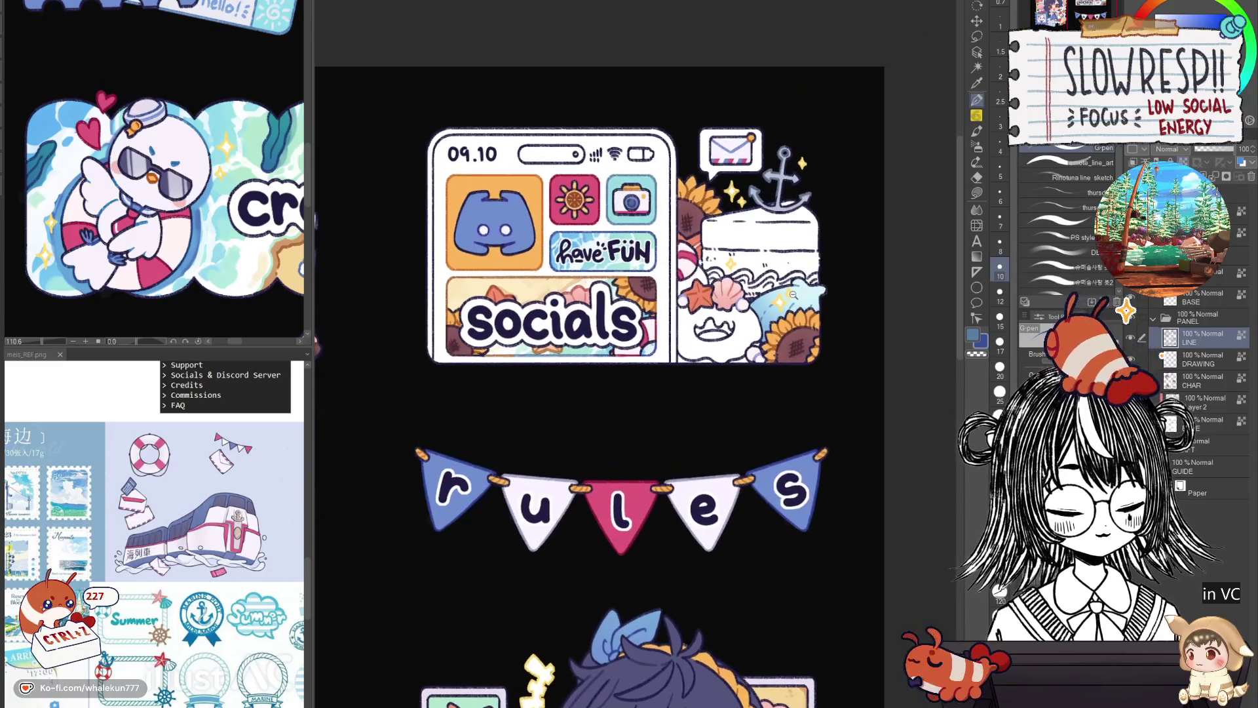
scroll(797, 288, up, 1)
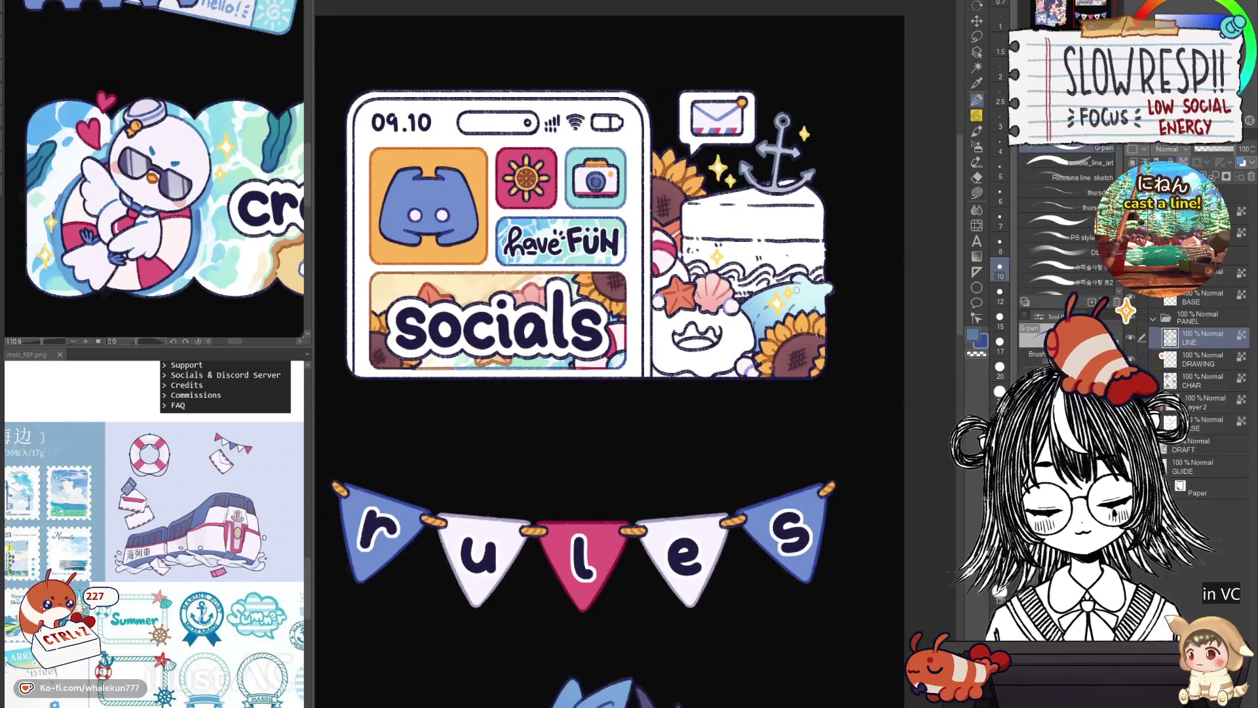
click(1201, 424)
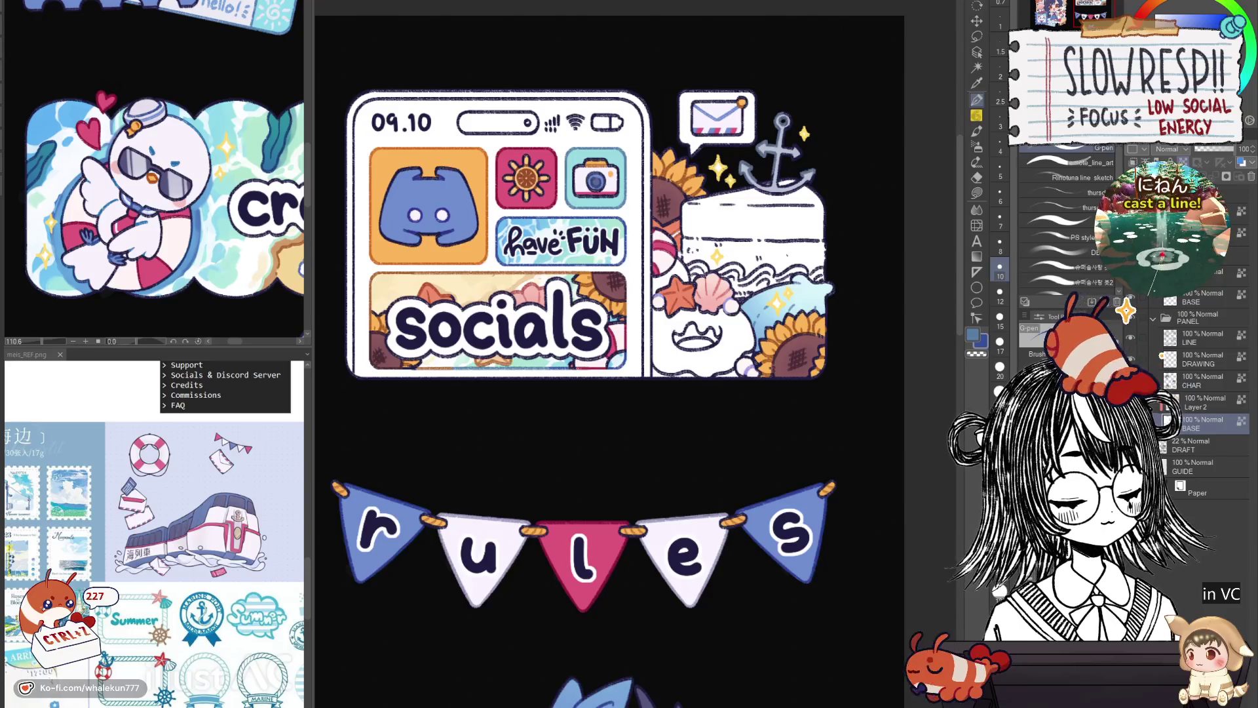
Create a new raster layer above BASE and ready the enclosed-area Fill on the socials artwork.
key(ctrl+shift+n)
click(976, 192)
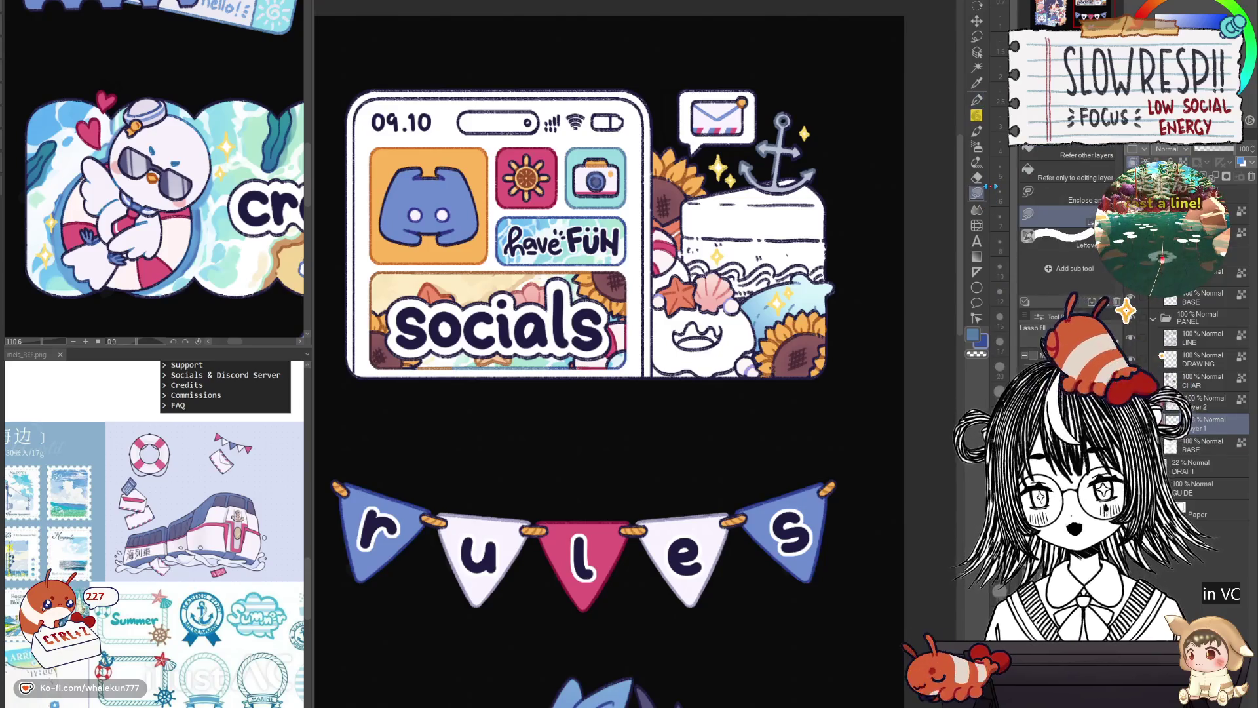
drag(614, 403, 554, 500)
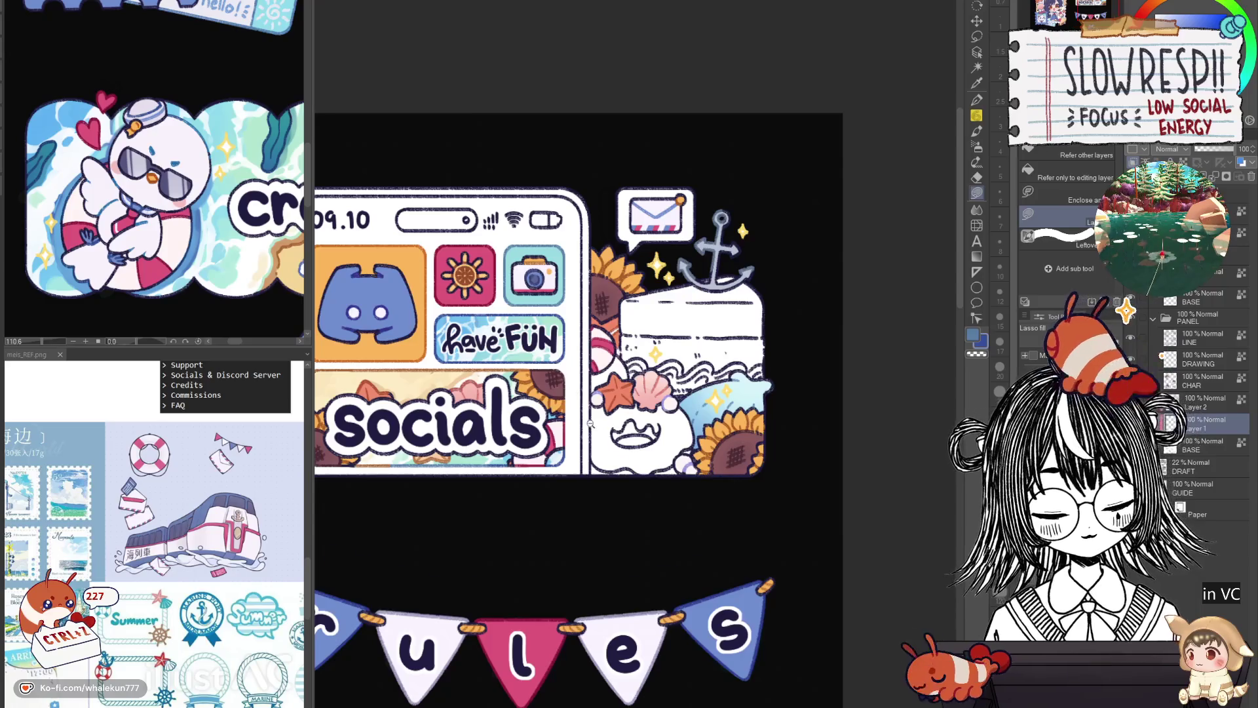
scroll(590, 422, down, 6)
scroll(314, 409, up, 2)
scroll(313, 409, up, 3)
scroll(314, 409, up, 2)
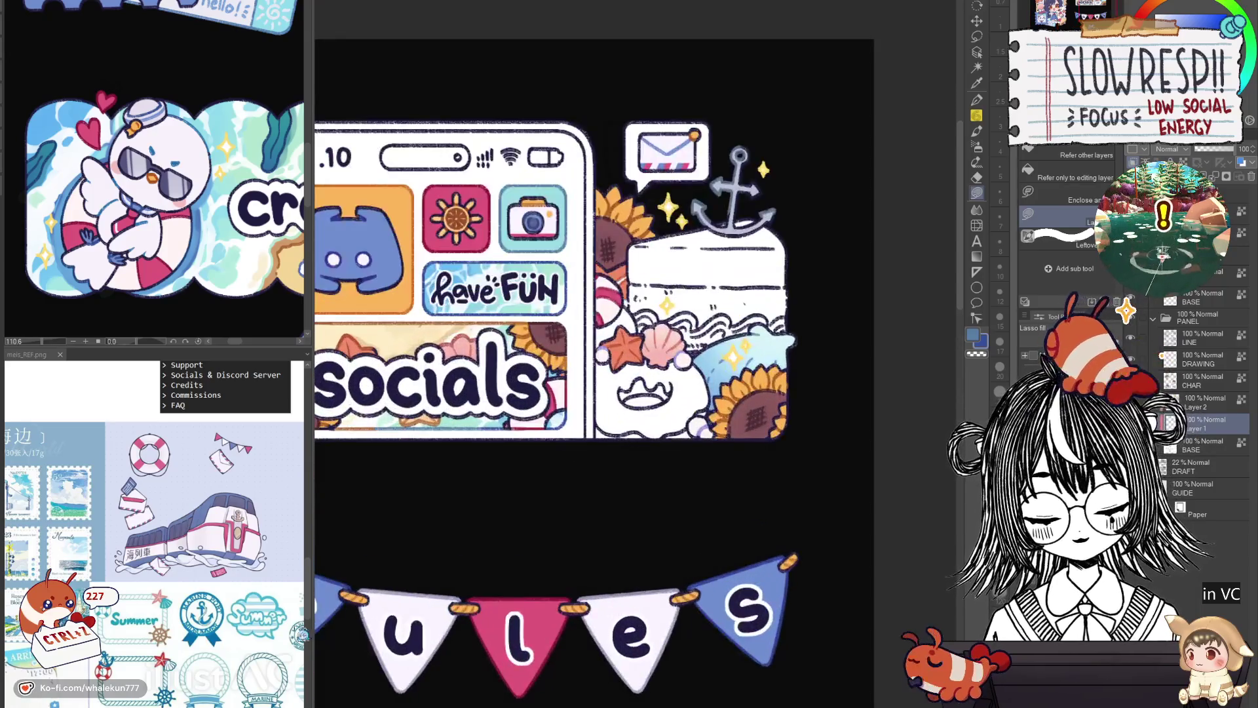
scroll(235, 631, down, 3)
scroll(235, 630, down, 3)
scroll(236, 631, down, 3)
scroll(236, 630, down, 3)
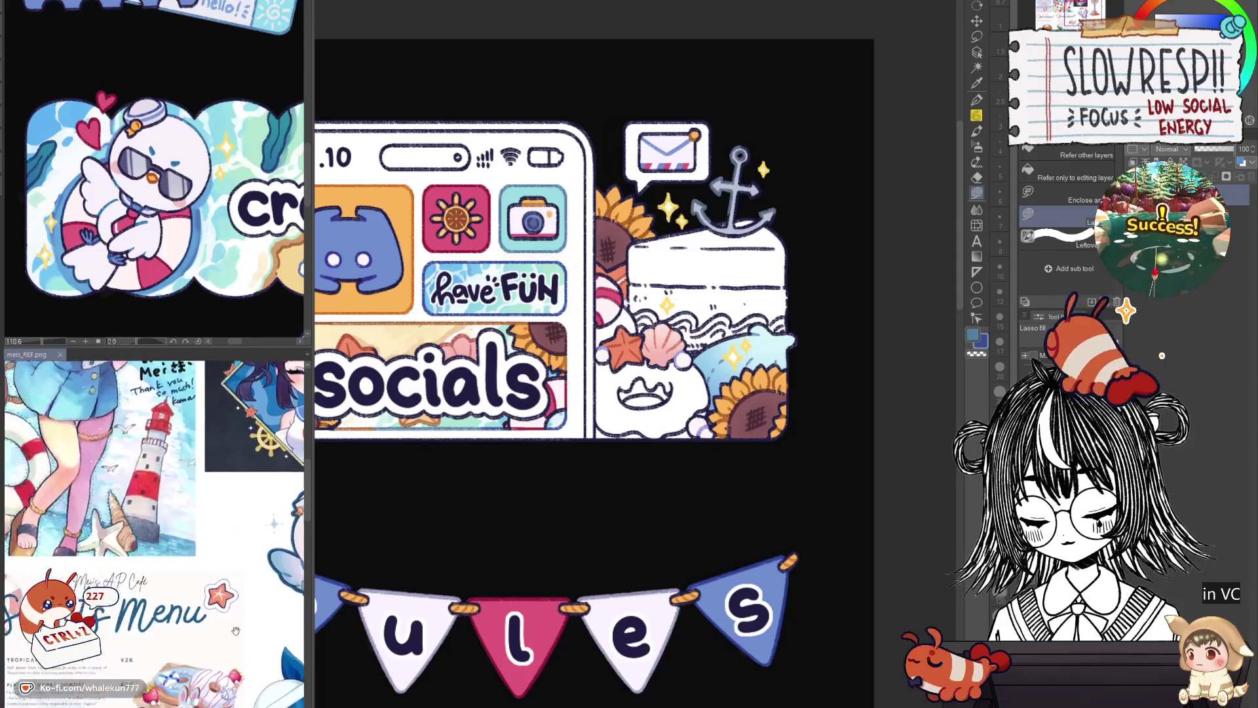
scroll(236, 631, down, 3)
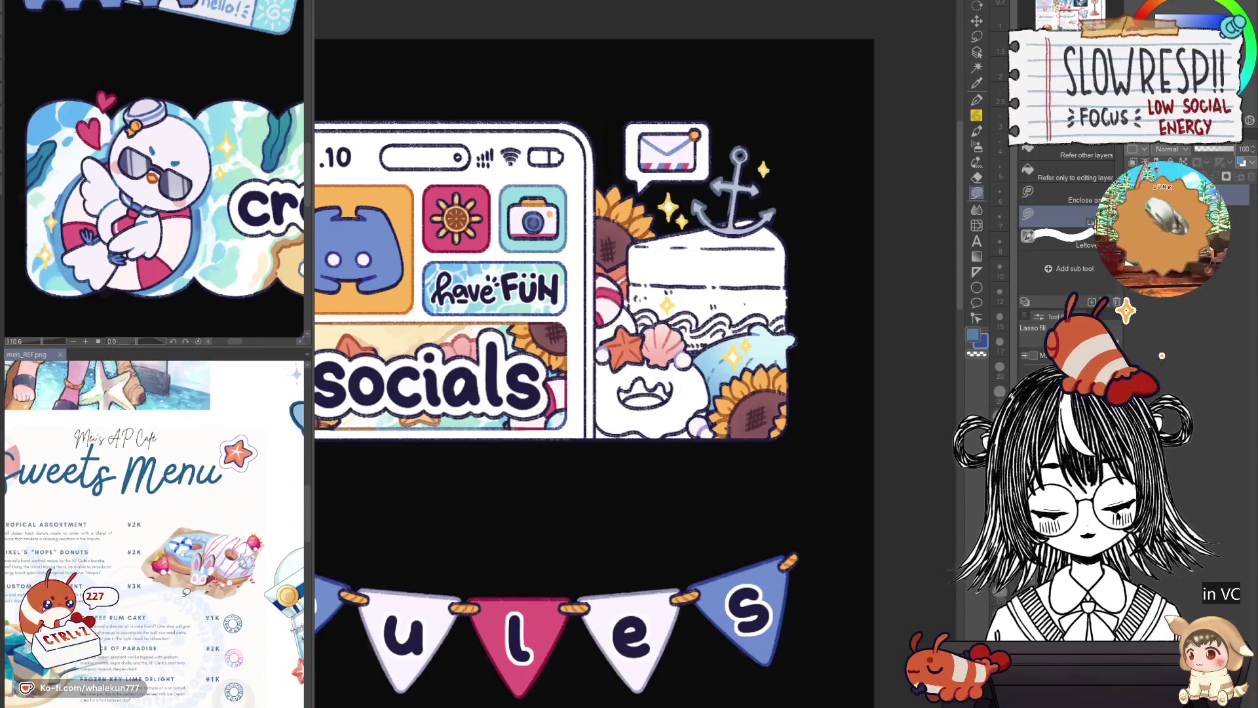
scroll(236, 631, up, 2)
scroll(236, 631, up, 2)
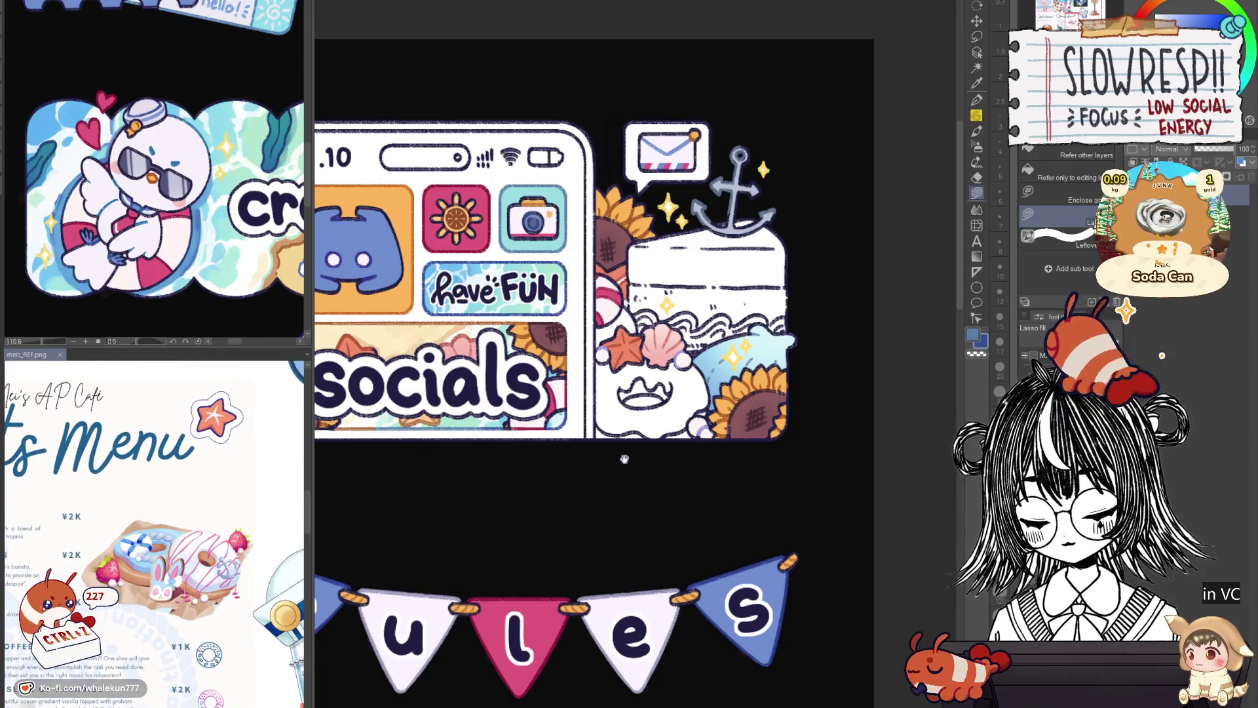
scroll(623, 459, up, 1)
scroll(590, 482, up, 1)
scroll(551, 506, up, 1)
scroll(502, 539, up, 1)
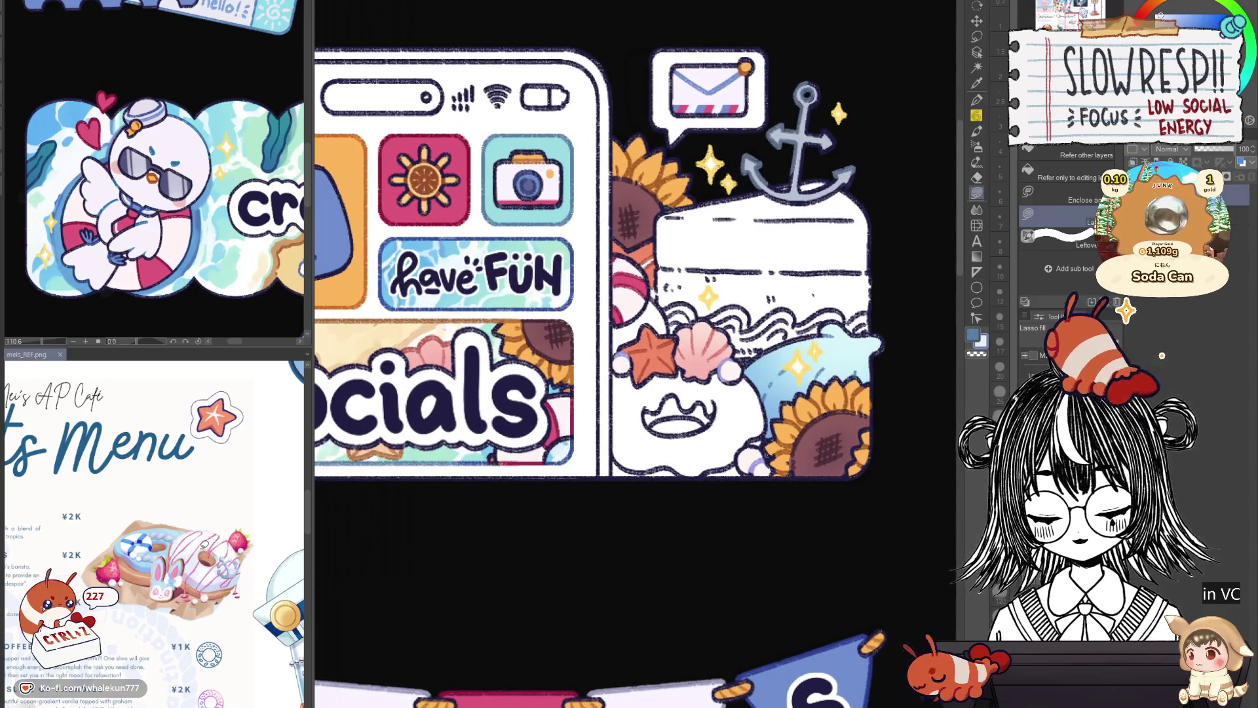
scroll(690, 457, down, 4)
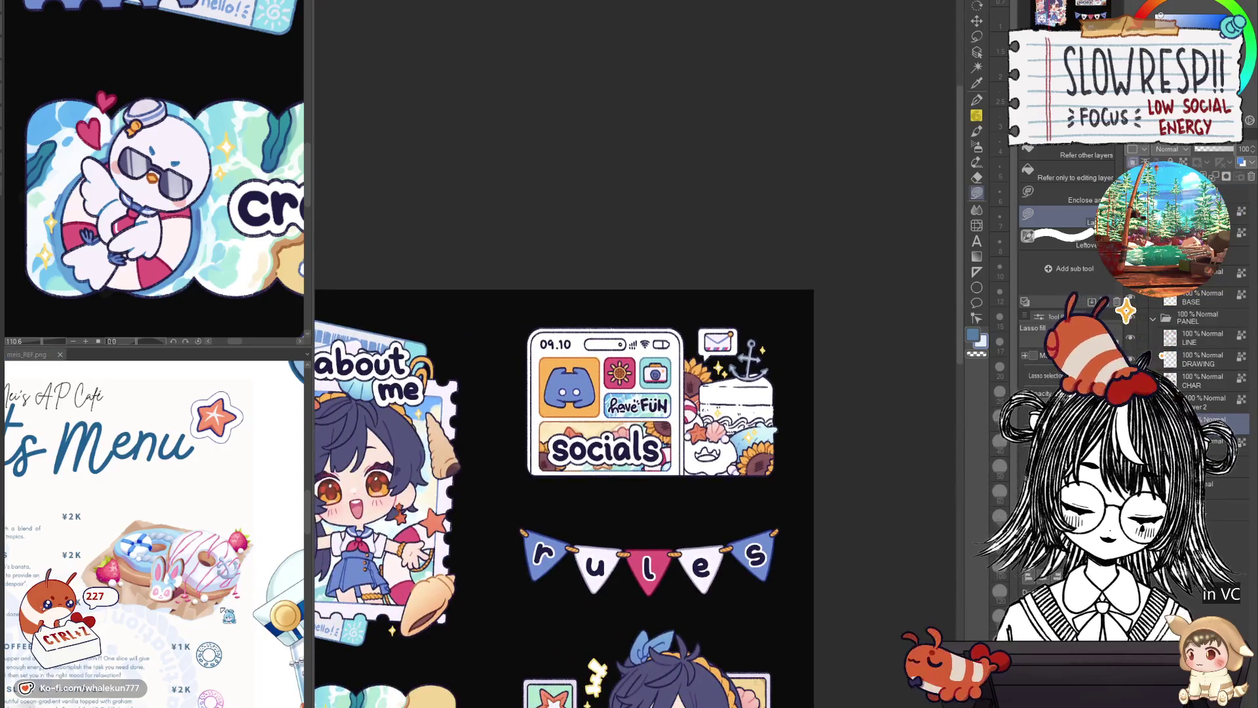
scroll(676, 448, up, 3)
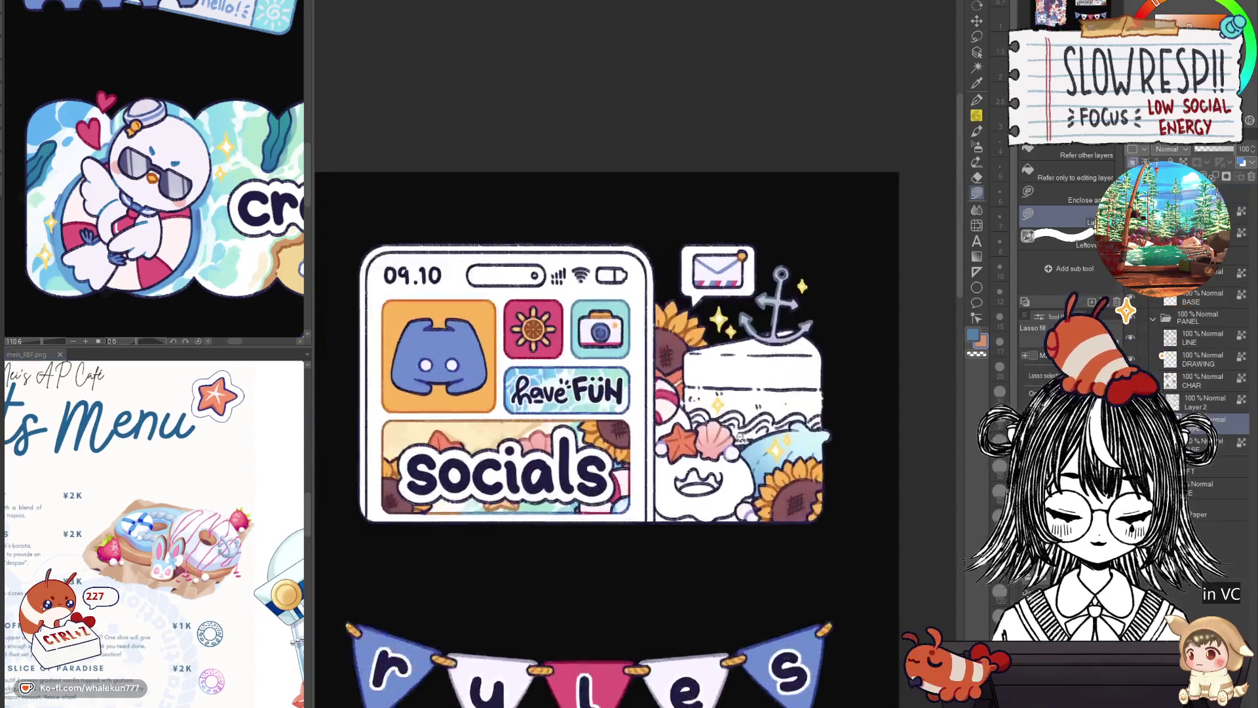
scroll(676, 448, up, 2)
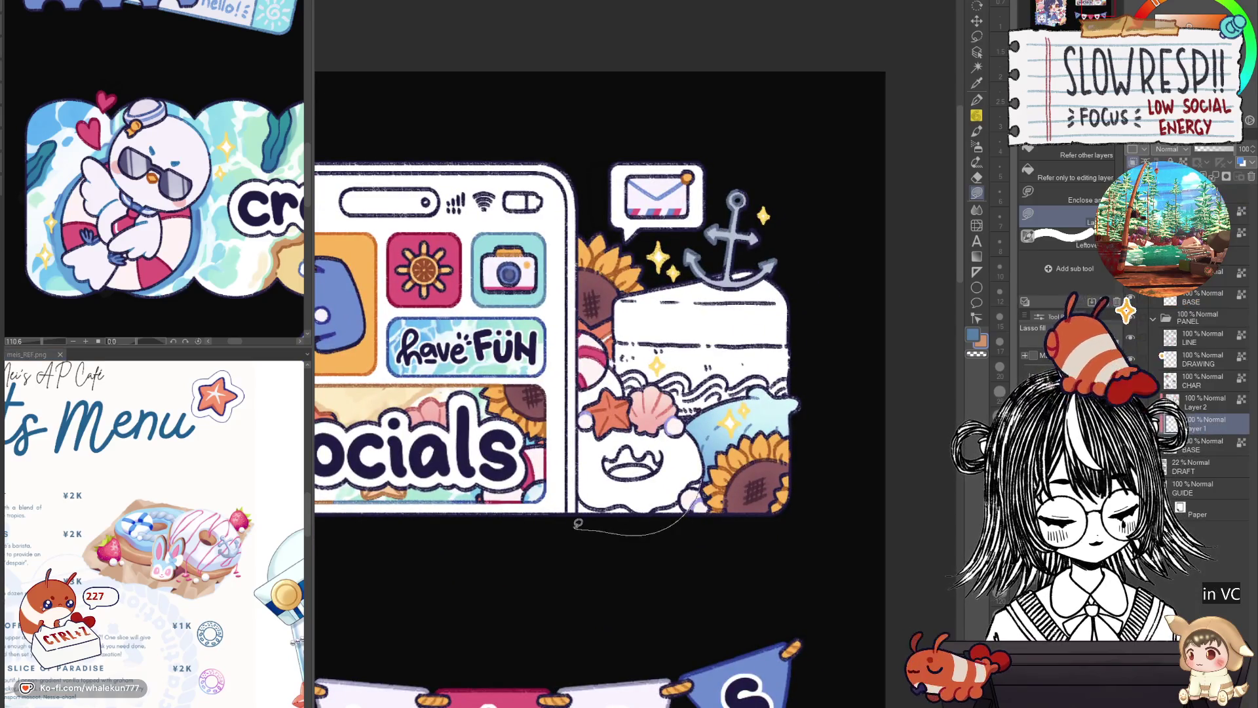
Lasso-fill the ring under the mascot tan and its hole light cream.
drag(630, 438, 677, 438)
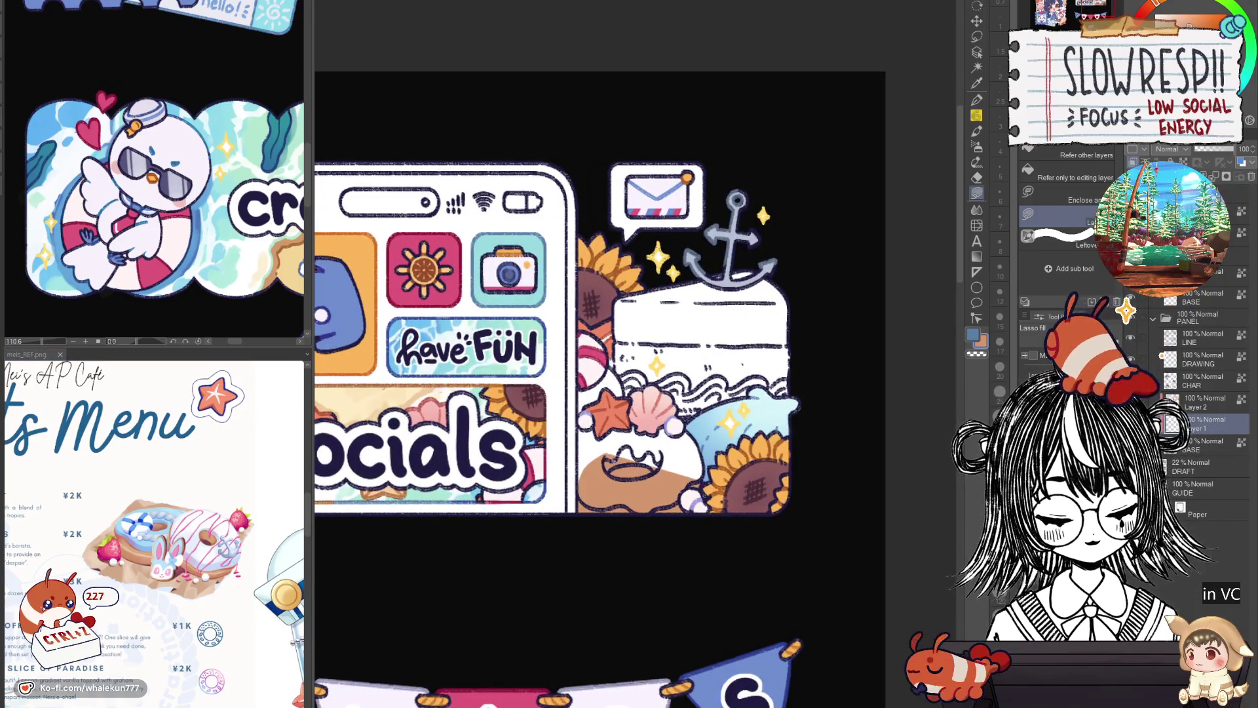
drag(600, 445, 678, 463)
scroll(683, 486, down, 1)
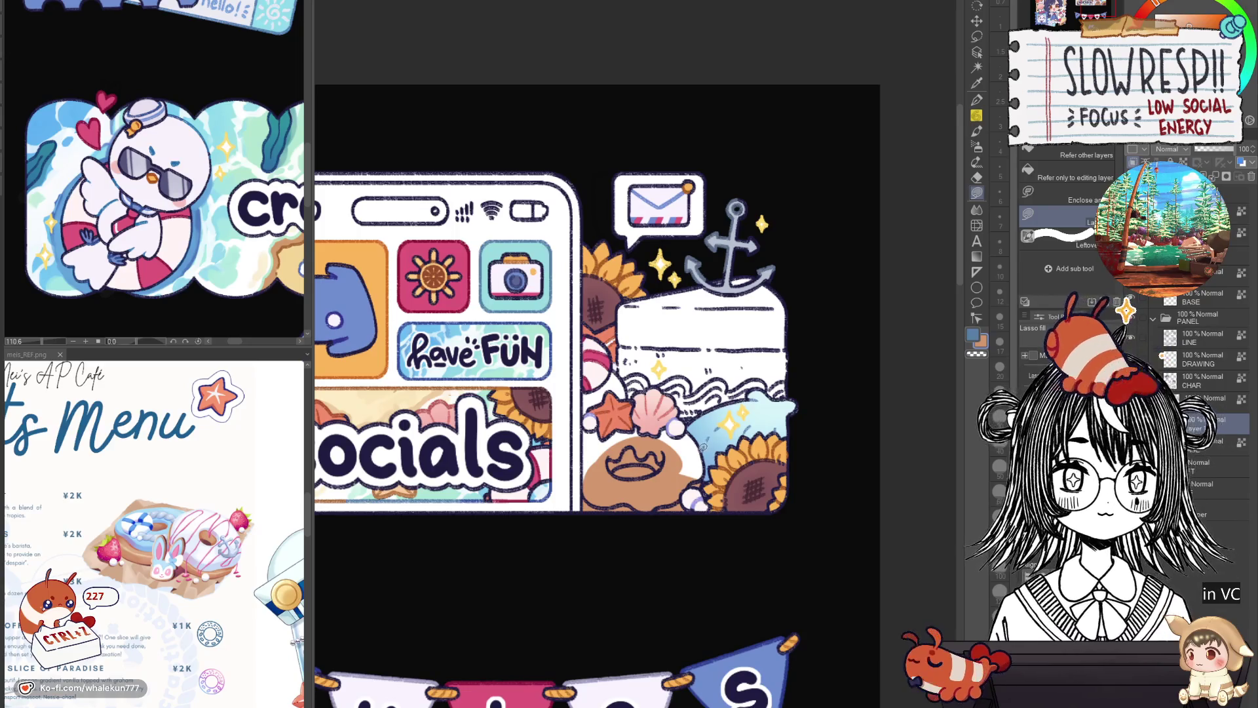
scroll(674, 511, up, 1)
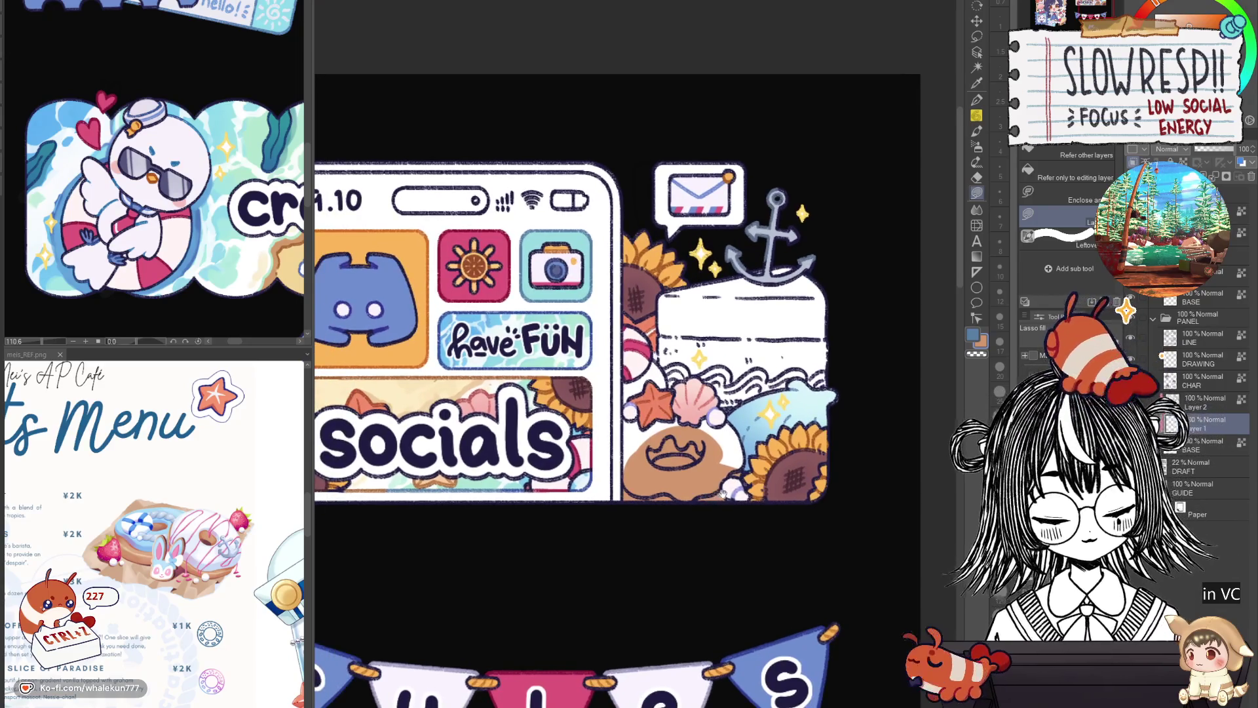
scroll(720, 493, down, 1)
scroll(719, 493, up, 1)
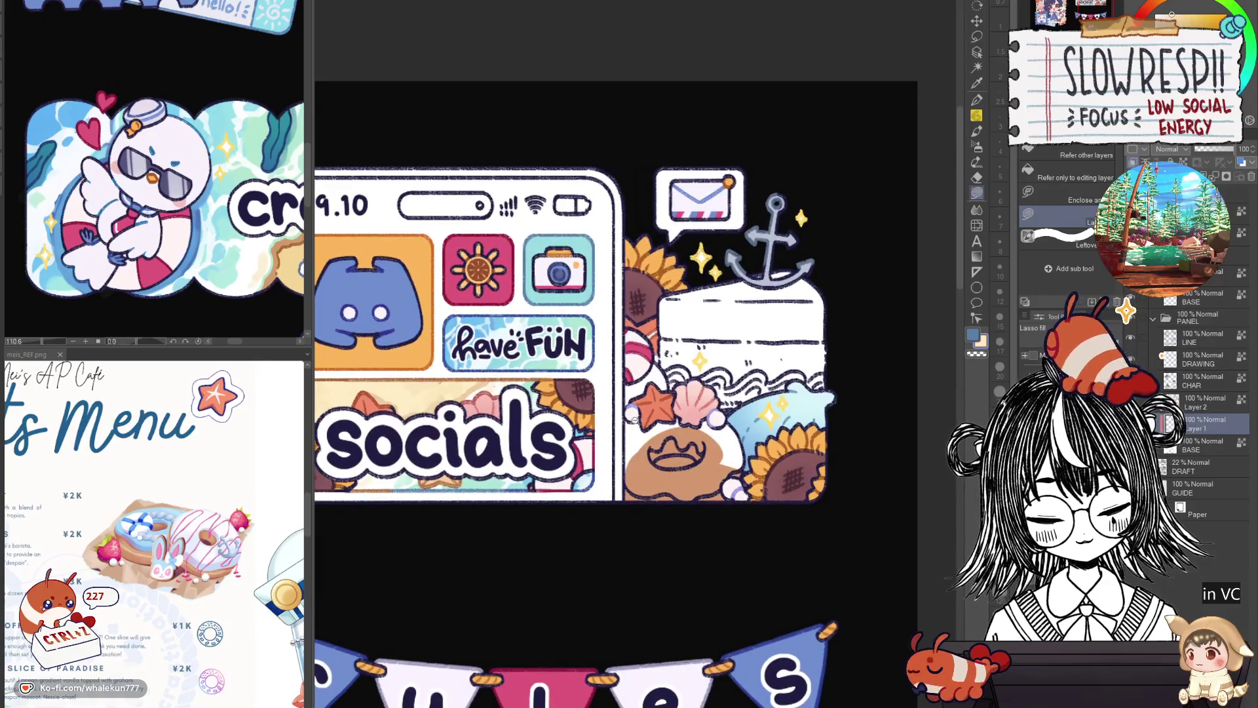
scroll(661, 459, up, 2)
drag(641, 471, 688, 482)
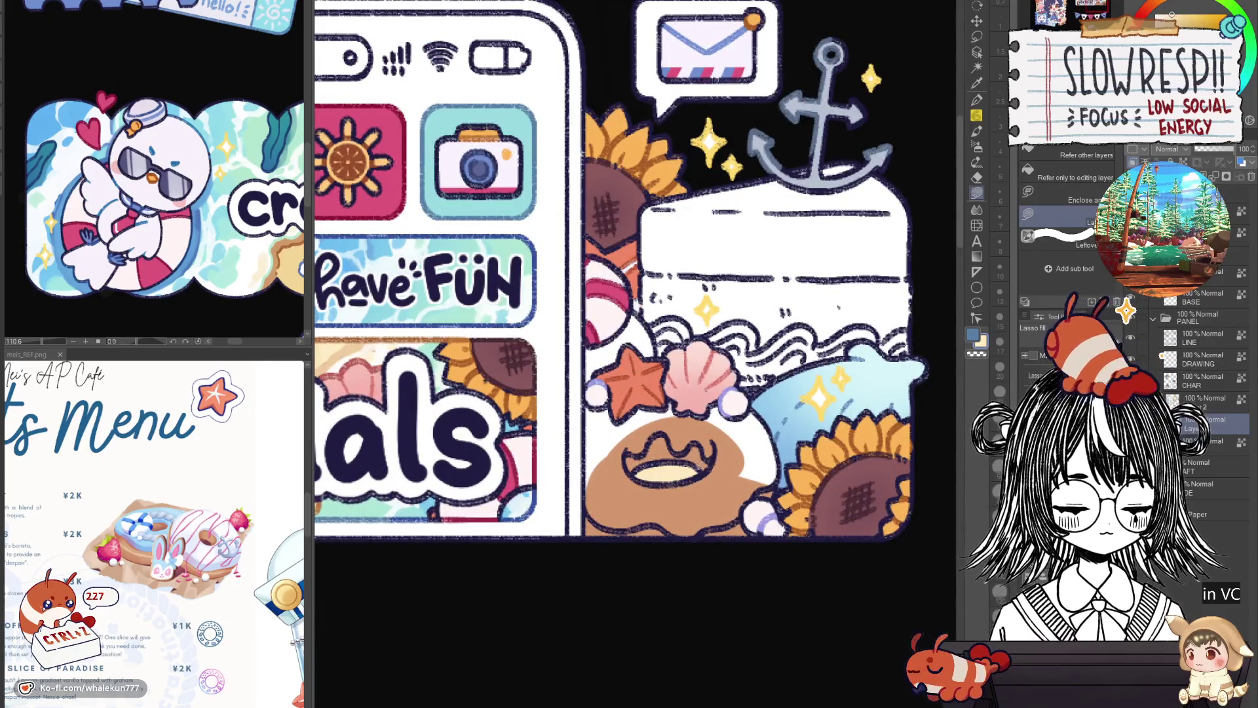
scroll(731, 481, up, 1)
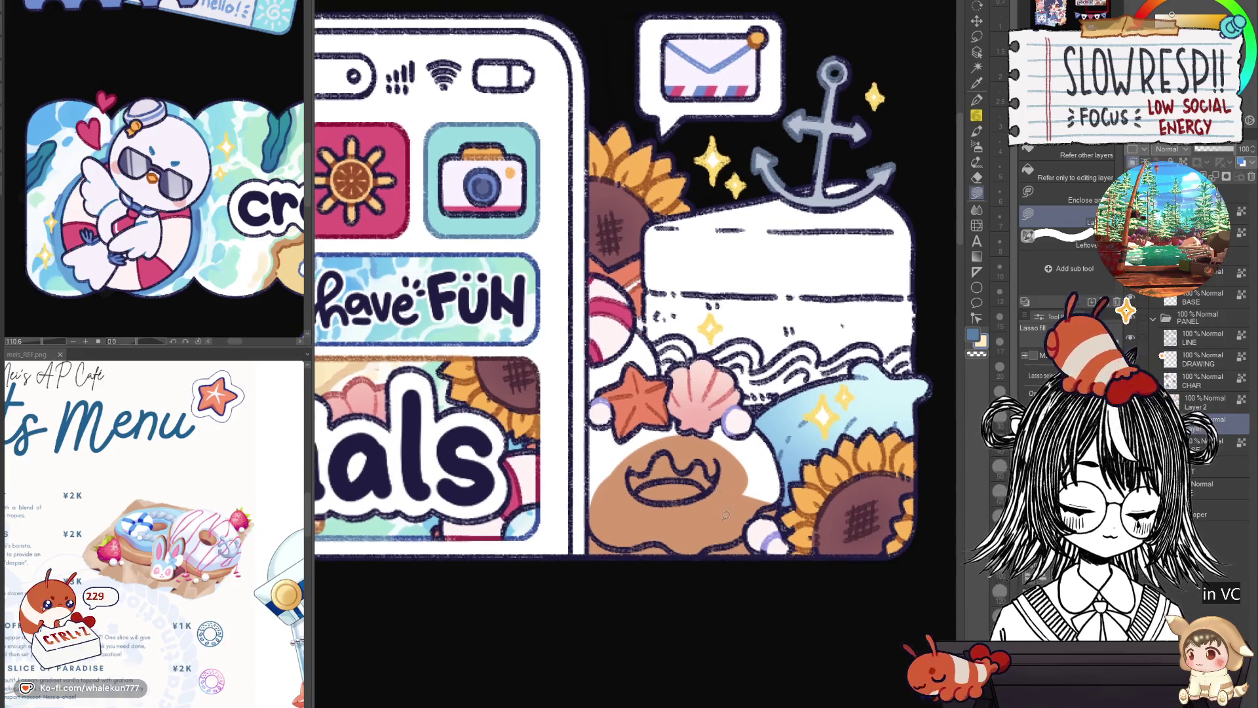
scroll(758, 454, up, 1)
scroll(757, 455, down, 2)
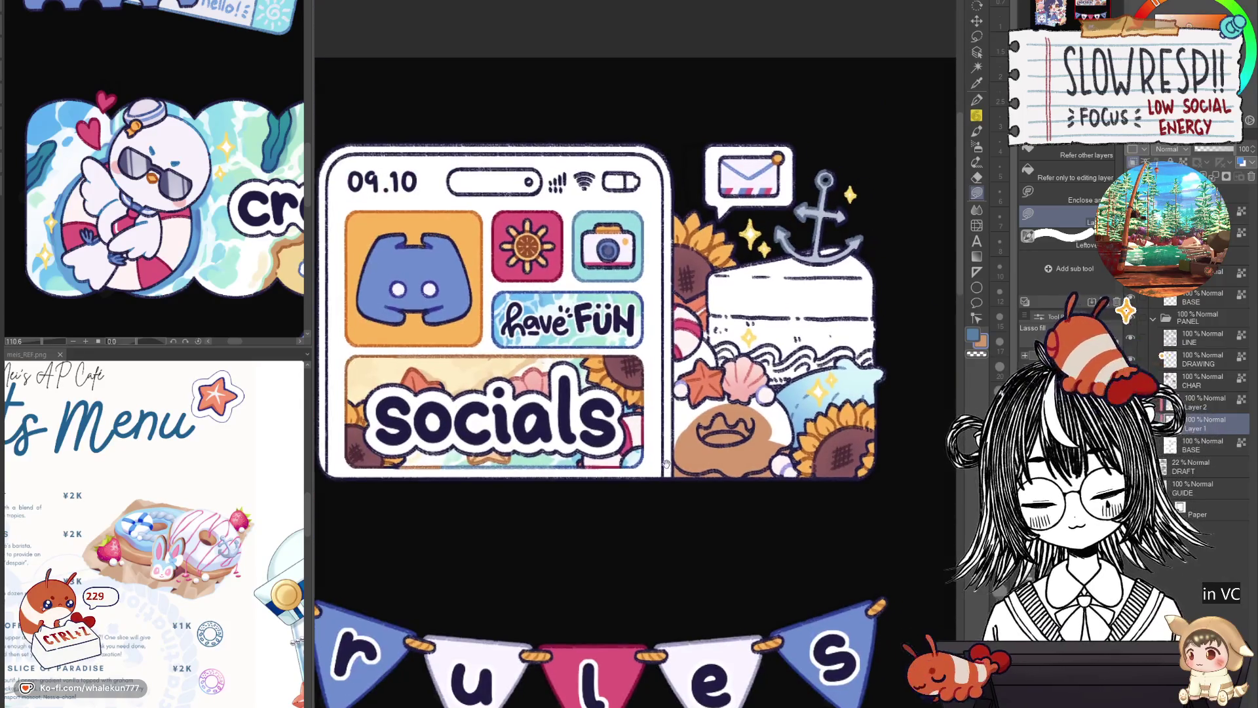
scroll(667, 481, up, 1)
scroll(573, 501, up, 1)
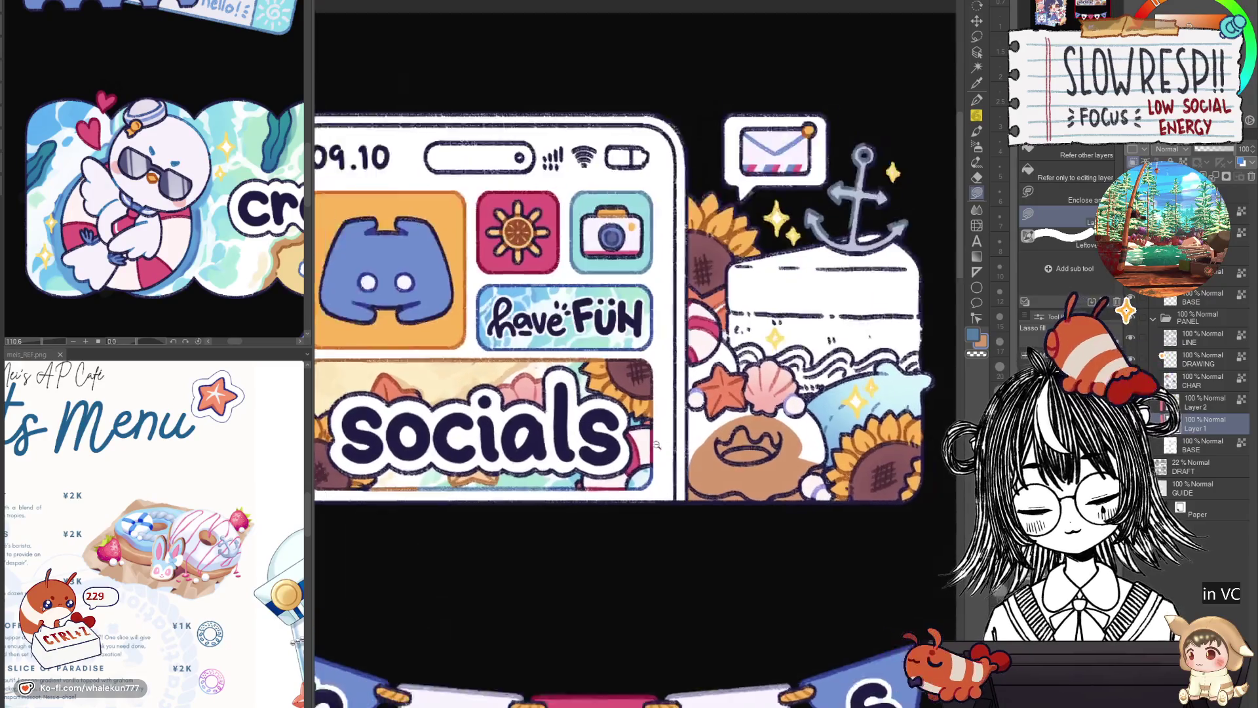
scroll(572, 501, up, 1)
drag(789, 369, 645, 473)
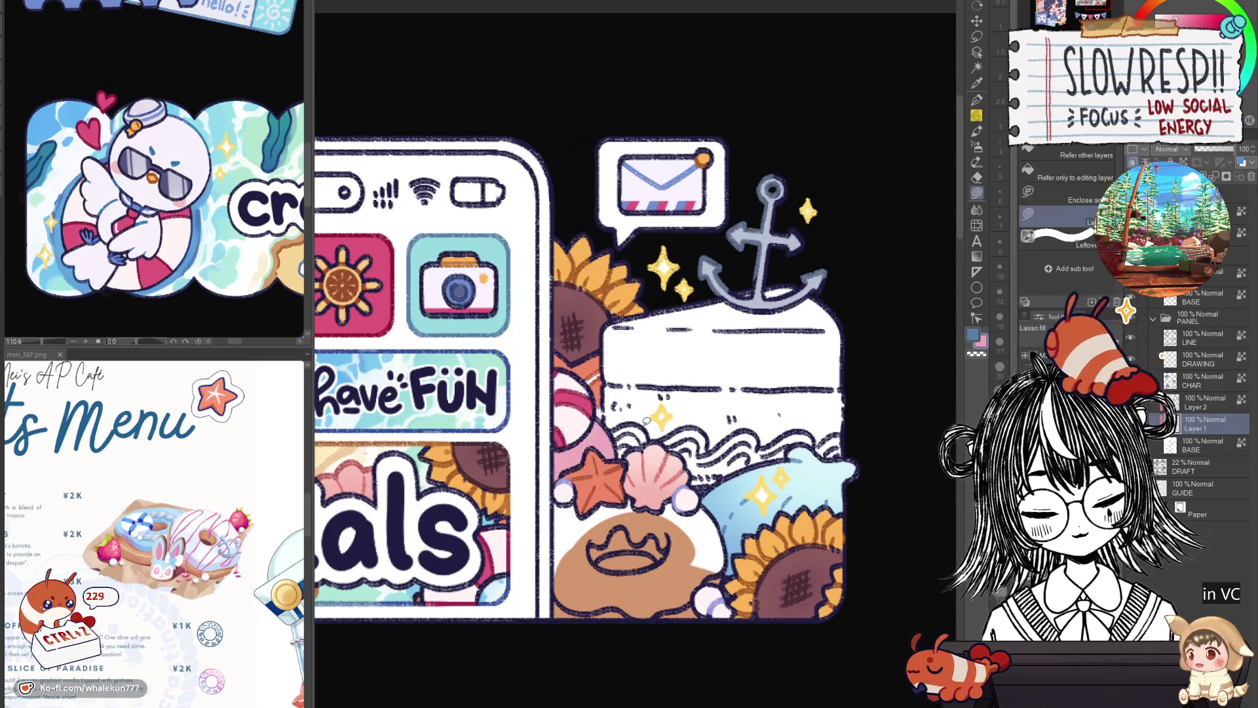
drag(678, 464, 752, 367)
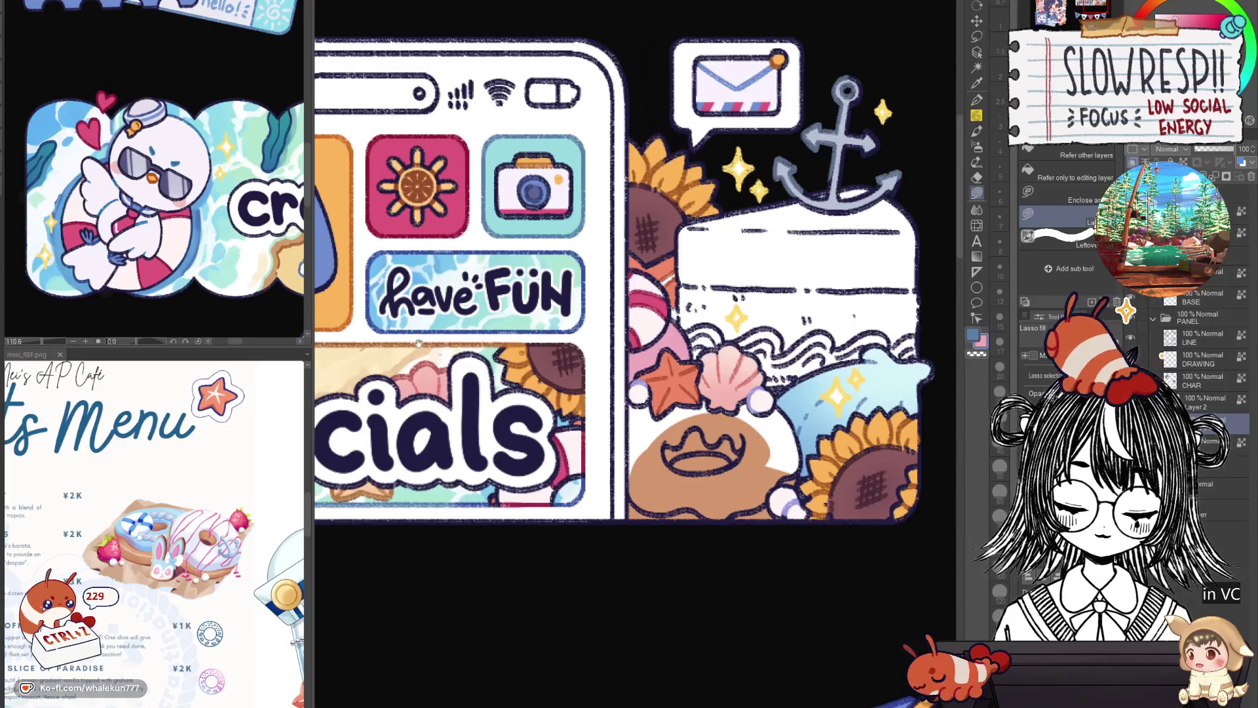
drag(720, 427, 740, 465)
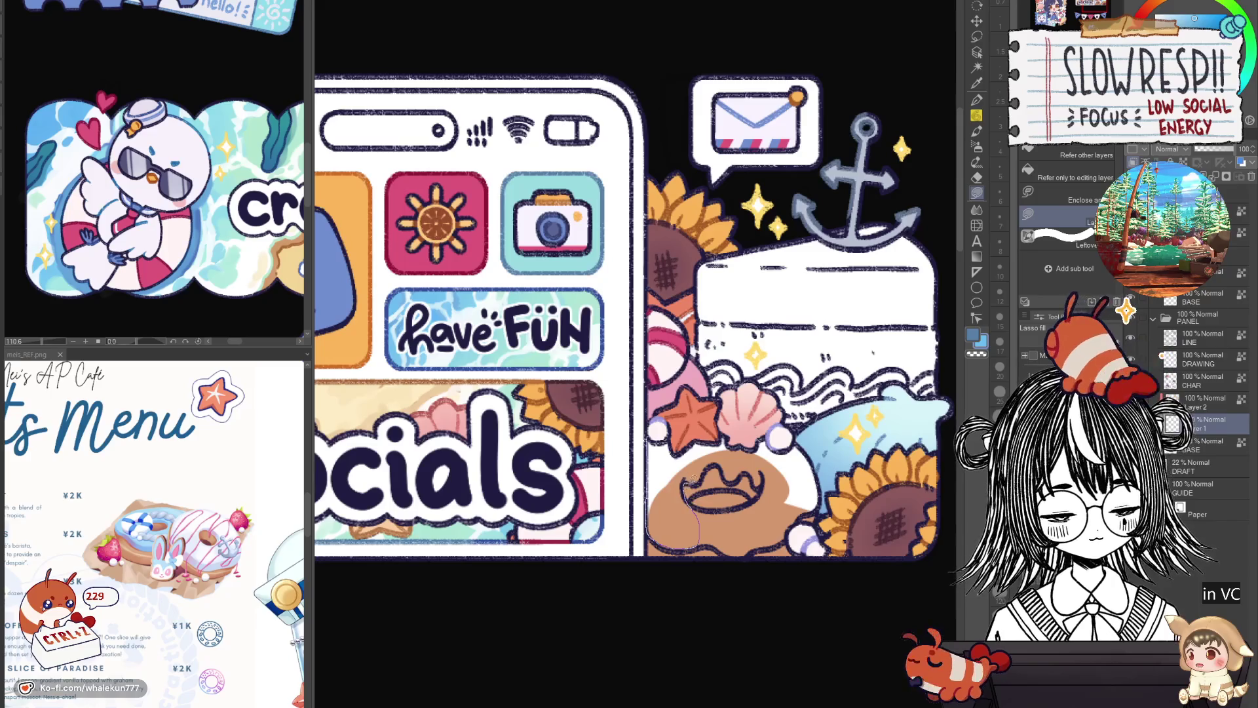
Fill the ring area blue and add a darker brown patch sampled from the ring.
drag(696, 482, 688, 541)
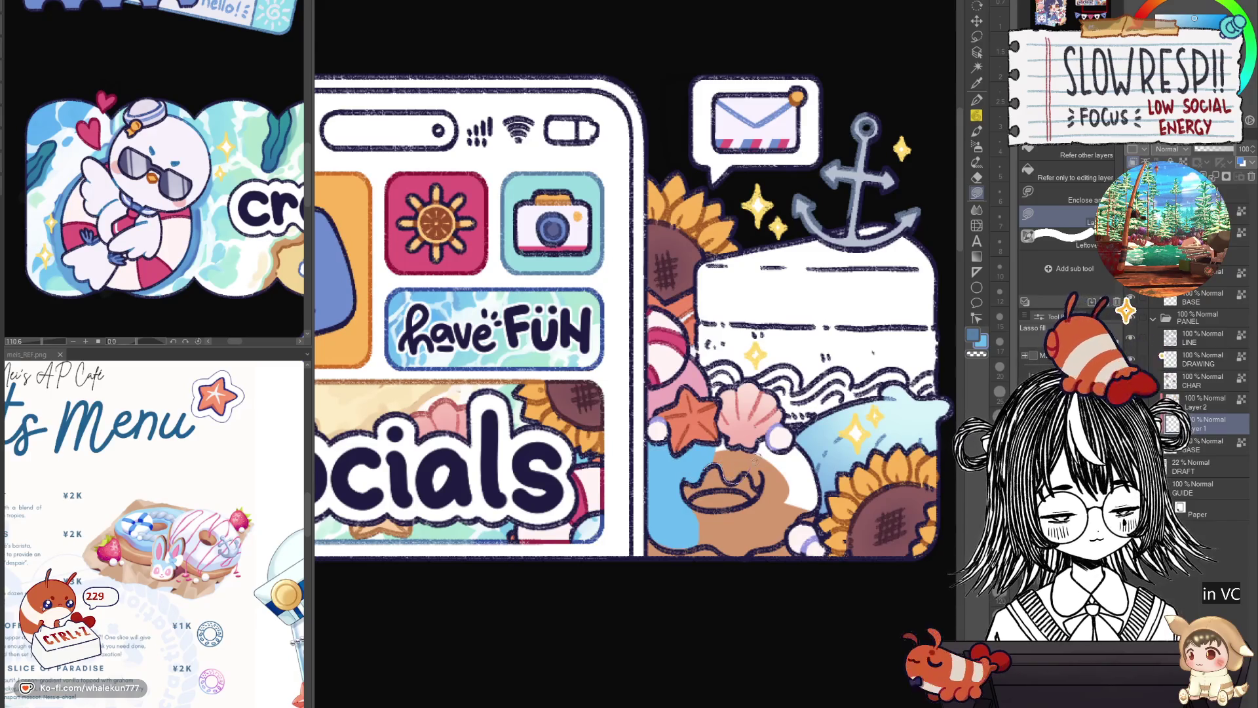
alt+click(735, 462)
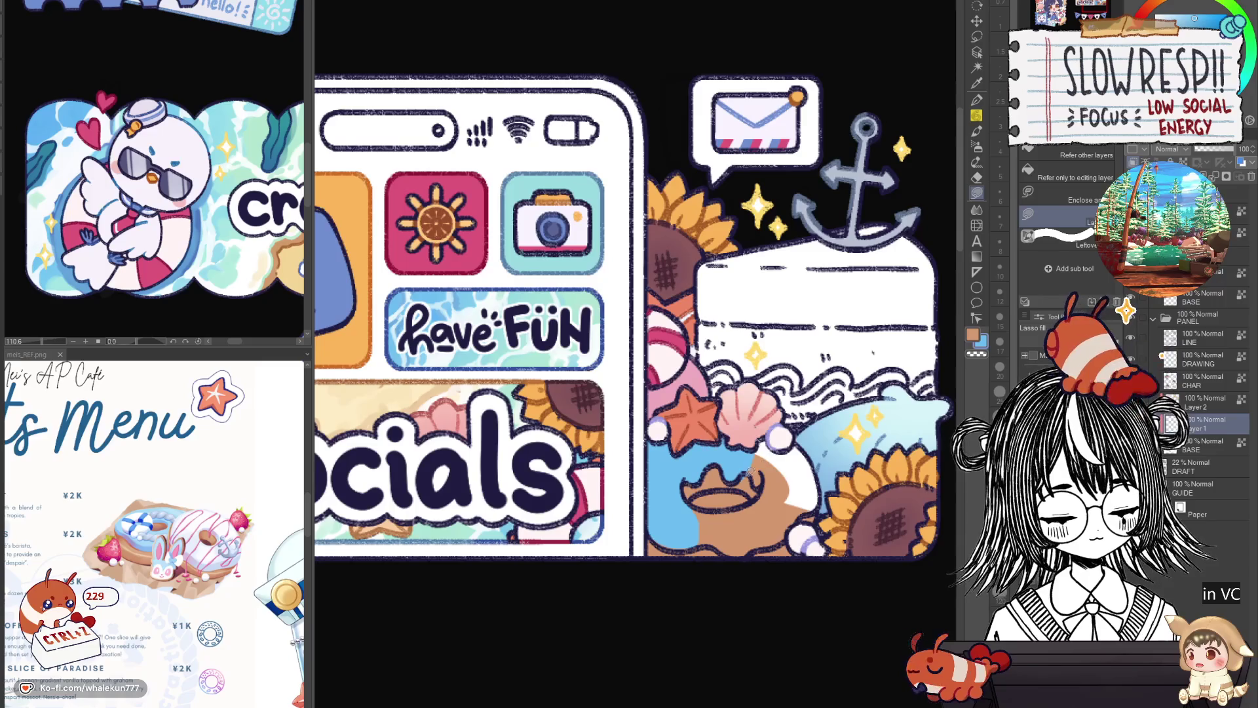
drag(749, 476, 777, 433)
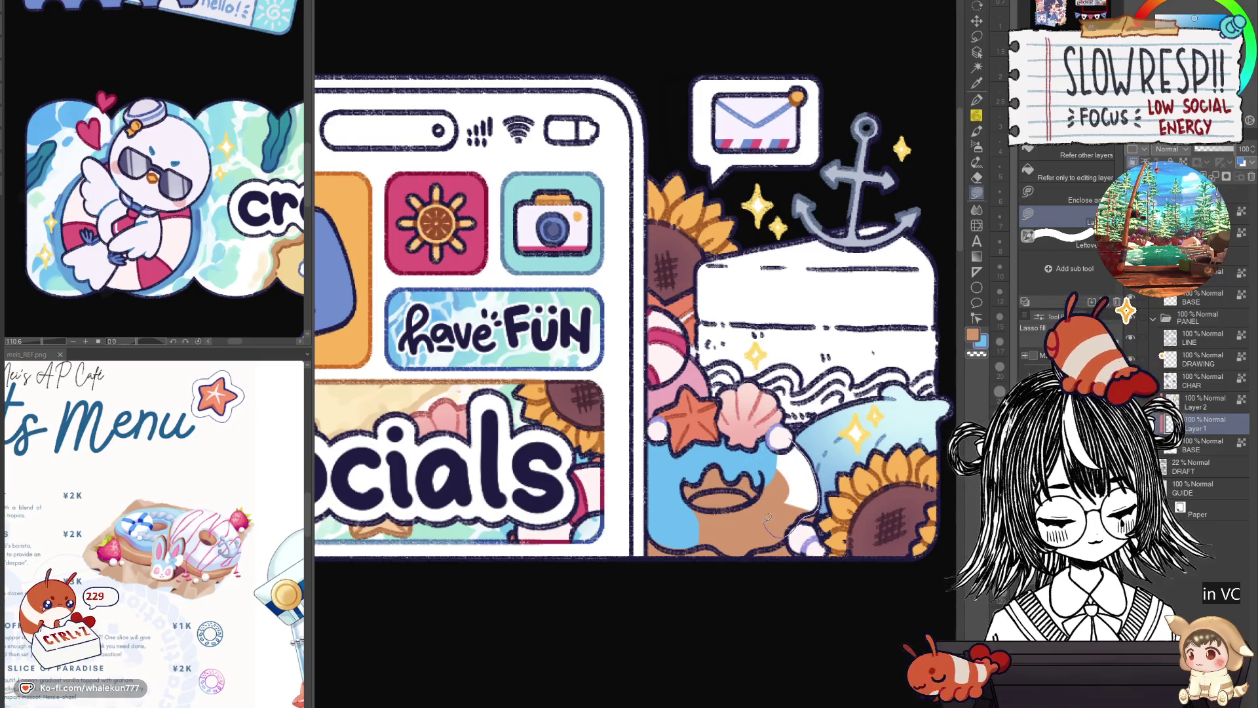
drag(765, 522, 792, 423)
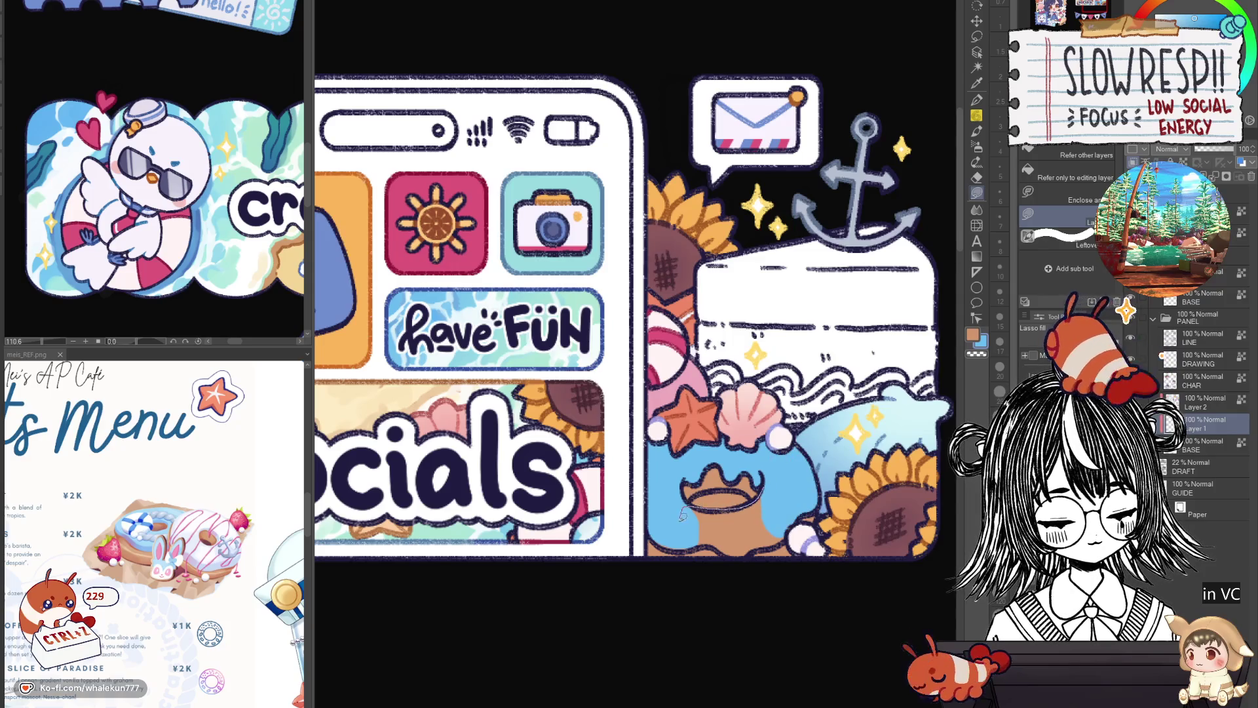
drag(785, 536, 700, 528)
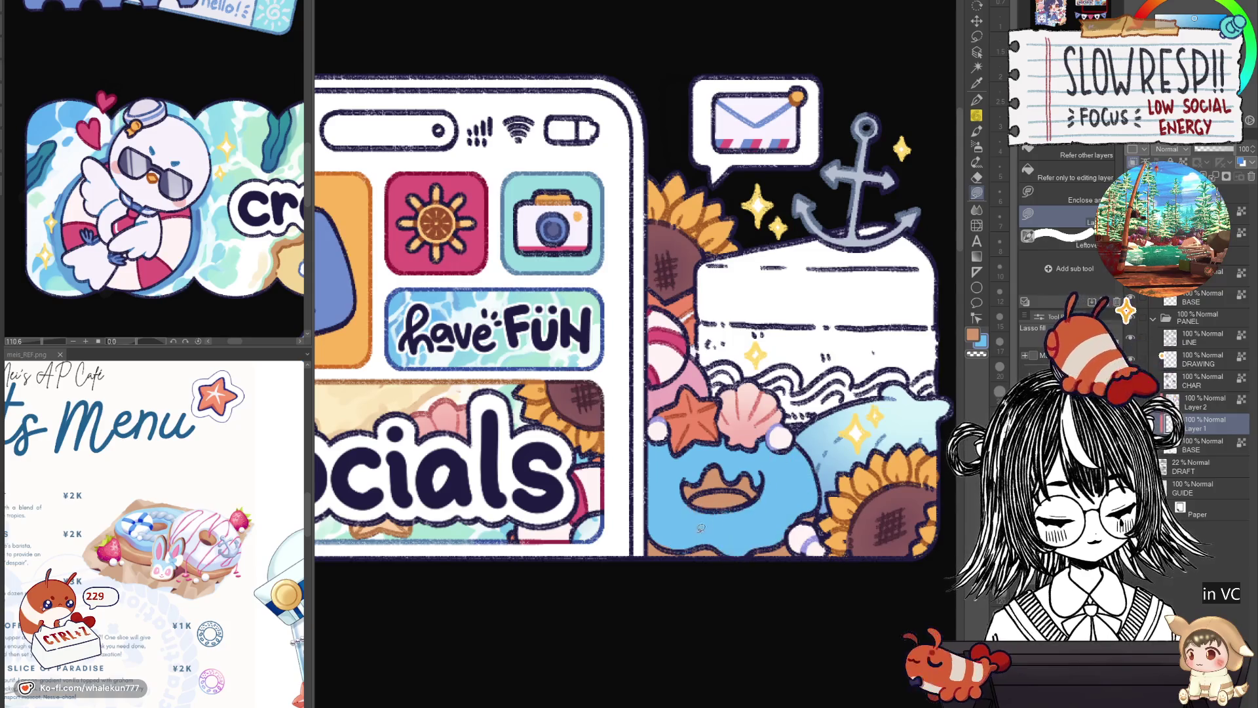
Select the ring-and-shells layer area and switch to the soft Airbrush for shading.
ctrl+click(1171, 423)
key(b)
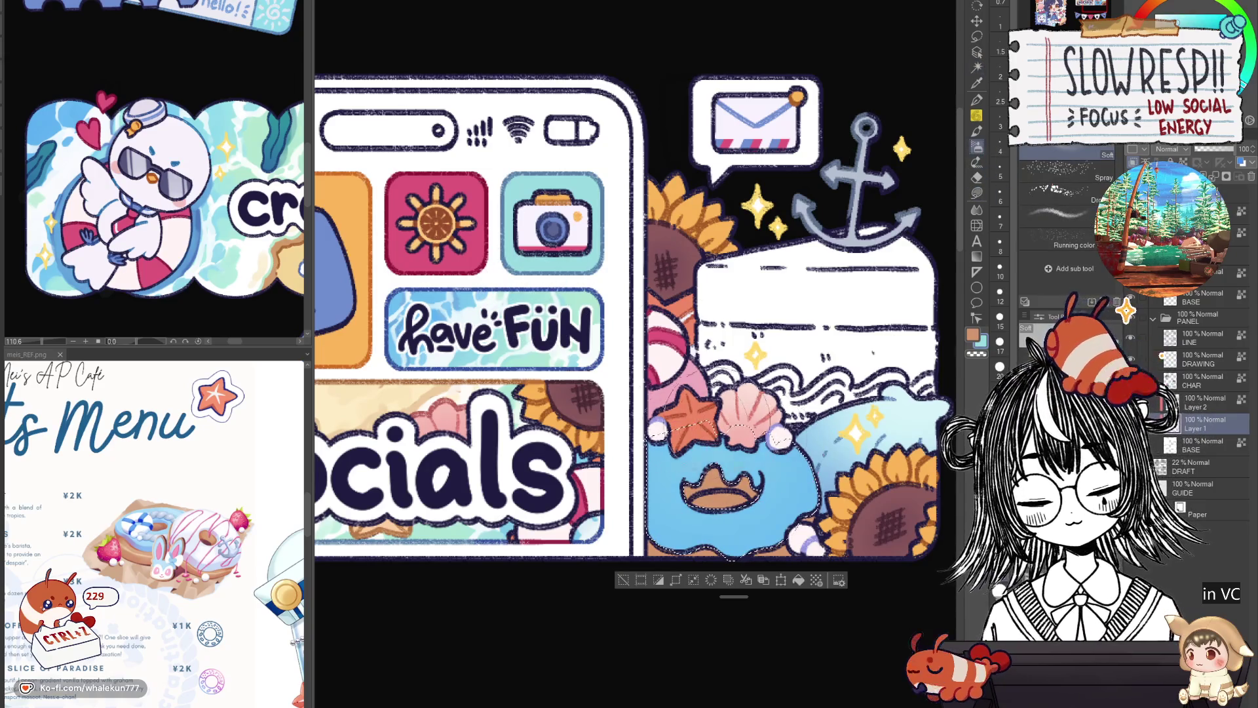
mouse_move(727, 471)
mouse_down()
mouse_move(787, 452)
mouse_move(787, 433)
mouse_up()
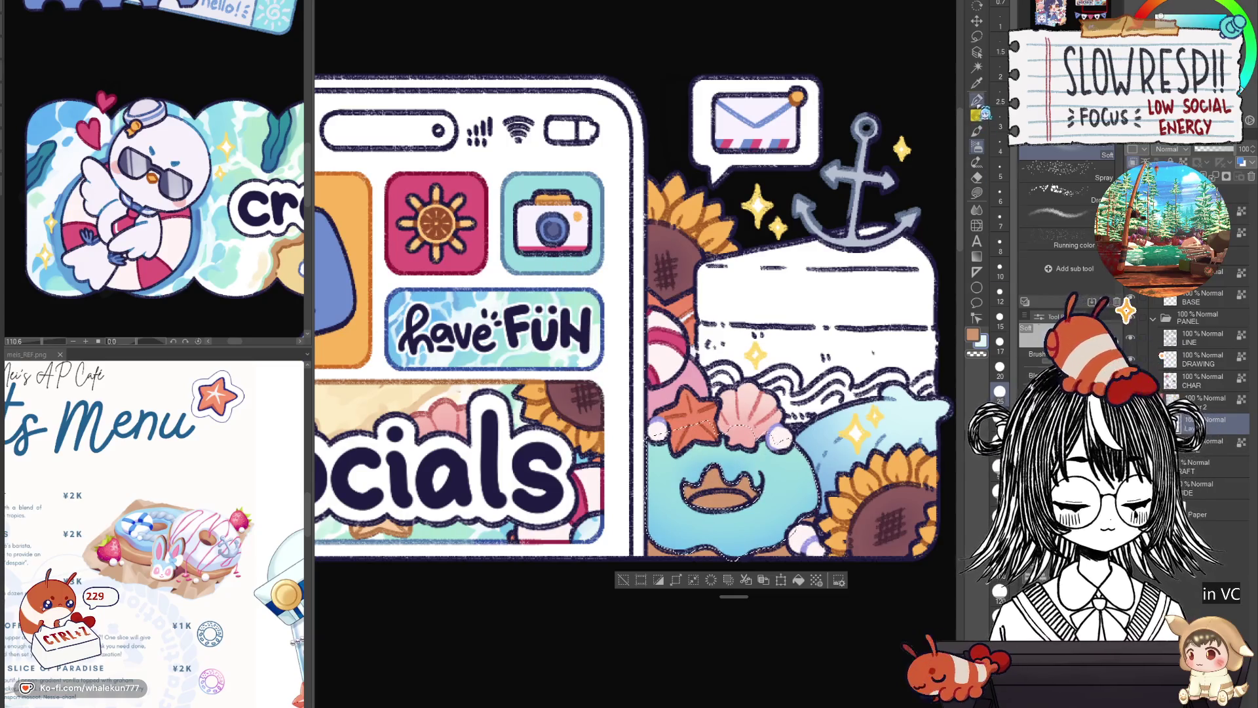
key(p)
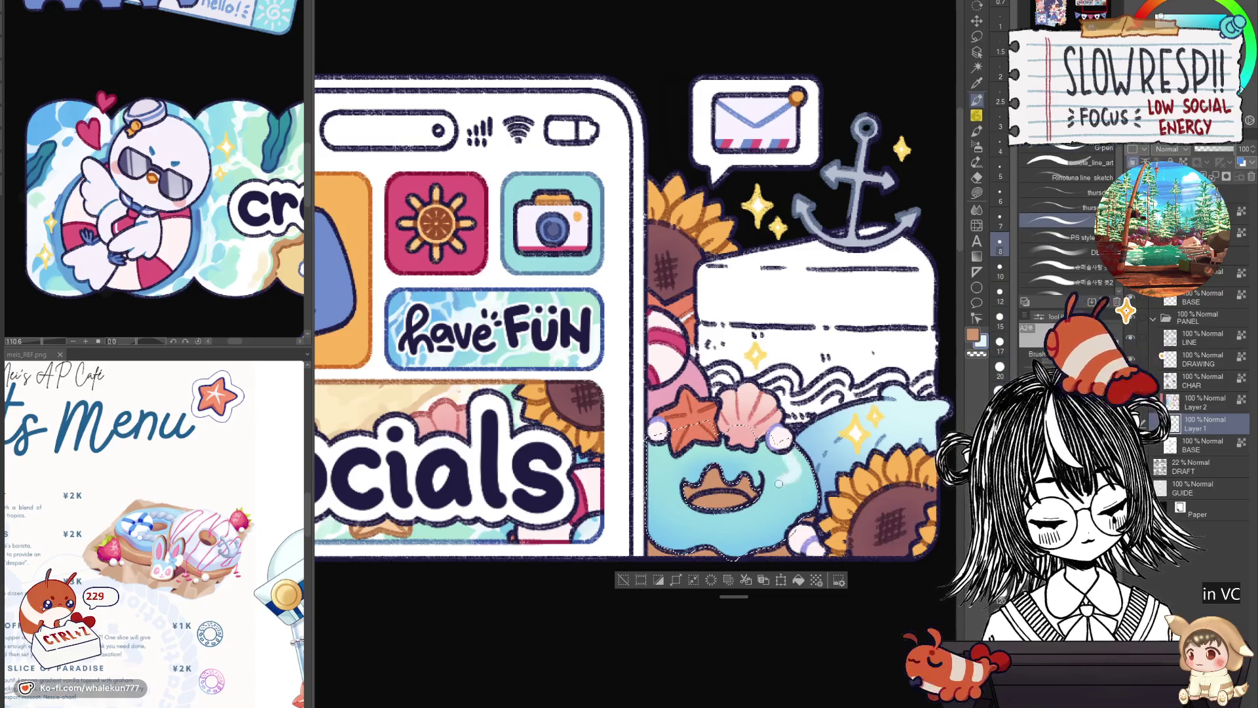
drag(590, 300, 596, 332)
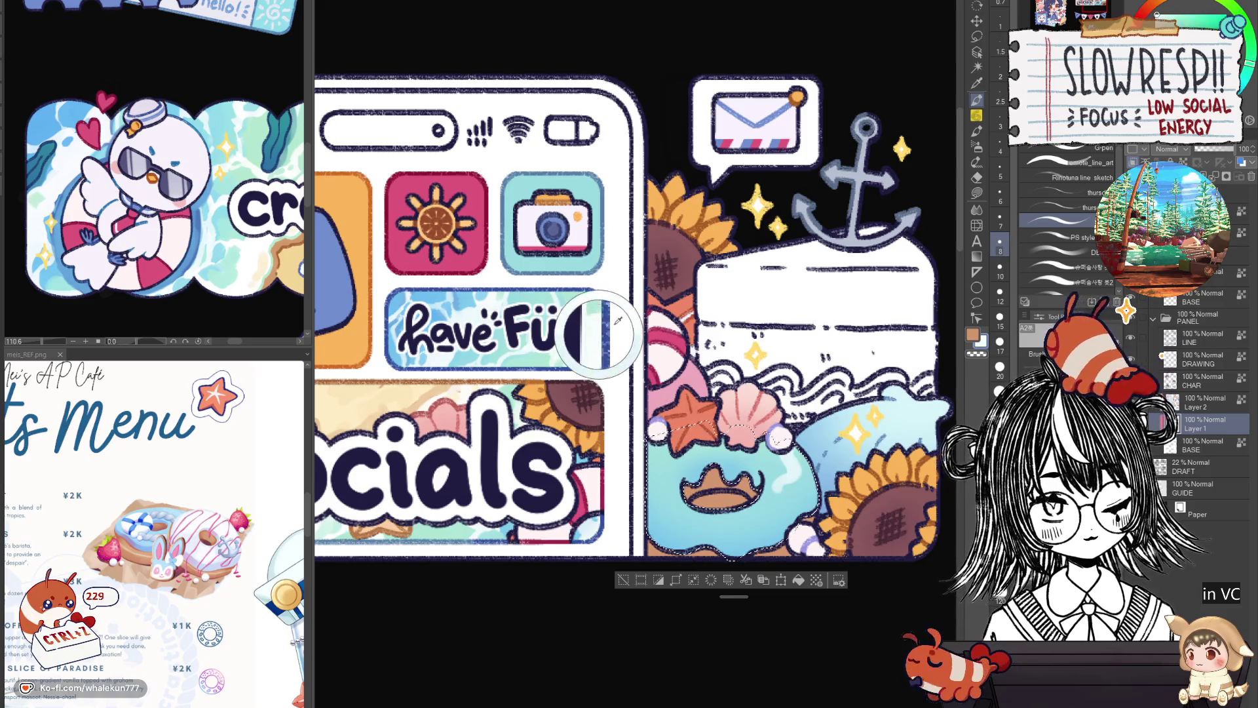
key(ctrl+z)
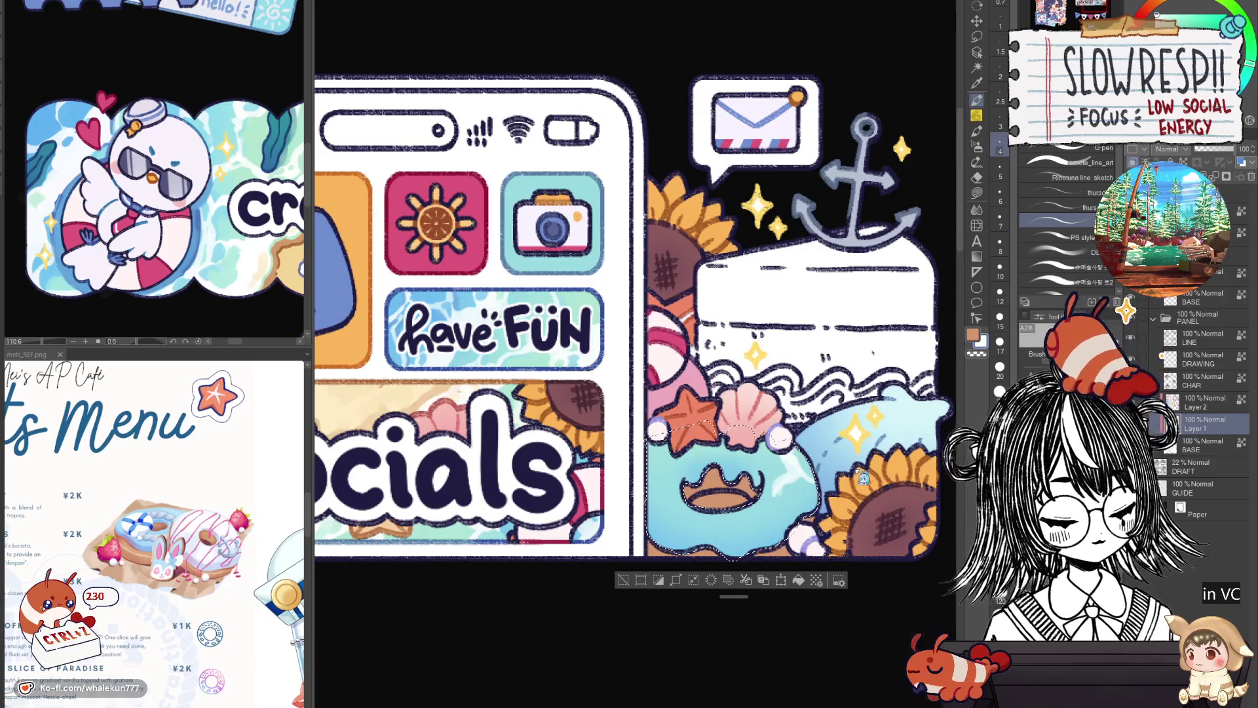
scroll(630, 325, down, 5)
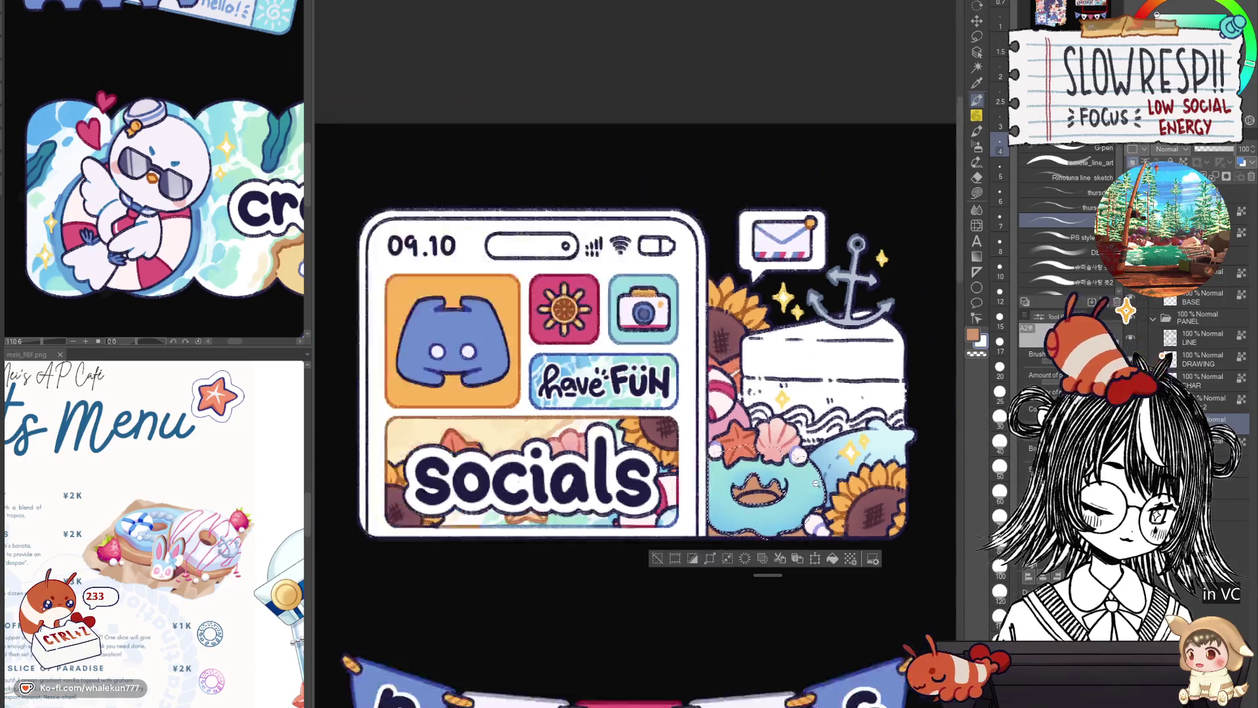
scroll(630, 325, up, 3)
scroll(835, 516, up, 2)
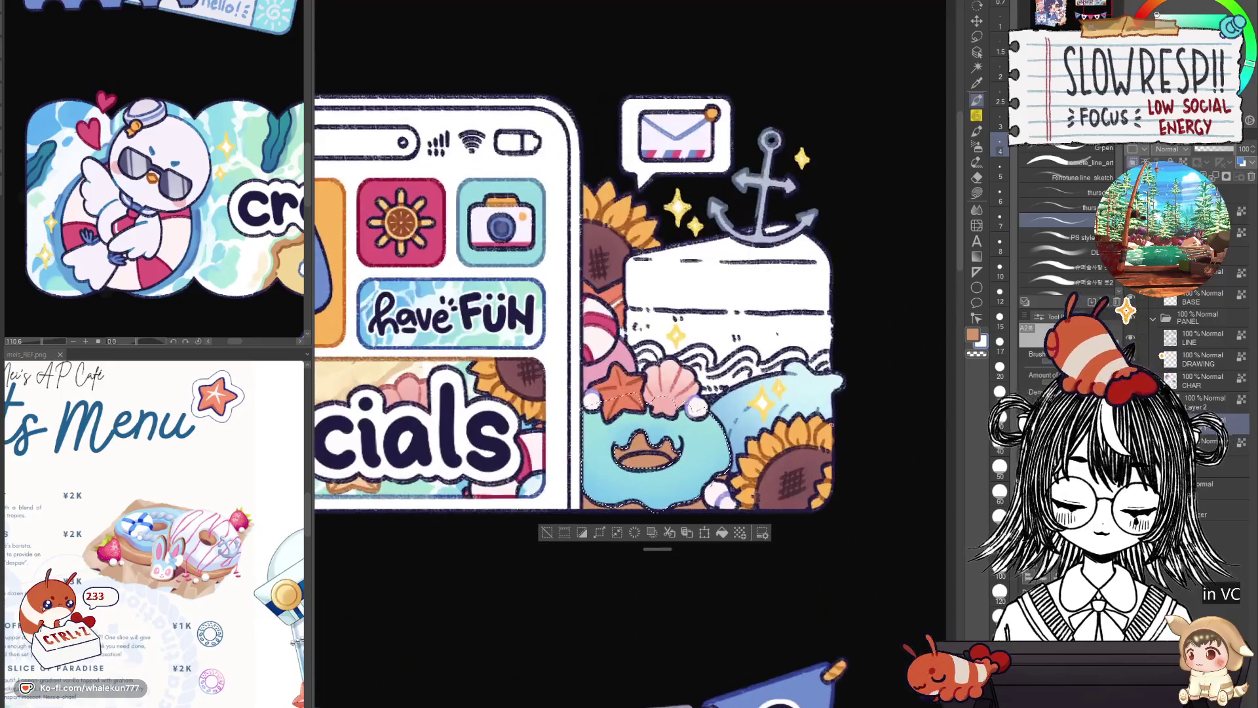
scroll(835, 517, down, 2)
scroll(836, 516, down, 1)
scroll(835, 468, up, 1)
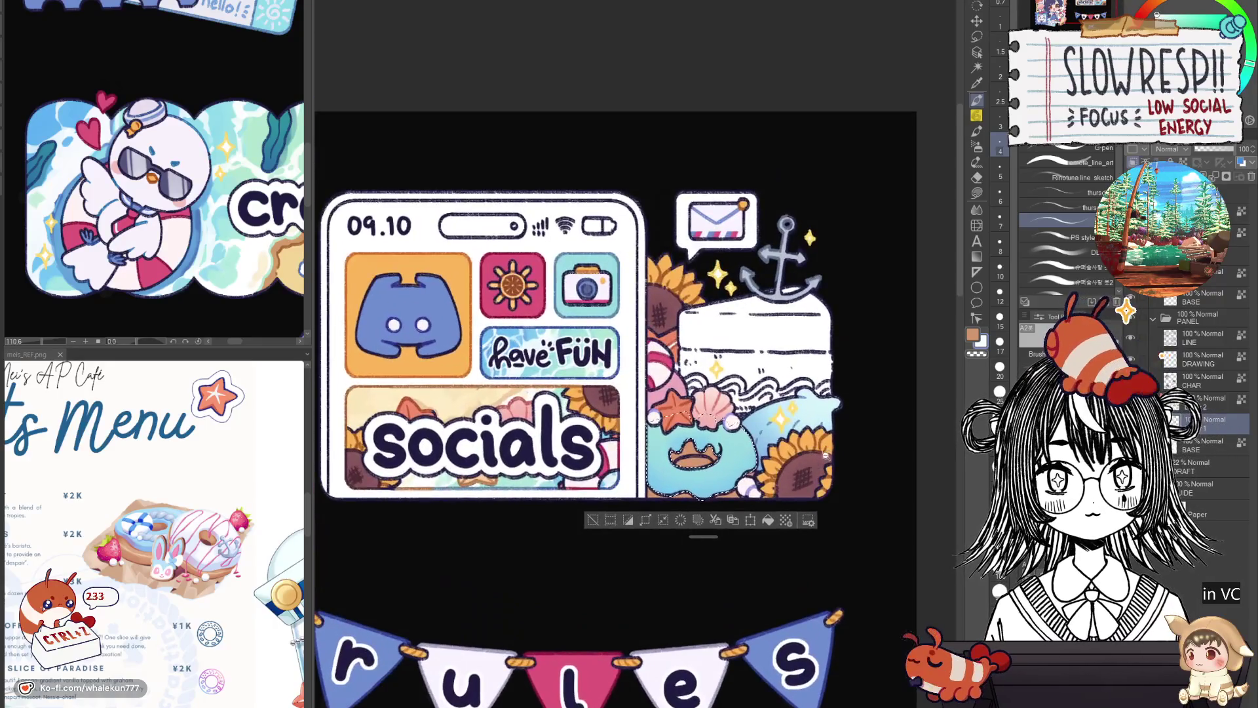
Choose the Fill tool, then the soft Airbrush to recolour the donut pink.
click(977, 193)
click(977, 146)
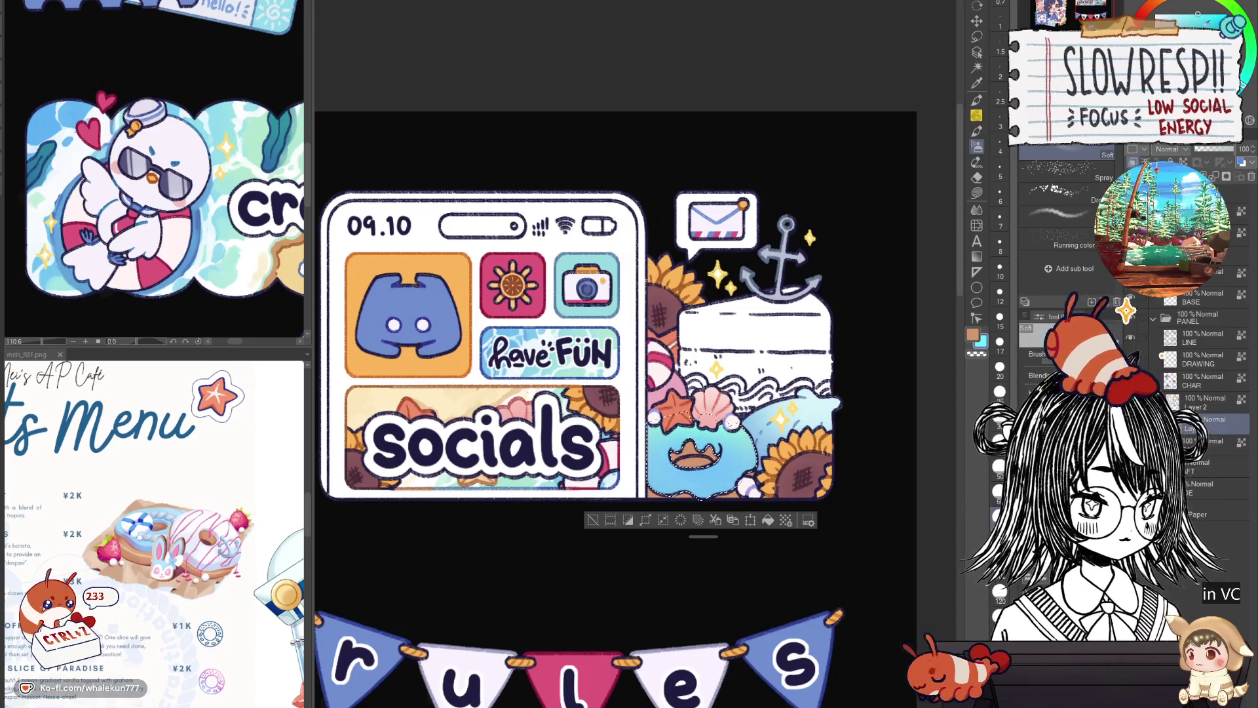
scroll(818, 419, down, 3)
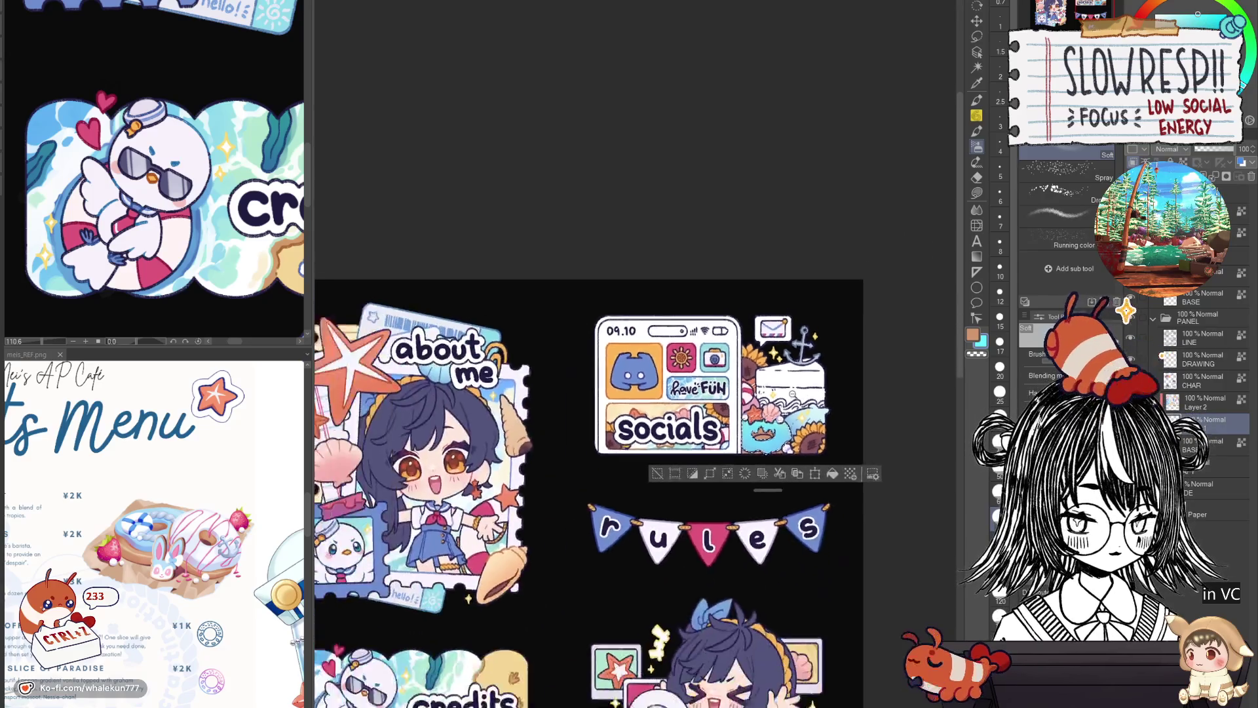
scroll(815, 418, up, 3)
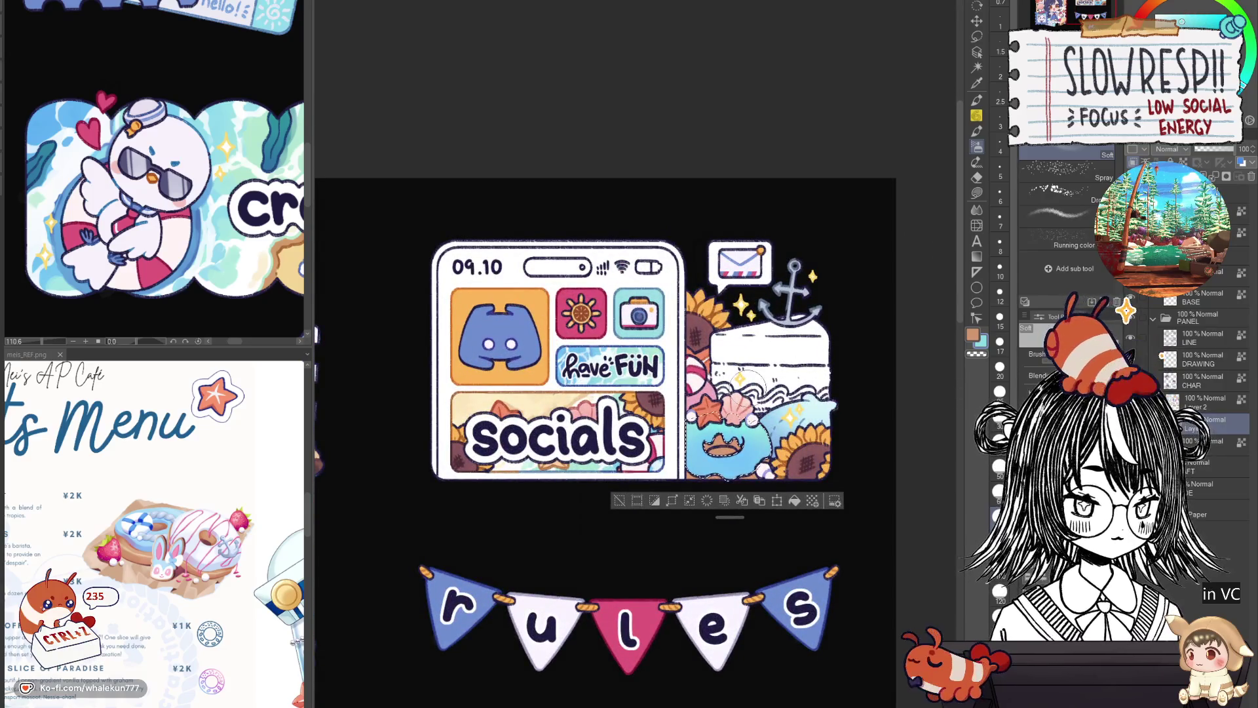
scroll(723, 285, down, 3)
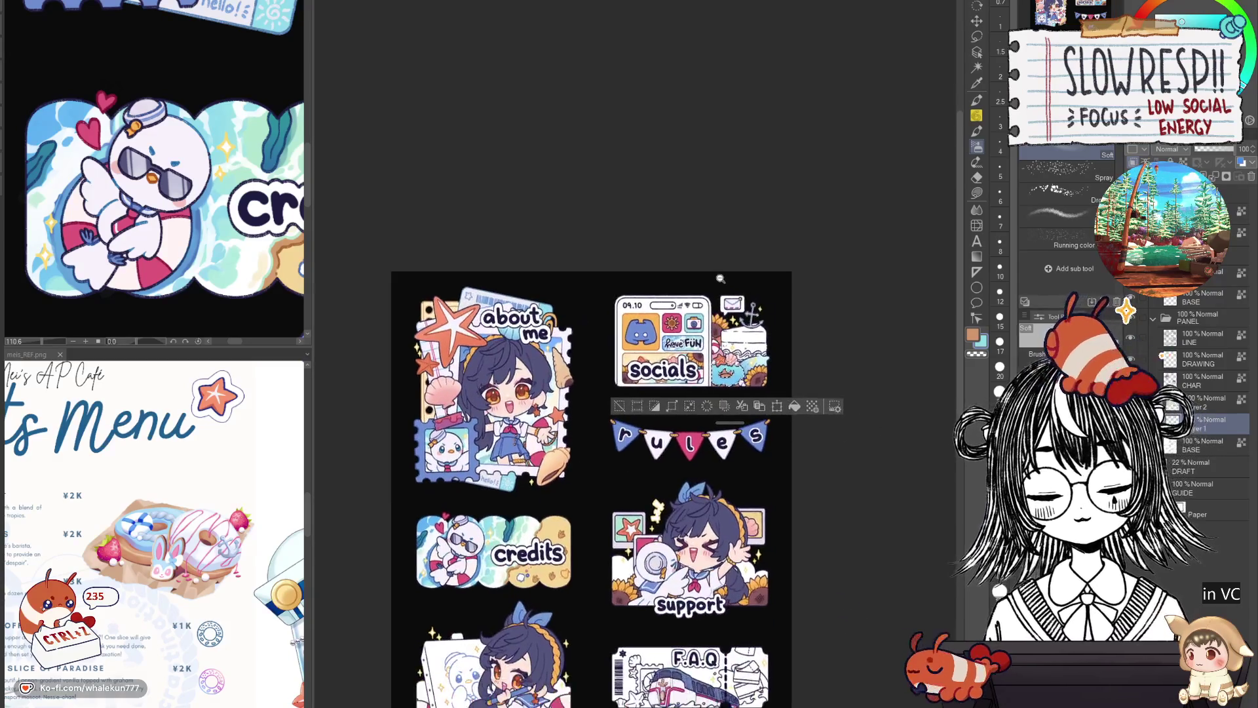
scroll(723, 285, up, 2)
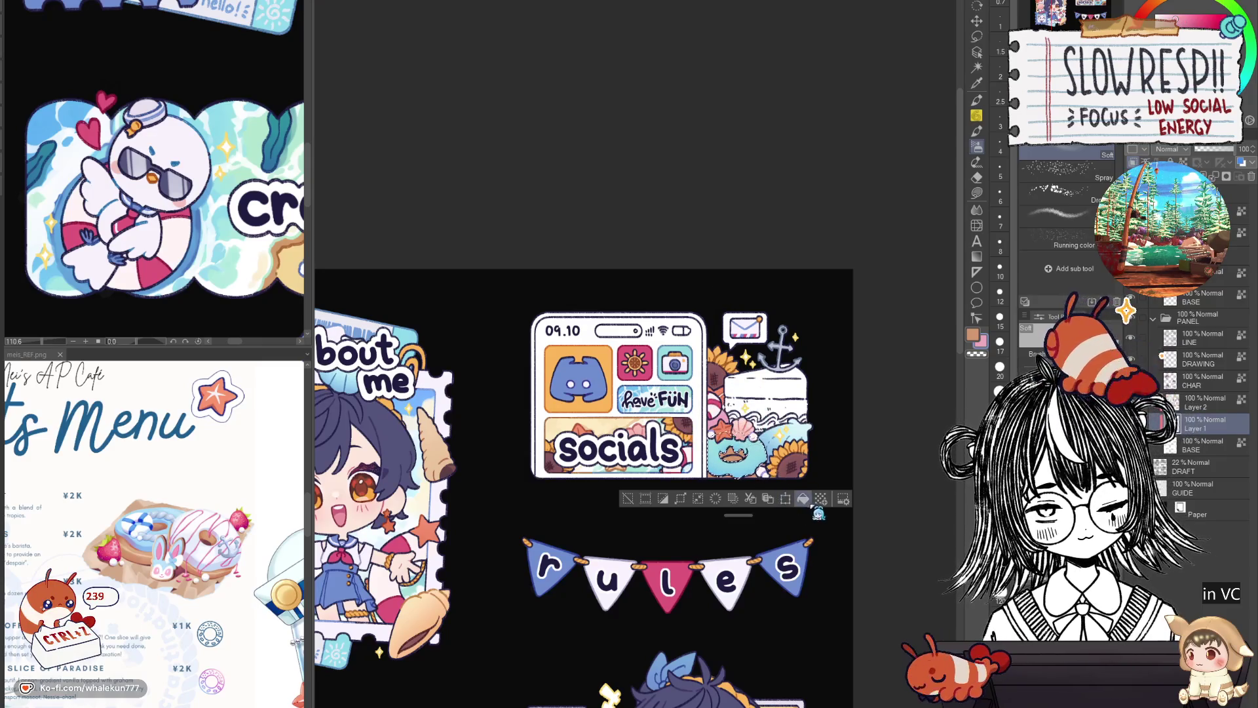
scroll(733, 402, up, 3)
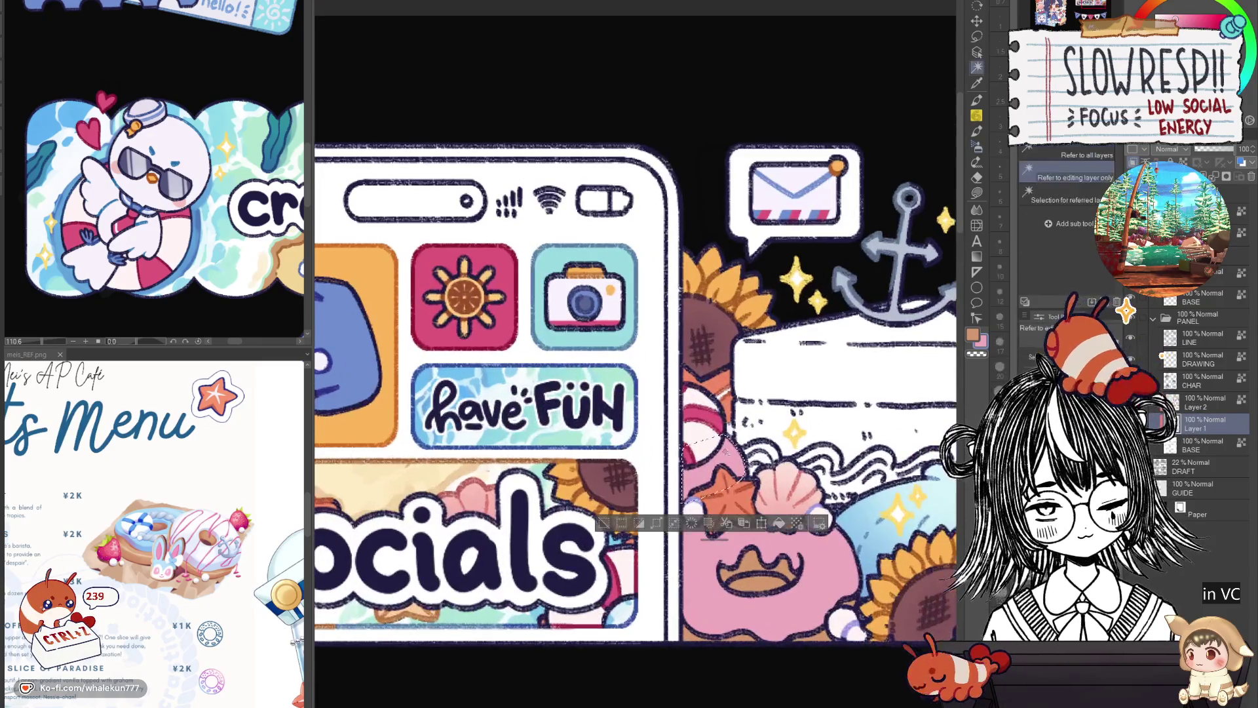
key(g)
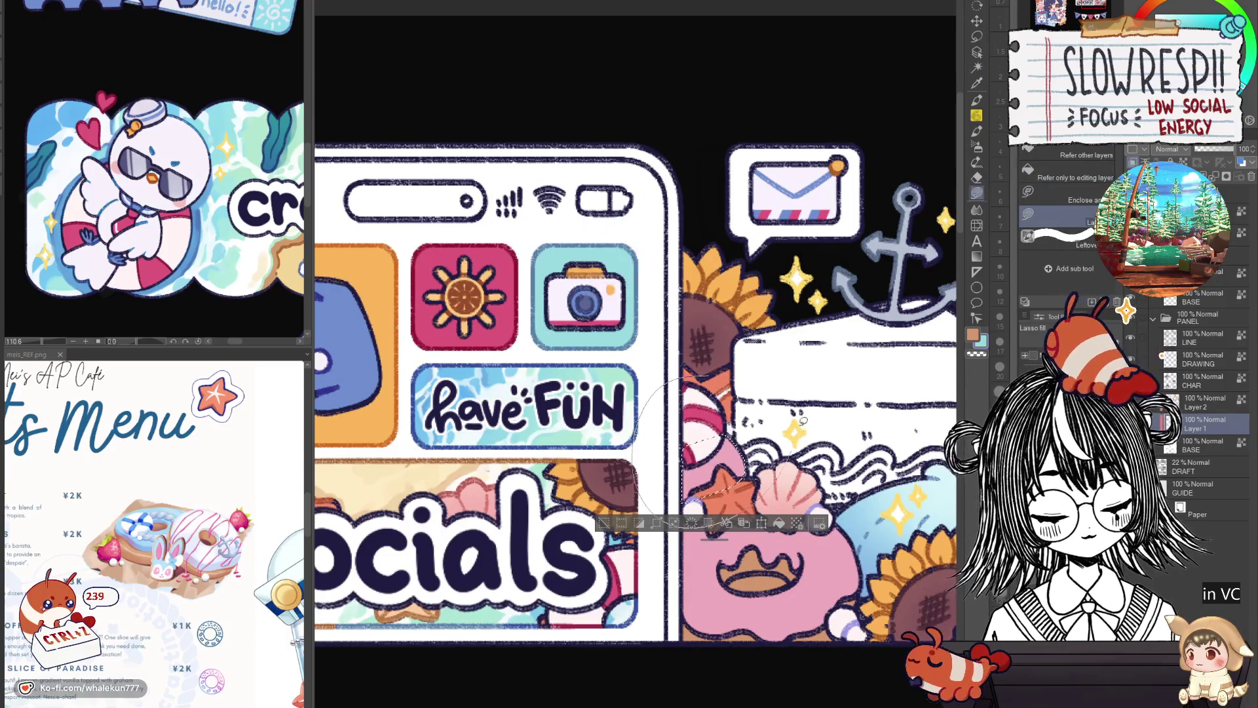
drag(689, 389, 703, 497)
scroll(814, 340, down, 3)
scroll(781, 306, up, 3)
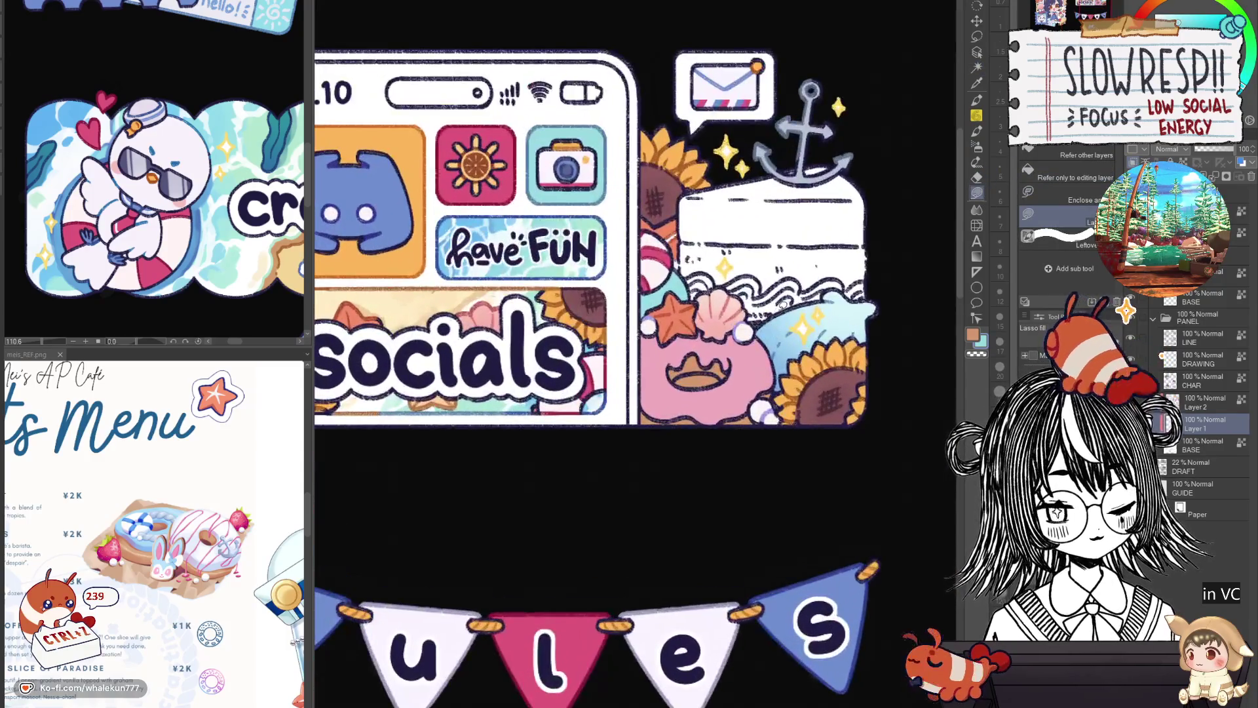
key(b)
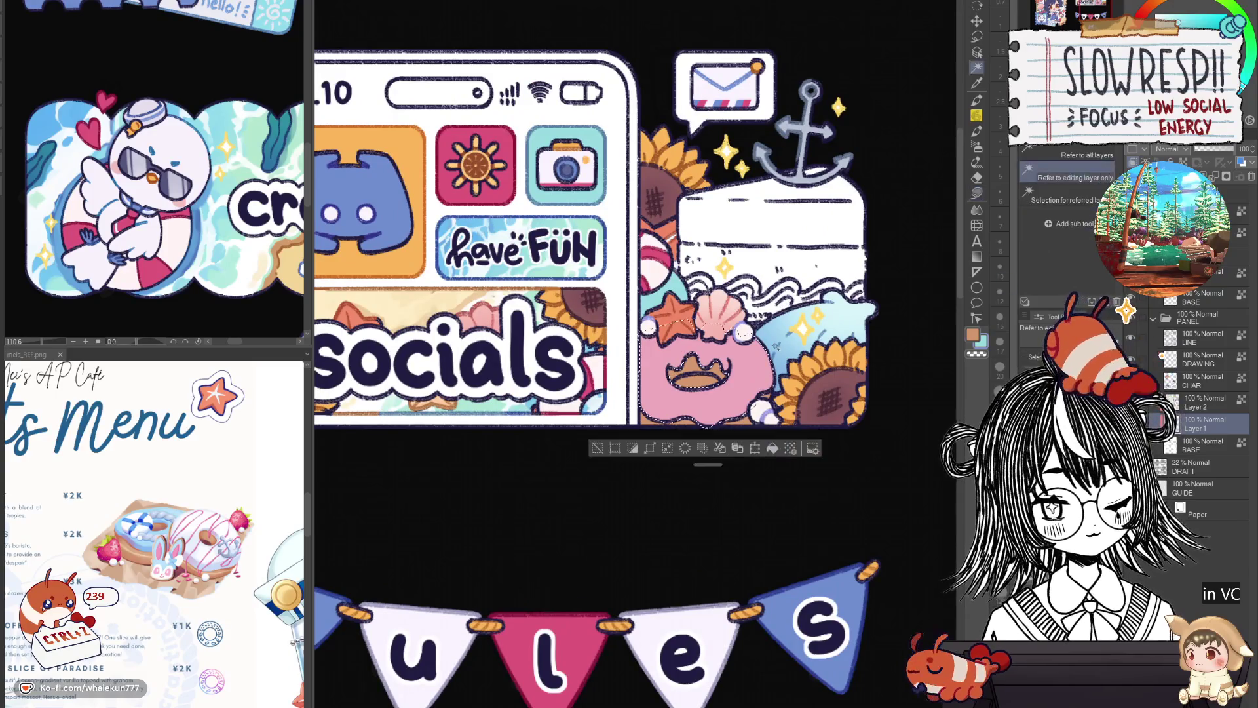
mouse_move(706, 421)
mouse_down()
mouse_move(683, 398)
mouse_move(705, 423)
mouse_up()
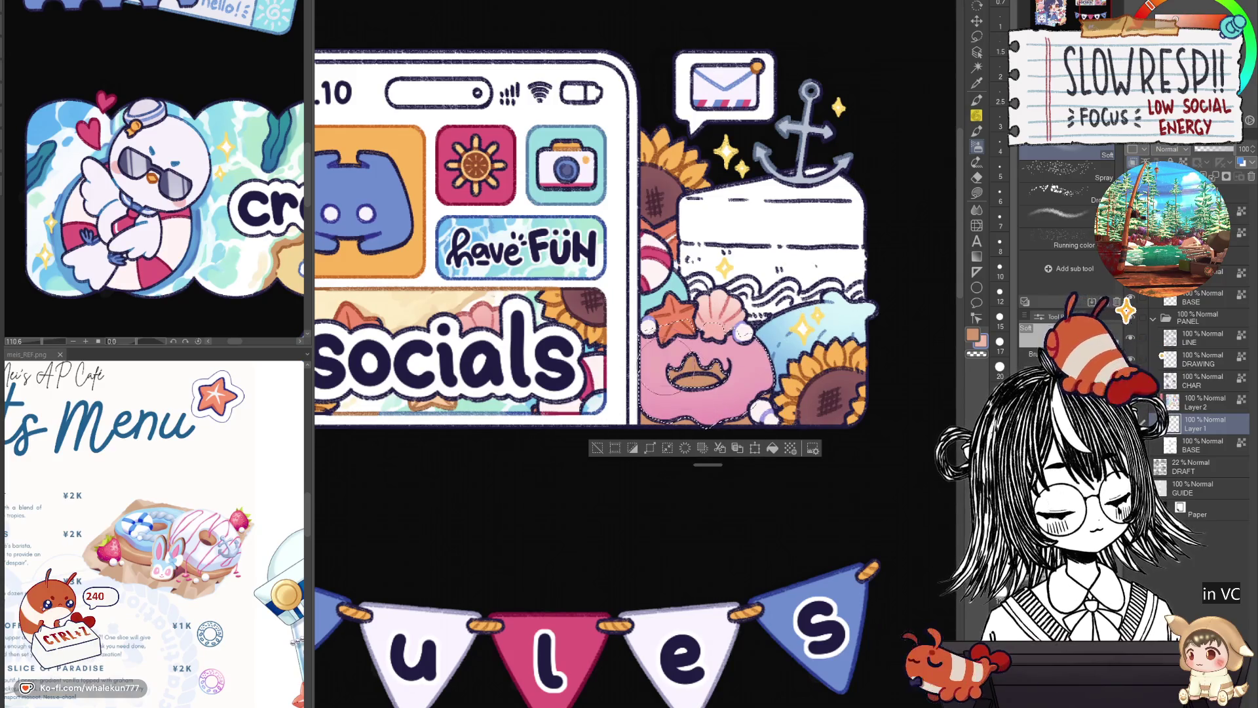
scroll(845, 273, down, 2)
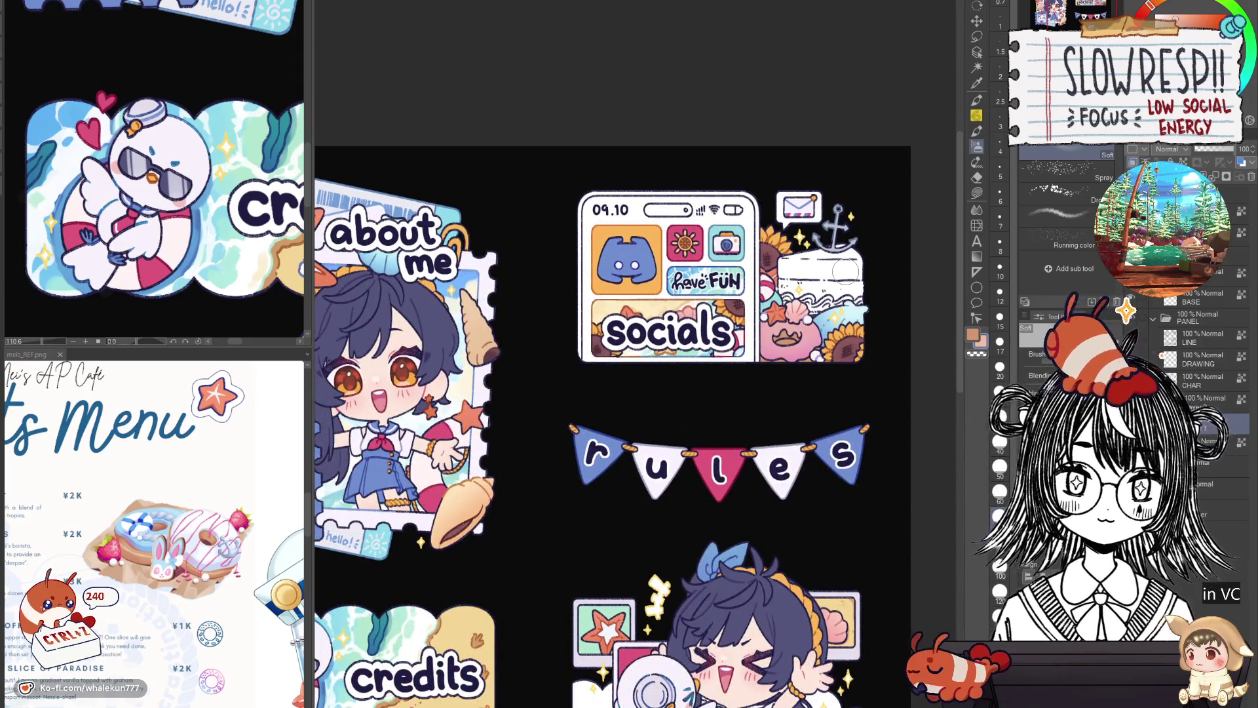
scroll(805, 326, up, 2)
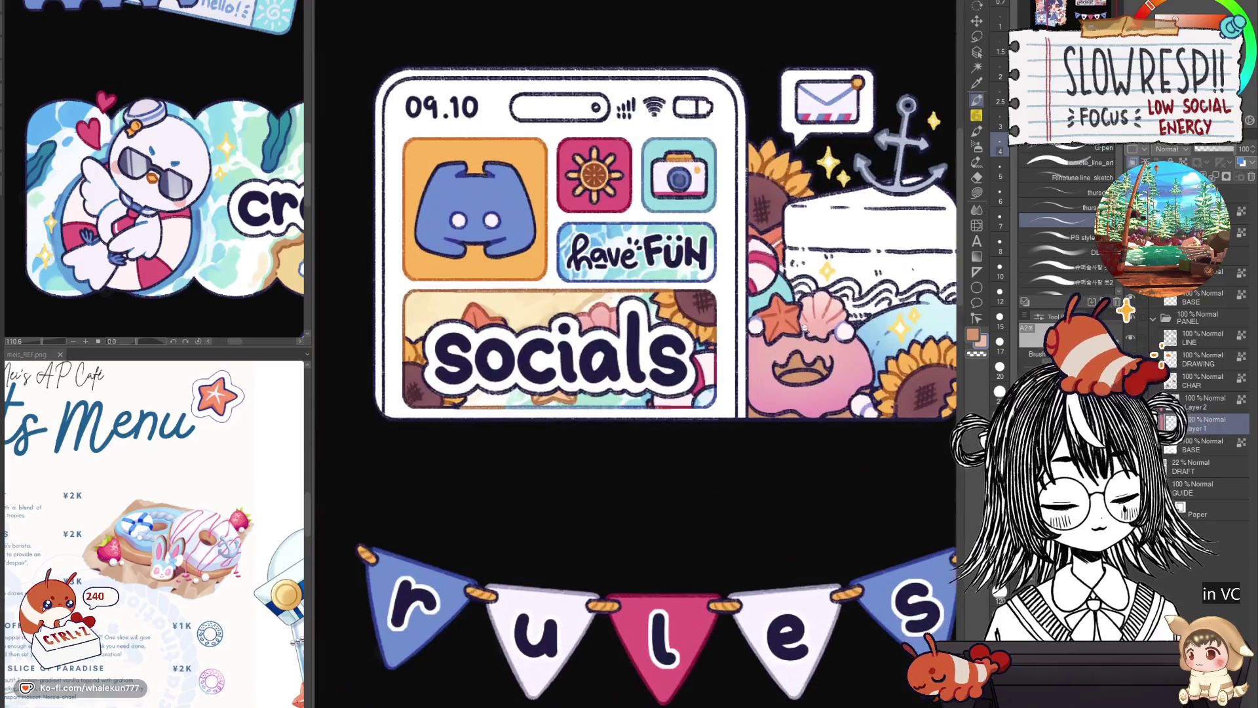
click(978, 197)
scroll(824, 381, up, 2)
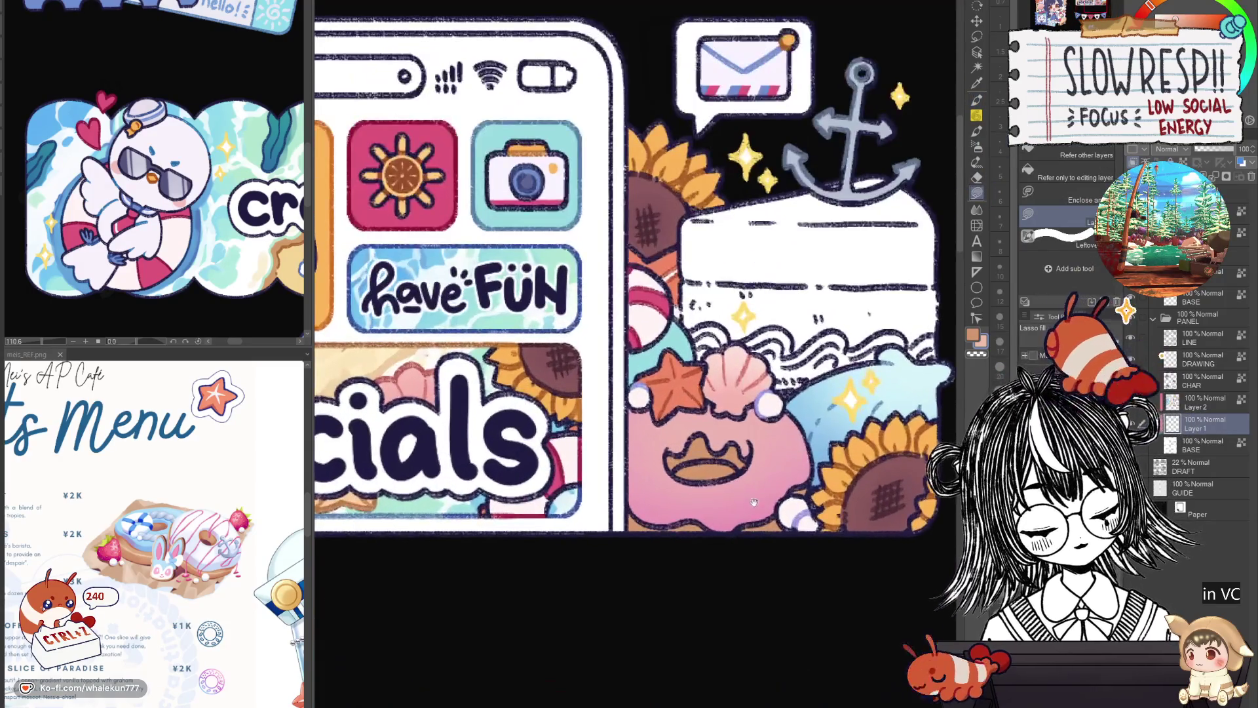
scroll(723, 407, right, 2)
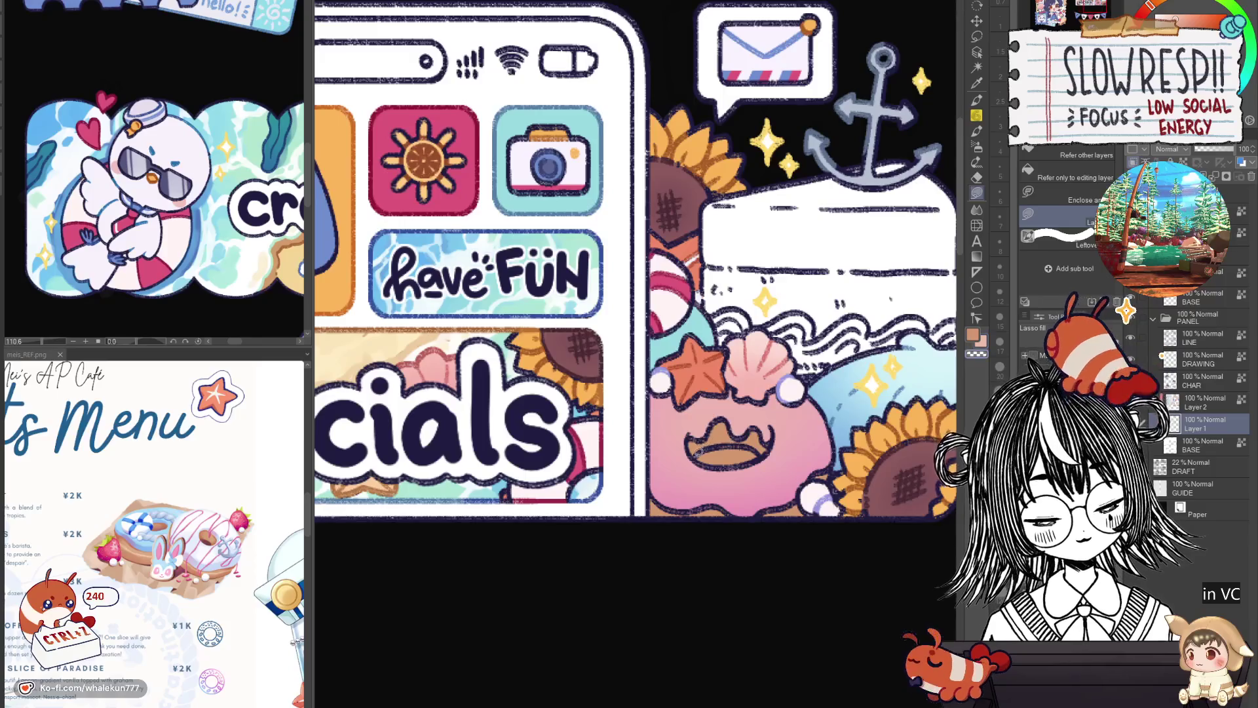
scroll(806, 457, down, 5)
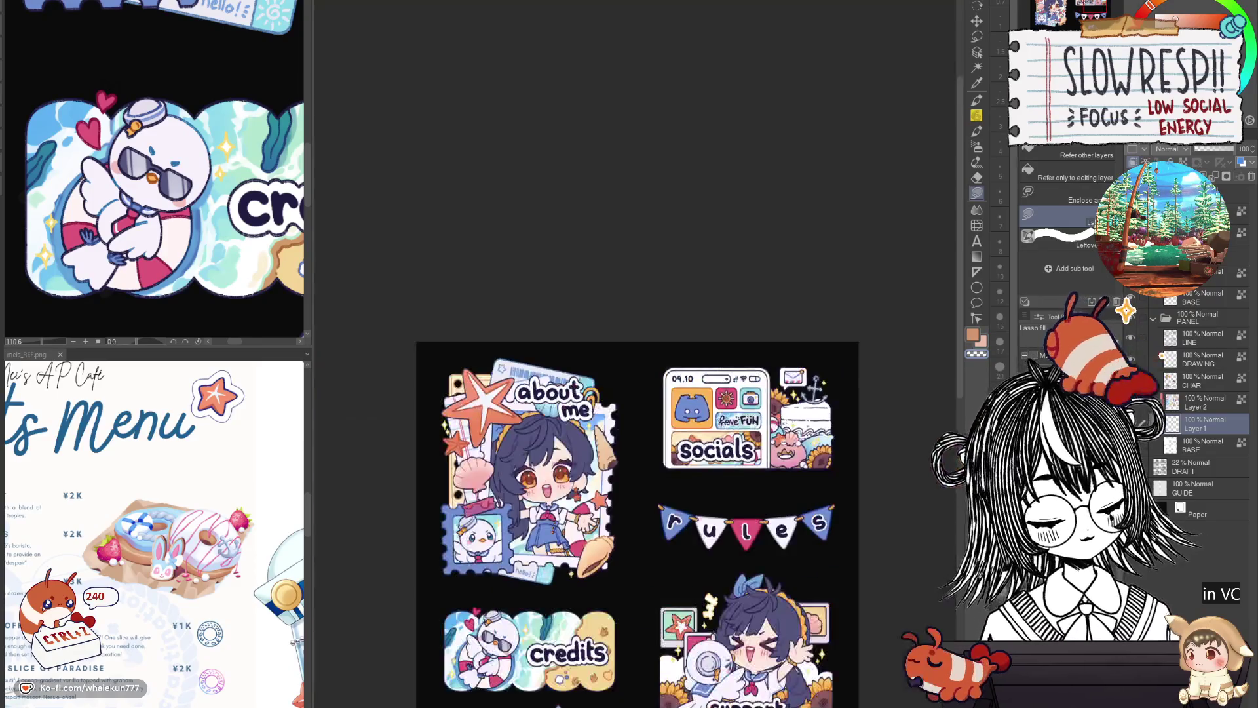
scroll(792, 434, up, 2)
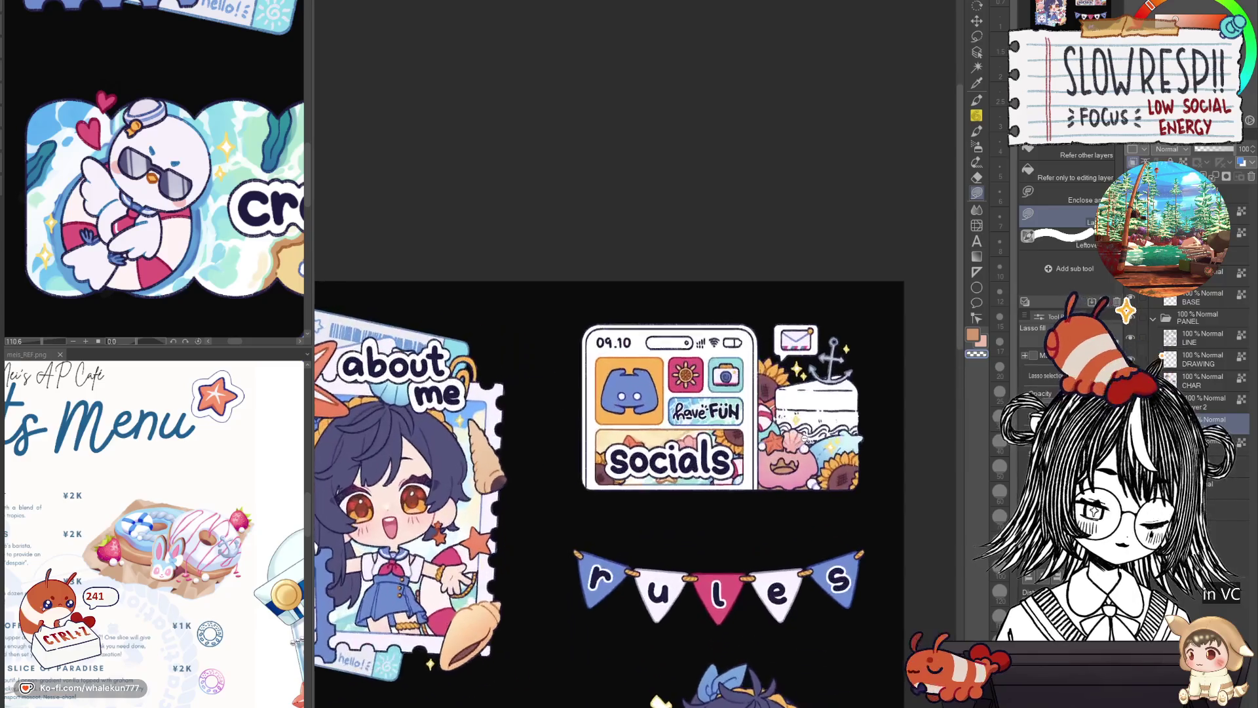
scroll(772, 428, down, 2)
scroll(772, 426, up, 2)
scroll(639, 354, up, 2)
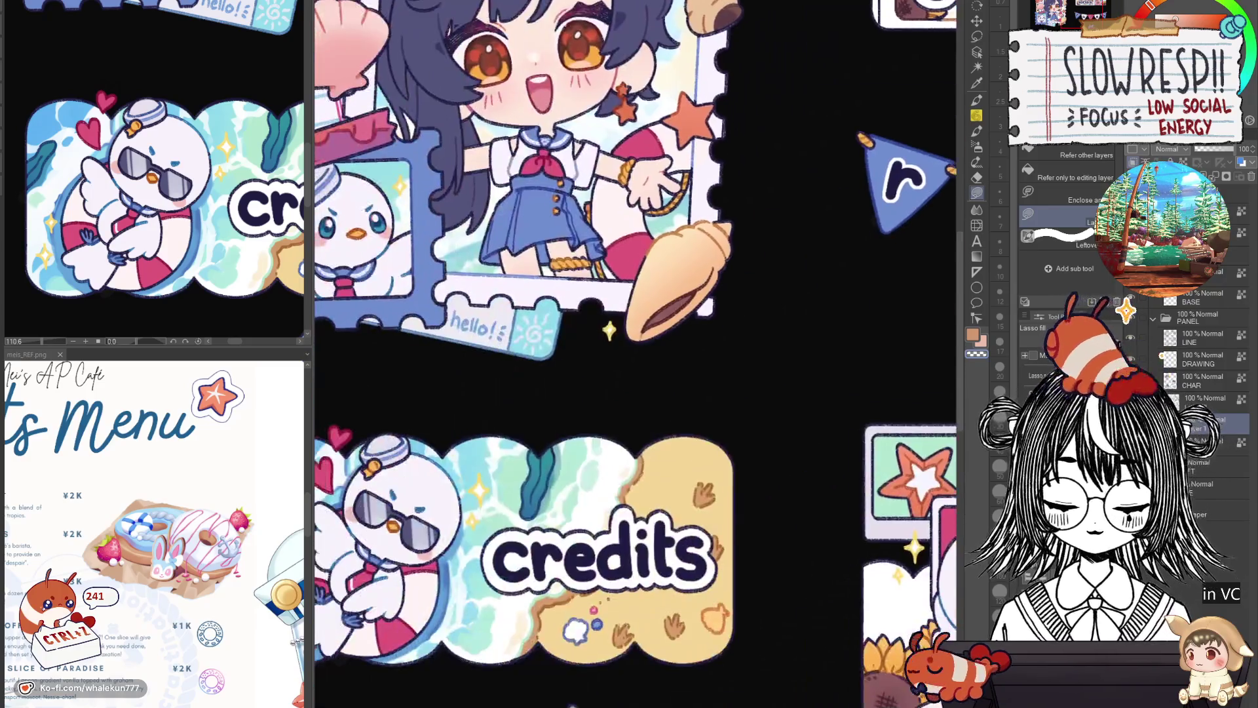
scroll(587, 424, down, 1)
scroll(587, 424, up, 2)
scroll(587, 424, up, 1)
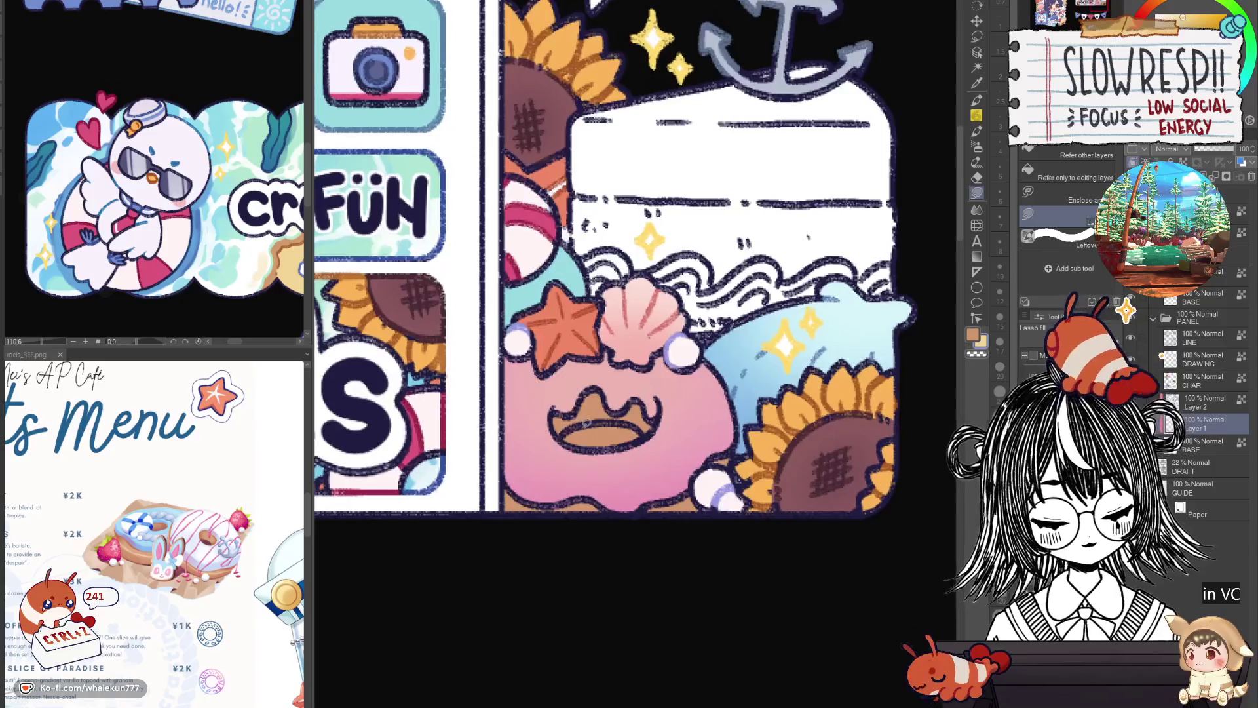
scroll(733, 484, down, 3)
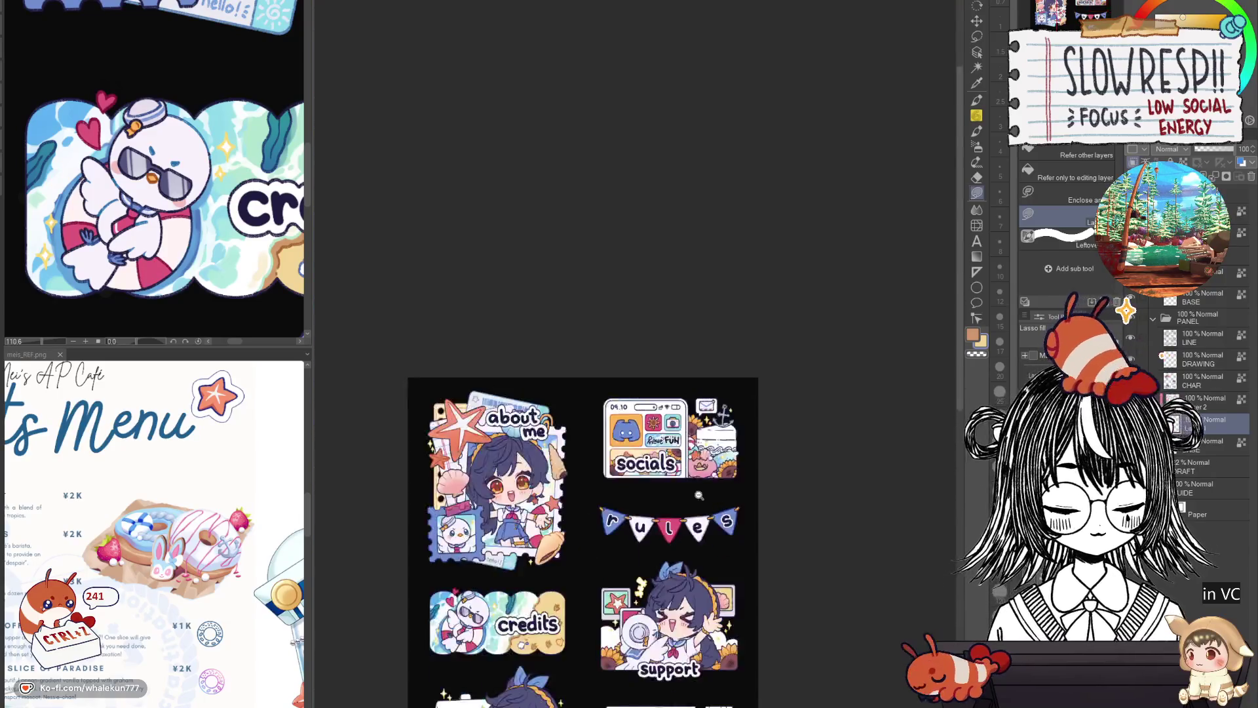
scroll(733, 485, down, 2)
scroll(733, 486, up, 3)
scroll(733, 485, up, 1)
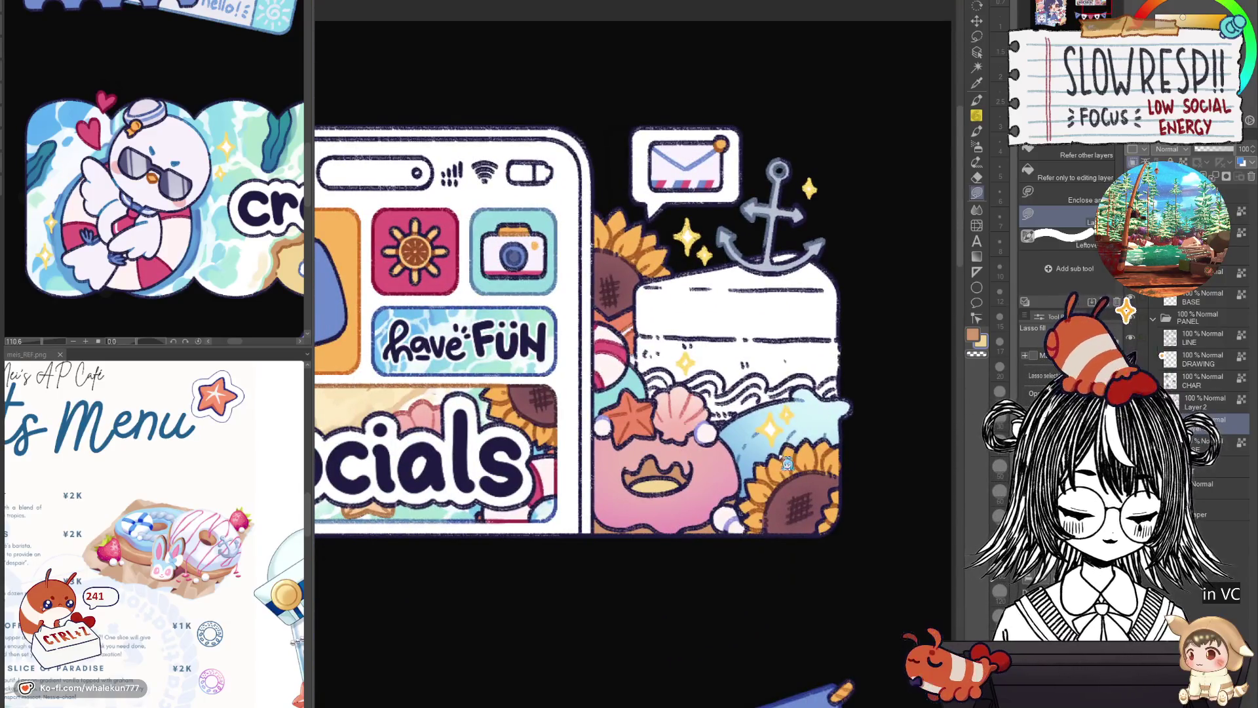
scroll(733, 521, down, 1)
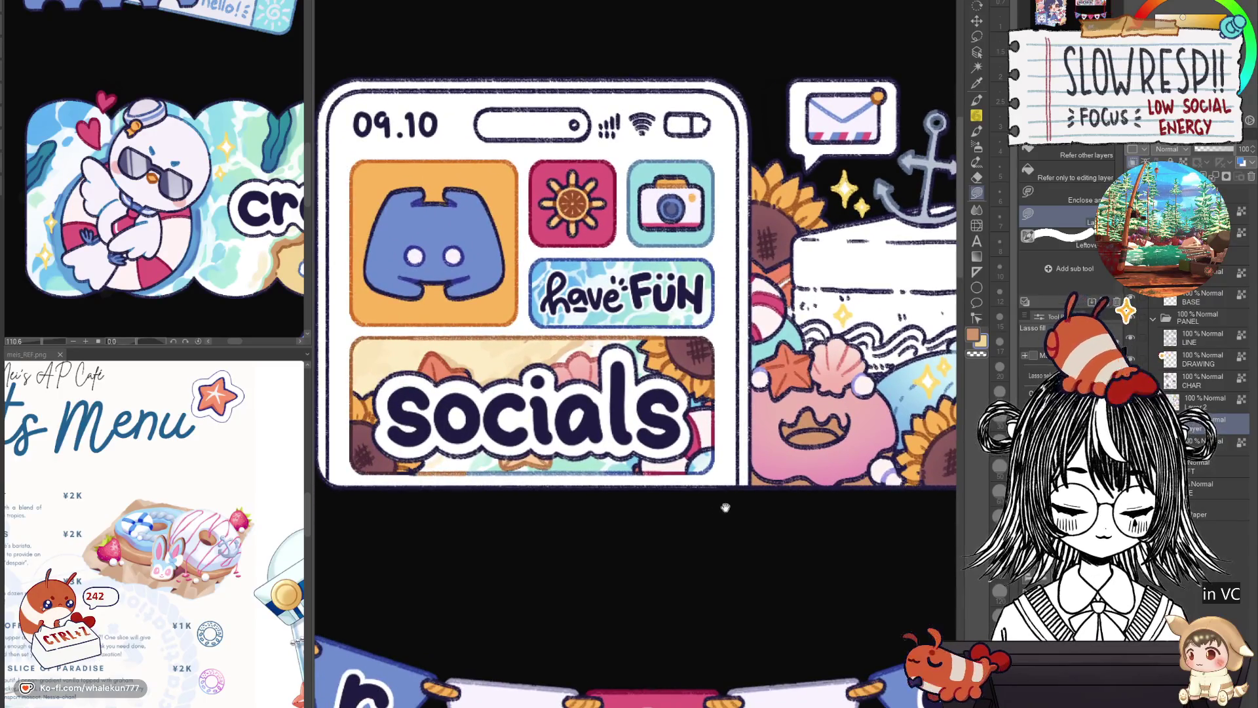
scroll(726, 507, up, 1)
scroll(728, 434, up, 1)
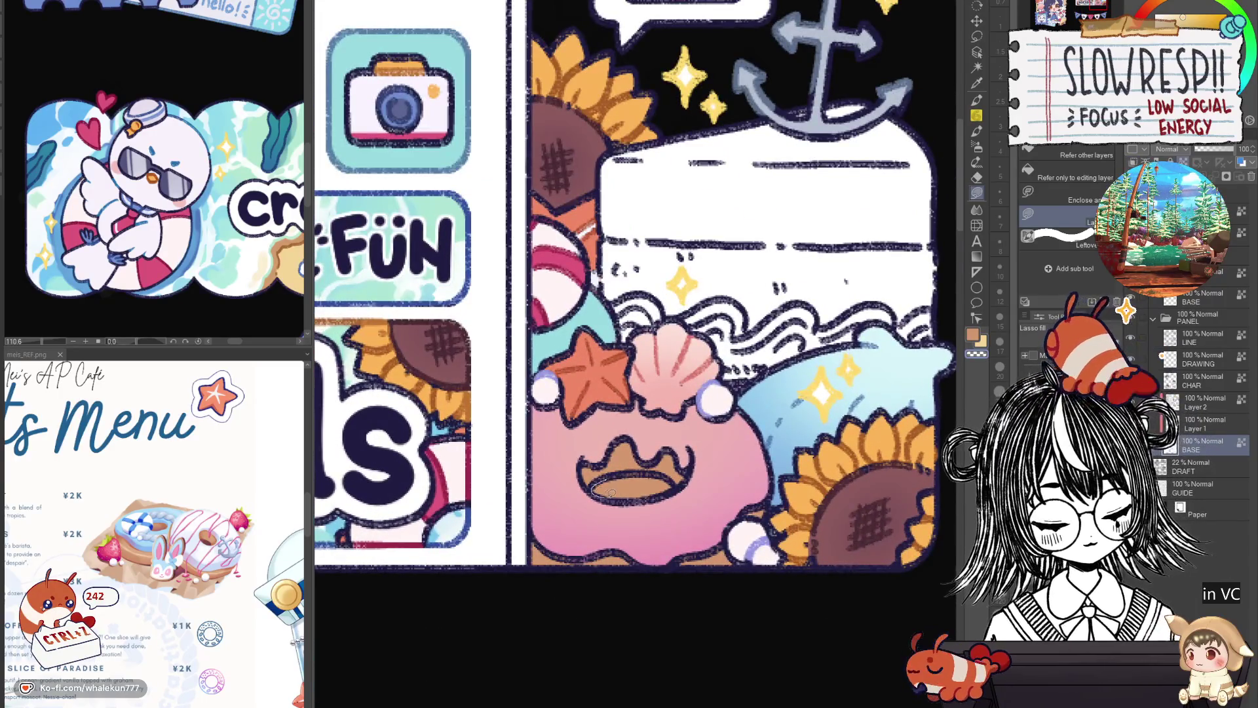
drag(584, 472, 701, 472)
key(ctrl+z)
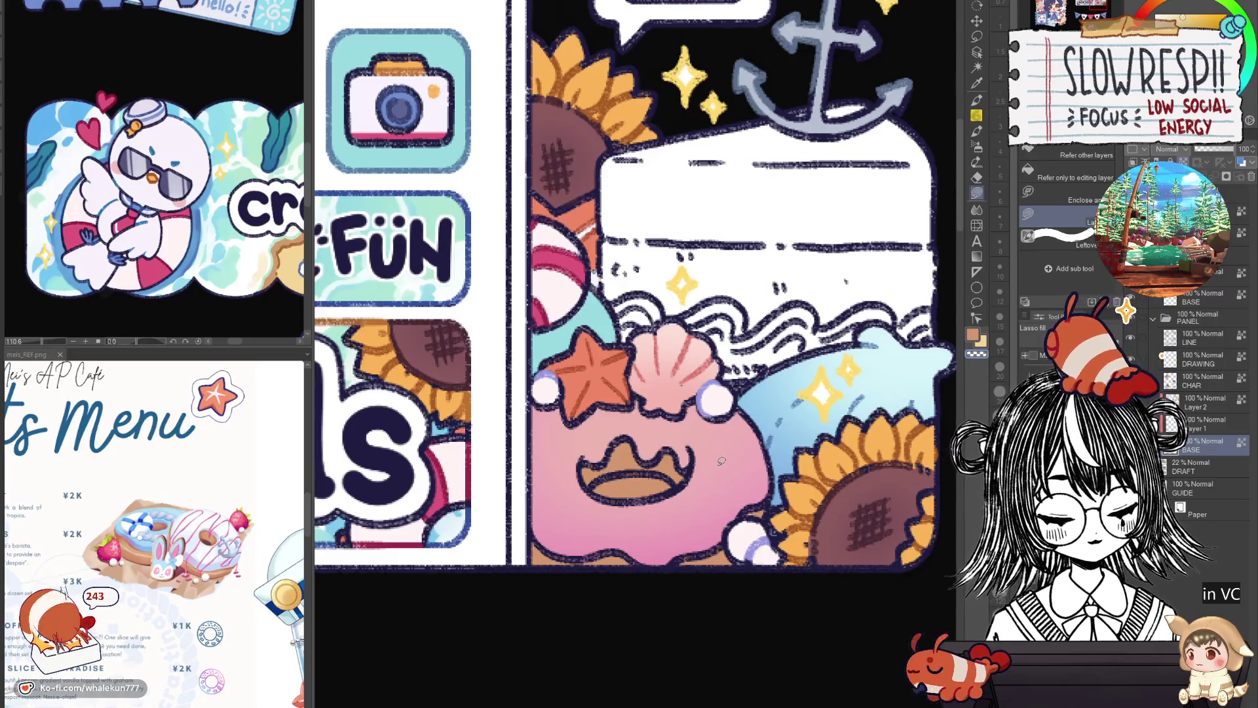
click(1217, 428)
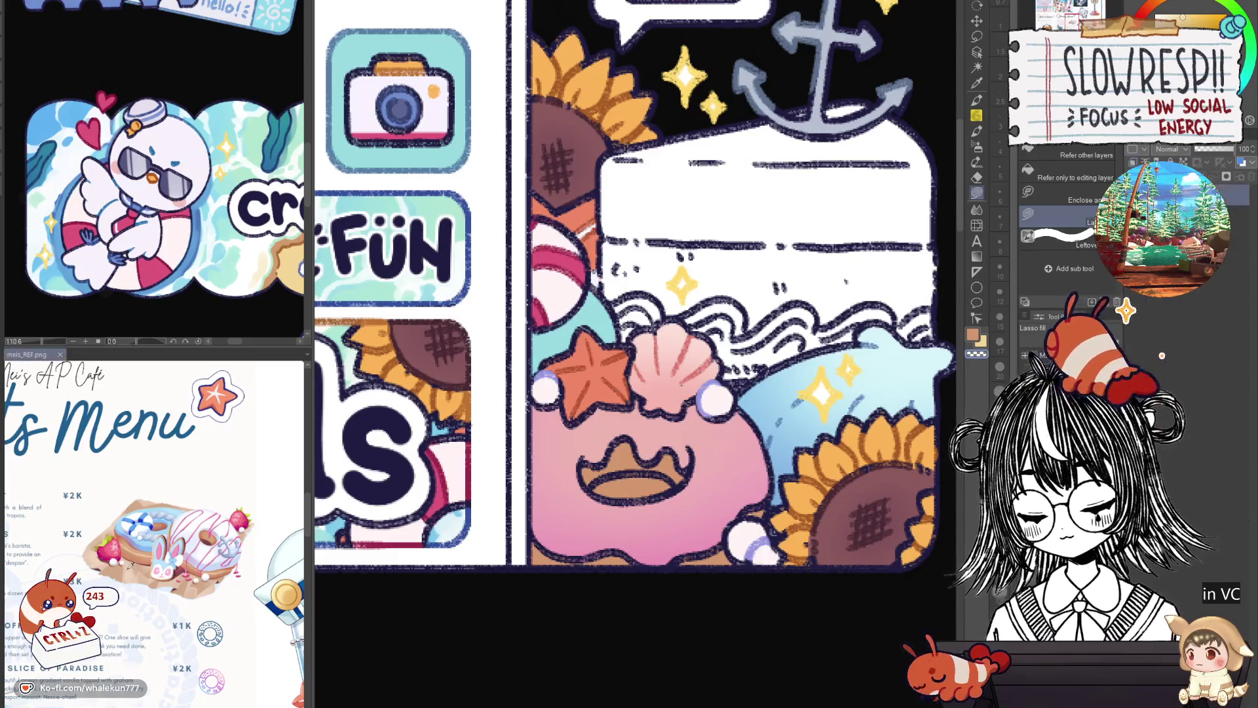
drag(590, 474, 677, 492)
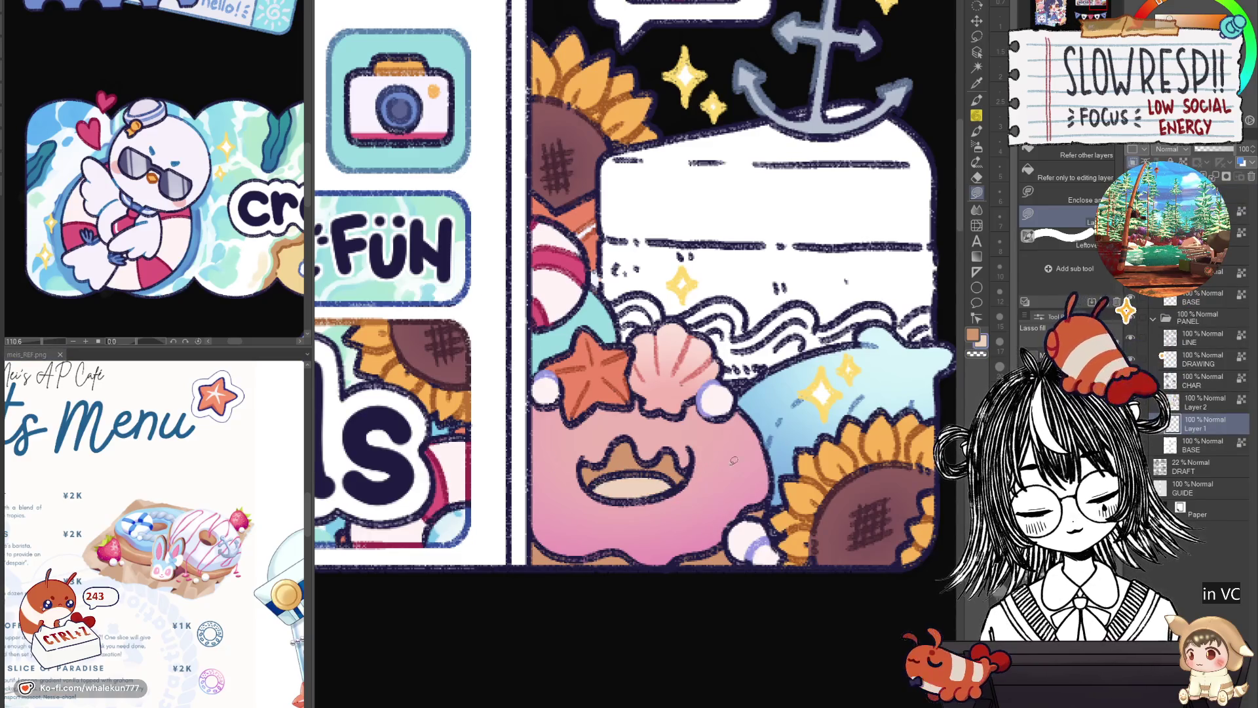
scroll(734, 462, down, 5)
scroll(777, 501, up, 1)
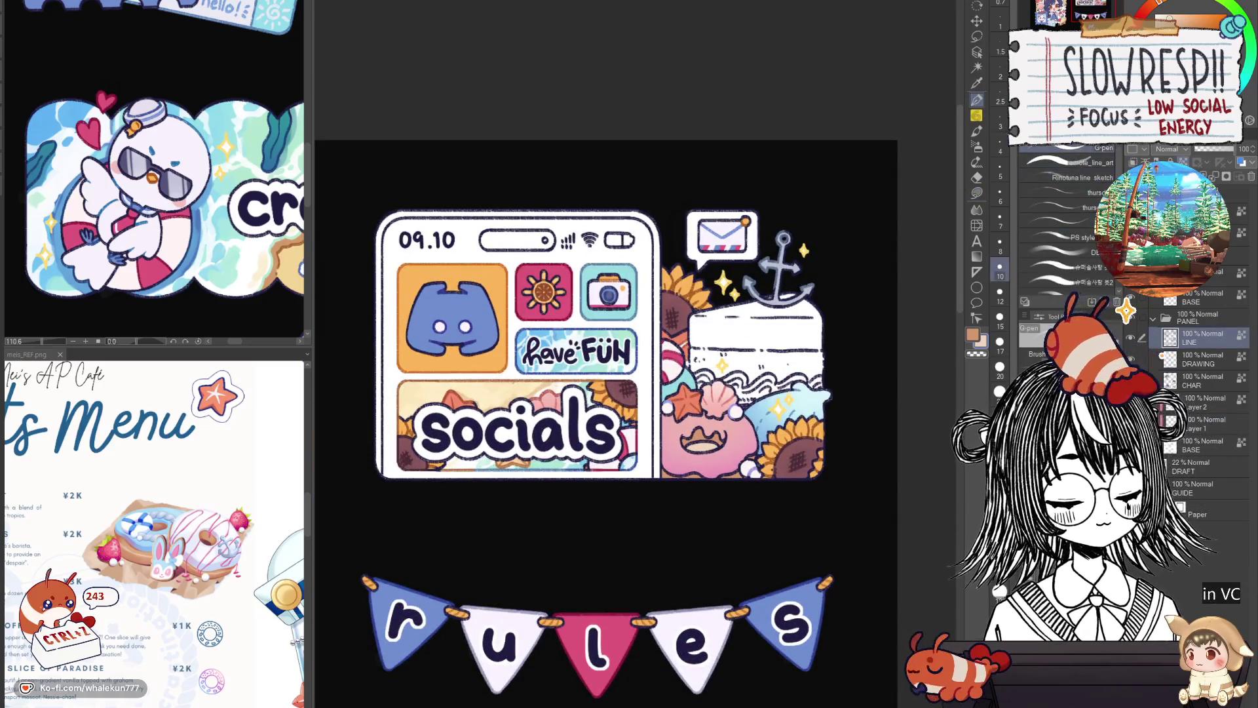
scroll(716, 407, up, 2)
scroll(717, 408, up, 1)
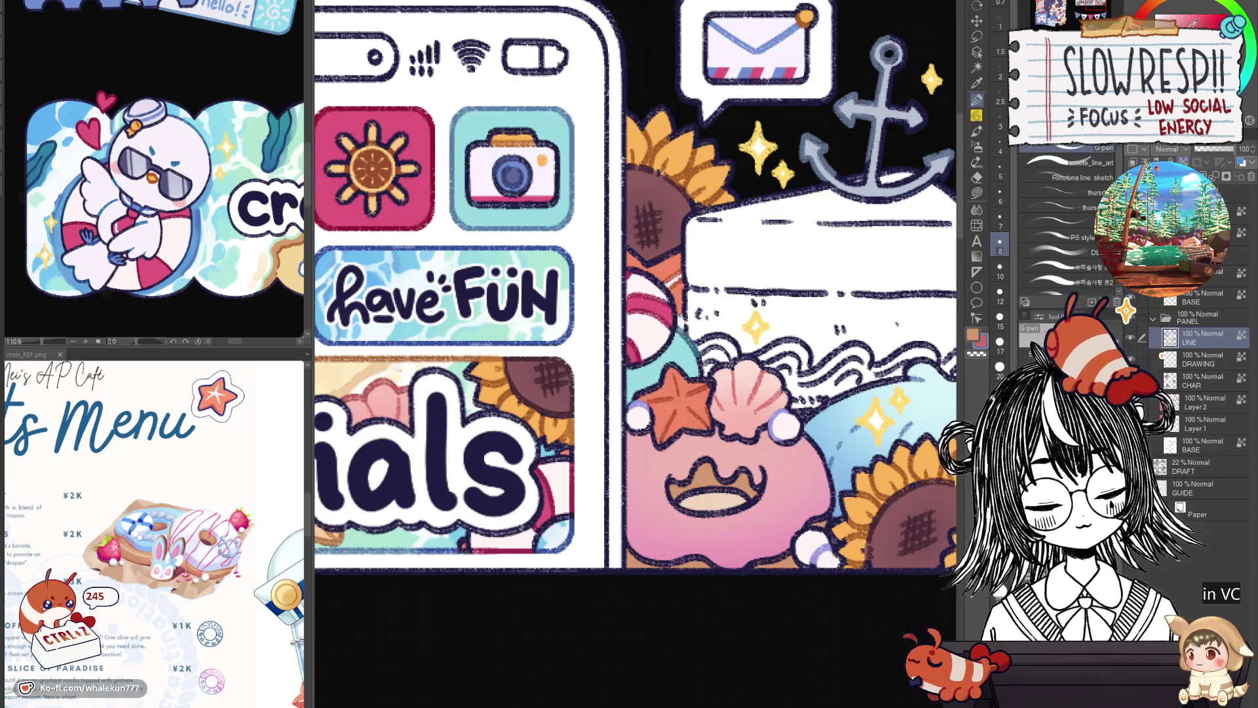
Step the pen down to a smaller brush size with the bracket keys.
key(])
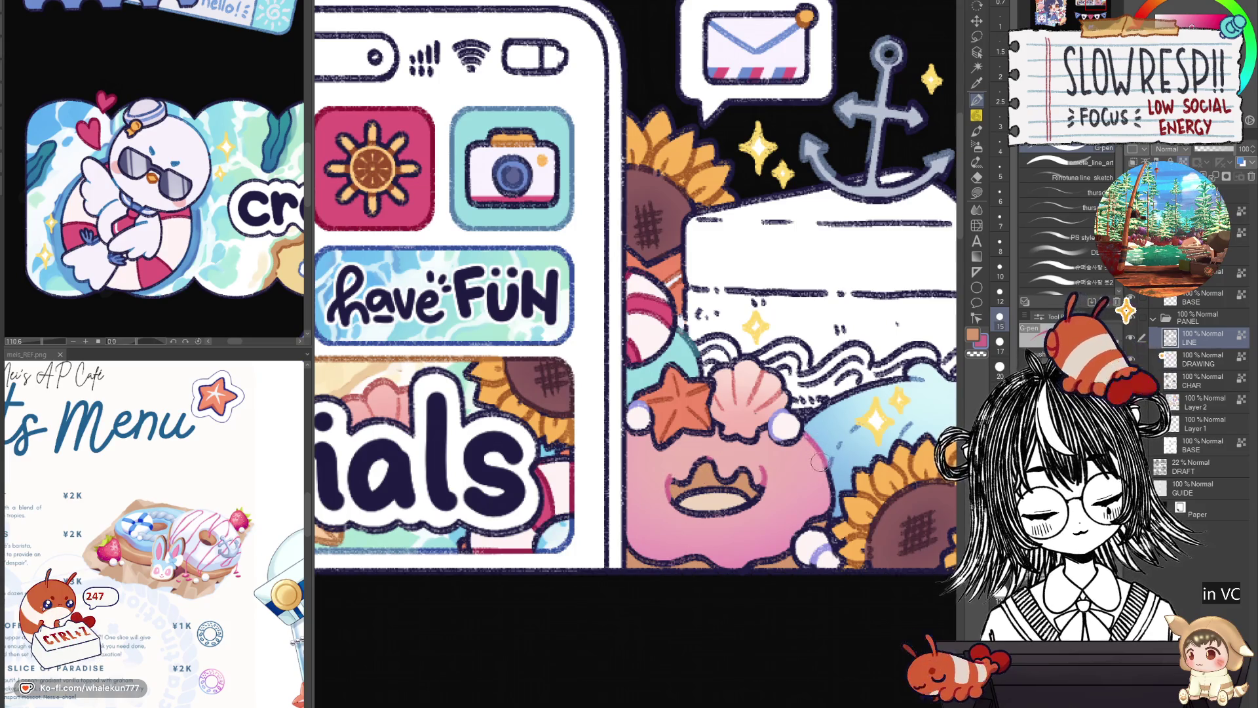
scroll(804, 518, up, 1)
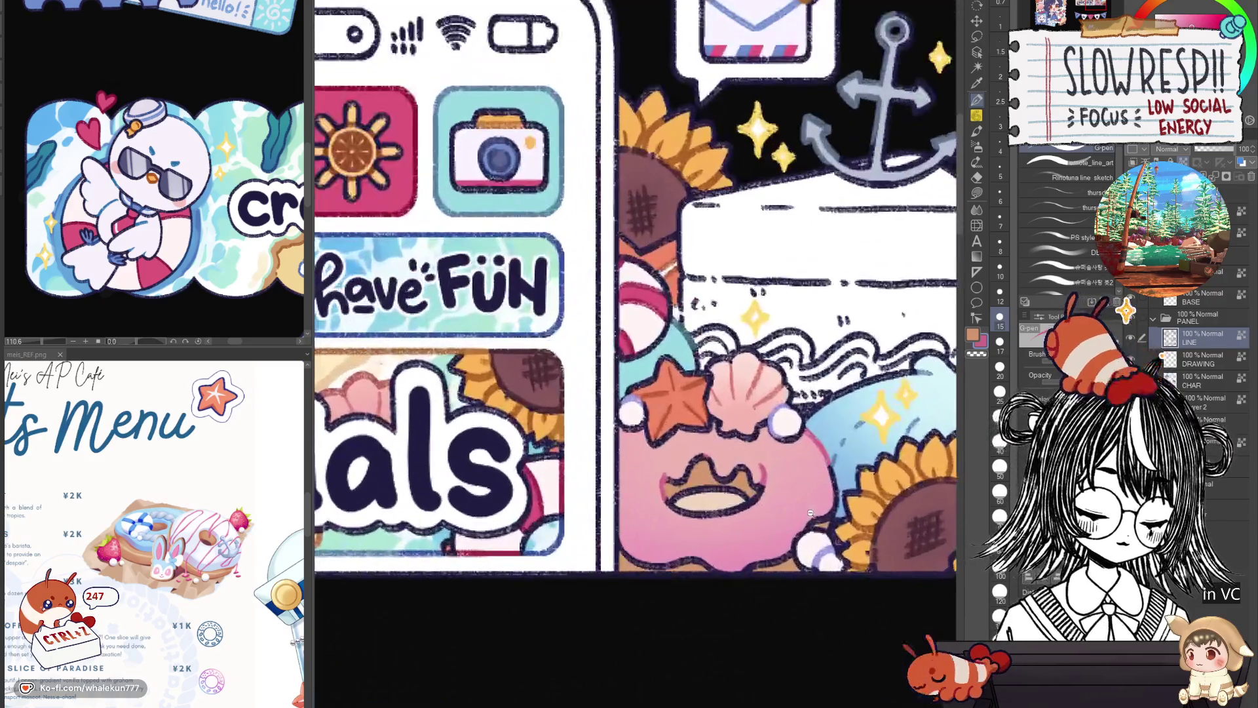
key(bracketleft)
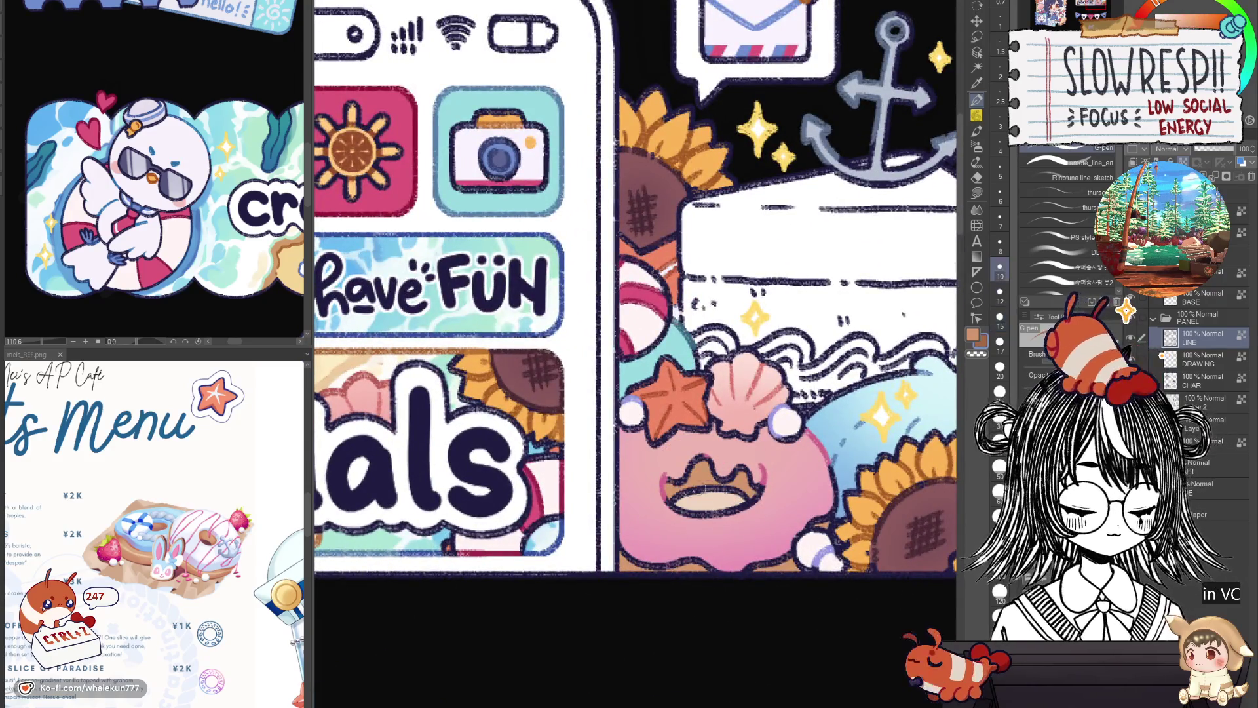
key(bracketleft)
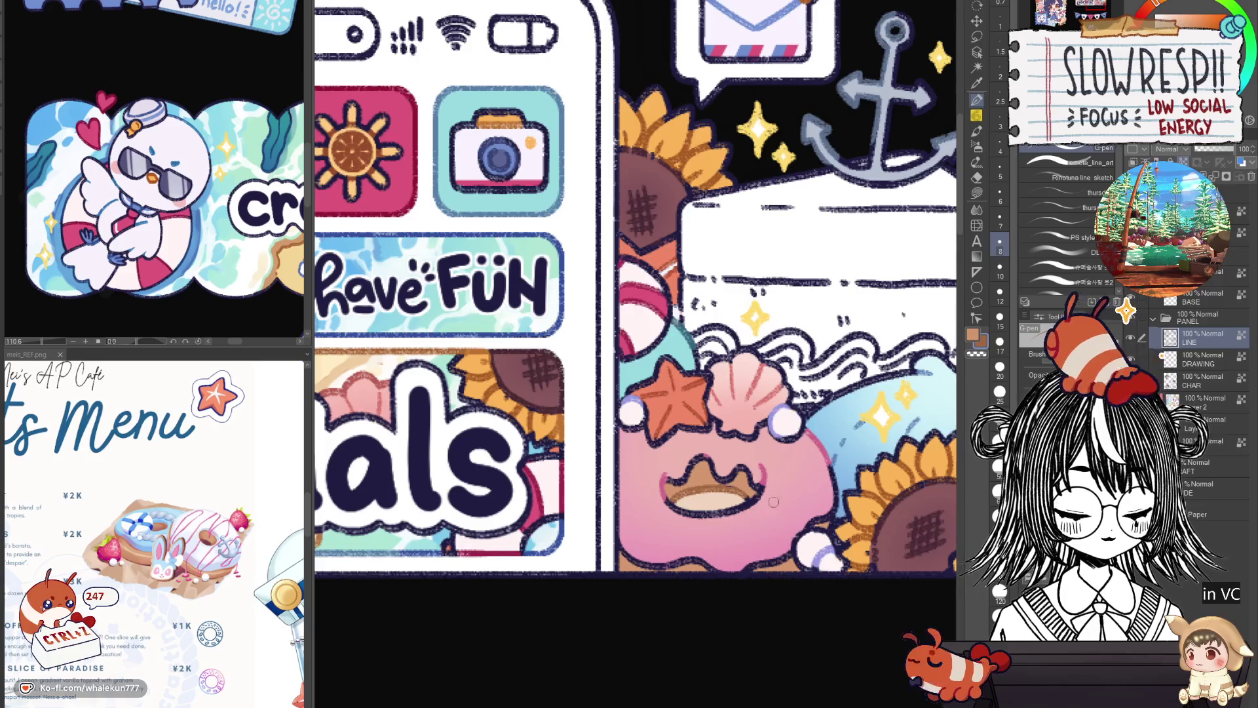
scroll(794, 521, down, 3)
scroll(795, 521, down, 2)
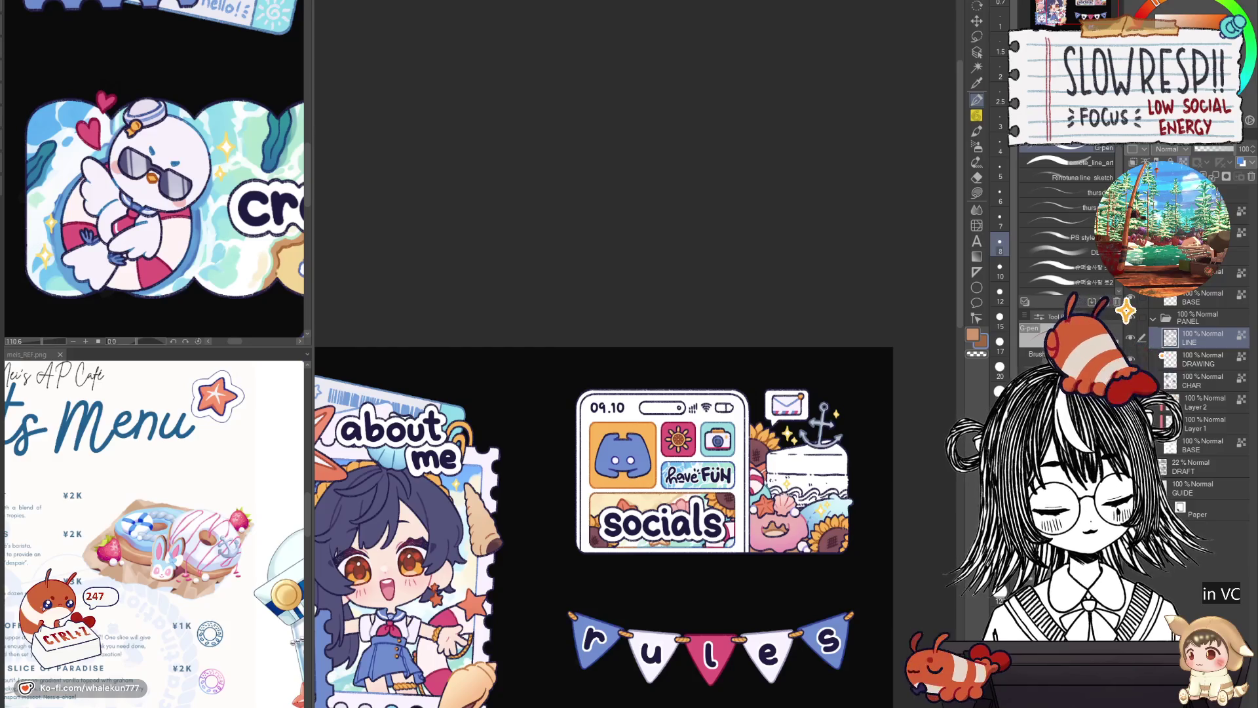
scroll(789, 495, down, 1)
scroll(782, 501, down, 1)
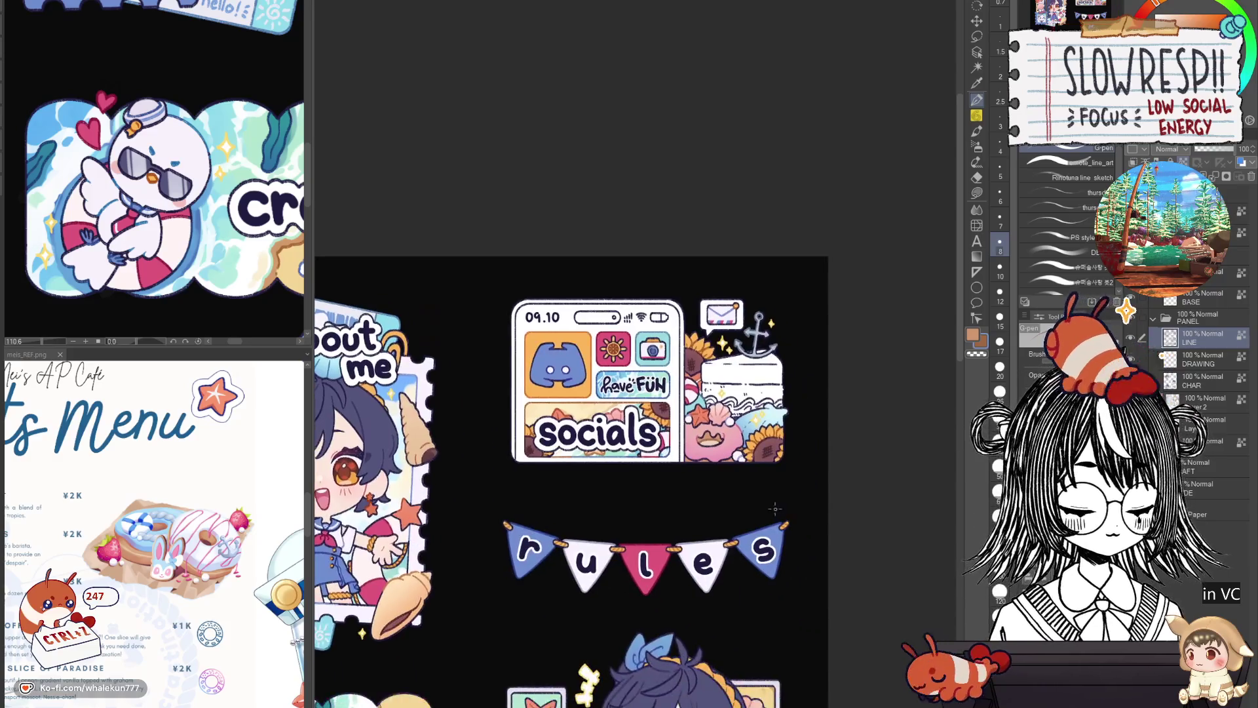
scroll(774, 510, down, 2)
scroll(765, 518, down, 2)
scroll(766, 519, up, 2)
scroll(764, 521, up, 1)
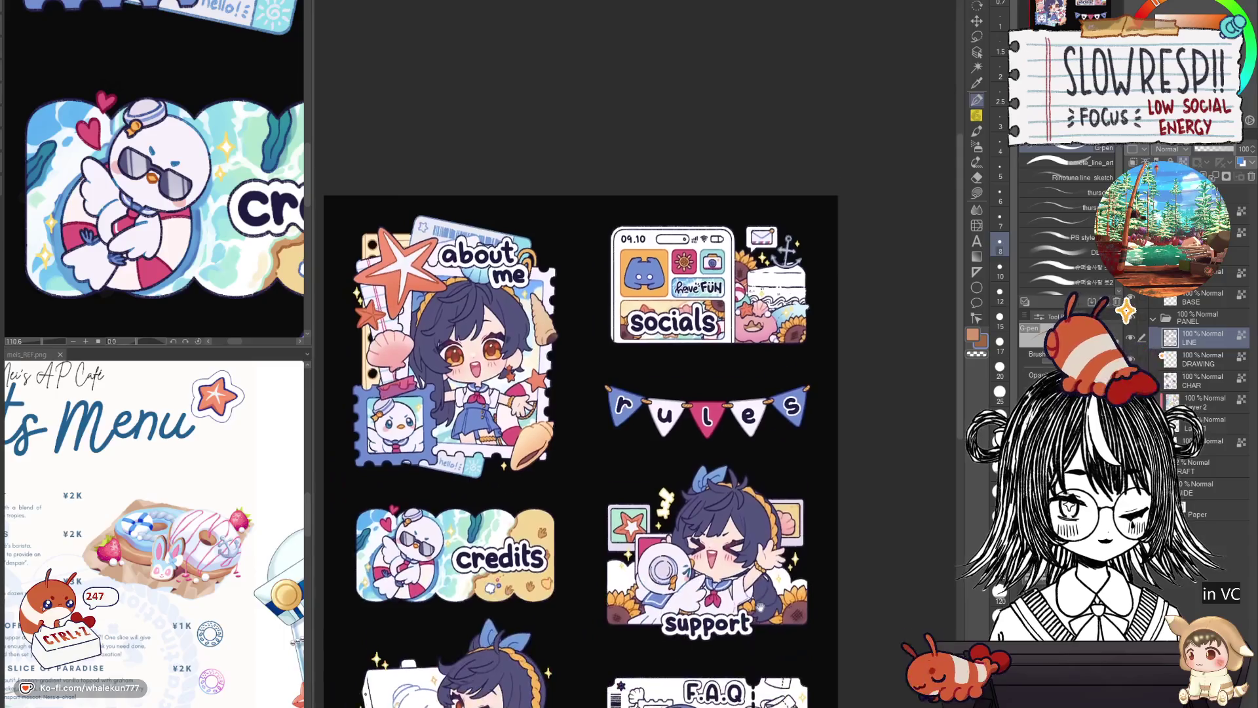
scroll(761, 525, up, 1)
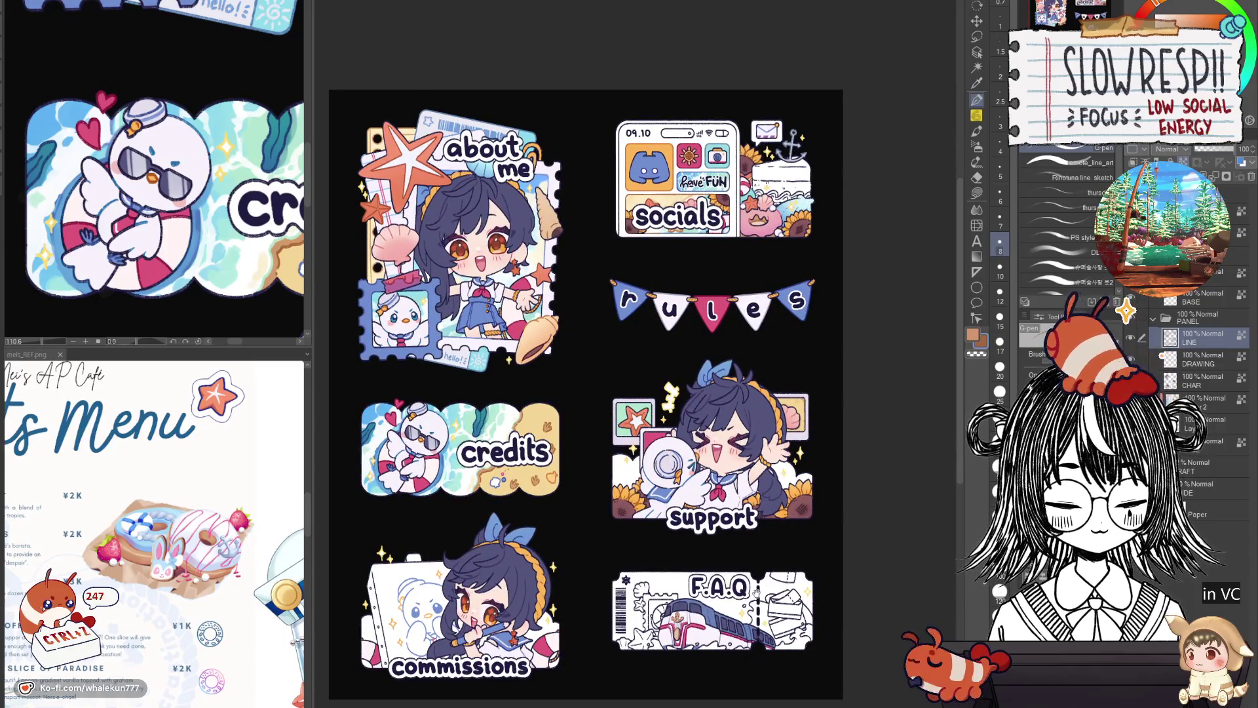
Check the sheet mirrored, then select Layer 2 and delete it.
drag(754, 553, 787, 565)
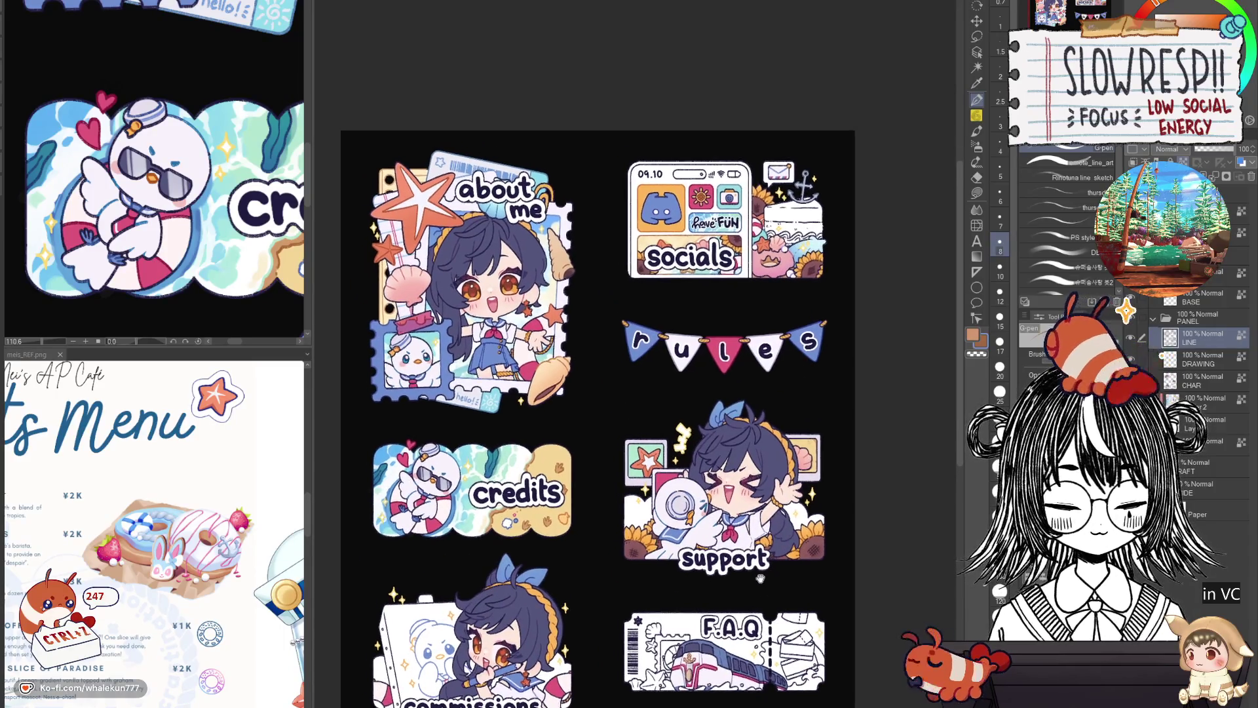
key(h)
key(h)
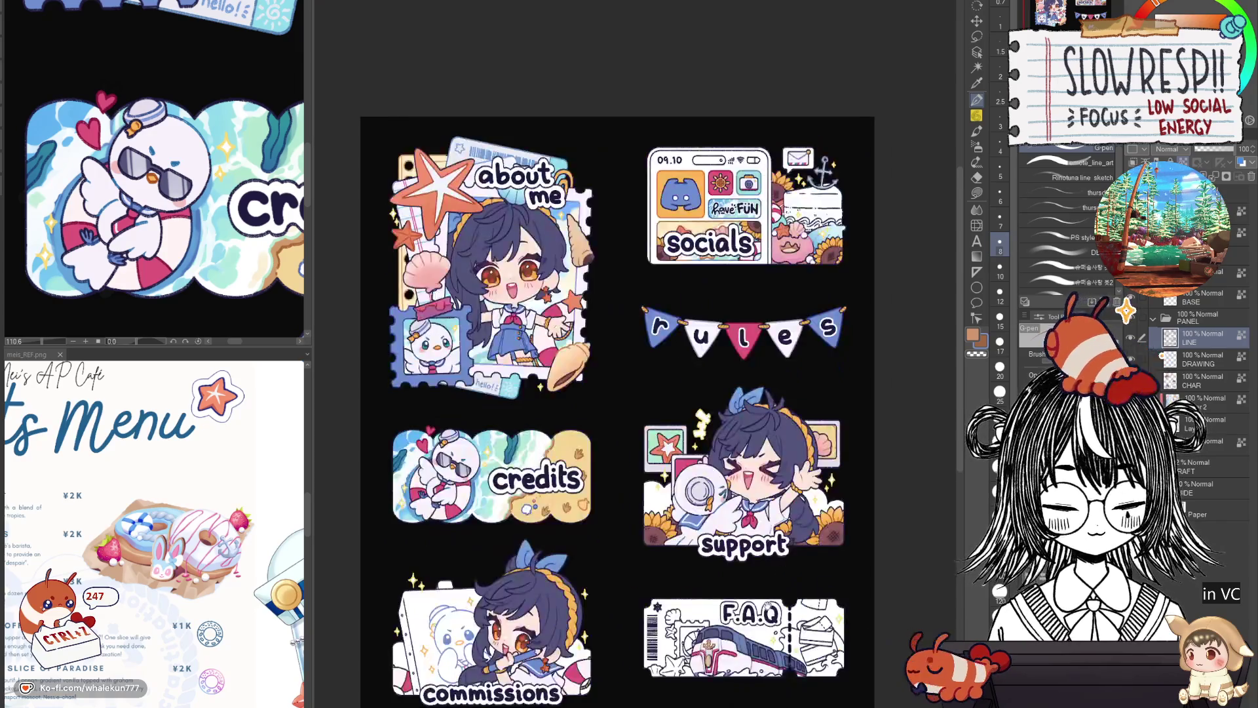
drag(768, 605, 770, 588)
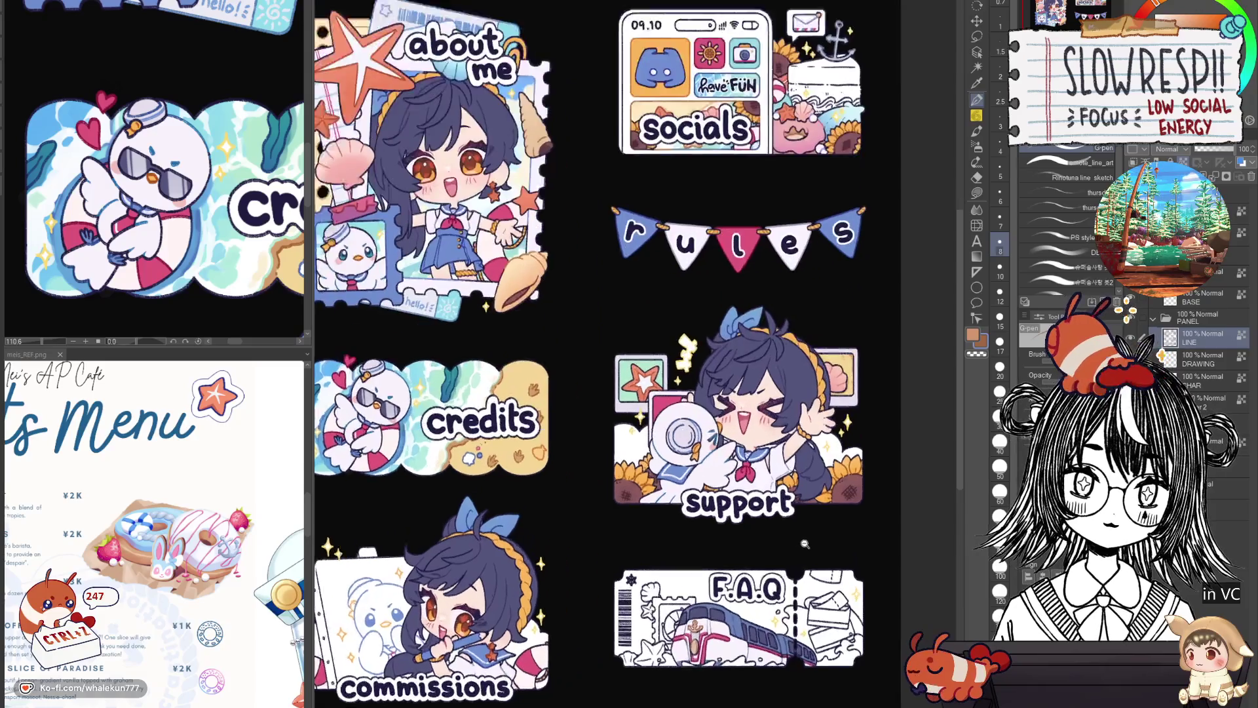
scroll(776, 547, up, 2)
drag(777, 548, 805, 599)
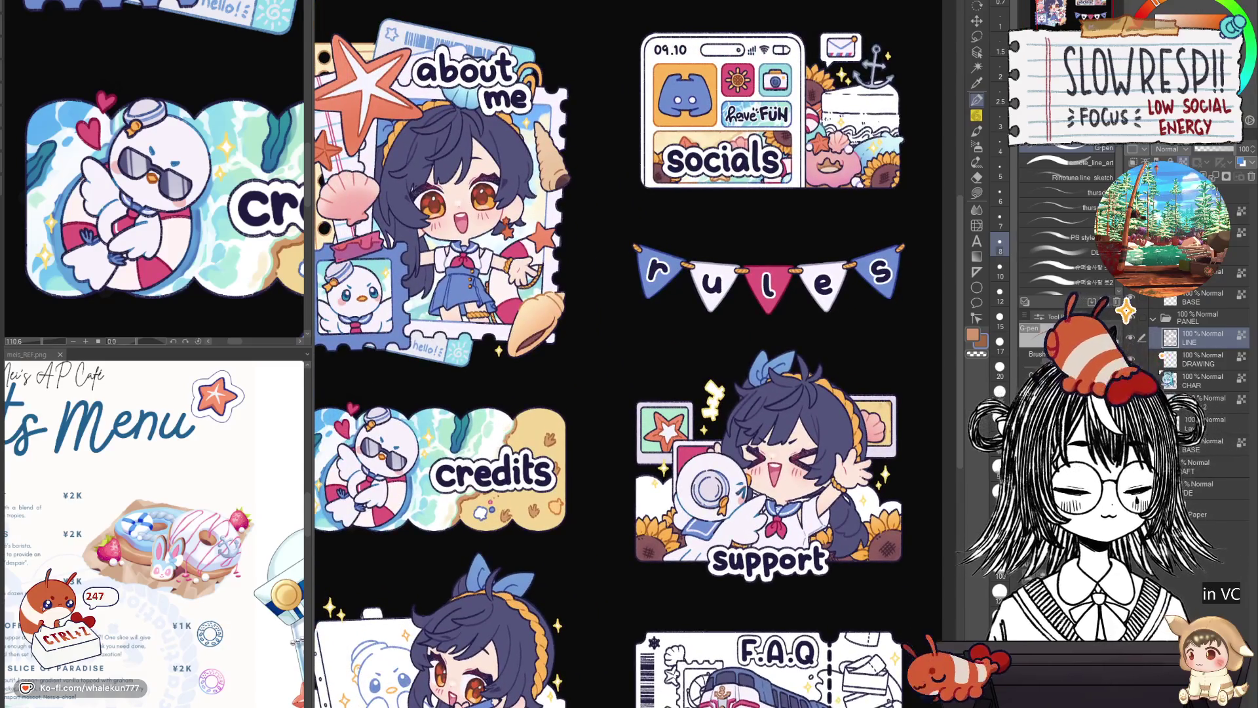
click(1205, 402)
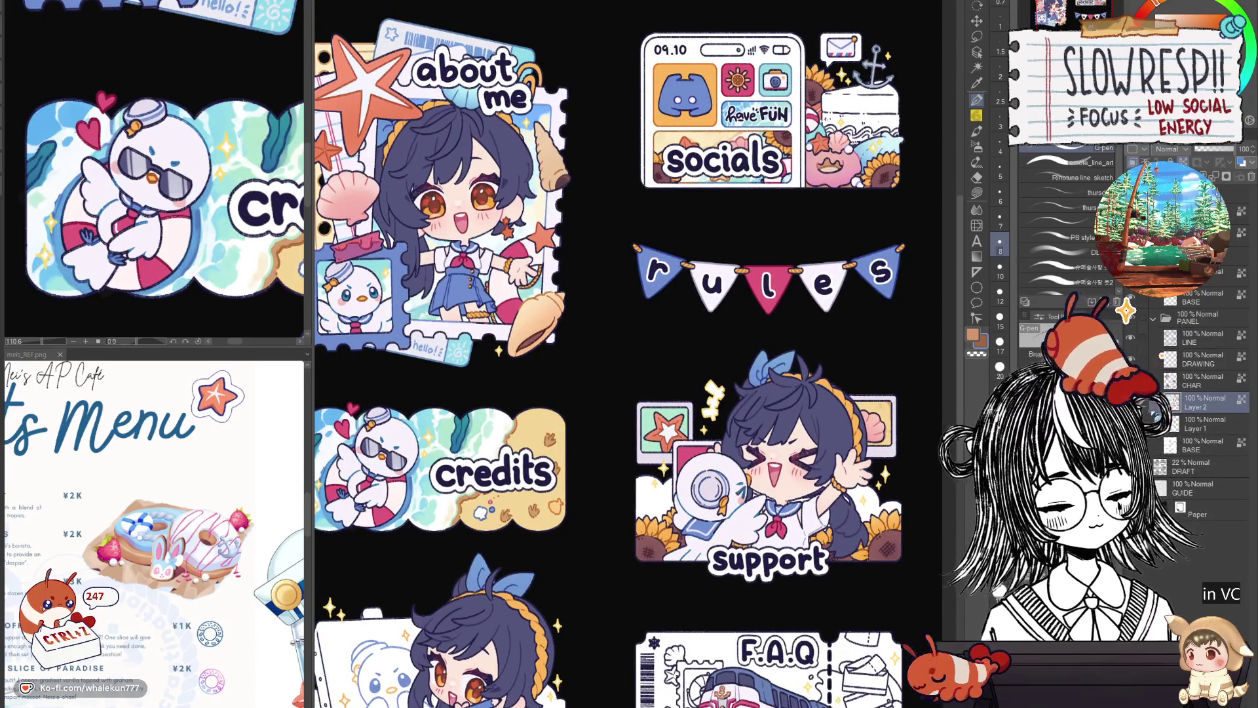
key(Delete)
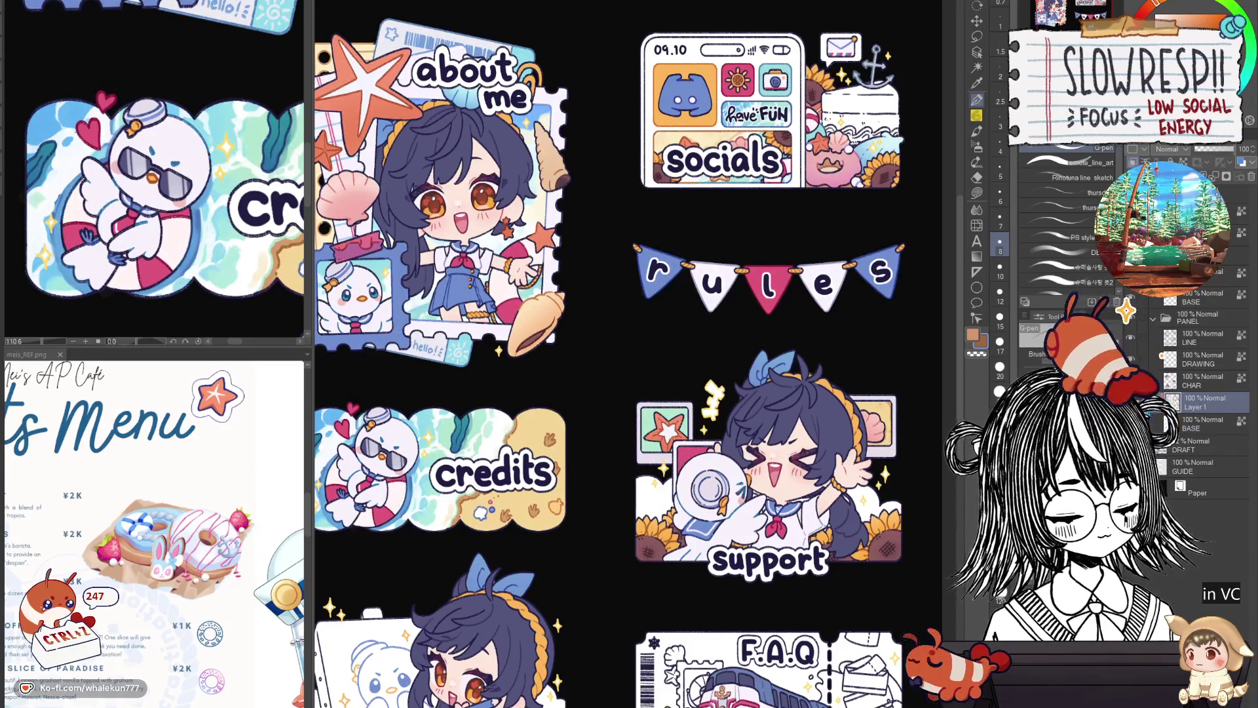
scroll(629, 354, down, 3)
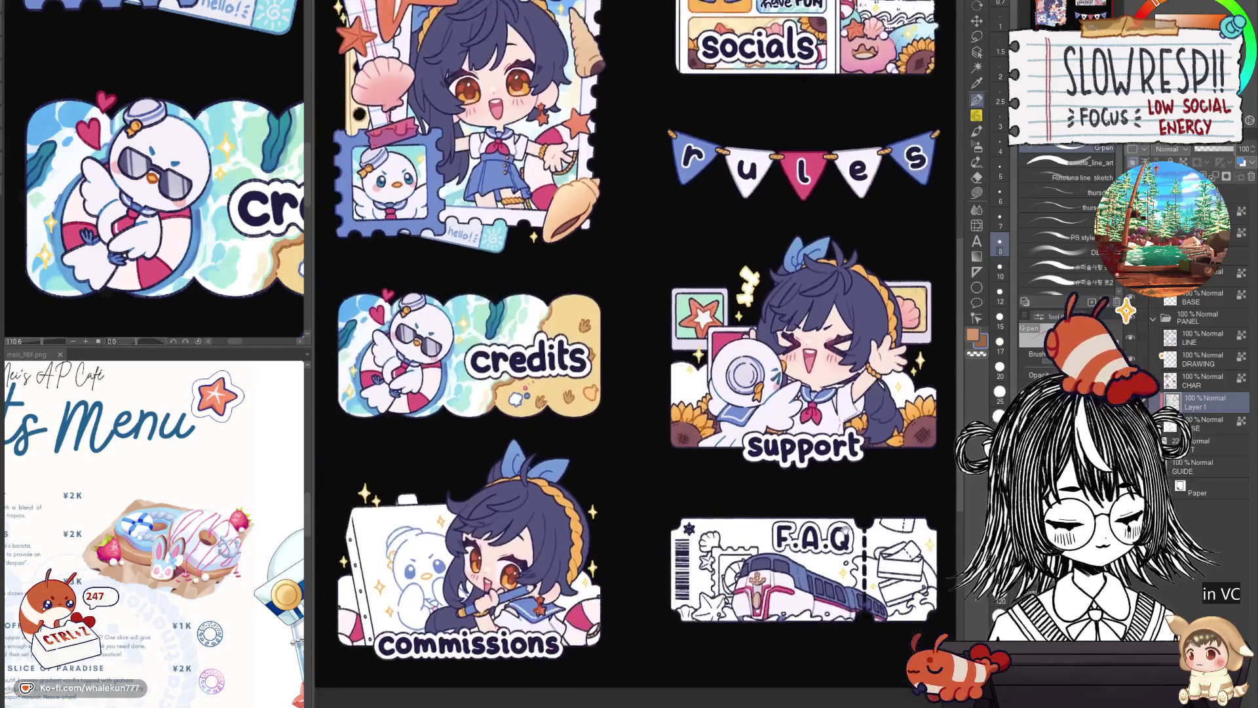
scroll(638, 354, down, 1)
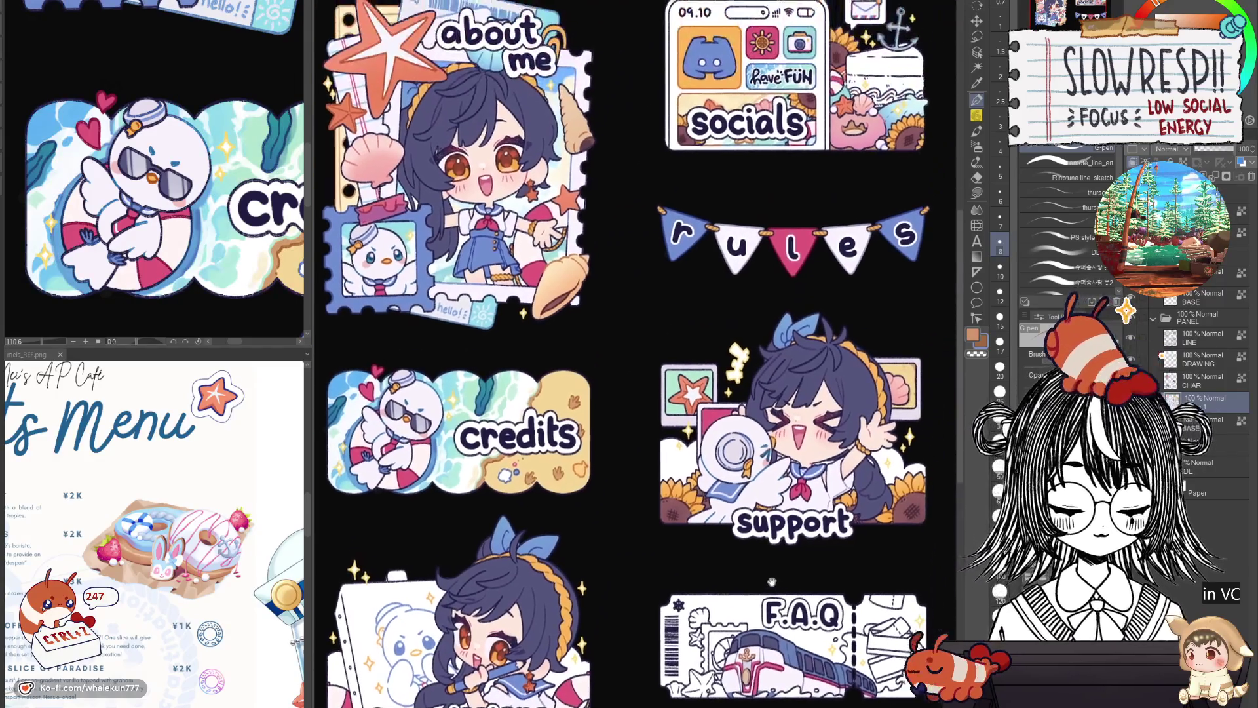
scroll(639, 354, down, 1)
Lasso the sandy right half of the credits sticker, then deselect it with Ctrl+D.
drag(591, 386, 550, 513)
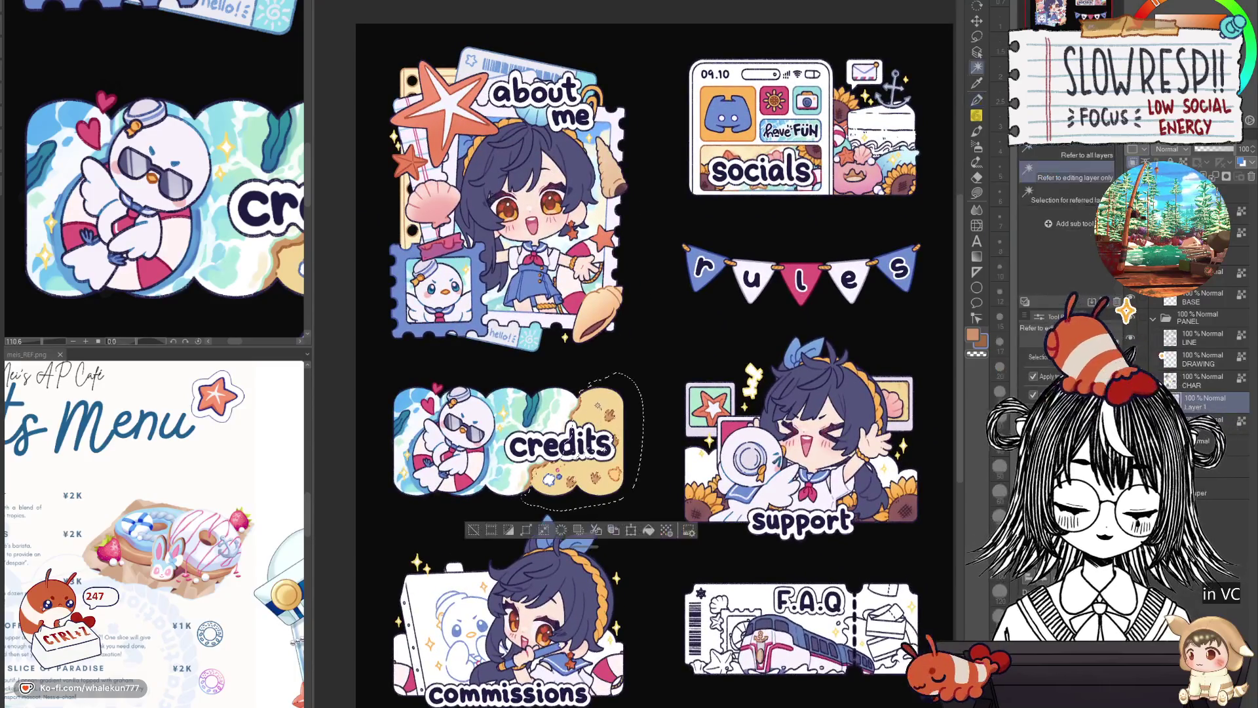
scroll(696, 445, up, 1)
scroll(695, 446, up, 1)
drag(697, 445, 780, 392)
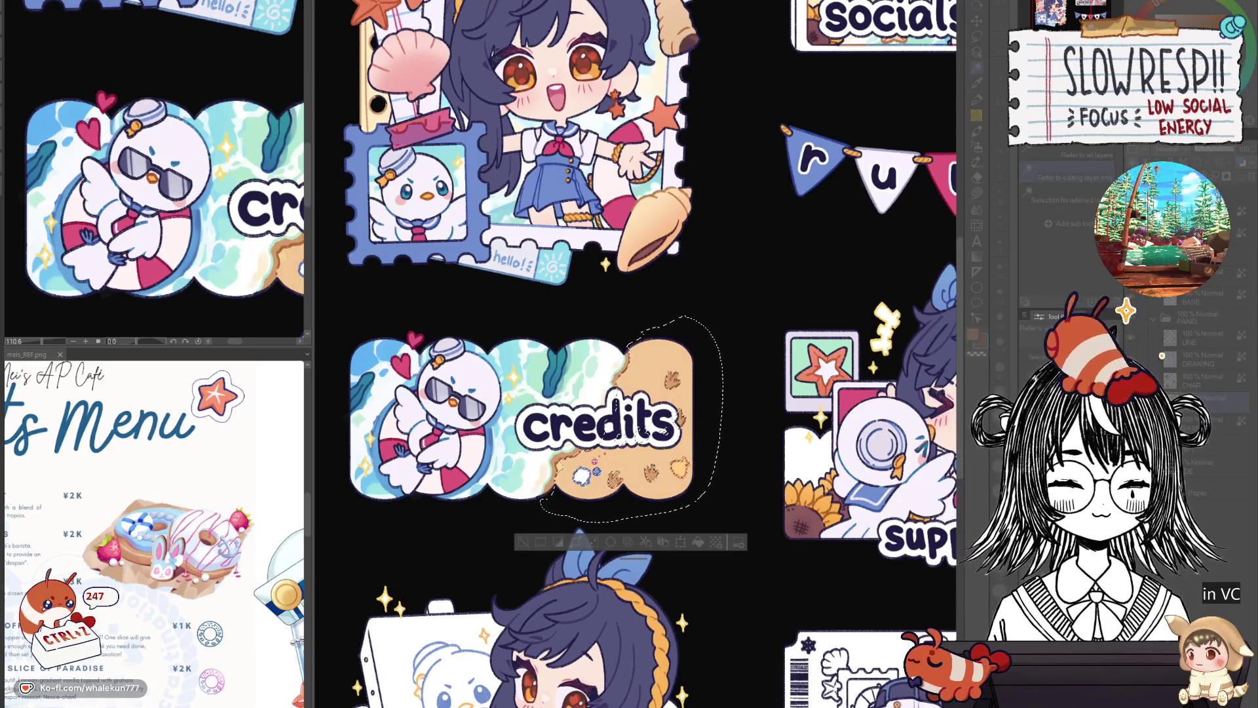
key(ctrl+d)
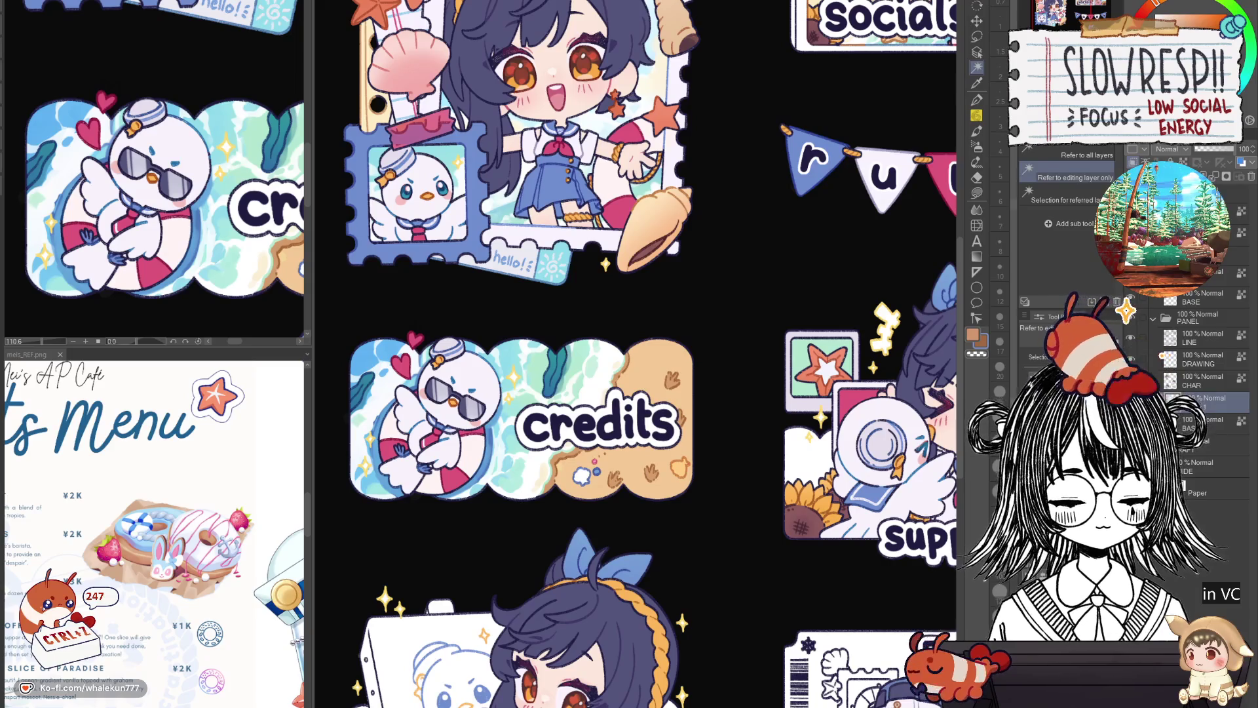
scroll(634, 355, down, 5)
scroll(634, 355, up, 3)
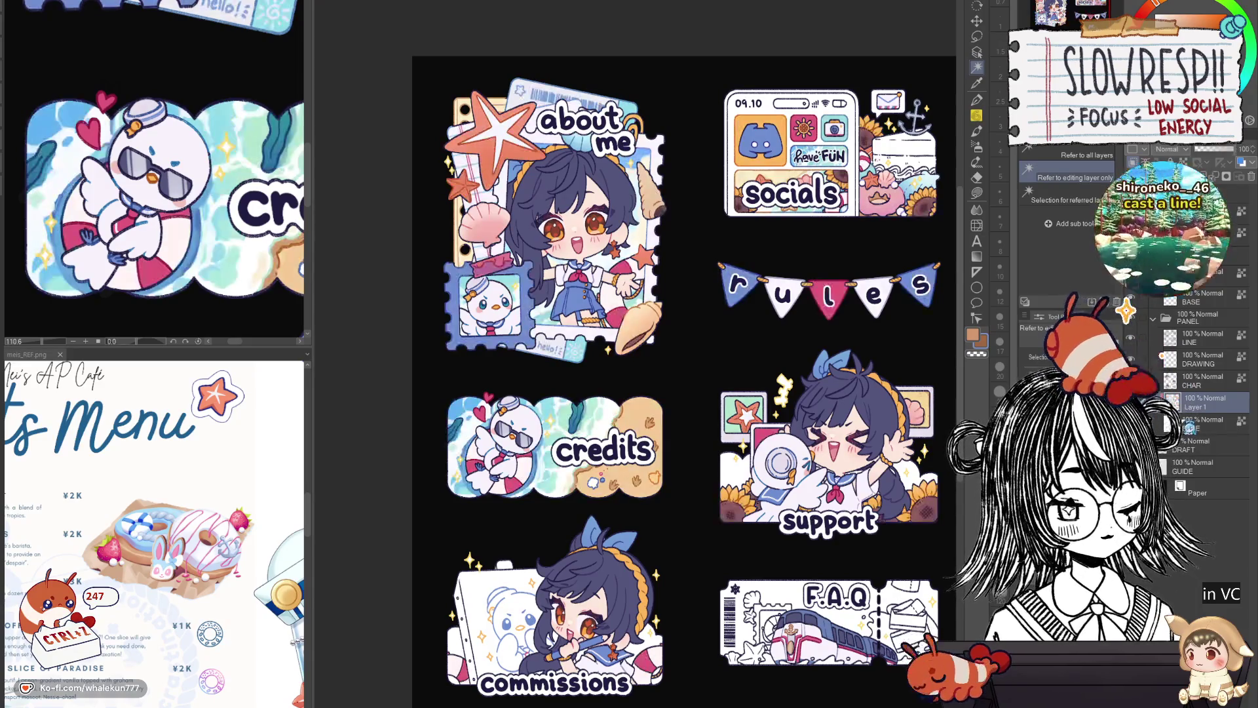
Add a new layer above BASE and bring the socials phone card's header up close.
key(alt+bracketleft)
key(ctrl+shift+n)
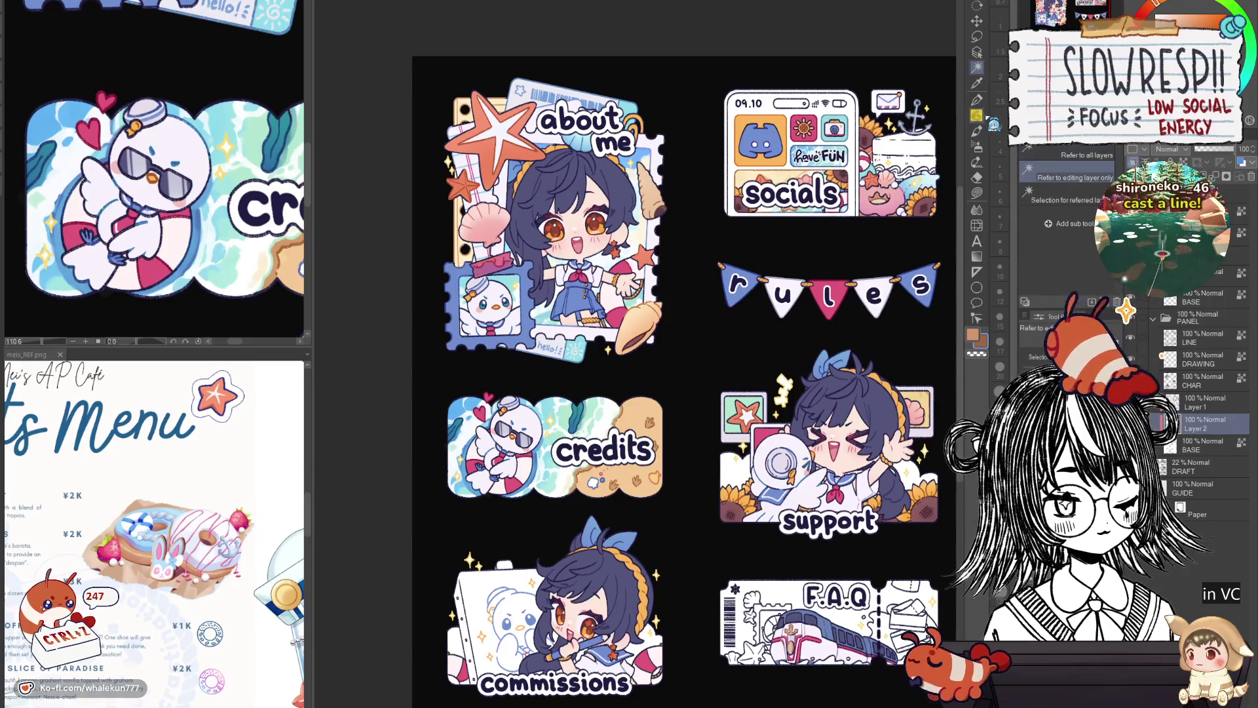
key(p)
scroll(791, 455, up, 5)
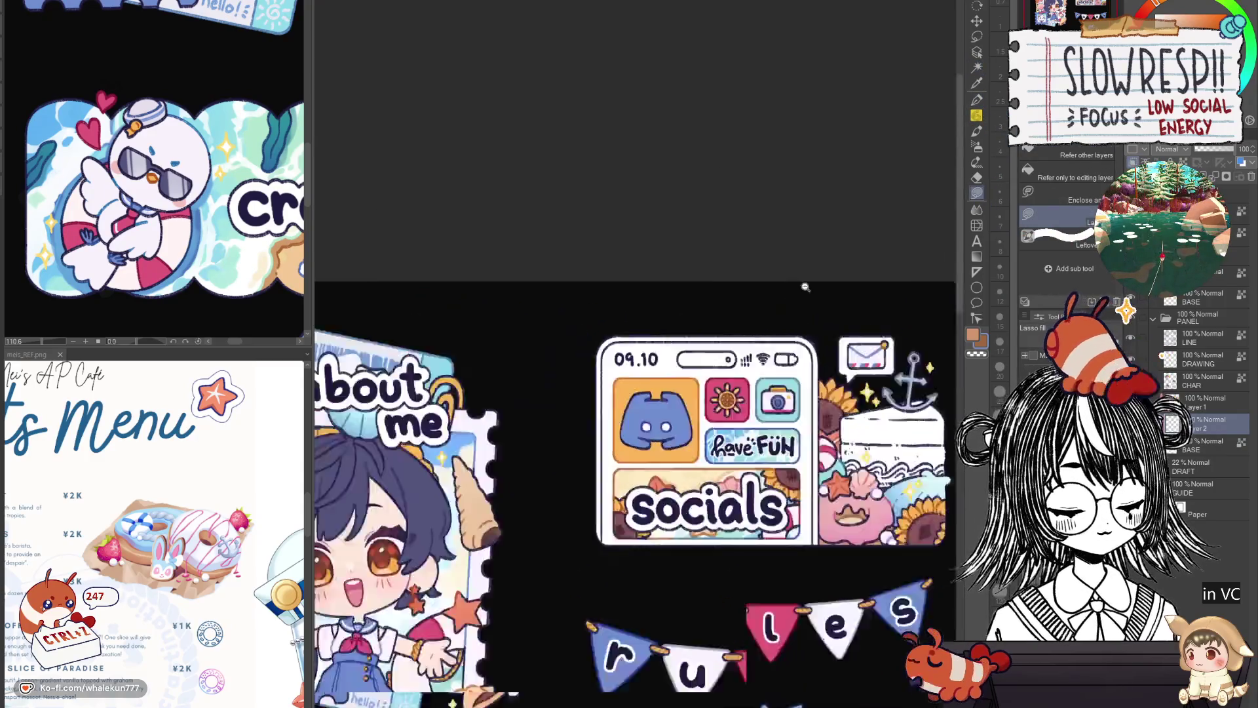
drag(835, 628, 761, 318)
scroll(792, 456, down, 3)
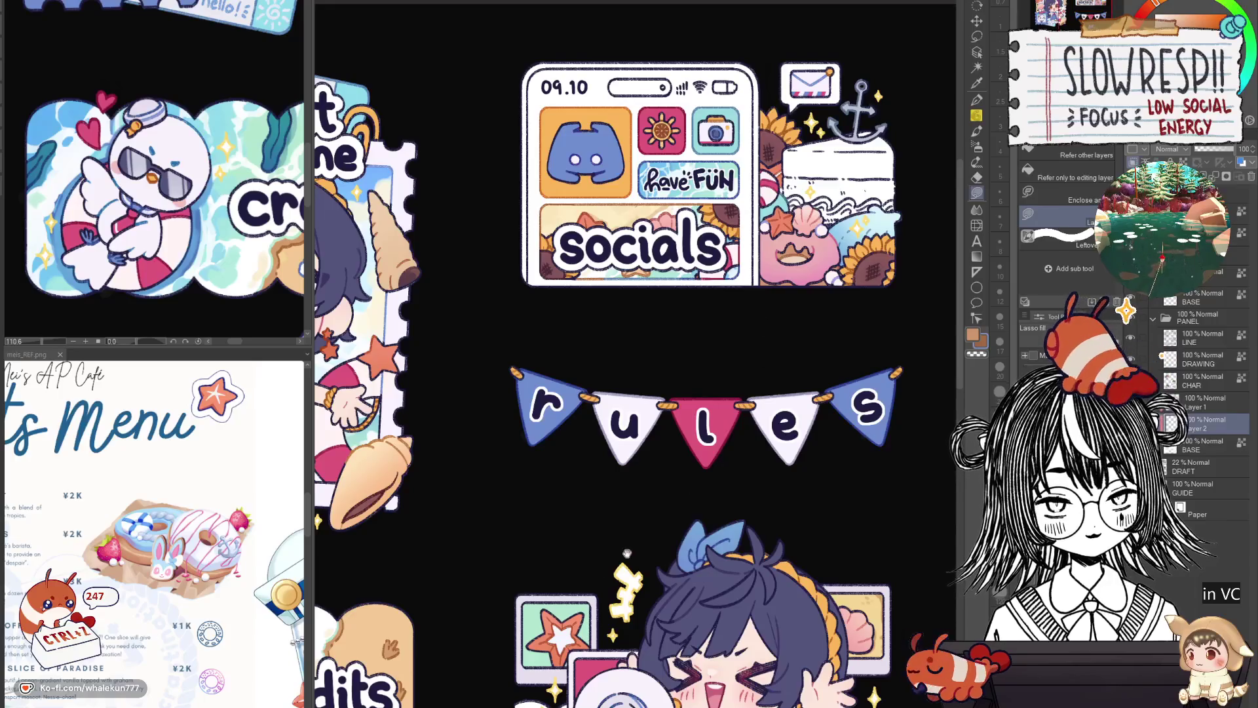
drag(739, 102, 759, 420)
scroll(759, 419, up, 4)
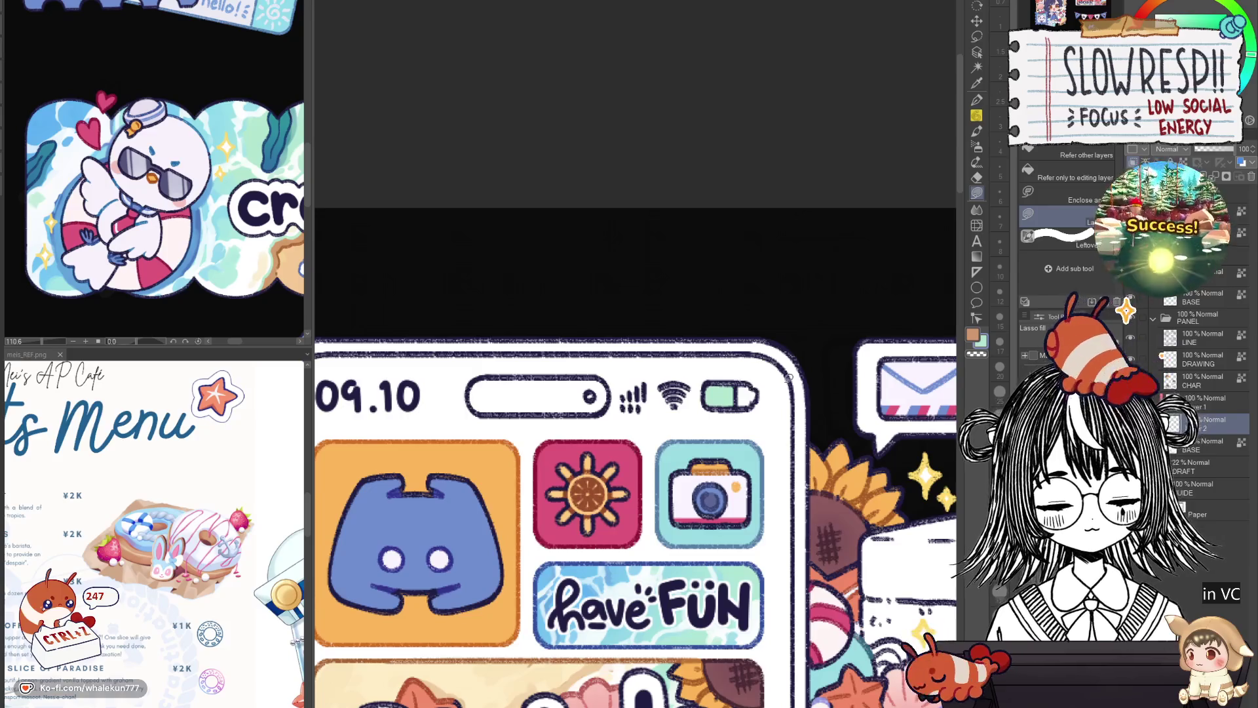
mouse_move(783, 678)
mouse_down()
mouse_move(765, 567)
mouse_move(787, 315)
mouse_up()
mouse_move(787, 374)
mouse_down()
mouse_move(809, 88)
mouse_move(777, 665)
mouse_up()
drag(776, 30, 763, 355)
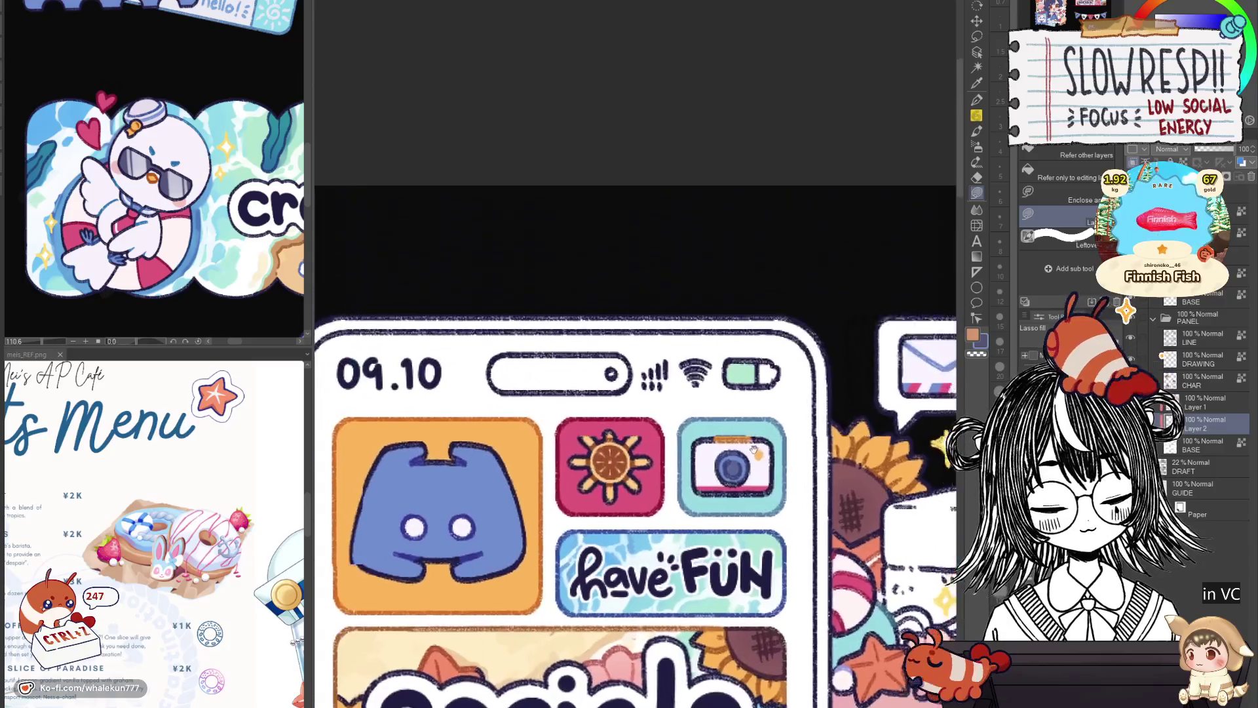
scroll(765, 355, up, 3)
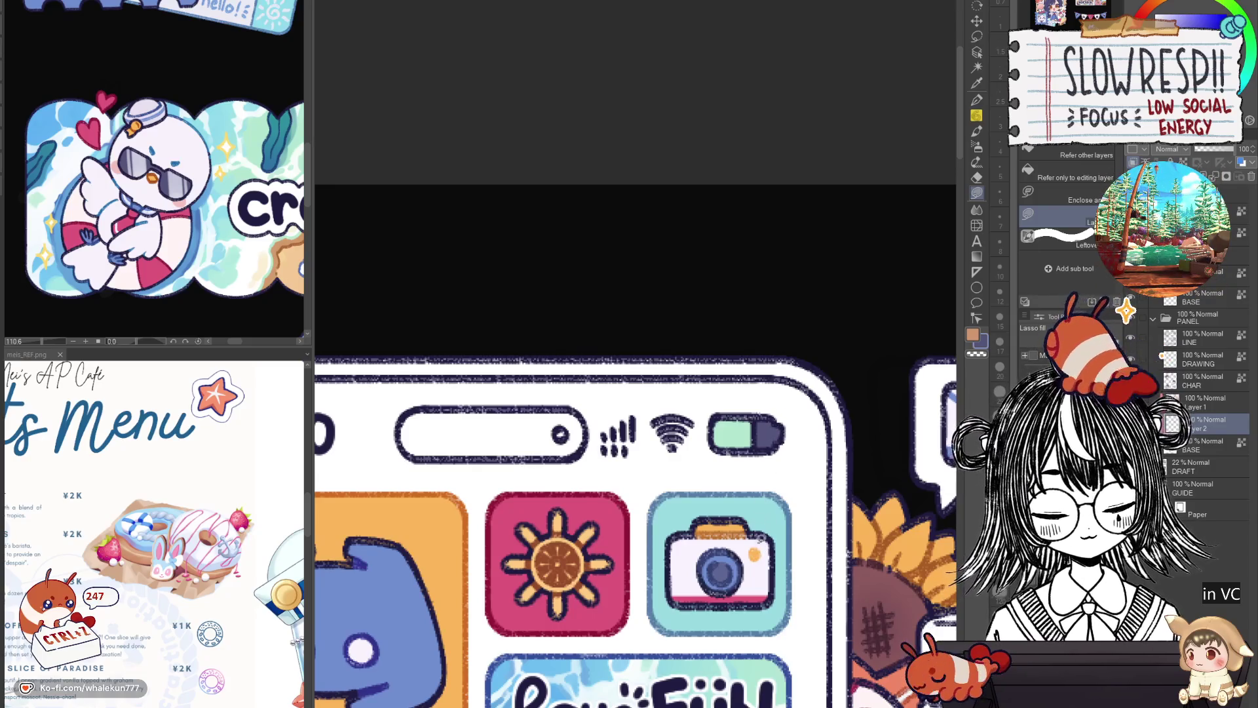
drag(756, 481, 783, 441)
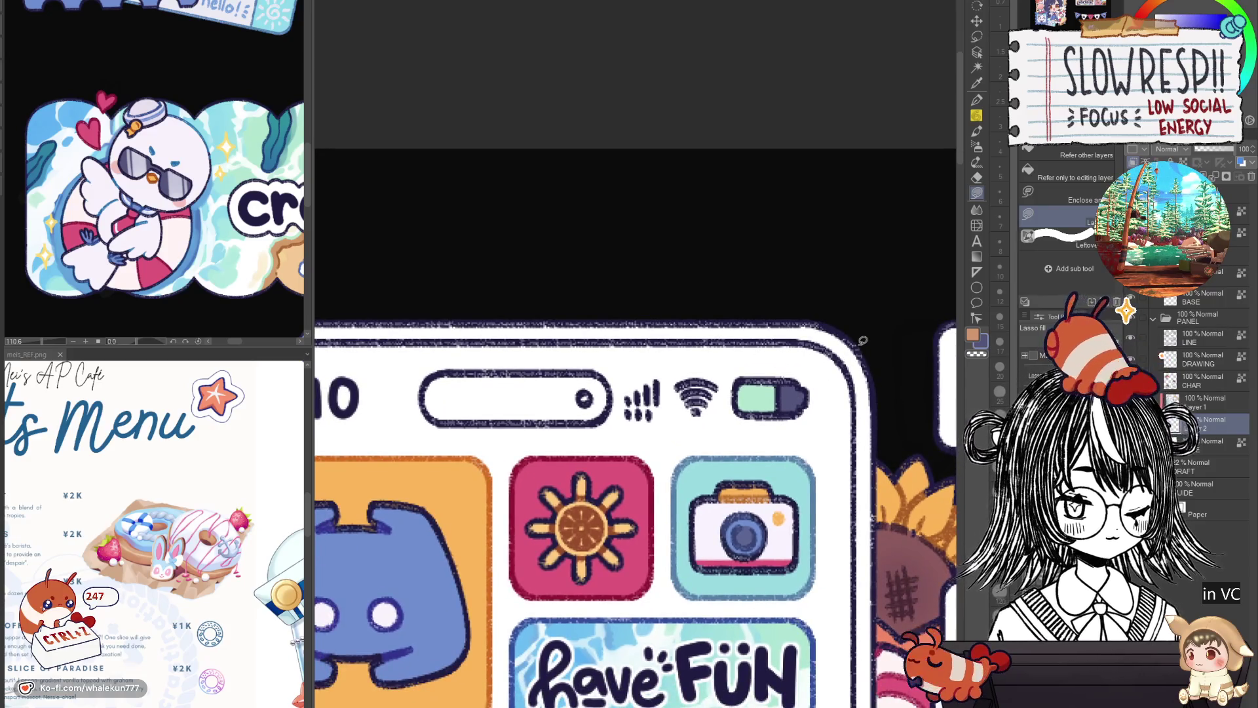
On BASE, lasso-fill the battery's end green and the status pill dark blue-grey.
key(e)
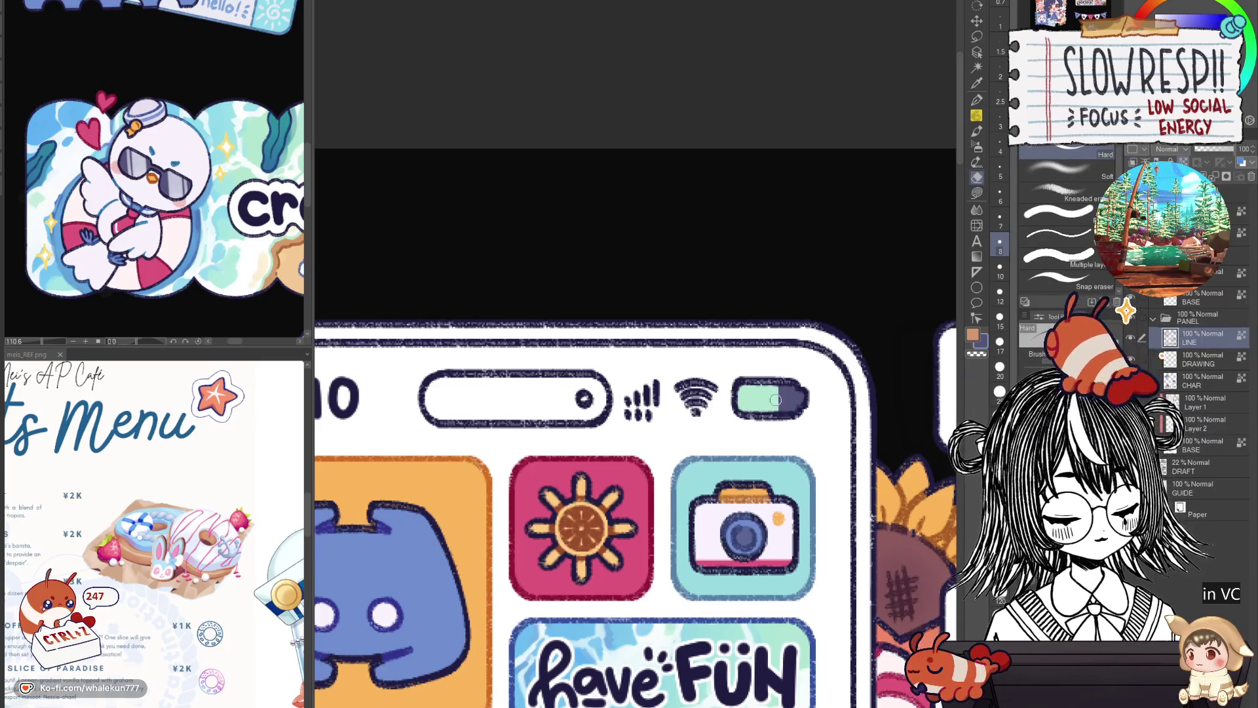
click(1208, 451)
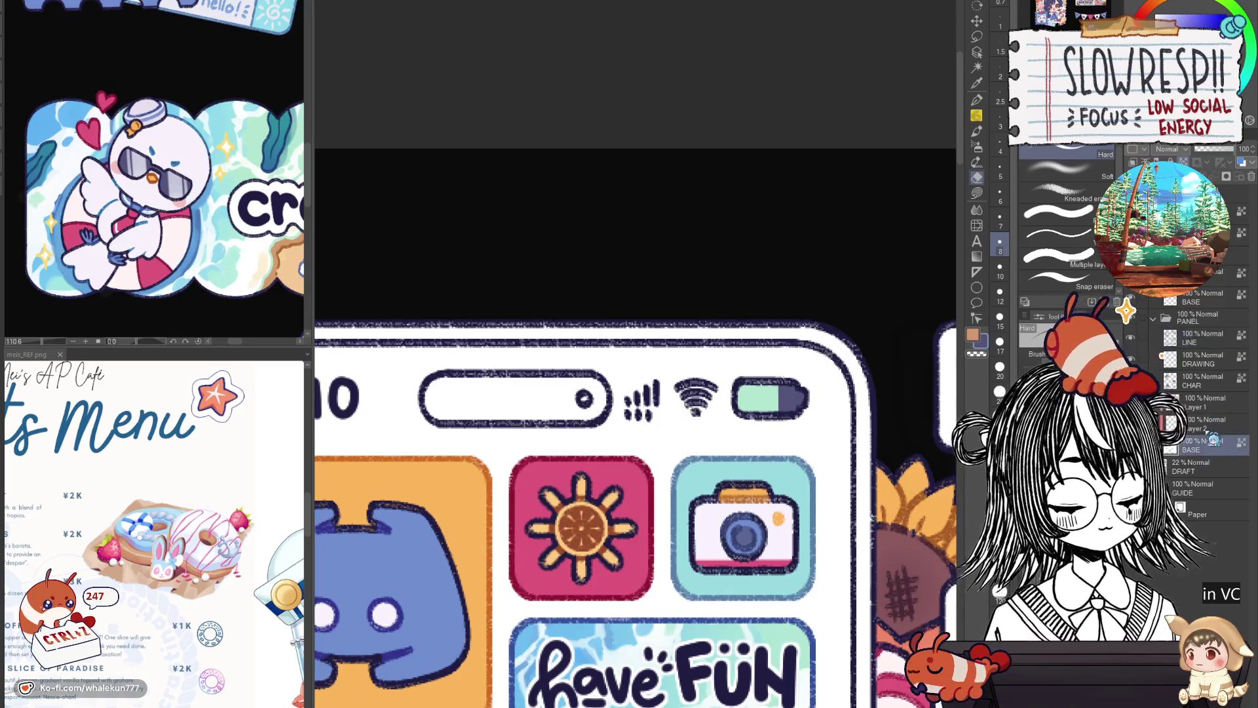
key(g)
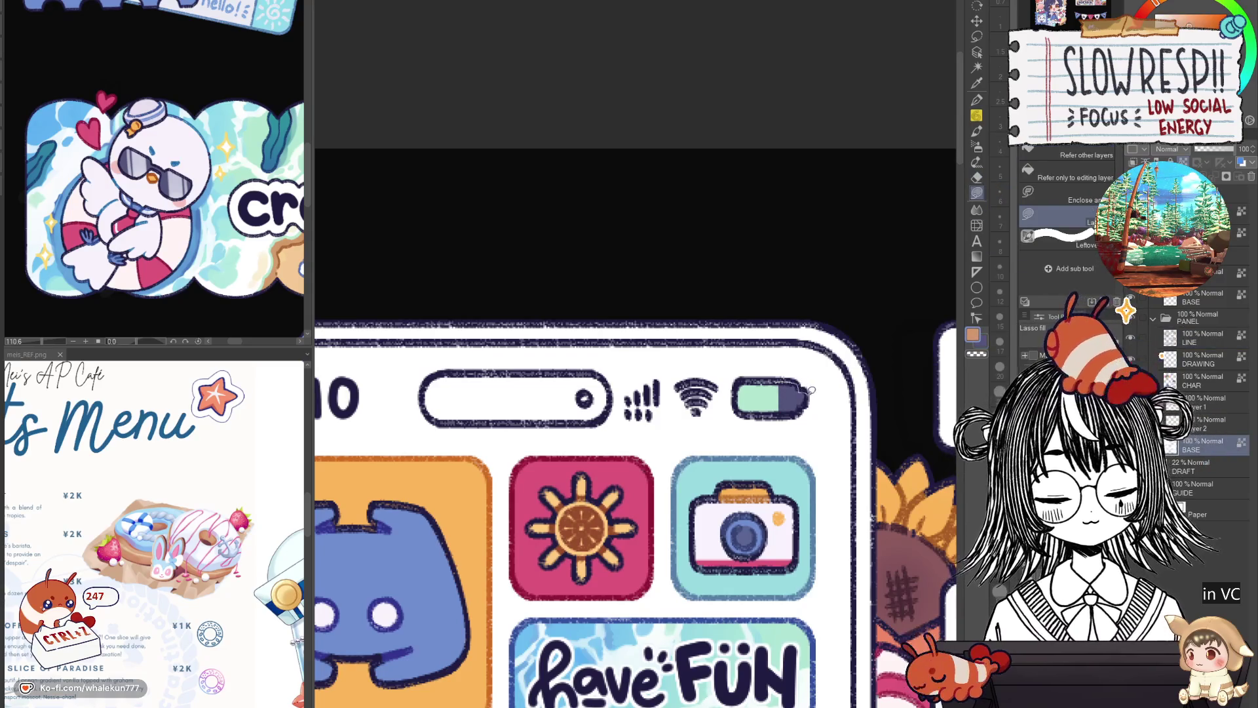
alt+click(786, 387)
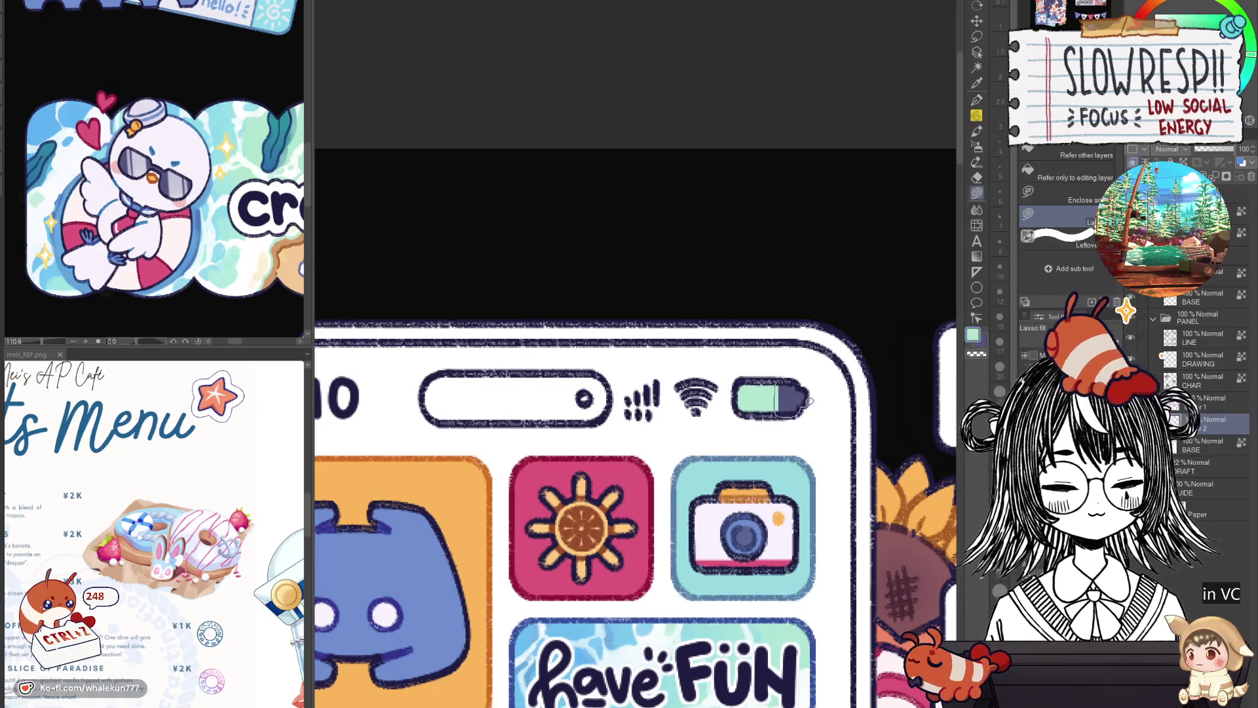
drag(793, 379, 791, 379)
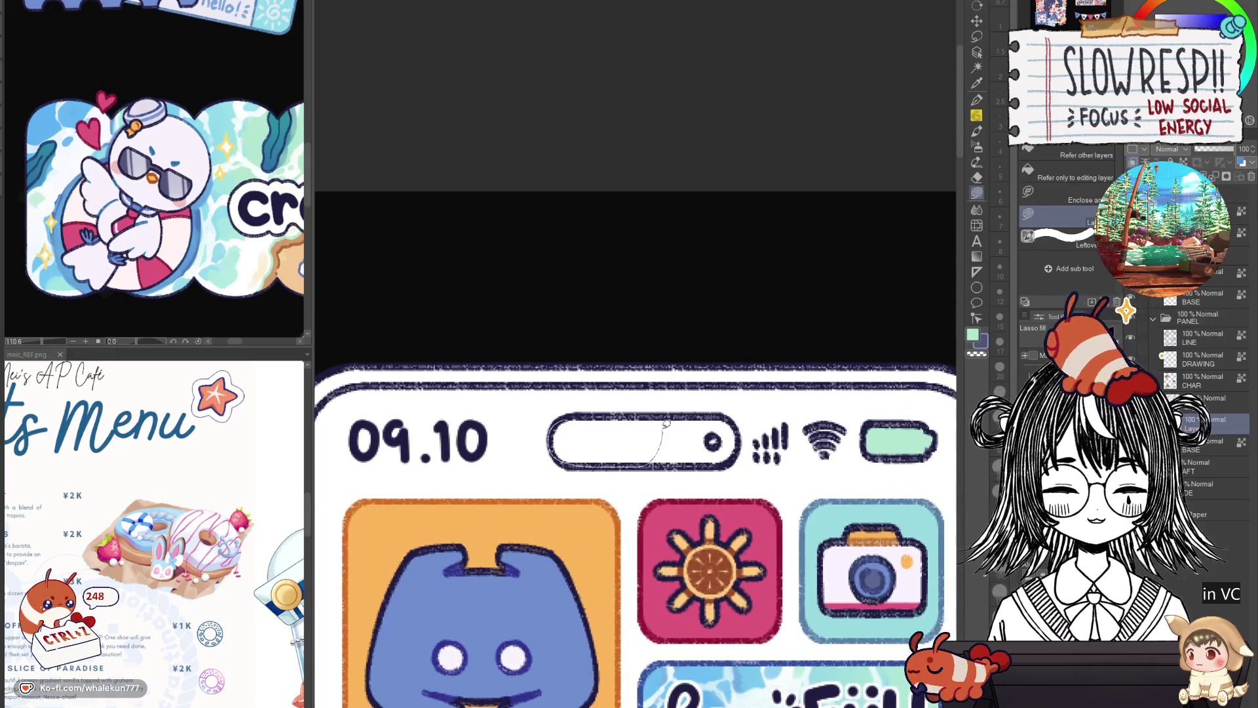
drag(666, 426, 742, 428)
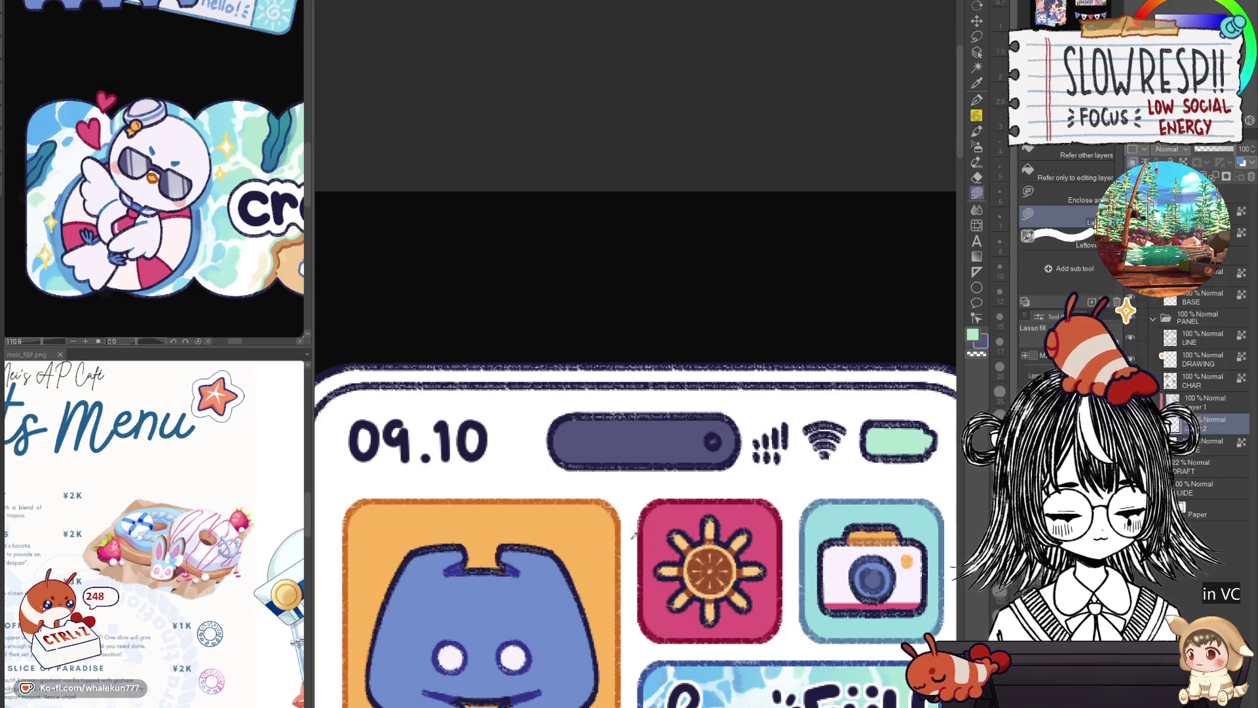
scroll(713, 497, down, 5)
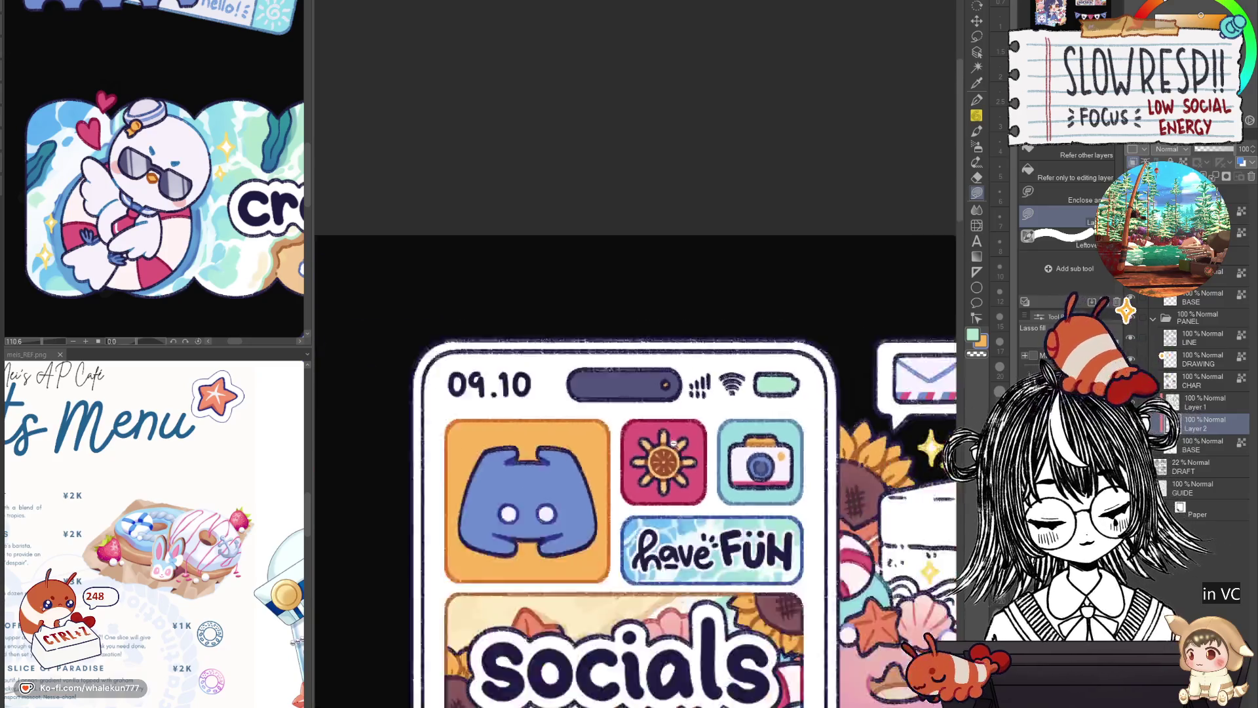
scroll(715, 436, up, 2)
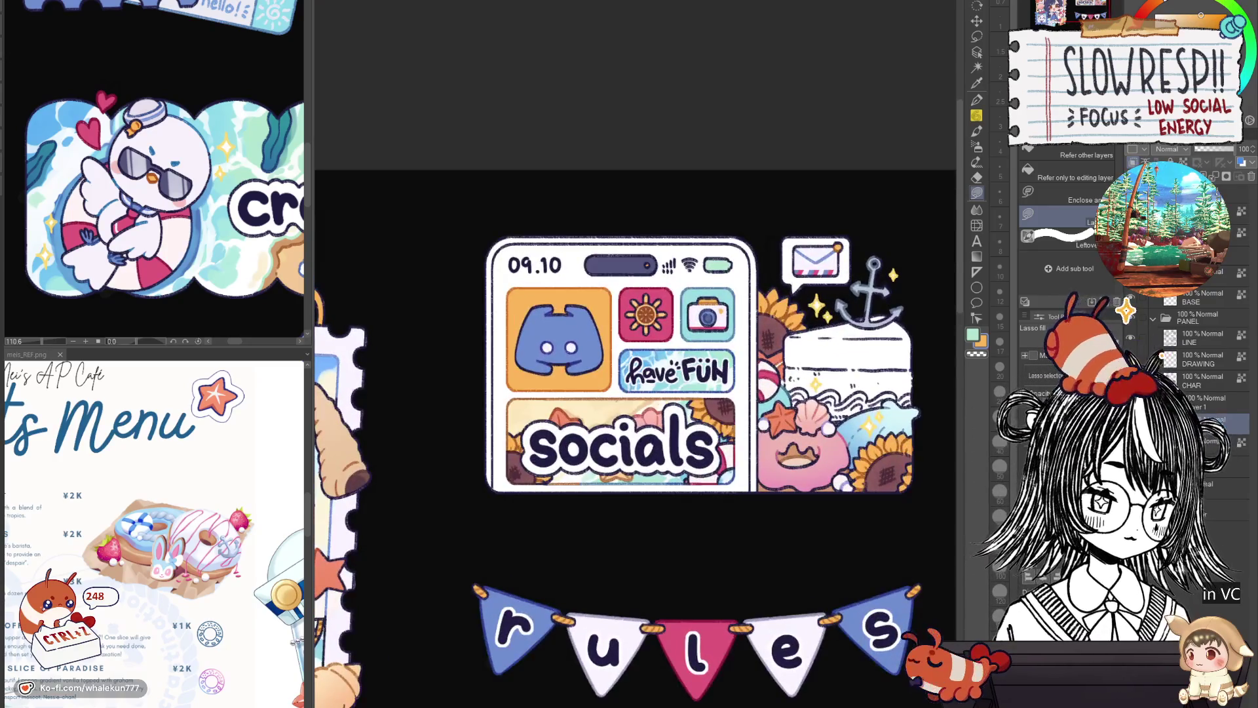
scroll(737, 442, down, 3)
scroll(738, 442, down, 2)
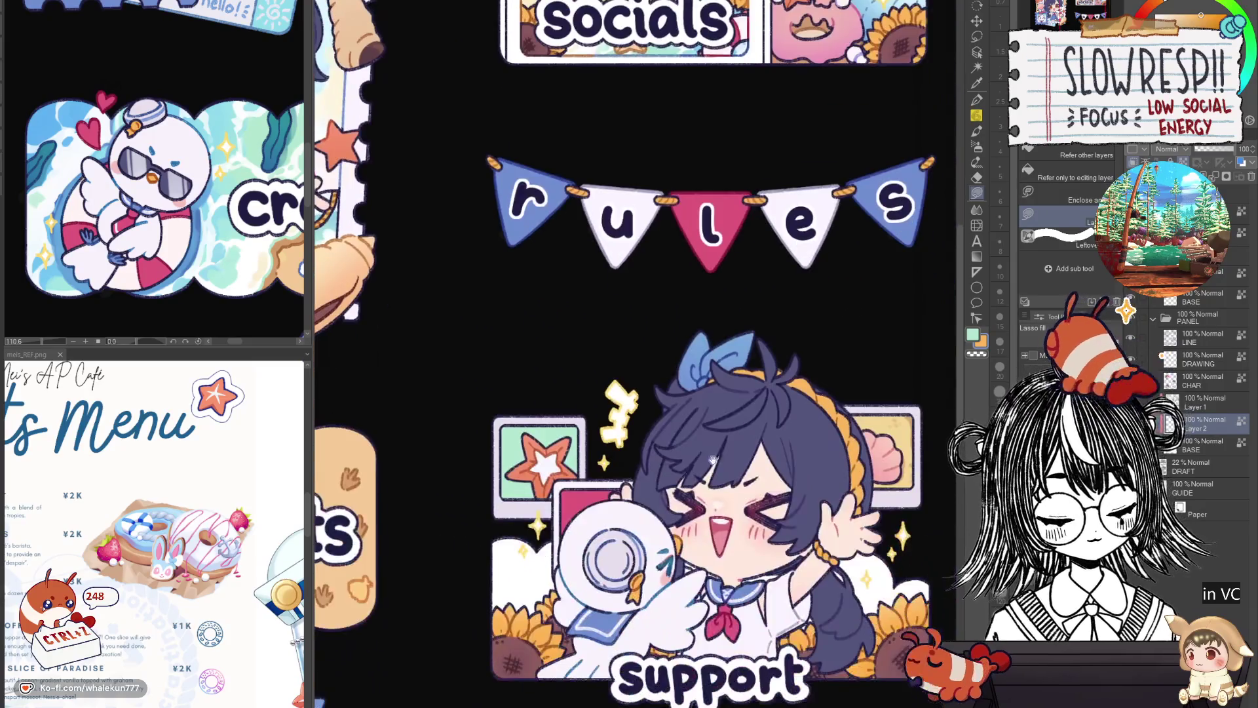
scroll(688, 590, up, 5)
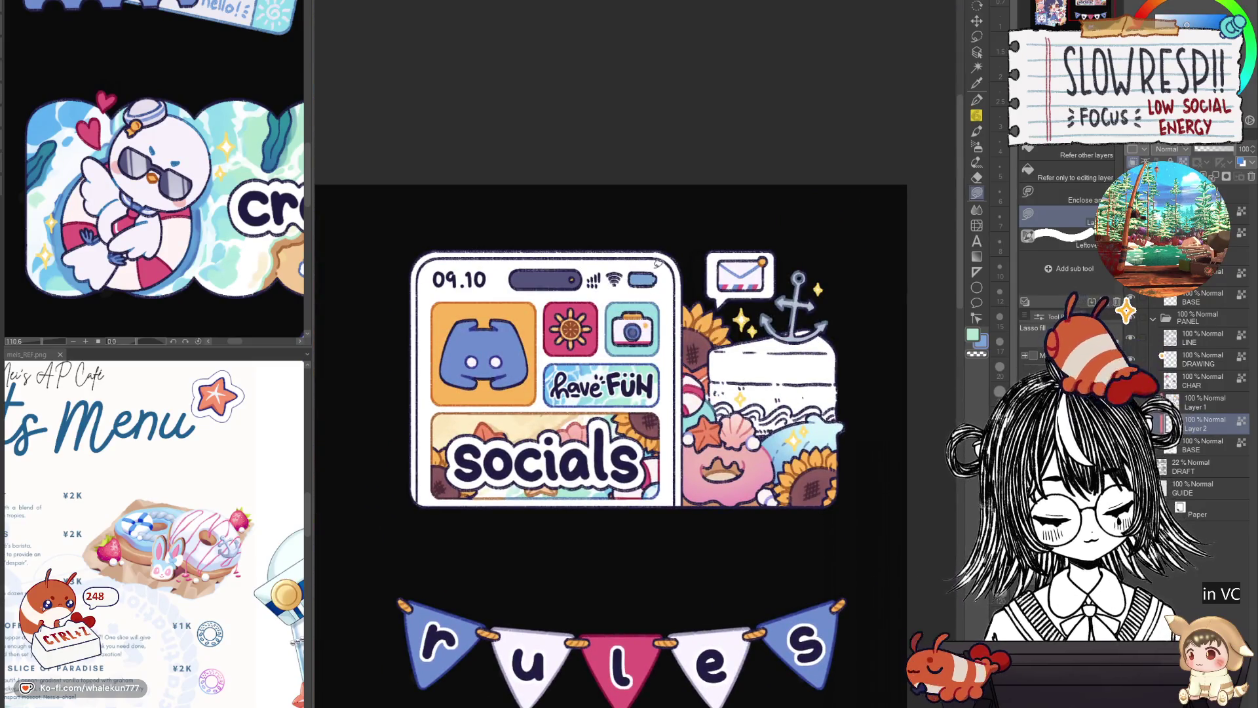
scroll(719, 265, down, 3)
scroll(724, 521, up, 1)
scroll(724, 521, up, 1)
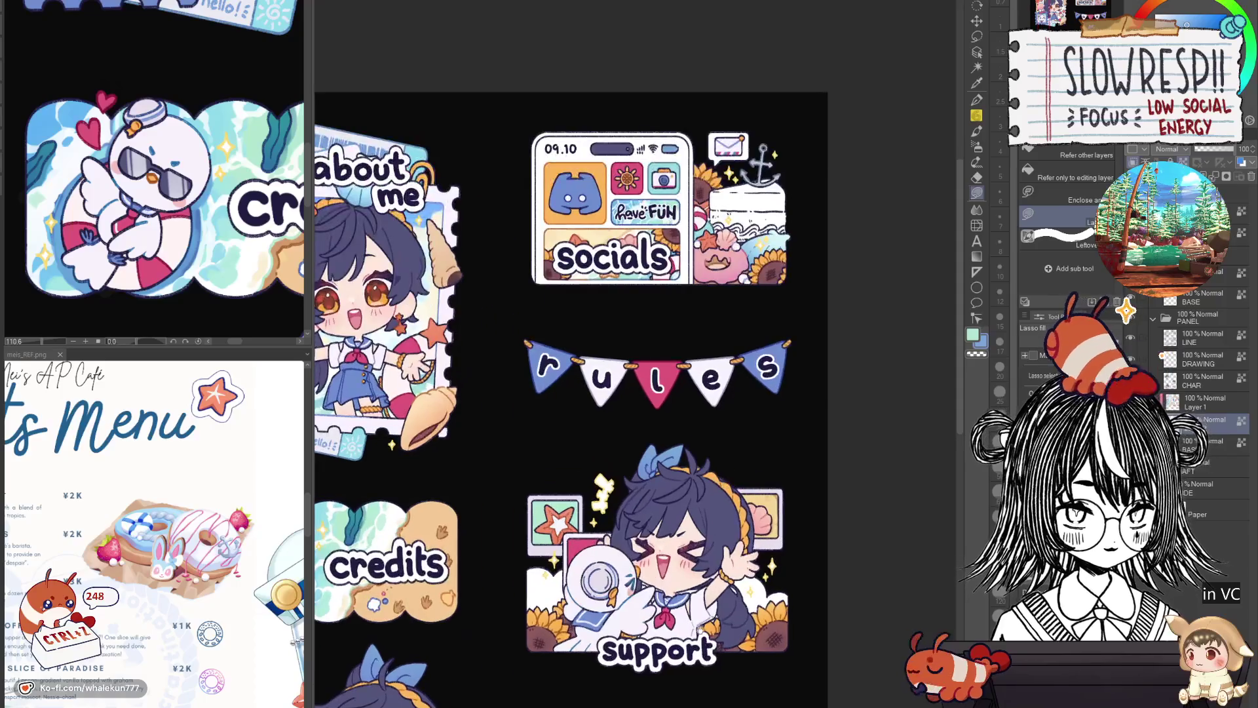
scroll(627, 400, up, 3)
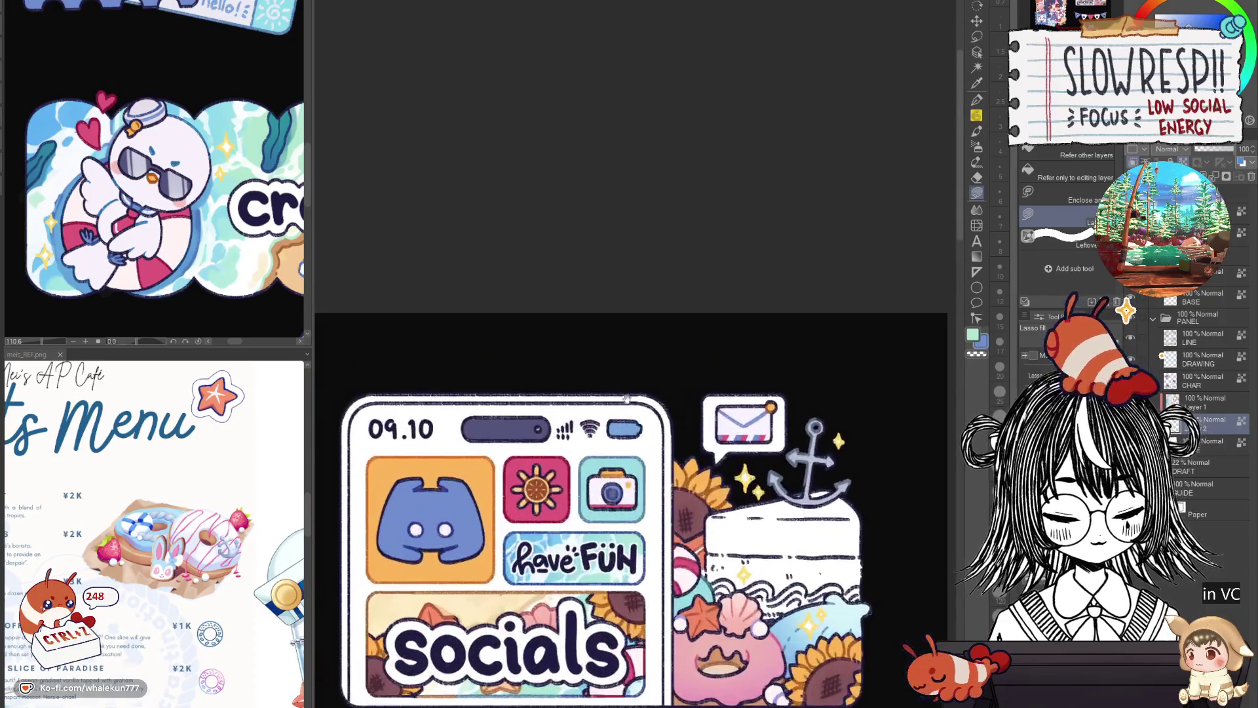
scroll(629, 424, down, 2)
Lasso-fill a blue strip along the socials phone card's top edge.
mouse_move(718, 629)
mouse_down()
mouse_move(680, 381)
mouse_move(820, 377)
mouse_up()
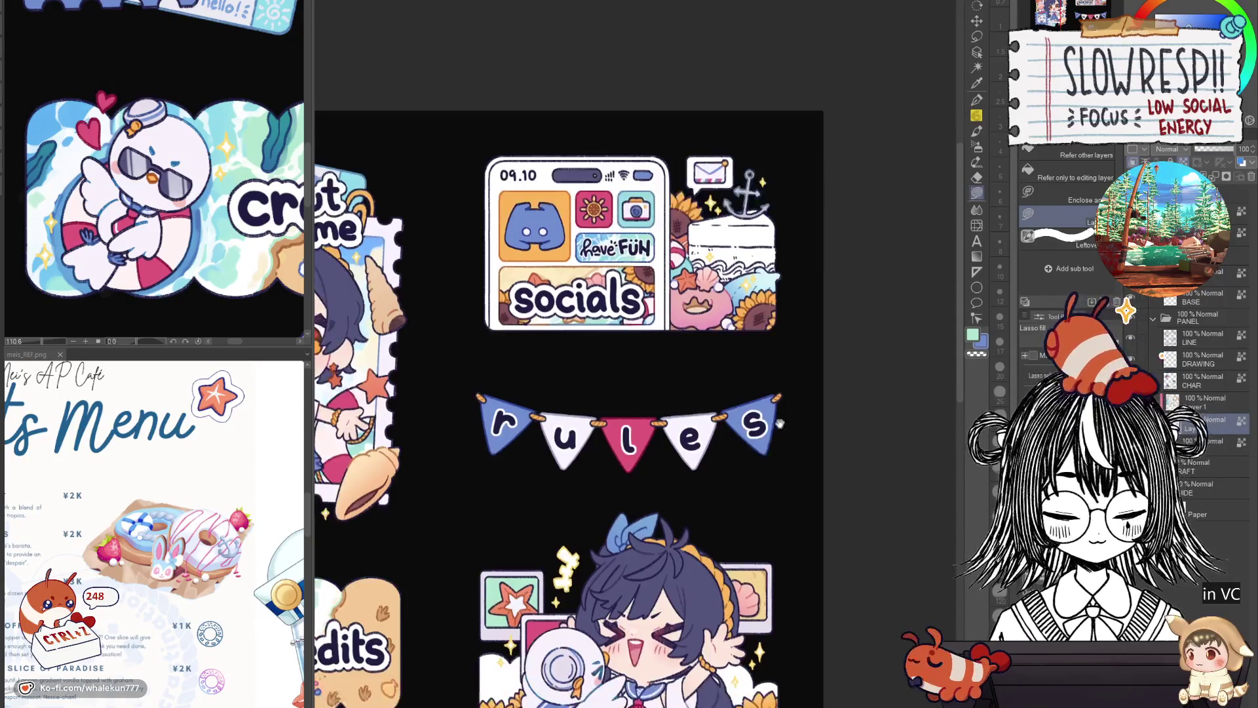
drag(818, 451, 835, 472)
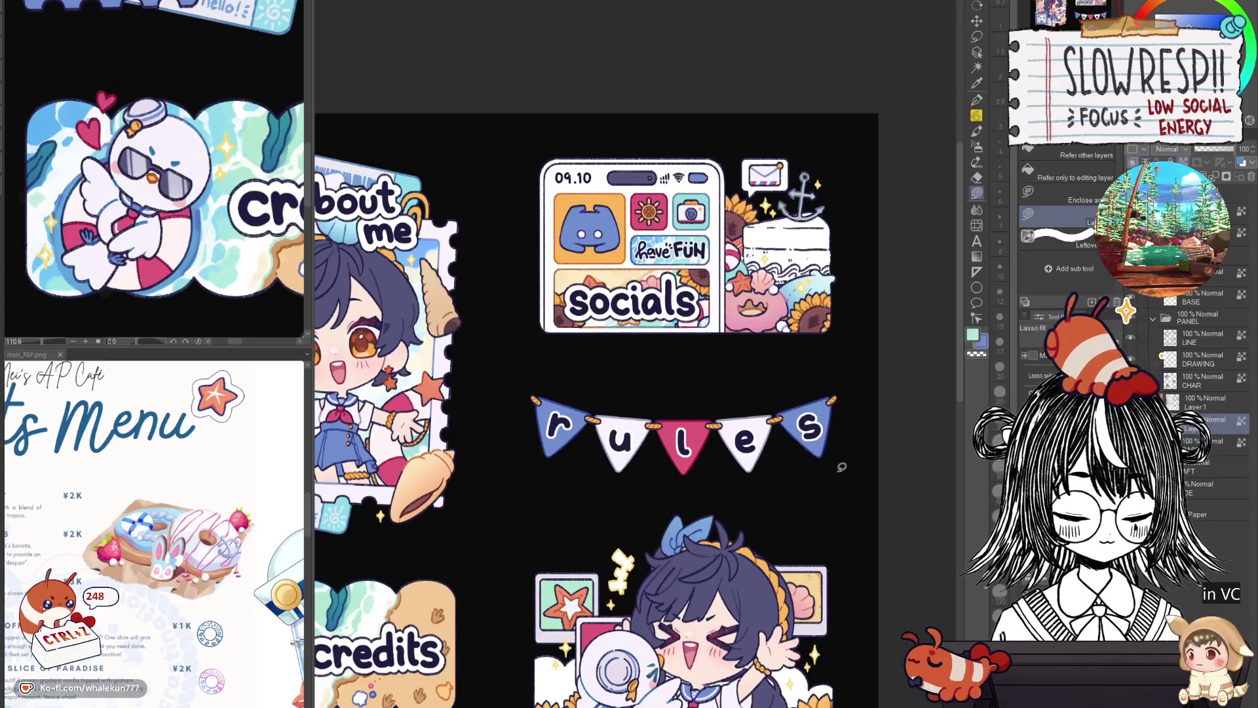
drag(694, 342, 763, 233)
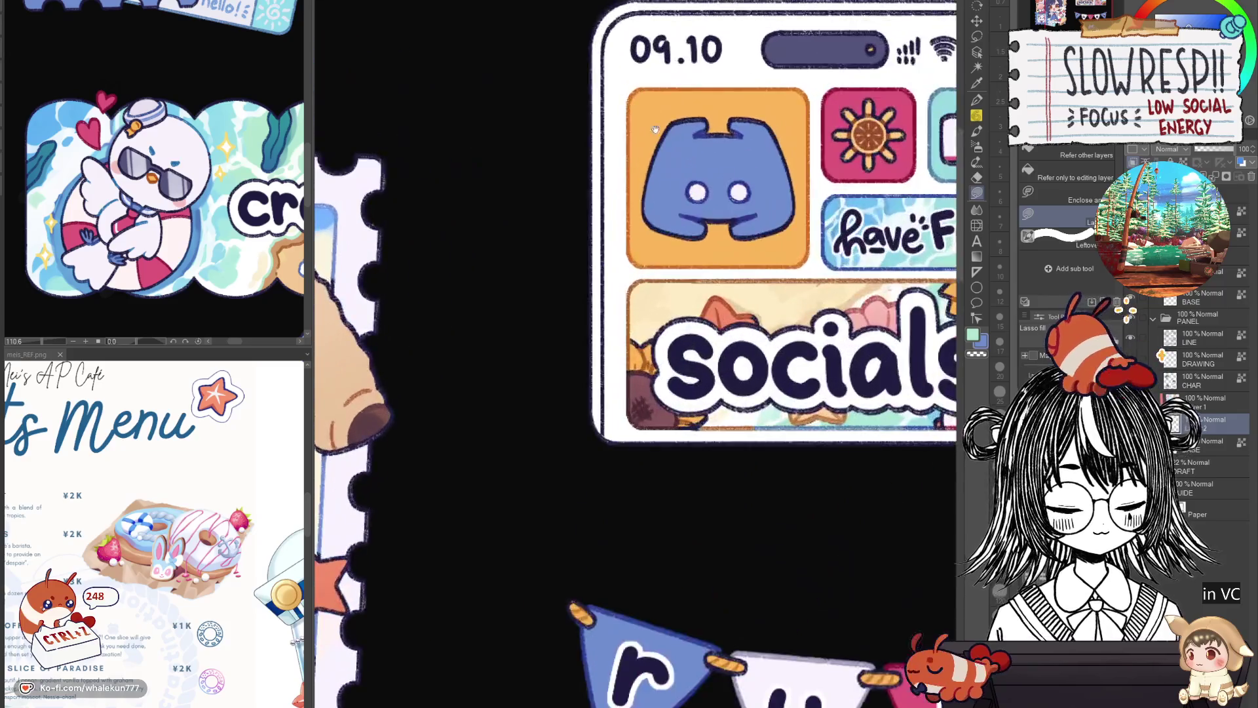
mouse_move(754, 582)
mouse_down()
mouse_move(627, 248)
mouse_move(625, 268)
mouse_up()
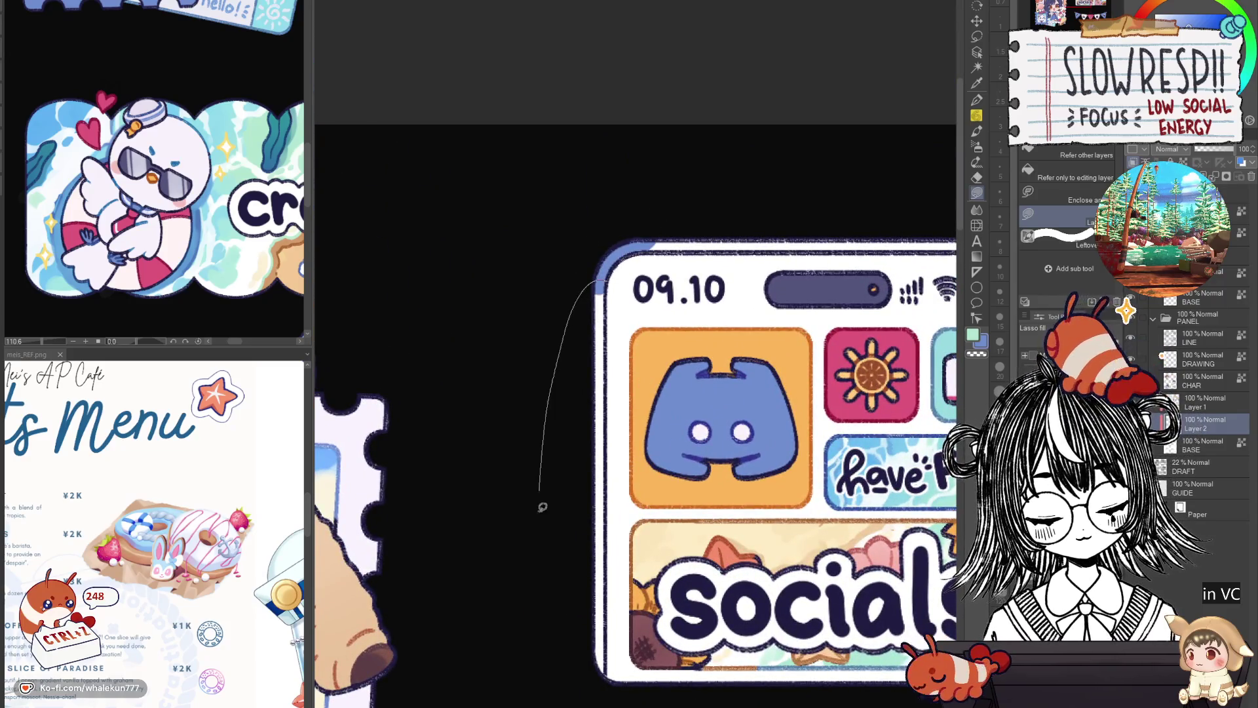
drag(758, 357, 520, 505)
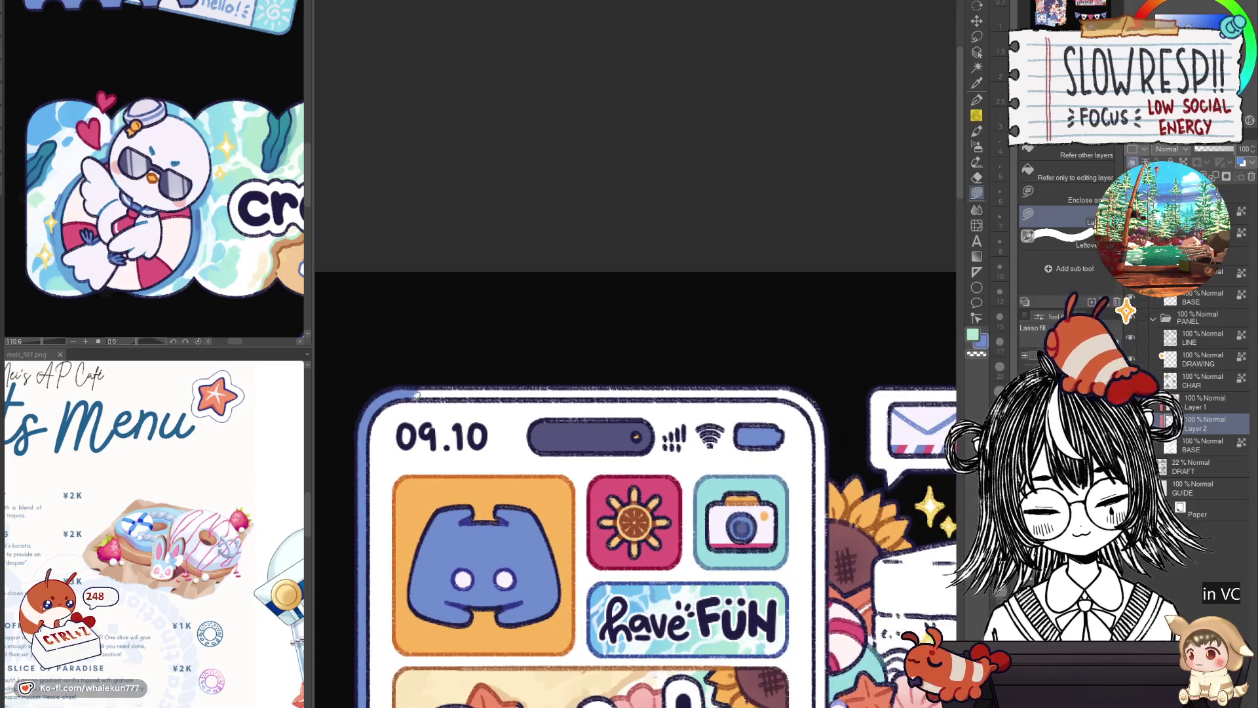
mouse_move(415, 393)
mouse_down()
mouse_move(812, 393)
mouse_move(754, 350)
mouse_move(740, 230)
mouse_up()
scroll(740, 230, up, 2)
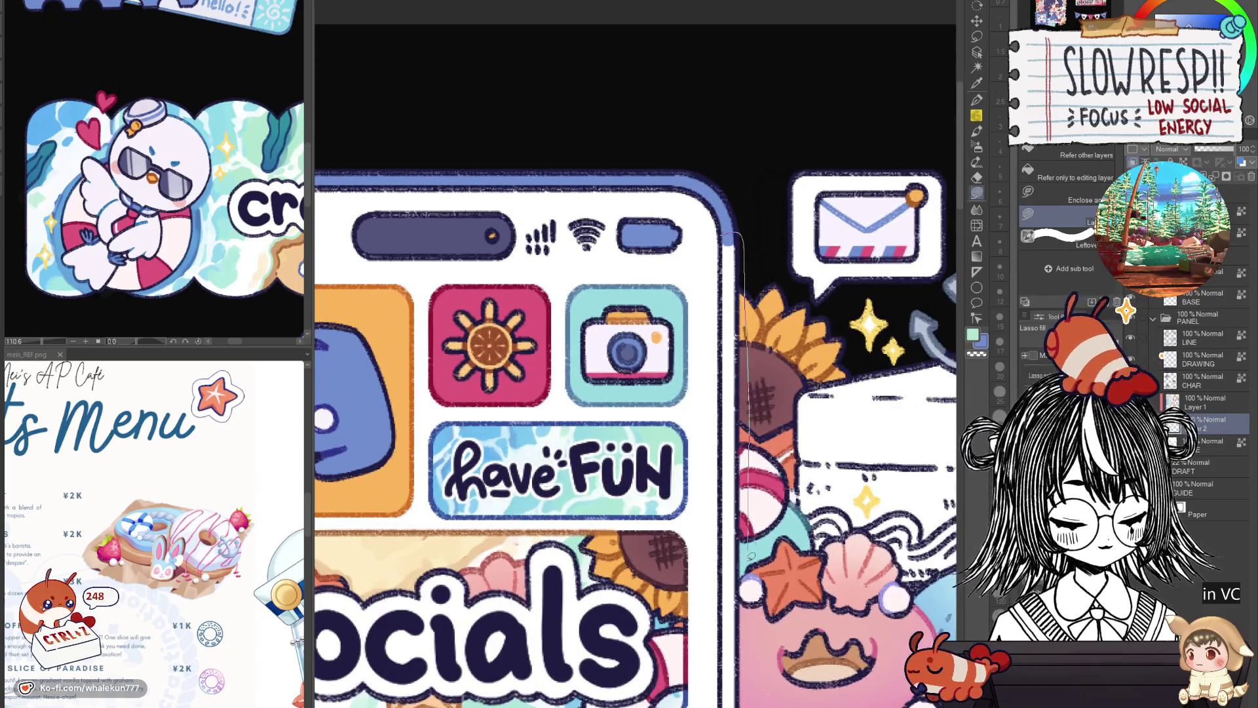
drag(742, 629, 764, 276)
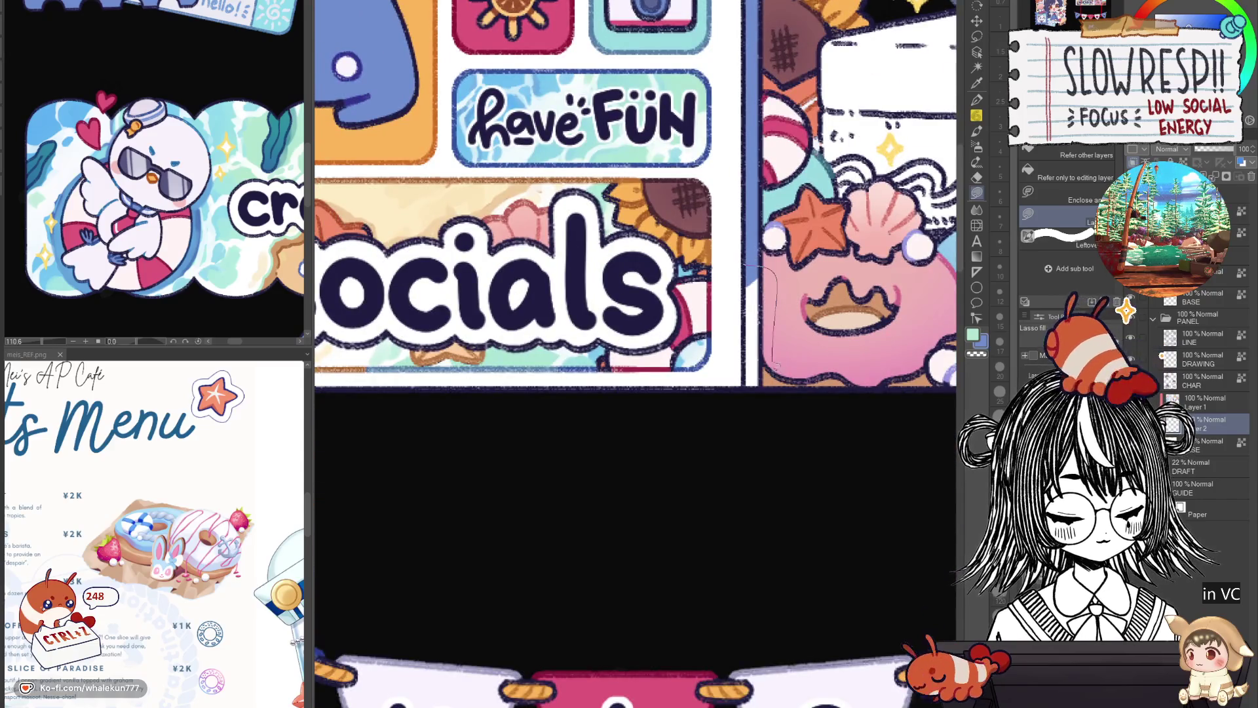
scroll(746, 380, down, 2)
scroll(747, 380, down, 3)
scroll(746, 381, up, 2)
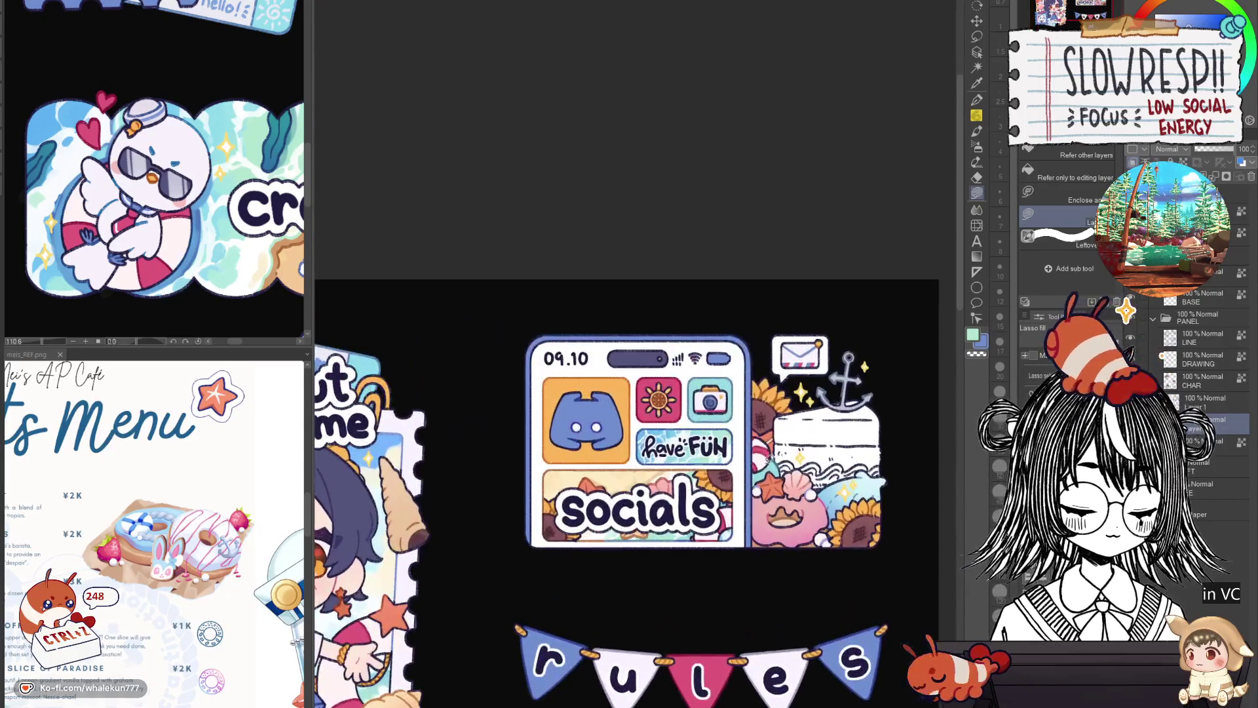
drag(711, 594, 697, 478)
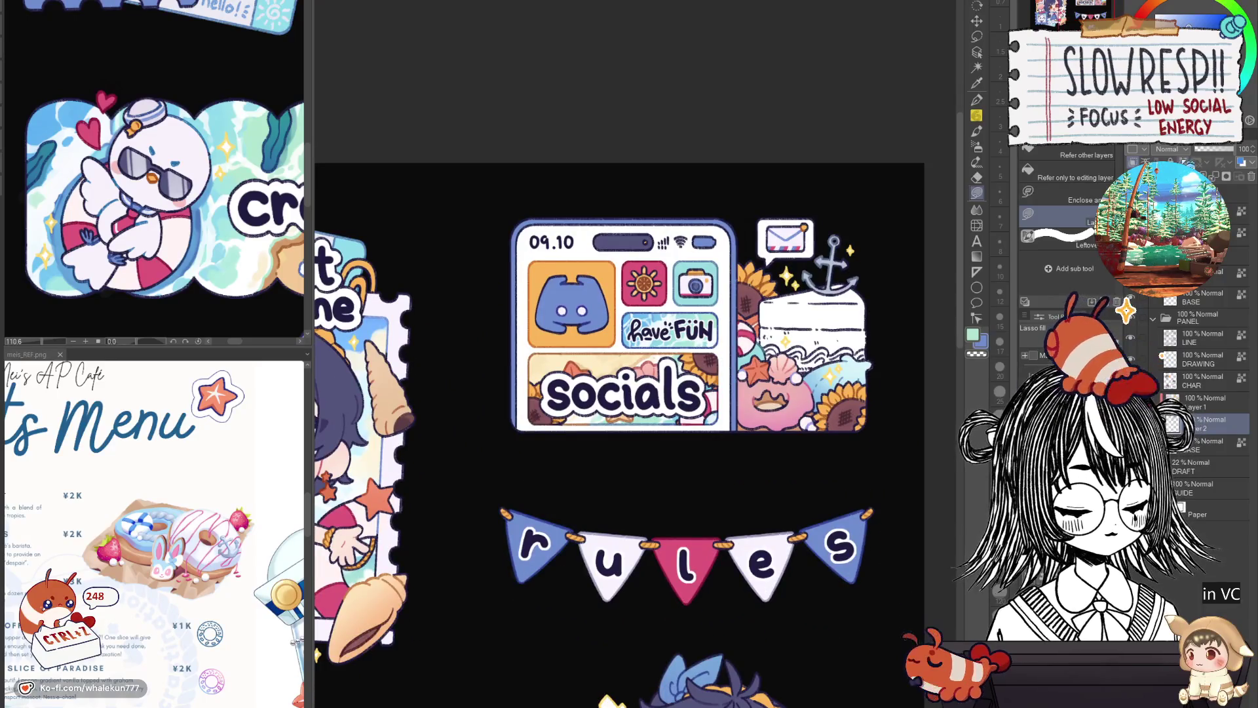
scroll(753, 595, down, 1)
scroll(754, 594, down, 1)
scroll(748, 539, up, 1)
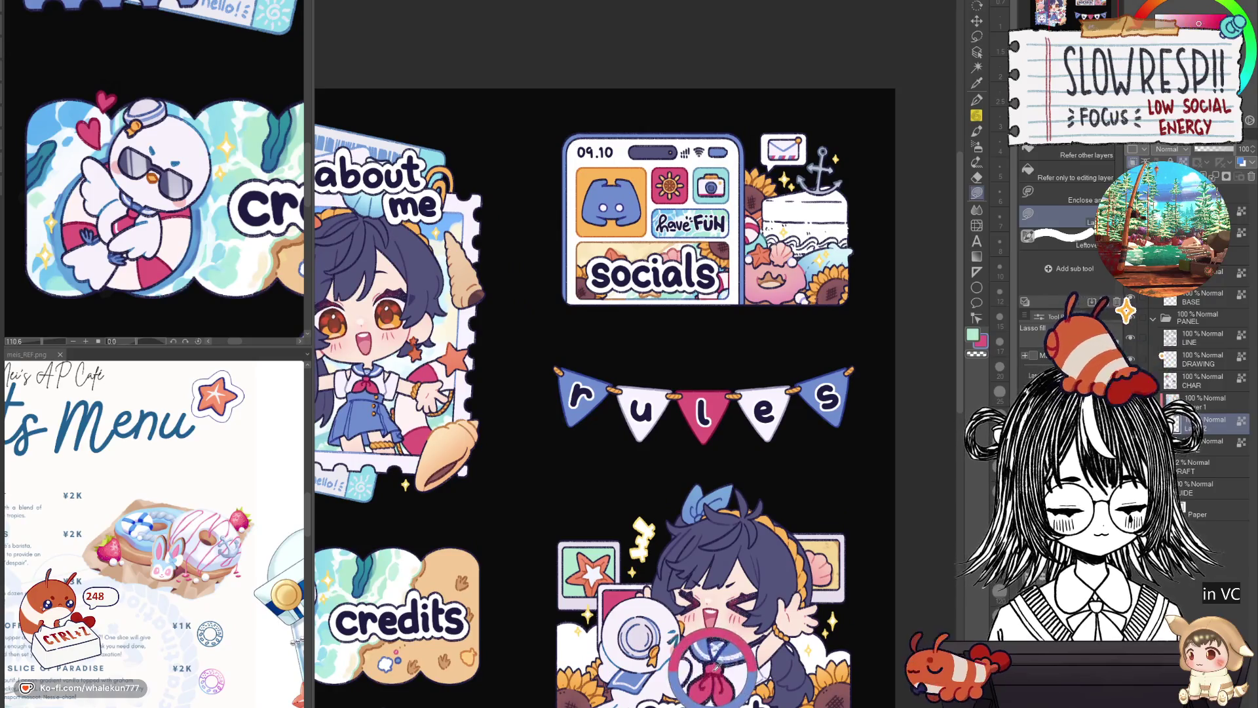
scroll(629, 393, down, 2)
scroll(629, 413, down, 2)
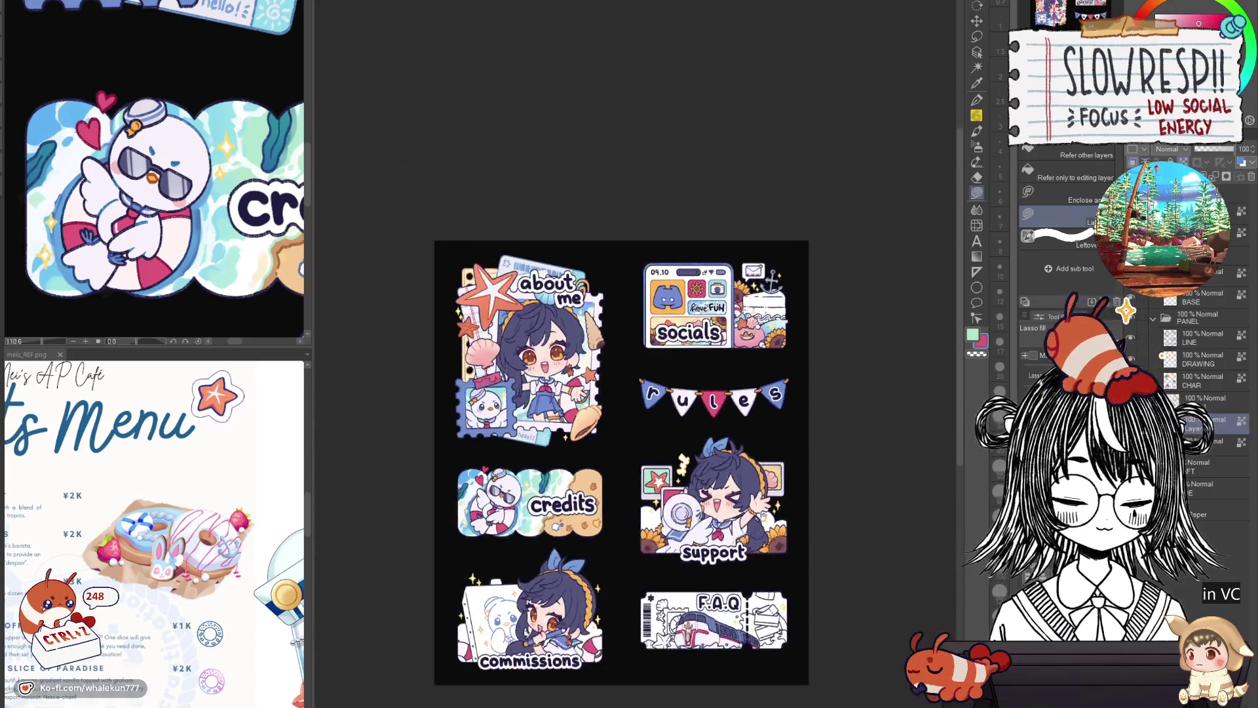
scroll(629, 413, up, 1)
scroll(629, 414, up, 1)
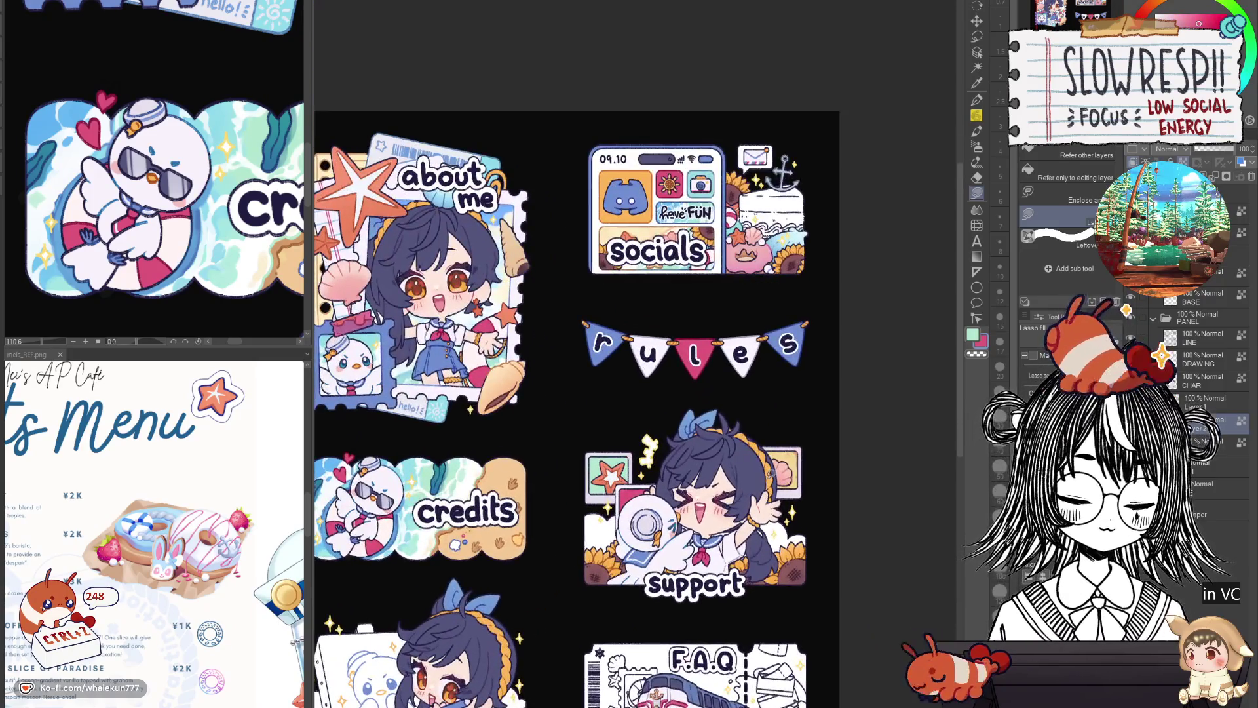
Move Layer 1 below Layer 2 in the Layers panel.
click(1218, 409)
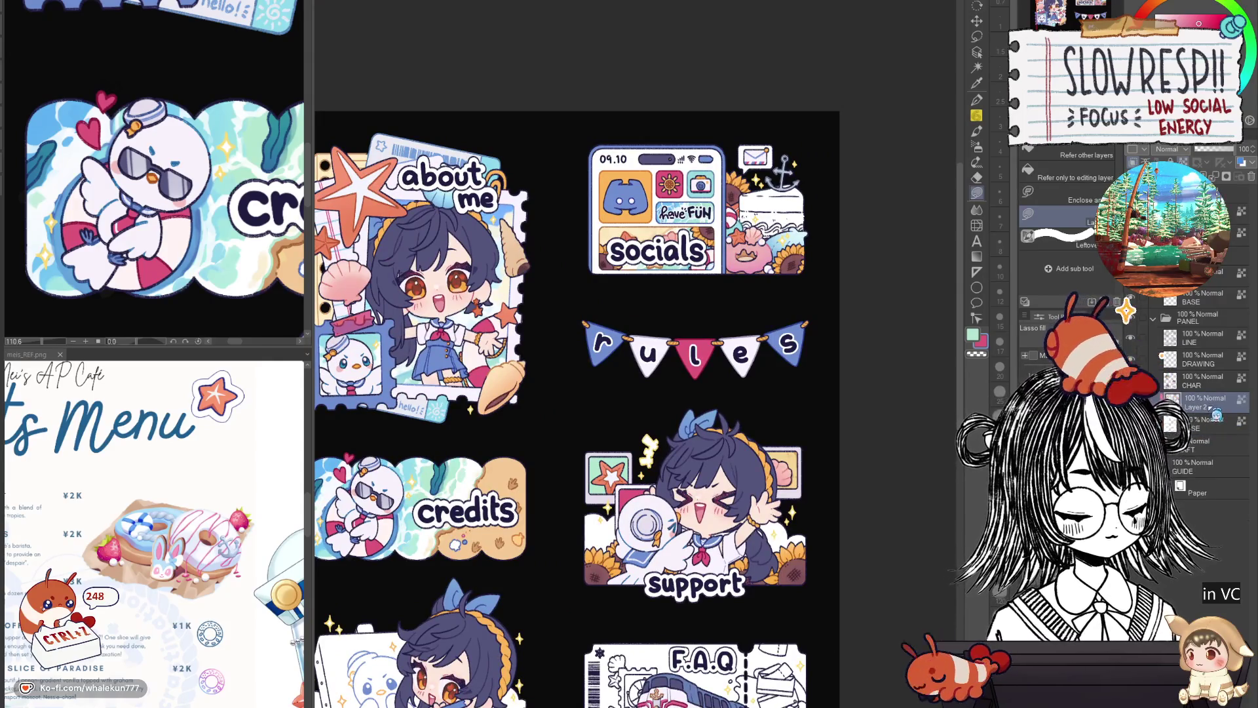
drag(1214, 430, 1215, 423)
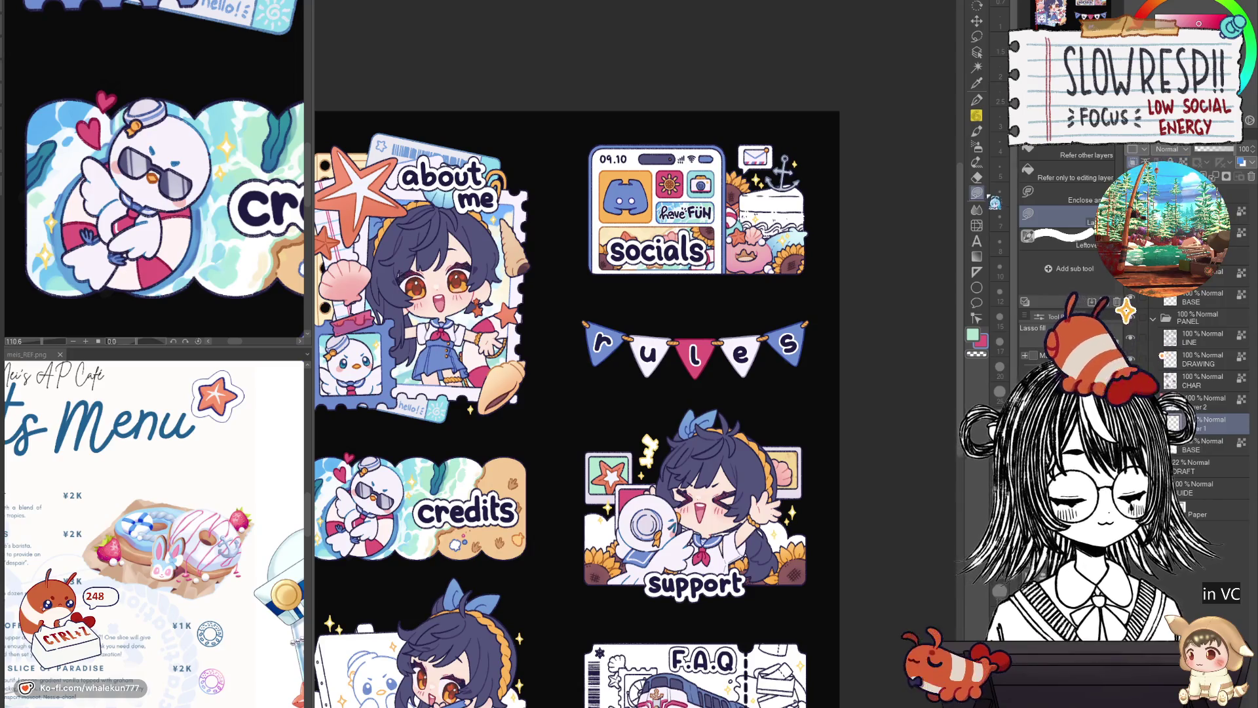
scroll(795, 401, down, 3)
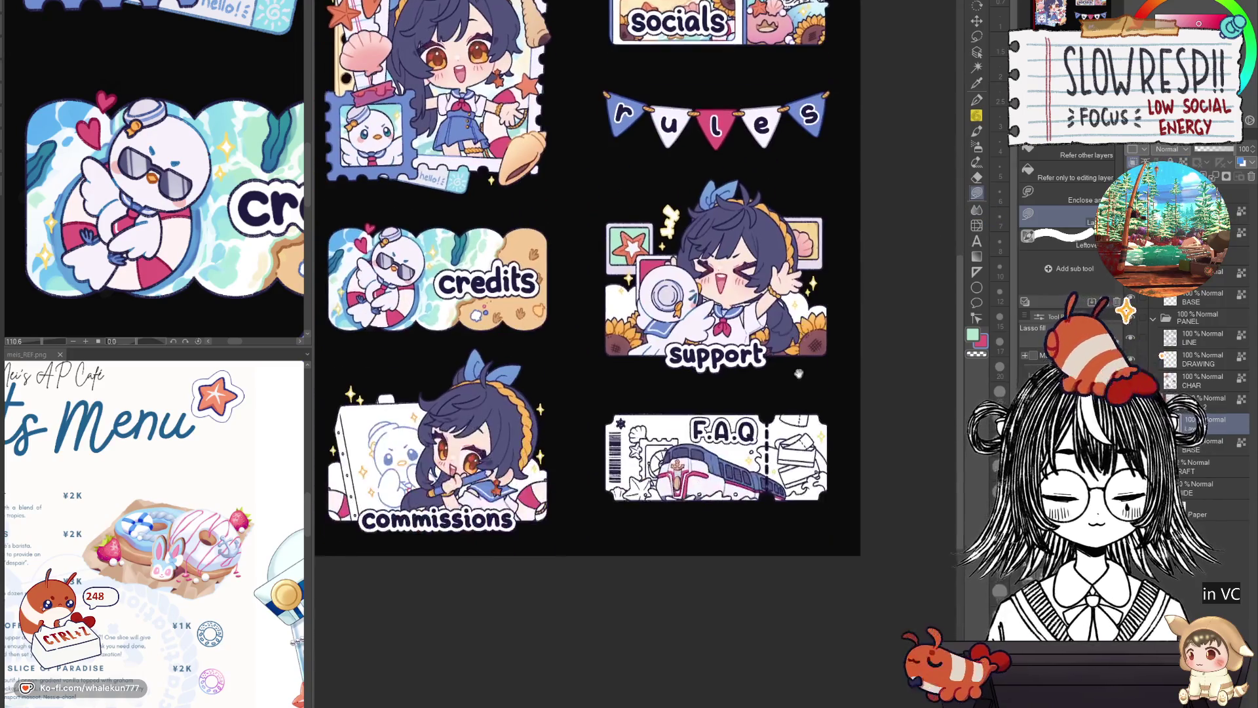
scroll(795, 401, up, 3)
scroll(795, 401, up, 1)
scroll(795, 401, up, 1)
scroll(796, 401, up, 1)
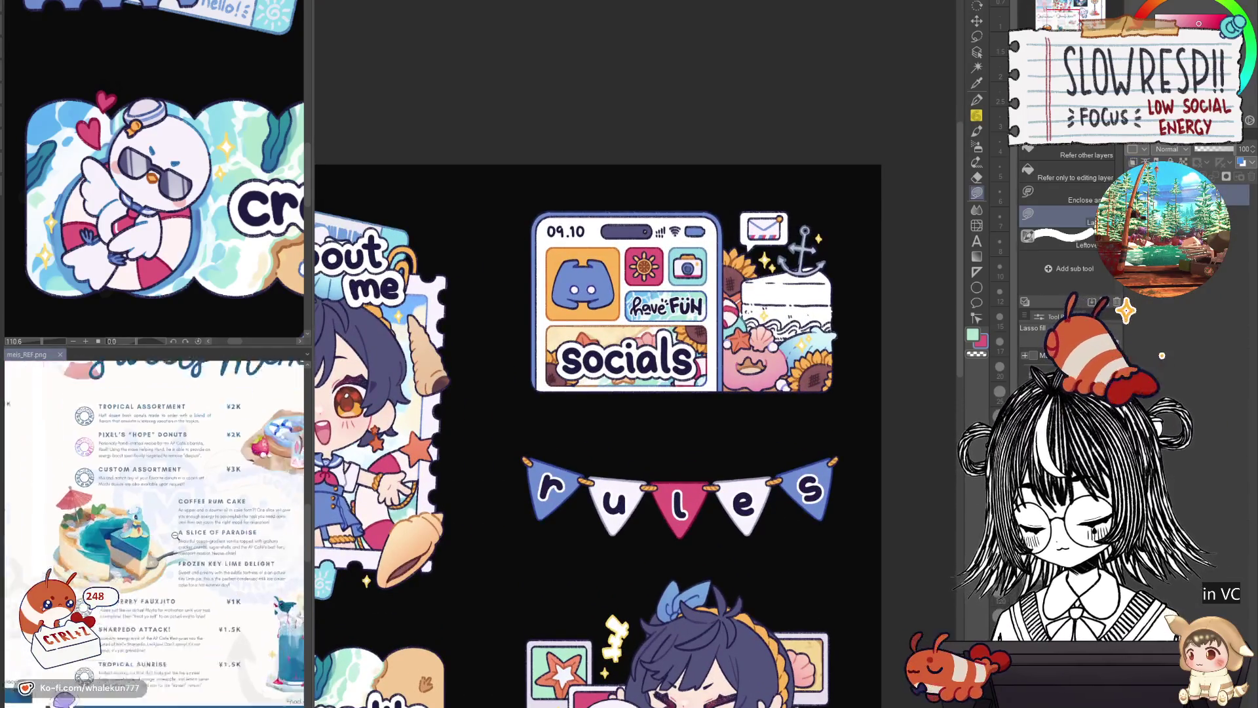
scroll(728, 428, up, 2)
scroll(728, 427, up, 1)
scroll(728, 428, down, 3)
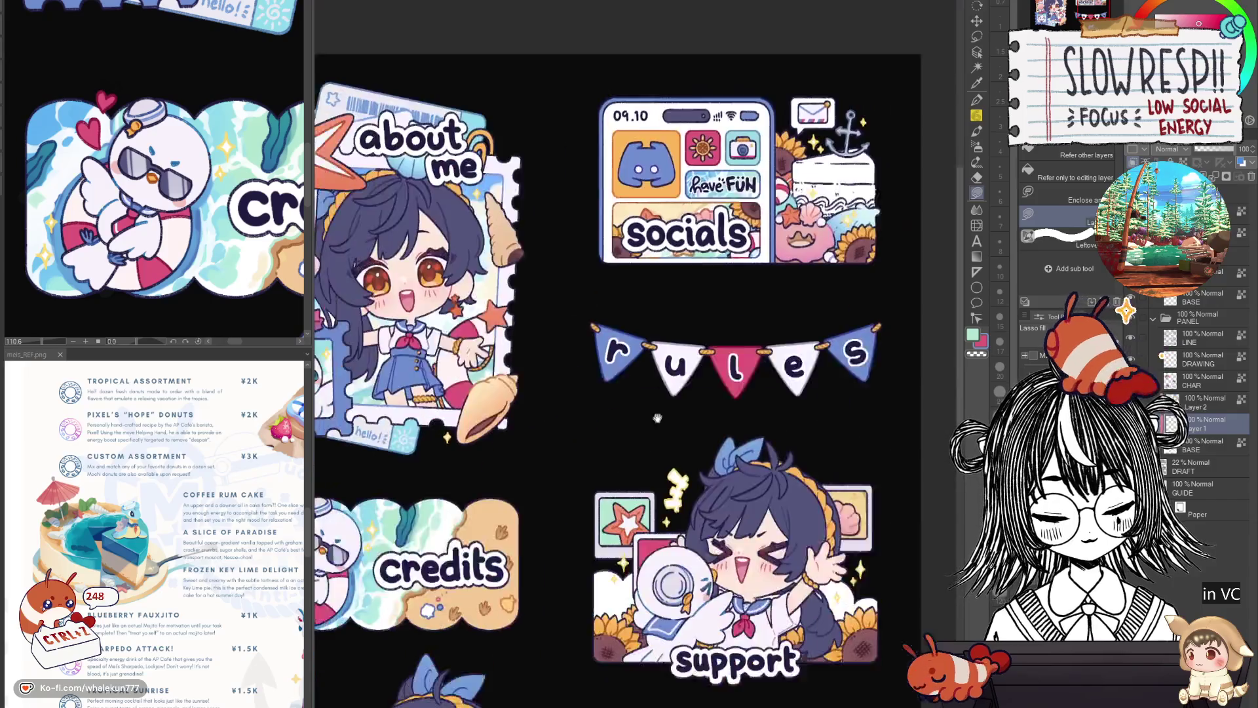
scroll(542, 451, up, 2)
scroll(541, 451, down, 1)
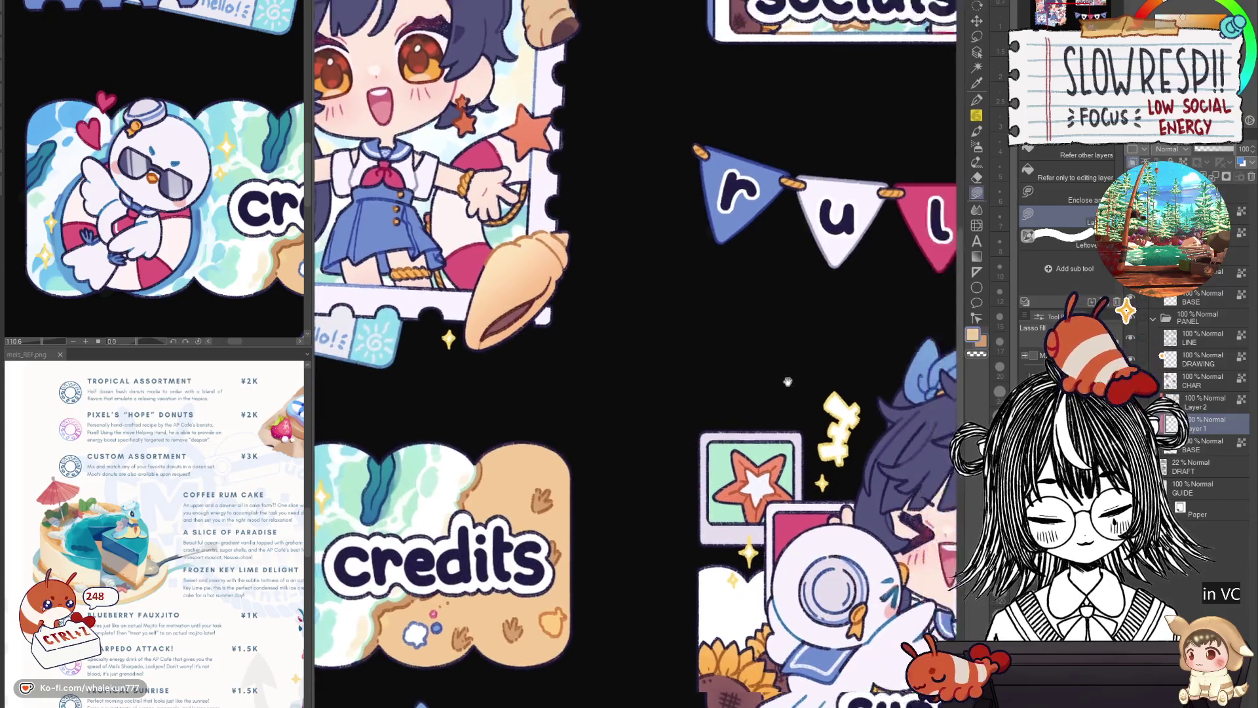
scroll(551, 511, down, 2)
scroll(559, 558, up, 3)
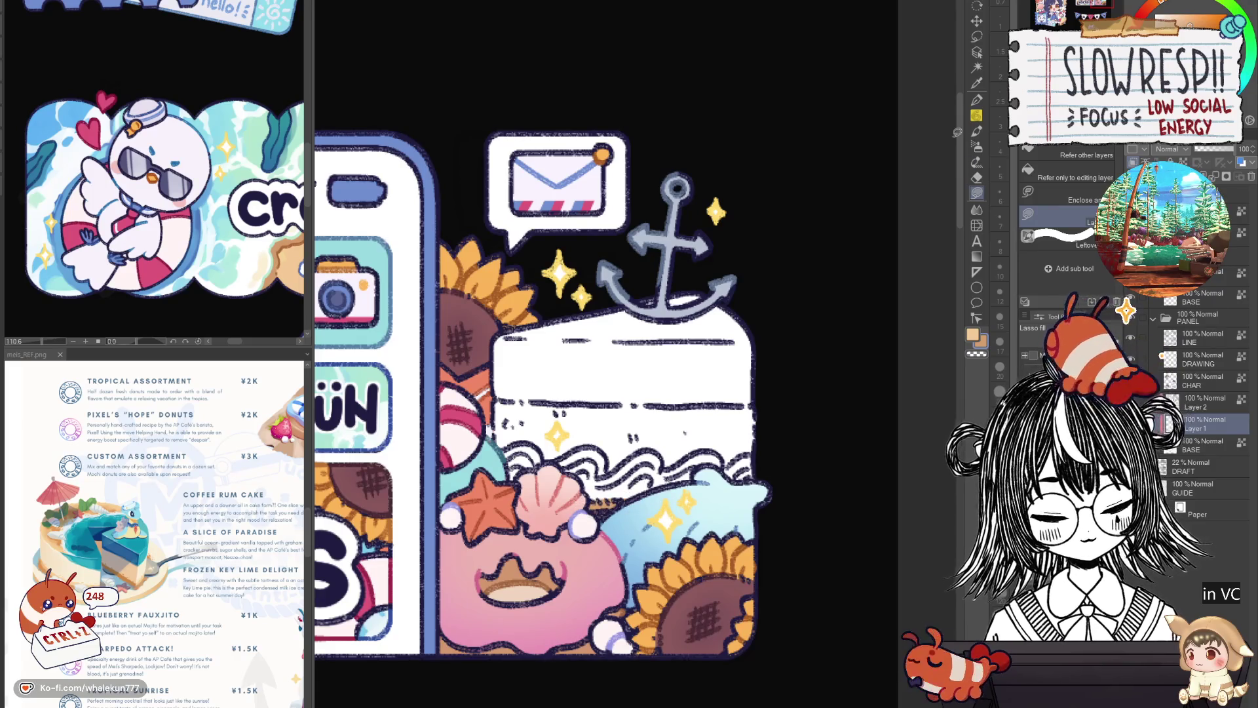
Fill the boat box behind the anchor, its plank edge and lower band with tan.
click(571, 324)
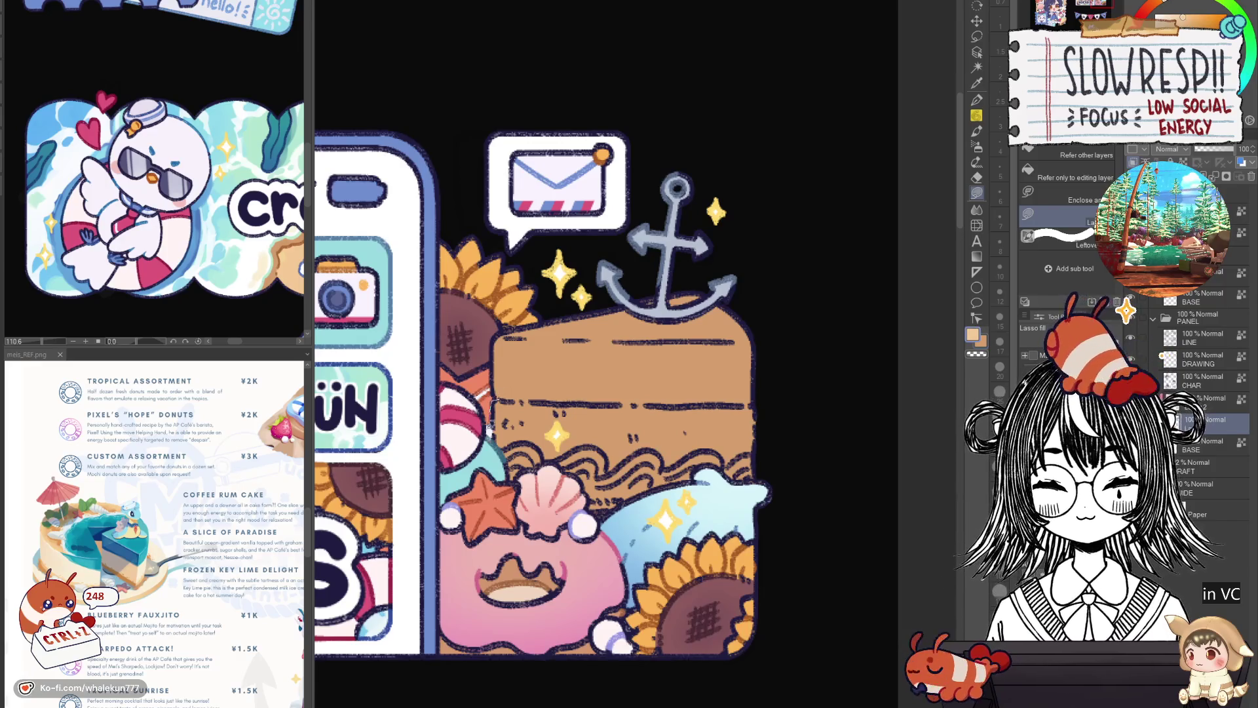
mouse_move(759, 401)
mouse_down()
mouse_move(764, 420)
mouse_move(759, 399)
mouse_up()
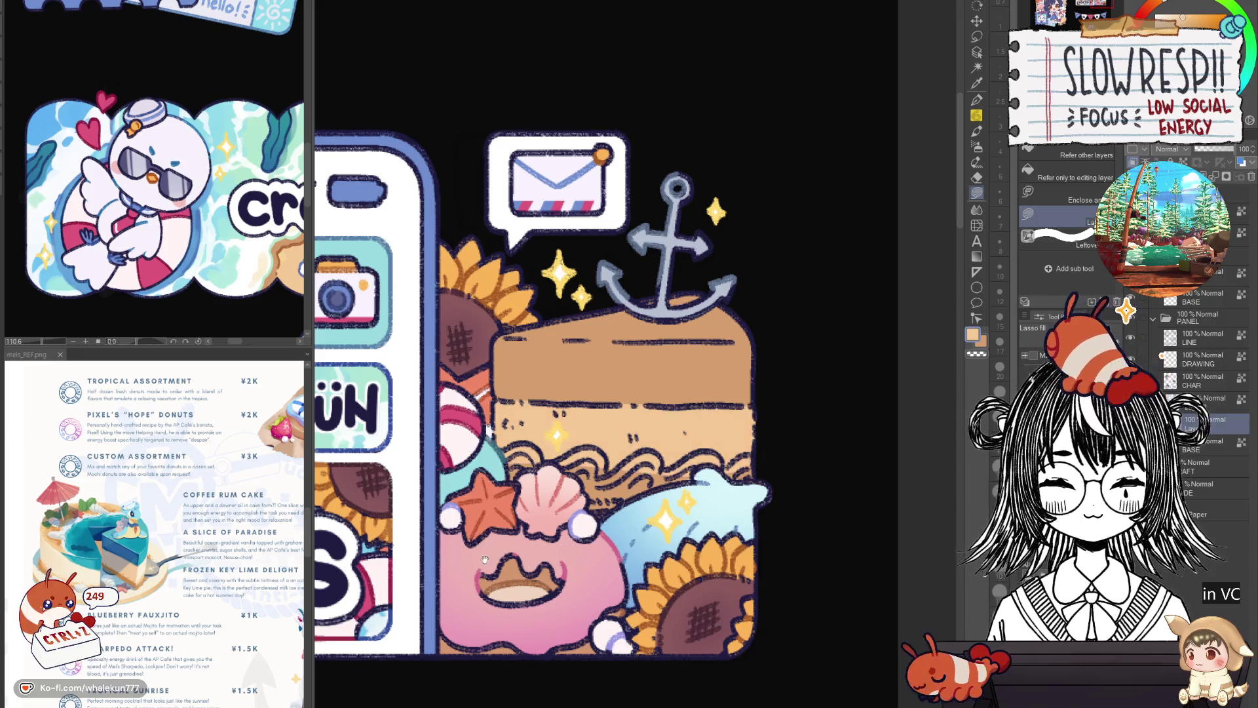
drag(379, 596, 605, 497)
Fill the wavy band blue and ink a dark line along the wave tops.
drag(460, 555, 576, 488)
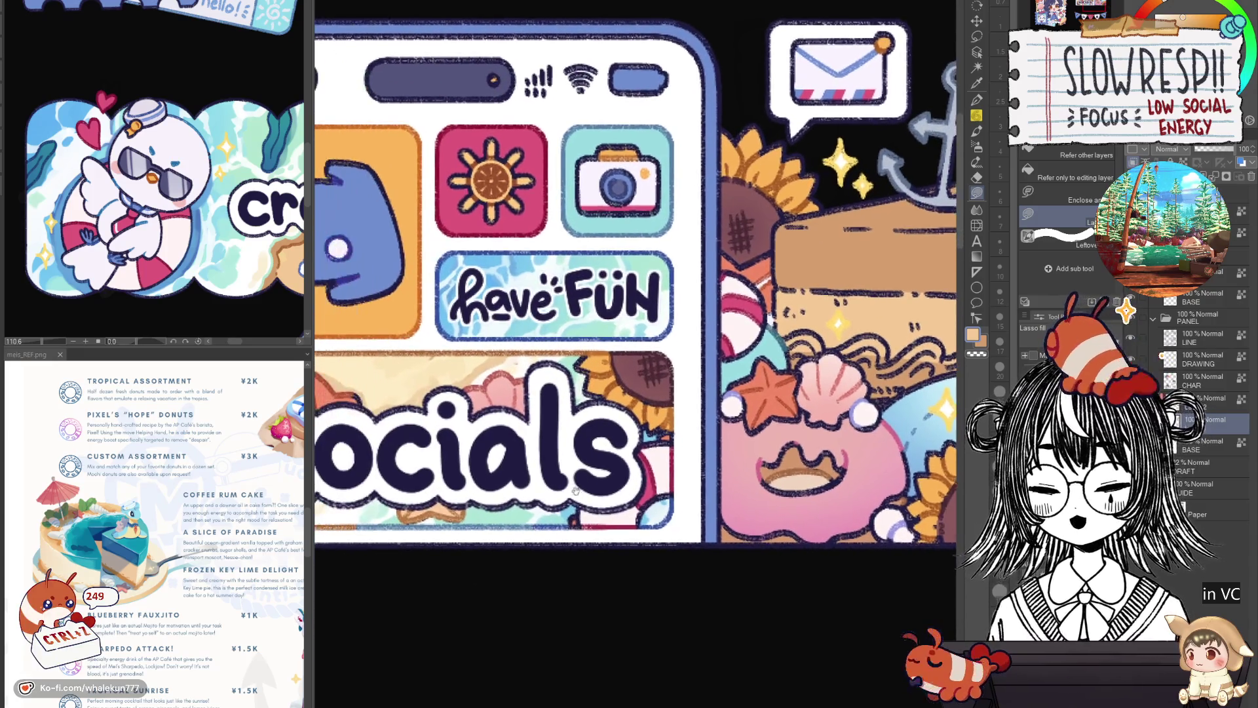
drag(786, 296, 482, 399)
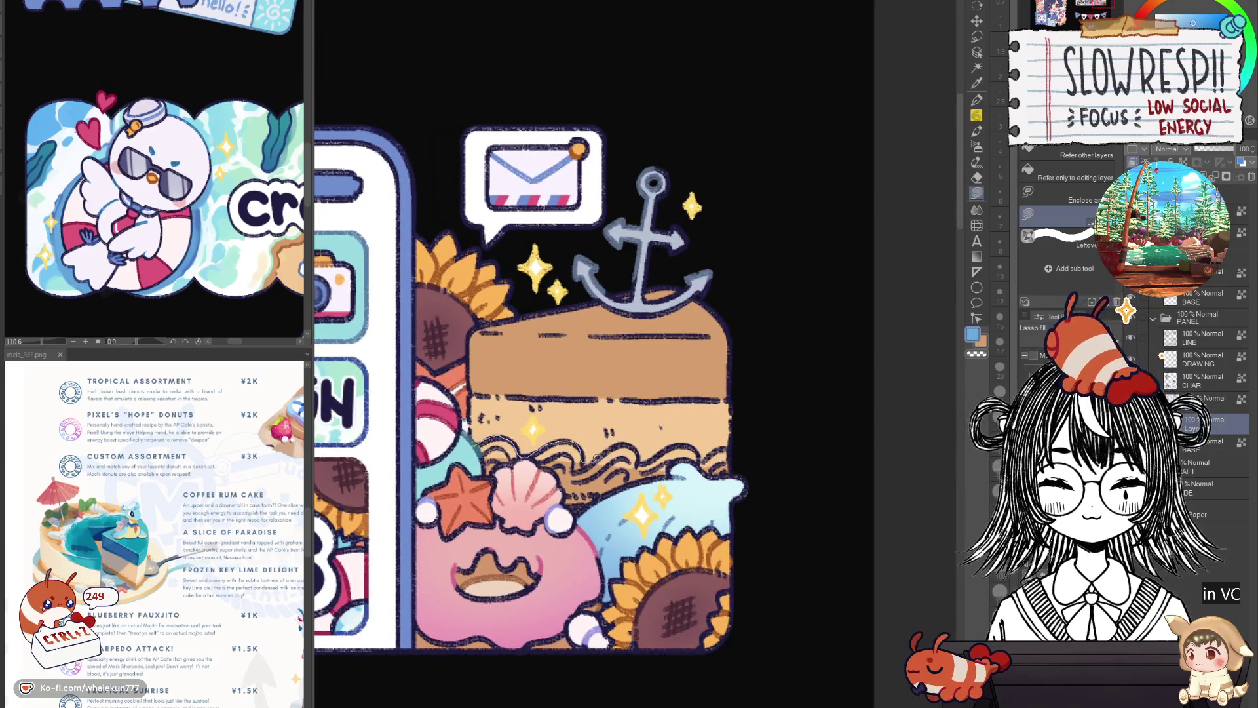
drag(539, 485, 481, 481)
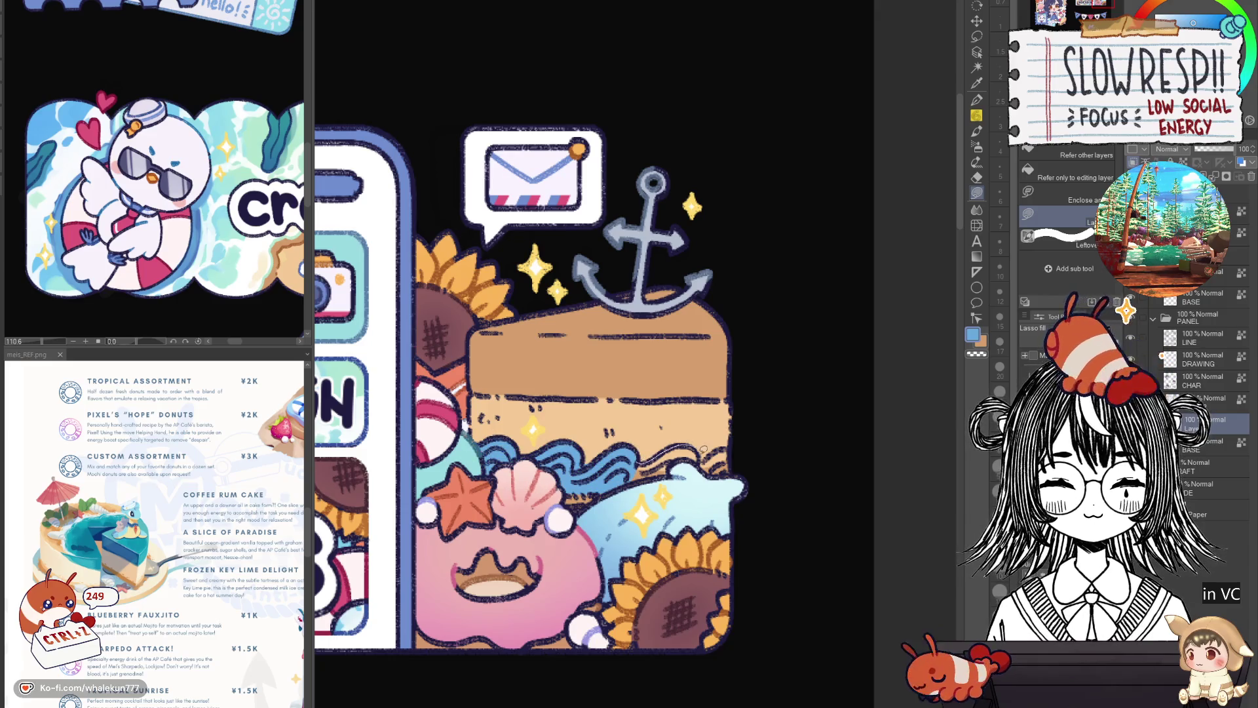
drag(637, 462, 703, 456)
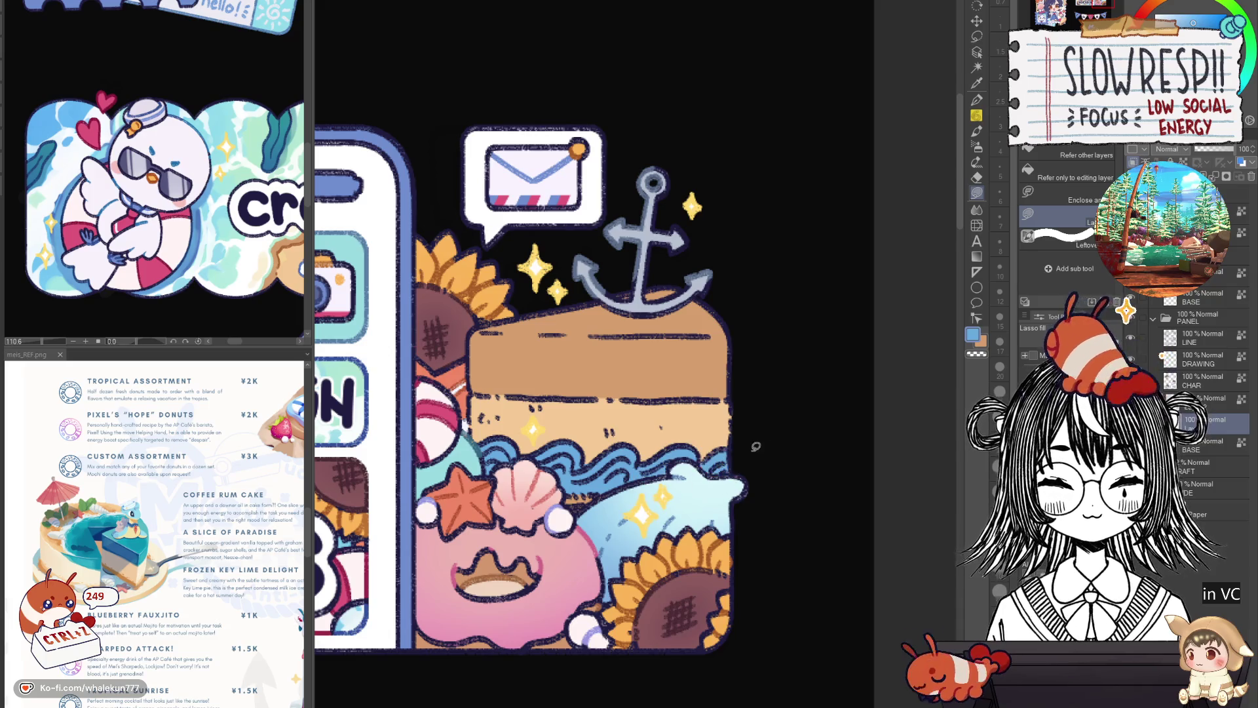
Lasso-fill the sky area of the boat box above the tan strip with light blue.
click(976, 99)
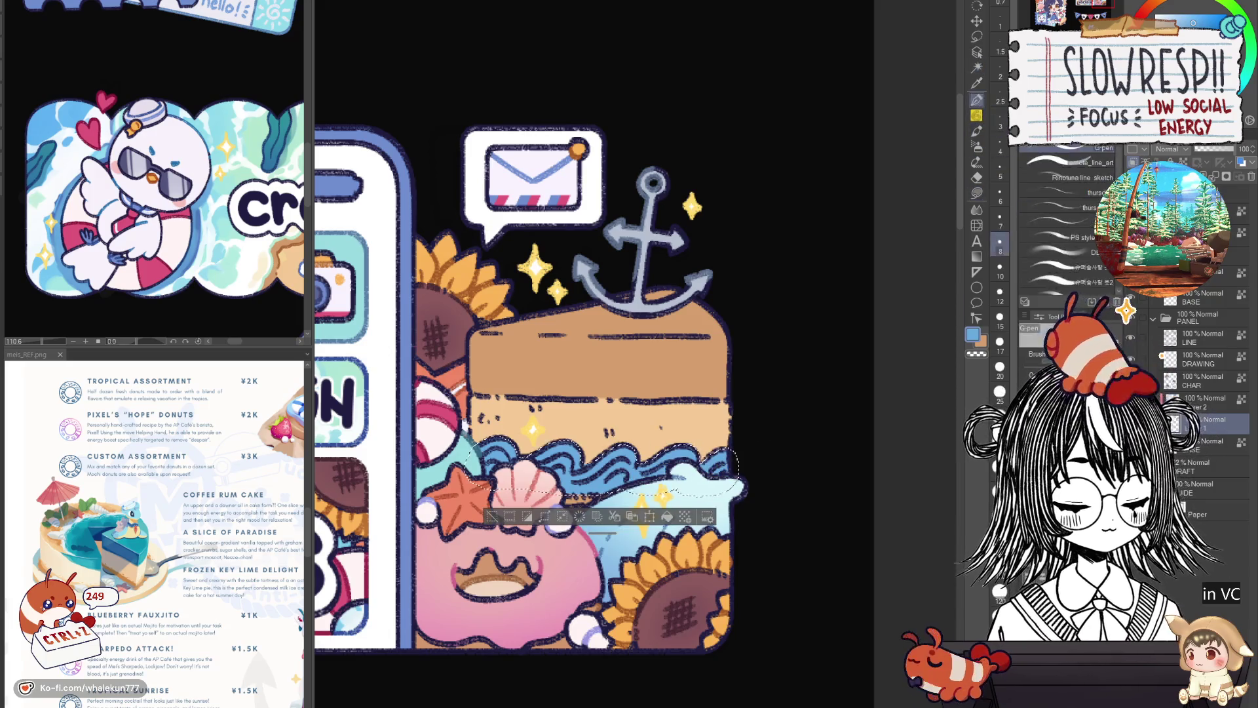
click(979, 147)
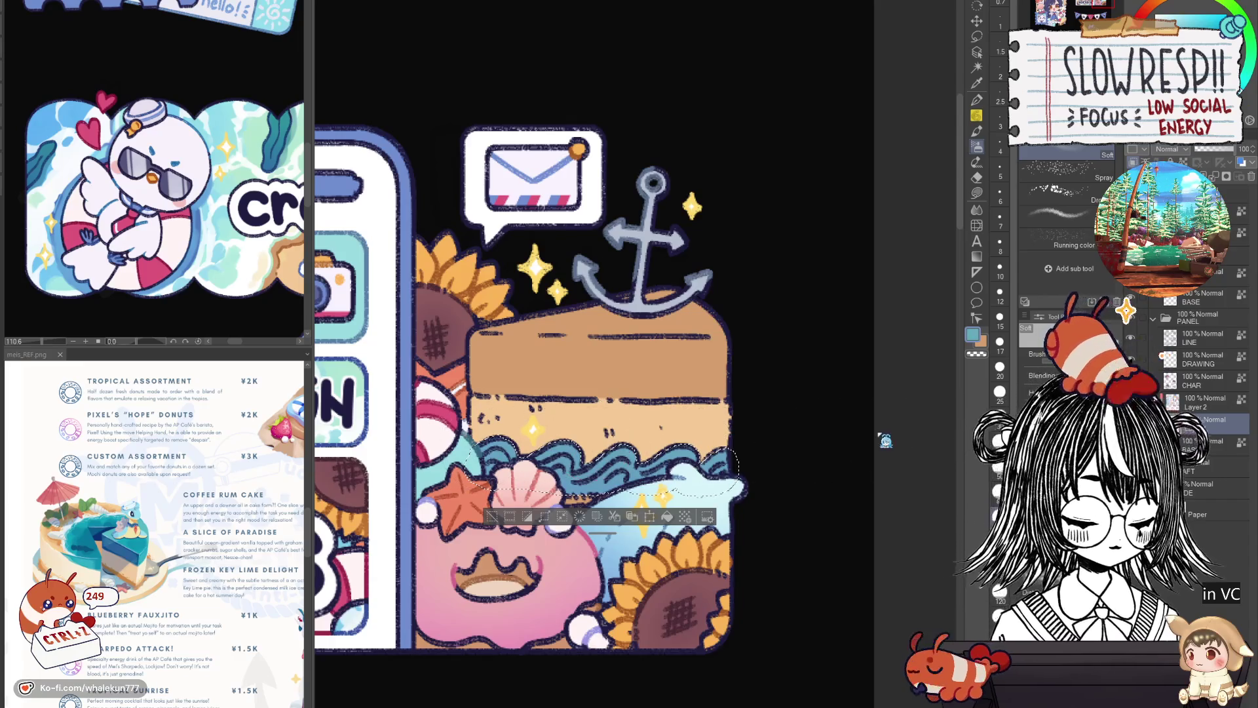
key(g)
scroll(619, 426, up, 2)
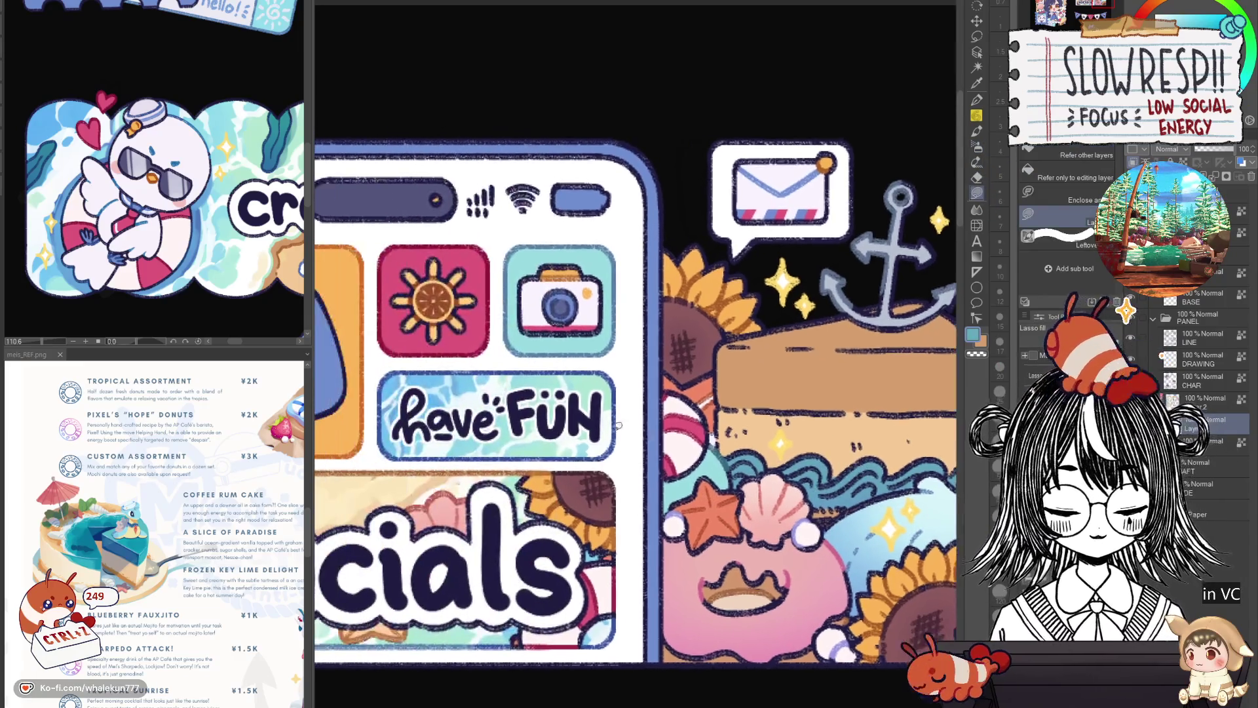
drag(499, 373, 648, 414)
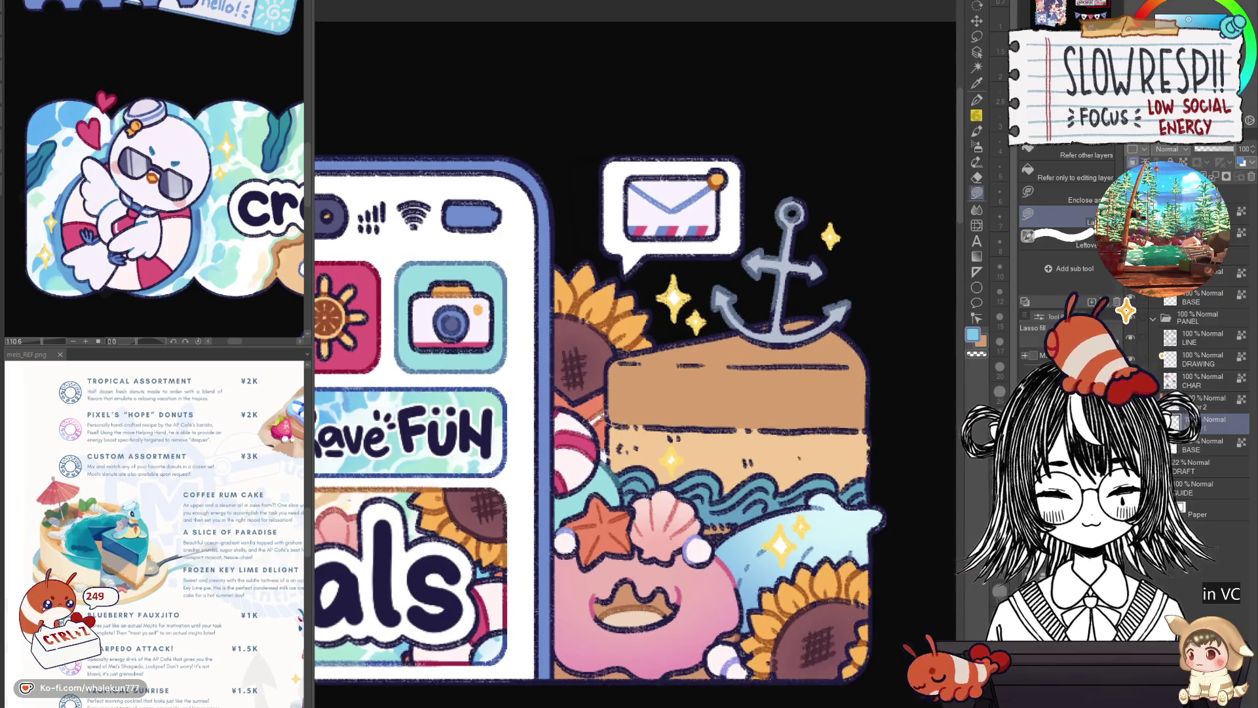
drag(629, 296, 640, 407)
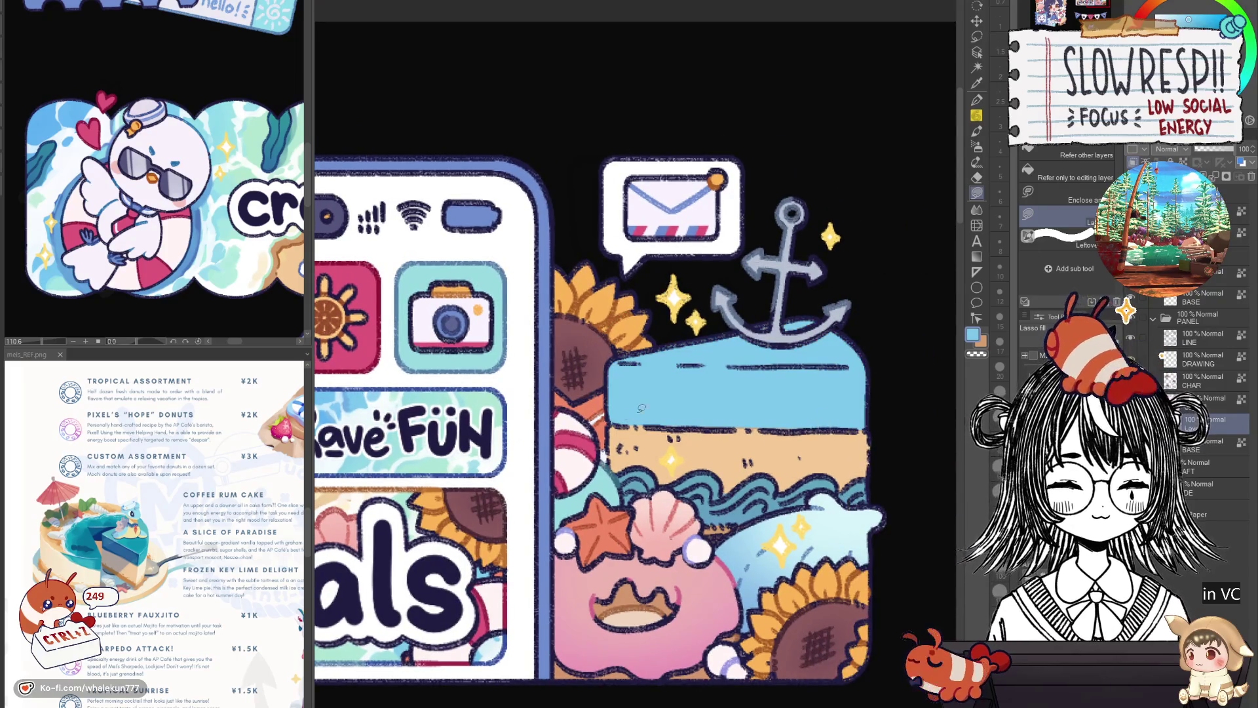
key(p)
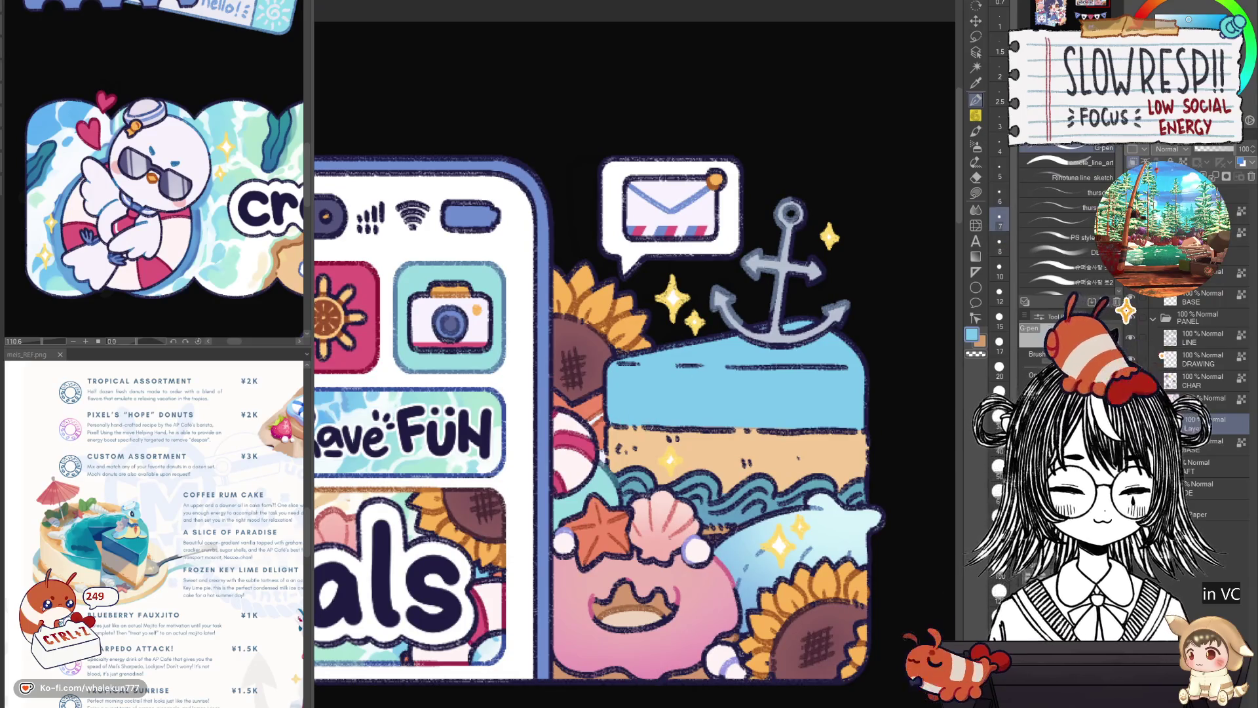
Lasso-select the sky around the anchor and pick a blue watercolor brush.
key(m)
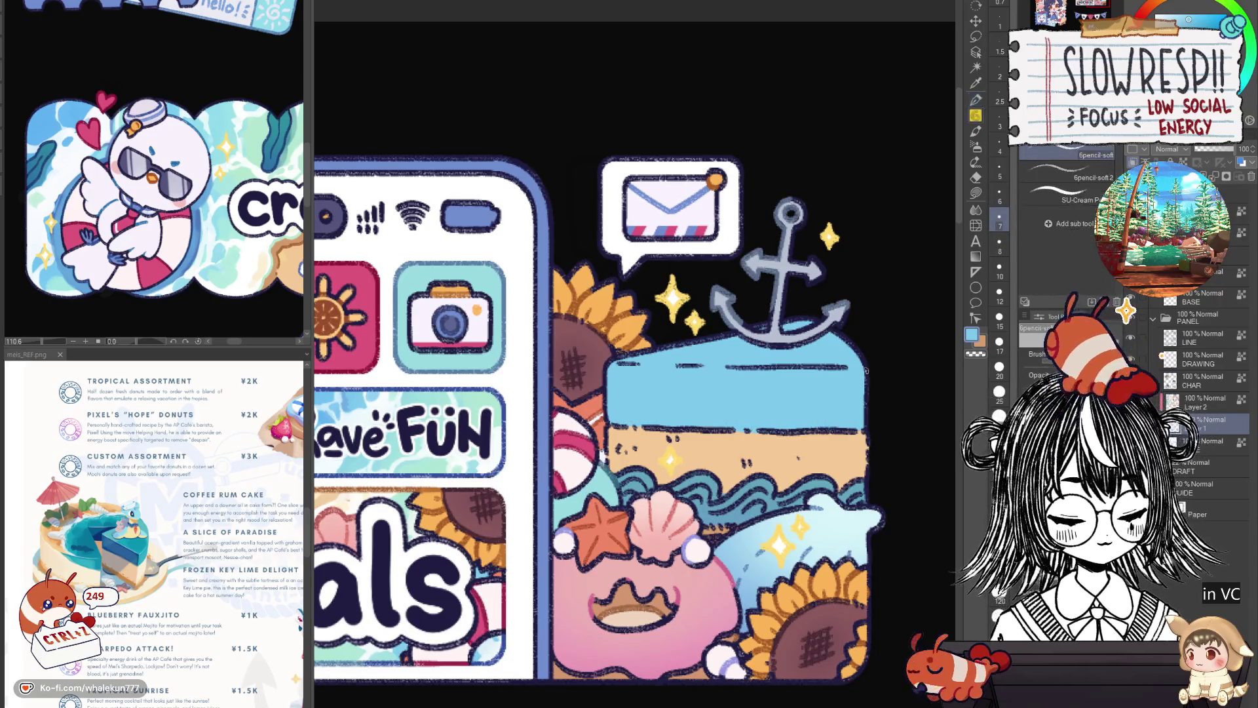
drag(589, 393, 610, 423)
key(b)
scroll(882, 196, left, 2)
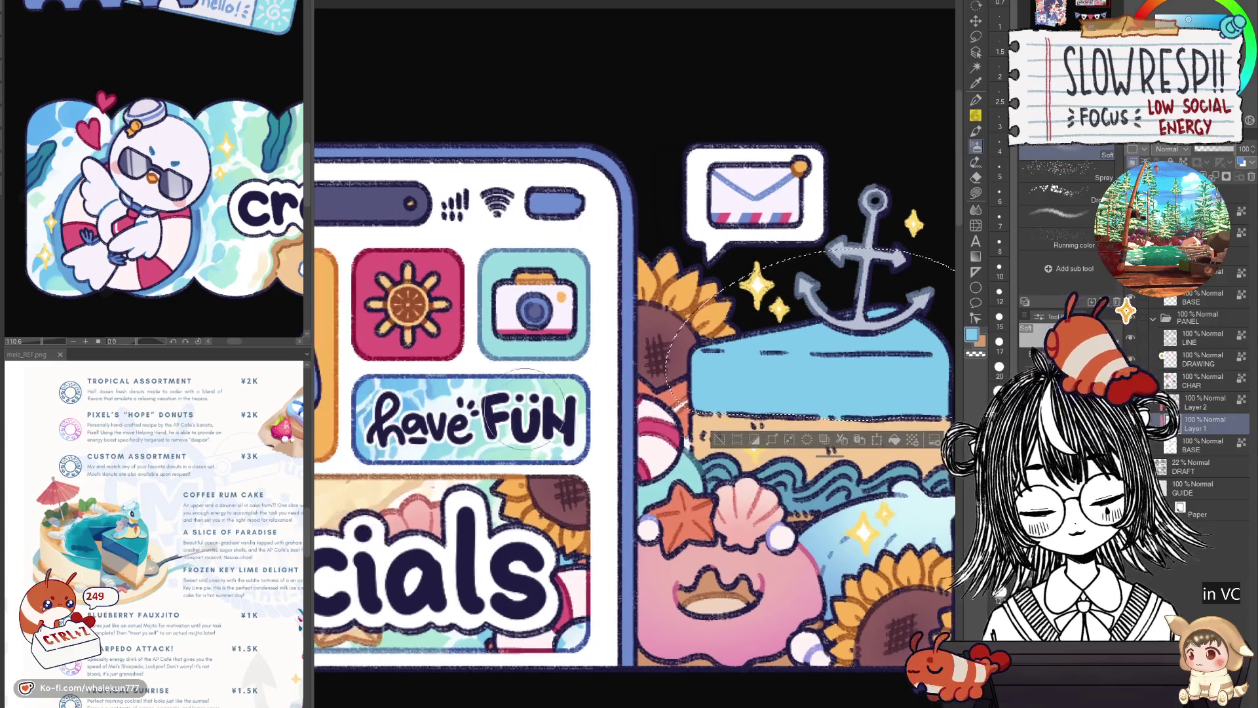
scroll(695, 340, right, 3)
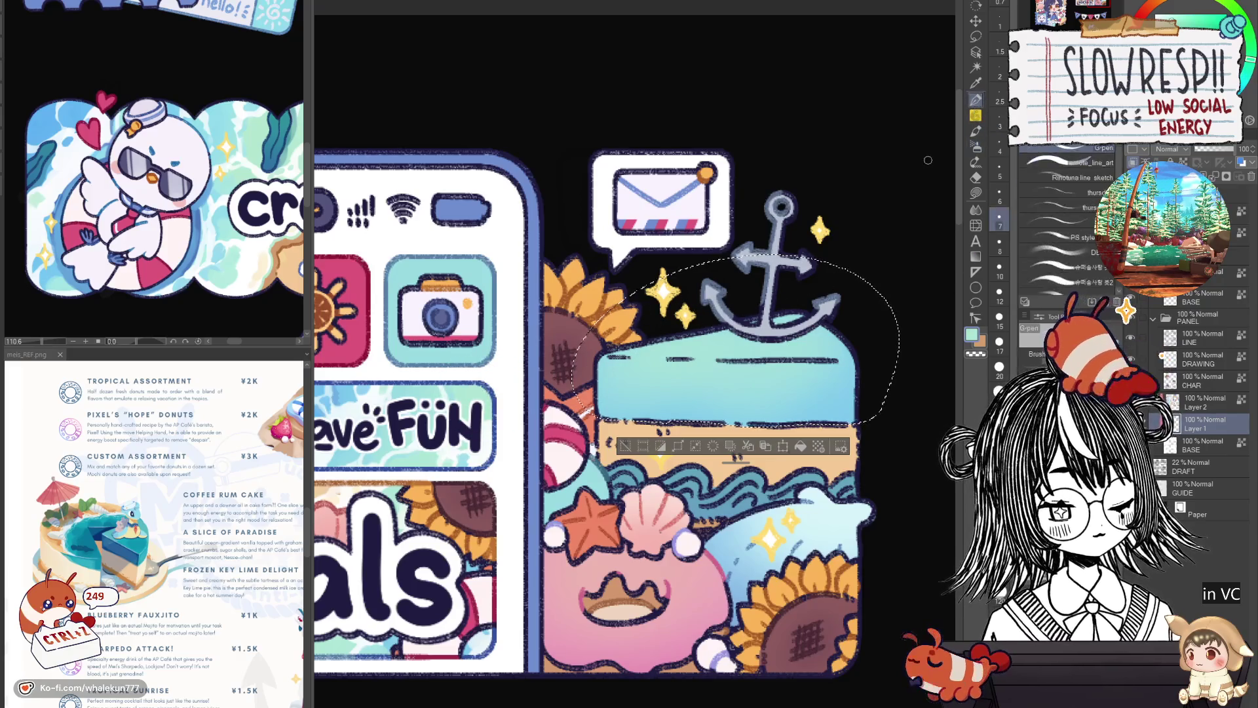
click(1194, 22)
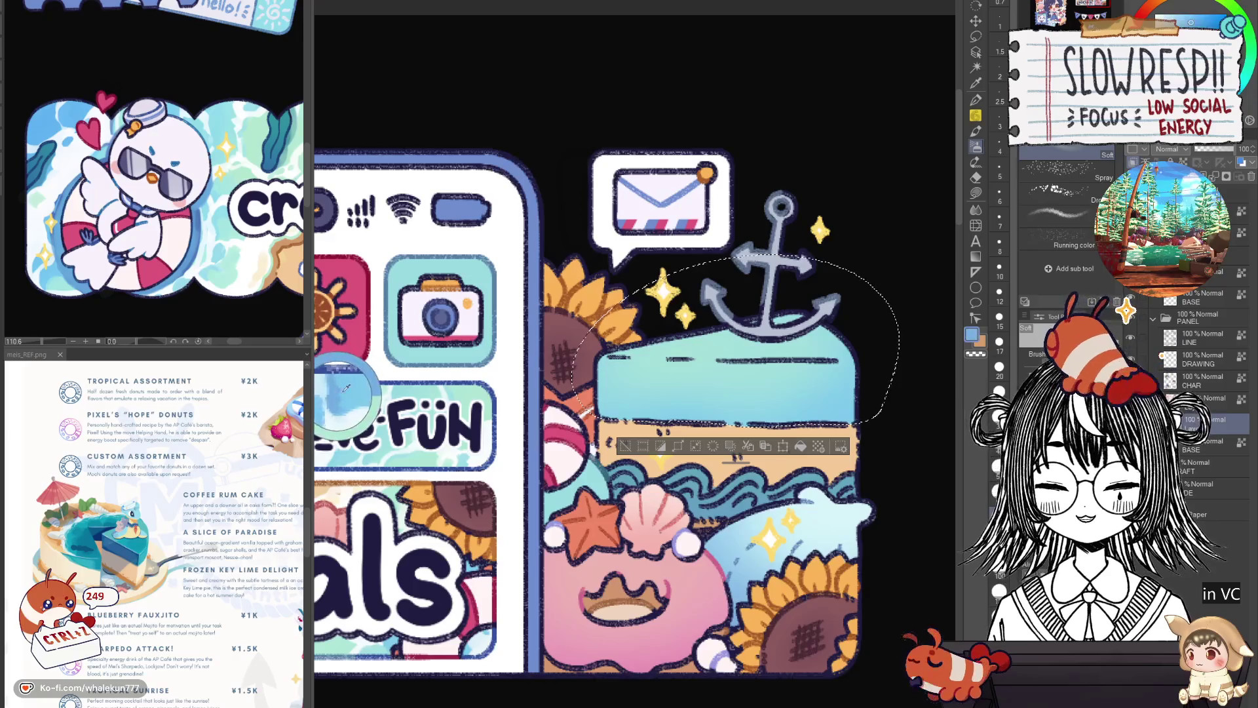
click(987, 110)
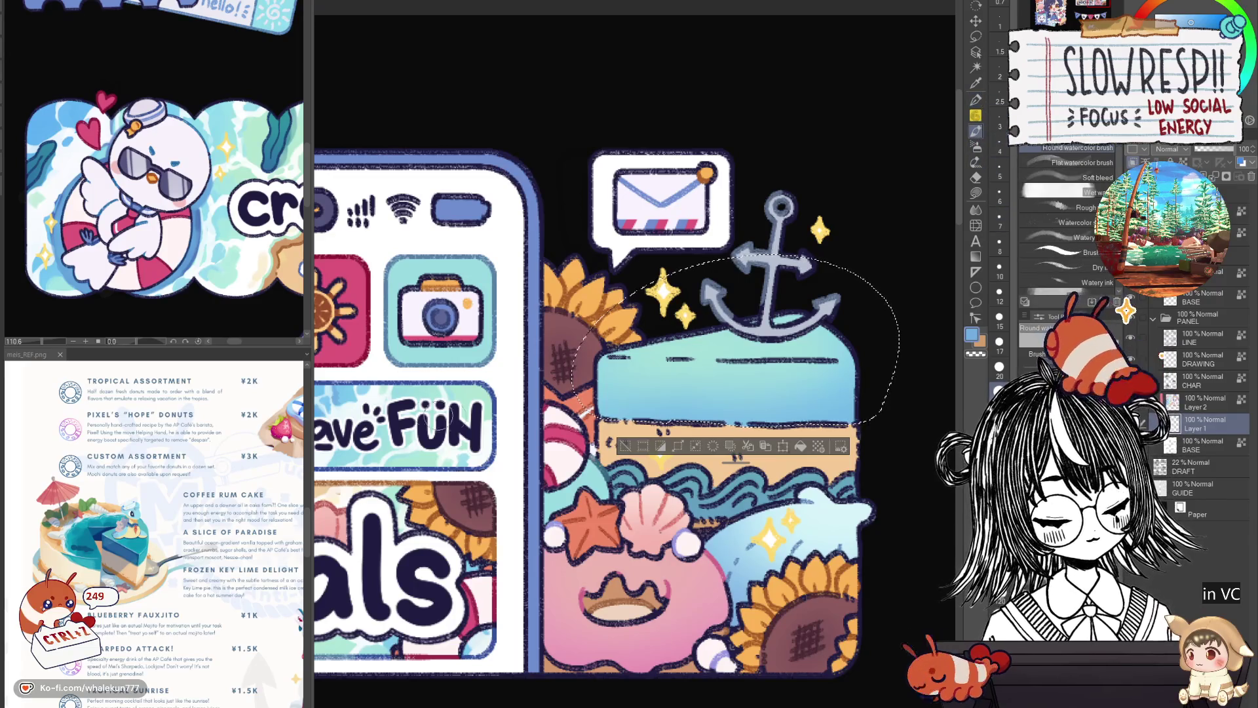
scroll(649, 374, up, 2)
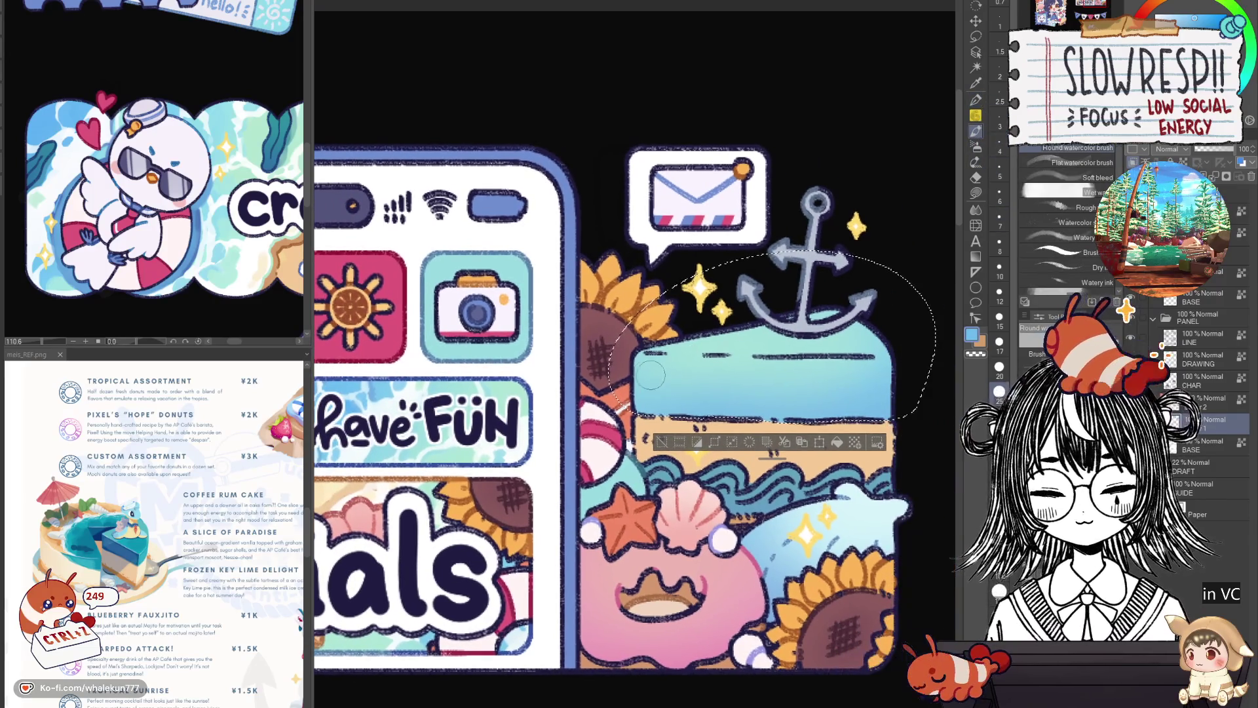
Paint a watercolor blue band across the sky, undoing and repainting until it sits right.
drag(649, 374, 872, 389)
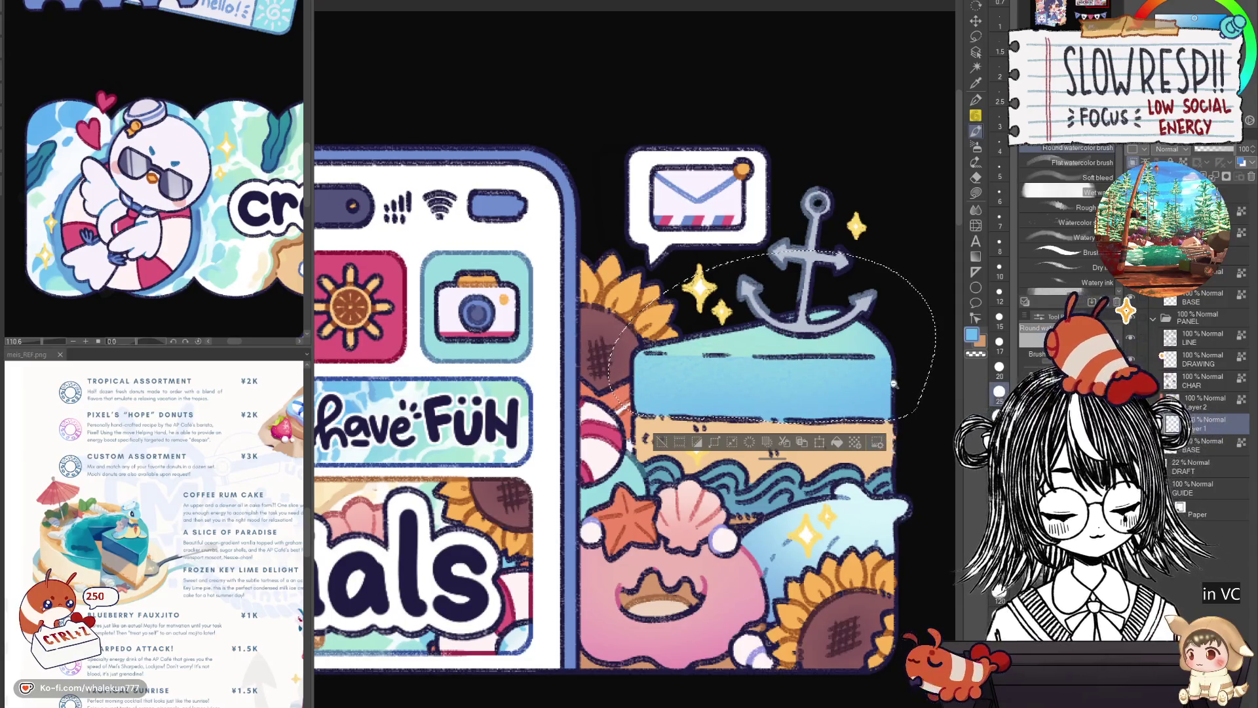
scroll(892, 385, down, 1)
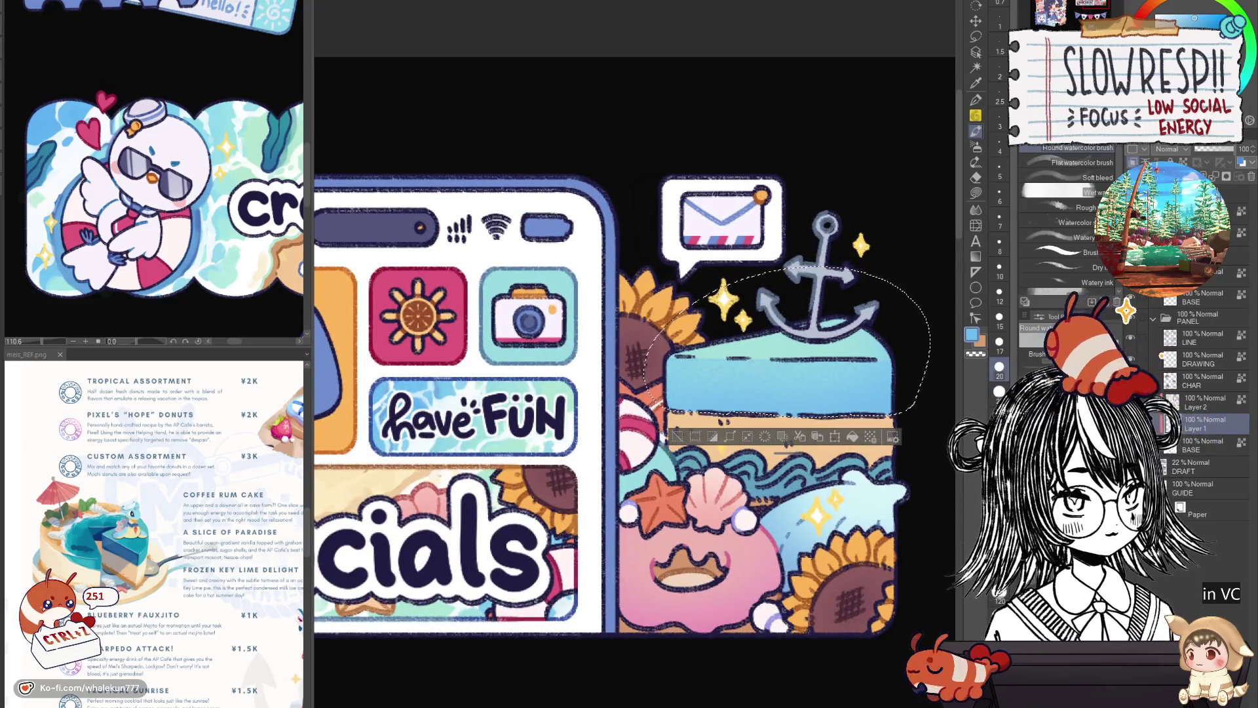
key(ctrl+z)
drag(660, 374, 892, 391)
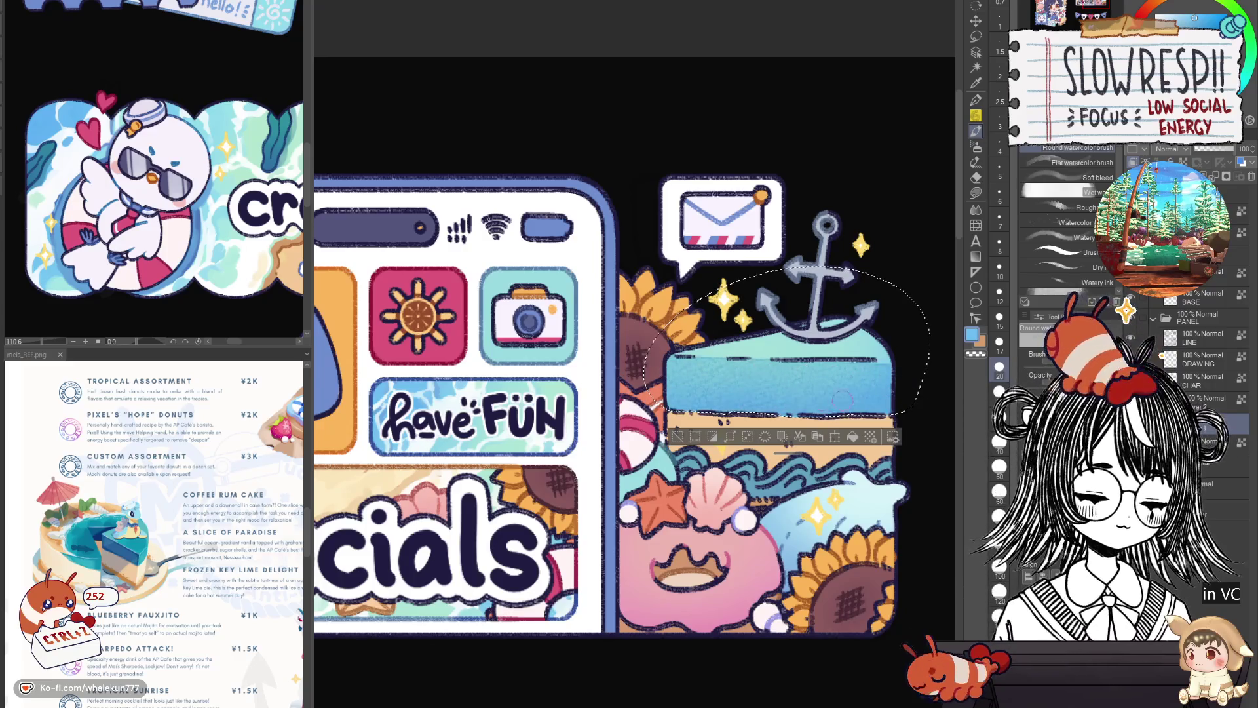
key(ctrl+z)
drag(665, 399, 875, 402)
key(ctrl+z)
drag(692, 398, 887, 399)
key(ctrl+z)
drag(667, 400, 885, 400)
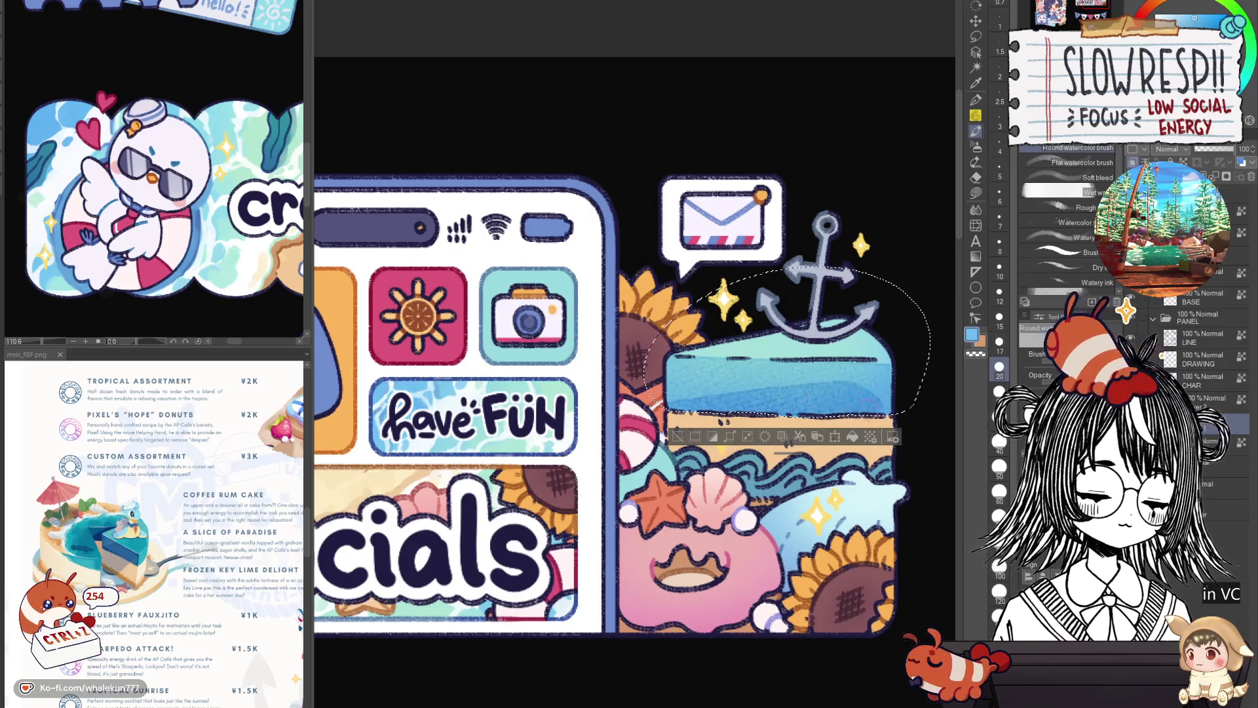
key(h)
key(h)
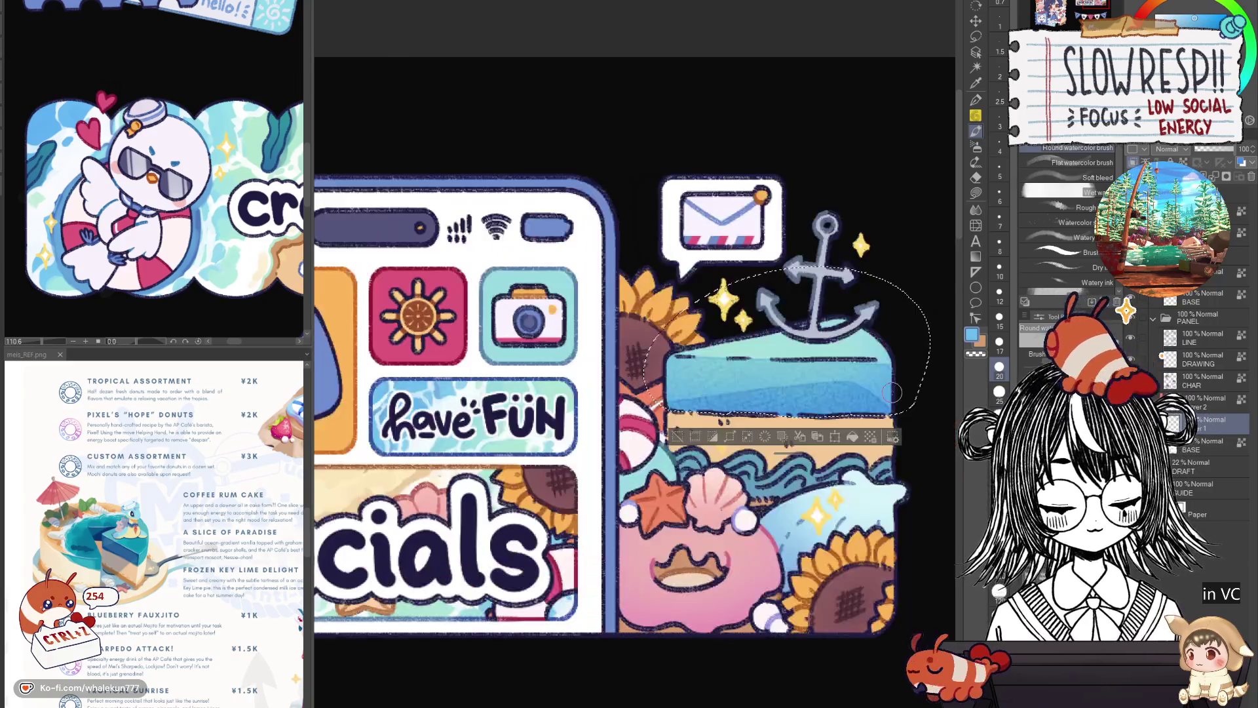
scroll(634, 393, down, 3)
scroll(634, 393, up, 3)
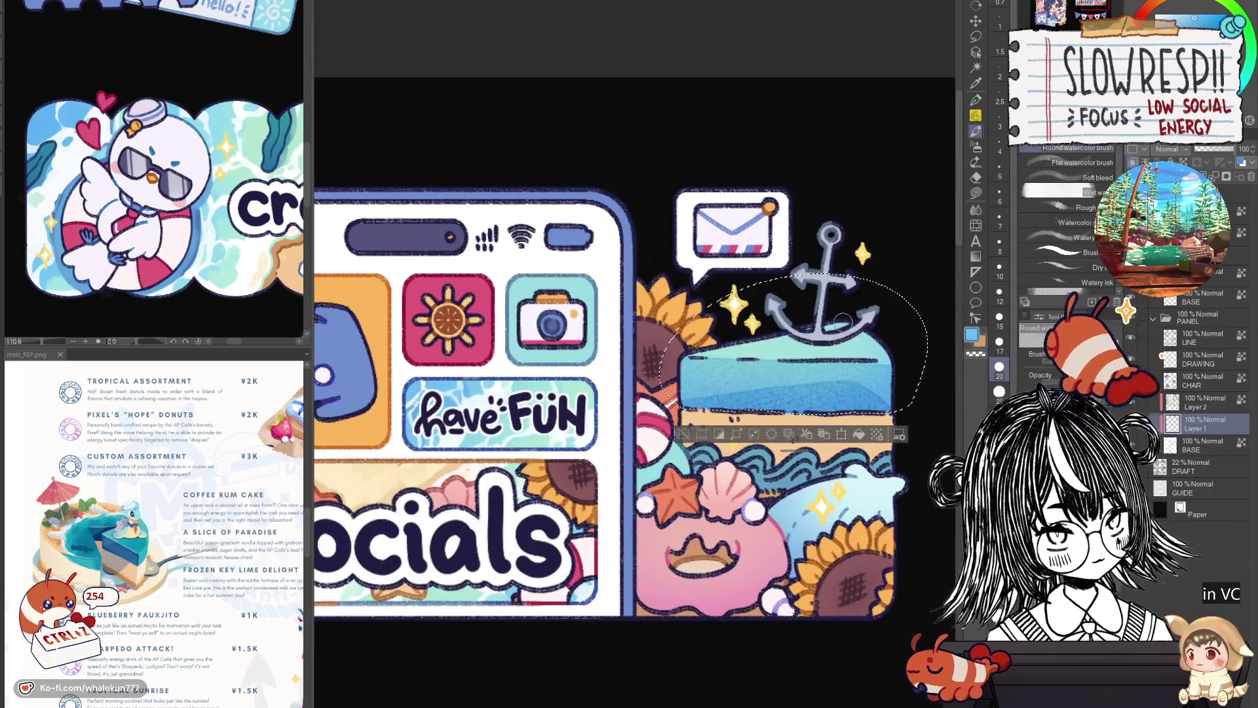
Add darker watercolor shading in the sky under the anchor, retrying strokes with undo.
key(ctrl+z)
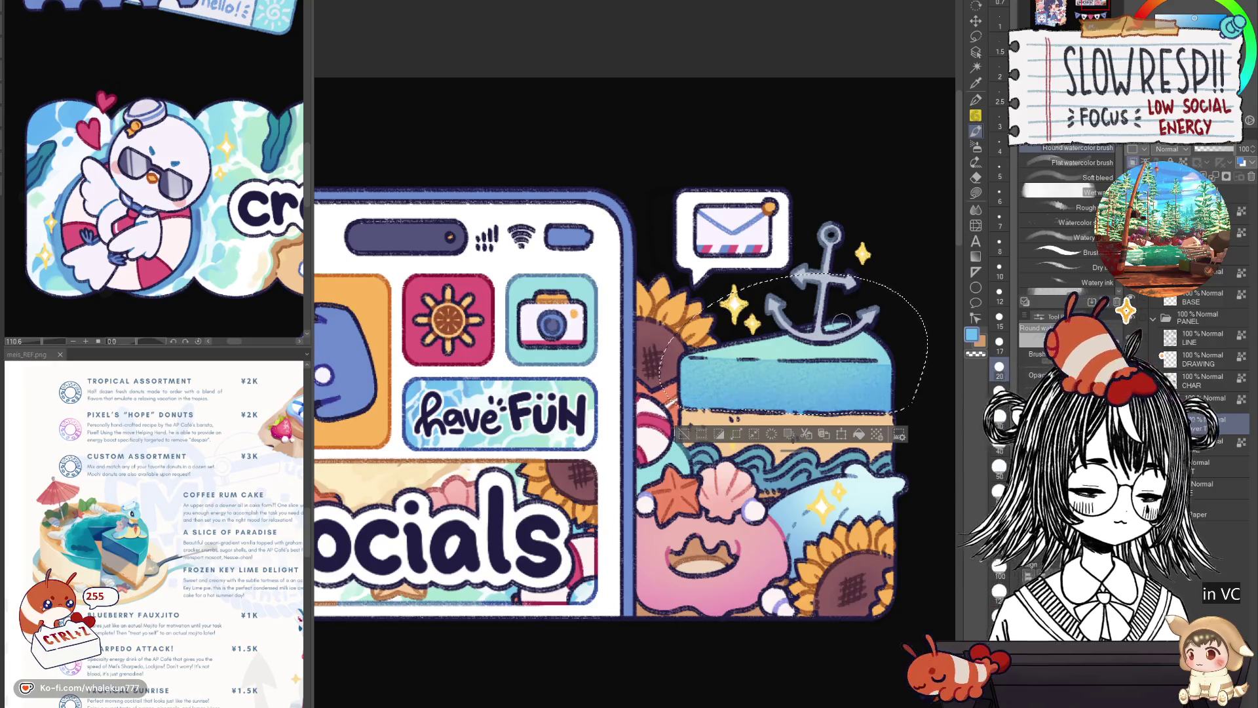
mouse_move(840, 371)
mouse_down()
mouse_move(762, 375)
mouse_move(703, 354)
mouse_move(831, 352)
mouse_up()
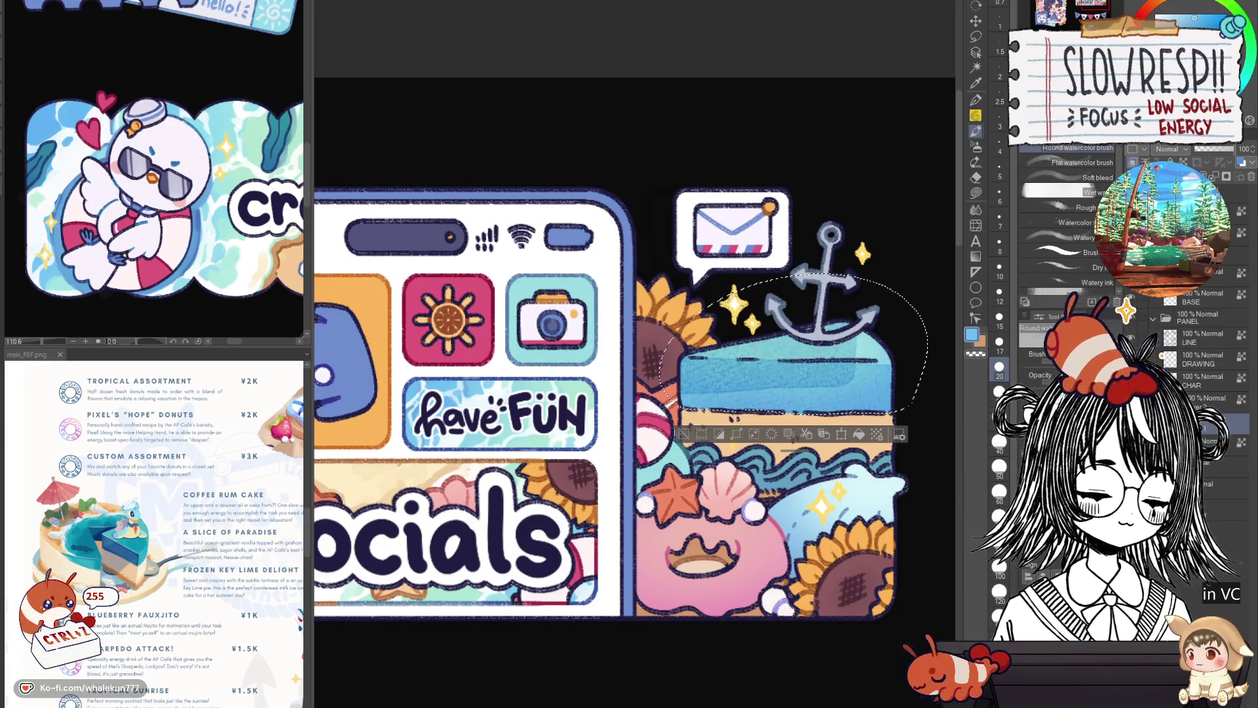
key(ctrl+z)
drag(679, 398, 845, 365)
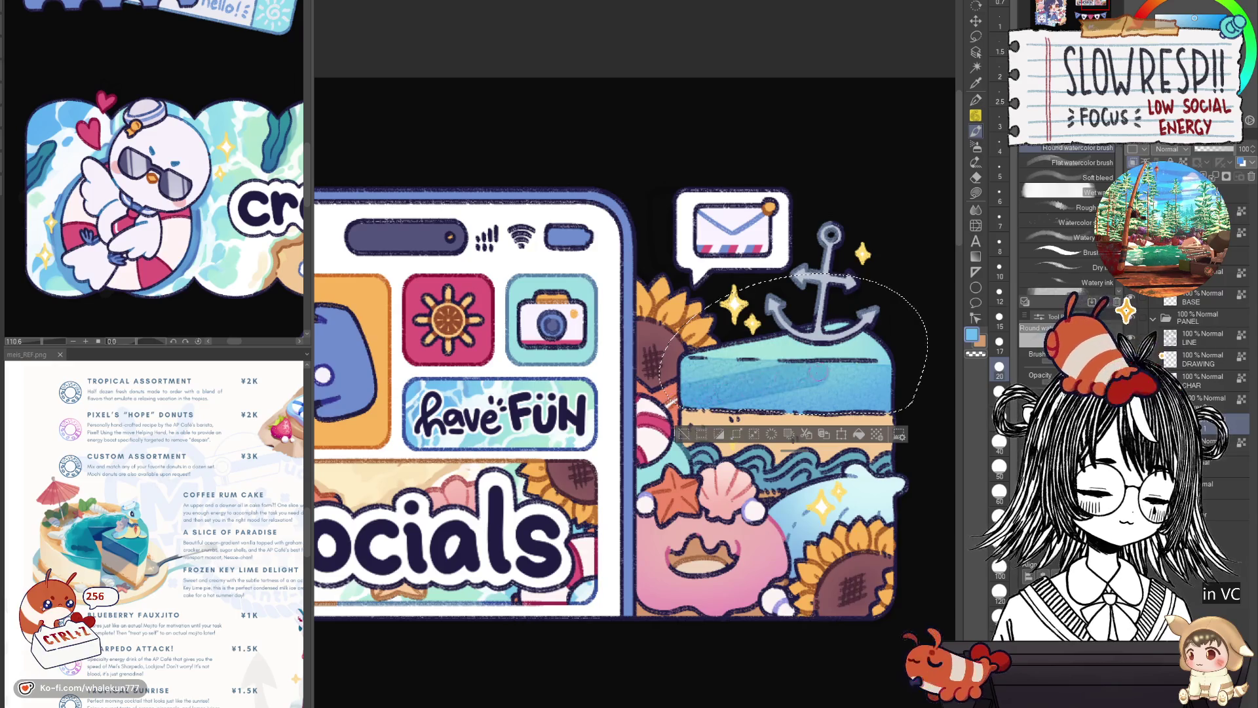
key(ctrl+z)
mouse_move(688, 393)
mouse_down()
mouse_move(841, 357)
mouse_move(831, 310)
mouse_move(738, 366)
mouse_move(683, 380)
mouse_move(890, 398)
mouse_up()
scroll(722, 397, down, 5)
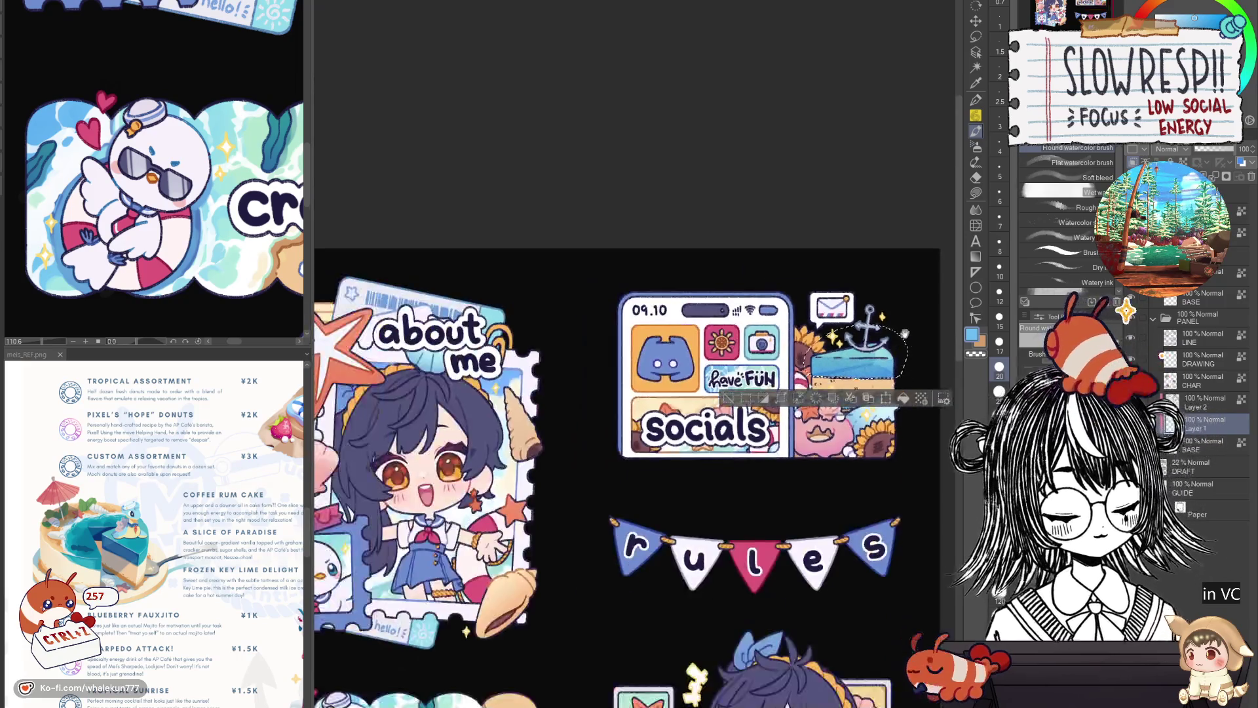
scroll(764, 283, up, 4)
scroll(698, 322, up, 2)
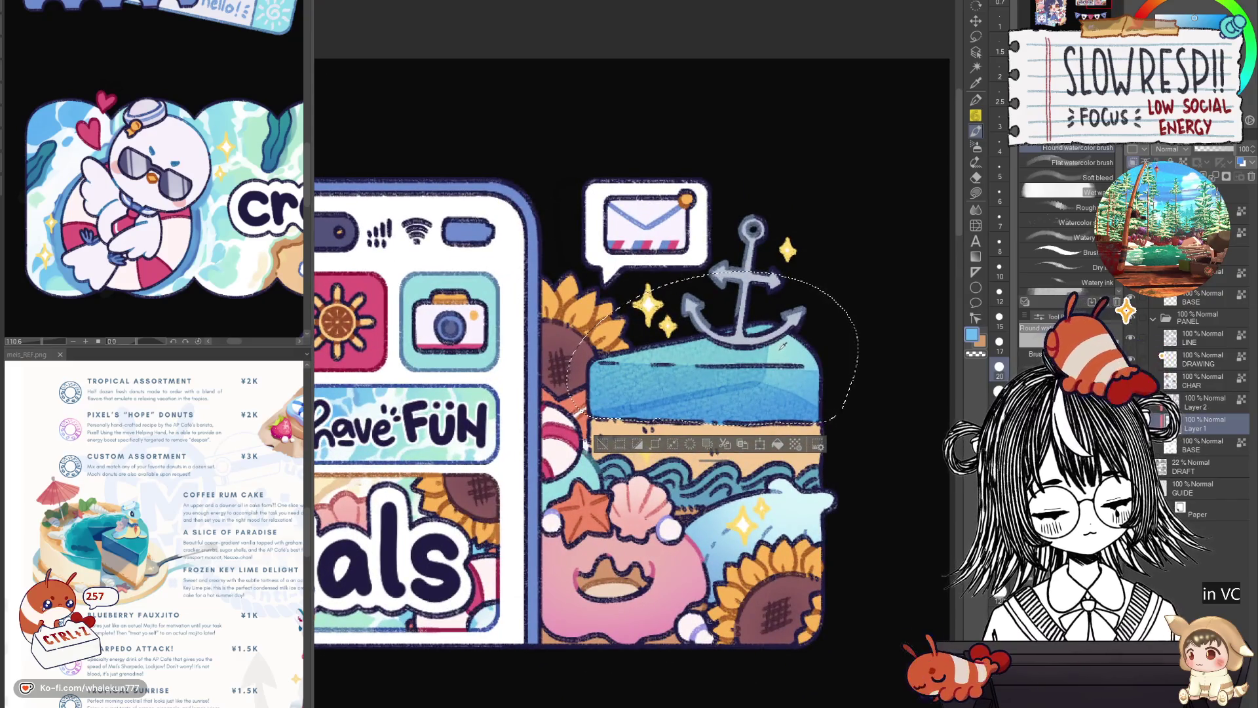
Brush over the sky to blend it into a lighter, more even watercolor blue.
drag(806, 398, 595, 404)
mouse_move(767, 363)
mouse_down()
mouse_move(605, 379)
mouse_move(752, 386)
mouse_move(593, 405)
mouse_up()
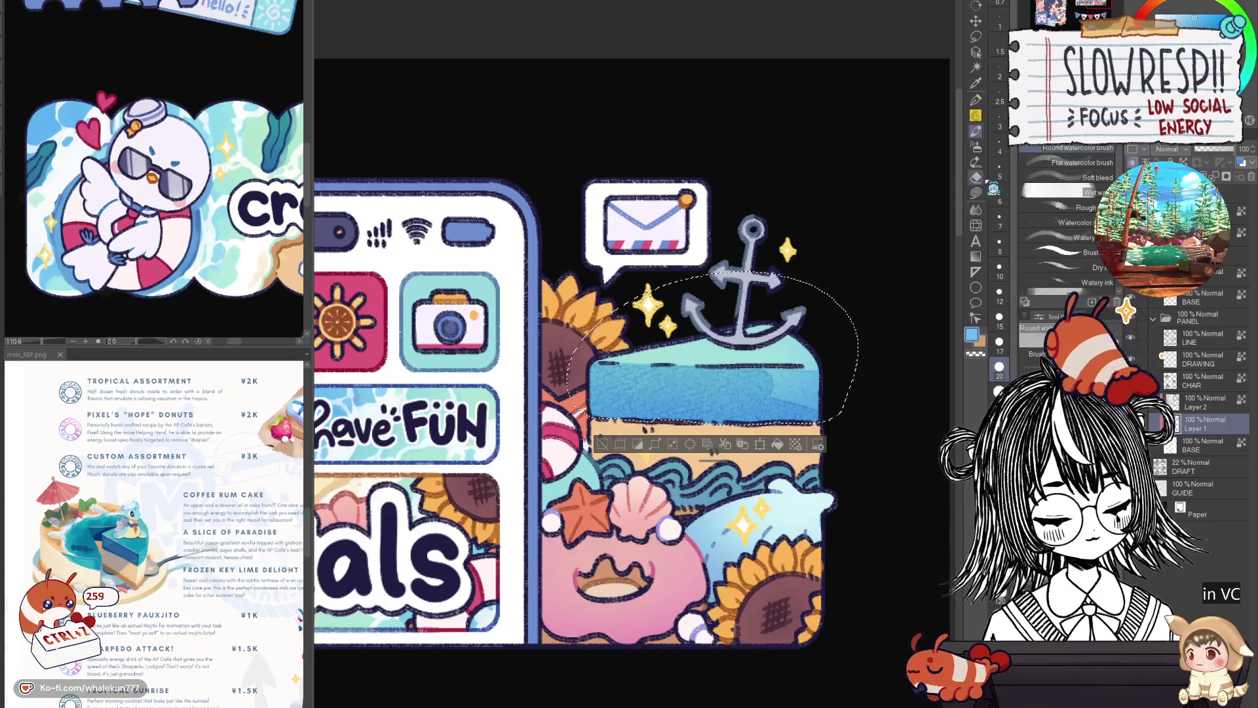
With a G-pen sub-tool, blend the dark streak out of the boat box's blue sky band.
click(977, 99)
click(1057, 219)
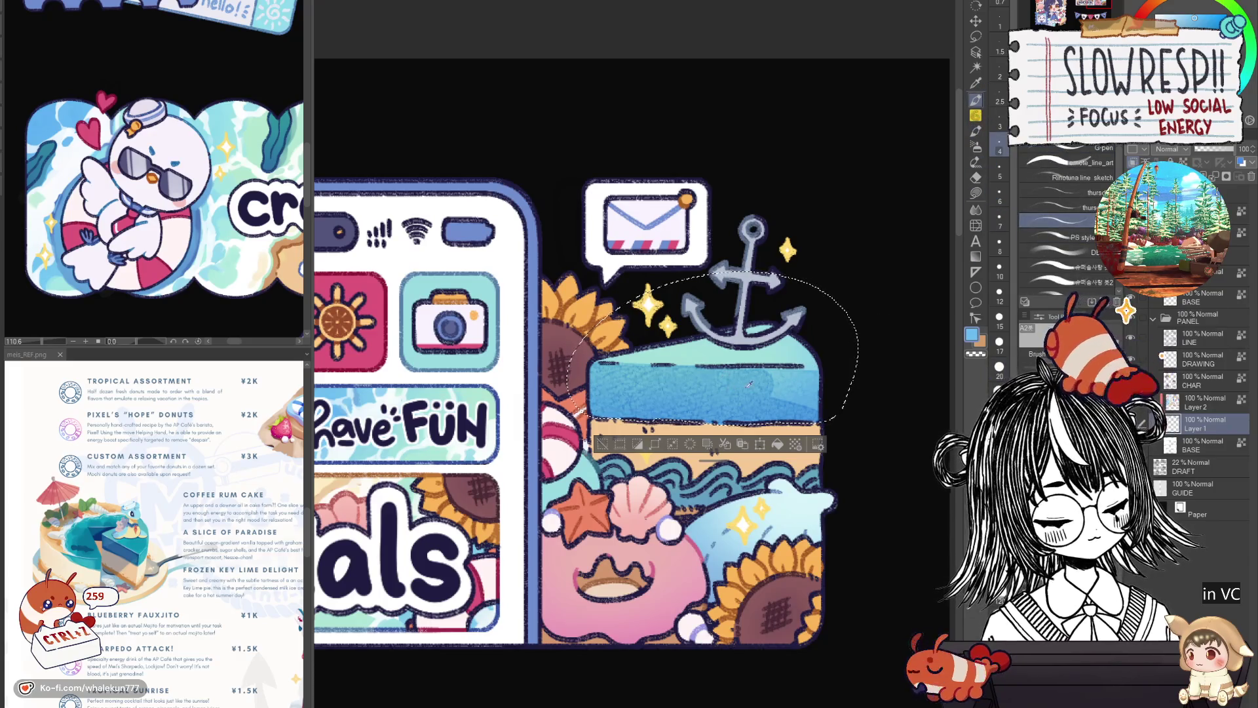
click(1057, 252)
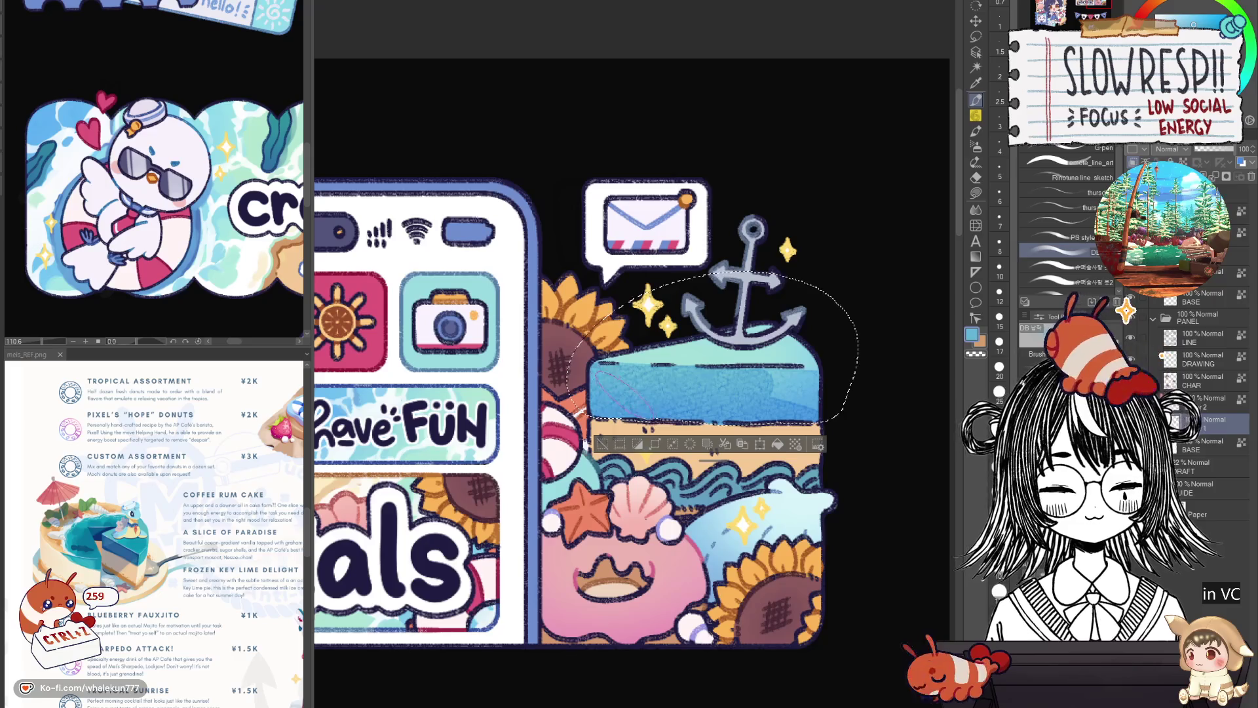
drag(590, 413, 757, 391)
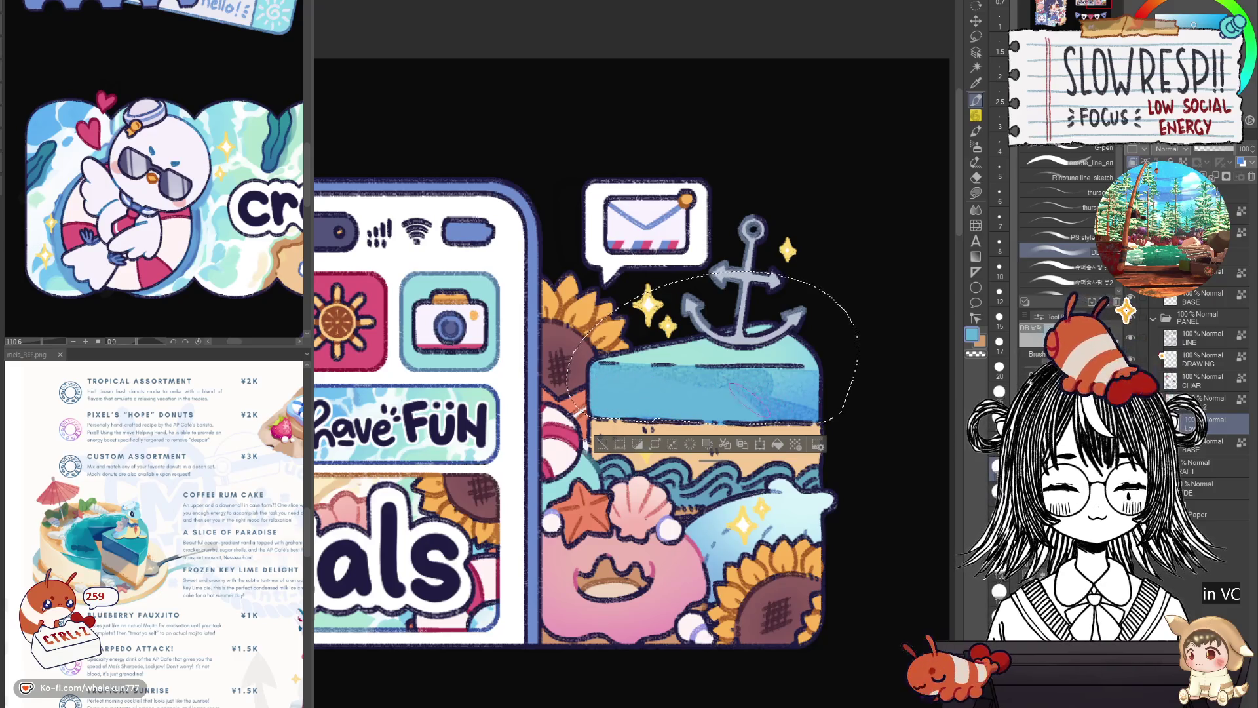
mouse_move(359, 390)
mouse_down()
mouse_move(497, 366)
mouse_move(412, 366)
mouse_up()
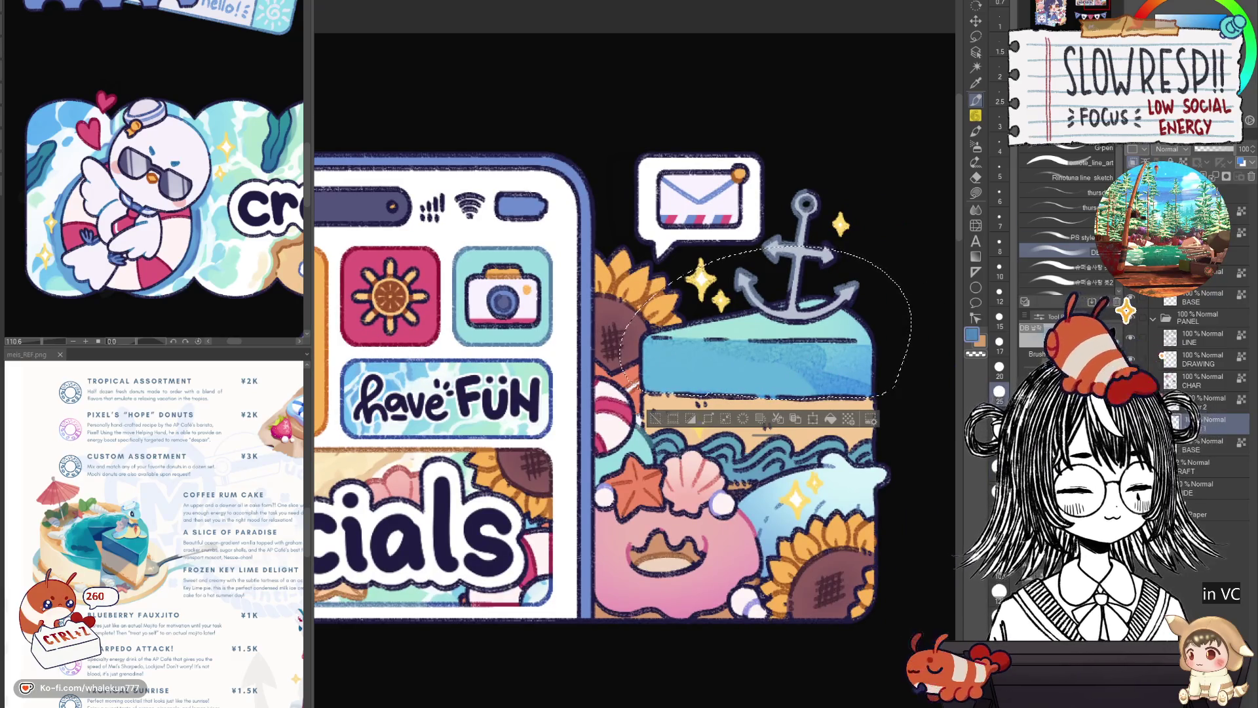
drag(816, 375, 708, 374)
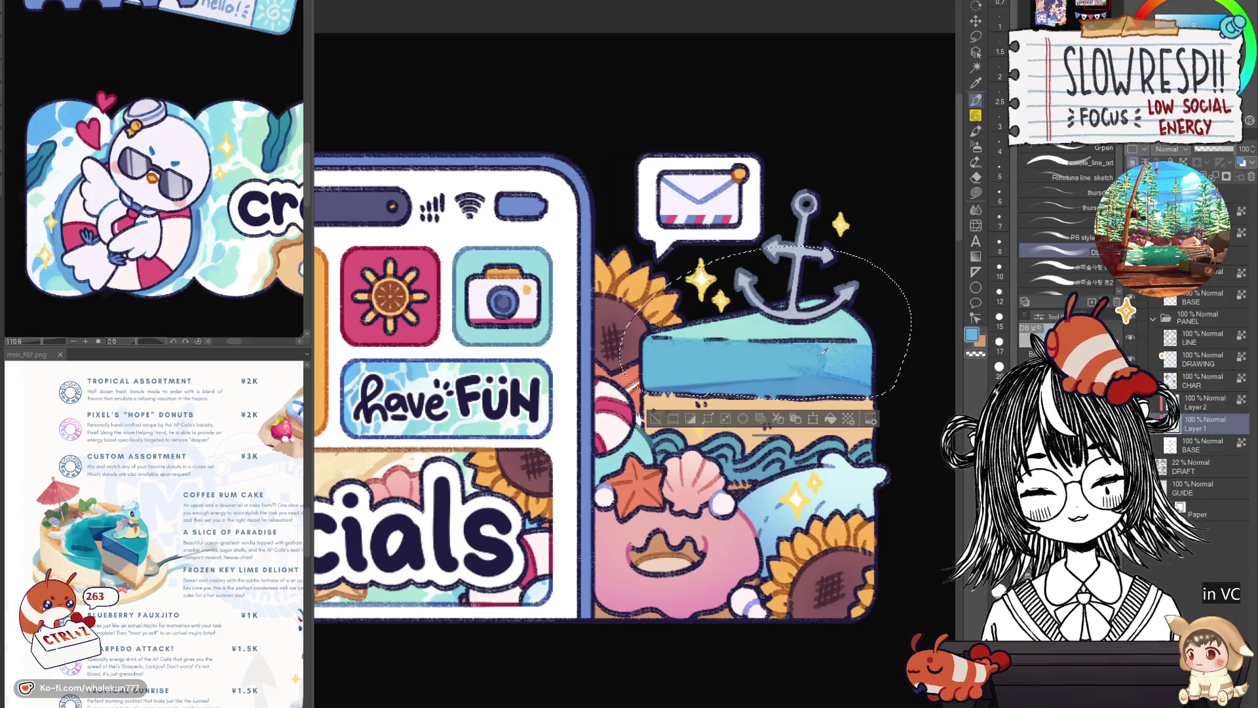
Stroke a light cyan highlight across the blue band, undoing once to redo it.
alt+click(830, 320)
mouse_move(718, 352)
mouse_down()
mouse_move(649, 356)
mouse_move(703, 352)
mouse_up()
key(ctrl+z)
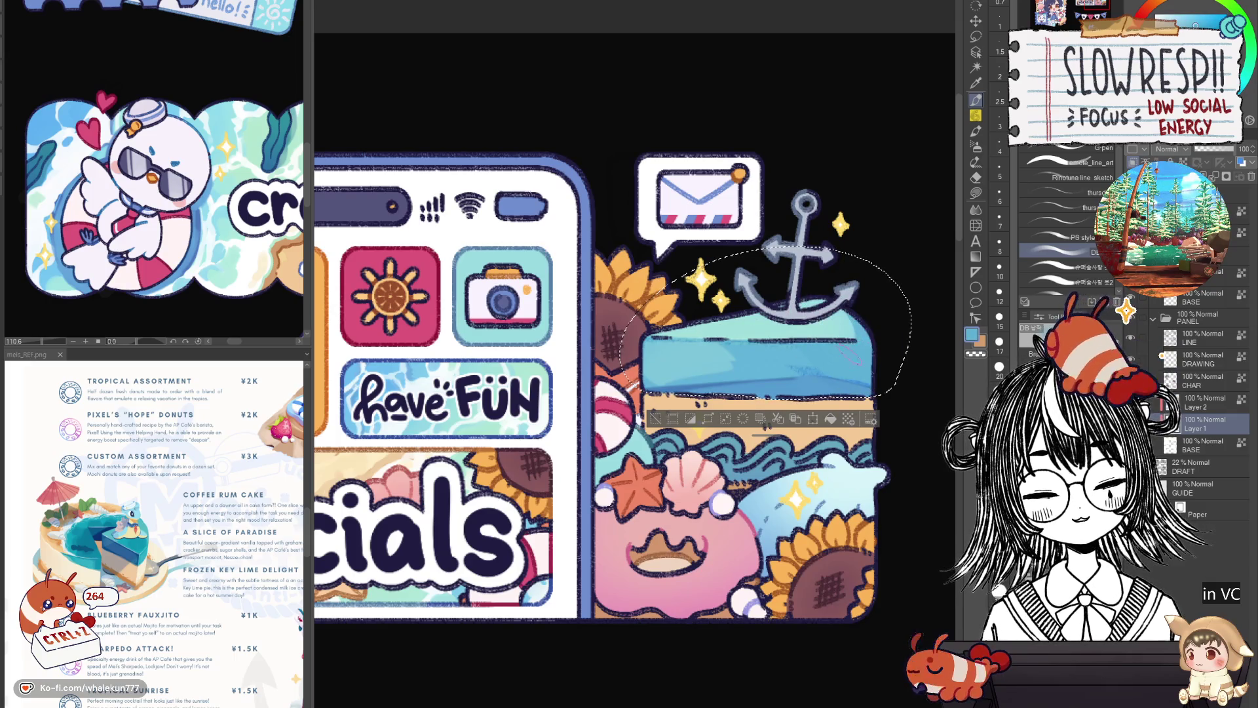
scroll(635, 374, down, 5)
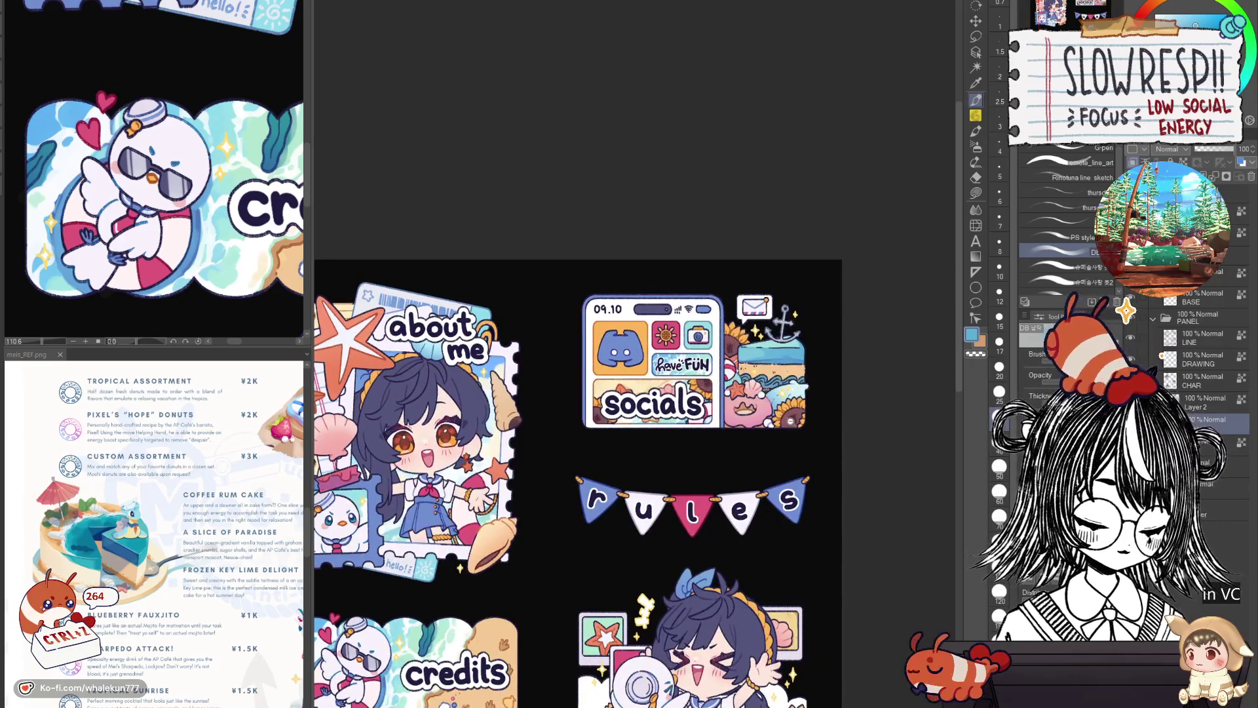
scroll(688, 393, up, 3)
scroll(689, 393, down, 3)
scroll(688, 394, down, 2)
scroll(809, 462, up, 5)
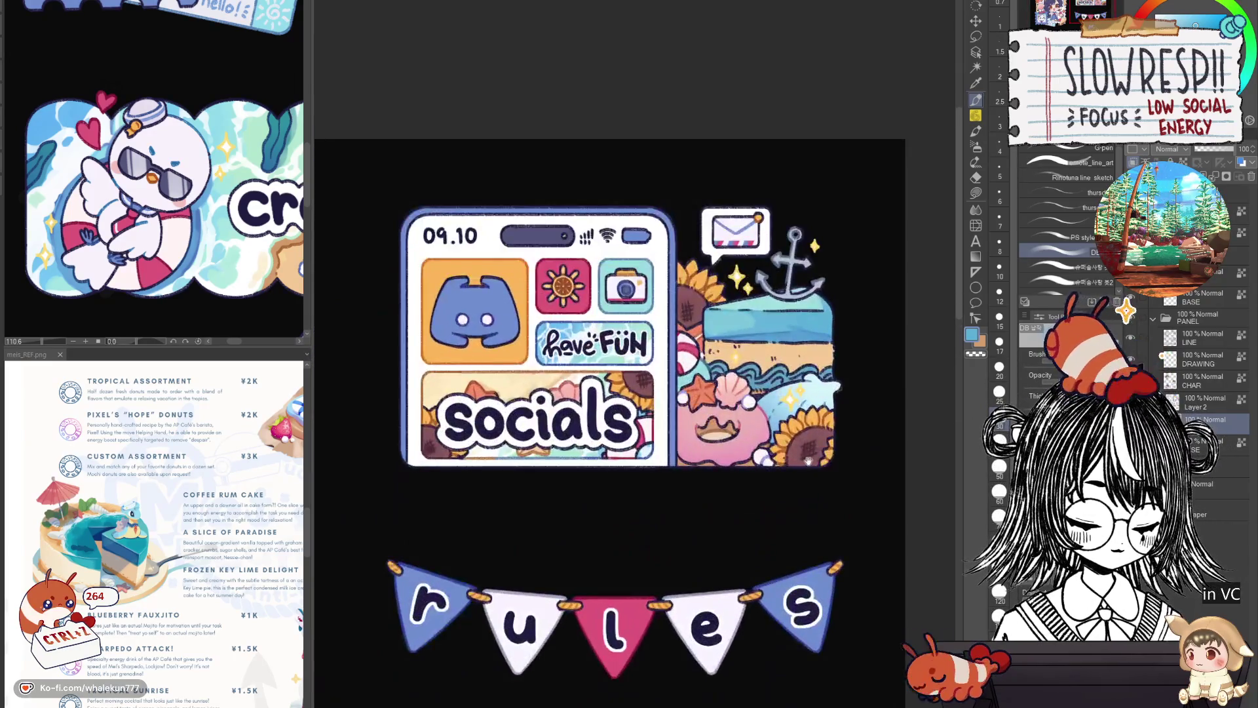
scroll(688, 394, up, 1)
scroll(688, 393, up, 2)
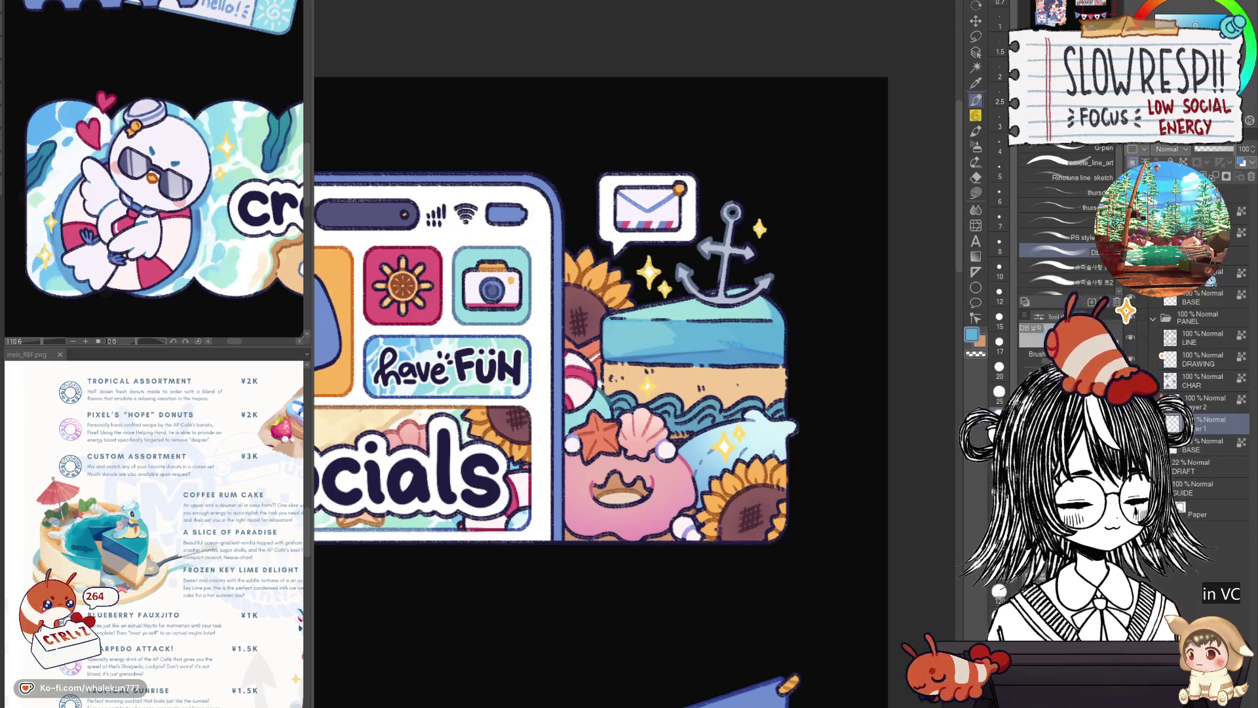
Make the LINE layer of the socials art the active layer.
click(1211, 339)
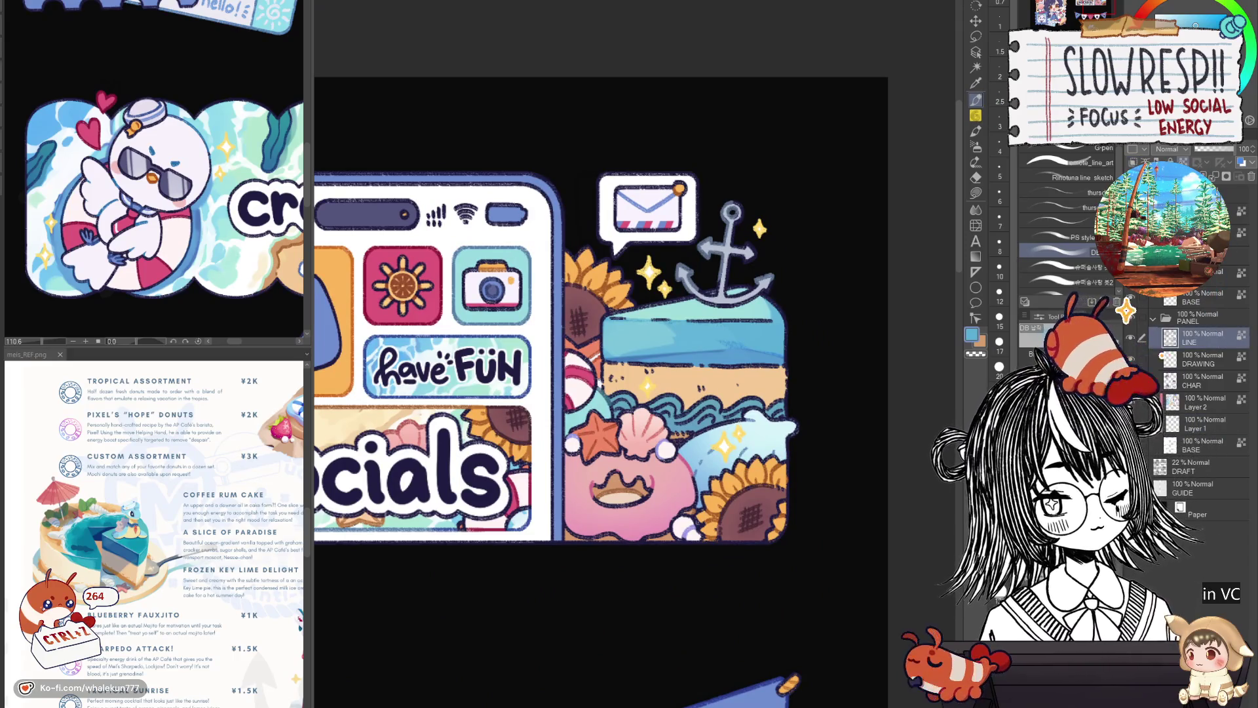
scroll(595, 330, up, 2)
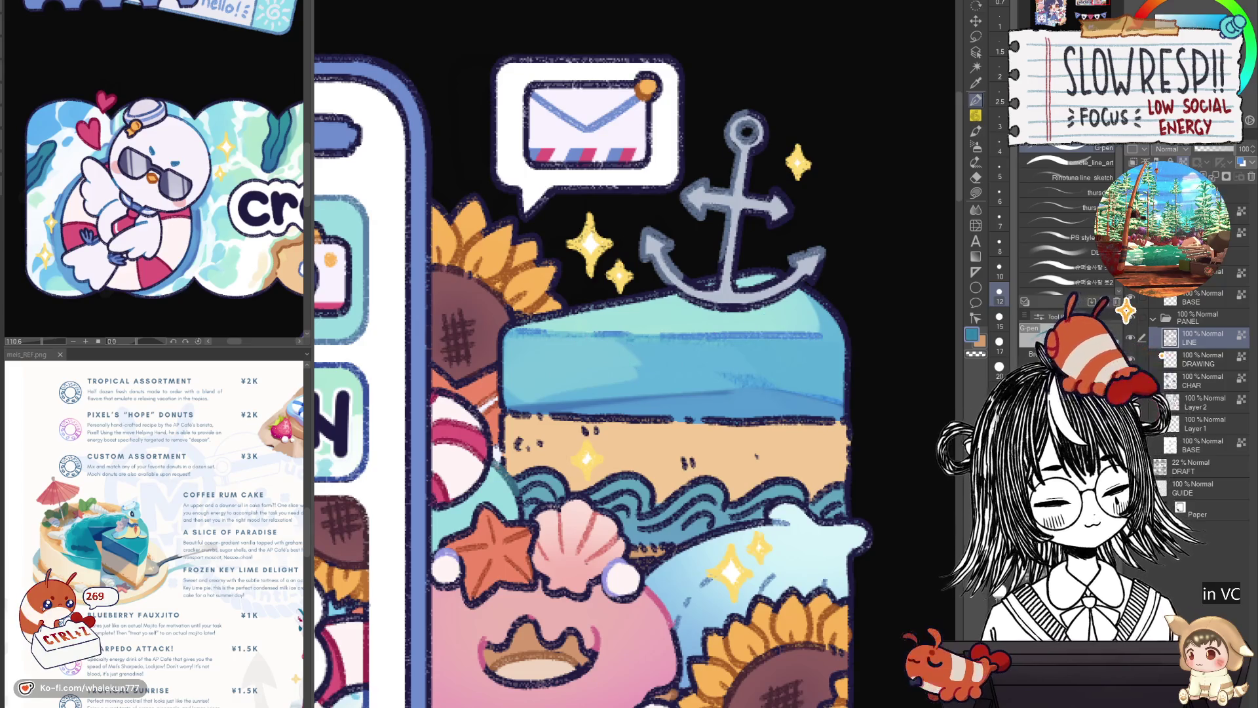
Draw a darker blue line along the boat box's top edge and pan around the nearby tiles.
alt+click(629, 334)
drag(595, 334, 641, 336)
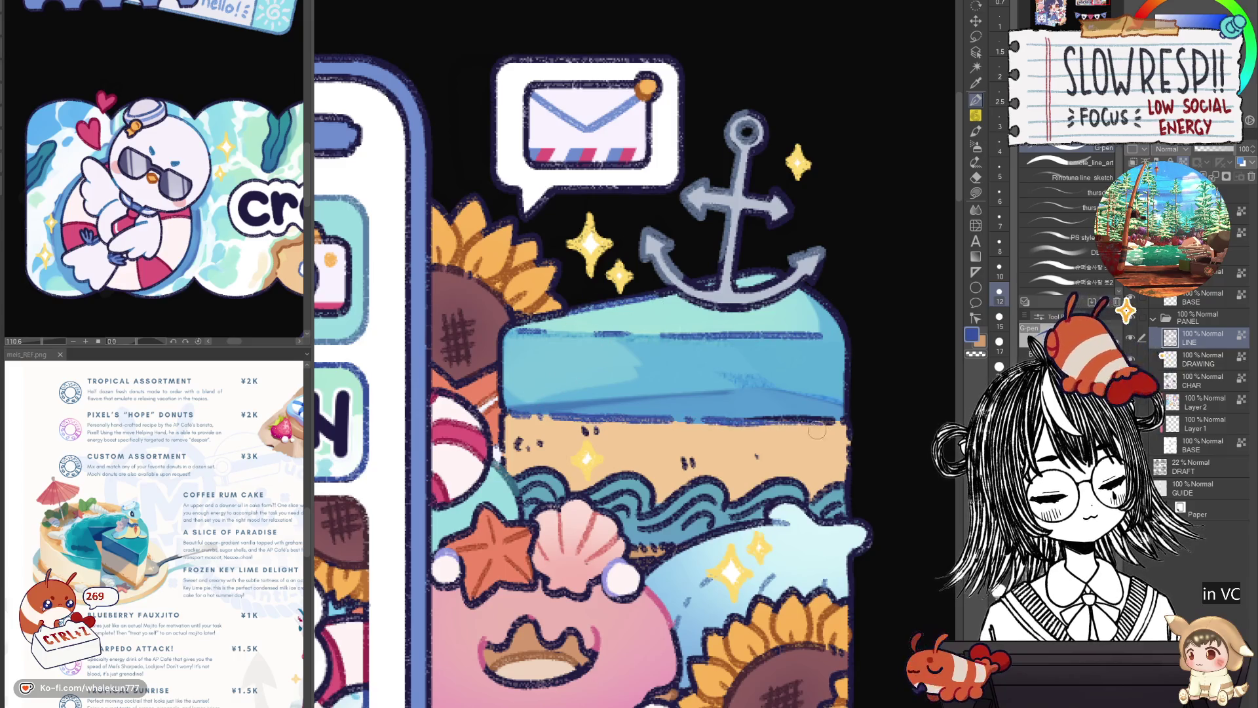
mouse_move(688, 393)
mouse_down()
mouse_move(755, 335)
mouse_move(797, 256)
mouse_up()
drag(753, 427, 884, 403)
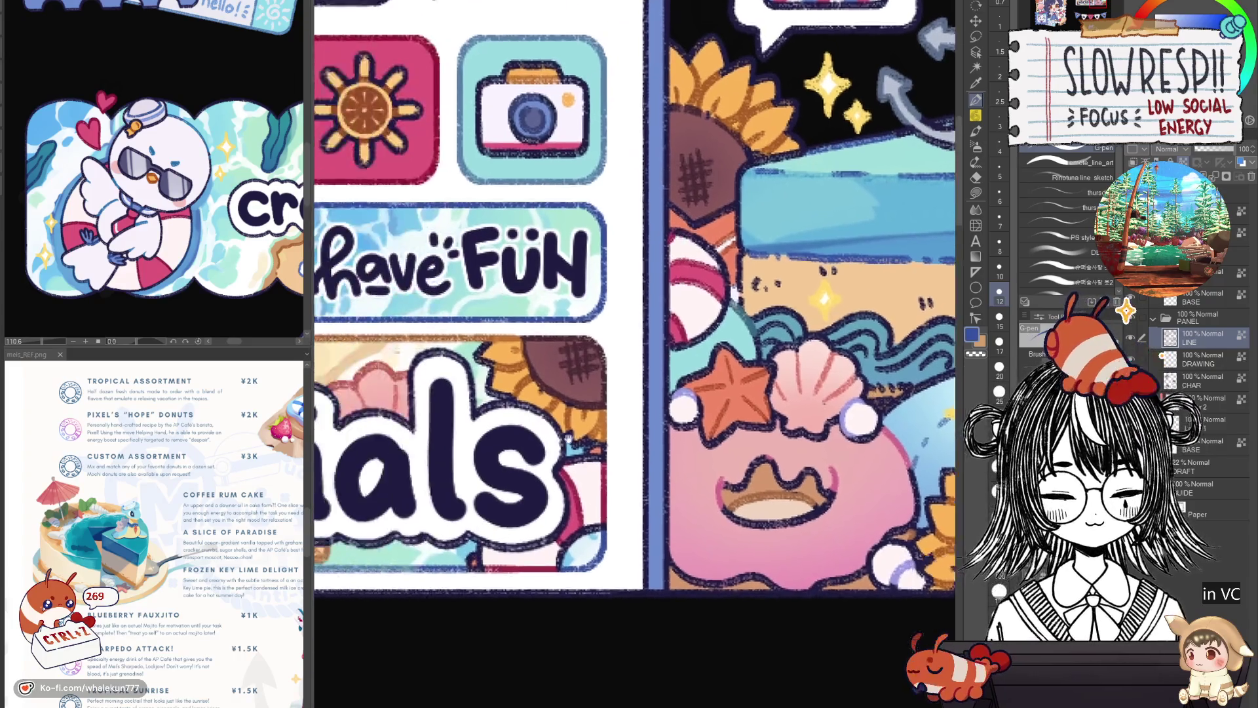
drag(300, 364, 565, 339)
drag(789, 387, 544, 396)
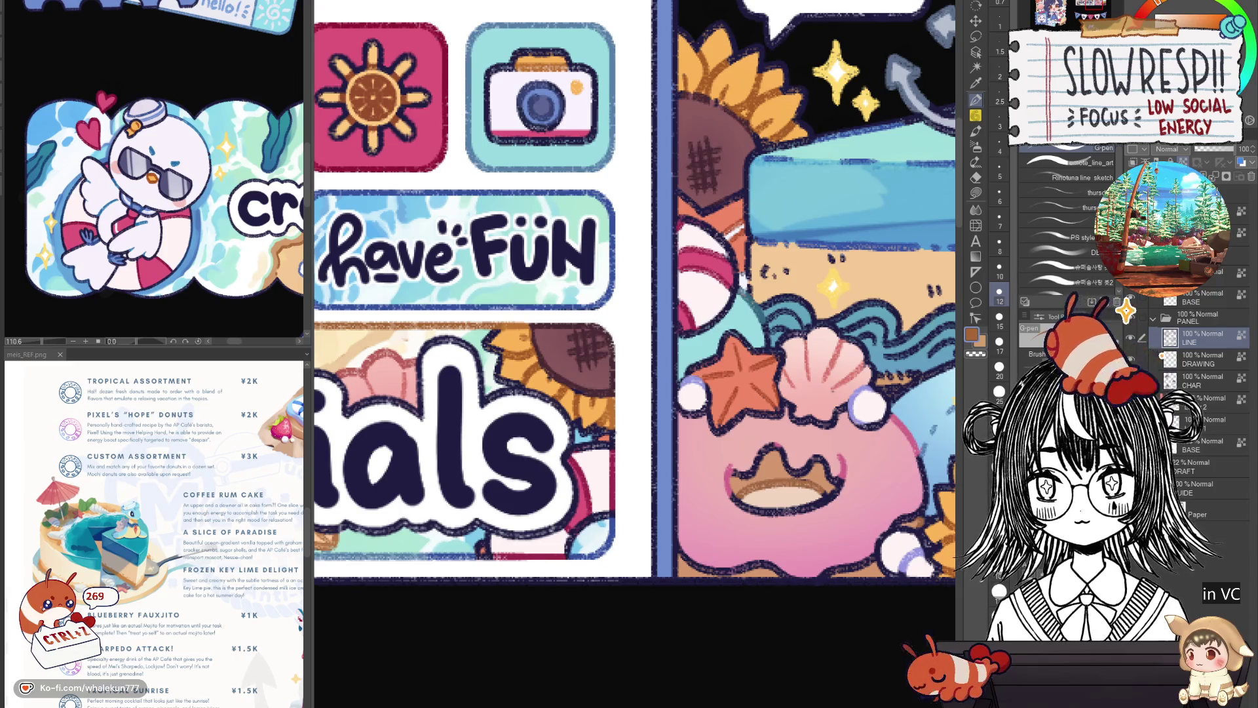
drag(836, 283, 604, 352)
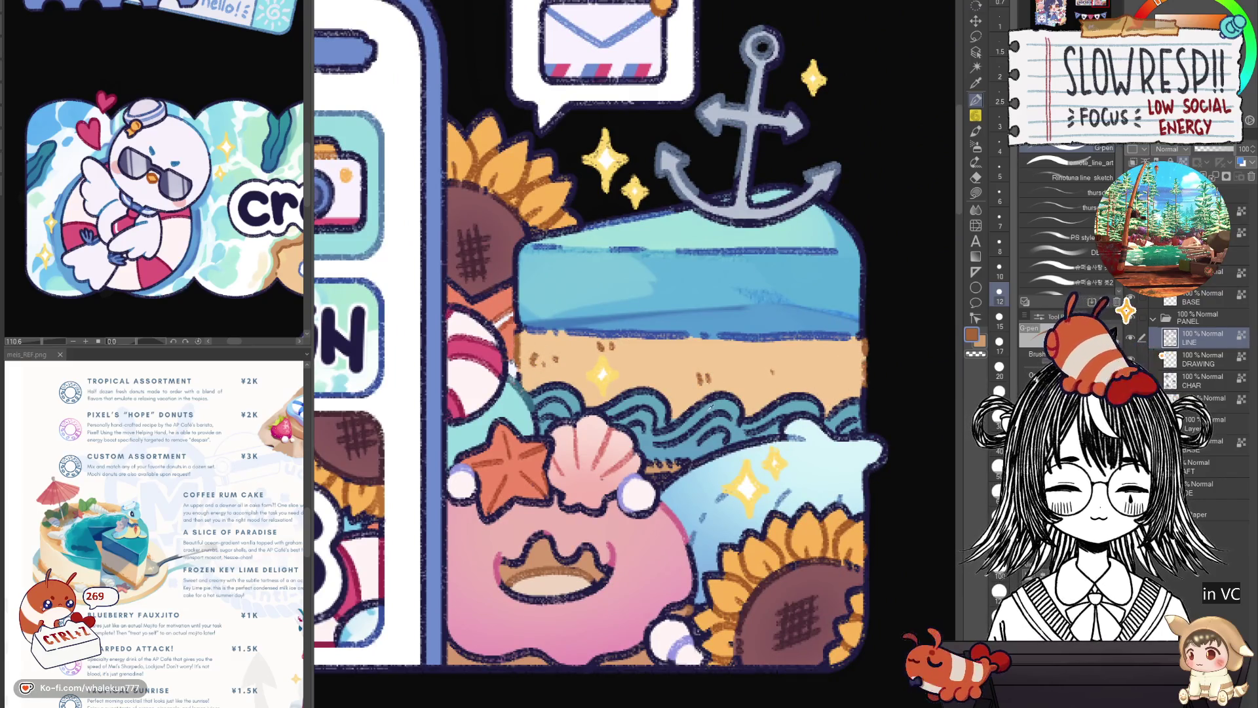
Eyedrop the wave blue and shade the whole wave band with lighter blue strokes.
alt+click(719, 404)
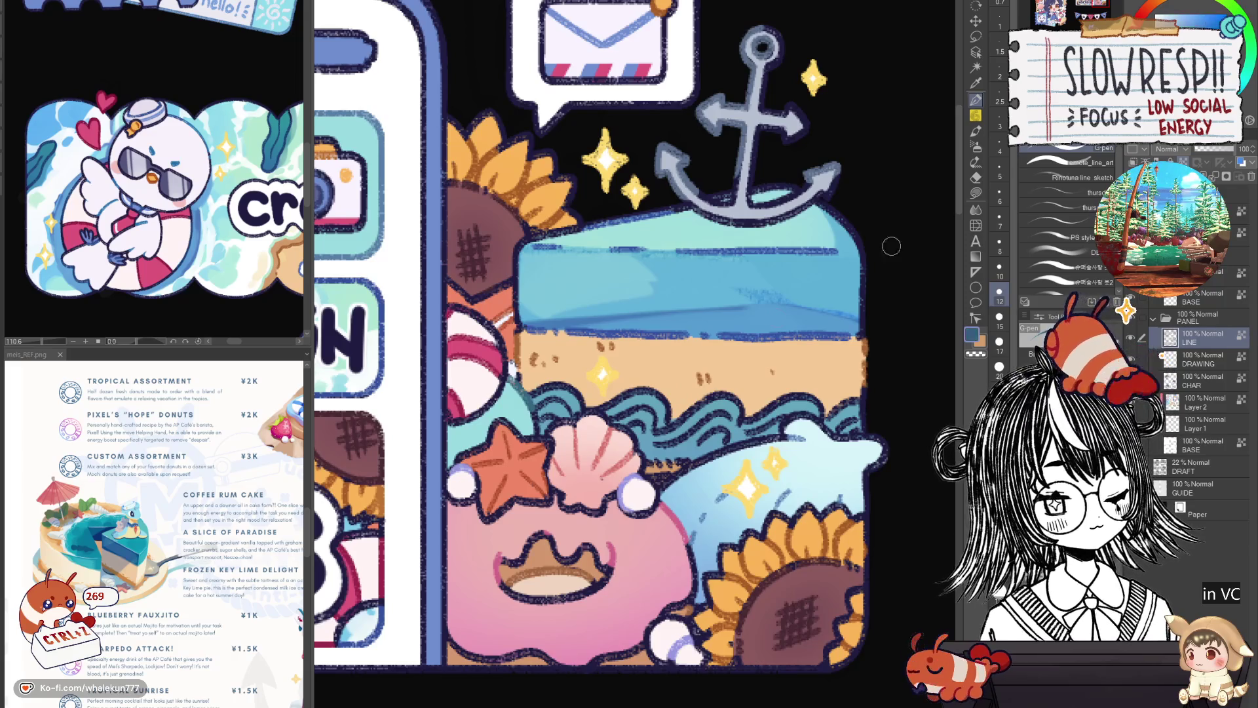
mouse_move(602, 394)
mouse_down()
mouse_move(637, 421)
mouse_move(668, 408)
mouse_move(689, 443)
mouse_move(735, 393)
mouse_up()
drag(700, 441, 792, 397)
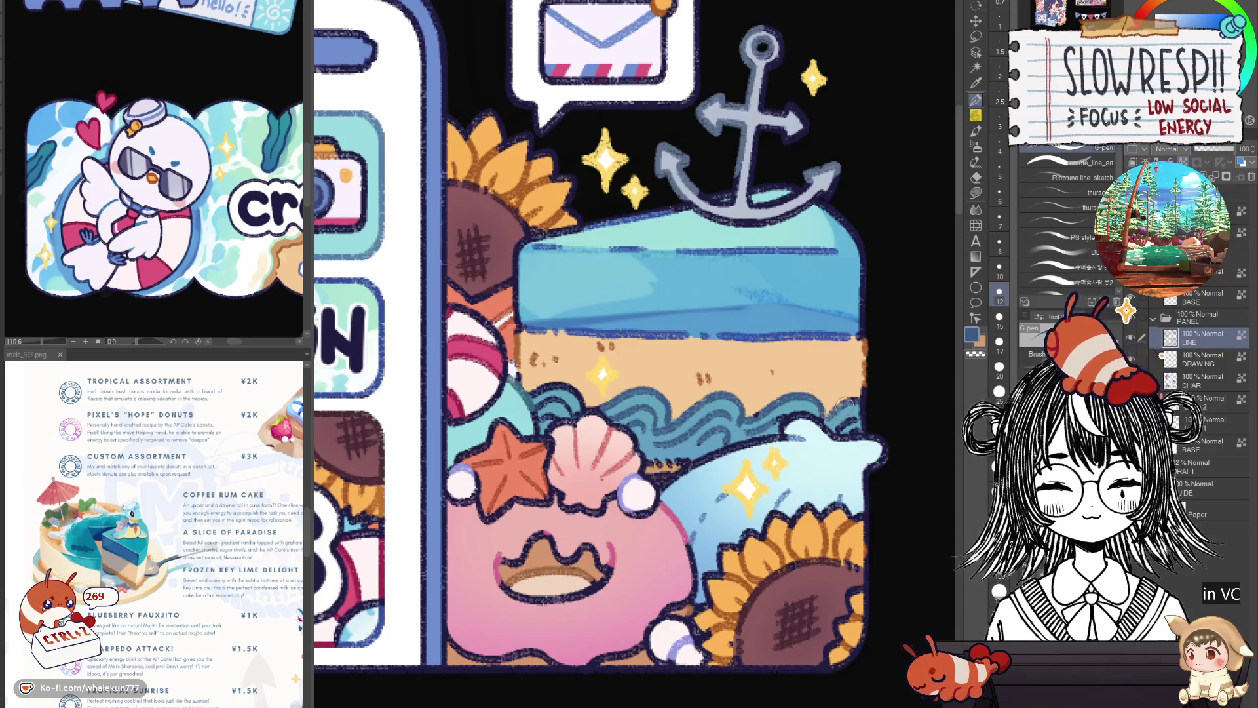
drag(575, 386, 543, 404)
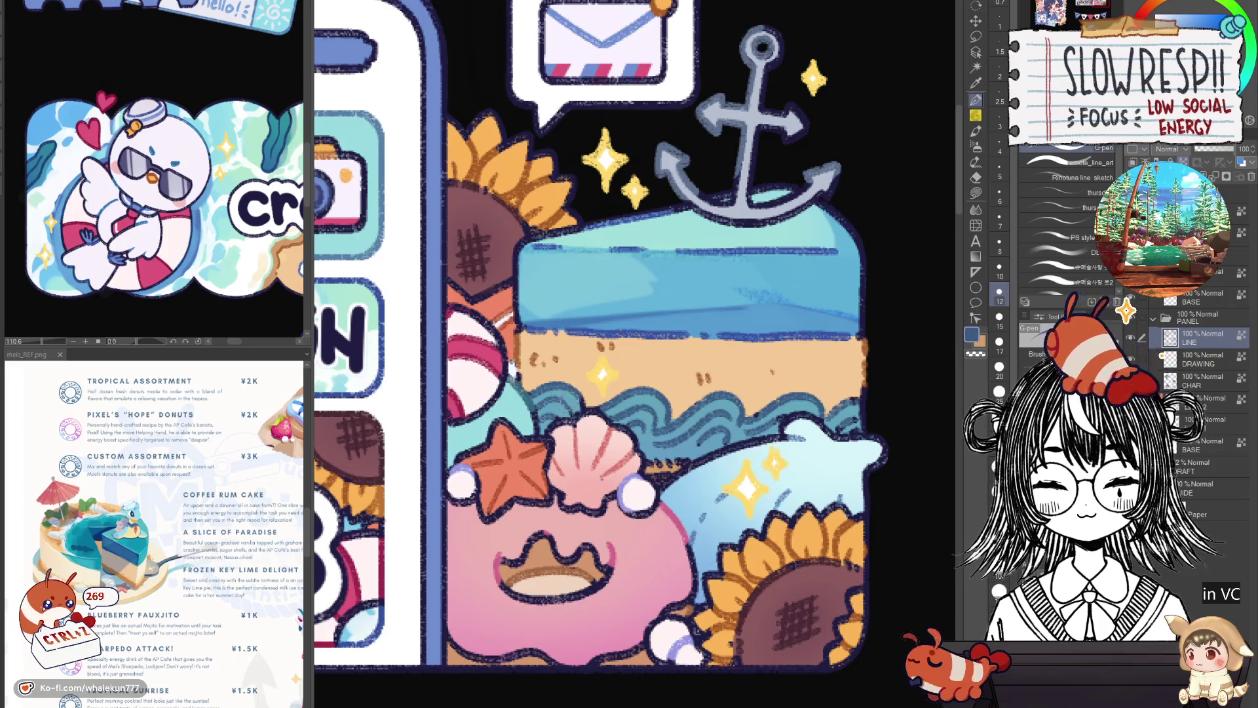
Pick the sand tan then a darker brown and return to Layer 1.
alt+click(688, 373)
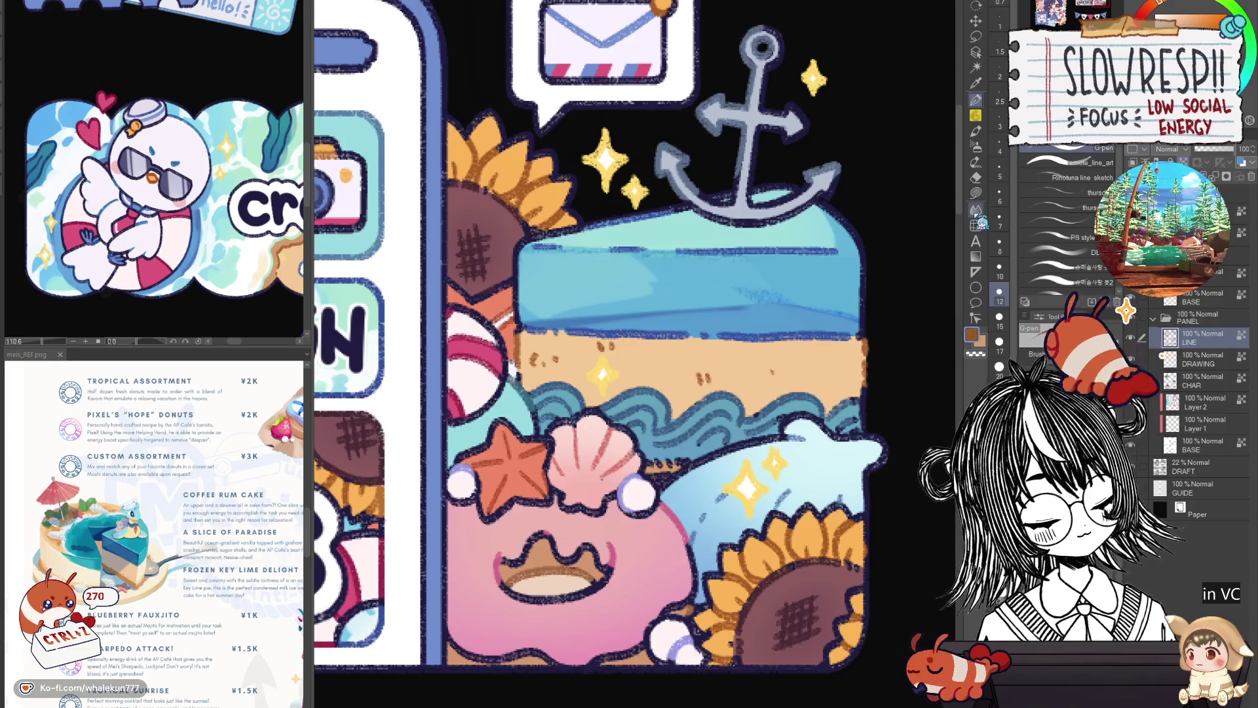
alt+click(699, 381)
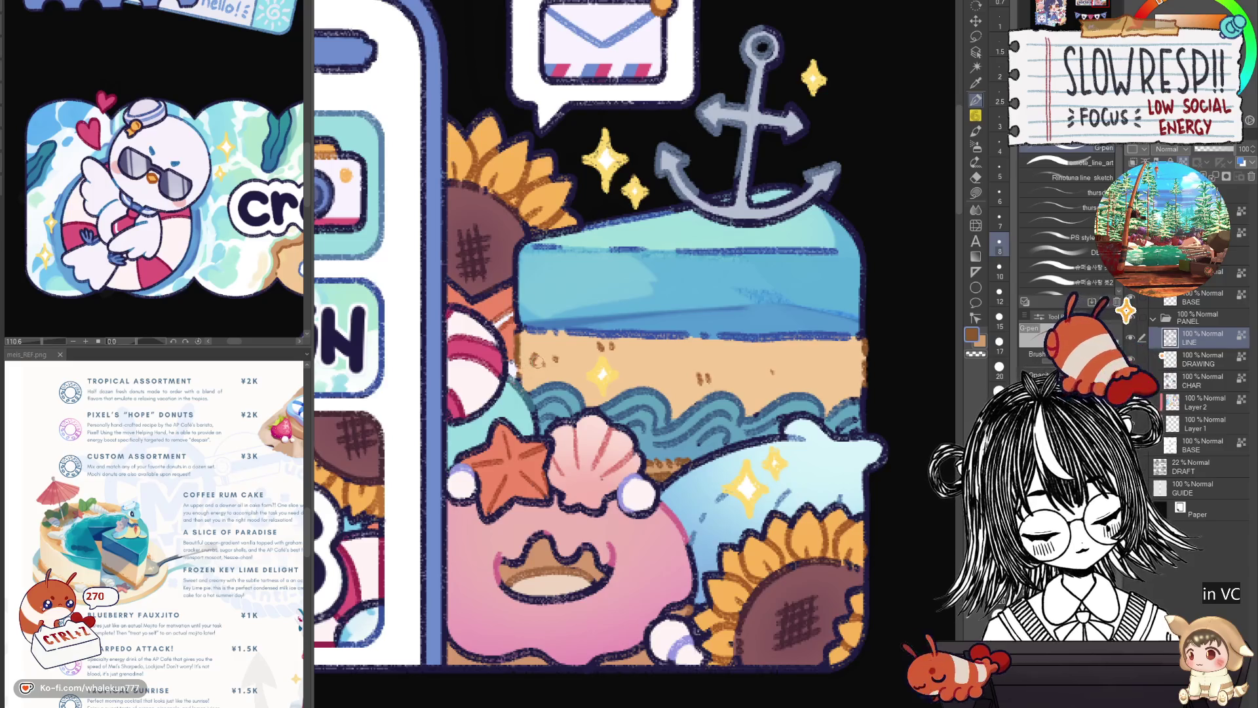
drag(844, 466, 819, 495)
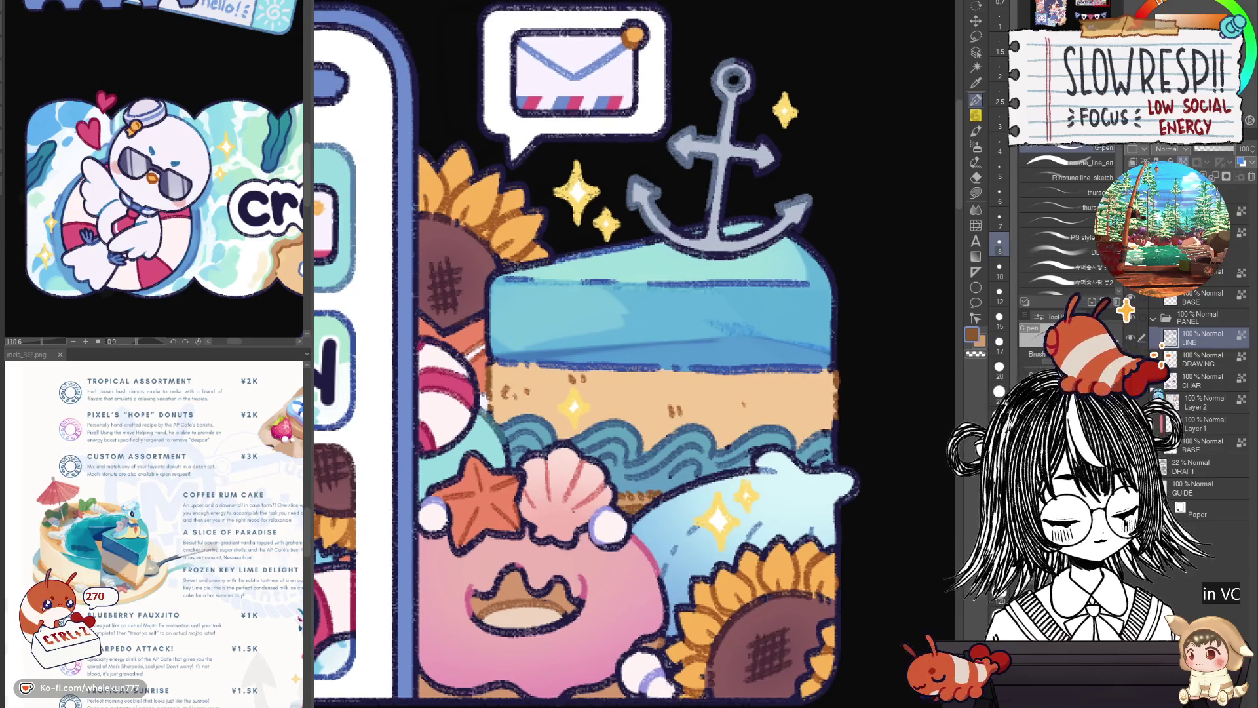
click(1211, 424)
scroll(644, 354, down, 2)
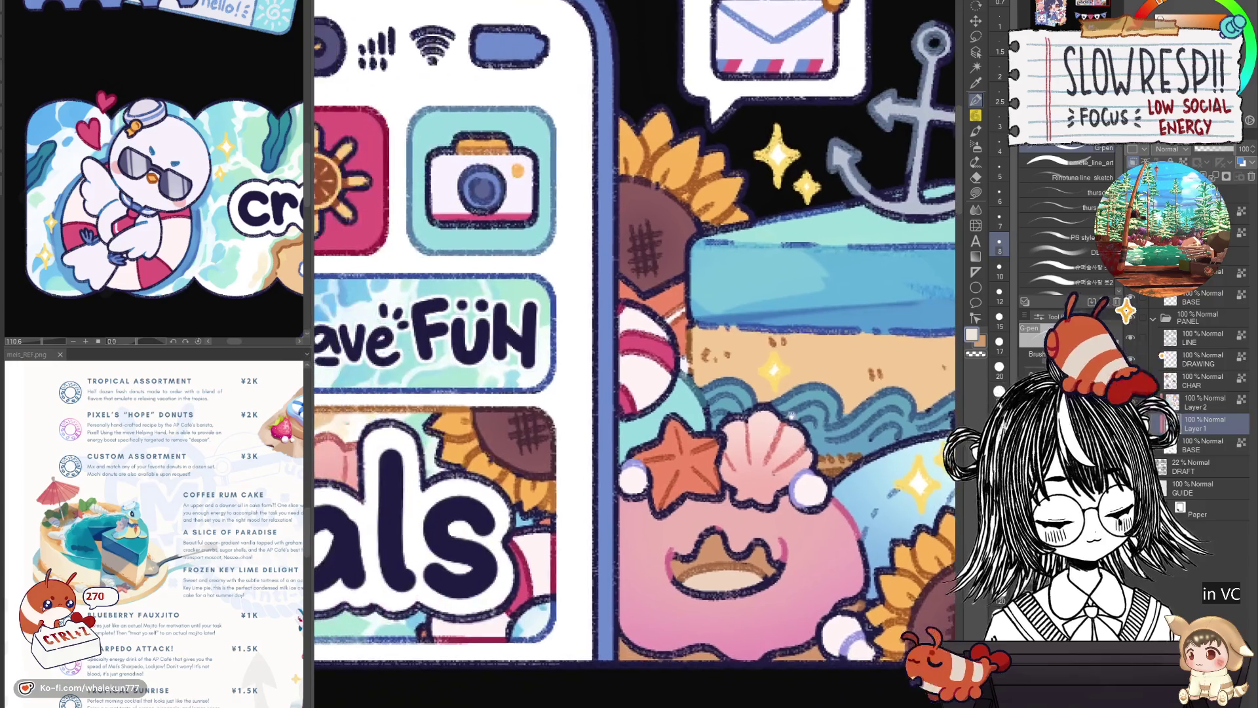
scroll(644, 354, up, 2)
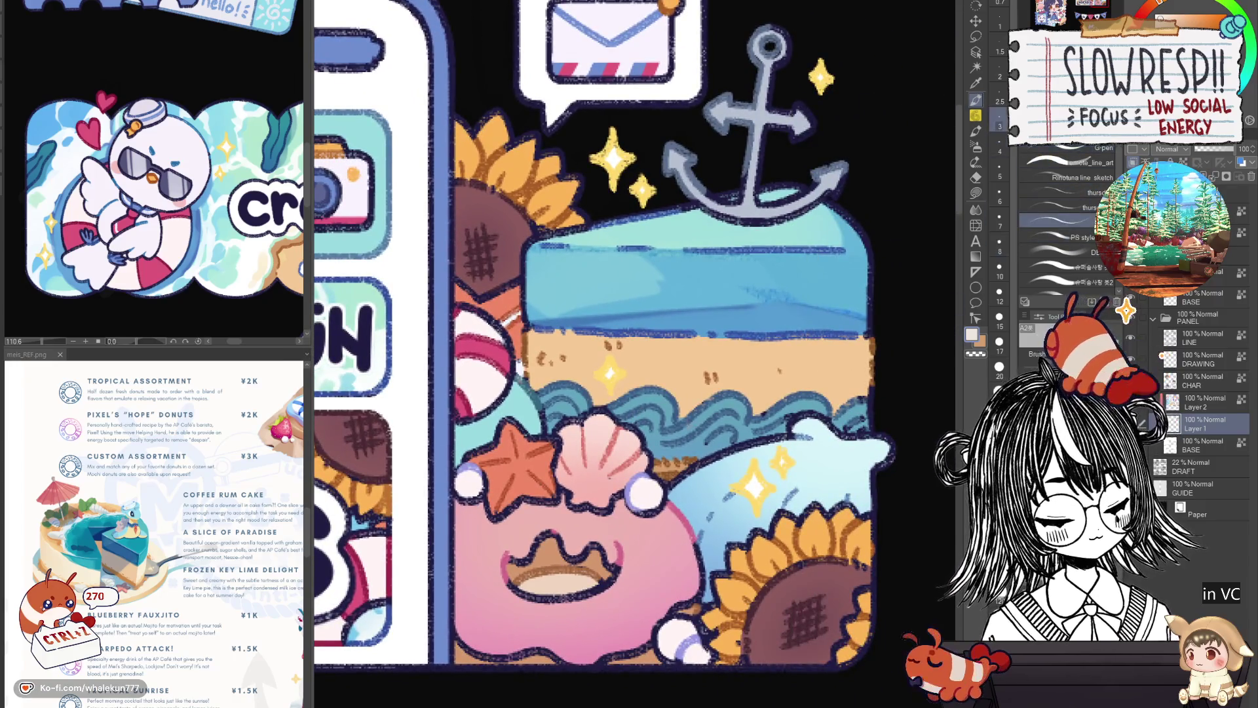
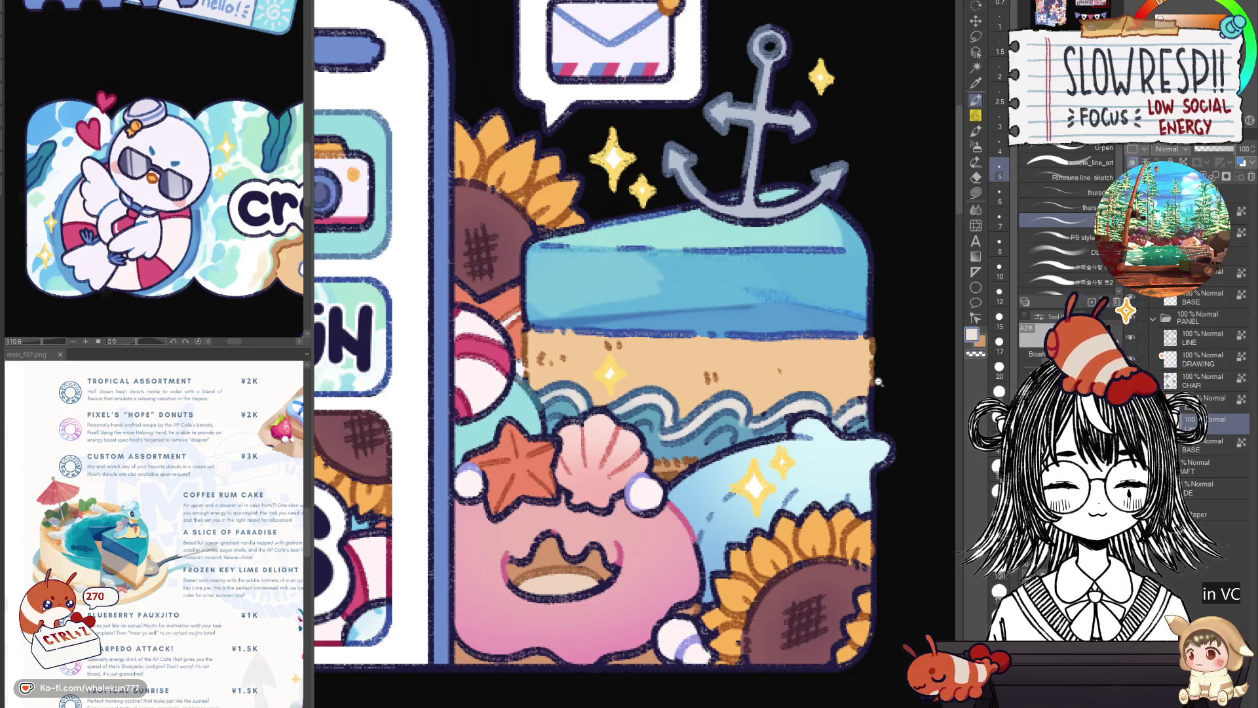
scroll(878, 382, down, 5)
scroll(836, 354, down, 2)
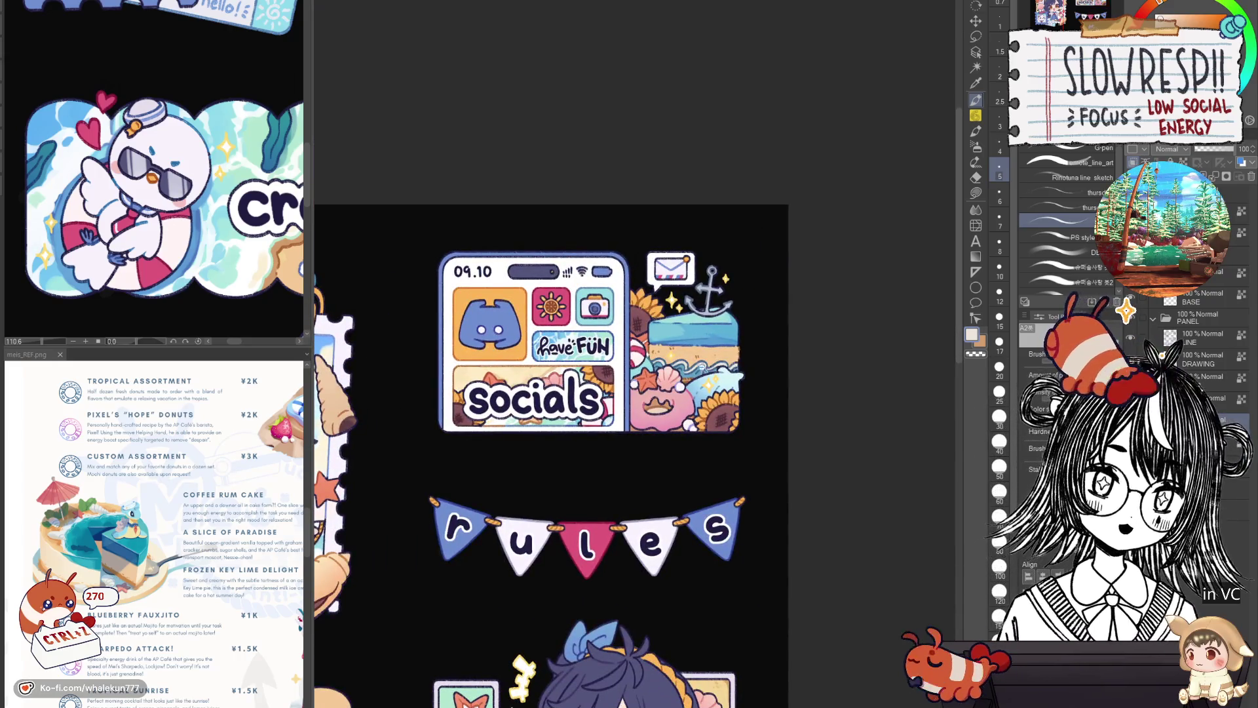
scroll(641, 301, up, 1)
scroll(641, 301, up, 1)
scroll(642, 301, up, 1)
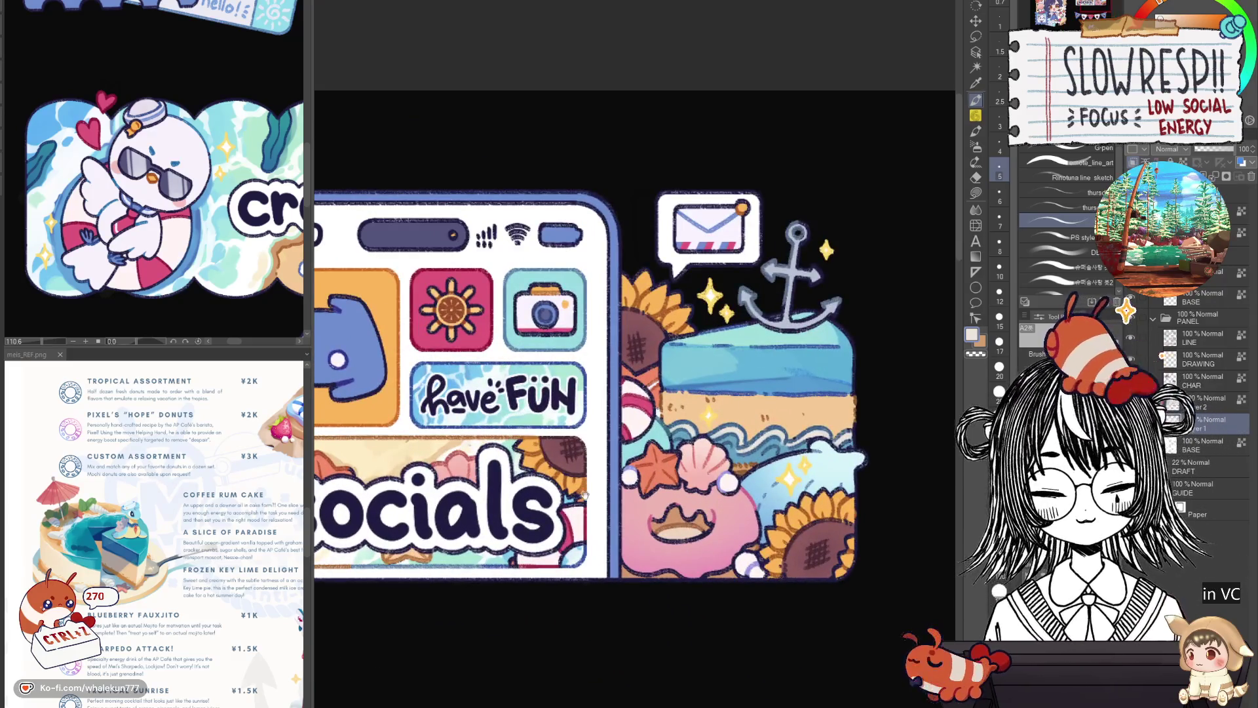
scroll(766, 457, up, 1)
scroll(767, 458, up, 1)
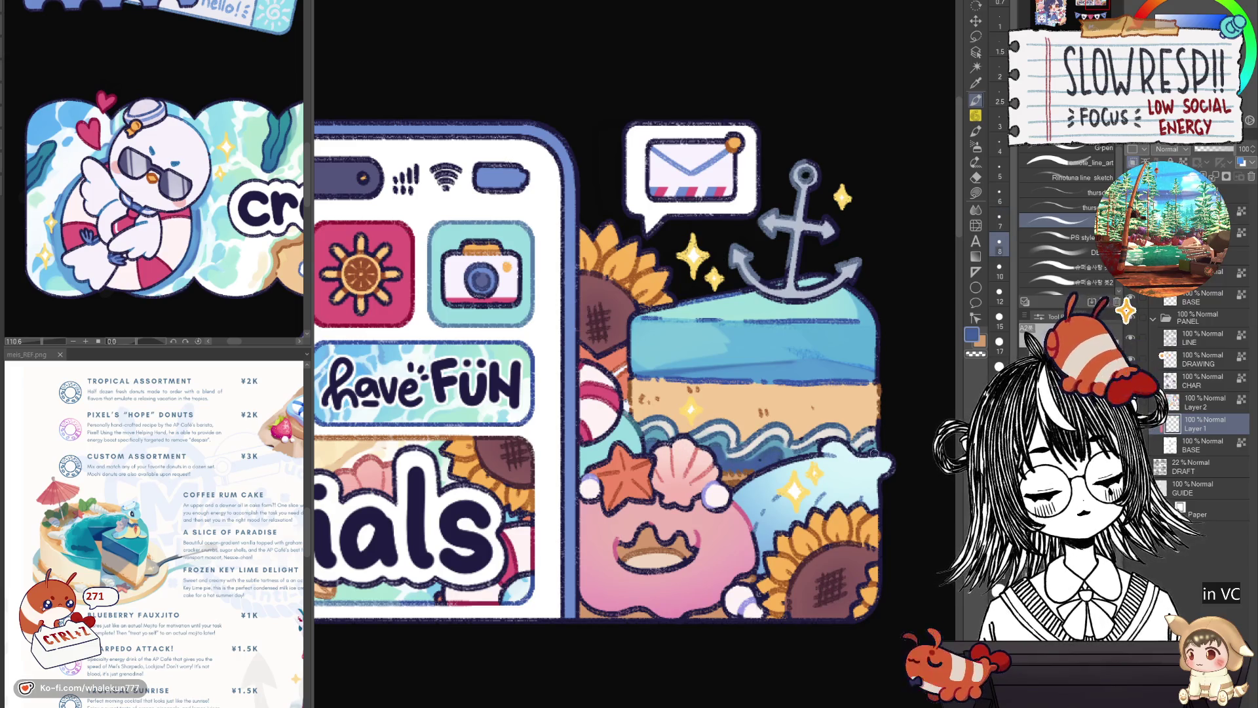
scroll(874, 475, down, 4)
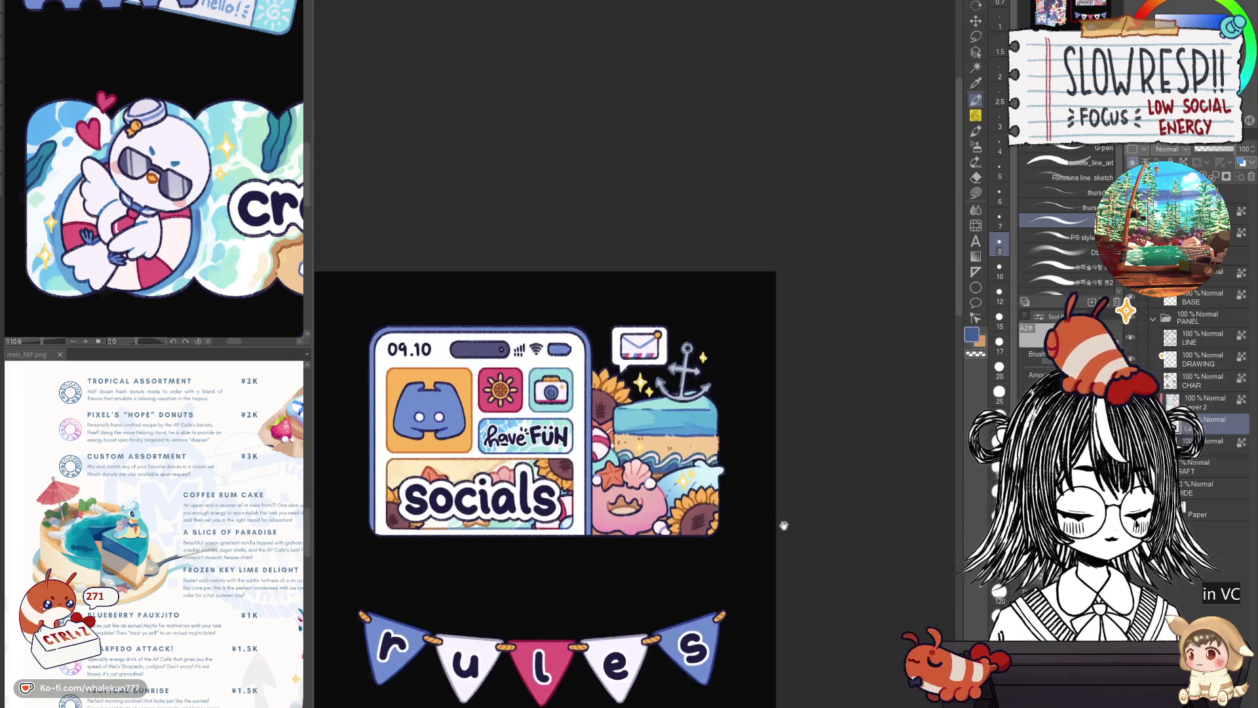
scroll(783, 525, down, 3)
scroll(832, 464, up, 1)
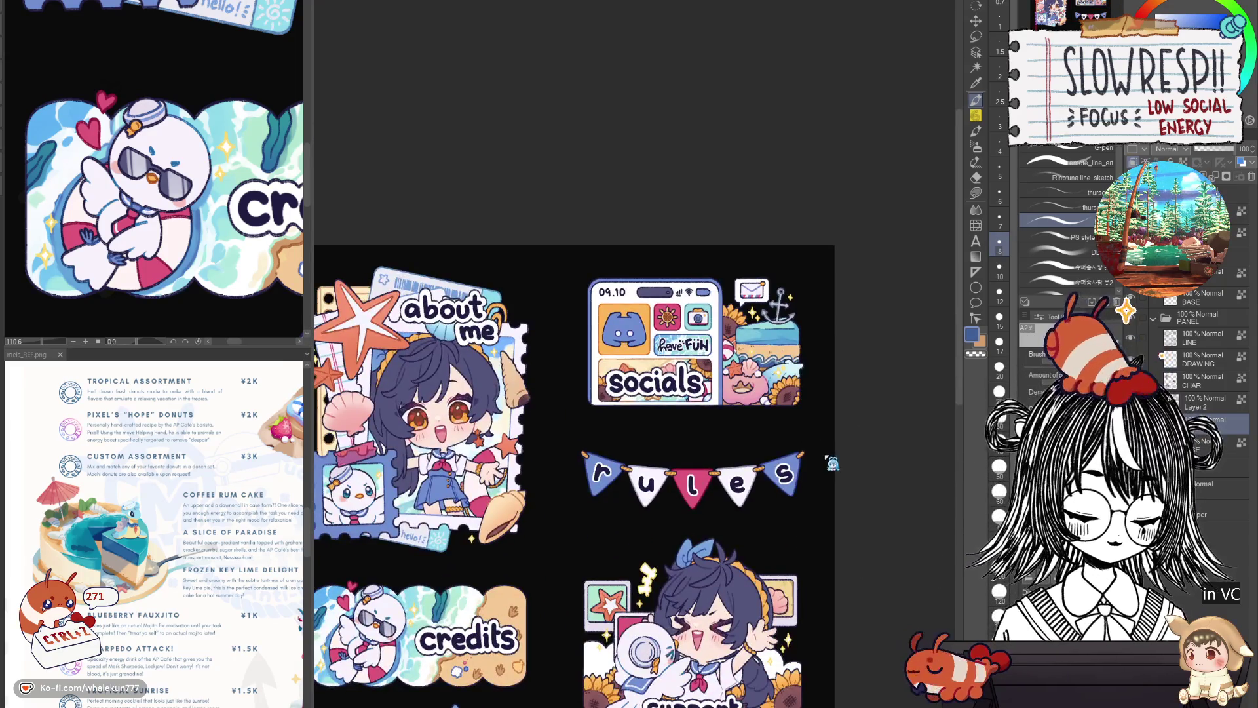
Mirror-check the drawing, then merge Layer 2 down into Layer 1 with Ctrl+E.
key(h)
key(h)
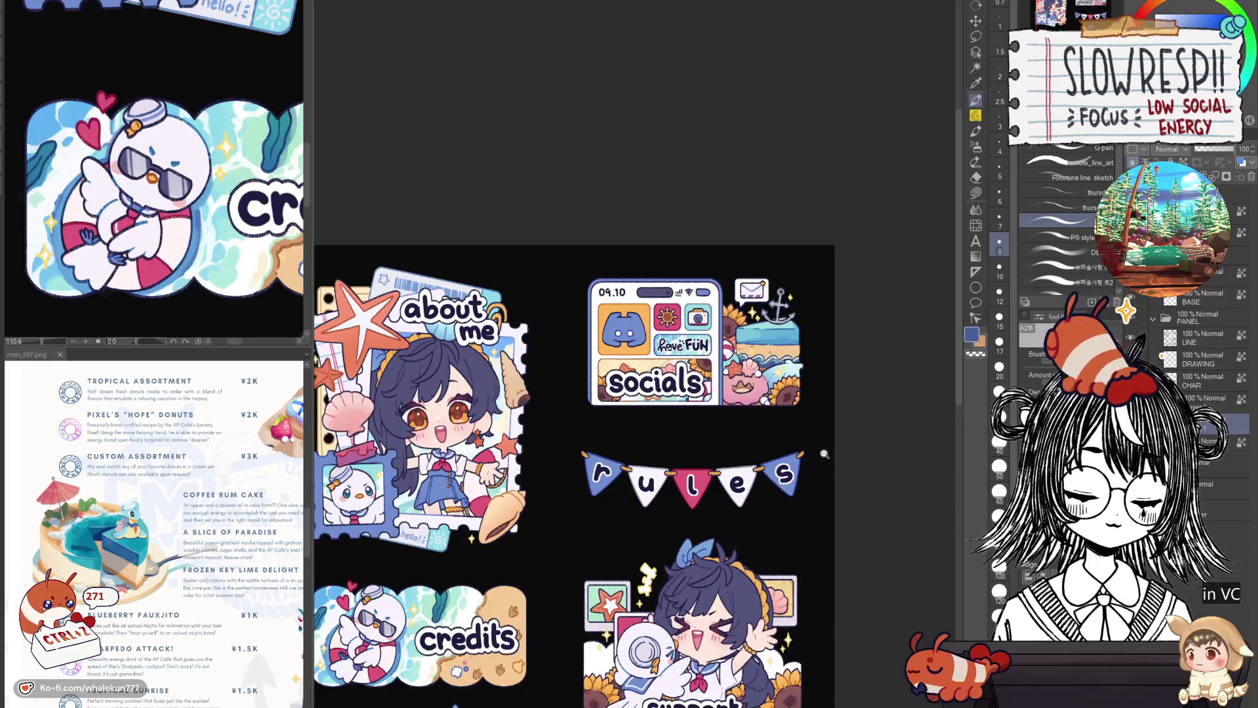
scroll(824, 454, up, 4)
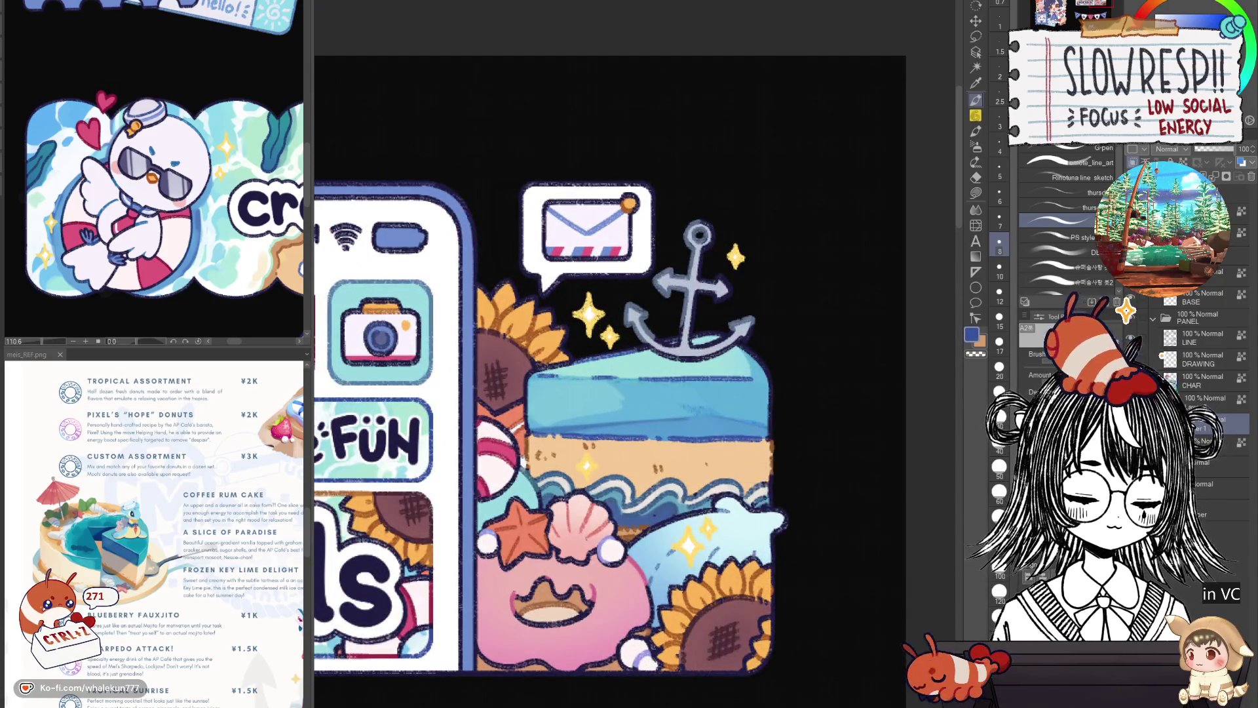
ctrl+shift+click(773, 382)
key(p)
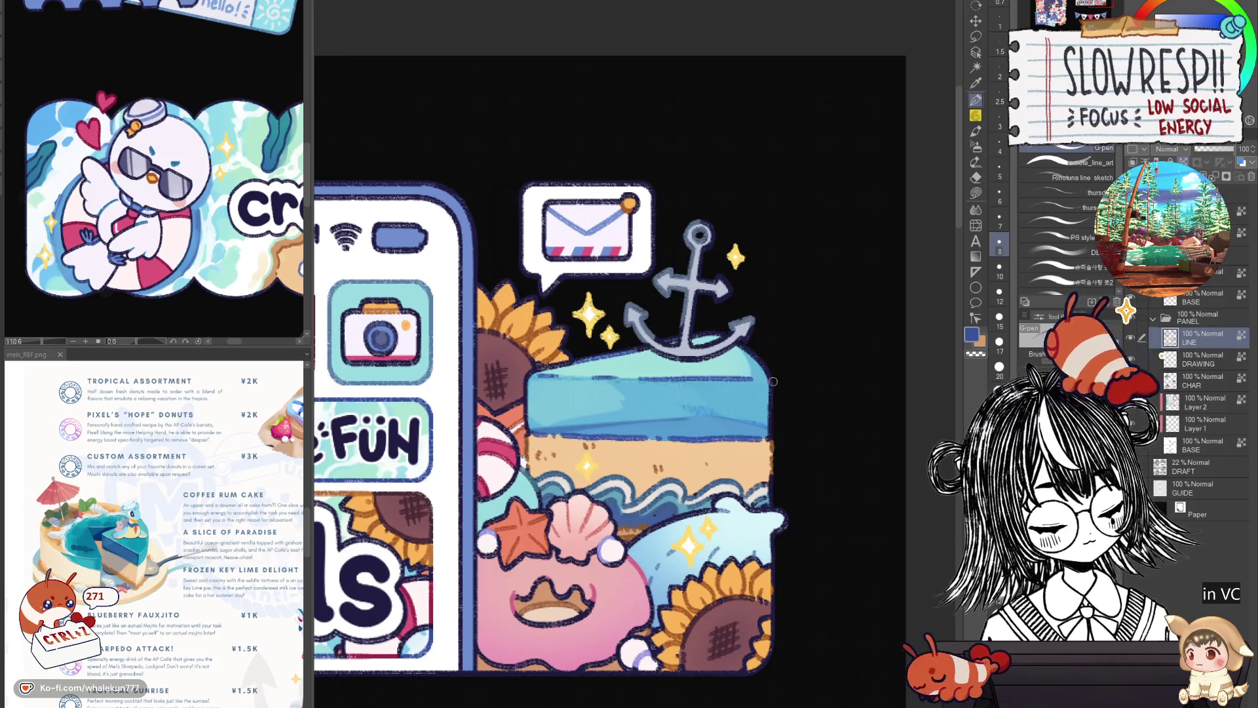
click(1220, 414)
key(ctrl+e)
scroll(794, 365, down, 3)
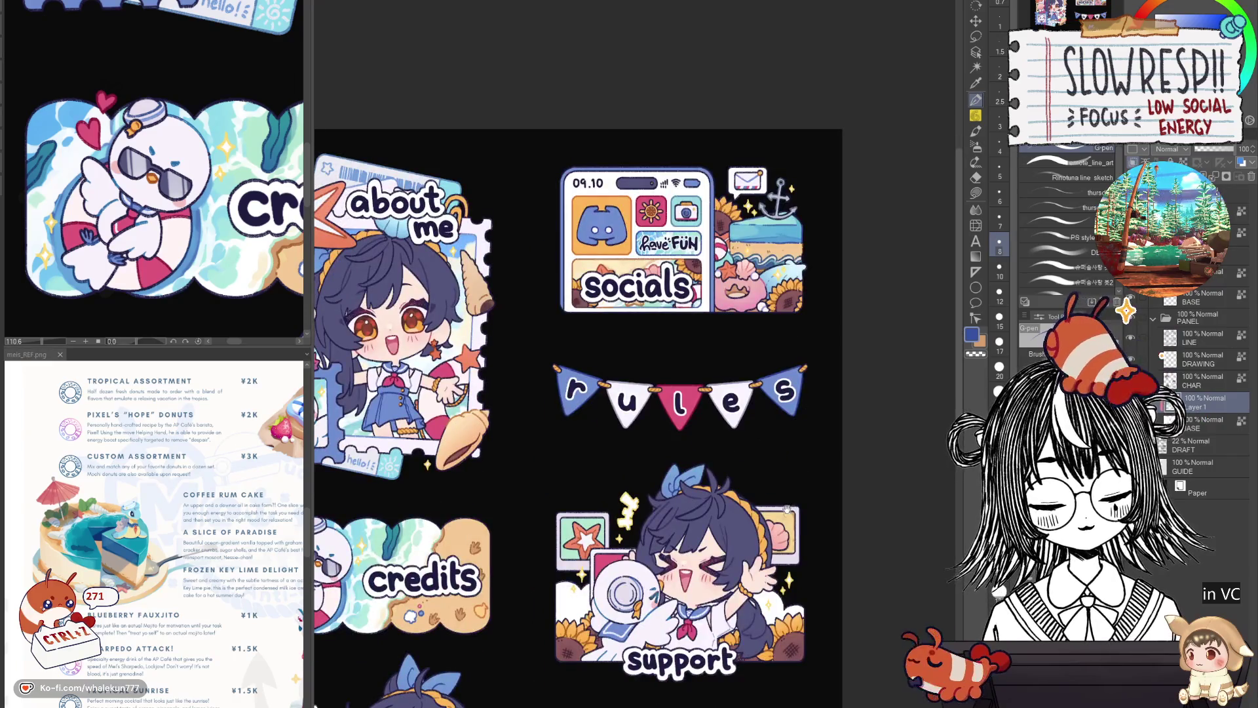
scroll(786, 521, down, 2)
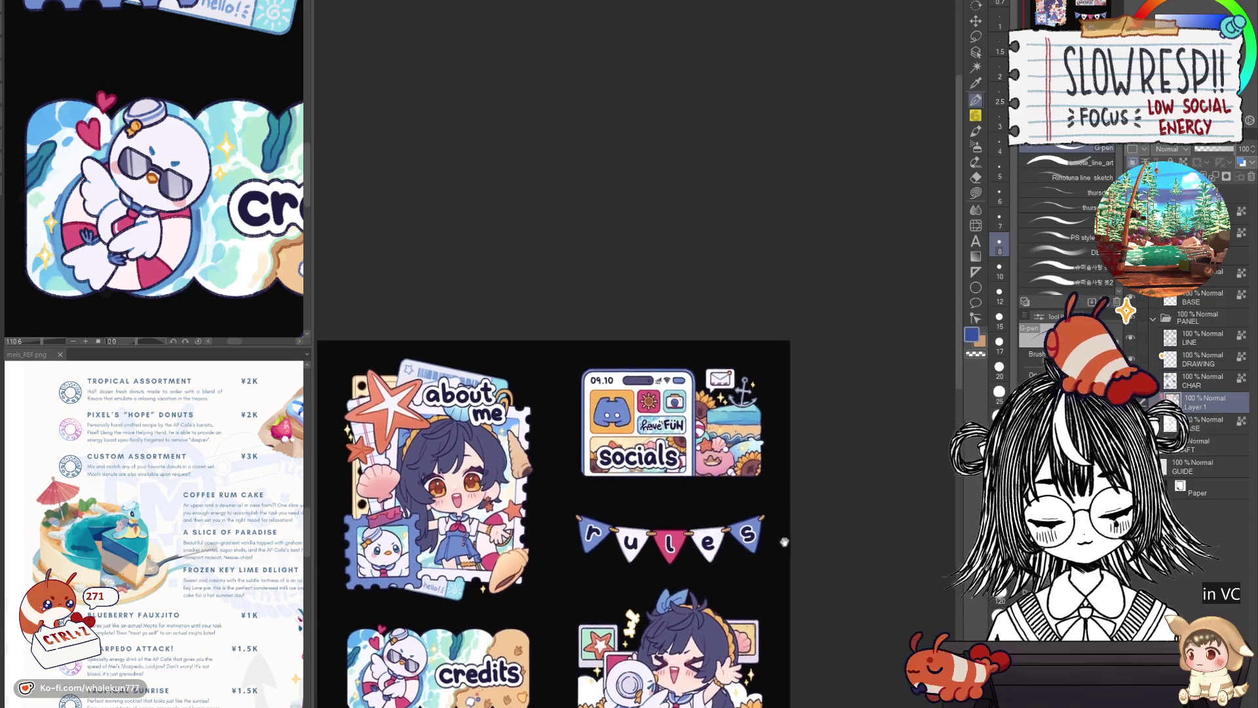
scroll(822, 444, up, 3)
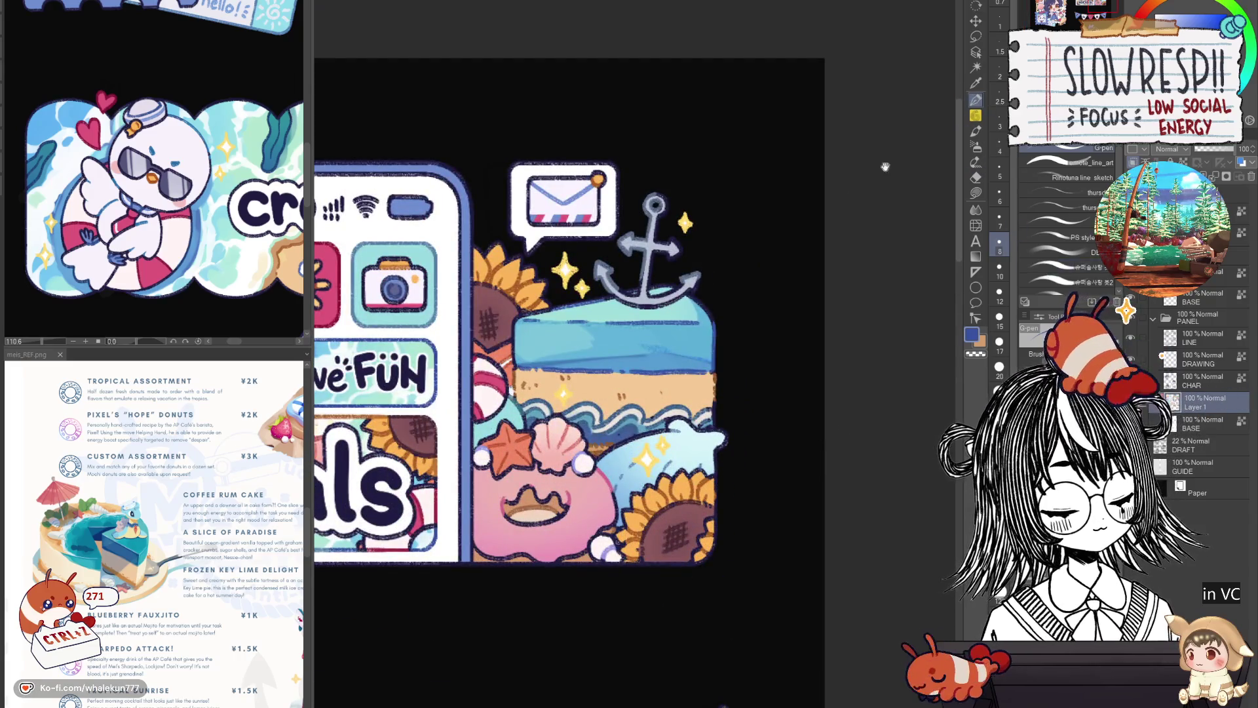
Swap to white and paint a highlight stroke along the socials panel's blue water band.
drag(620, 327, 763, 397)
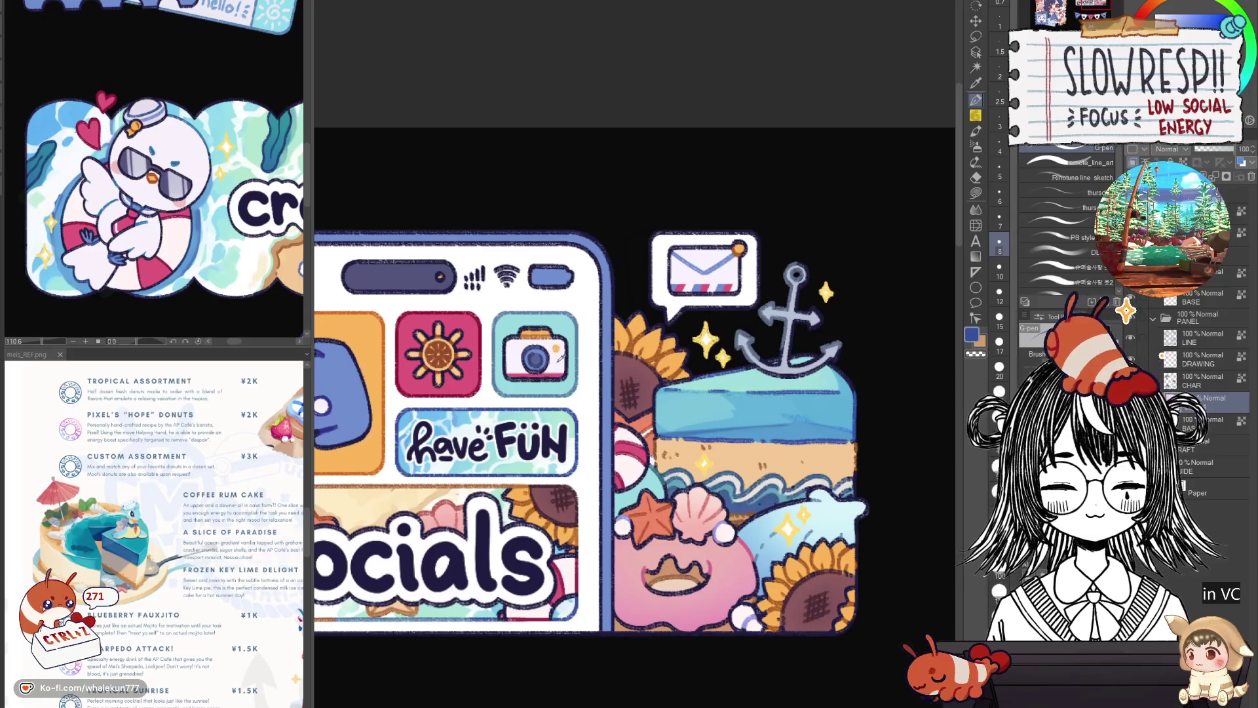
key(x)
drag(667, 389, 806, 389)
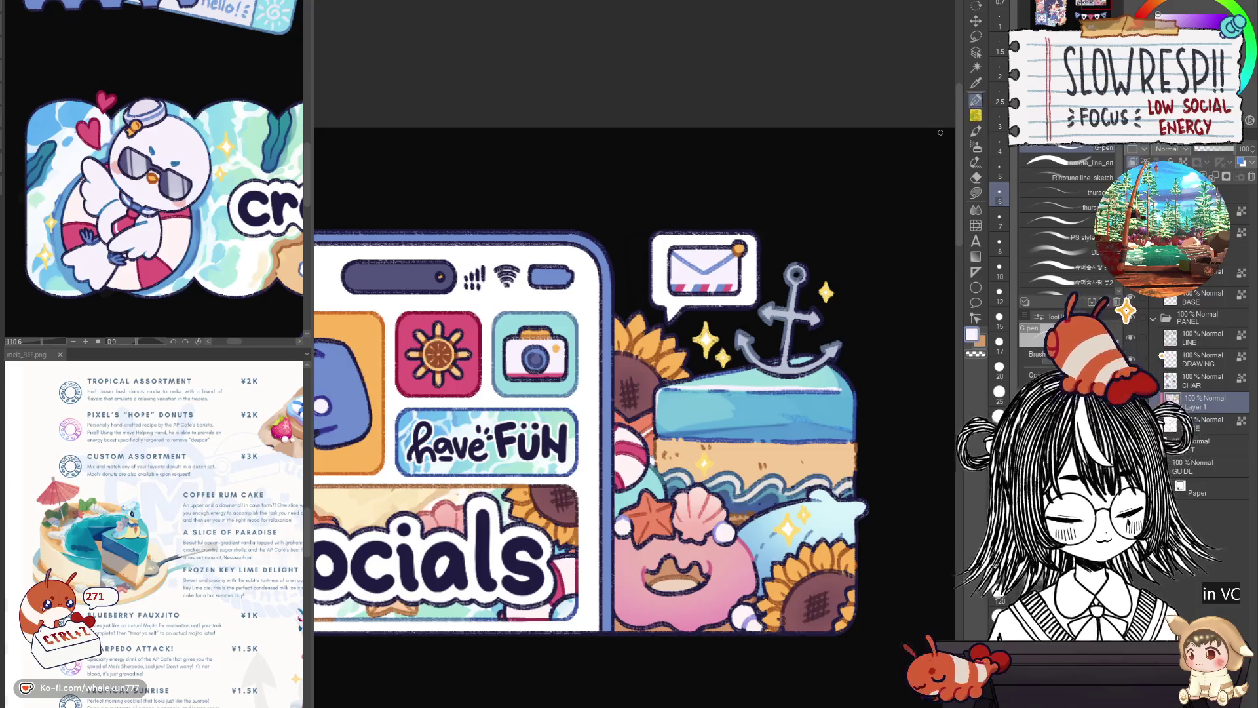
drag(725, 542, 740, 522)
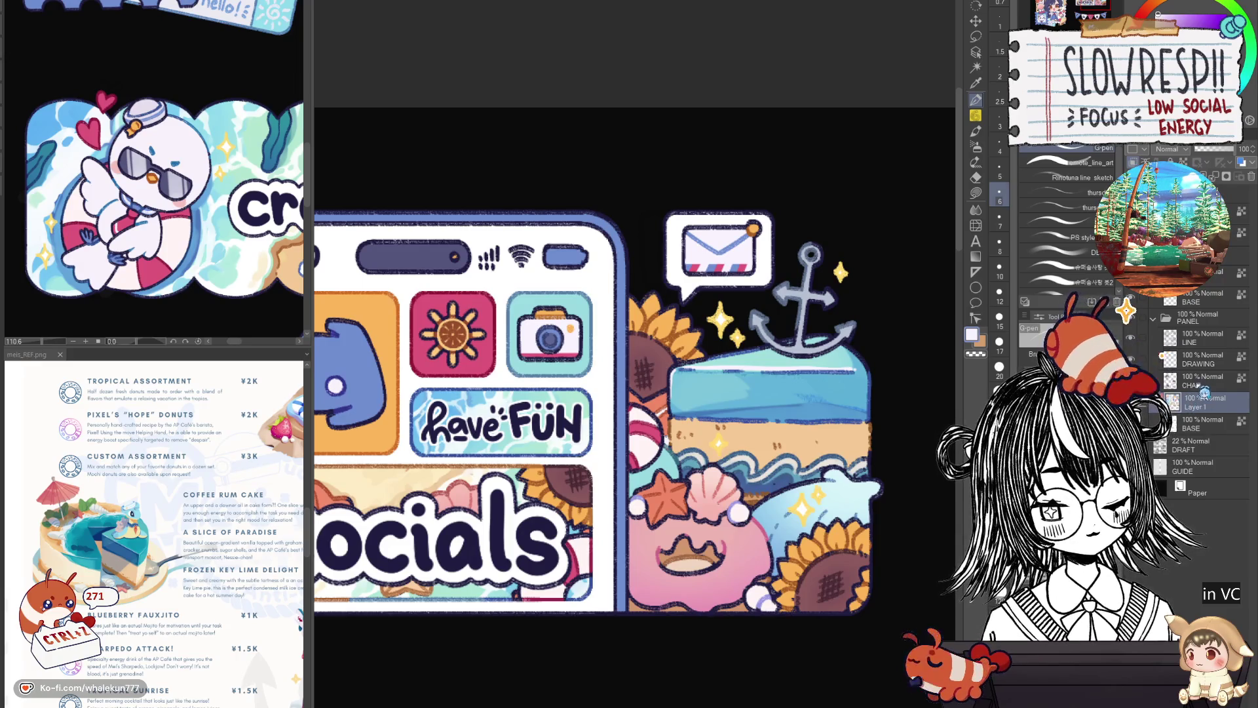
Lasso-fill the phone and envelope shapes of the socials artwork on Layer 1.
click(1204, 381)
scroll(828, 554, down, 5)
drag(723, 589, 714, 371)
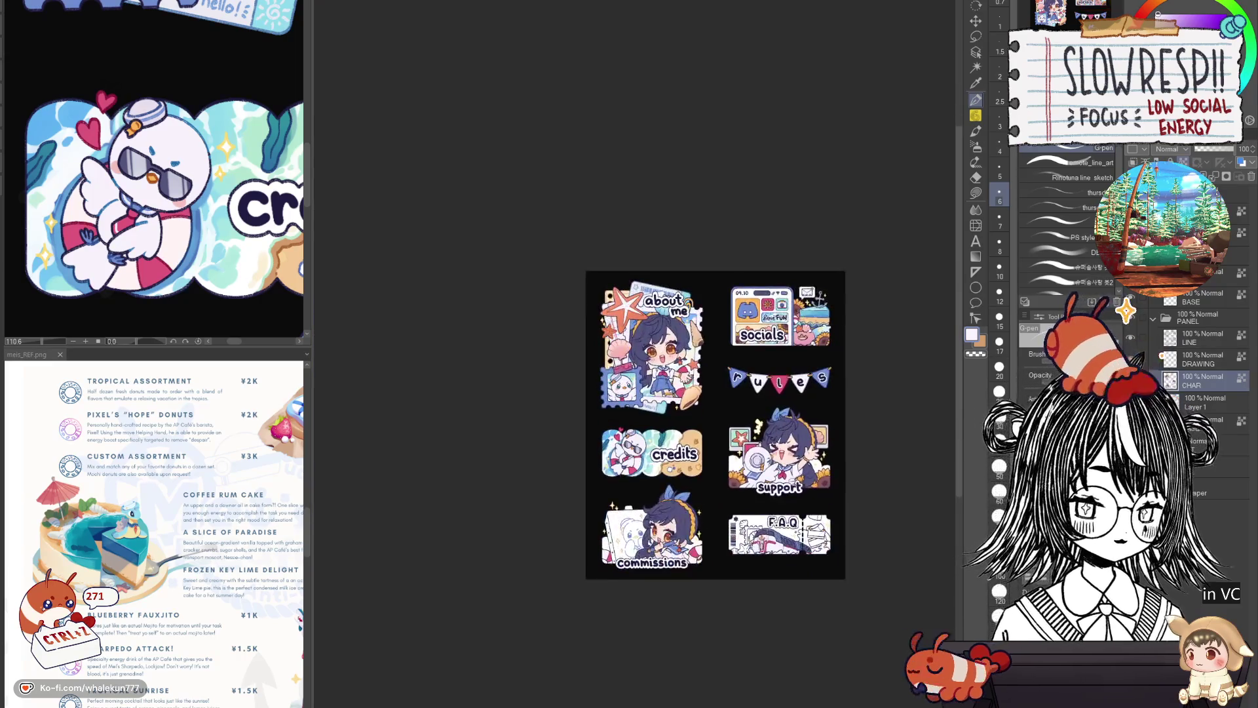
scroll(681, 403, up, 3)
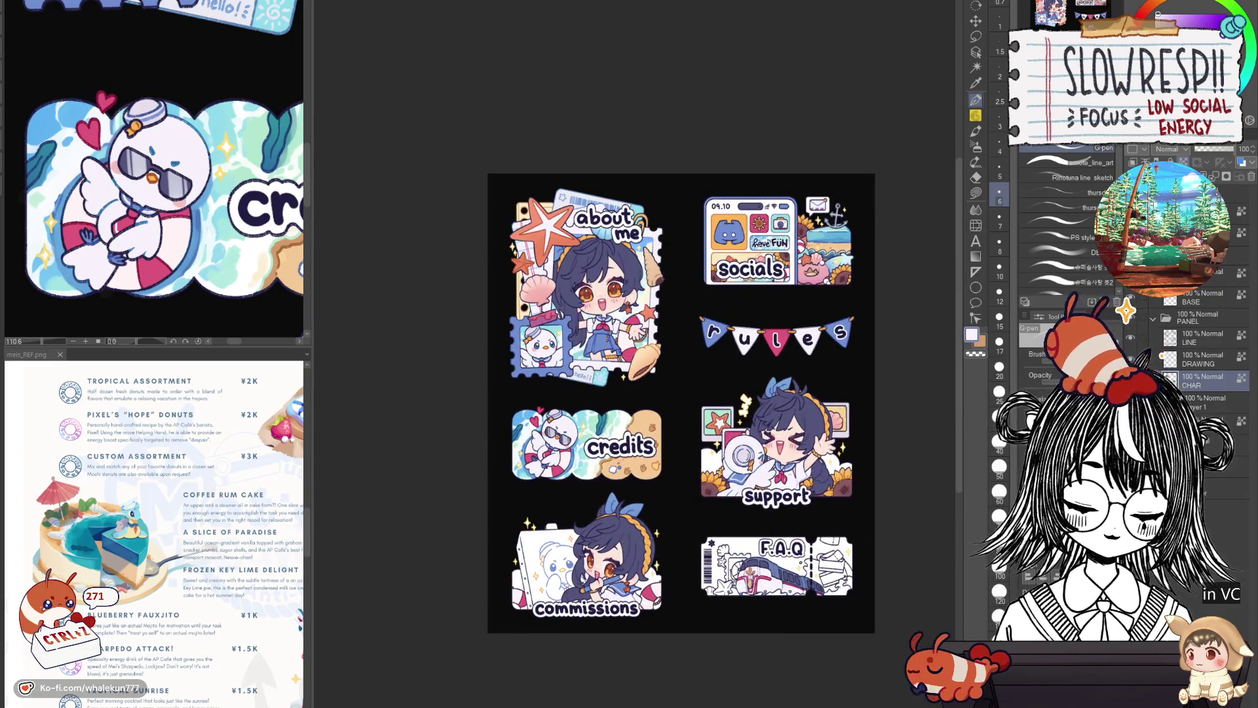
click(1204, 401)
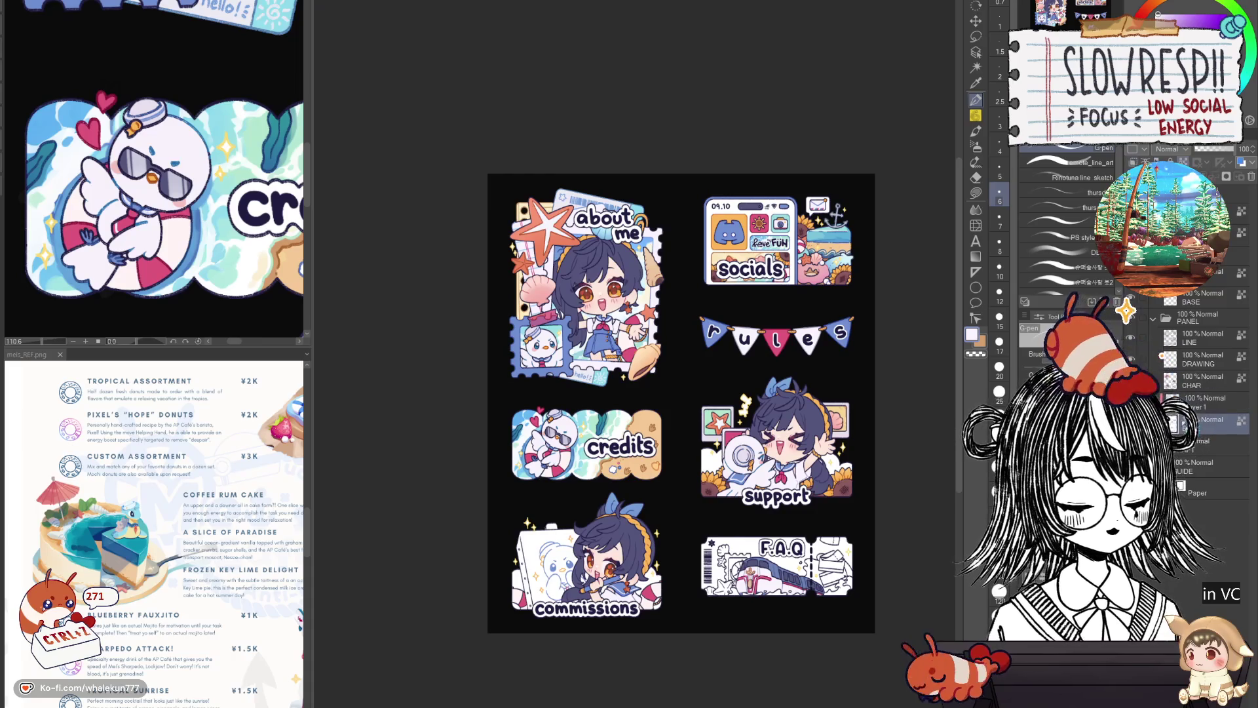
click(976, 193)
mouse_move(747, 344)
mouse_down()
mouse_move(634, 438)
mouse_move(606, 543)
mouse_up()
scroll(626, 376, up, 3)
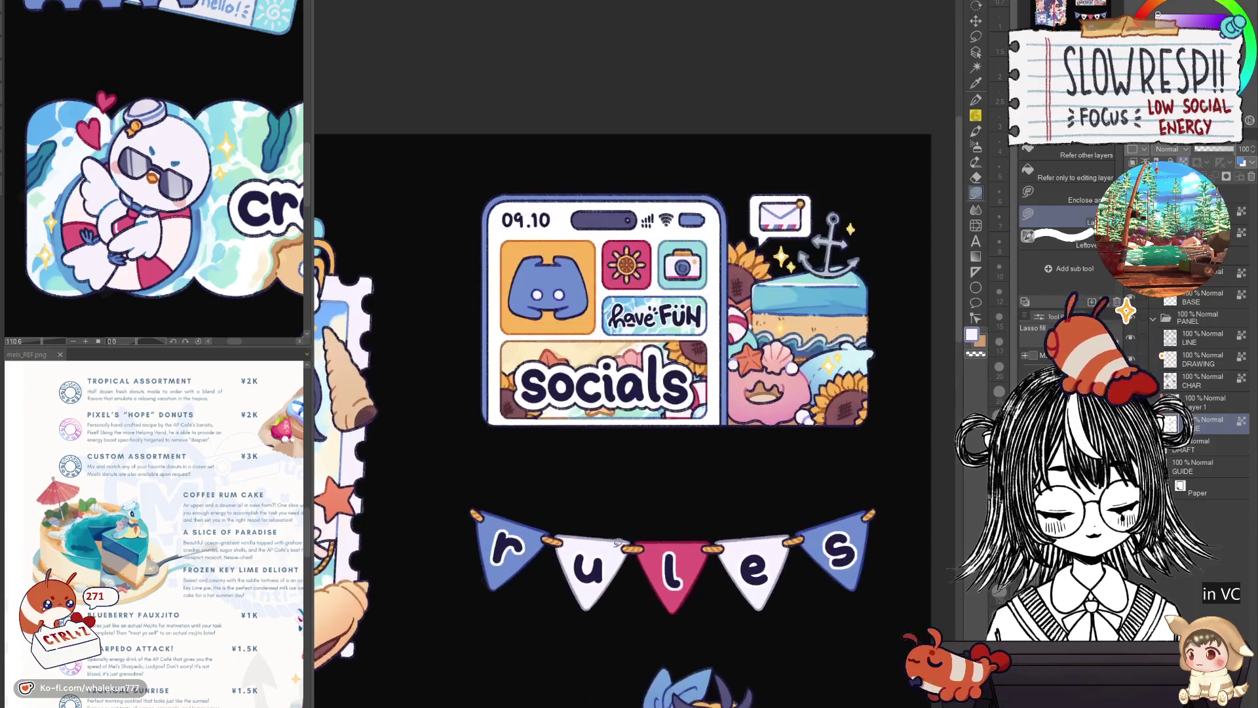
scroll(606, 543, up, 2)
drag(675, 462, 677, 508)
mouse_move(732, 438)
mouse_down()
mouse_move(551, 511)
mouse_move(654, 209)
mouse_move(738, 273)
mouse_up()
mouse_move(812, 223)
mouse_down()
mouse_move(776, 293)
mouse_move(833, 300)
mouse_up()
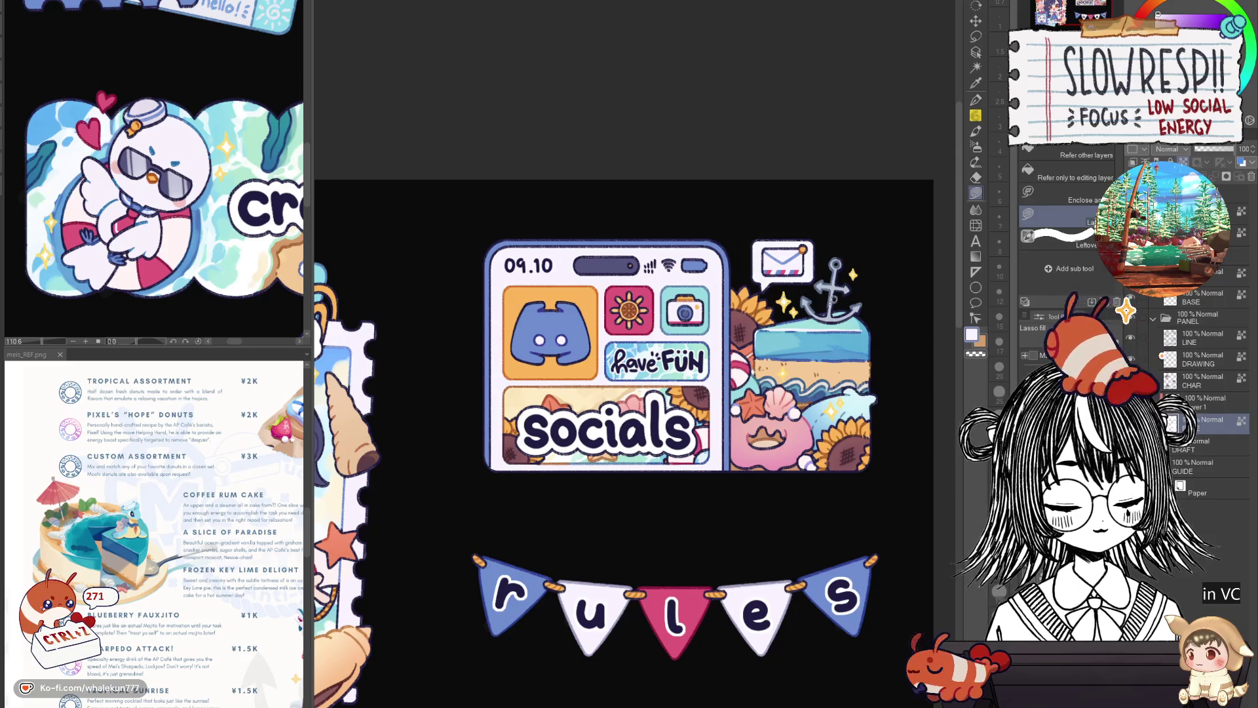
scroll(714, 649, down, 3)
scroll(725, 436, down, 3)
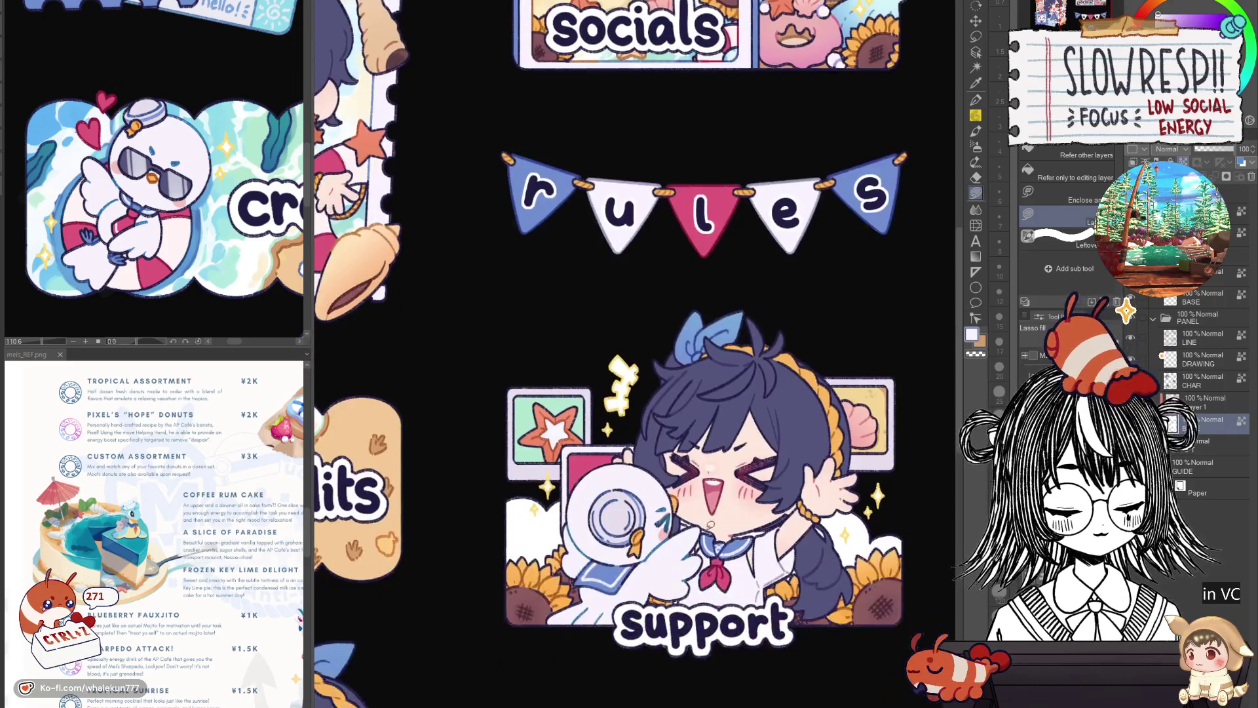
scroll(666, 483, up, 3)
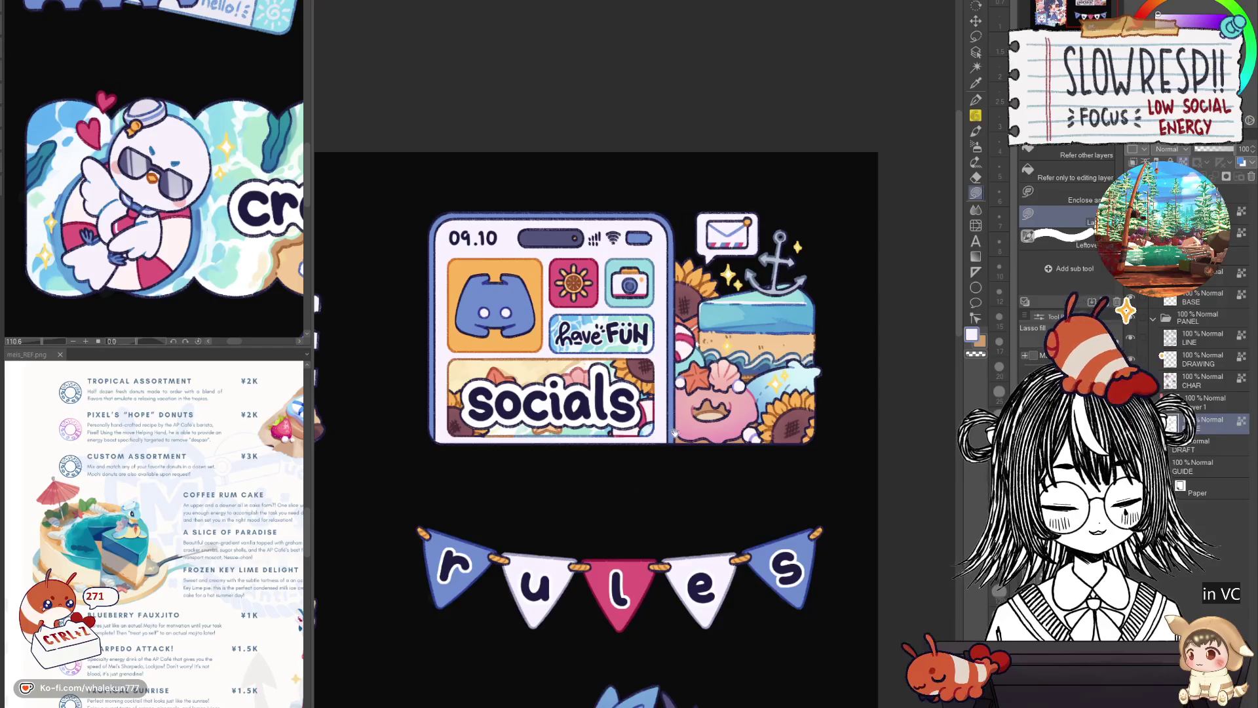
scroll(700, 443, down, 1)
scroll(730, 473, up, 2)
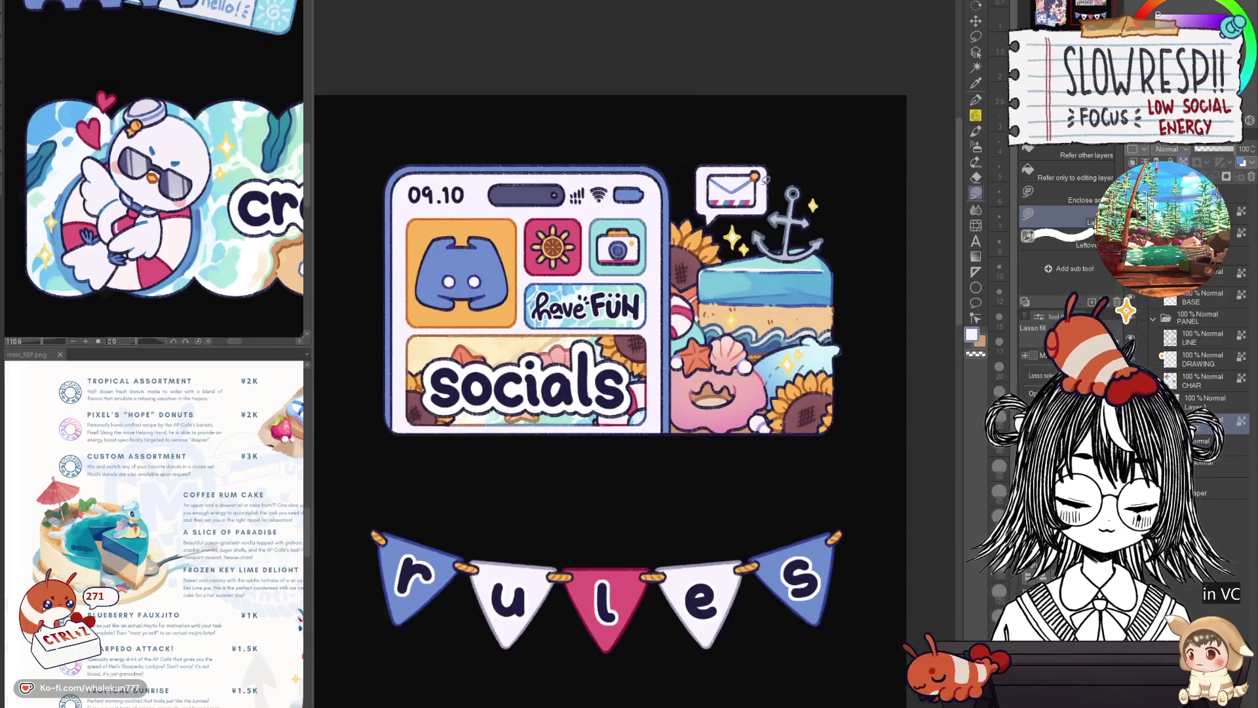
drag(686, 221, 777, 146)
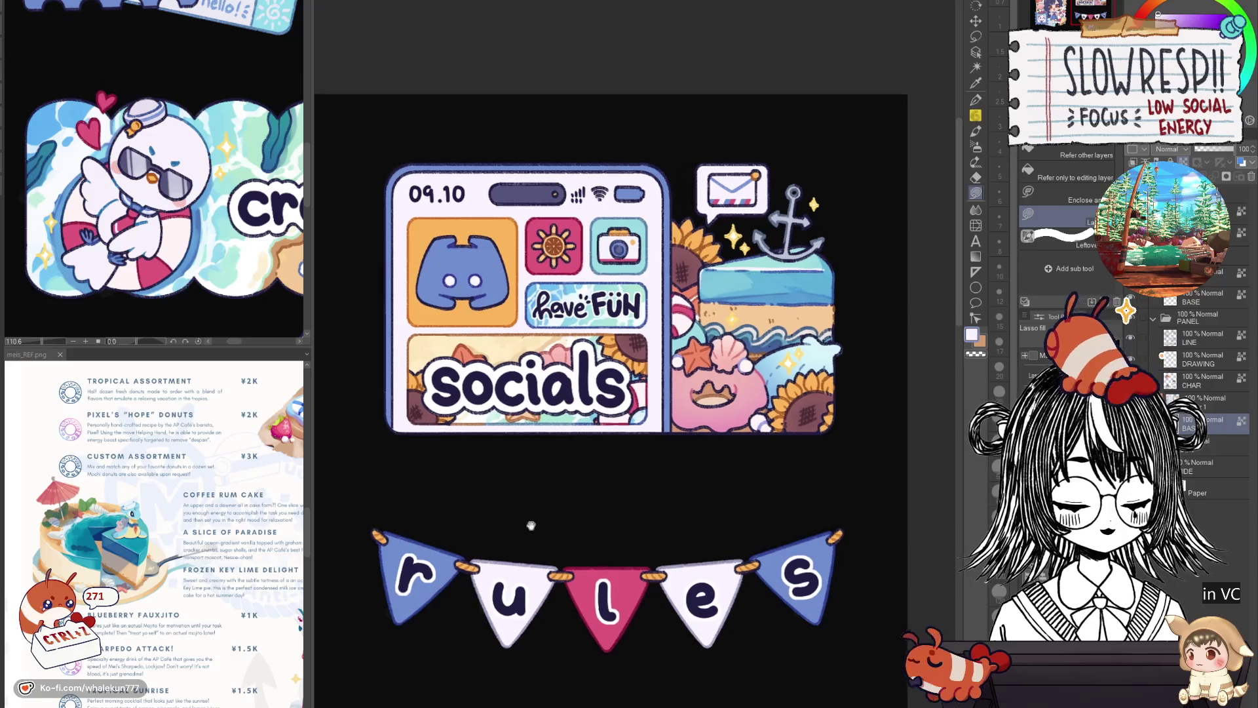
scroll(754, 378, down, 2)
scroll(754, 379, down, 1)
scroll(727, 423, down, 1)
scroll(688, 493, down, 1)
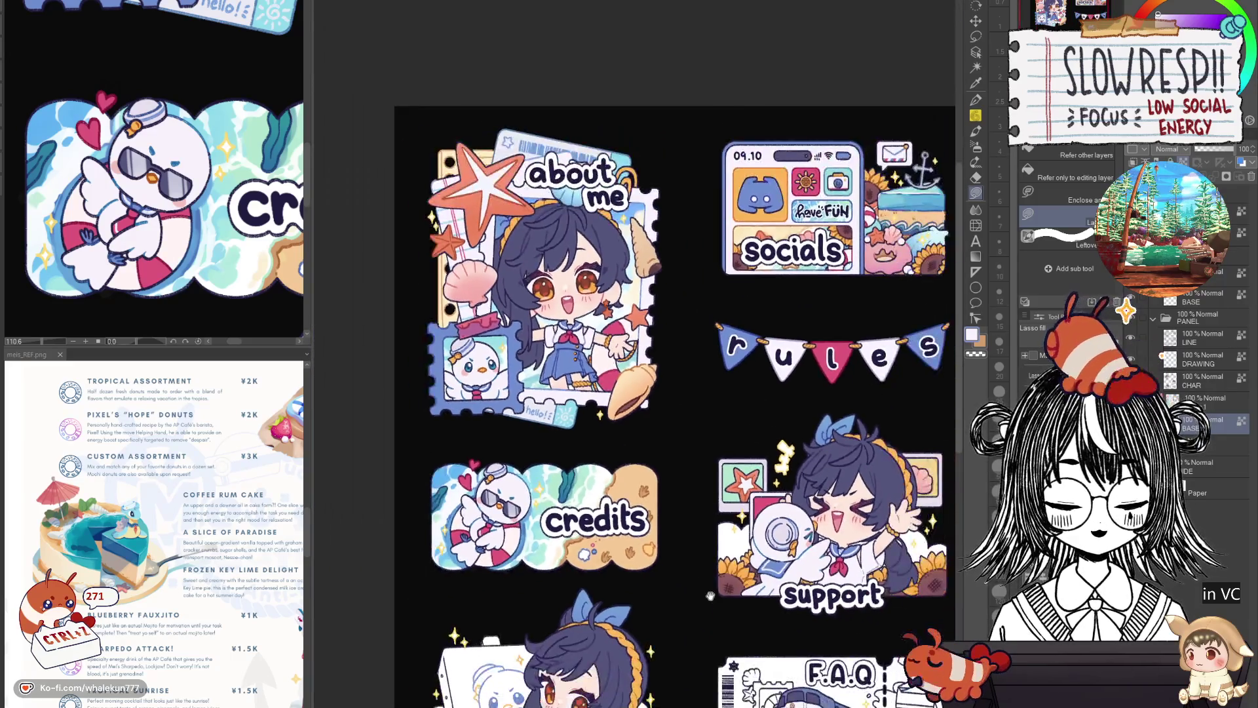
scroll(661, 563, down, 1)
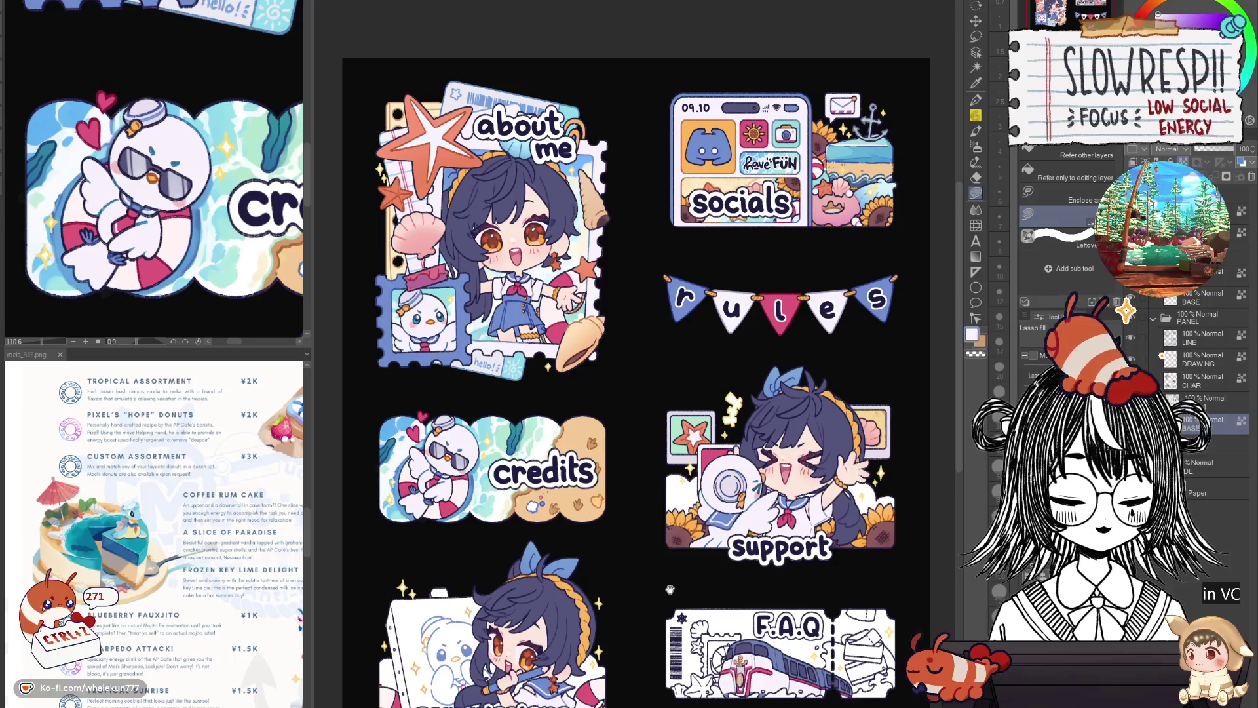
Return to the LINE layer with the pen ready for touch-ups.
click(1203, 405)
click(1201, 336)
click(975, 99)
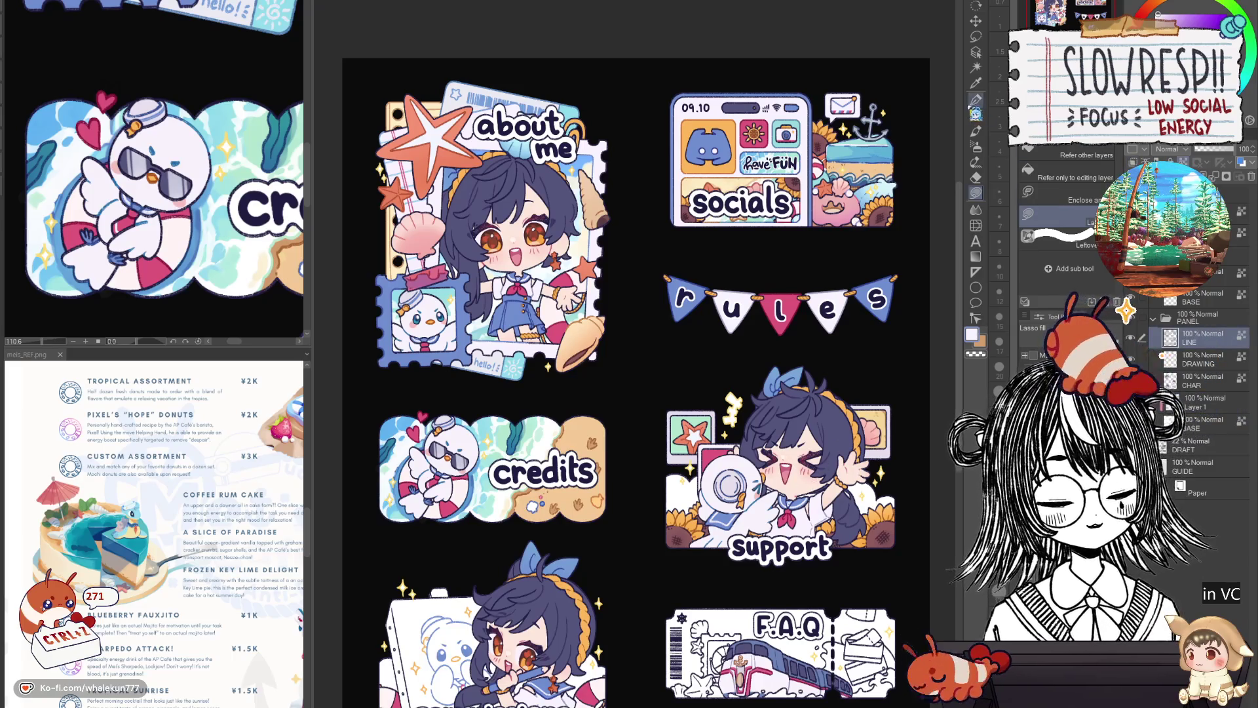
With a smaller brush, repaint the phone's 09.10 clock digits in light blue.
drag(631, 177, 511, 373)
scroll(511, 374, up, 2)
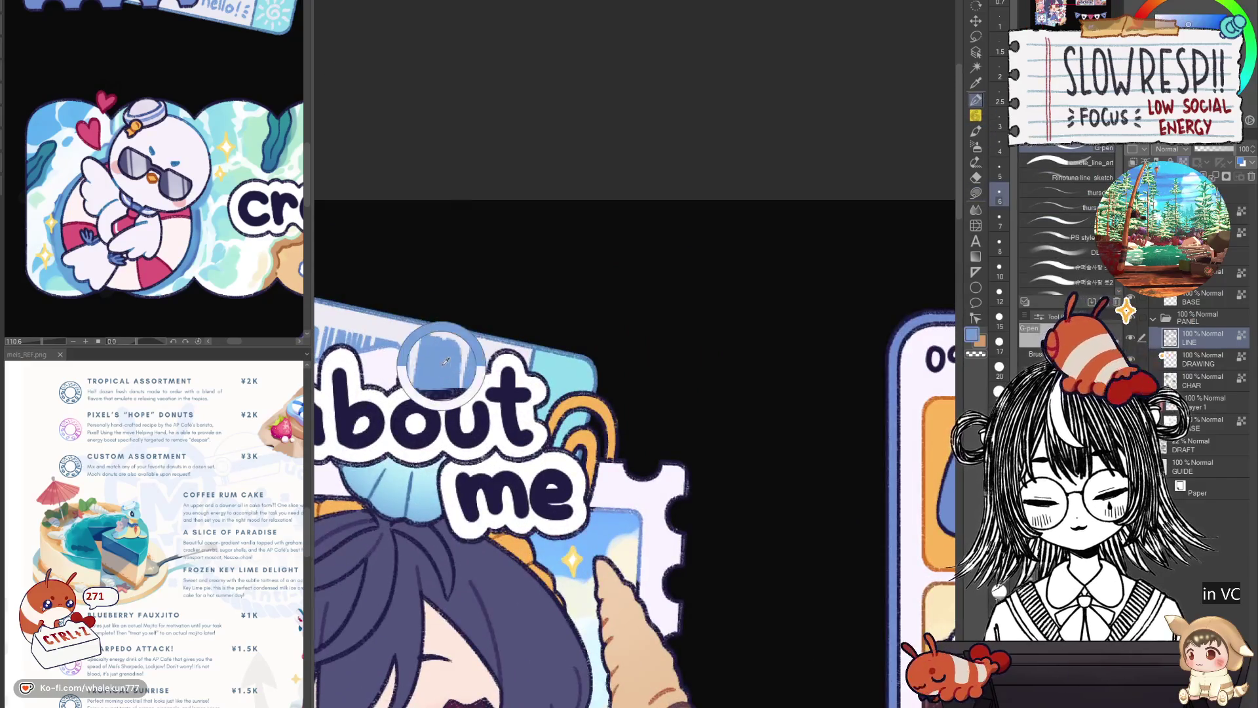
scroll(809, 449, up, 1)
scroll(814, 392, right, 3)
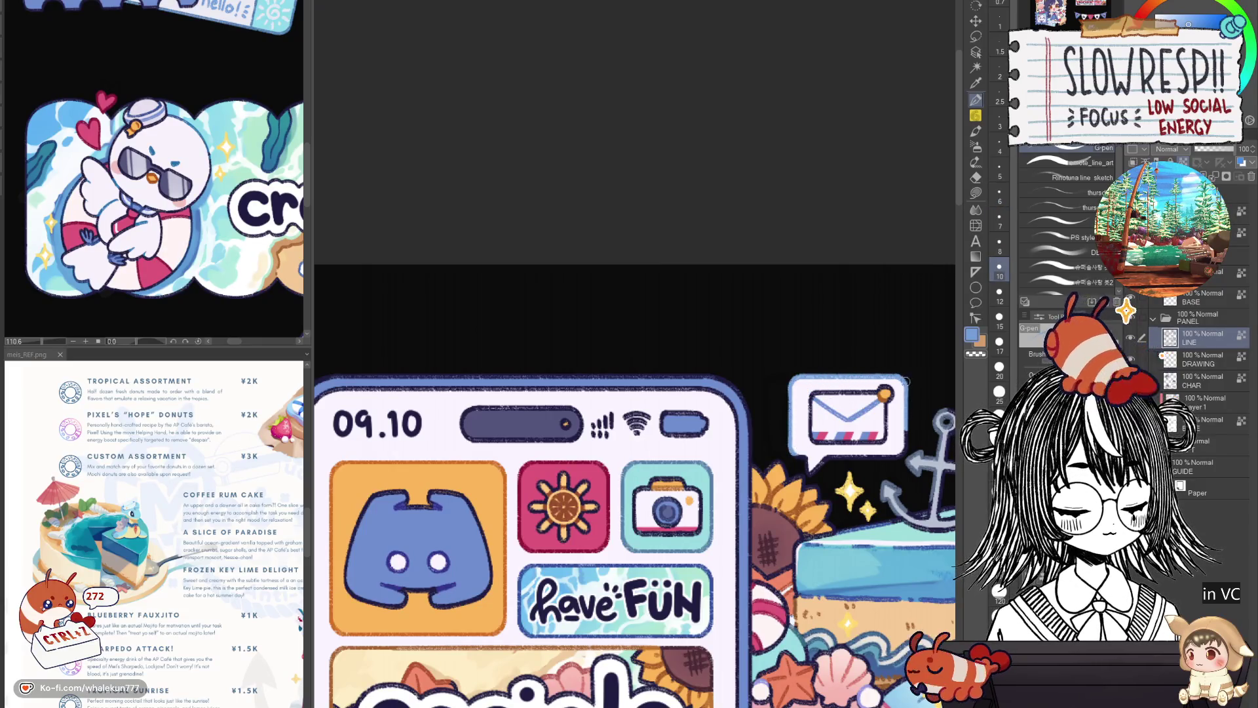
key(bracketleft)
key(bracketleft)
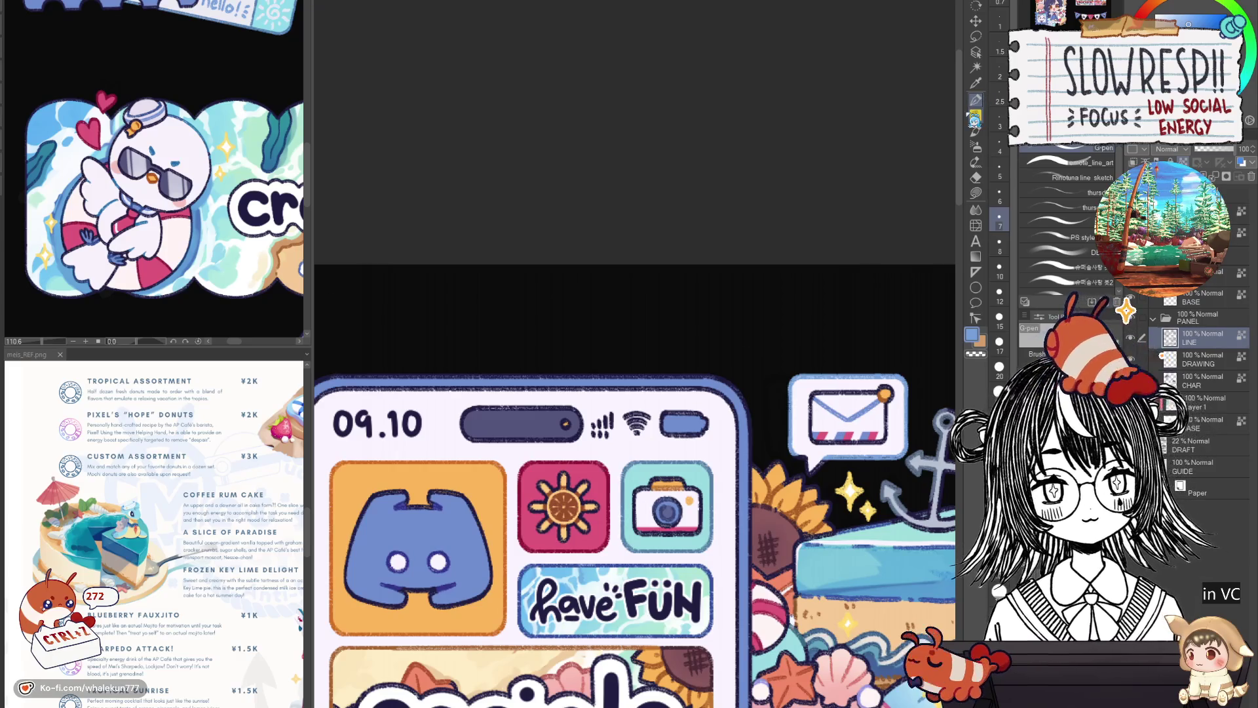
drag(811, 452, 746, 426)
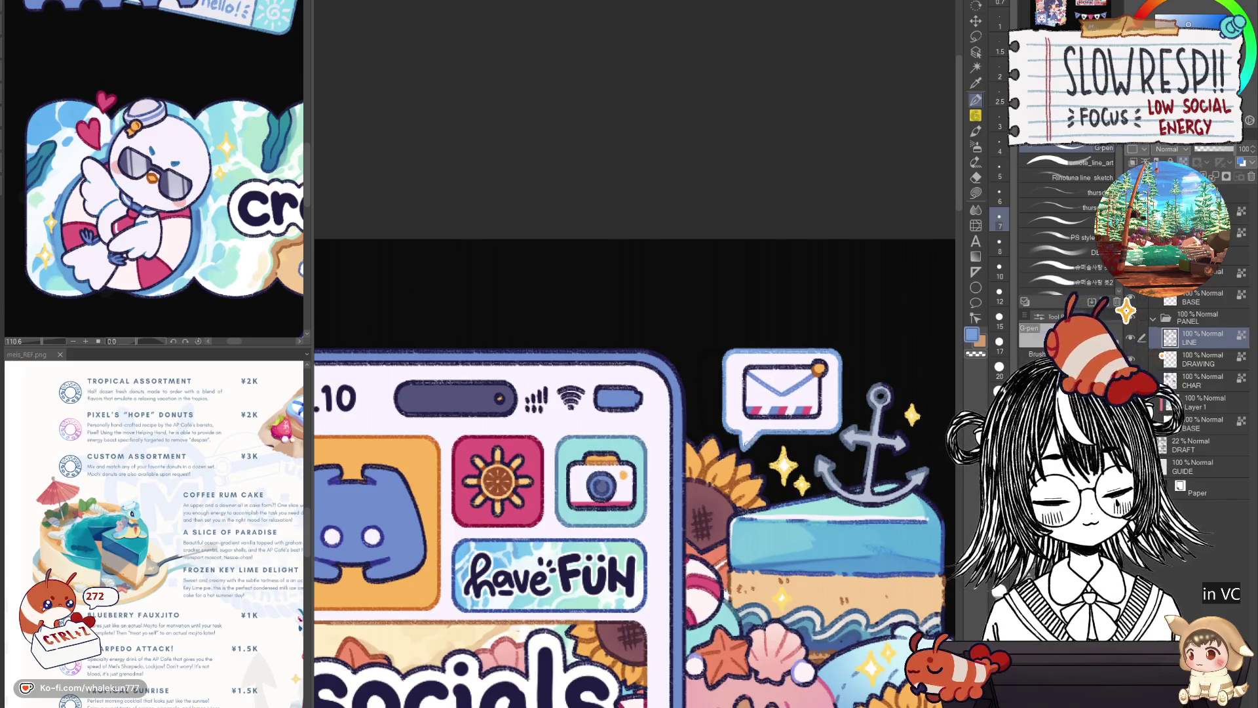
scroll(842, 411, down, 3)
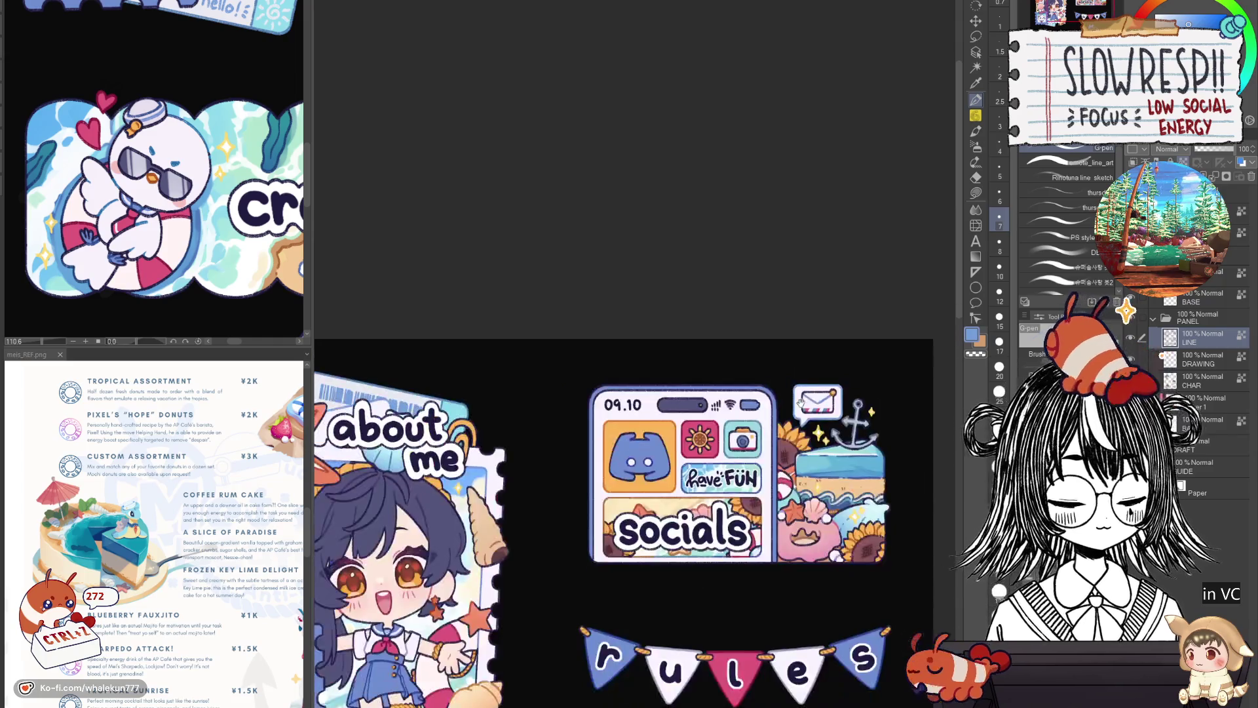
scroll(714, 304, up, 3)
scroll(715, 304, down, 3)
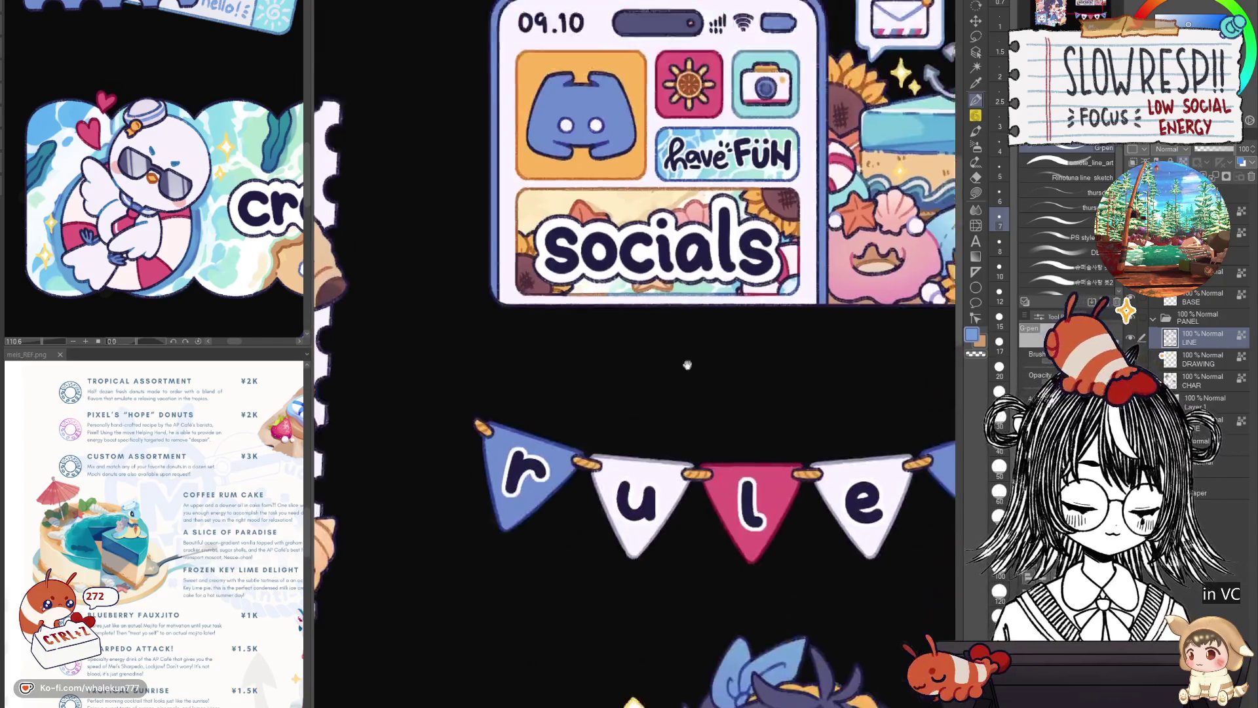
scroll(688, 364, down, 2)
scroll(688, 365, down, 1)
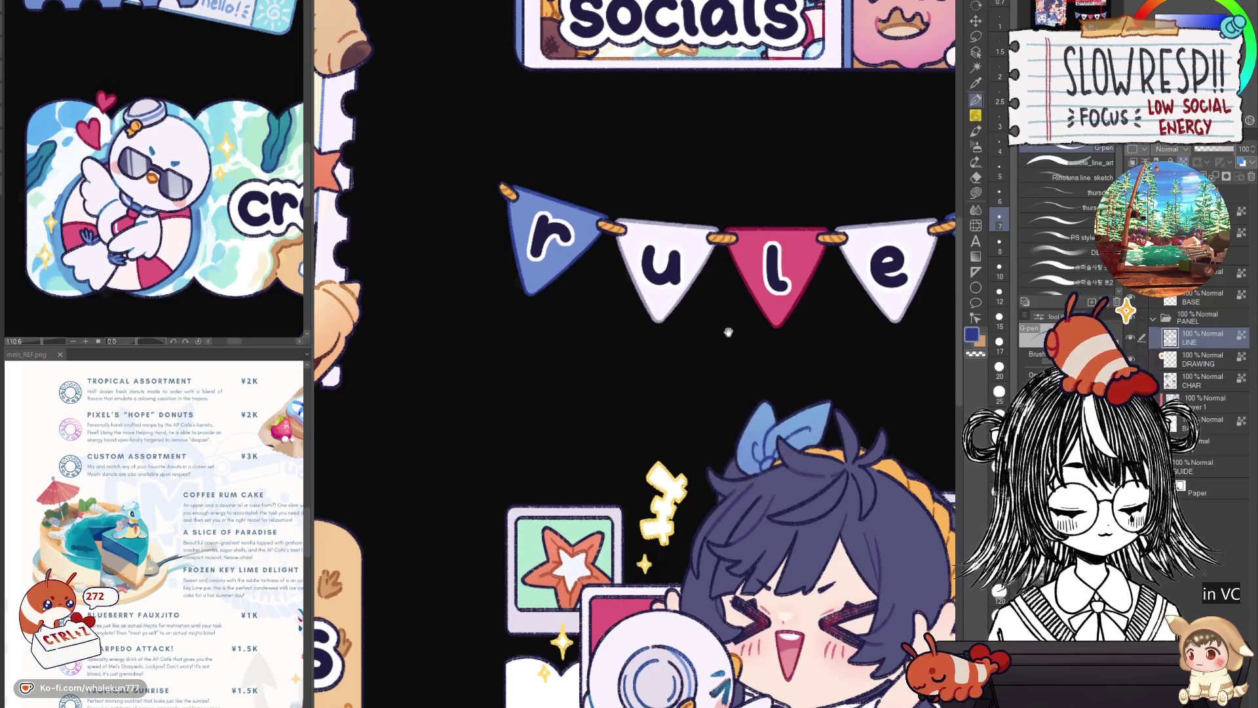
scroll(728, 328, up, 5)
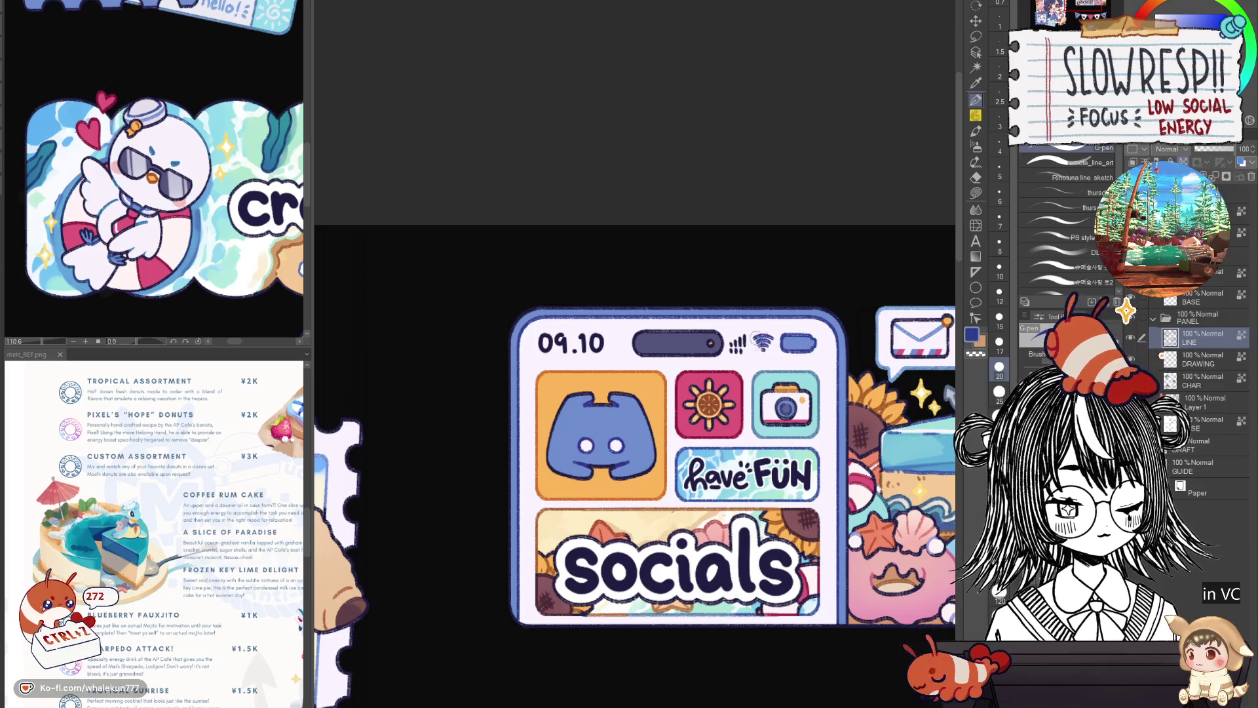
scroll(721, 312, up, 2)
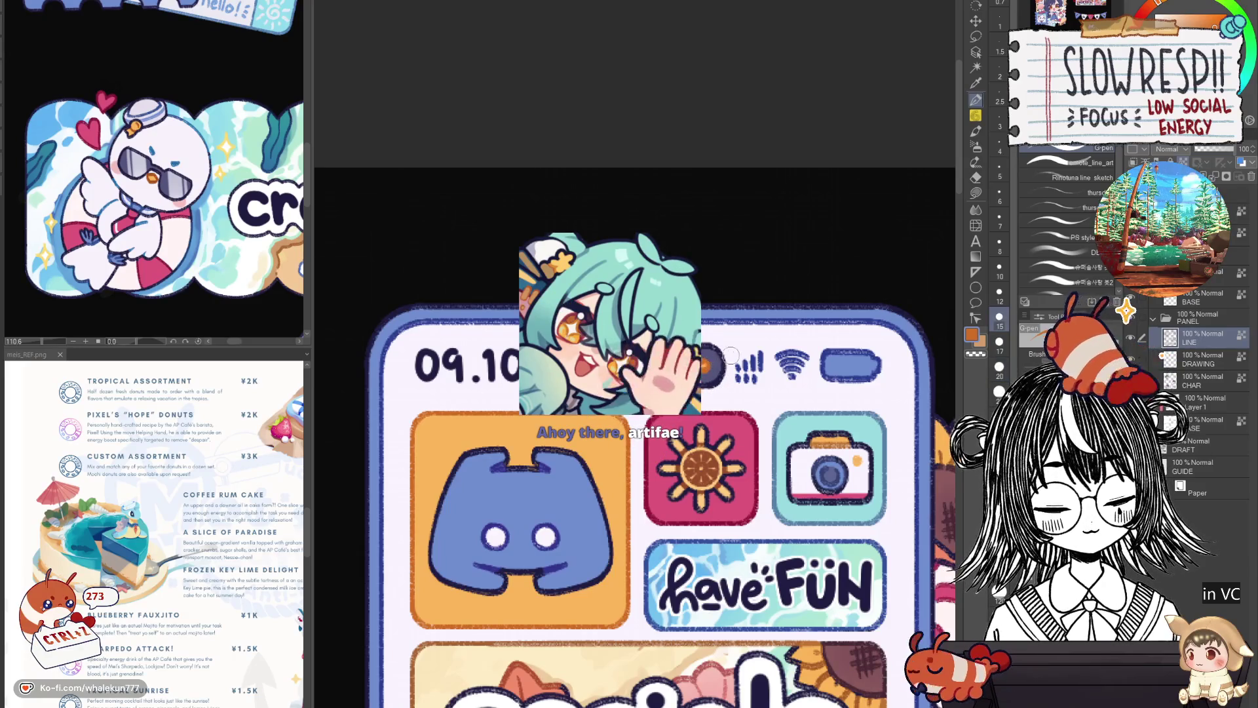
scroll(704, 421, down, 1)
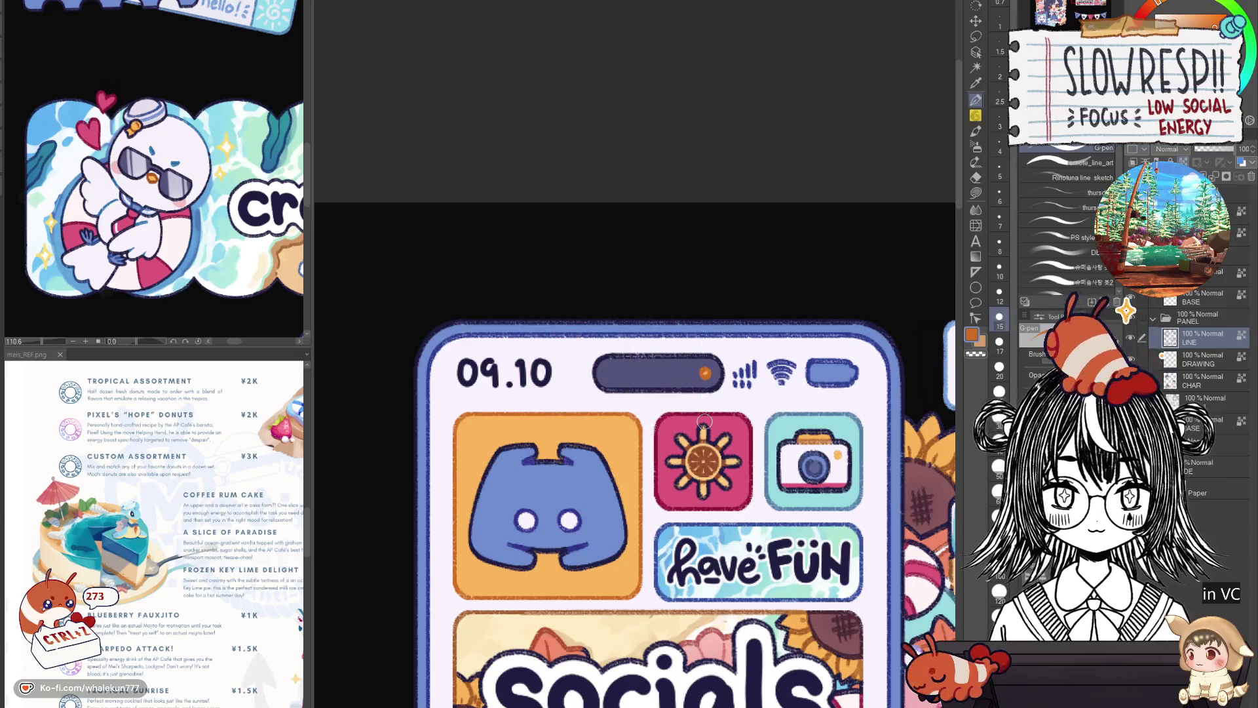
drag(705, 421, 731, 471)
scroll(741, 424, up, 1)
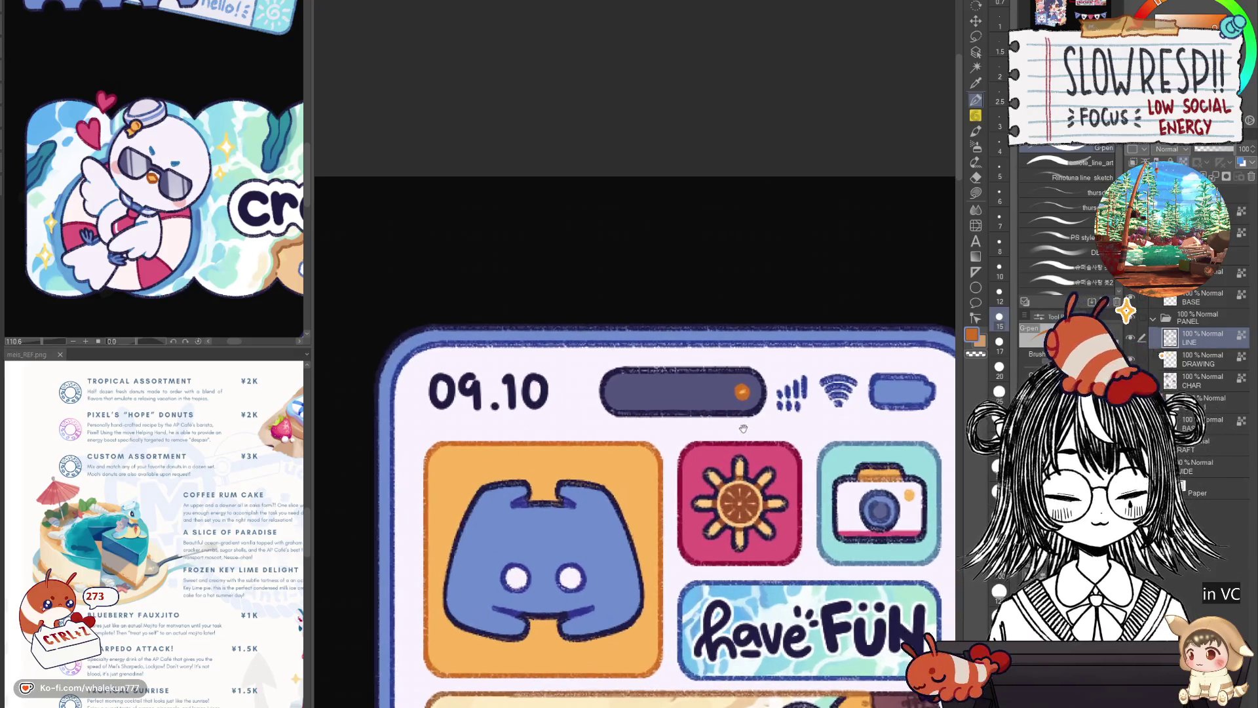
scroll(742, 423, up, 1)
scroll(741, 424, up, 1)
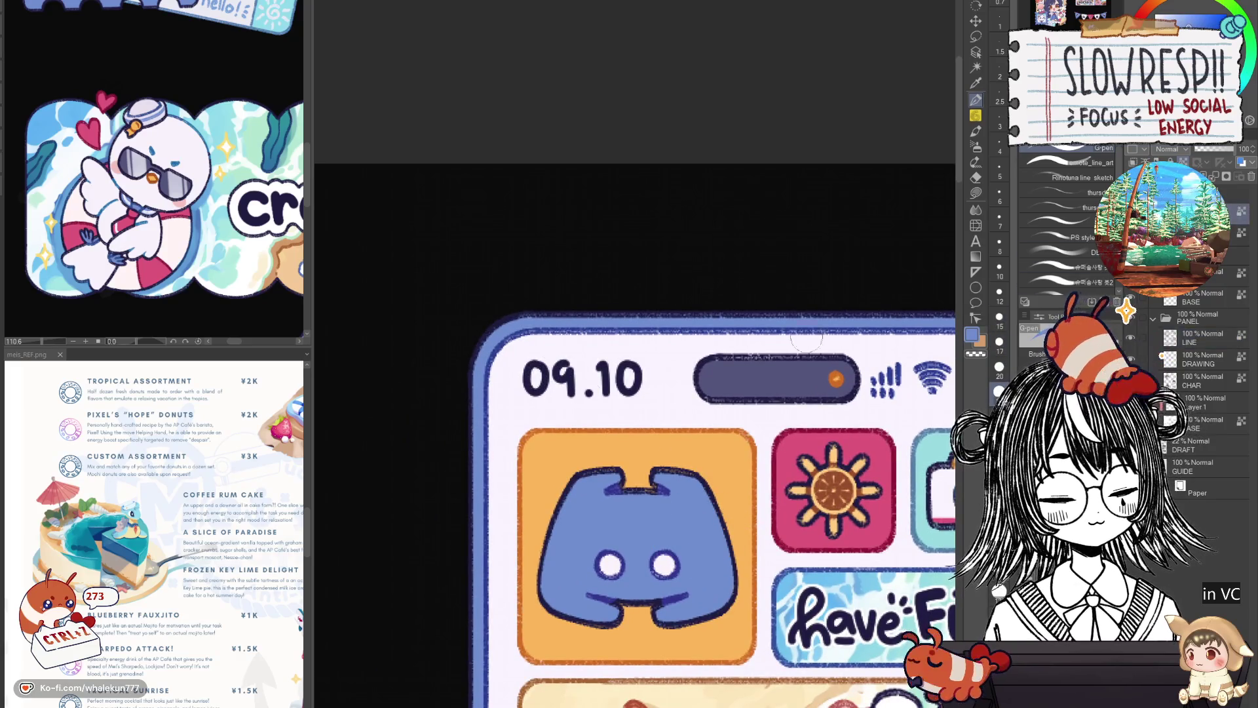
mouse_move(521, 369)
mouse_down()
mouse_move(595, 388)
mouse_move(629, 375)
mouse_up()
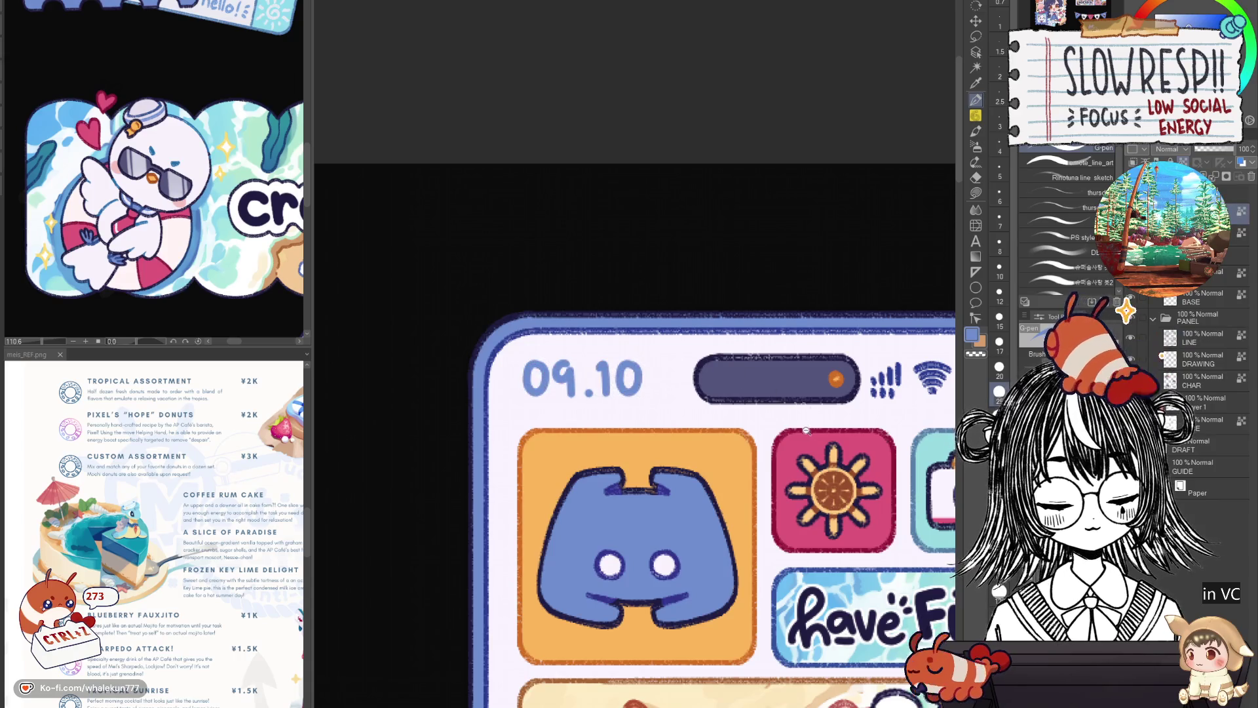
scroll(807, 431, down, 4)
scroll(491, 370, up, 3)
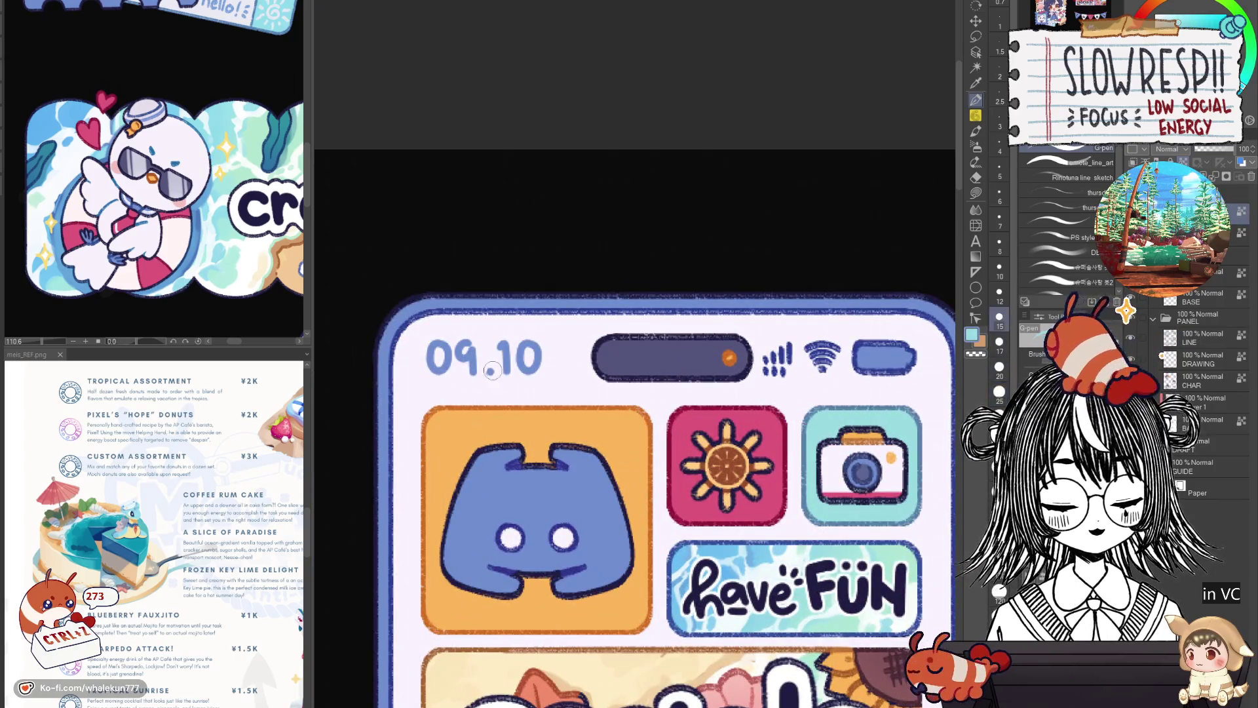
Sample orange for the clock dot and add a light highlight under the status-bar pill.
alt+click(631, 452)
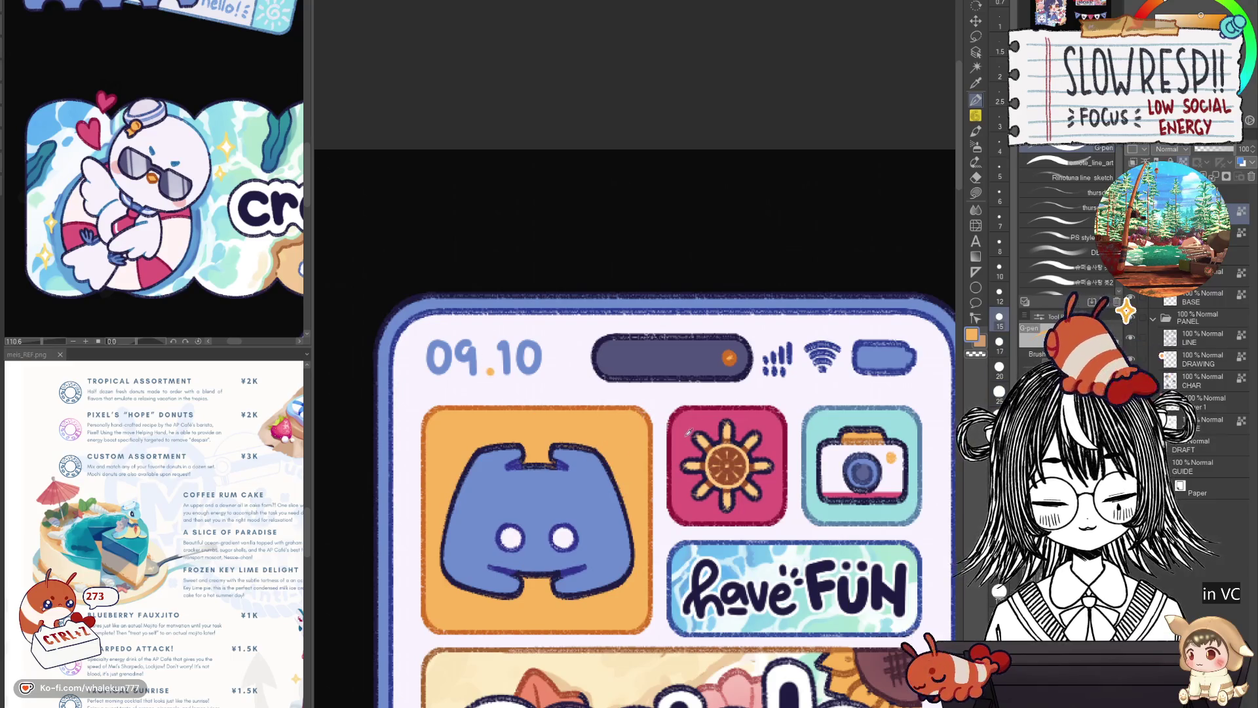
scroll(629, 398, down, 3)
scroll(669, 414, up, 1)
scroll(688, 423, down, 2)
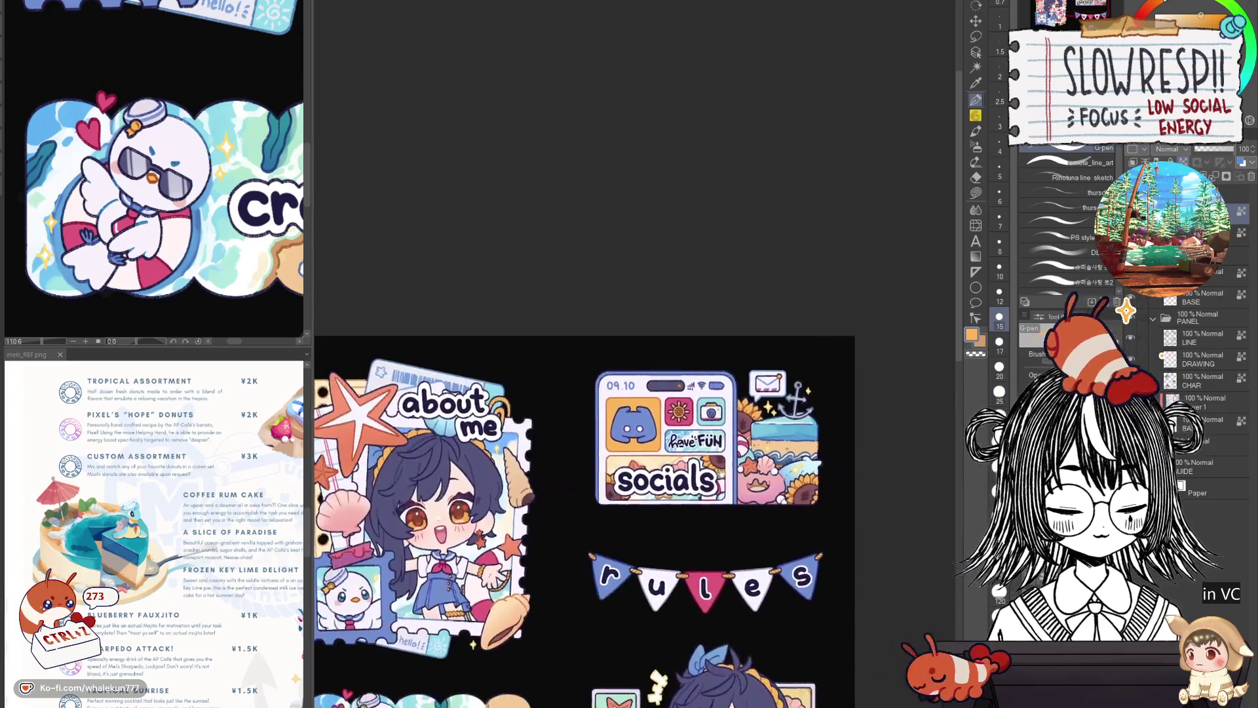
scroll(744, 436, up, 4)
scroll(743, 436, down, 1)
scroll(718, 433, up, 2)
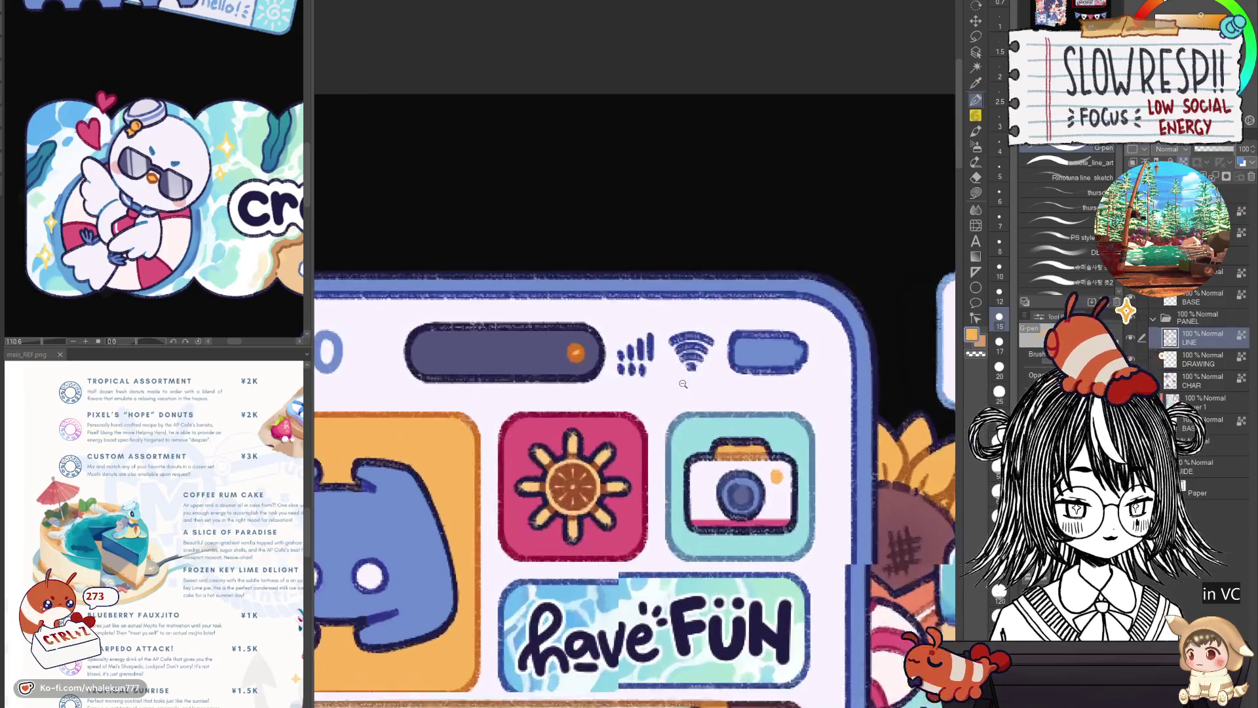
scroll(701, 433, up, 1)
drag(701, 432, 725, 447)
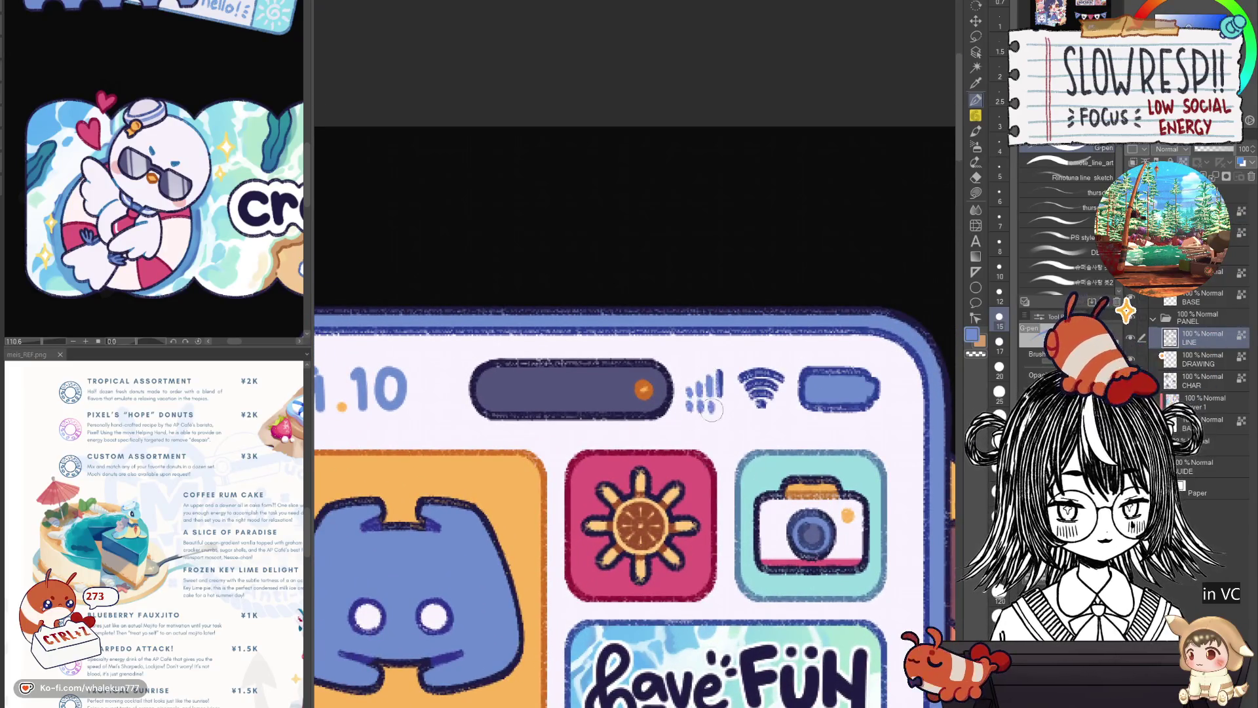
scroll(759, 409, down, 3)
scroll(688, 384, up, 1)
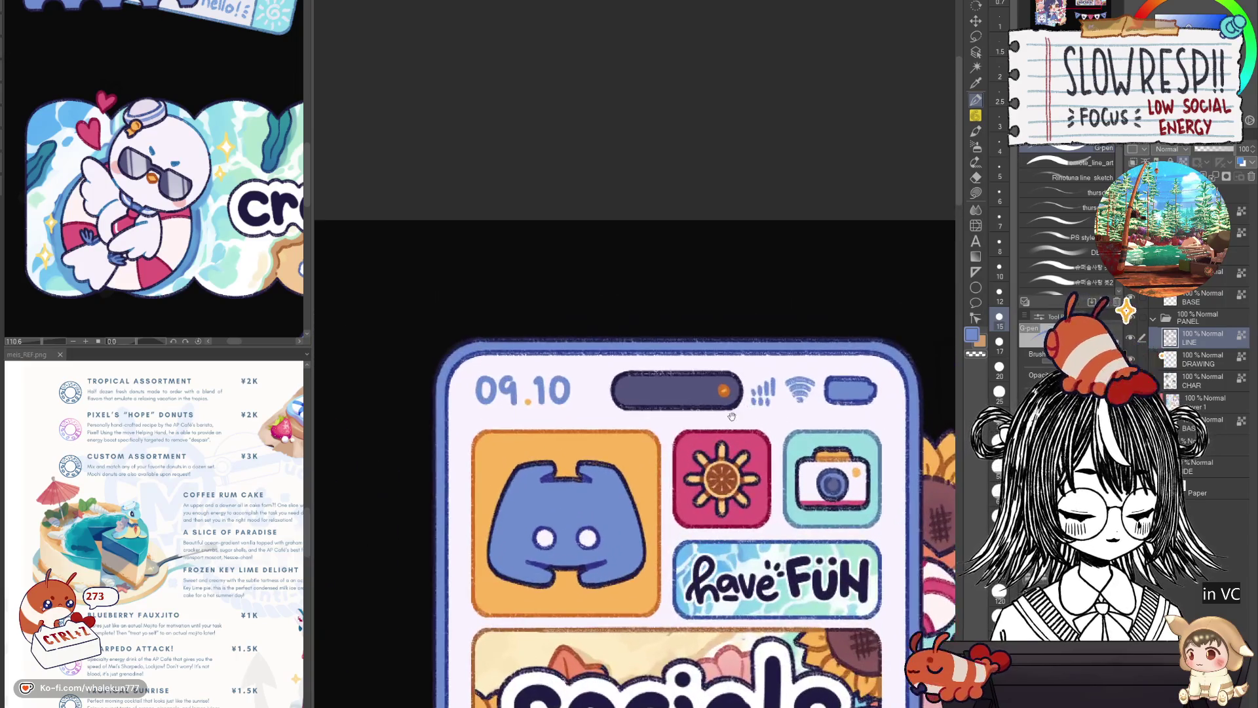
scroll(643, 358, up, 1)
scroll(643, 357, down, 3)
scroll(649, 354, down, 3)
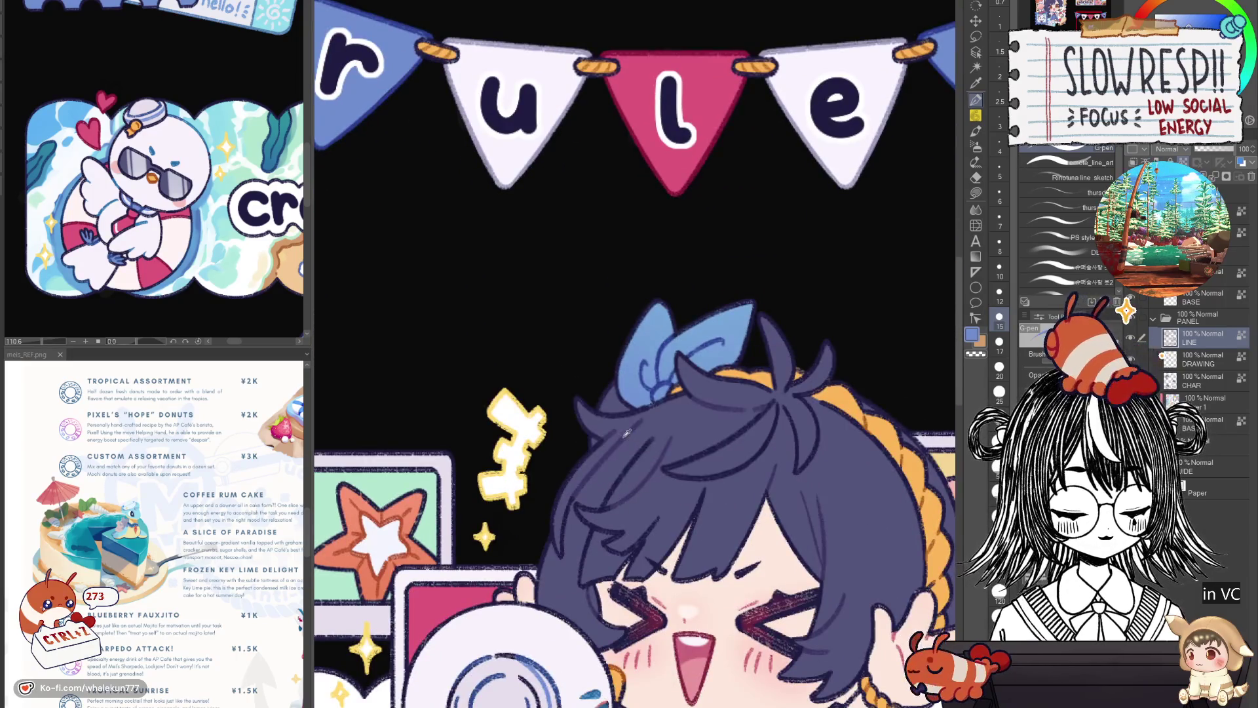
scroll(660, 348, up, 3)
scroll(593, 454, up, 2)
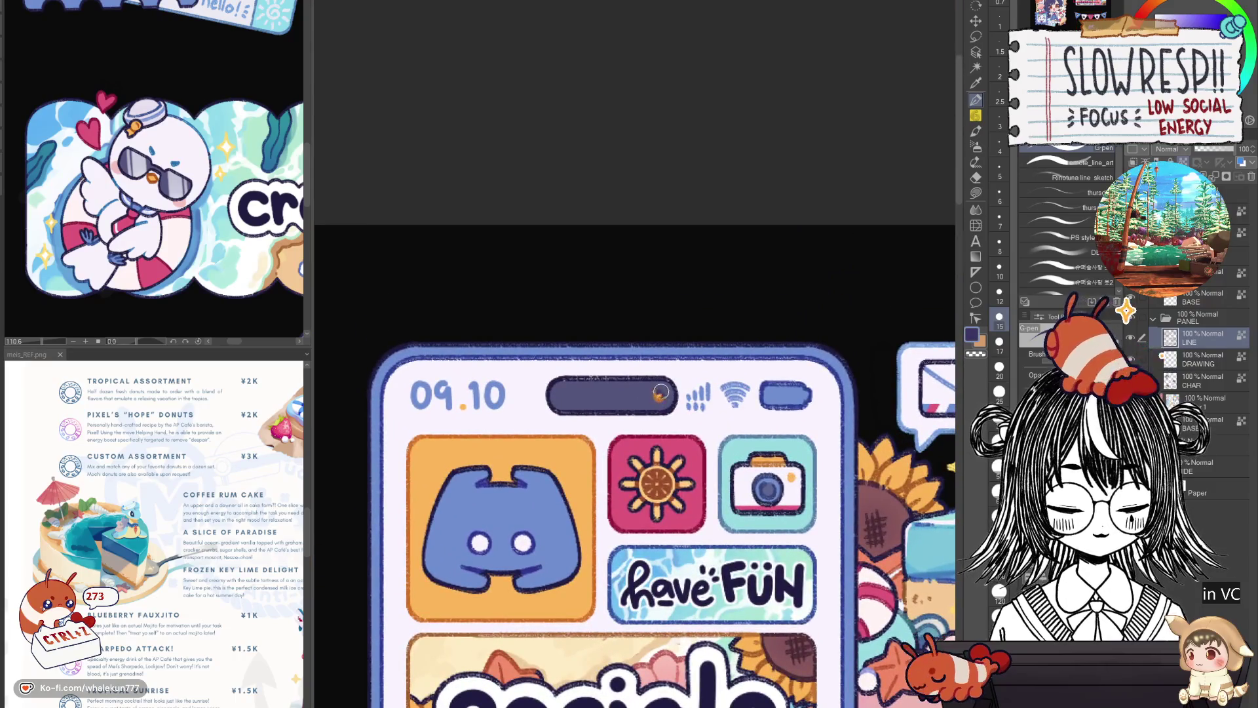
drag(550, 384, 632, 412)
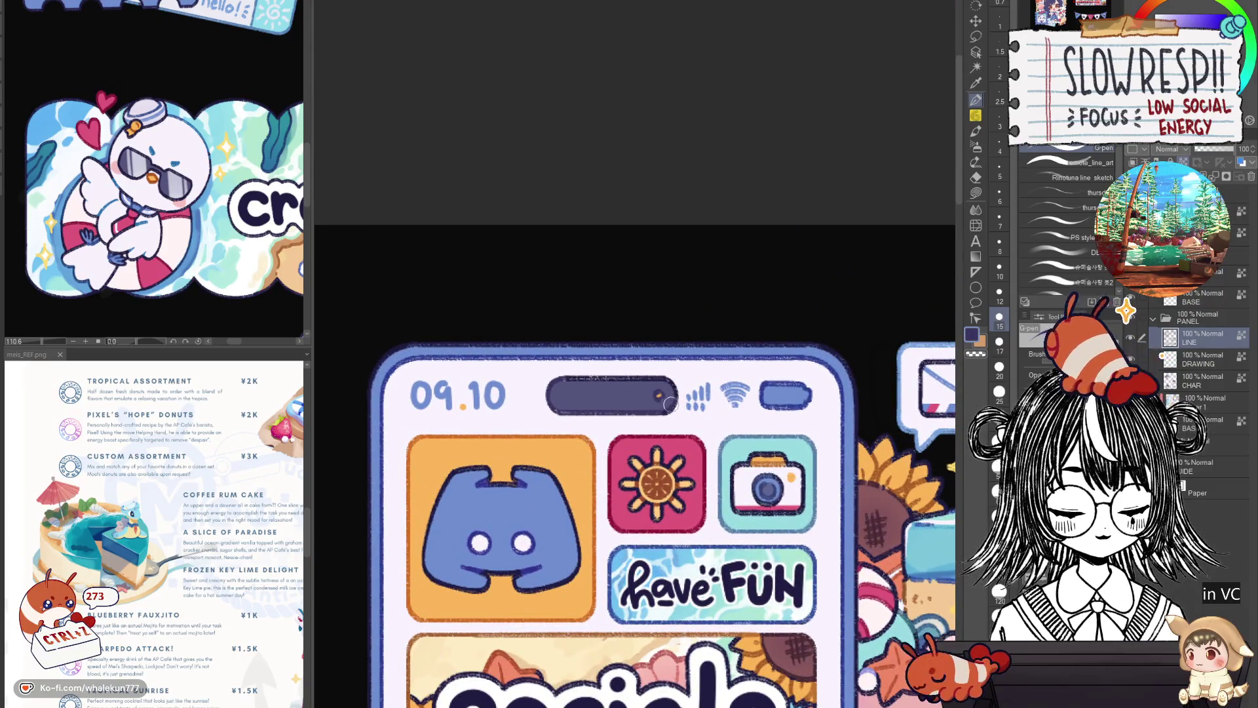
scroll(673, 401, down, 3)
scroll(700, 610, down, 2)
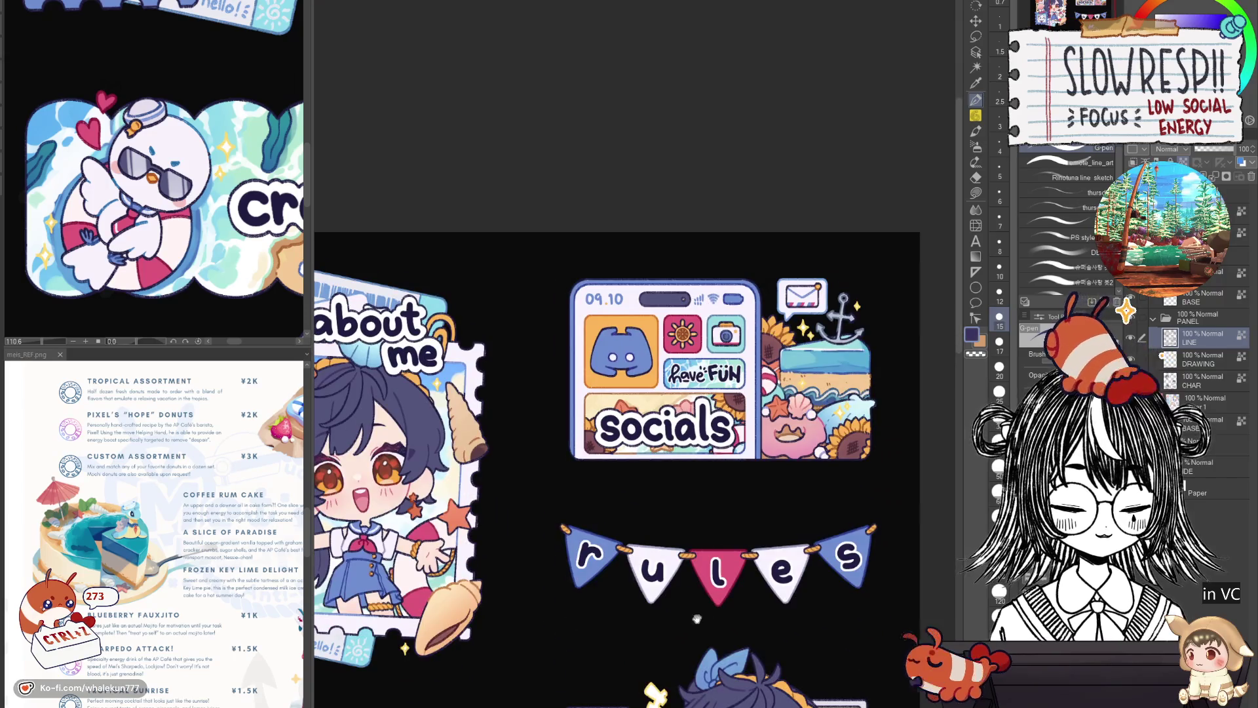
scroll(716, 502, down, 3)
scroll(717, 507, down, 1)
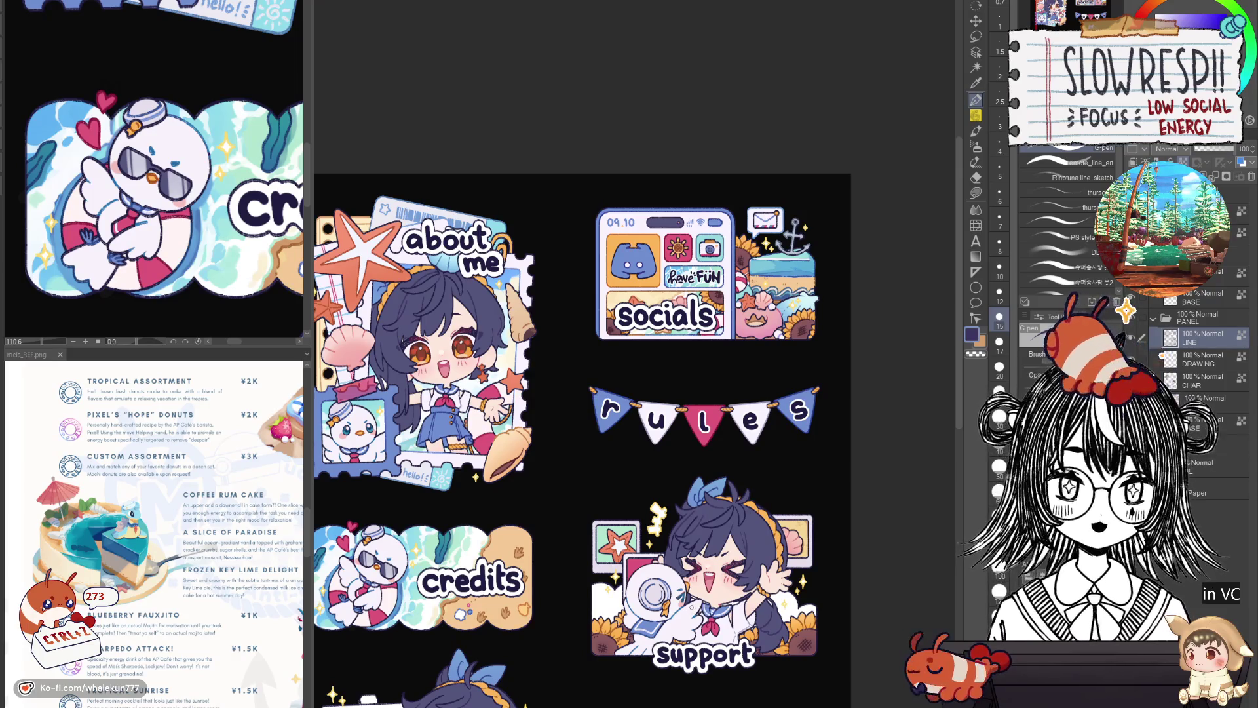
Retouch the outline along the yellow card's top and right edges in the support panel.
drag(679, 621, 754, 583)
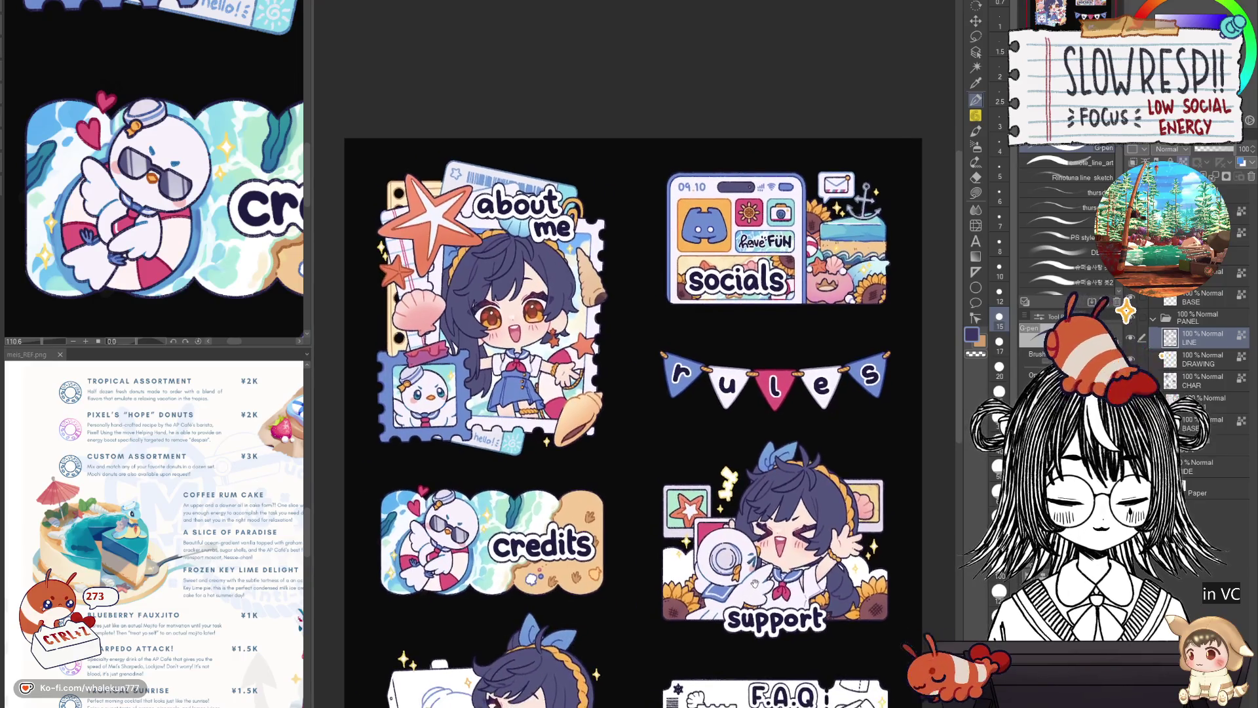
drag(755, 637, 722, 485)
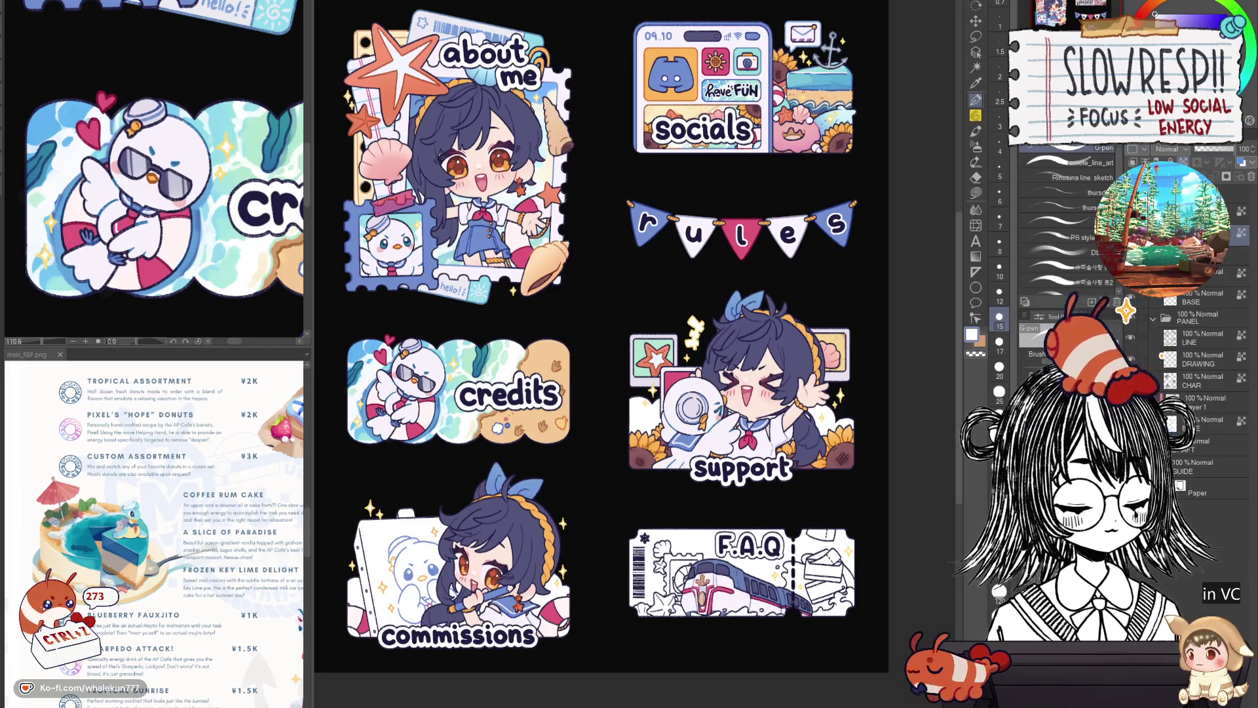
scroll(728, 373, up, 5)
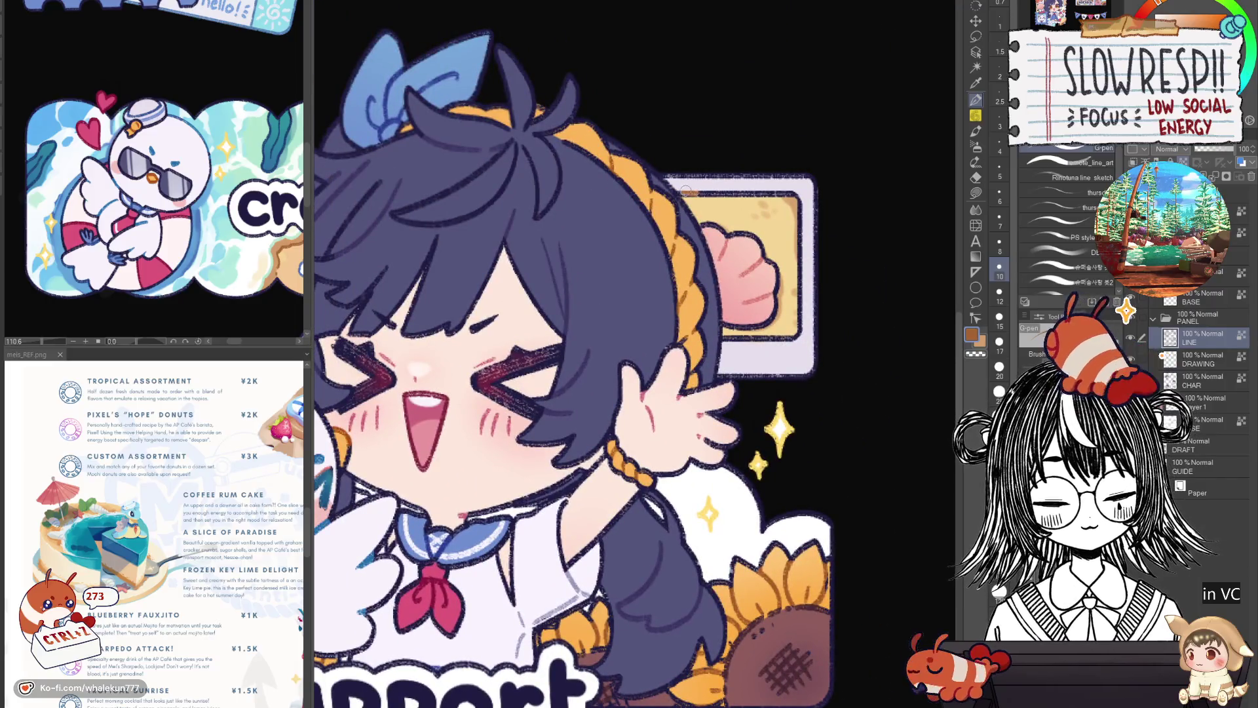
mouse_move(683, 190)
mouse_down()
mouse_move(789, 198)
mouse_move(796, 336)
mouse_up()
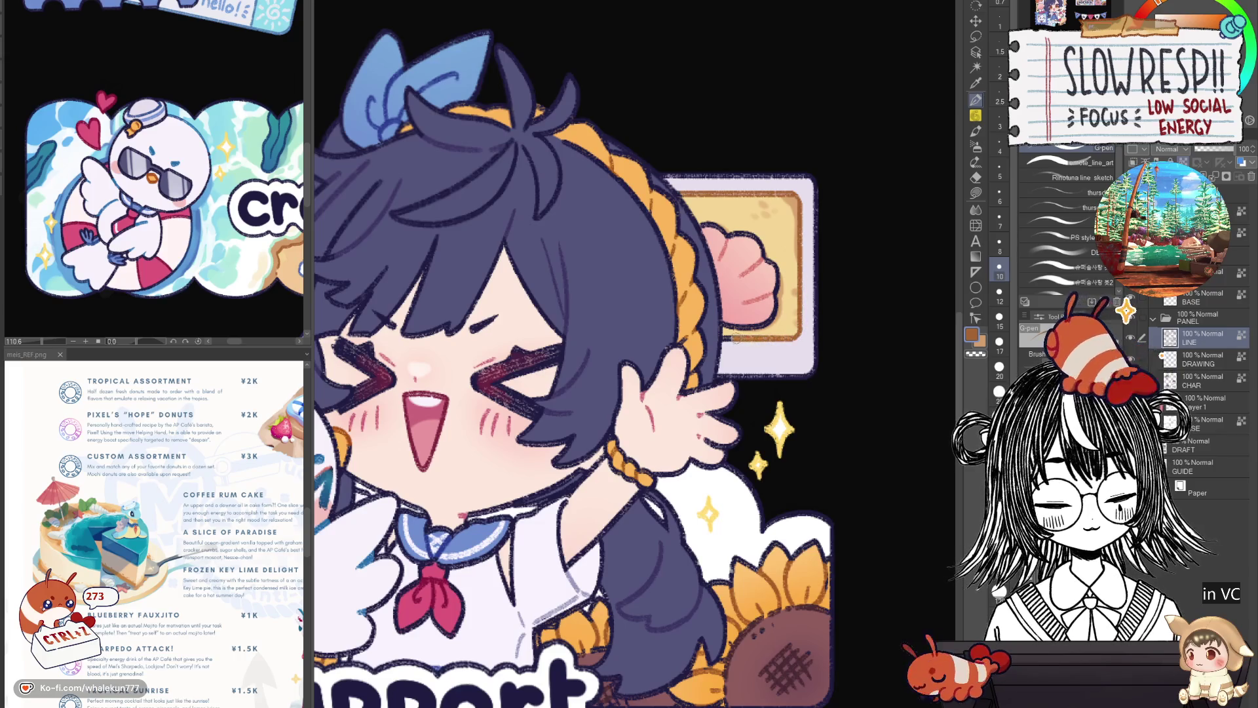
scroll(786, 307, down, 3)
scroll(782, 334, down, 2)
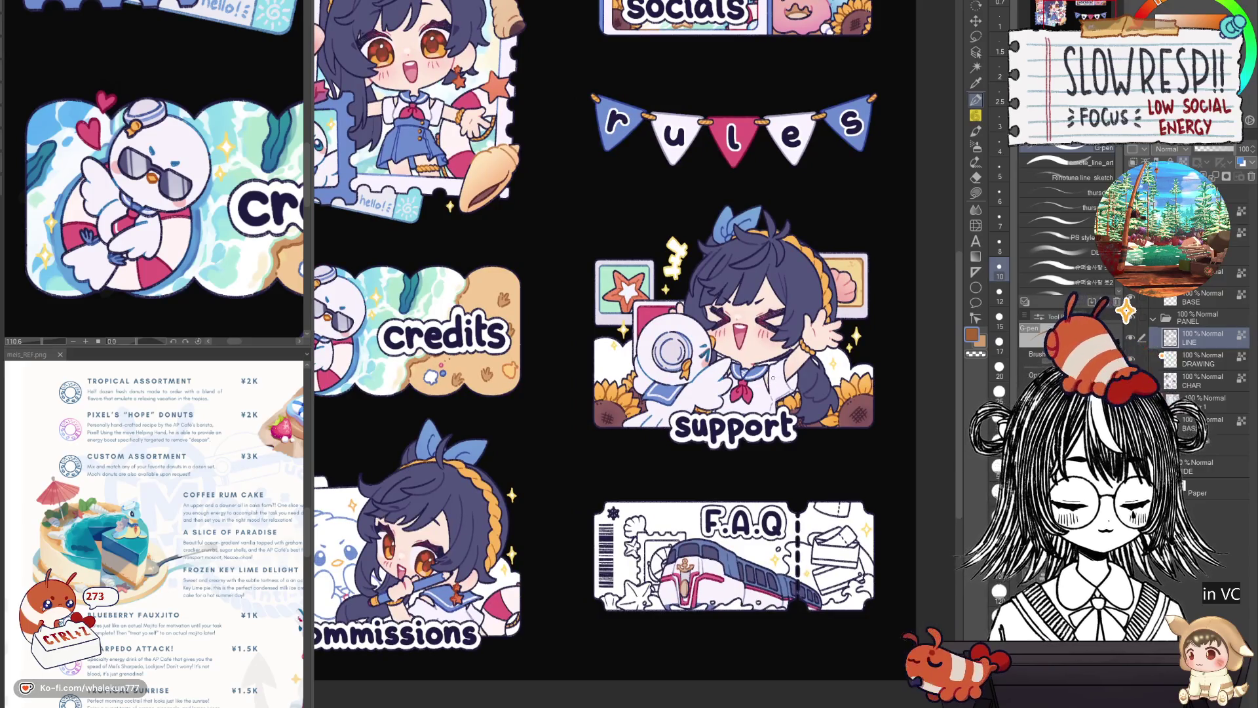
scroll(772, 376, down, 2)
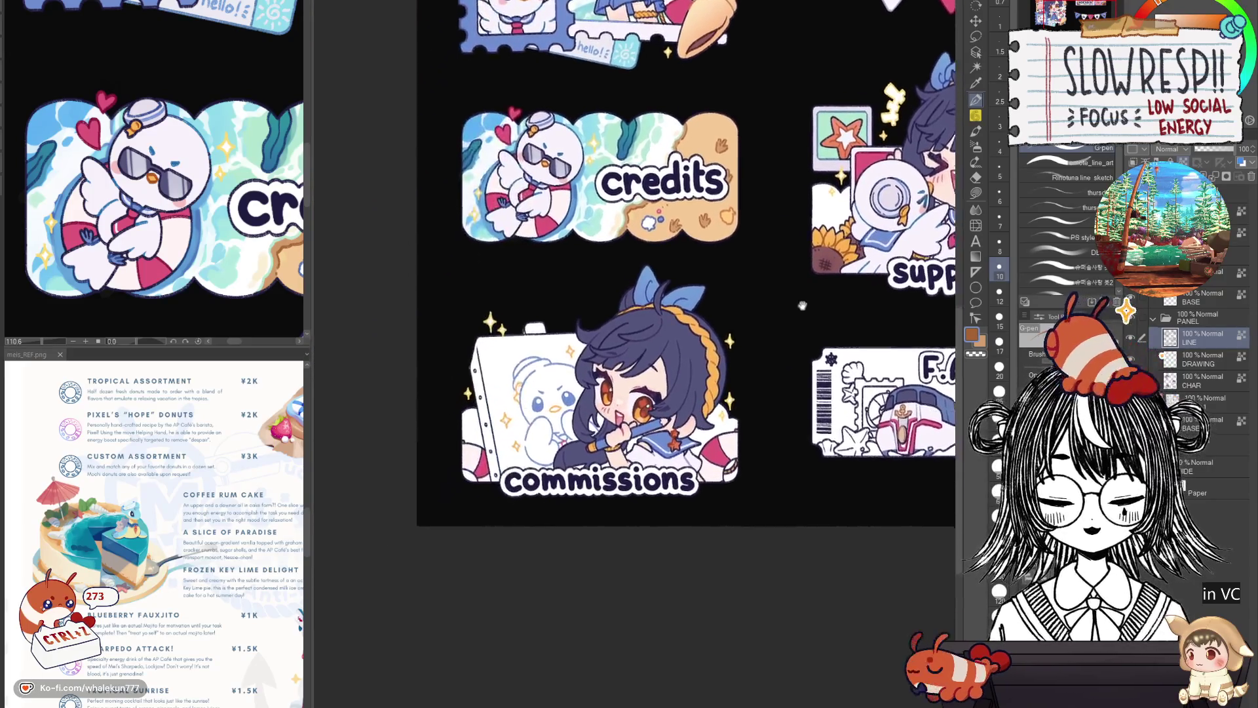
scroll(794, 295, up, 3)
scroll(829, 279, down, 2)
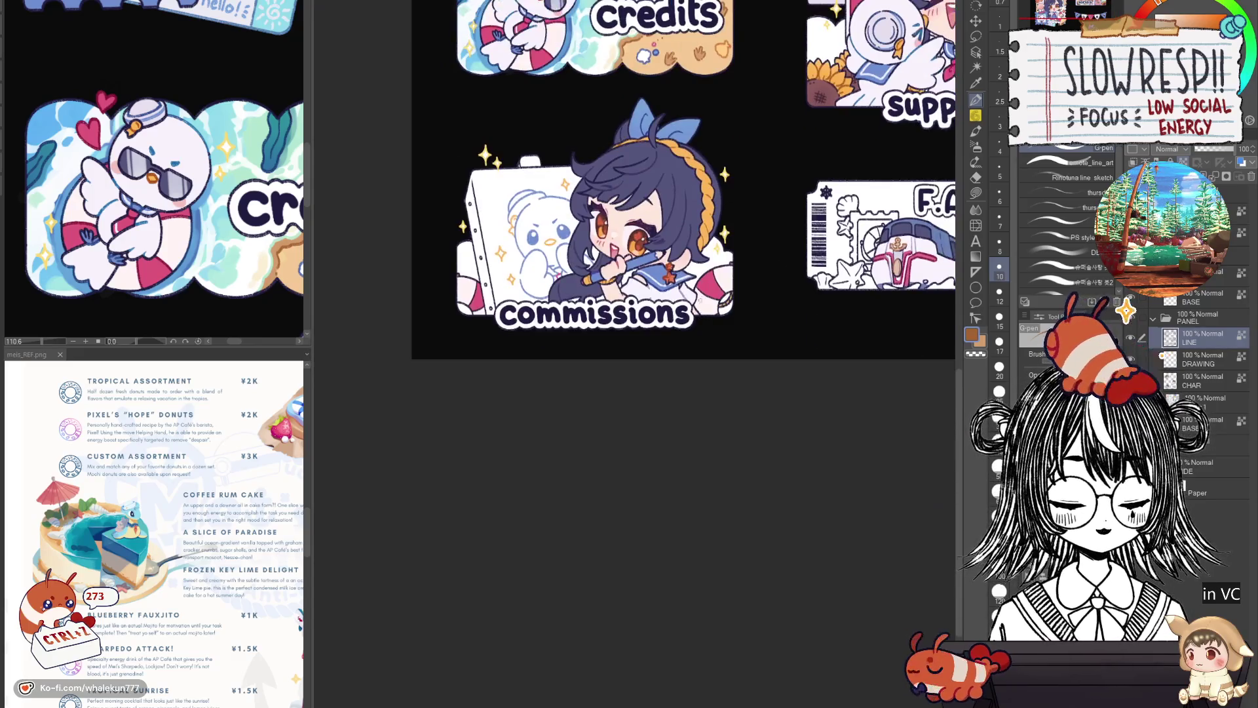
scroll(829, 265, up, 3)
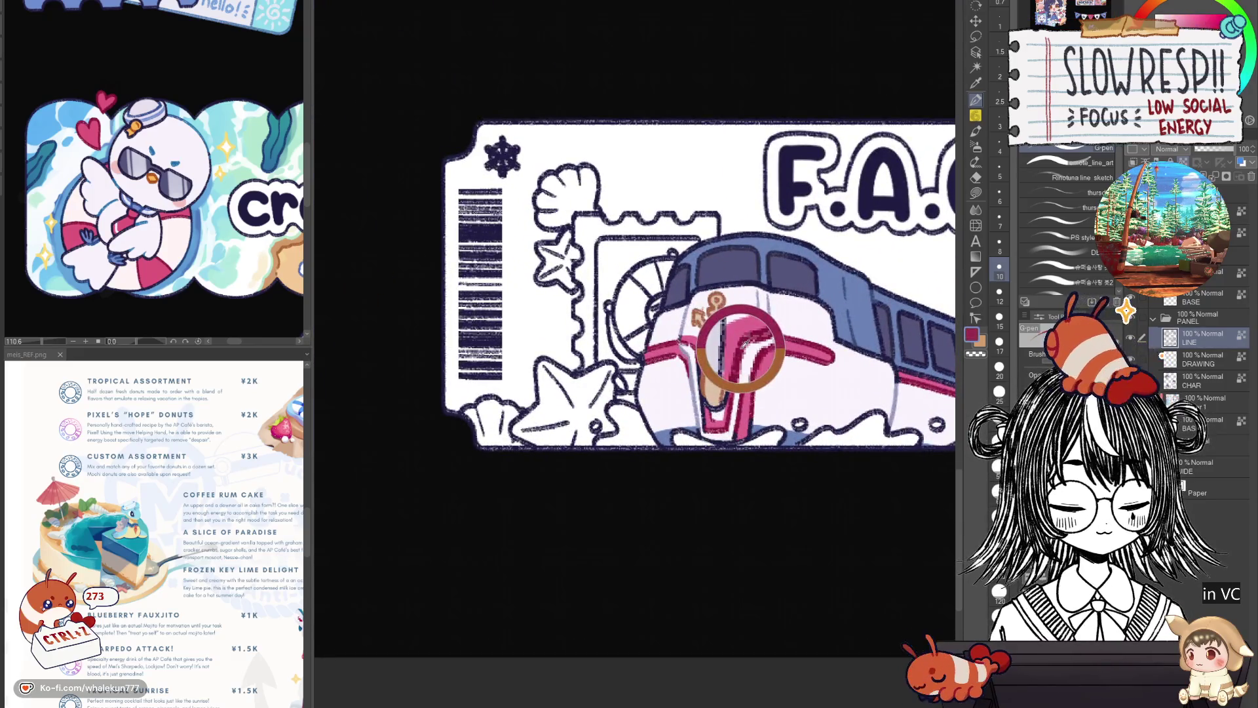
scroll(708, 358, down, 2)
scroll(710, 373, up, 3)
Set the brush to size 15 and bring the commissions lettering and bird into view.
key(bracketright)
key(bracketright)
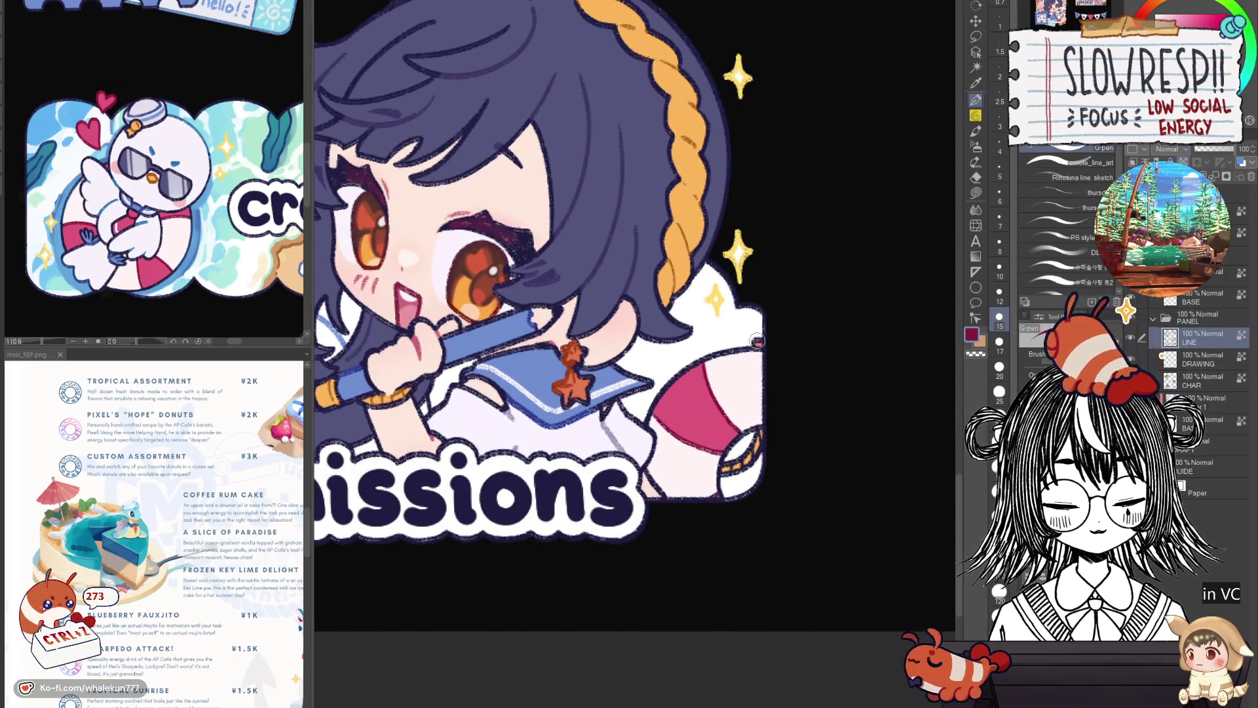
drag(607, 466, 833, 381)
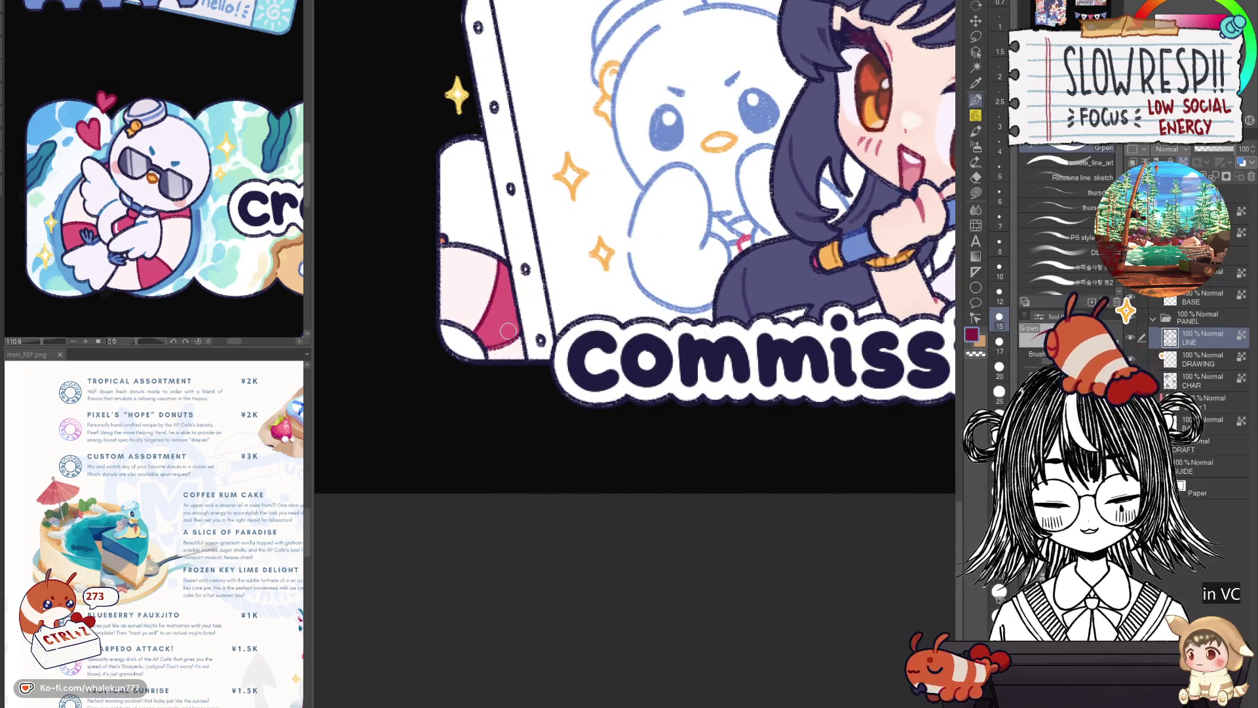
scroll(509, 330, down, 3)
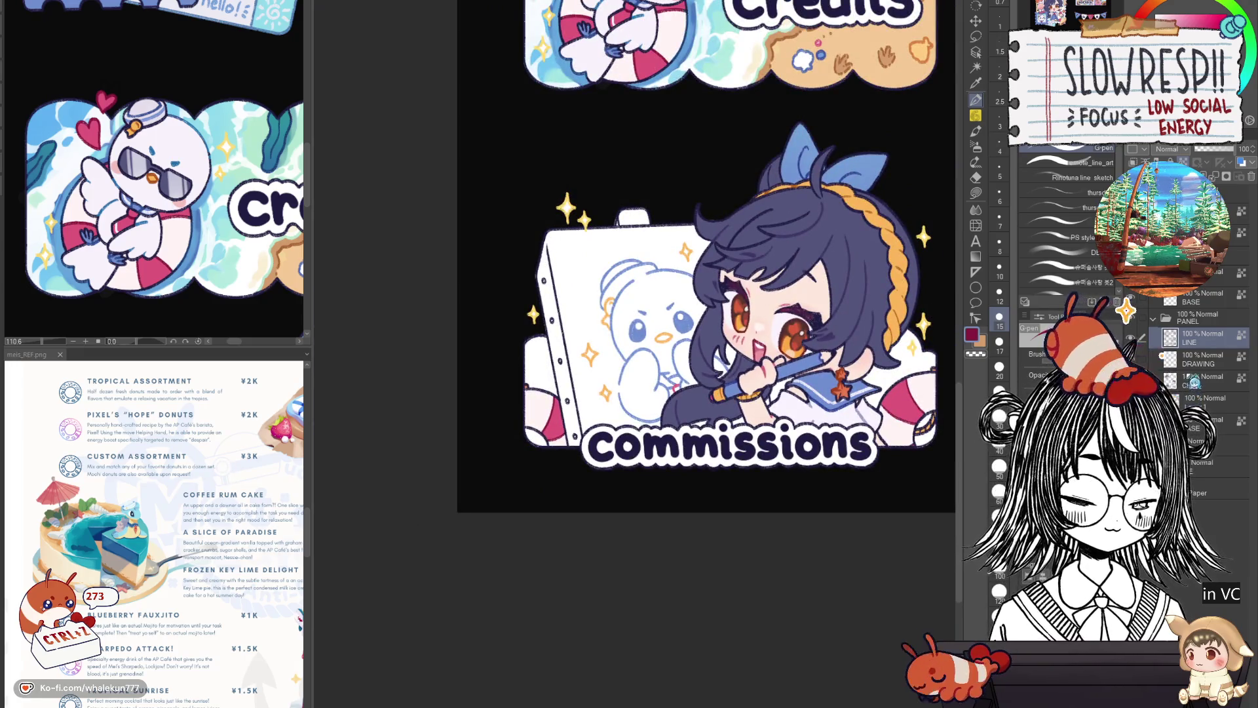
Lasso-fill the tab atop the commissions easel with blue on Layer 1.
click(1206, 402)
click(979, 186)
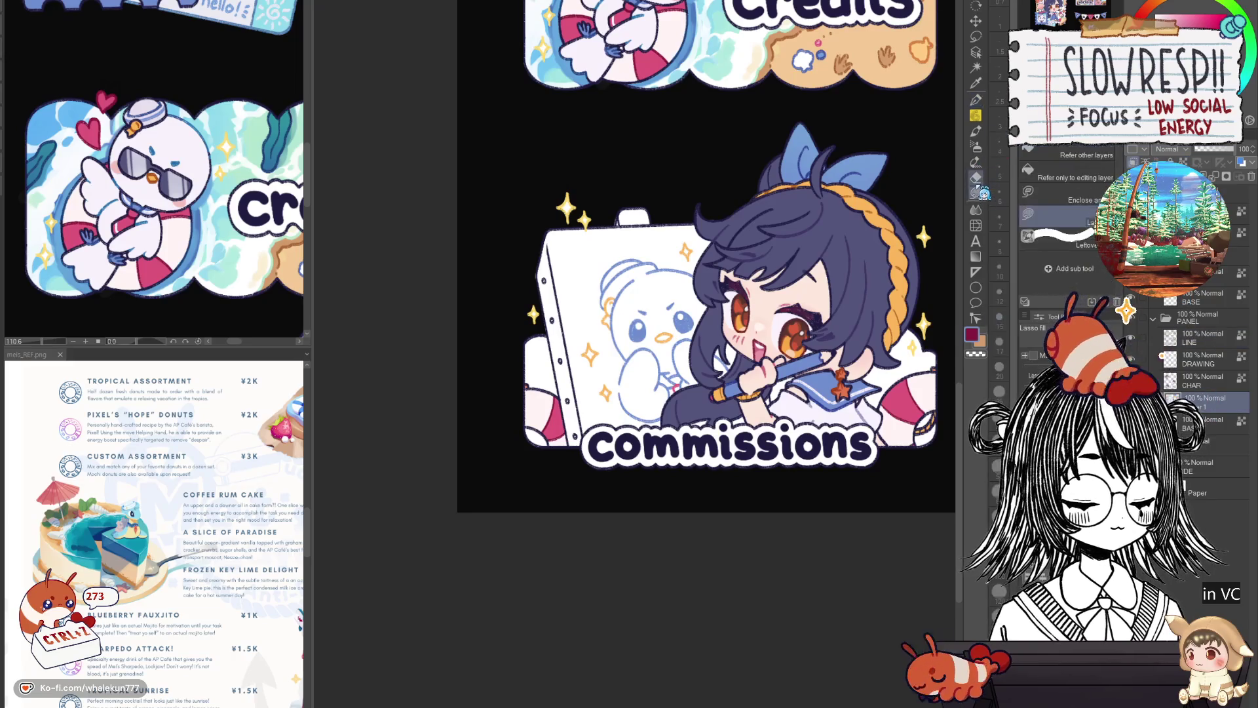
drag(783, 151, 768, 240)
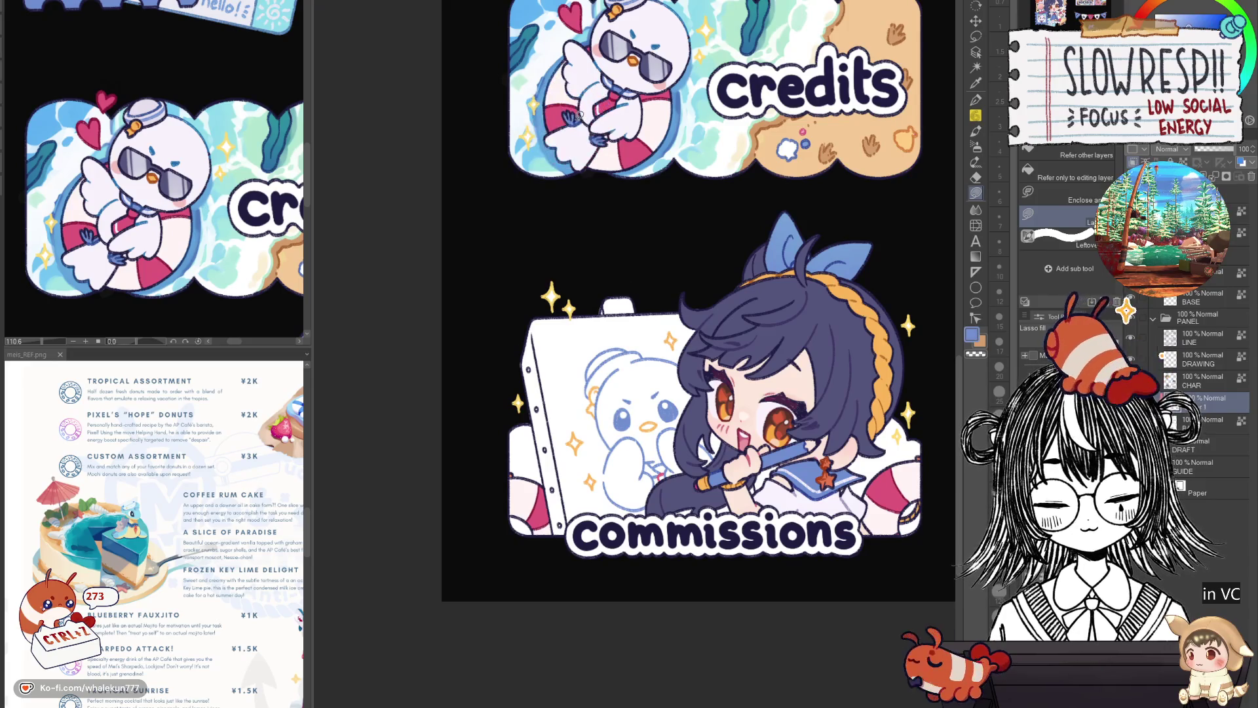
scroll(620, 284, up, 2)
mouse_move(574, 296)
mouse_down()
mouse_move(659, 330)
mouse_move(760, 273)
mouse_up()
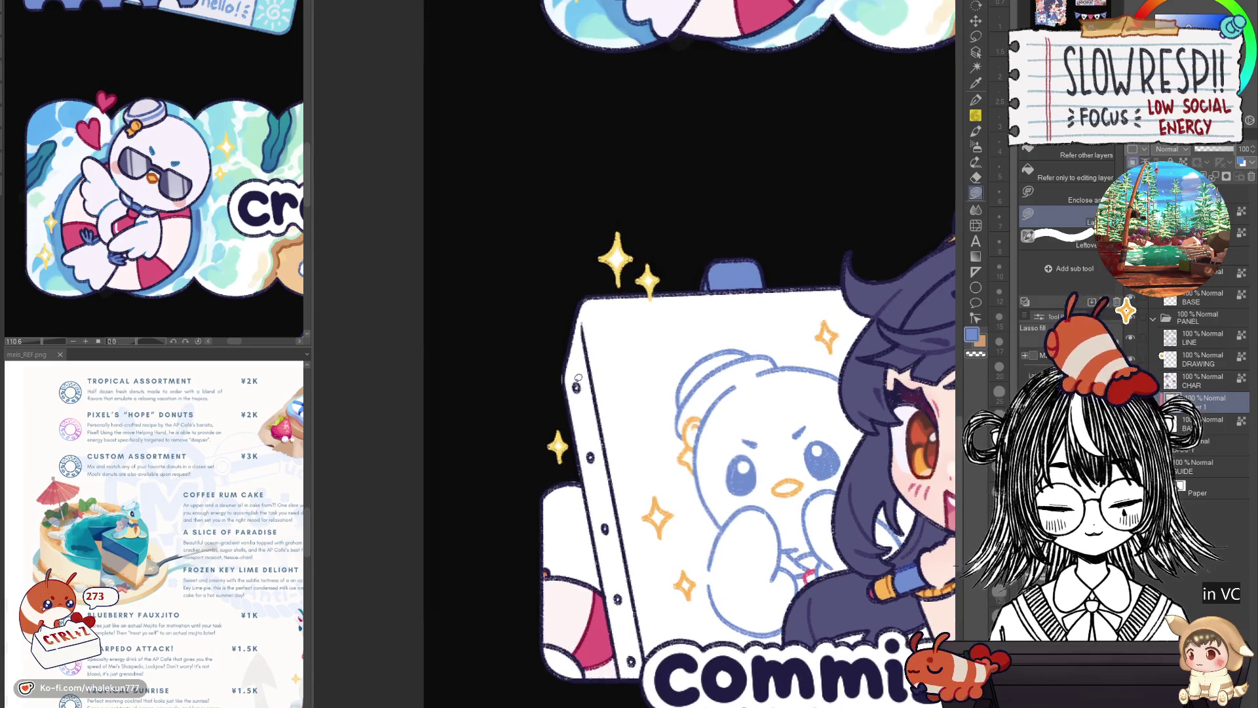
scroll(585, 376, up, 1)
scroll(584, 375, up, 1)
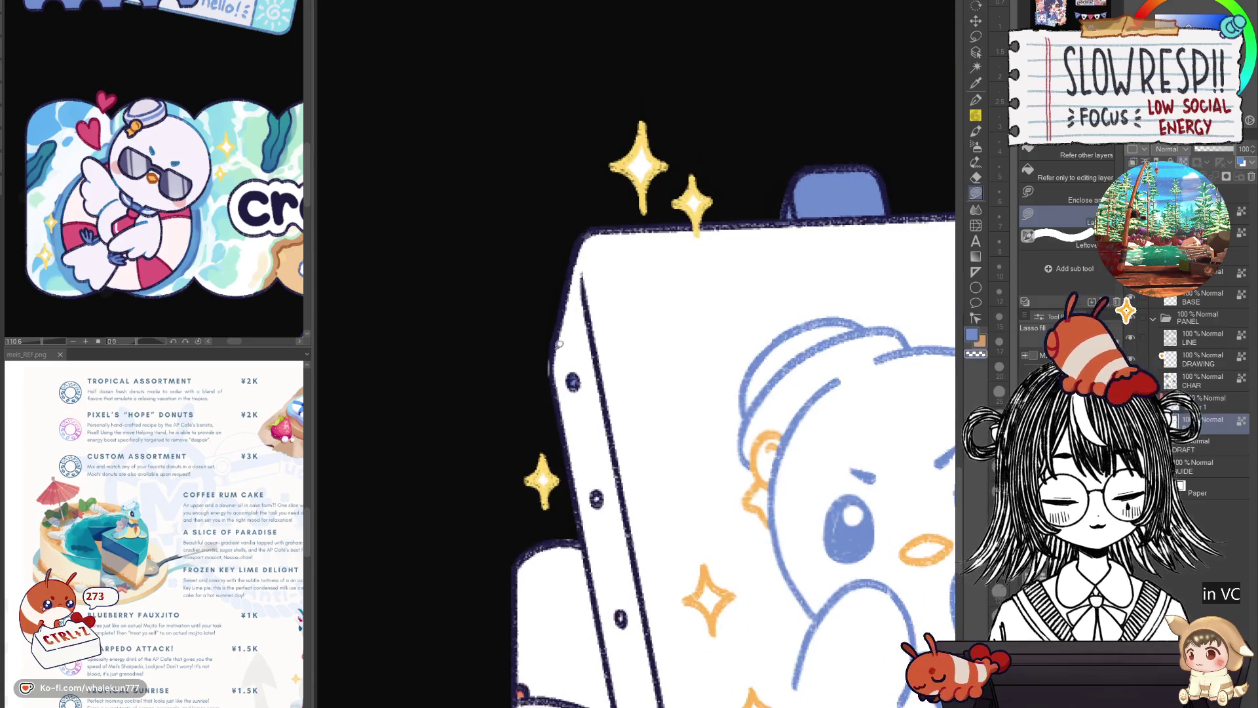
scroll(540, 377, down, 1)
scroll(575, 444, down, 1)
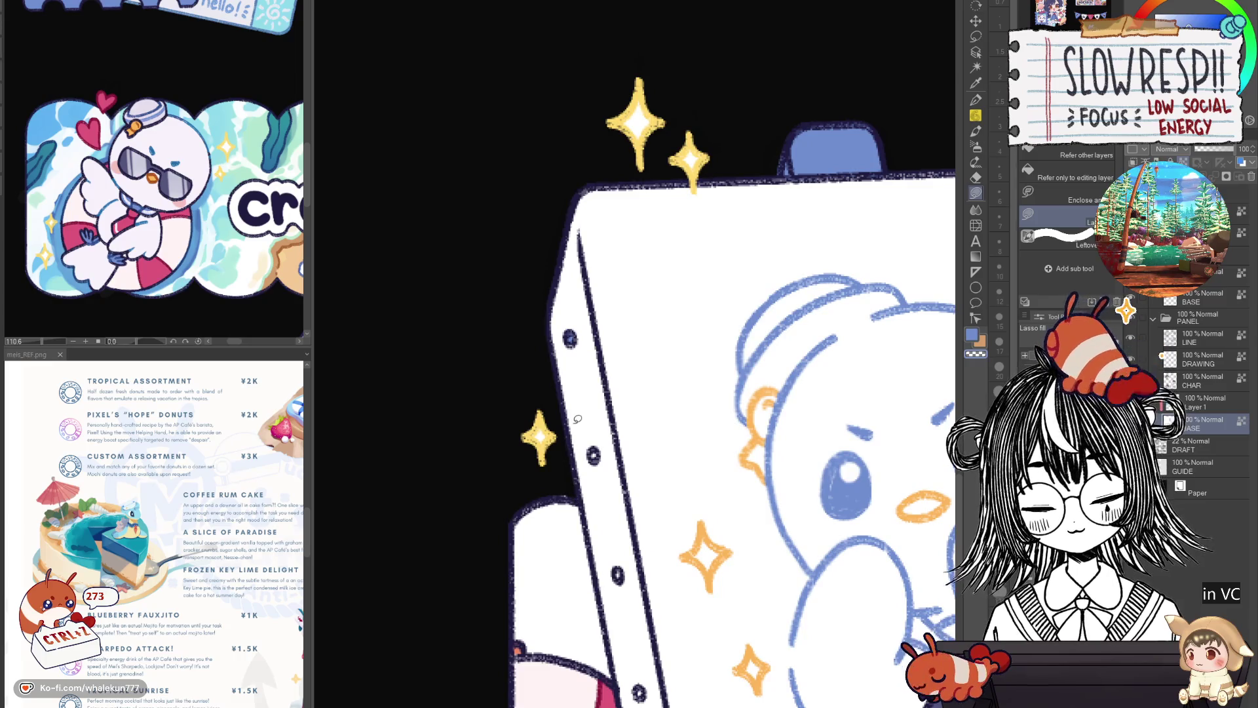
scroll(590, 362, down, 2)
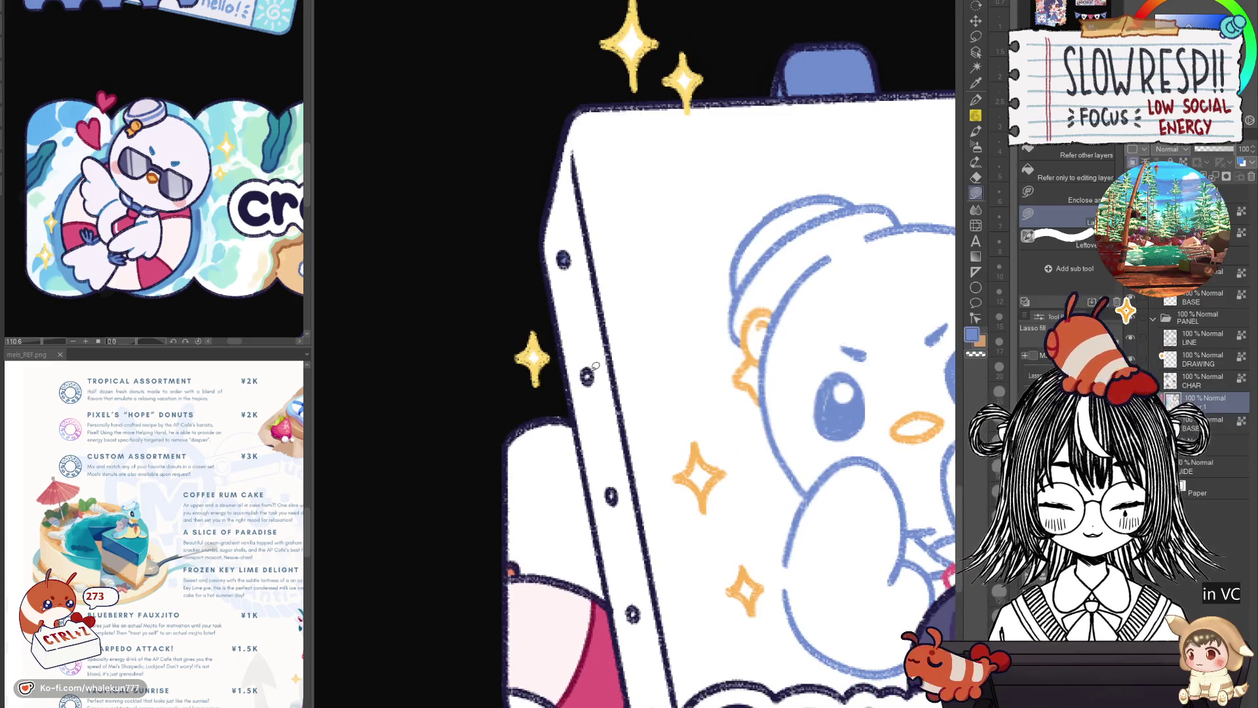
scroll(614, 485, down, 1)
scroll(629, 492, down, 2)
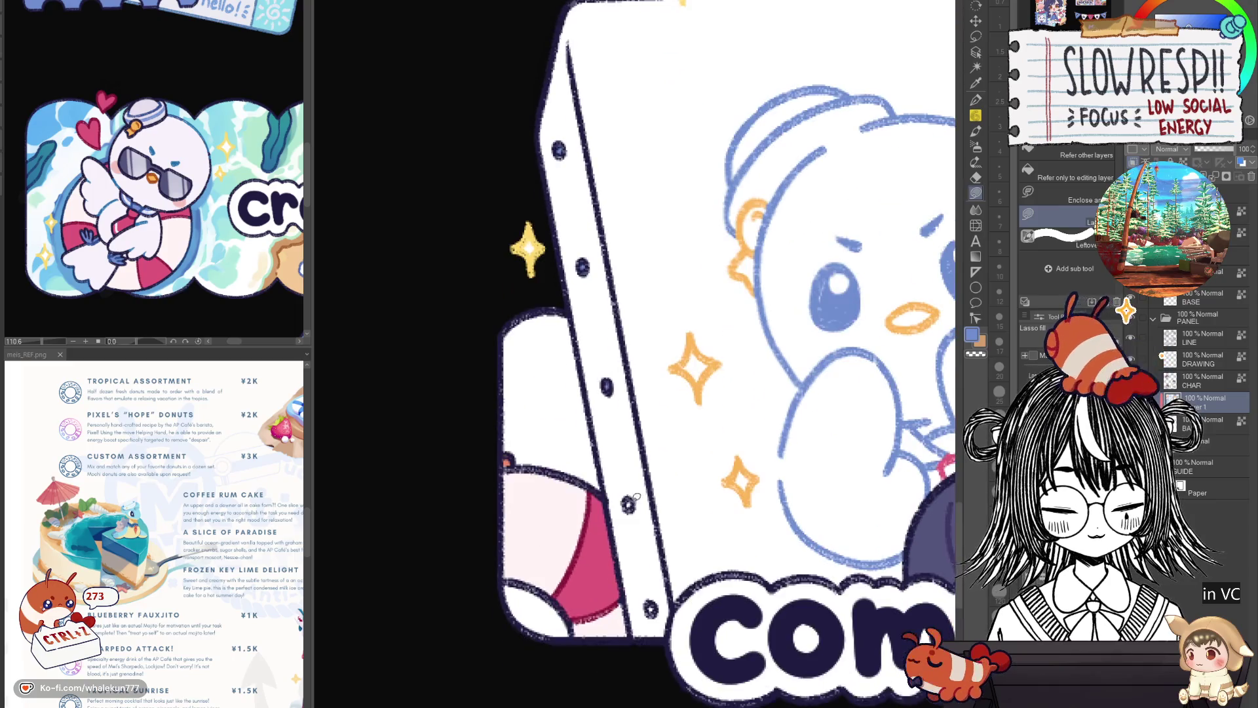
scroll(650, 609, down, 5)
scroll(669, 472, up, 2)
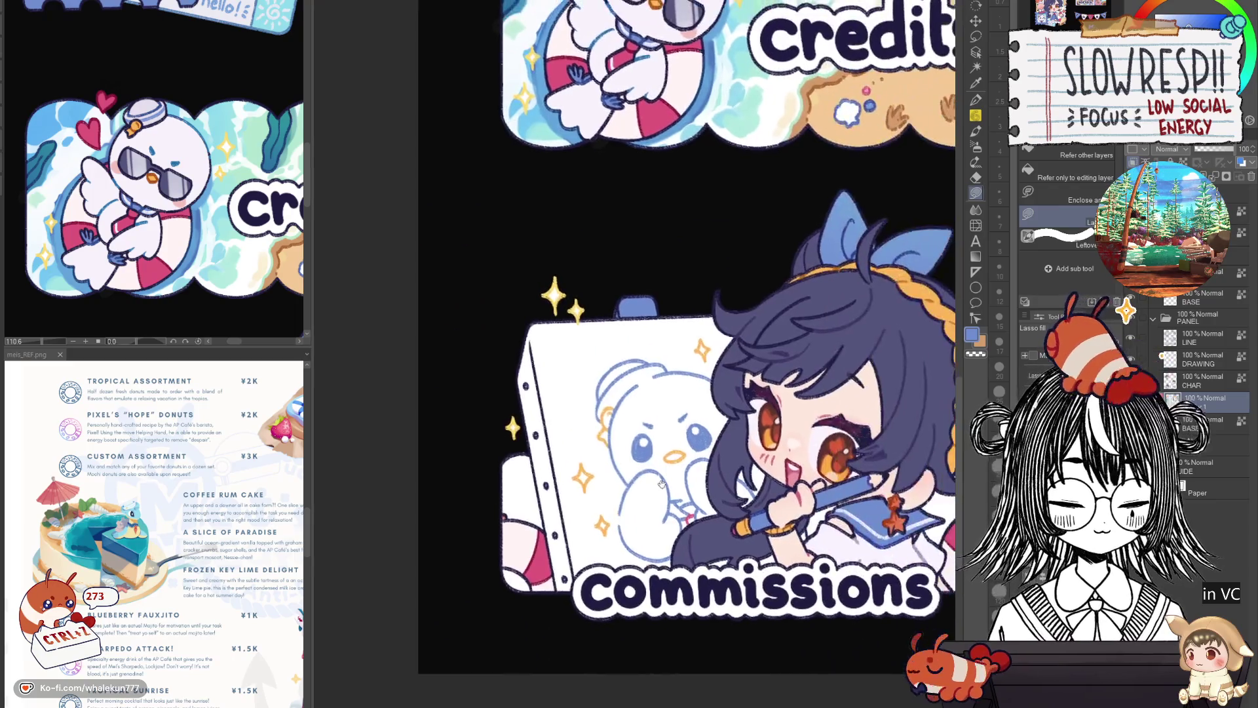
scroll(673, 468, up, 2)
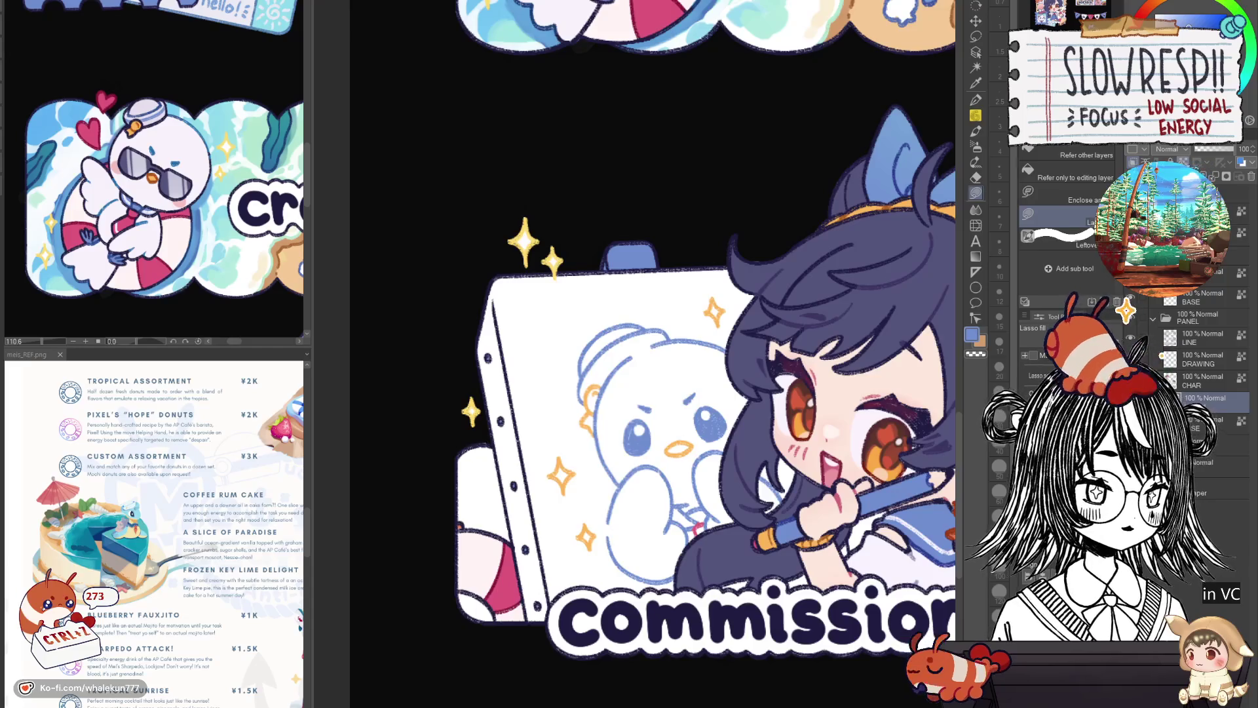
On the LINE layer, pen the easel's left edge, then switch to dark blue with a larger brush.
click(1194, 334)
key(p)
drag(909, 551, 777, 522)
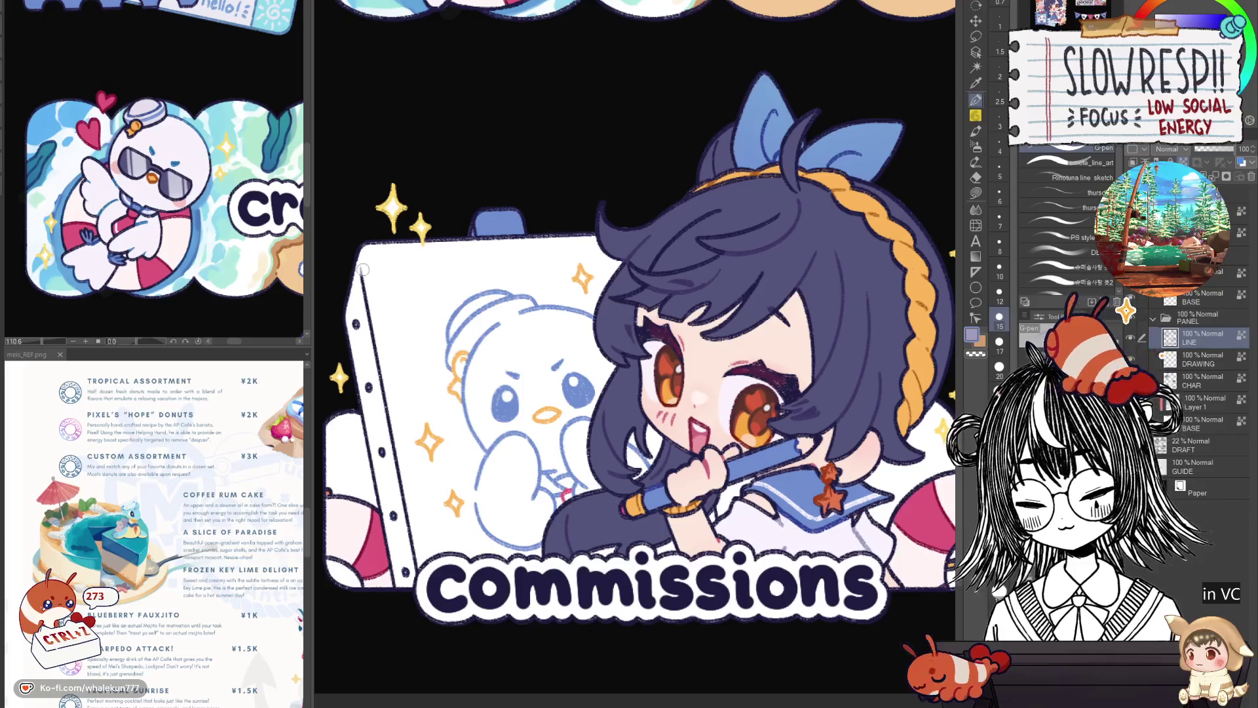
drag(363, 267, 415, 544)
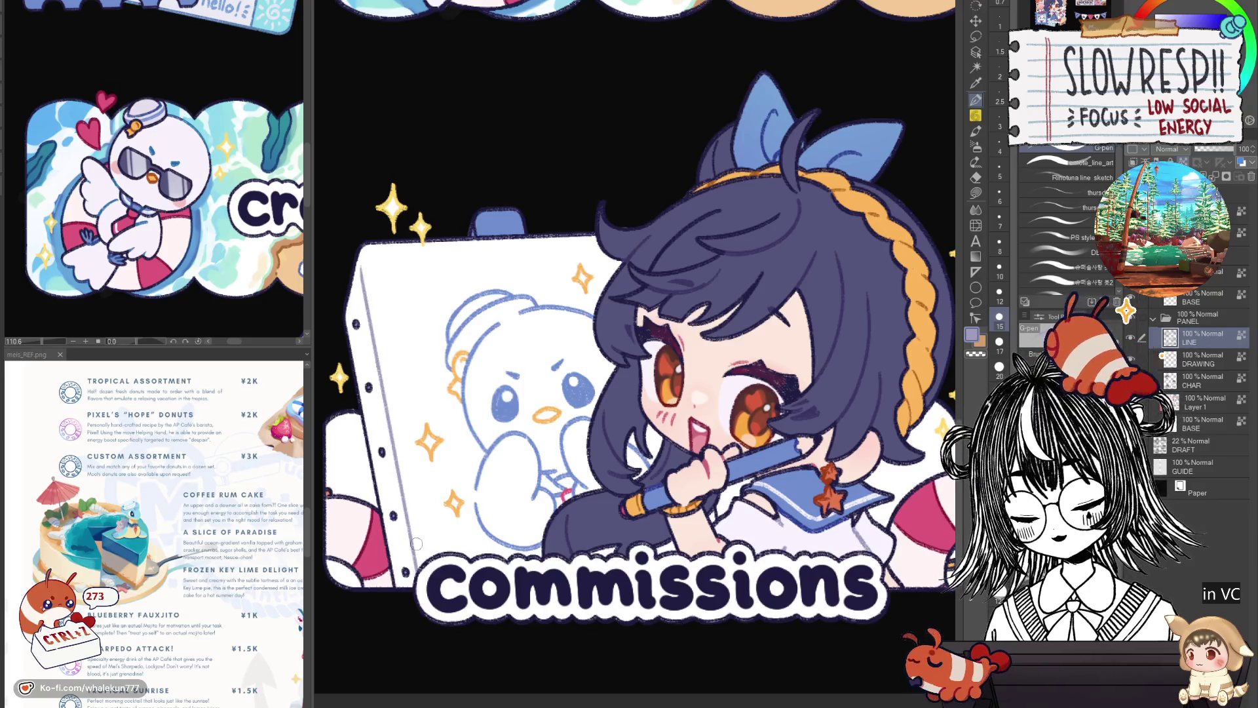
drag(557, 263, 680, 376)
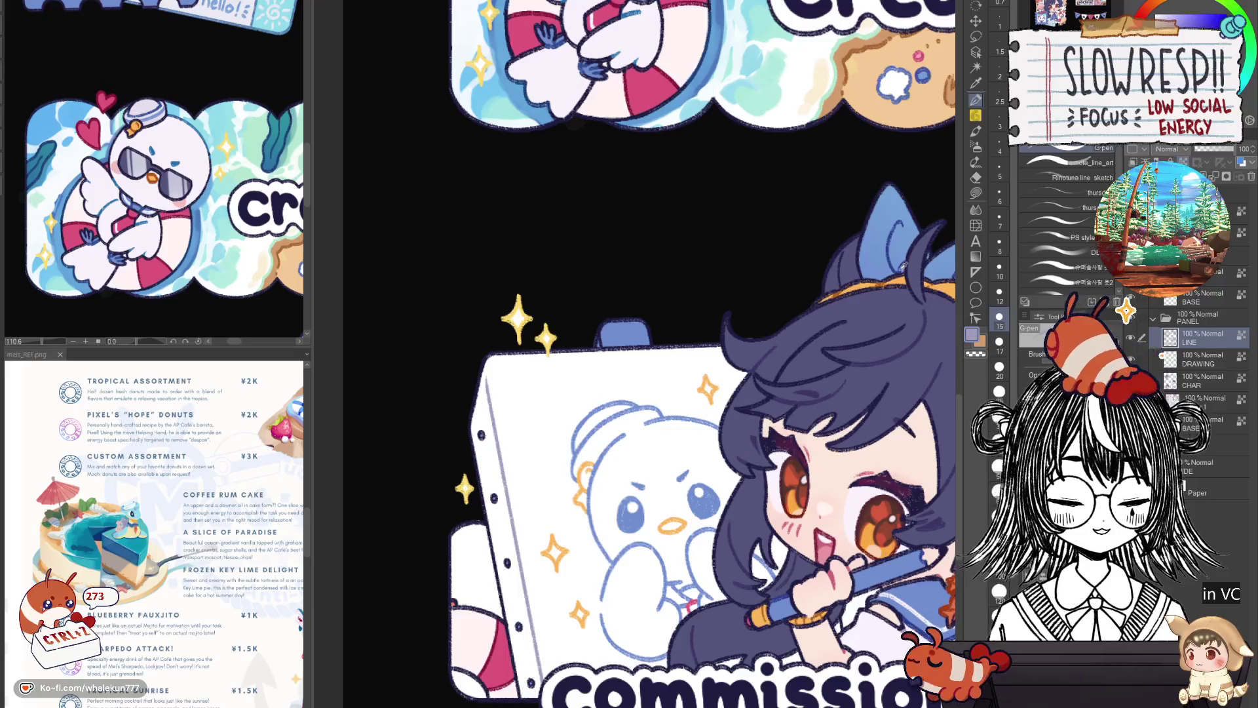
key(x)
key(bracketright)
key(bracketright)
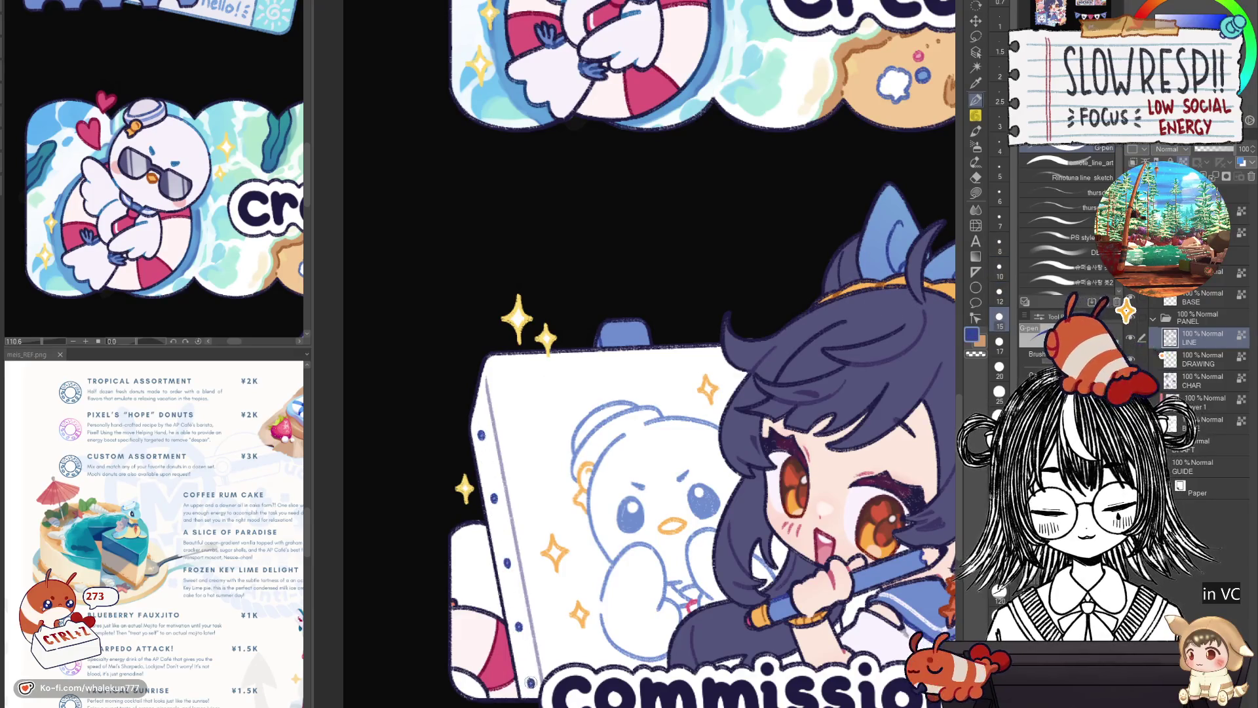
scroll(531, 630, down, 2)
scroll(530, 630, down, 2)
scroll(730, 574, down, 2)
scroll(730, 574, down, 1)
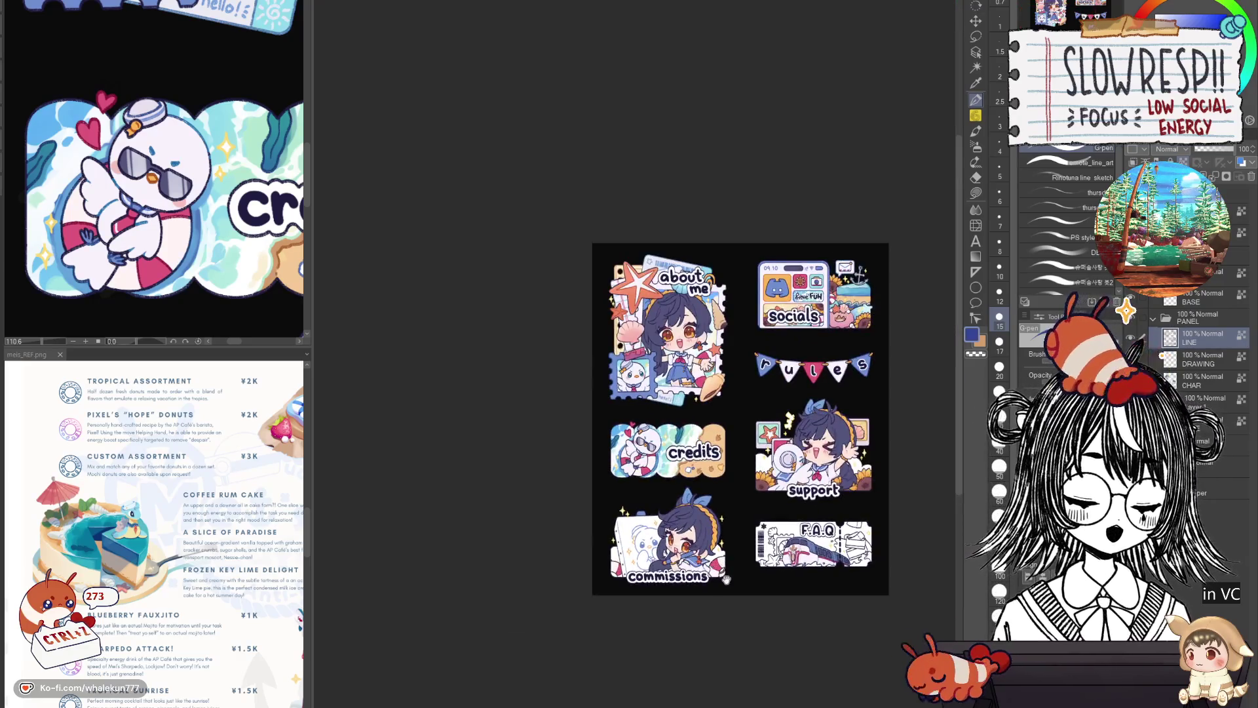
scroll(729, 574, up, 2)
scroll(730, 563, up, 1)
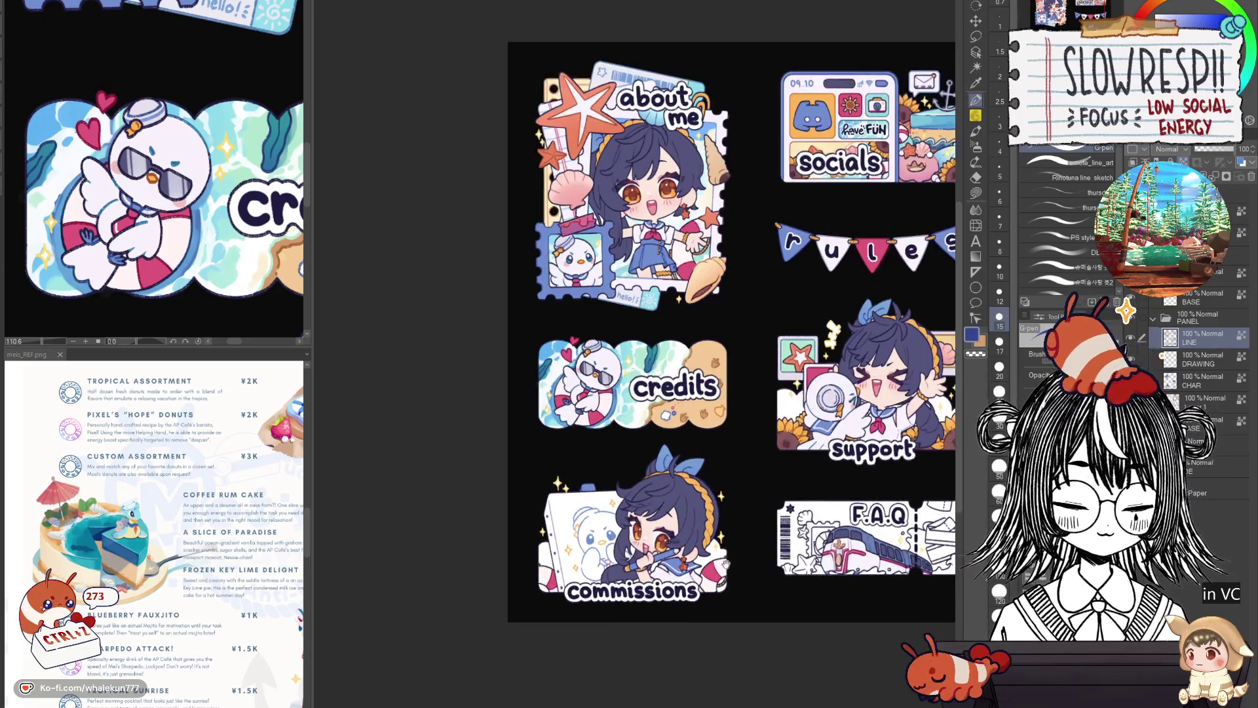
drag(730, 562, 604, 573)
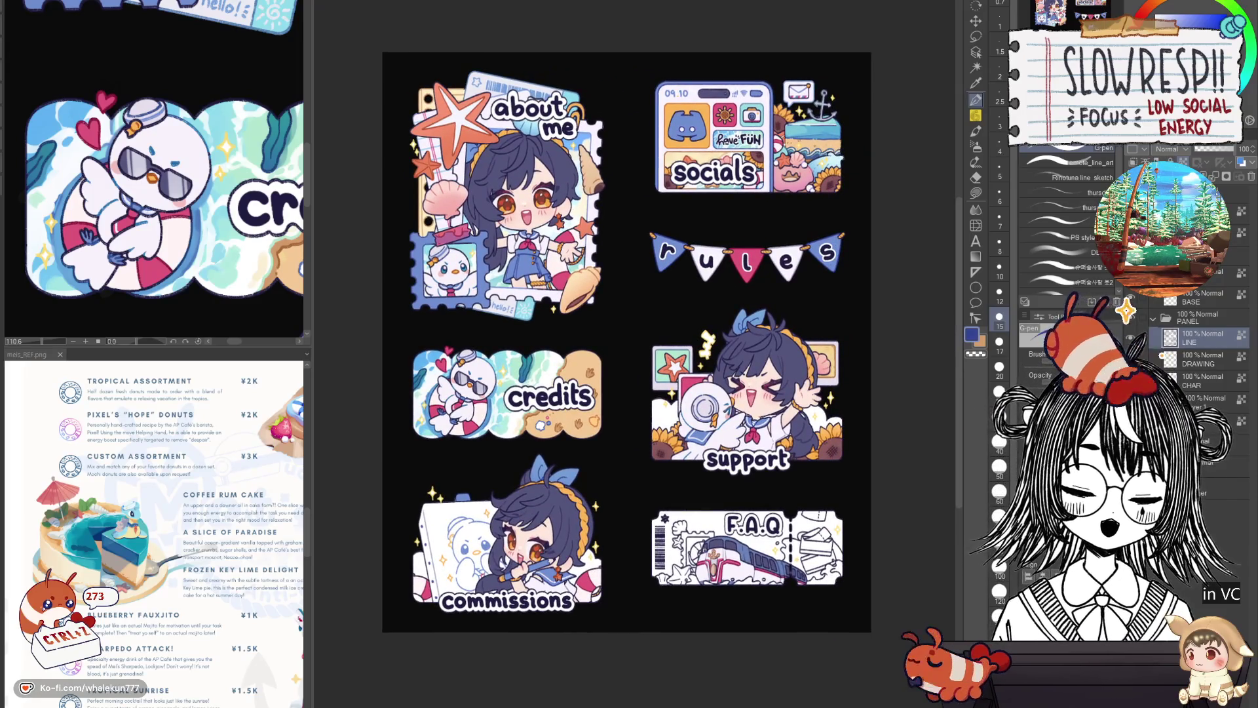
mouse_move(802, 466)
mouse_down()
mouse_move(765, 512)
mouse_move(792, 487)
mouse_up()
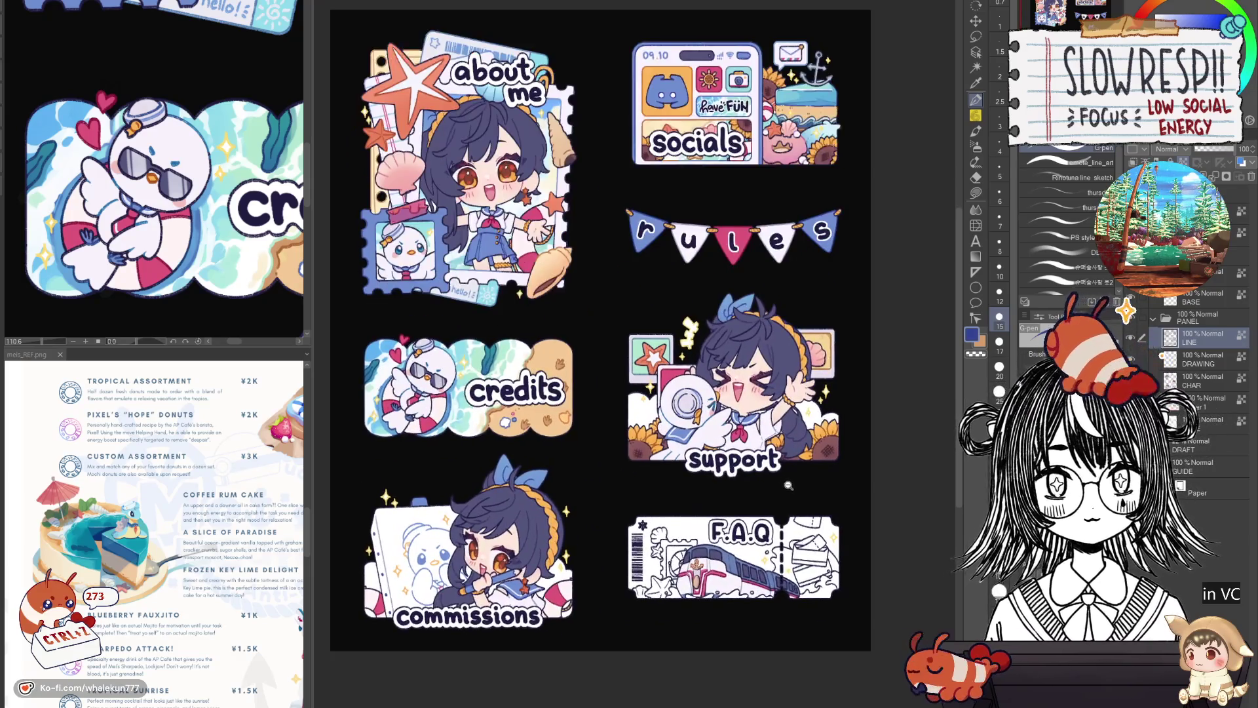
scroll(791, 486, up, 1)
scroll(786, 538, up, 1)
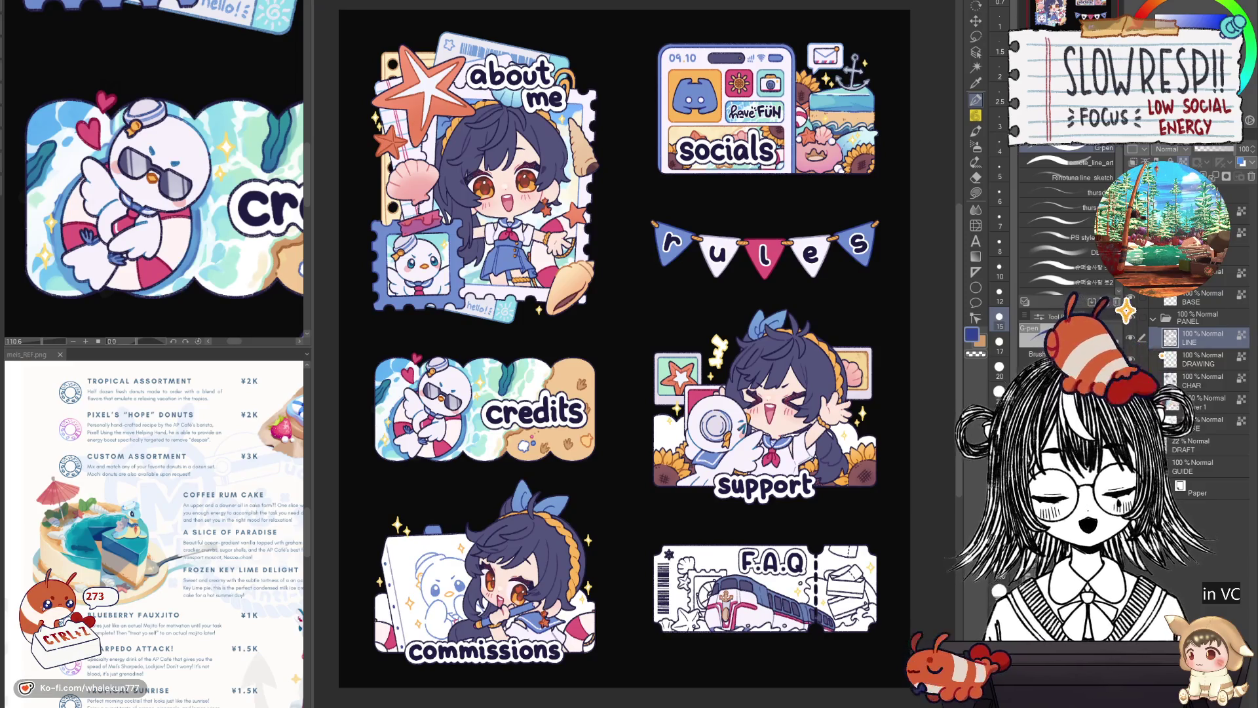
key(g)
mouse_move(619, 344)
mouse_down()
mouse_move(604, 302)
mouse_move(618, 360)
mouse_move(605, 366)
mouse_up()
scroll(610, 325, down, 3)
scroll(610, 324, up, 3)
key(ctrl+0)
key(h)
key(h)
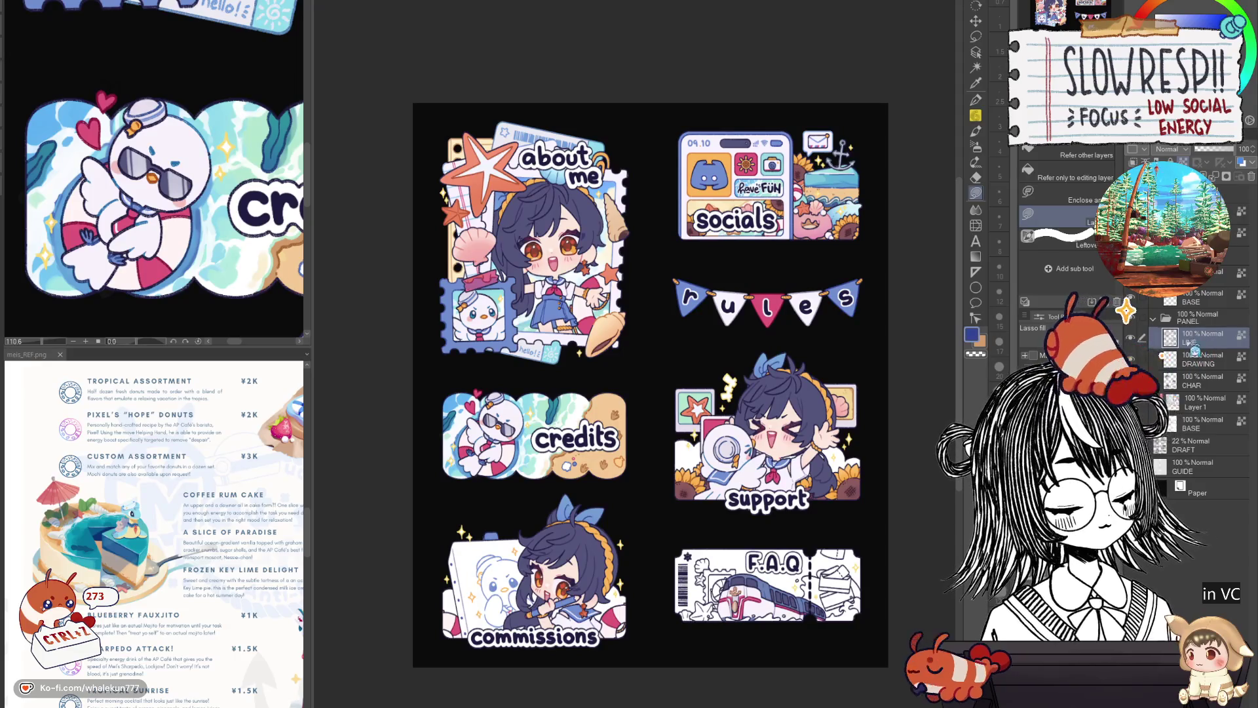
drag(605, 367, 571, 356)
scroll(571, 357, up, 2)
drag(813, 431, 852, 458)
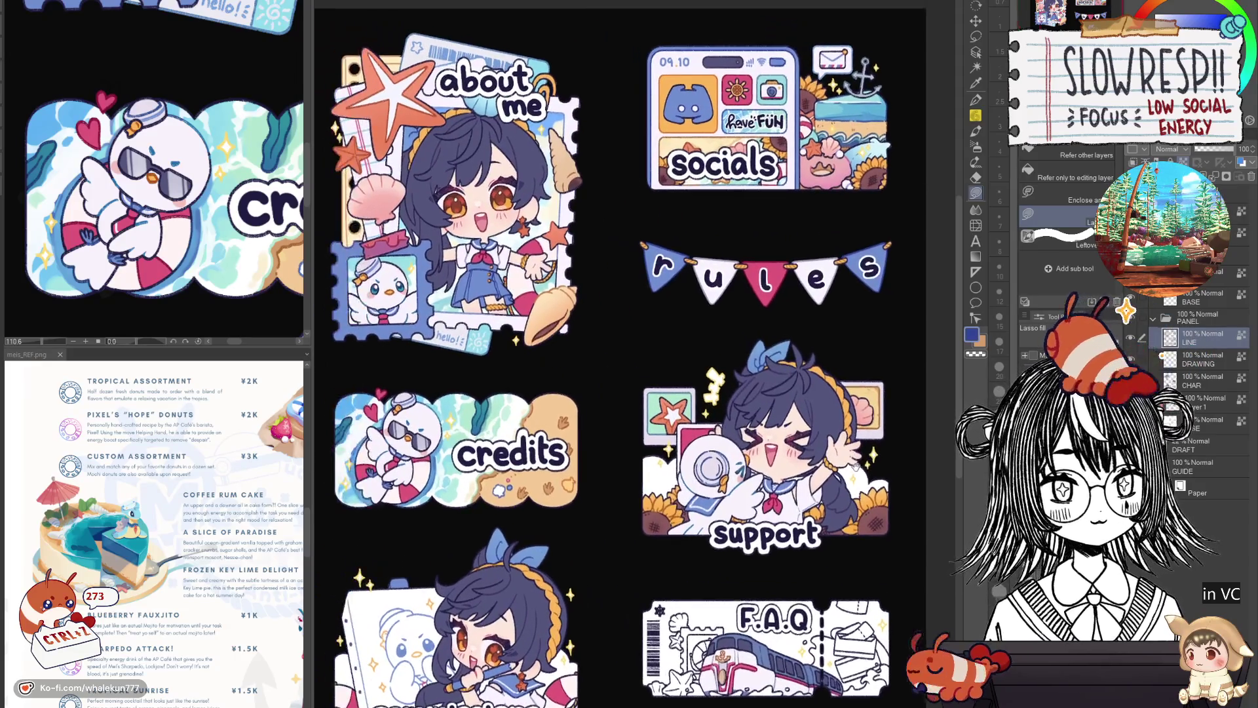
scroll(851, 458, down, 2)
scroll(851, 458, up, 1)
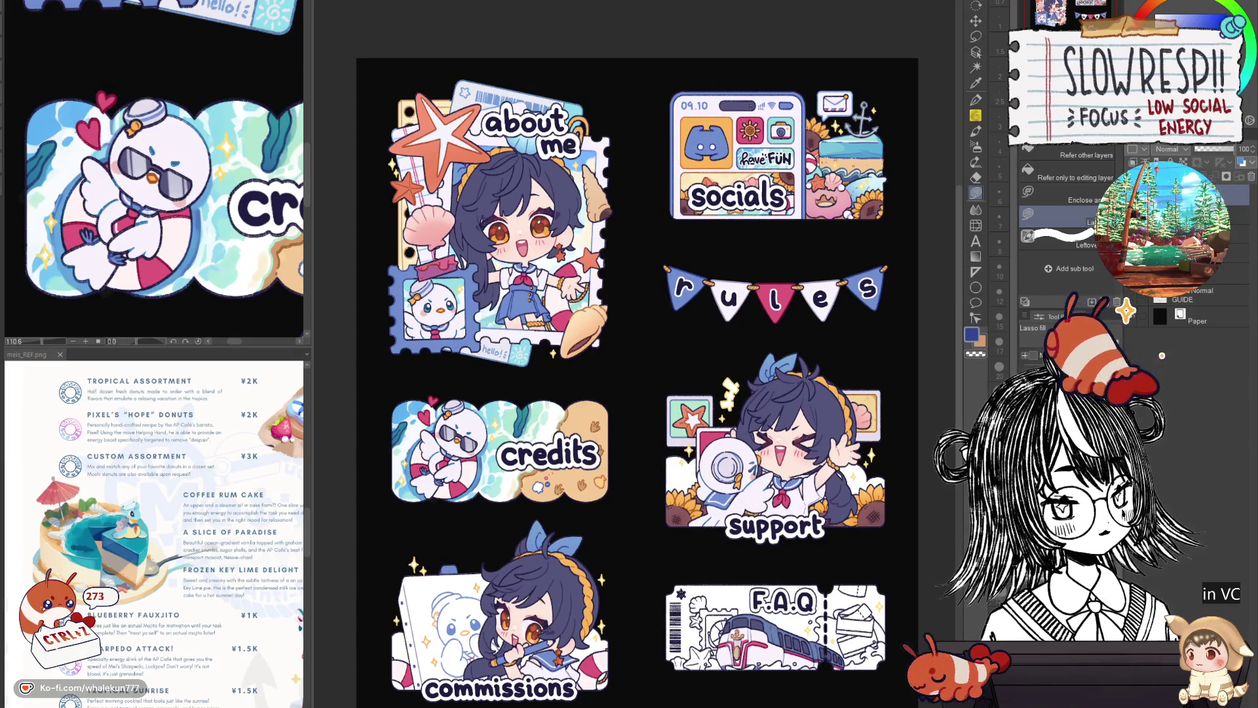
key(p)
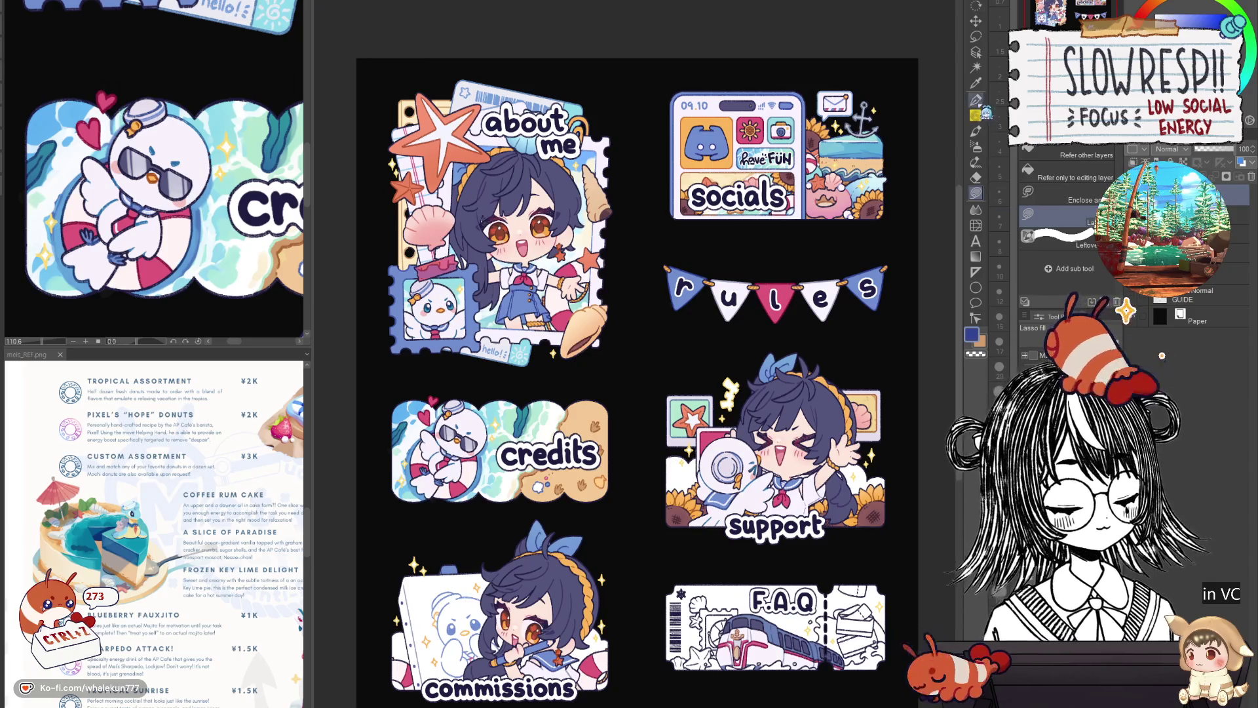
key(p)
key(x)
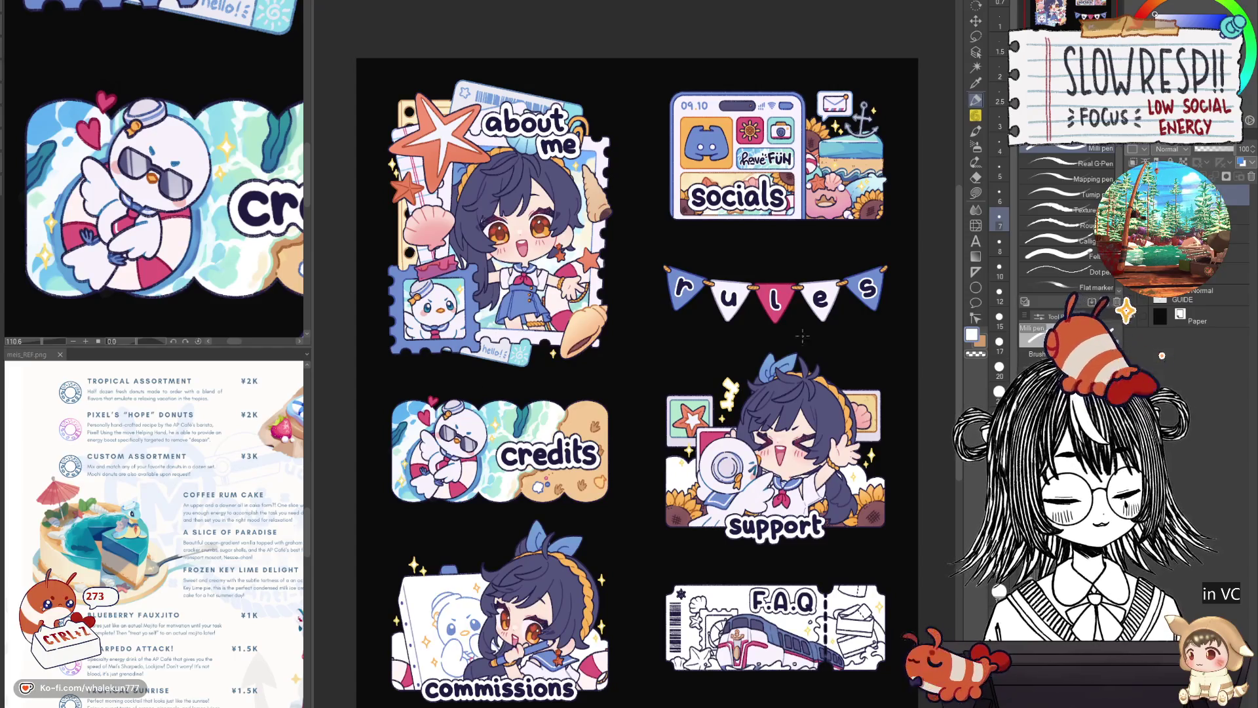
key(x)
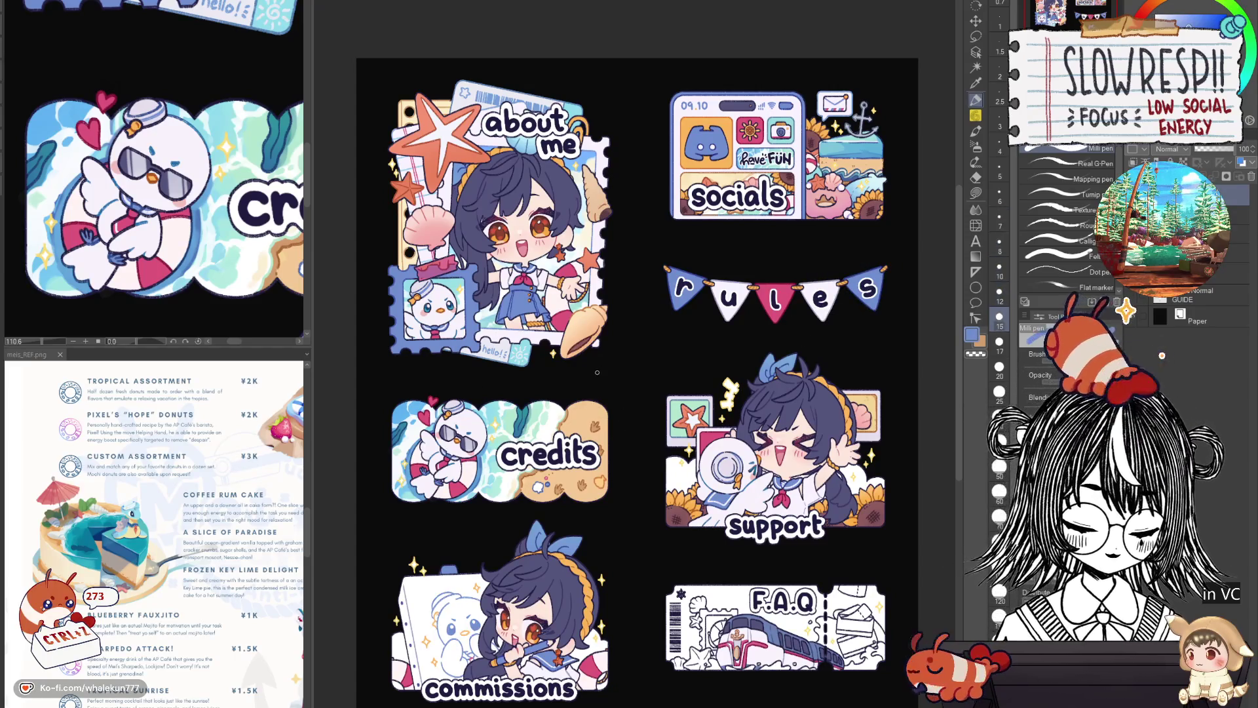
mouse_move(596, 362)
mouse_down()
mouse_move(604, 386)
mouse_move(629, 367)
mouse_move(642, 377)
mouse_move(609, 422)
mouse_move(631, 396)
mouse_move(682, 375)
mouse_up()
drag(563, 385, 582, 407)
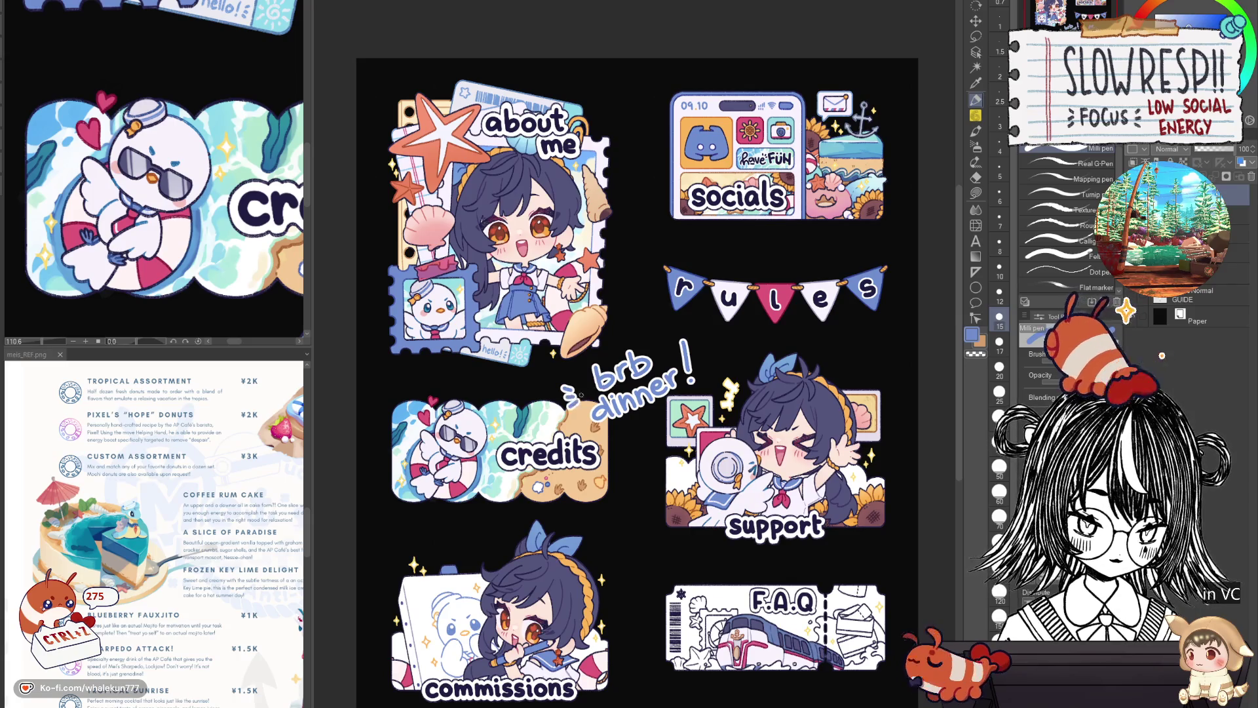
drag(707, 342, 700, 358)
click(708, 368)
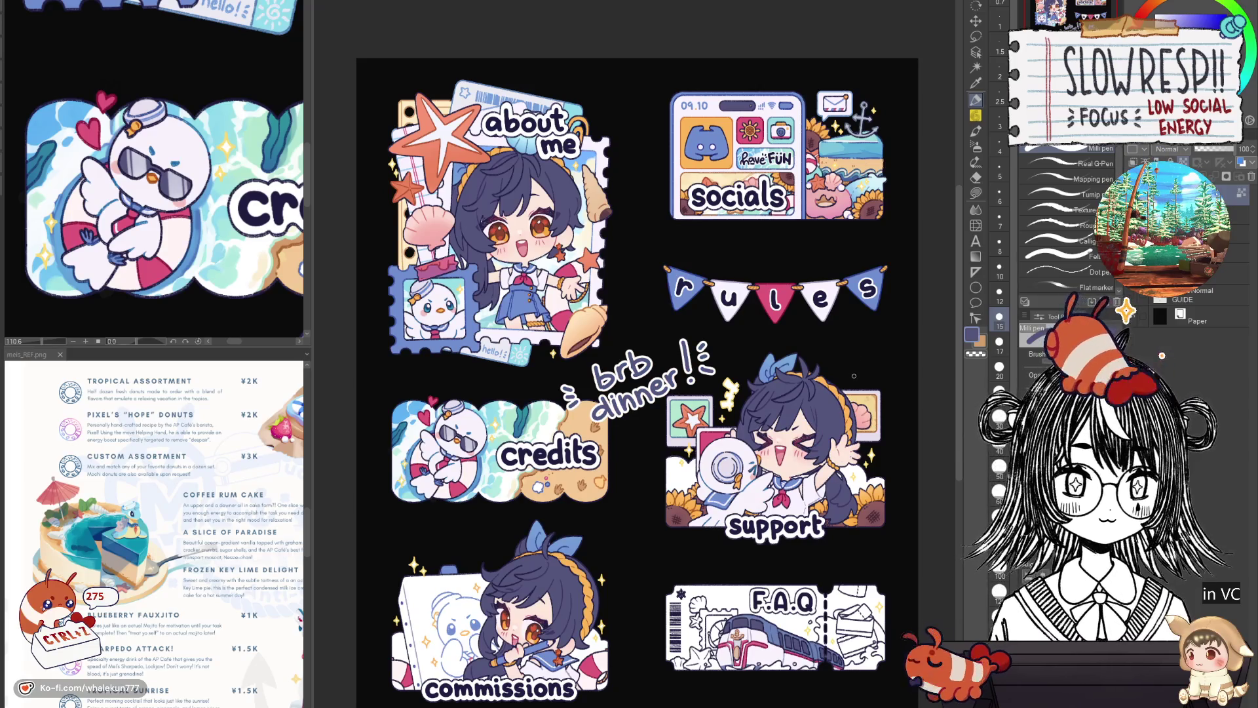
click(1199, 22)
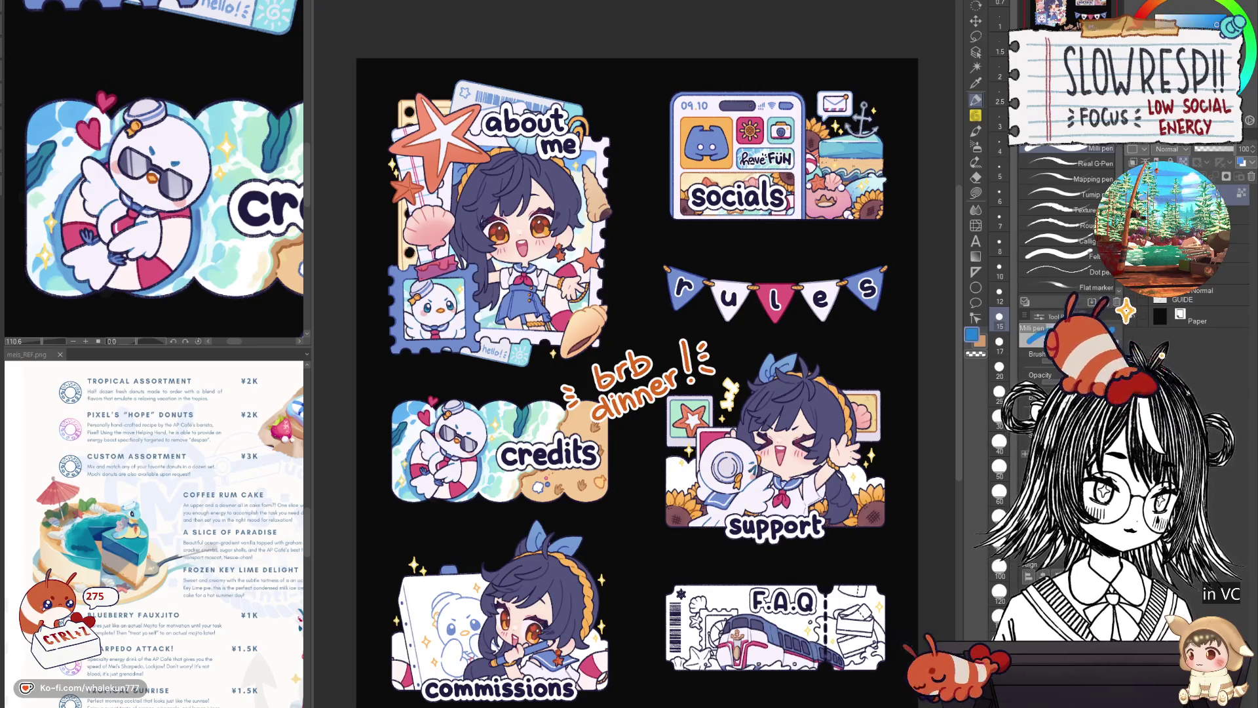
key(k)
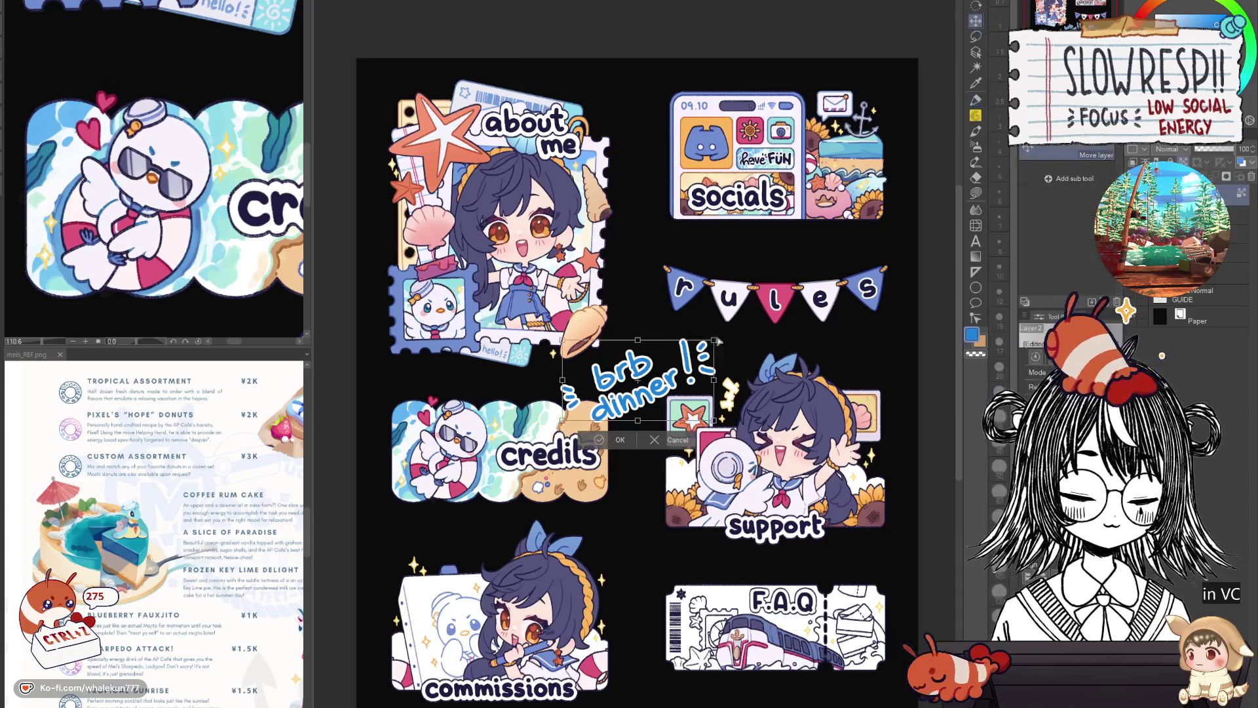
key(Delete)
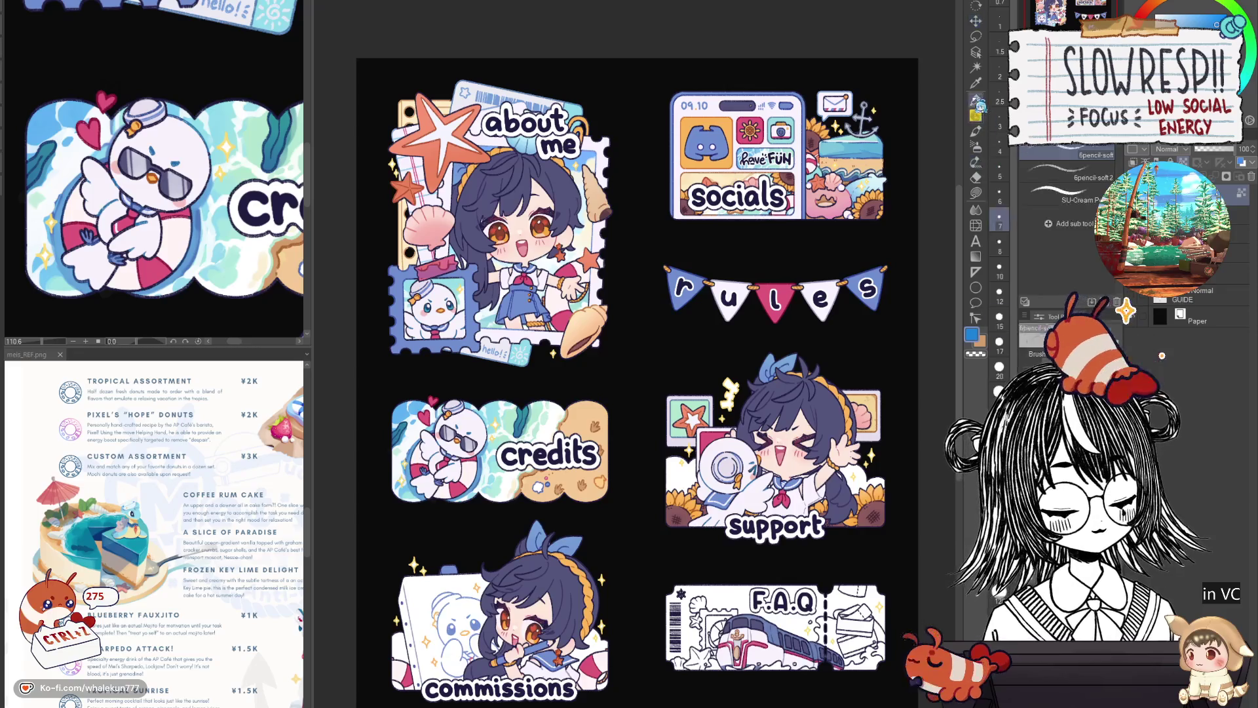
key(p)
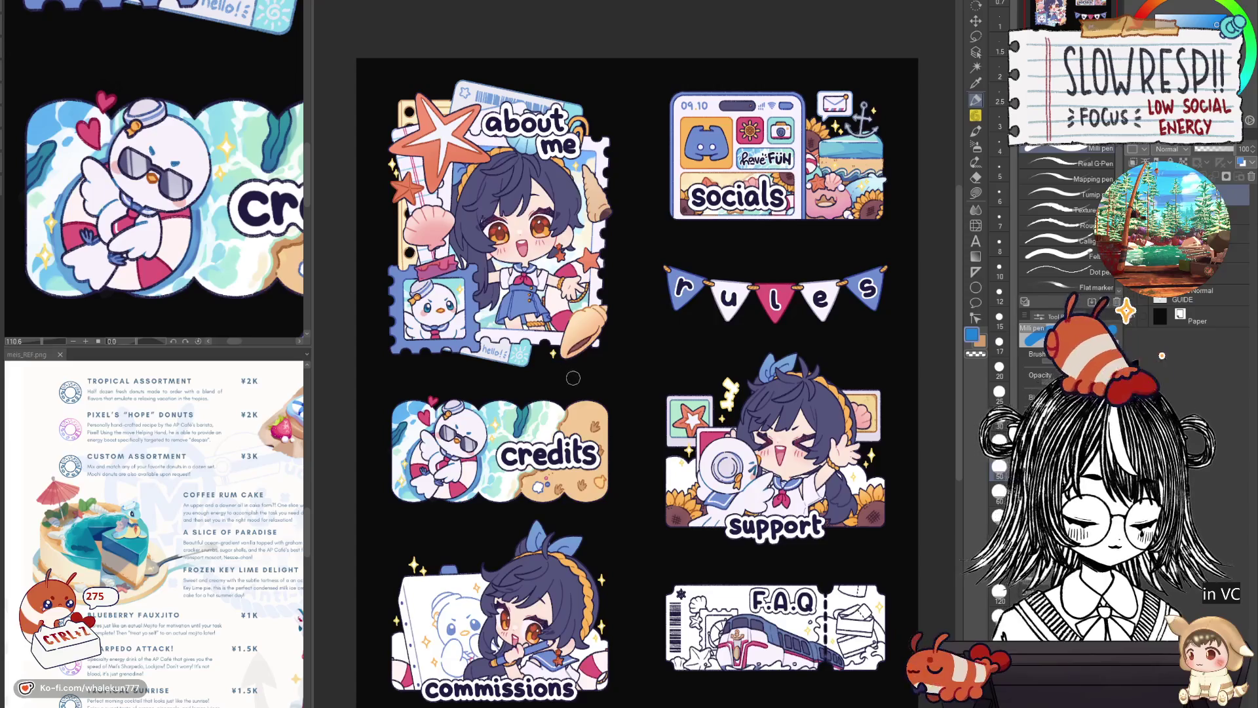
Hand-letter blue 'BRB' with 'DIN' started below it above the credits panel.
drag(574, 366, 576, 404)
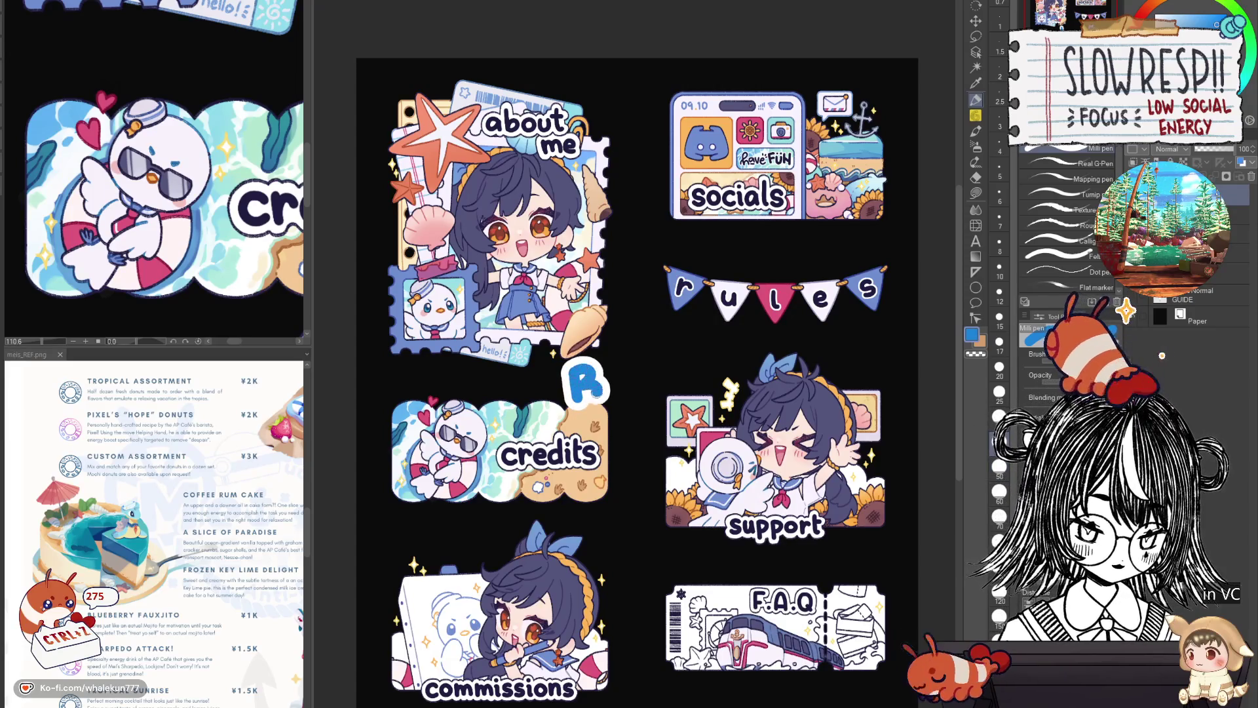
mouse_move(609, 357)
mouse_down()
mouse_move(612, 403)
mouse_move(616, 385)
mouse_move(641, 401)
mouse_up()
drag(647, 346, 648, 401)
drag(557, 427, 557, 460)
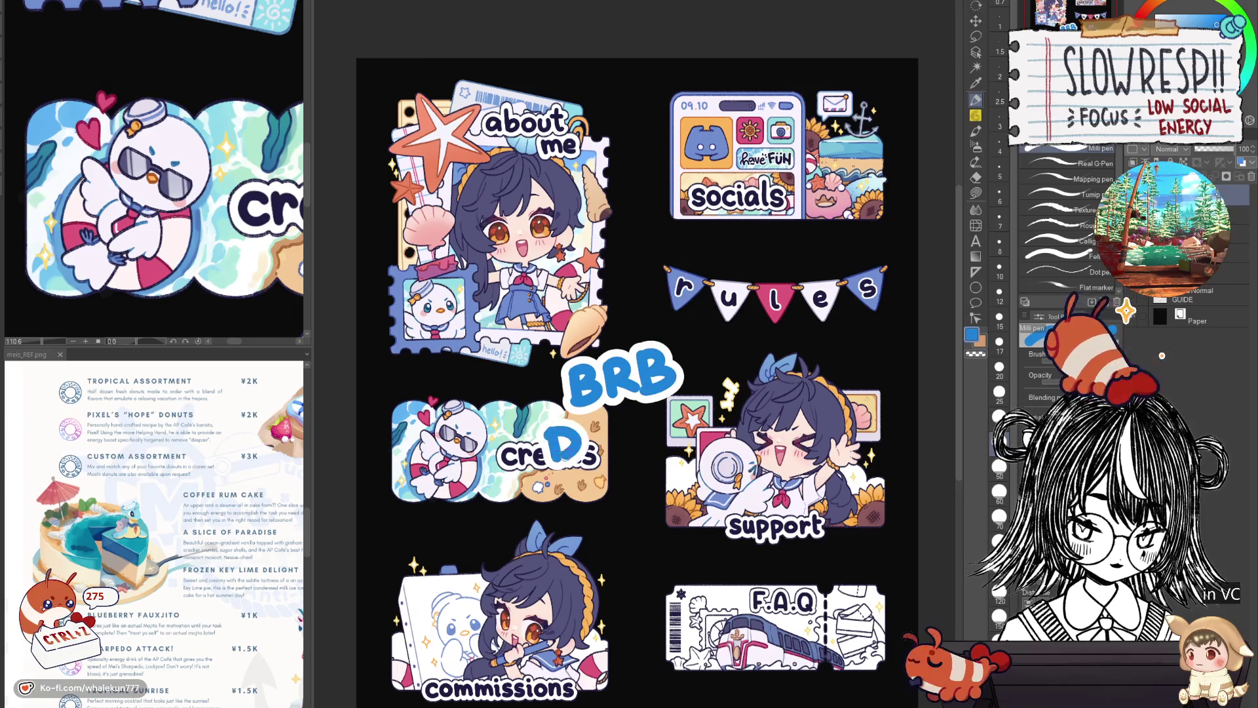
mouse_move(591, 417)
mouse_down()
mouse_move(590, 460)
mouse_move(629, 458)
mouse_up()
mouse_move(629, 458)
mouse_down()
mouse_move(633, 411)
mouse_move(639, 450)
mouse_up()
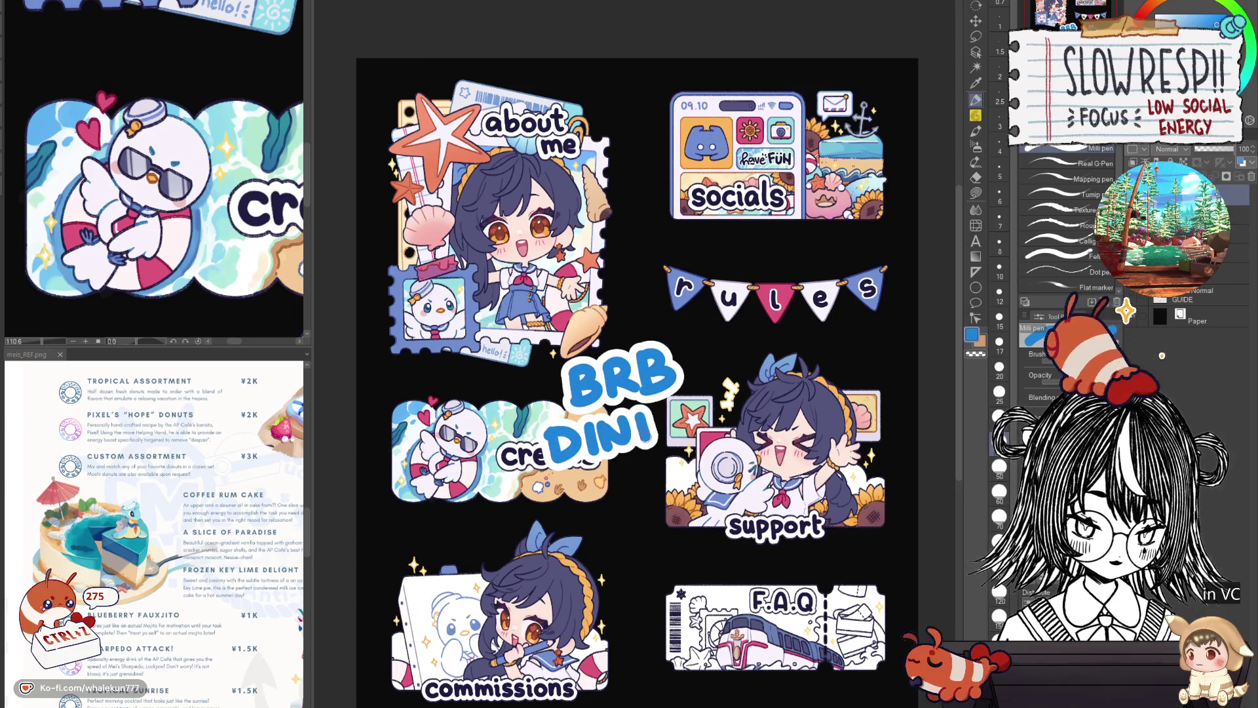
Finish the word 'DINNER', then undo the underline strokes beneath it.
drag(641, 407, 662, 449)
mouse_move(664, 449)
mouse_down()
mouse_move(673, 401)
mouse_move(679, 444)
mouse_move(697, 395)
mouse_move(696, 419)
mouse_up()
drag(681, 444, 704, 436)
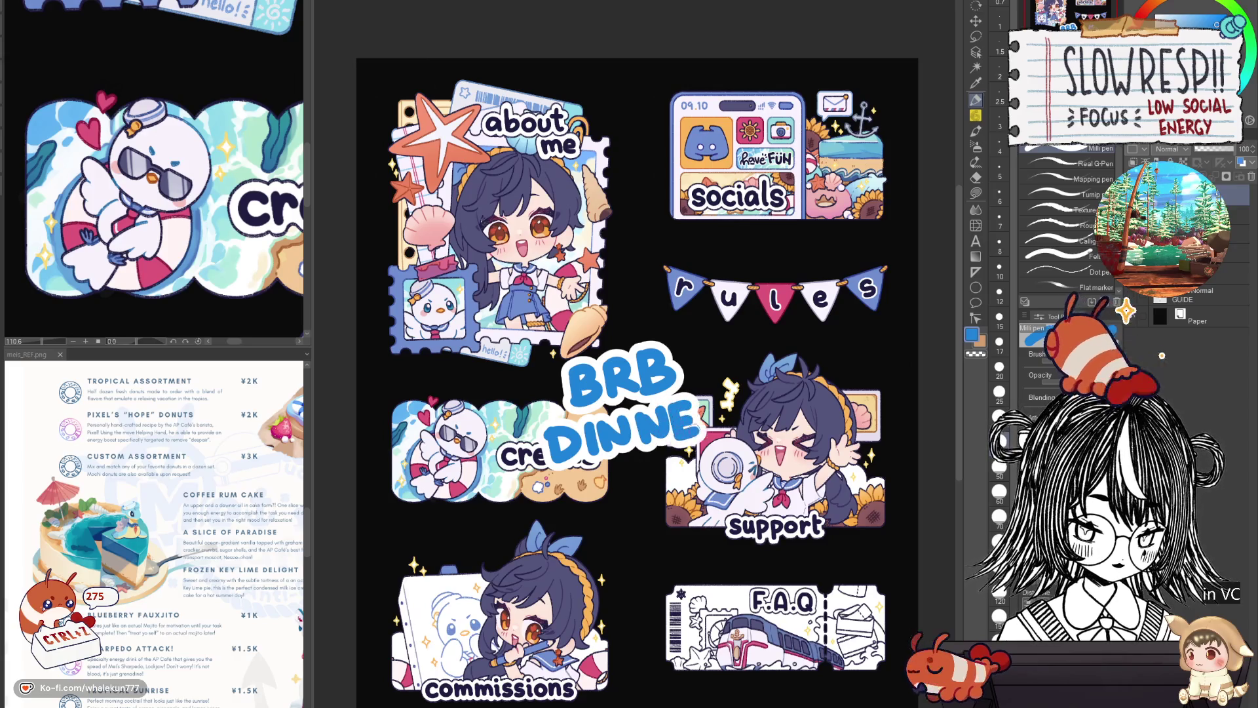
drag(702, 394, 712, 432)
drag(702, 391, 736, 424)
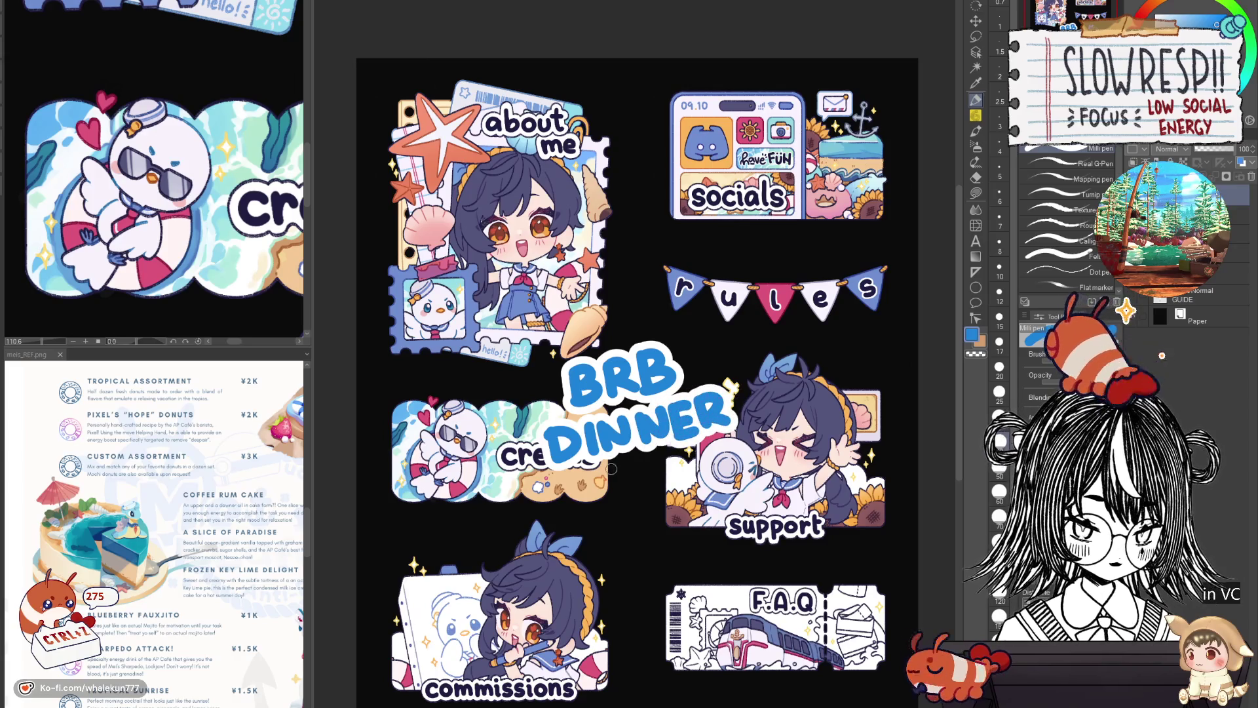
mouse_move(610, 474)
mouse_down()
mouse_move(658, 462)
mouse_move(666, 482)
mouse_up()
key(ctrl+z)
key(ctrl+z)
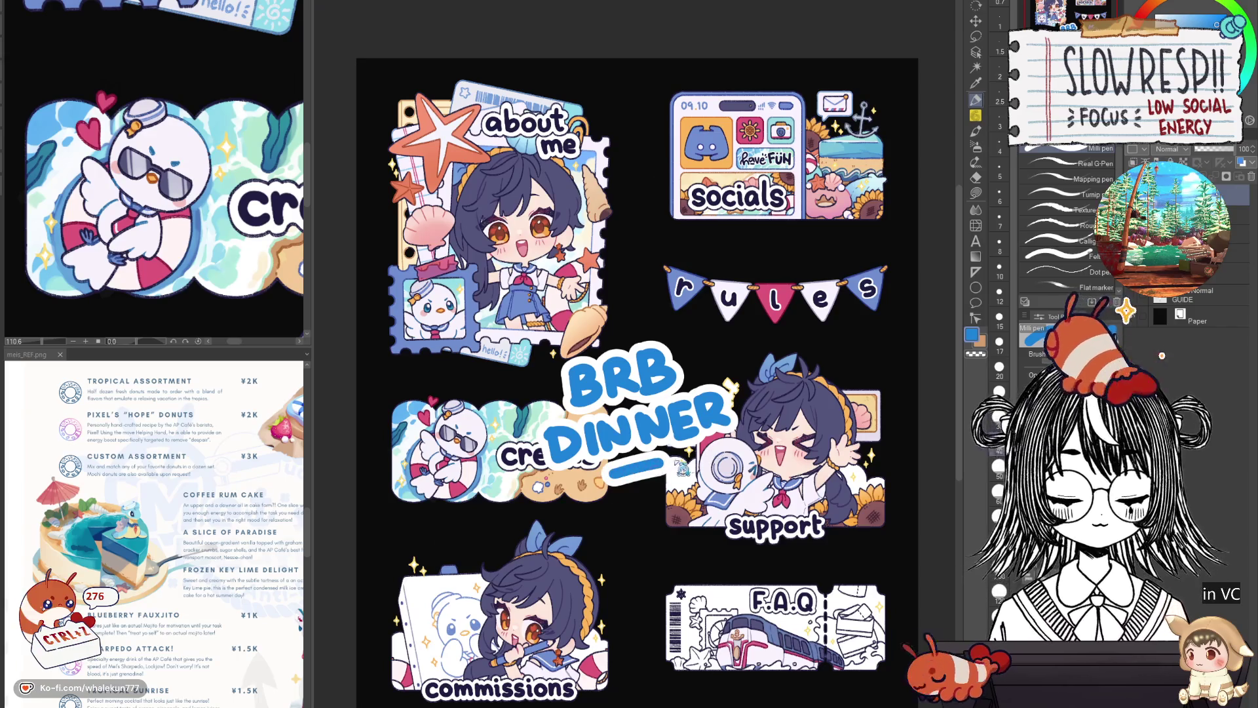
key(ctrl+z)
key(ctrl+z)
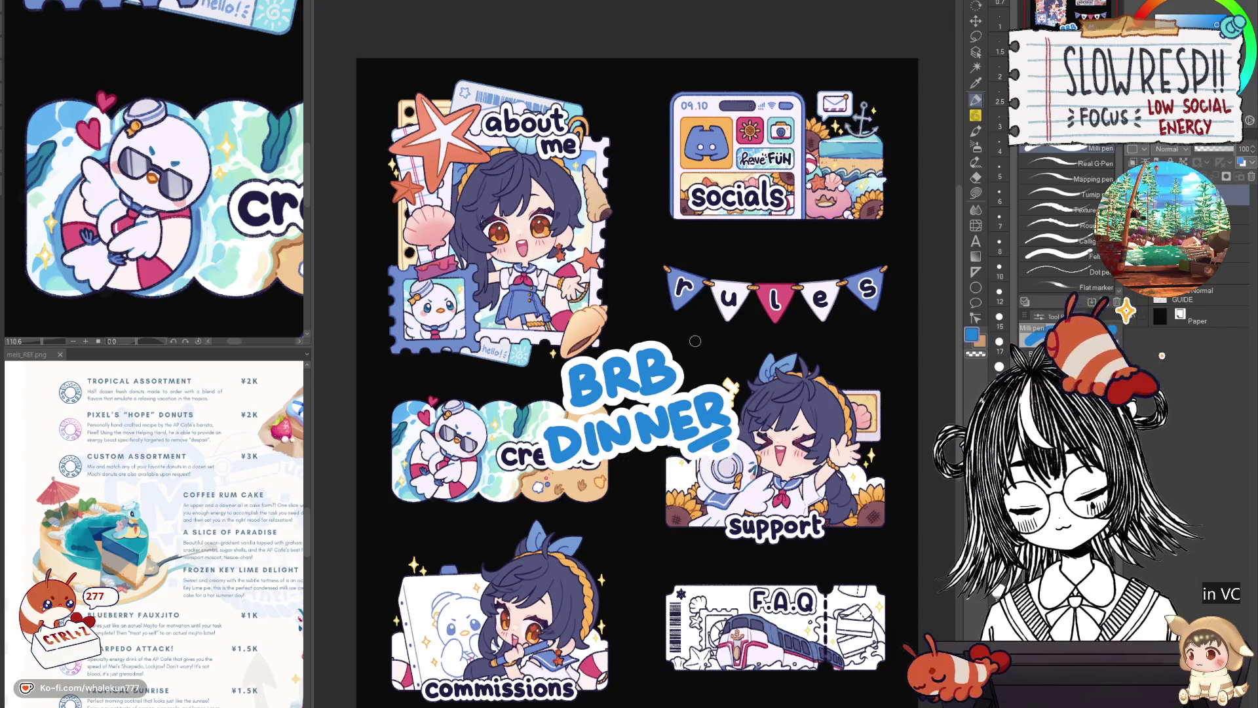
Add an exclamation mark after BRB and motion lines, then narrow the reference pane.
drag(704, 335, 698, 368)
click(694, 380)
drag(523, 389, 547, 433)
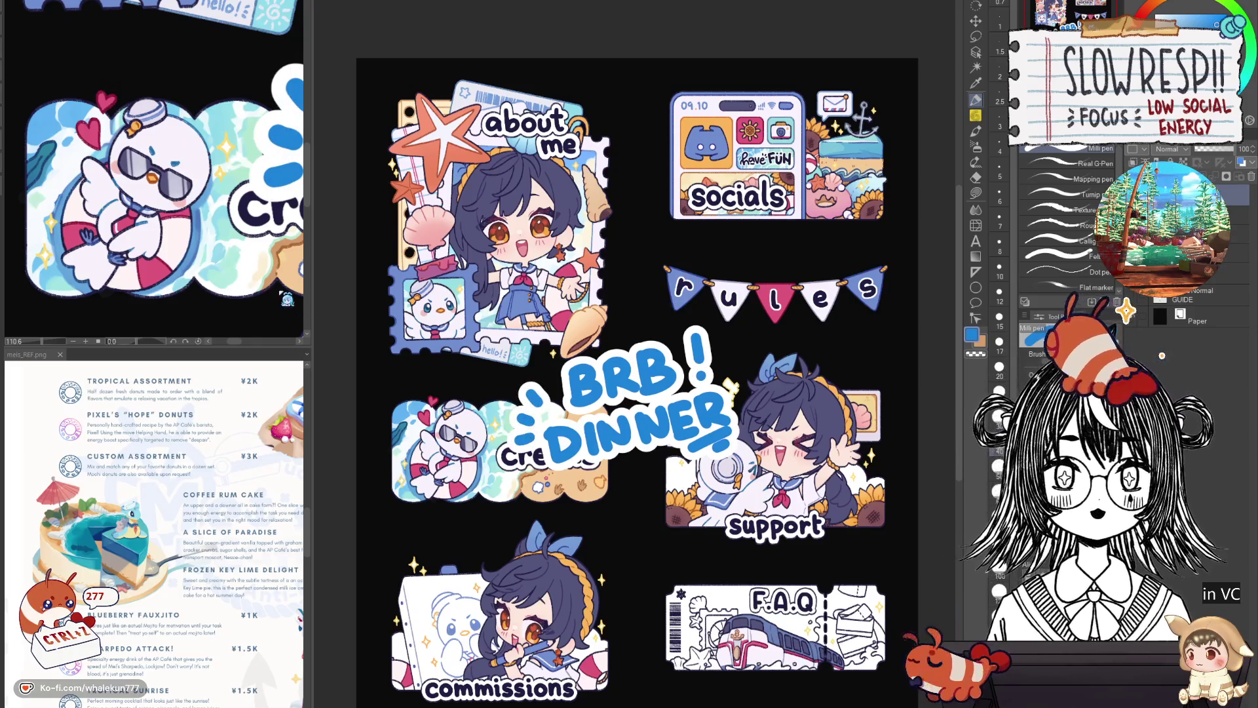
click(313, 44)
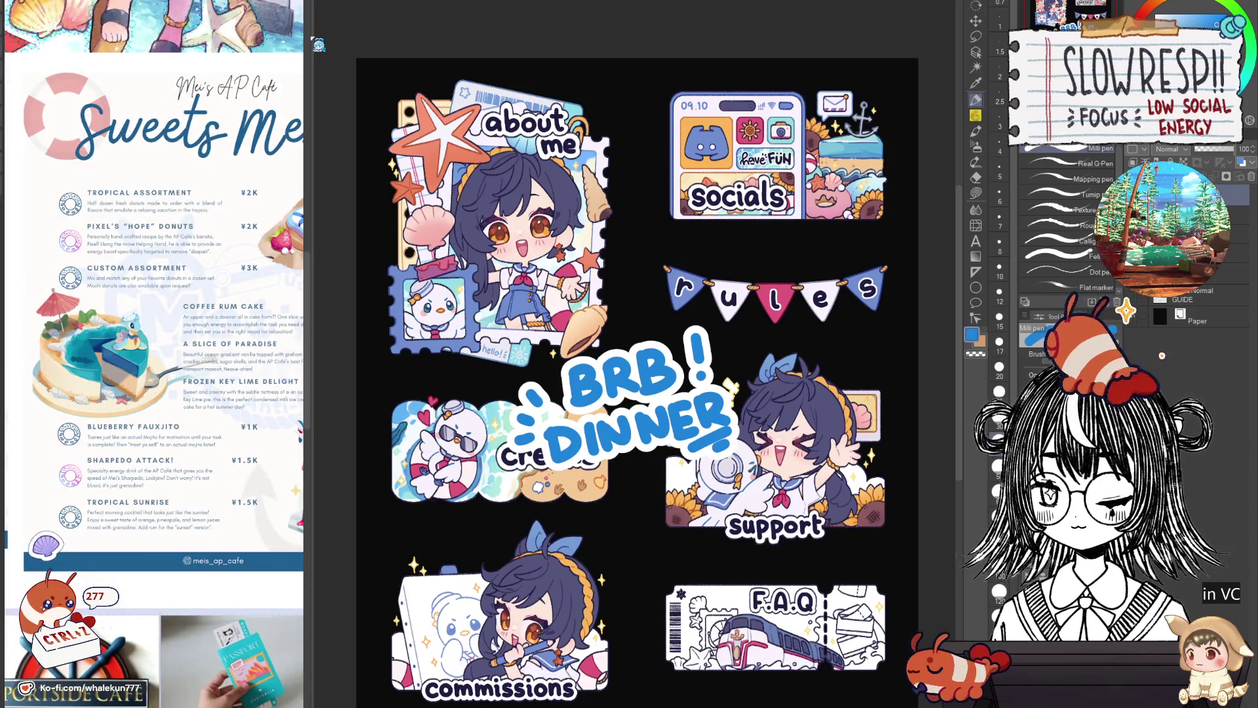
drag(313, 40, 169, 39)
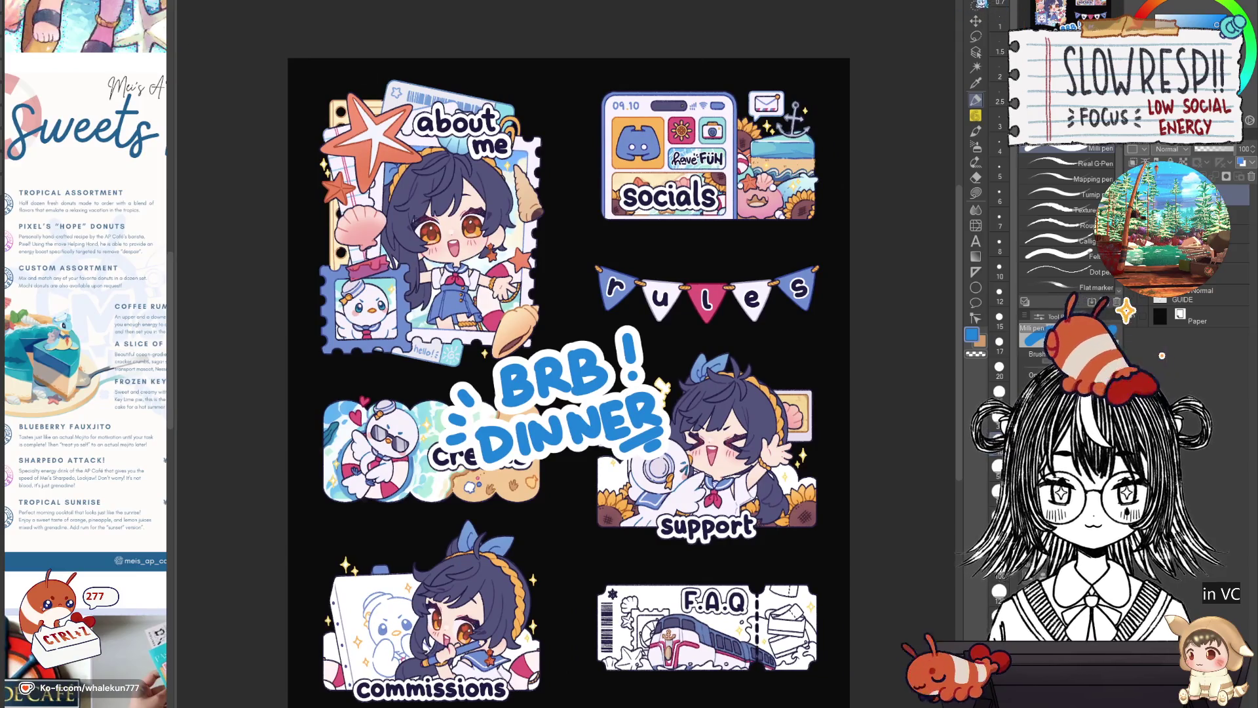
drag(773, 252, 763, 244)
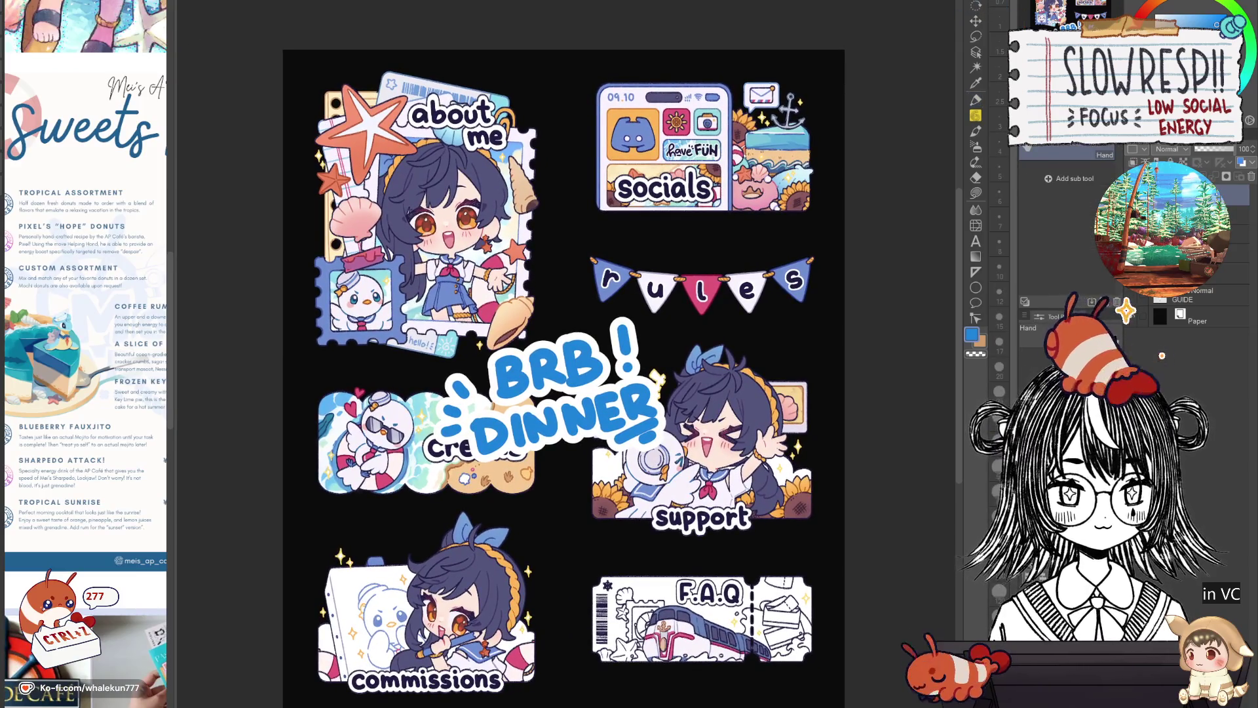
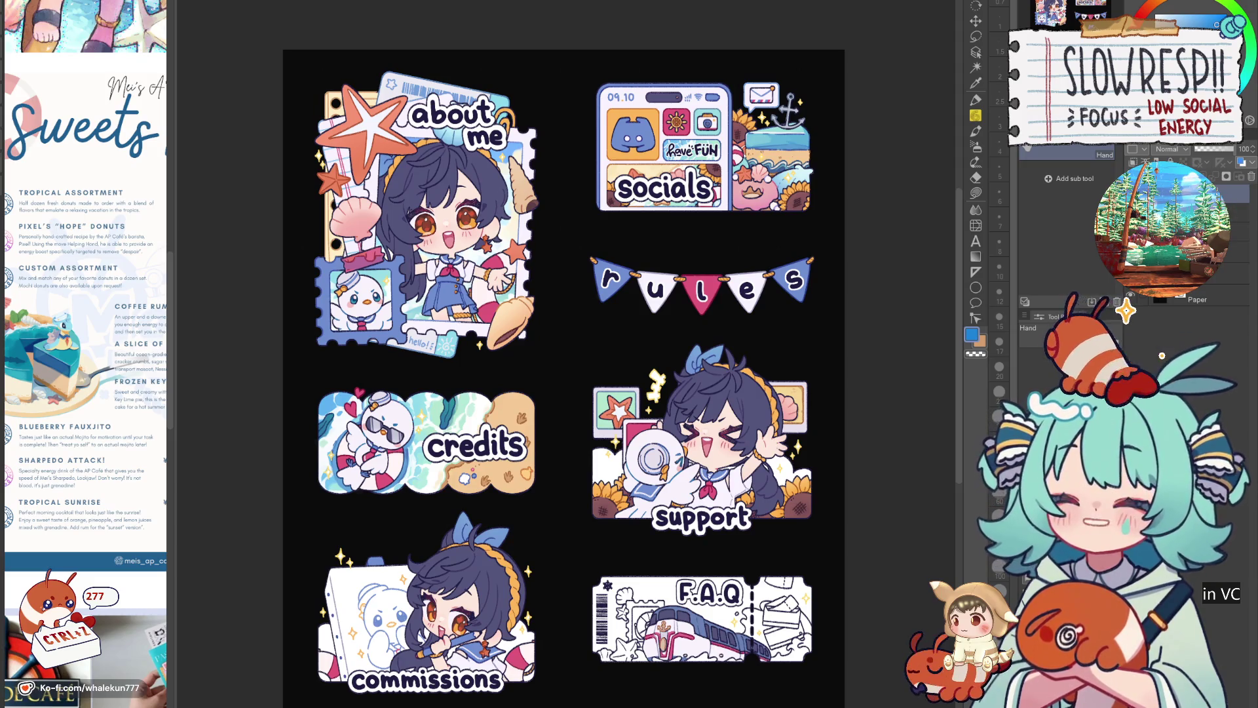
Add empty Layer 2 with Lasso fill ready and zoom onto the ticket's envelopes beside the references.
click(975, 100)
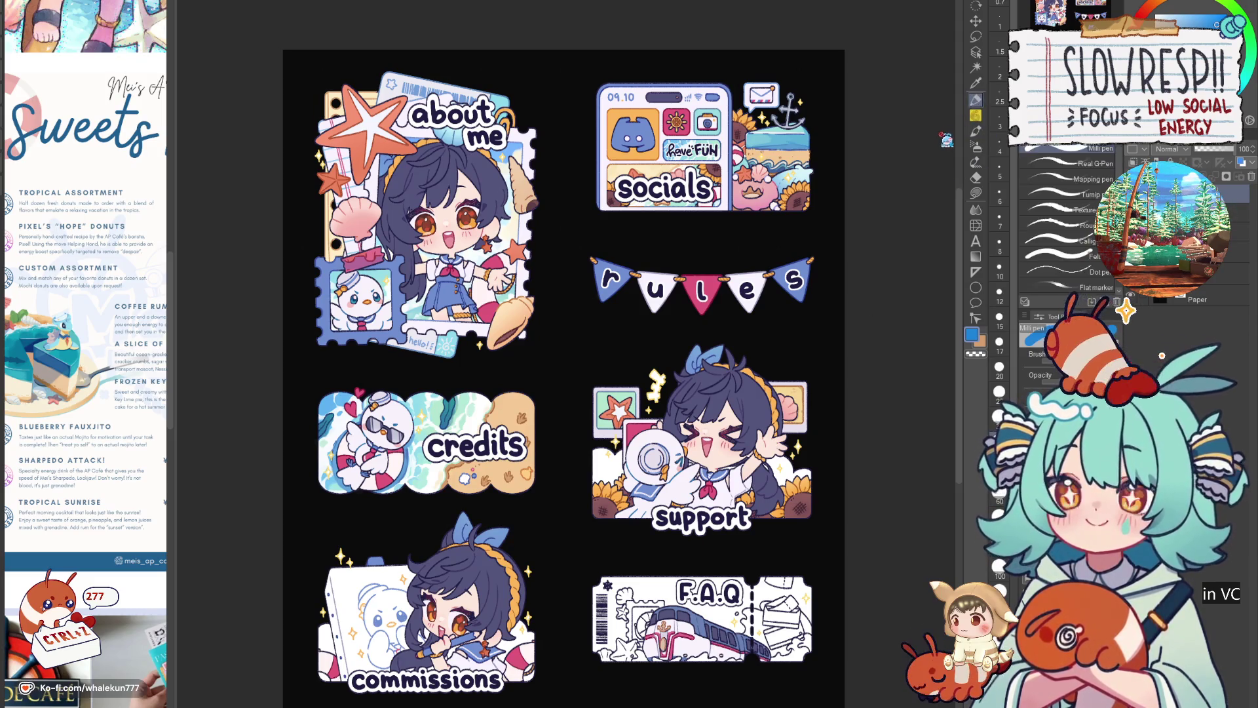
drag(846, 469, 786, 364)
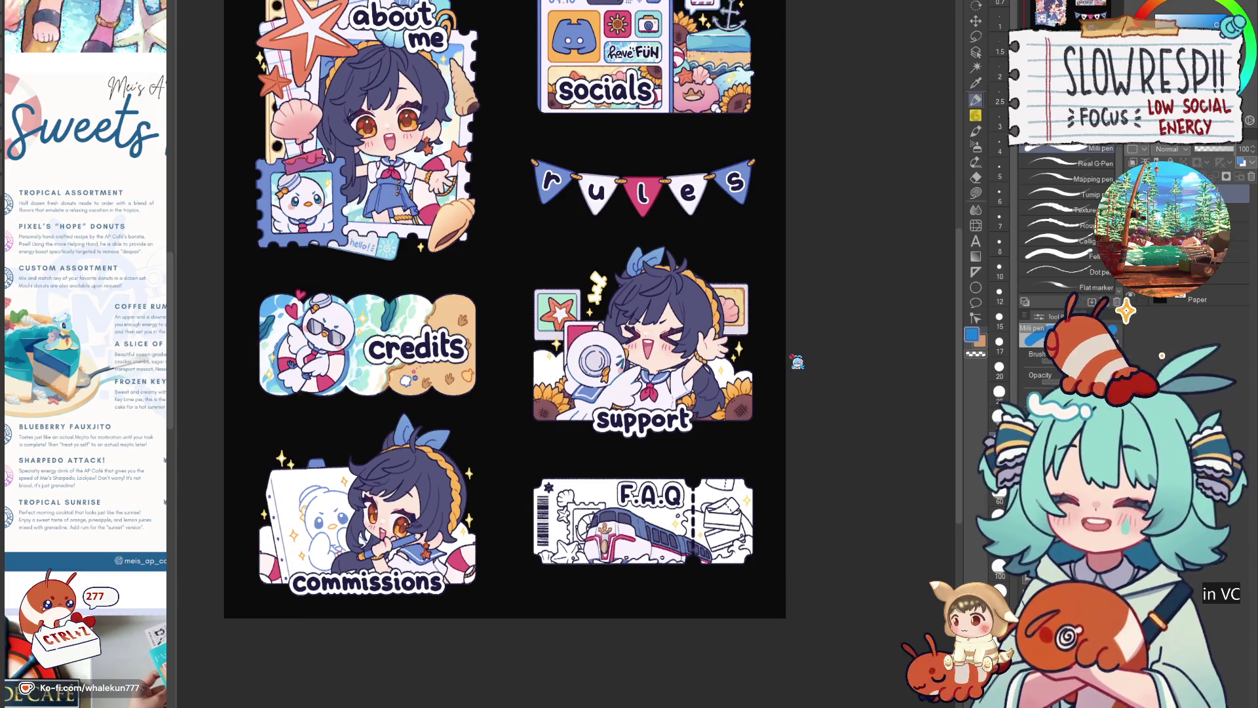
scroll(1204, 334, up, 2)
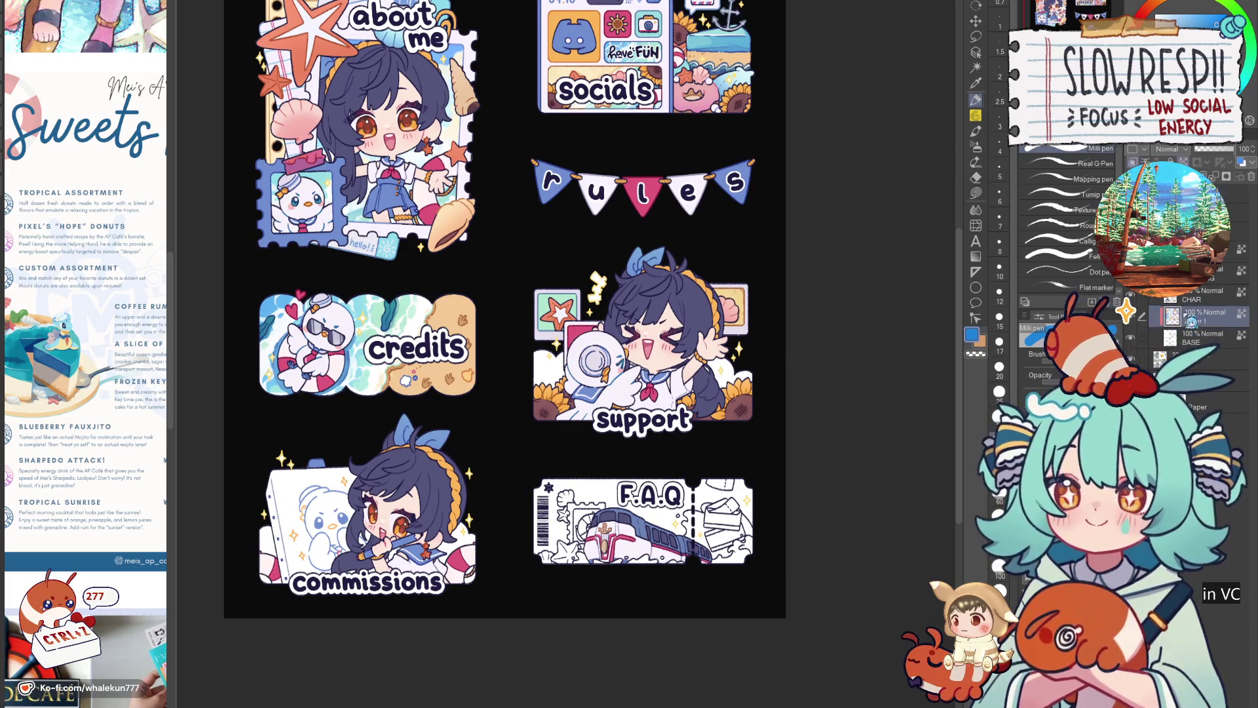
key(ctrl+shift+n)
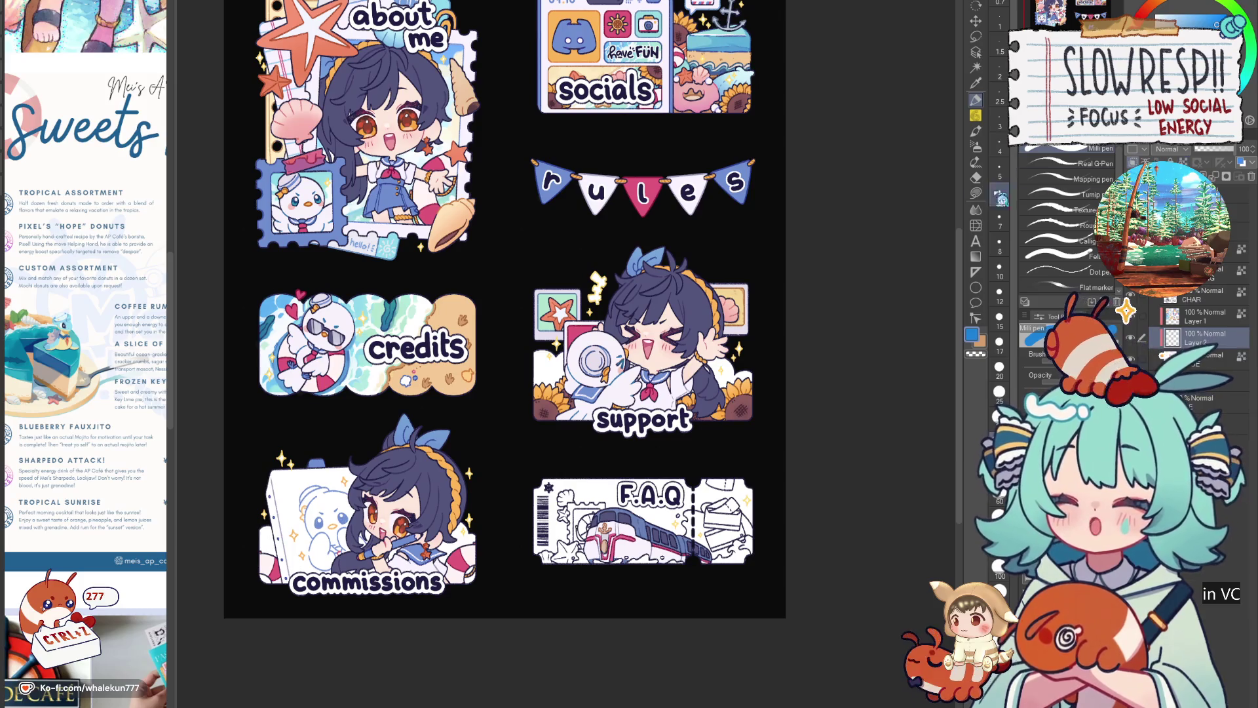
click(975, 192)
scroll(182, 426, up, 2)
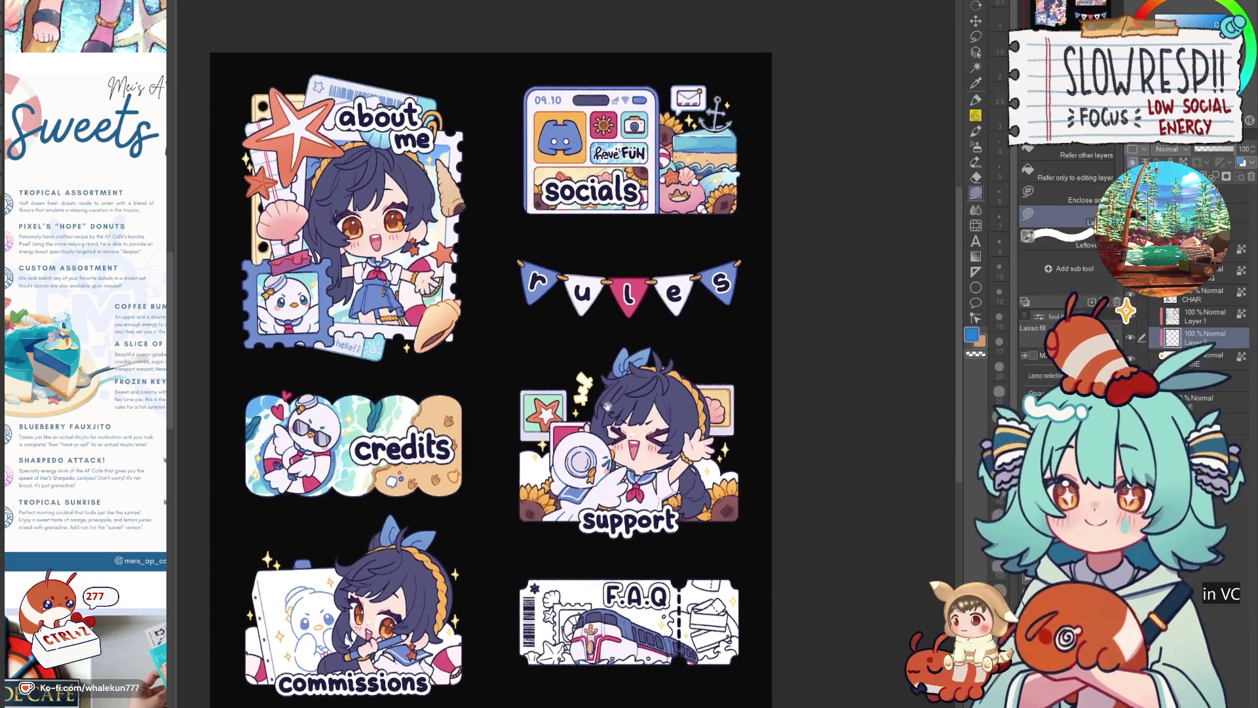
drag(181, 426, 265, 426)
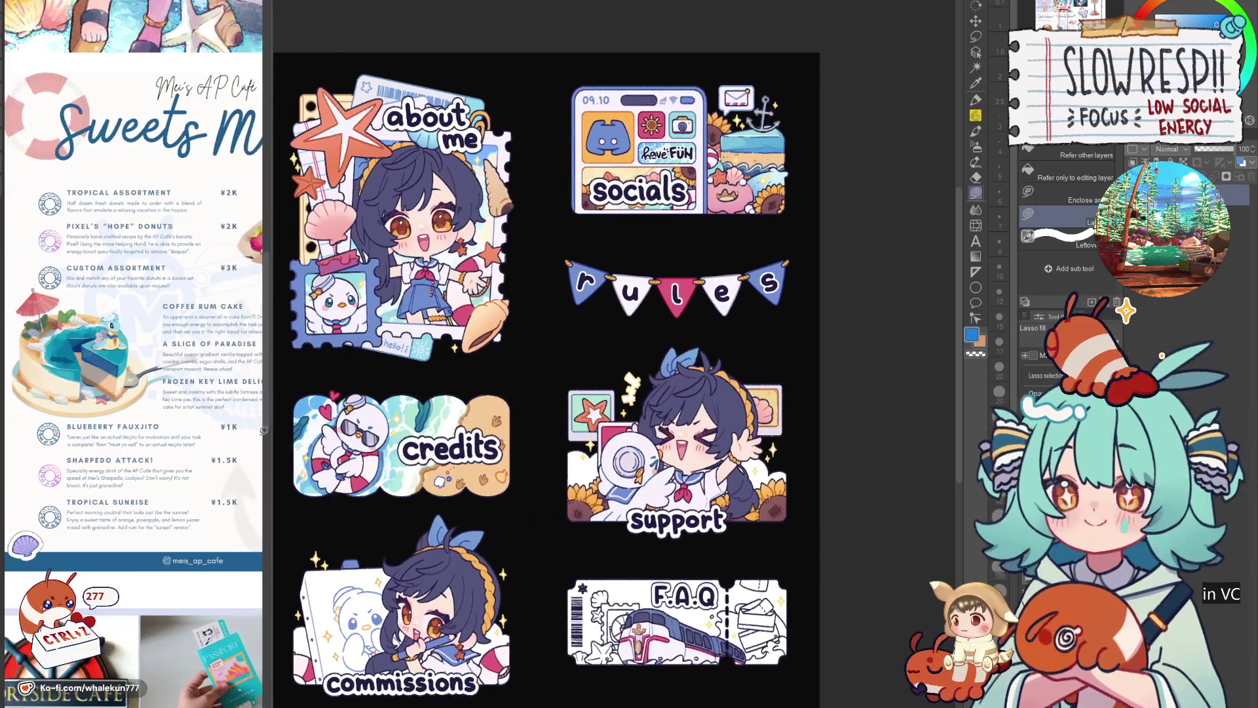
scroll(132, 393, down, 3)
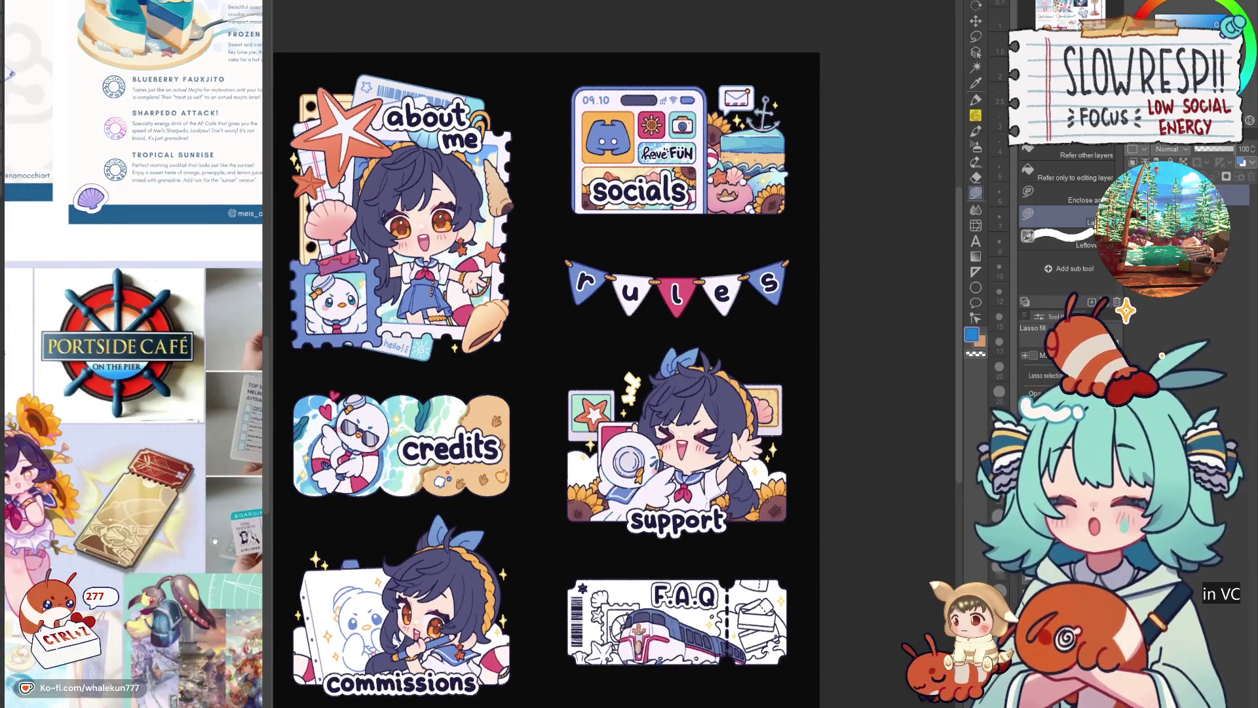
scroll(215, 540, up, 3)
scroll(215, 540, up, 5)
scroll(217, 550, up, 1)
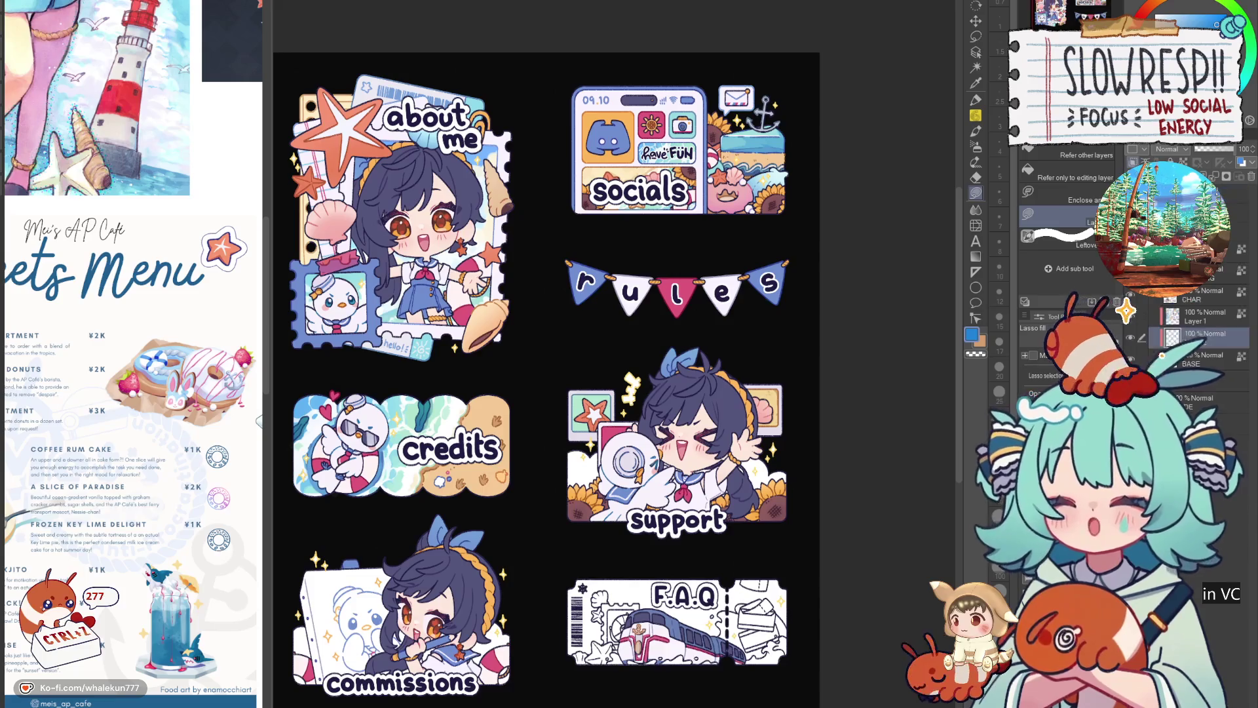
scroll(595, 353, up, 1)
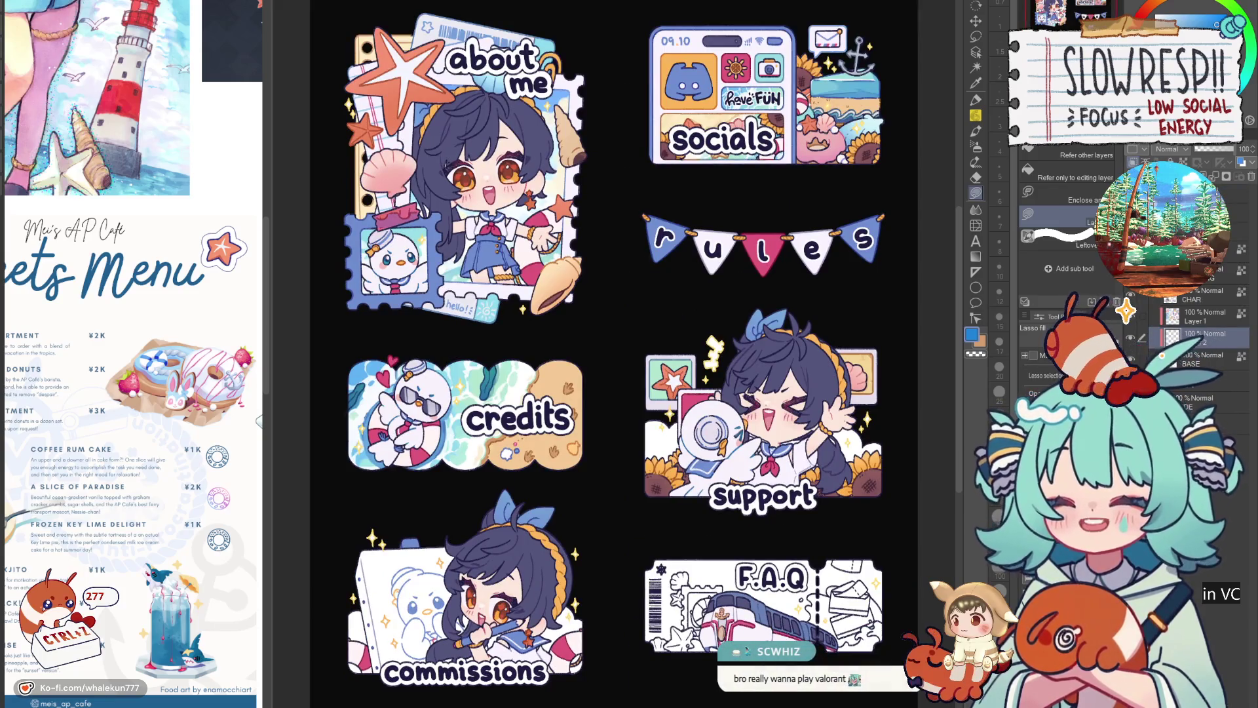
scroll(548, 355, down, 1)
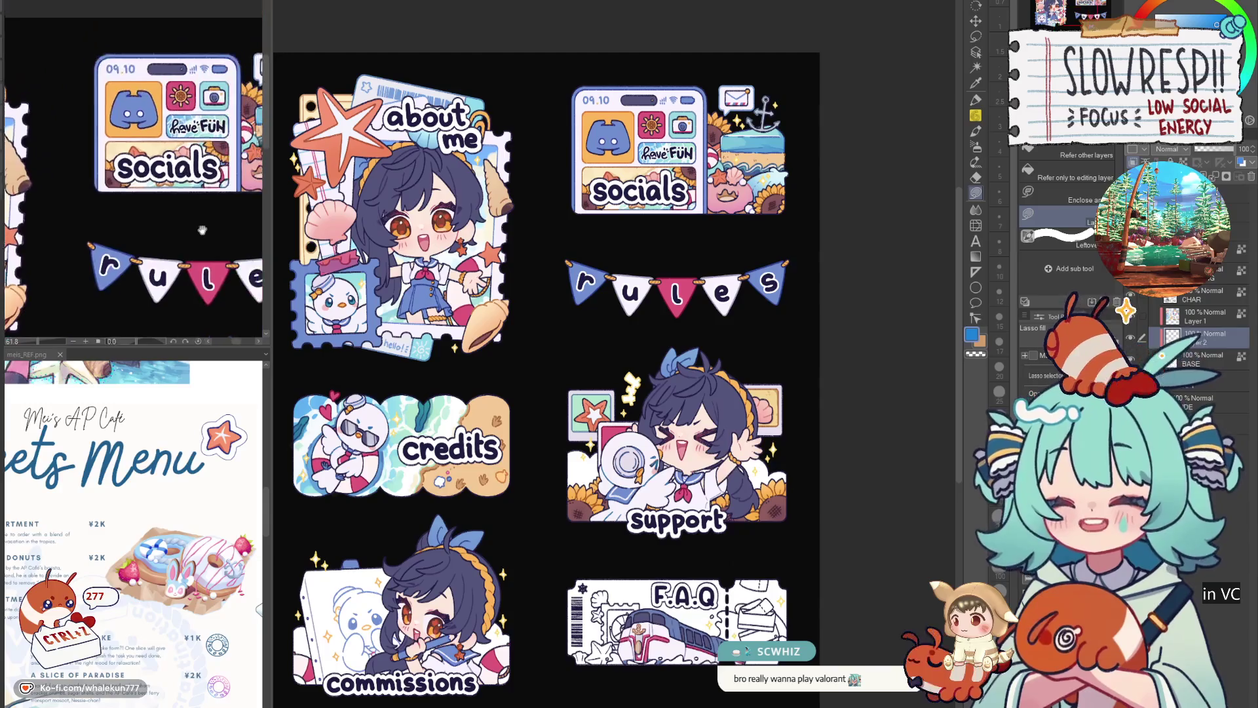
scroll(134, 197, up, 3)
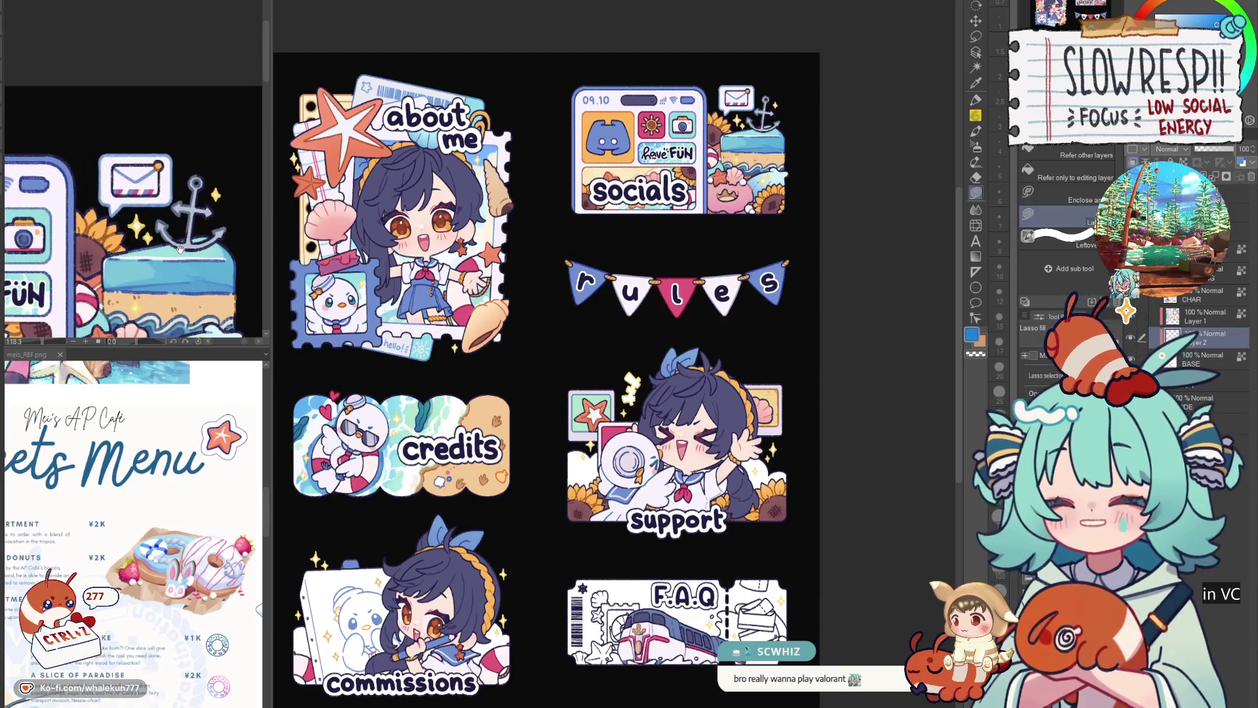
scroll(185, 243, up, 2)
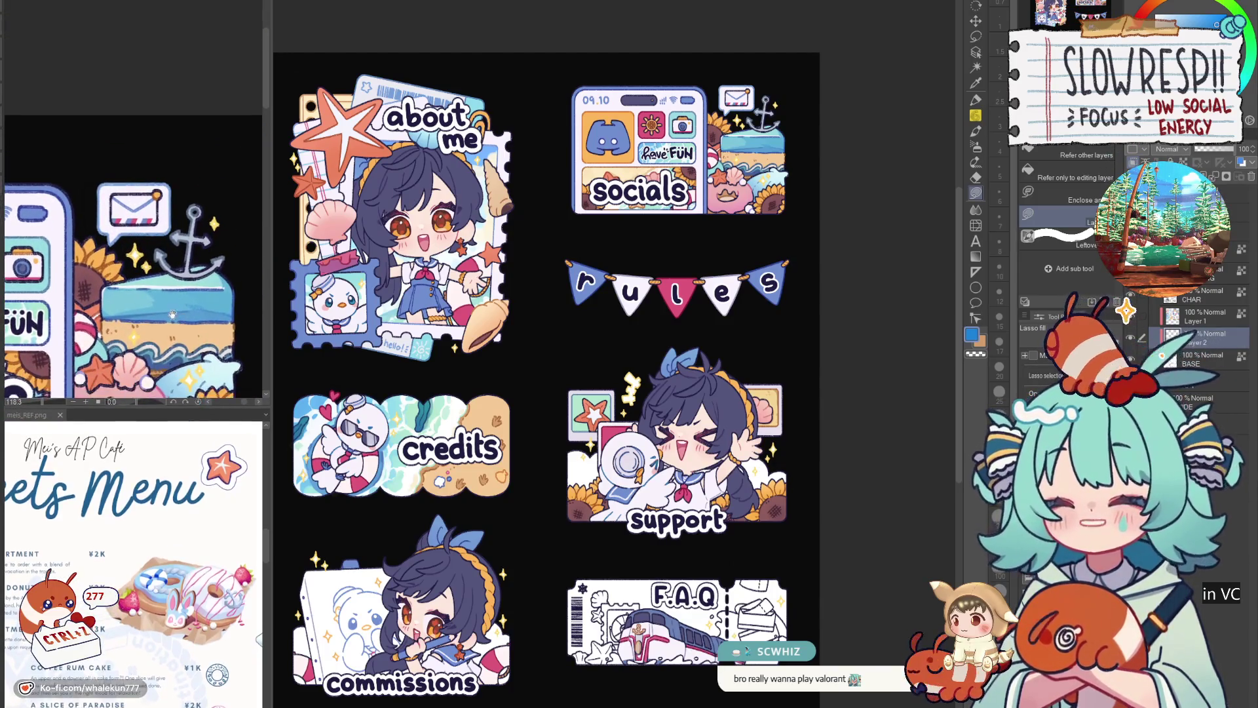
scroll(745, 370, down, 3)
scroll(686, 314, up, 2)
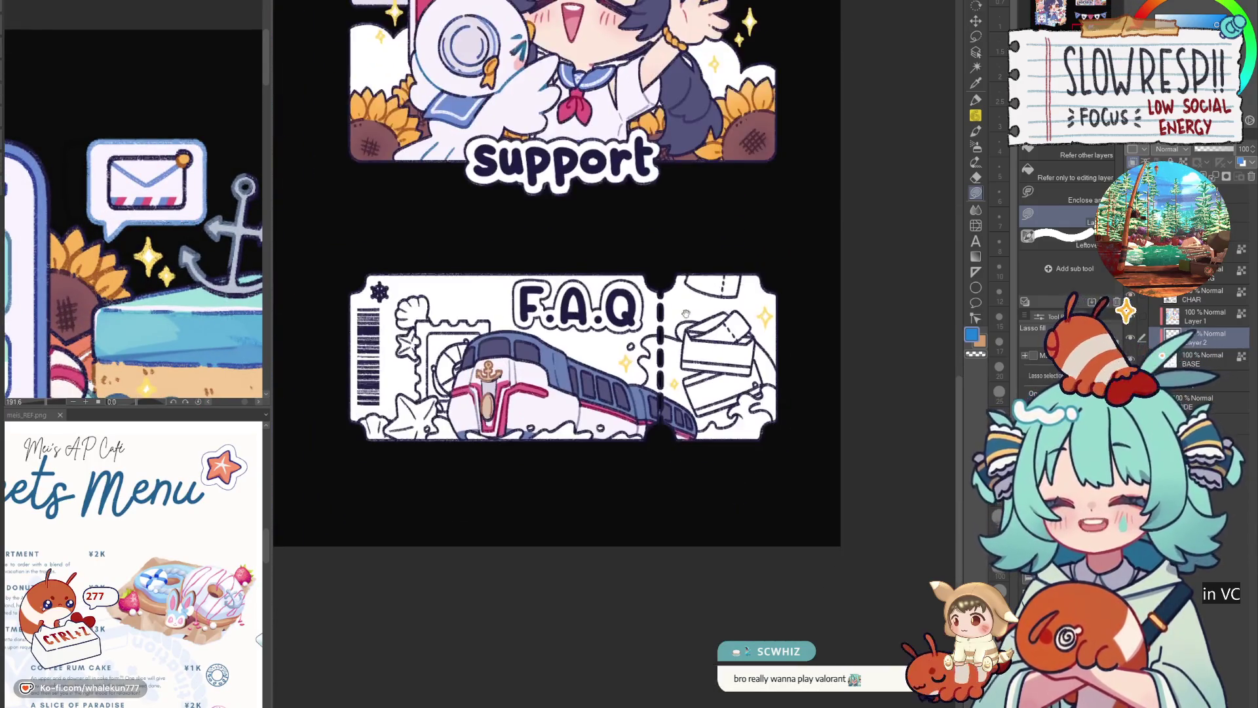
scroll(177, 541, down, 2)
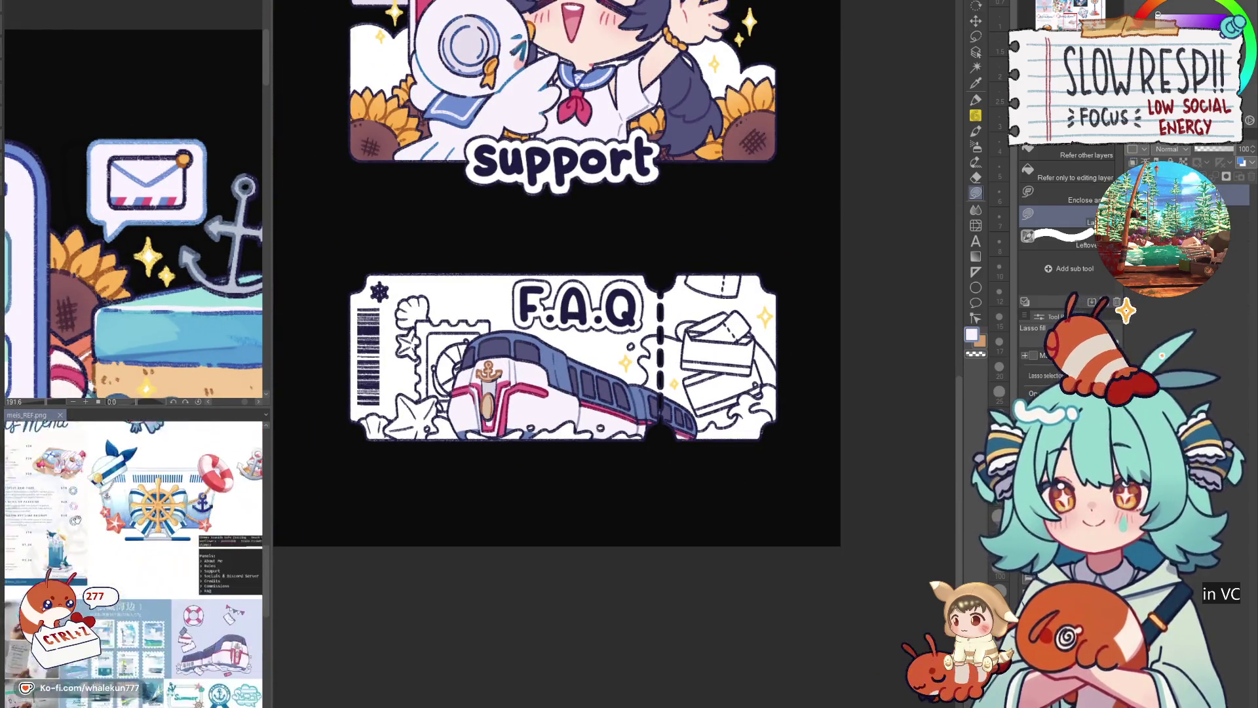
scroll(154, 527, down, 2)
scroll(155, 527, up, 2)
scroll(155, 527, up, 1)
scroll(154, 526, up, 1)
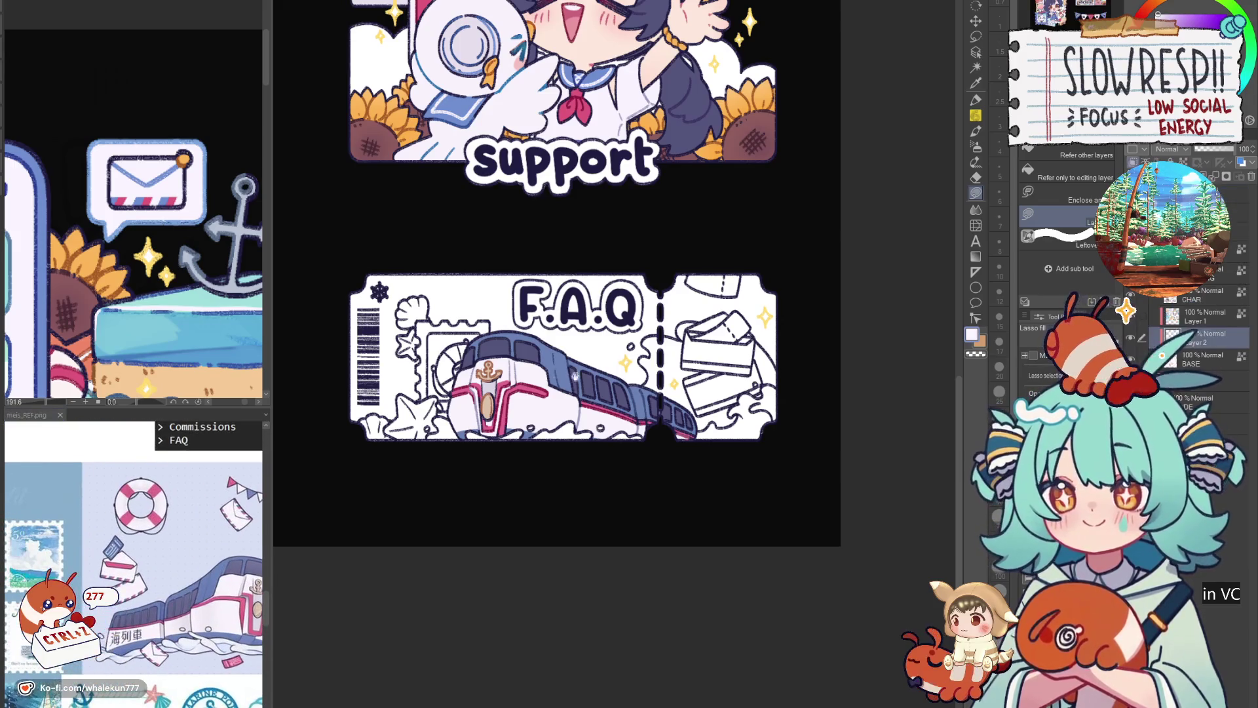
drag(760, 368, 718, 406)
scroll(720, 394, up, 2)
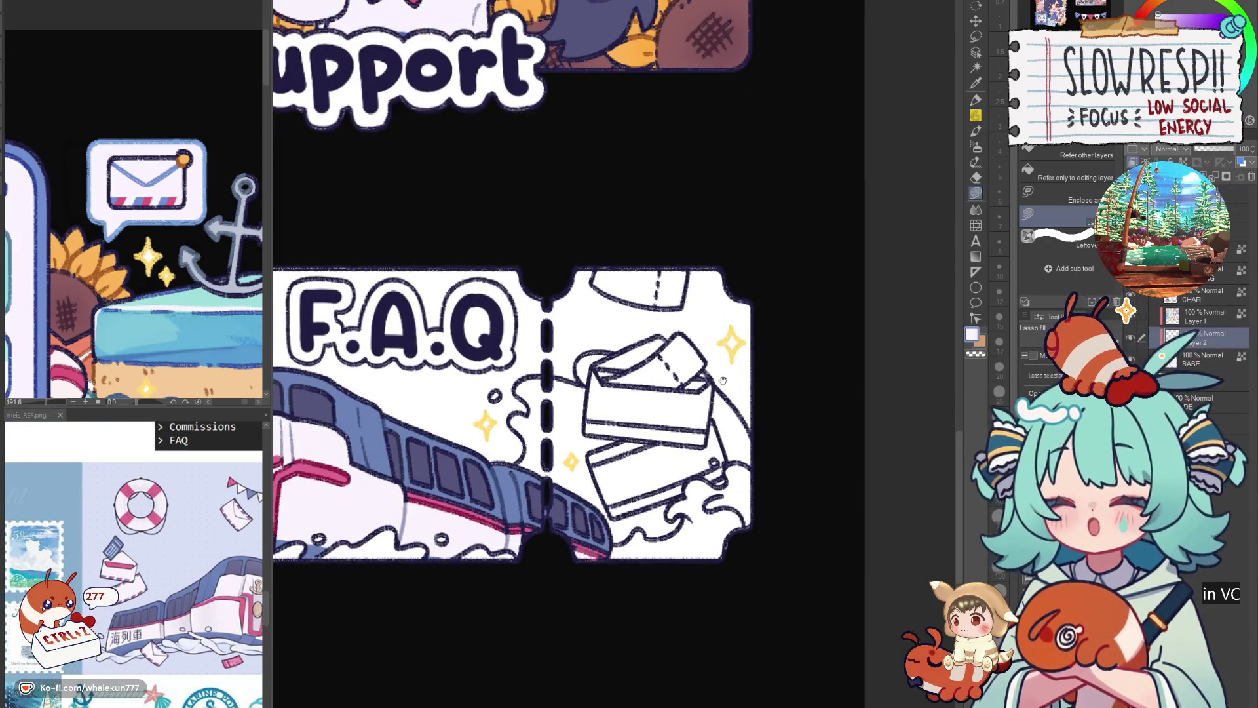
scroll(663, 351, up, 2)
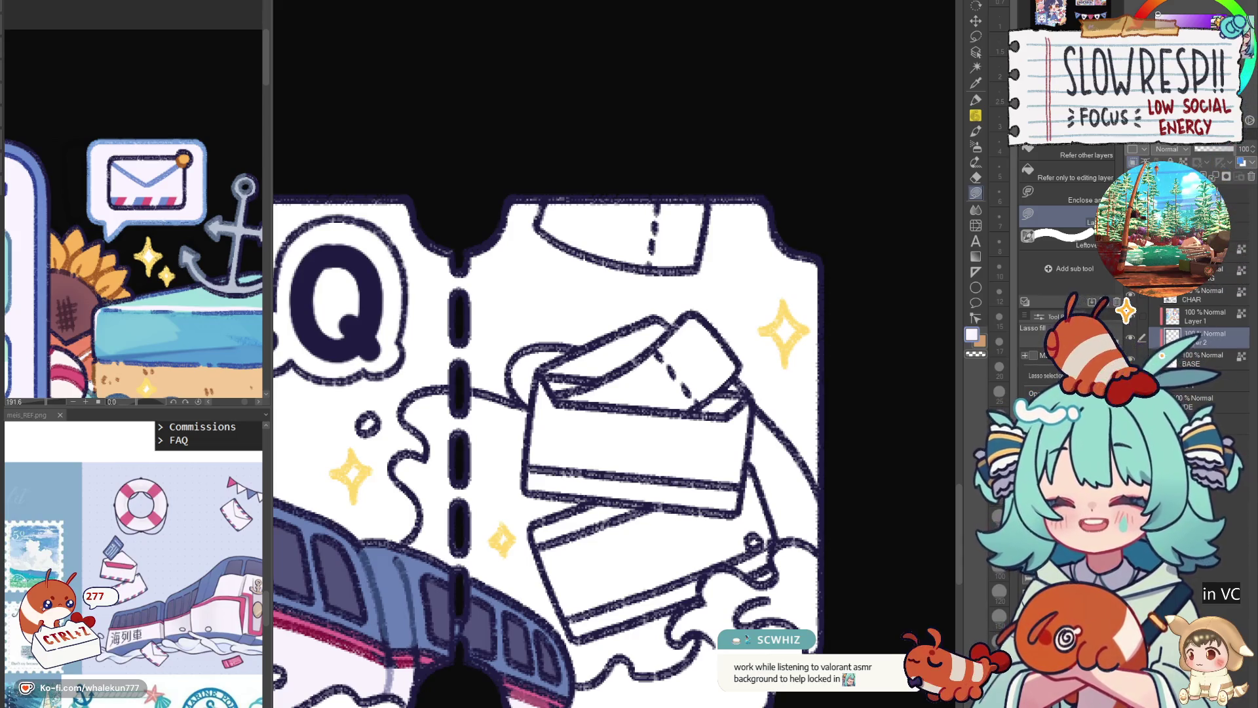
Lasso-fill the upper and lower stacked envelopes flat orange, including the bottom-edge strip.
drag(551, 413, 565, 296)
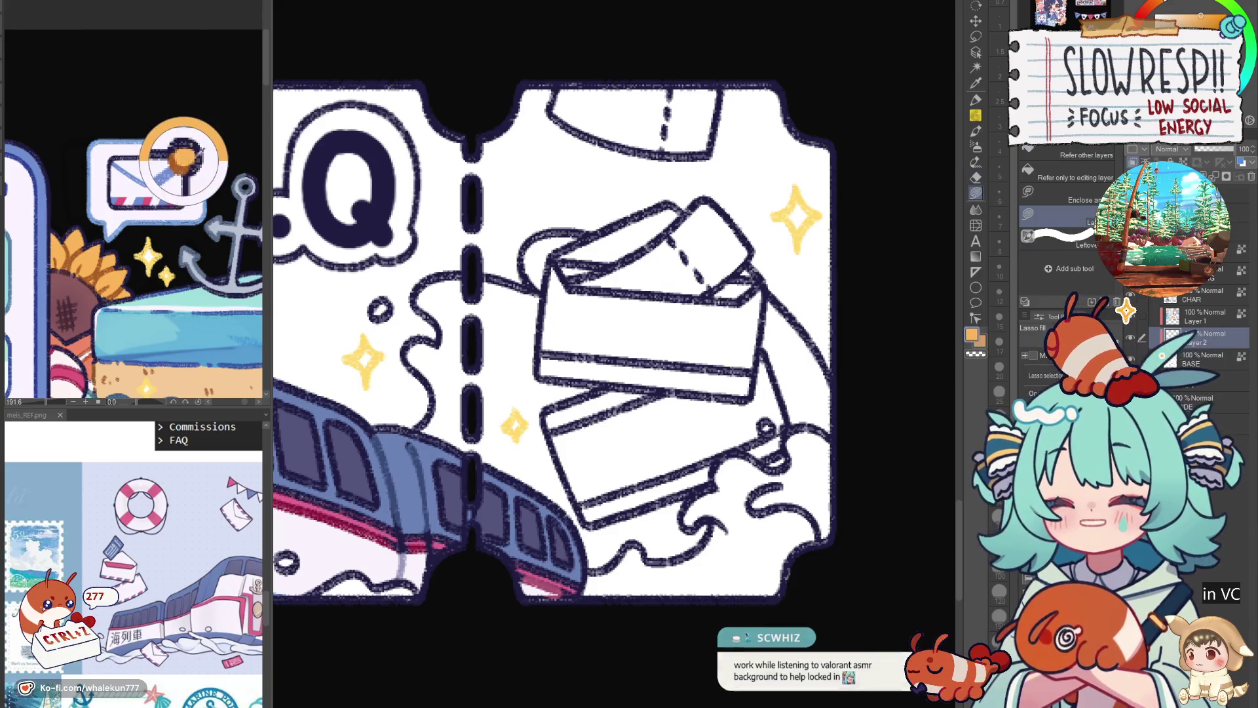
drag(660, 298, 660, 305)
scroll(662, 305, up, 2)
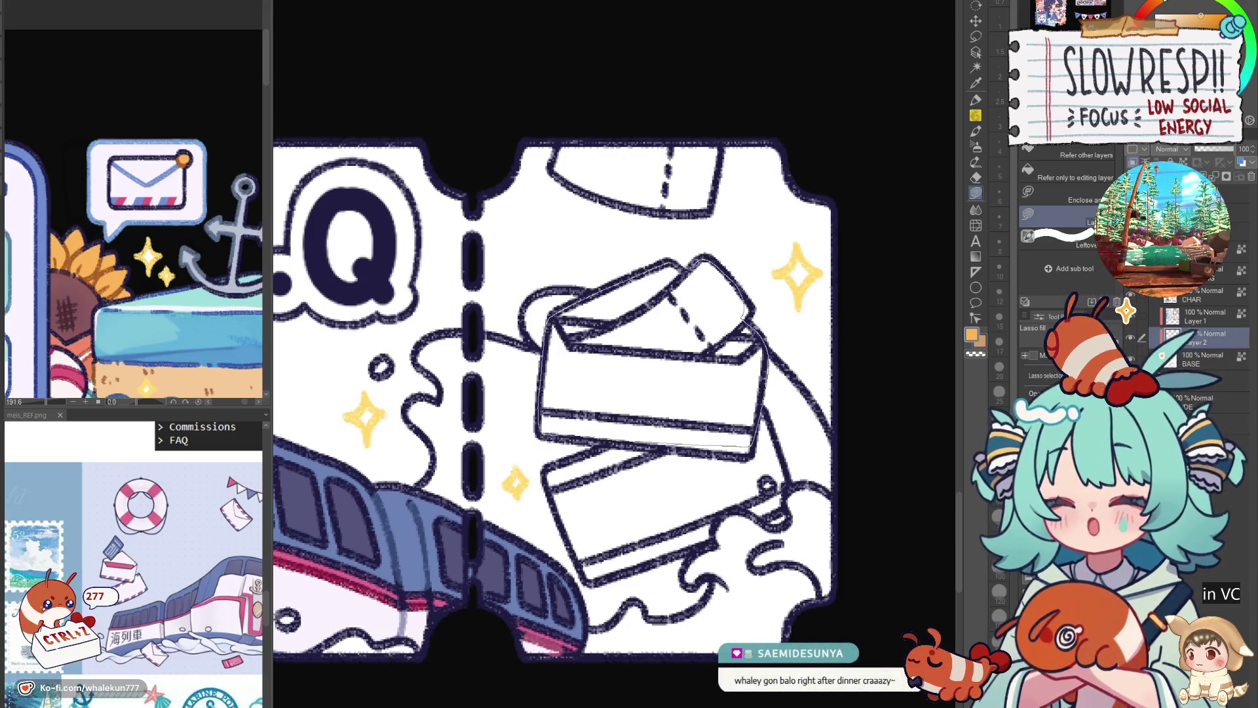
drag(743, 322, 722, 265)
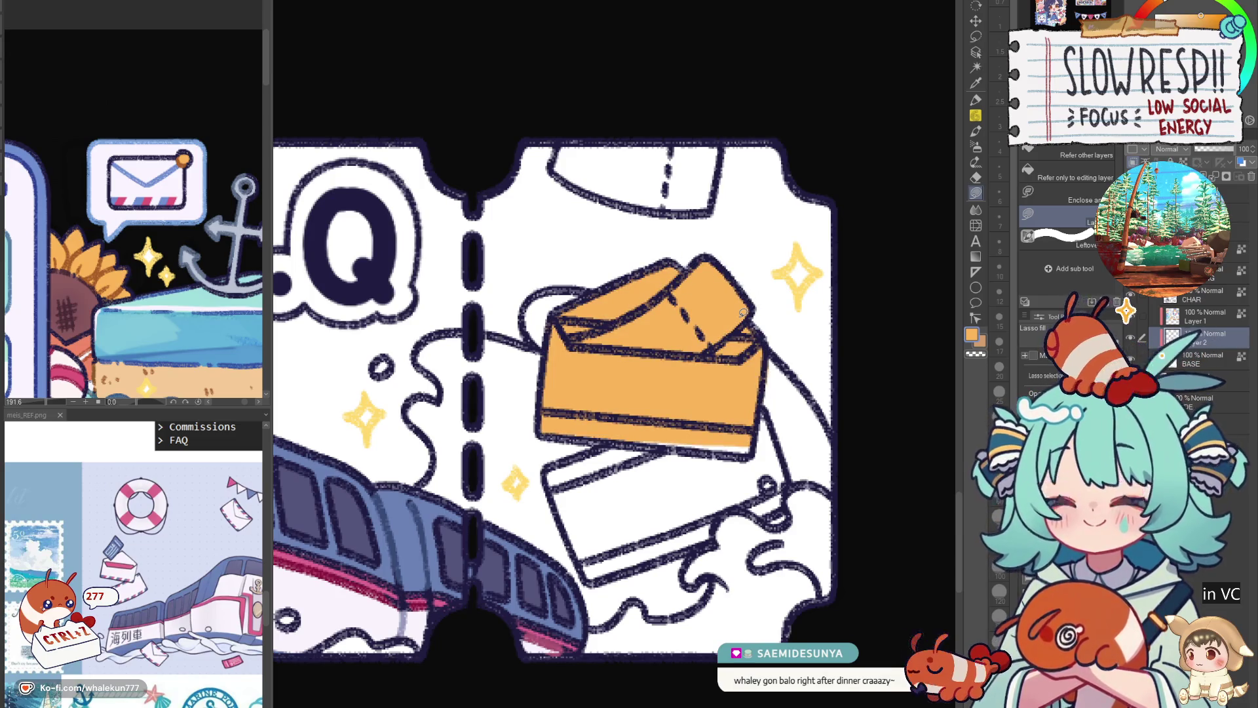
drag(773, 348, 726, 449)
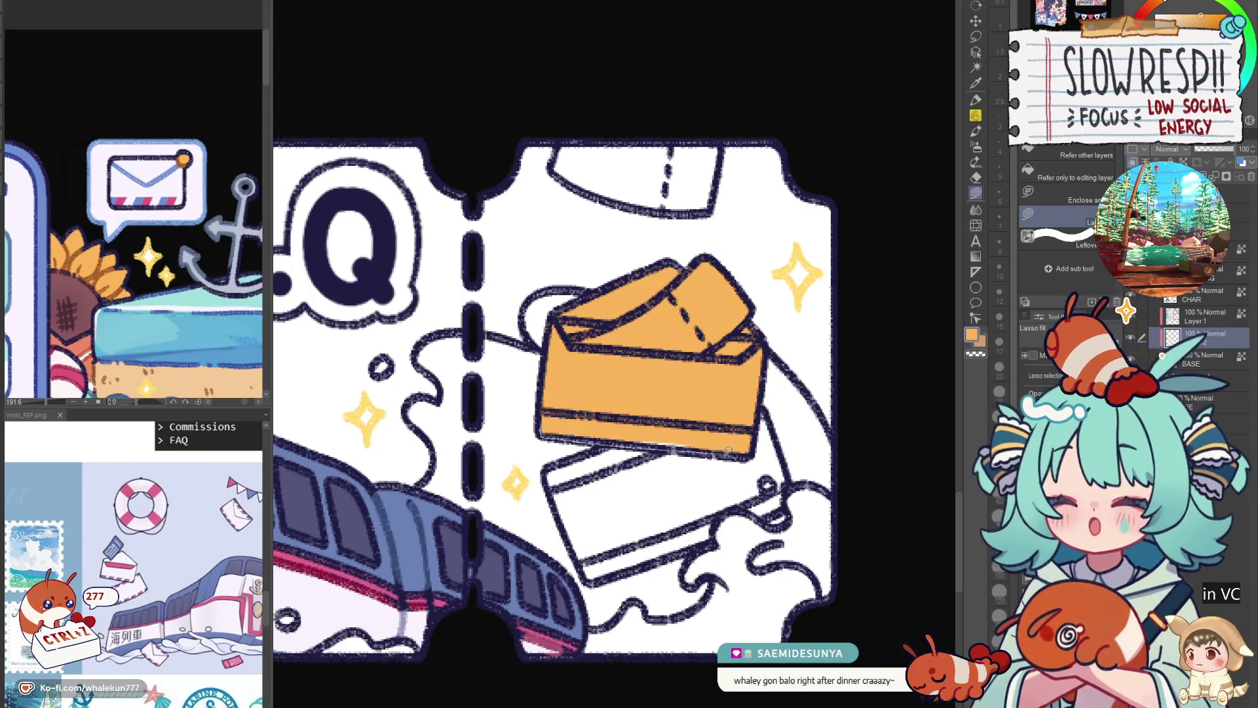
mouse_move(558, 402)
mouse_down()
mouse_move(589, 450)
mouse_move(716, 547)
mouse_move(719, 403)
mouse_up()
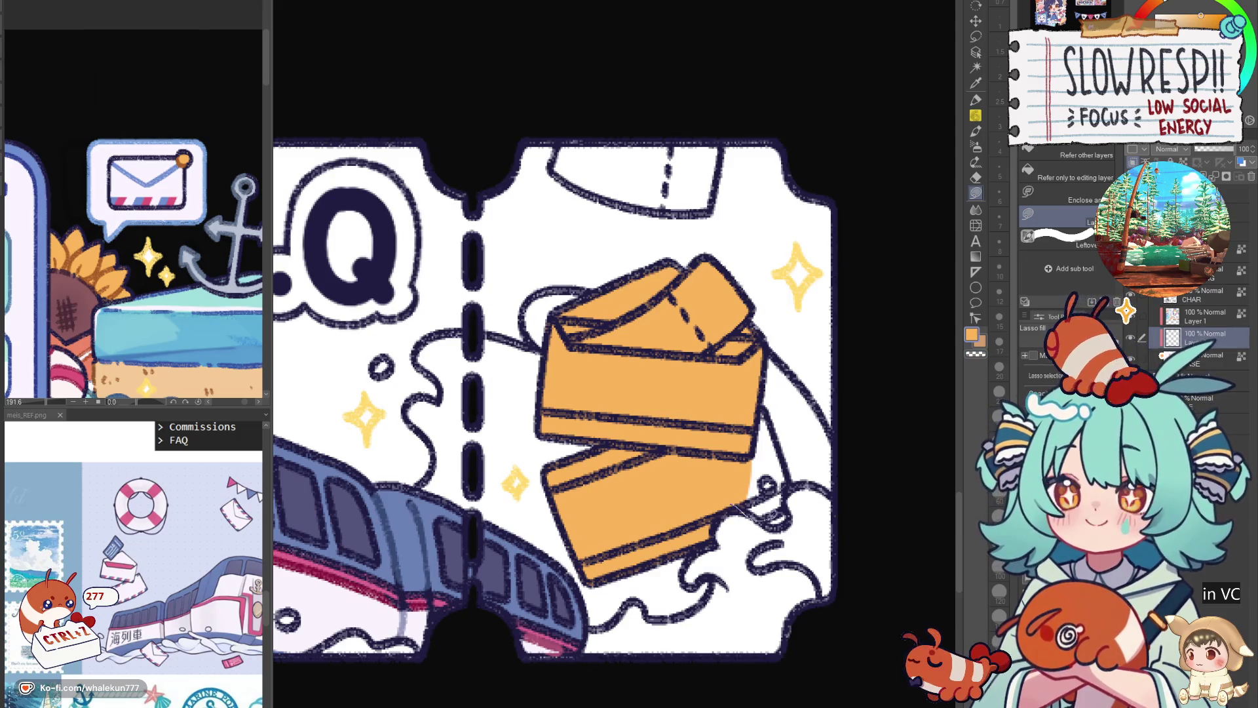
drag(787, 481, 716, 468)
Fill the envelope cut off at the ticket's top edge with the same orange.
mouse_move(680, 131)
mouse_down()
mouse_move(711, 191)
mouse_move(724, 323)
mouse_up()
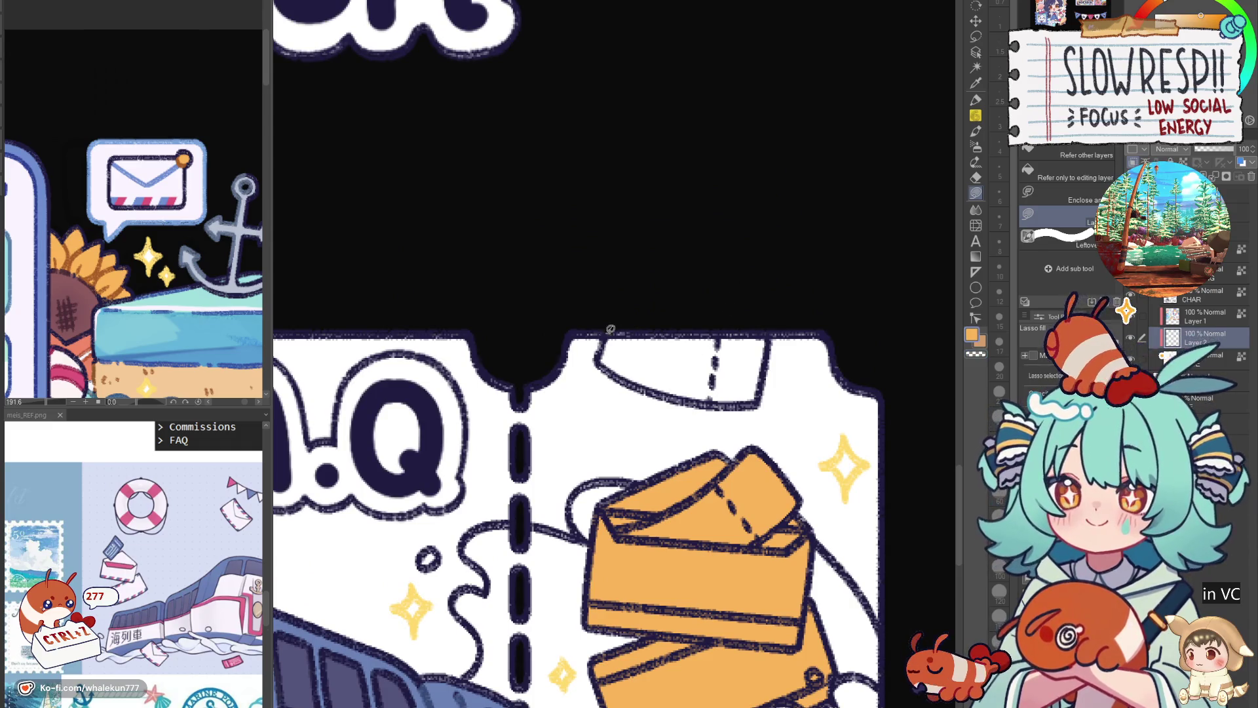
drag(611, 327, 688, 394)
drag(774, 340, 778, 333)
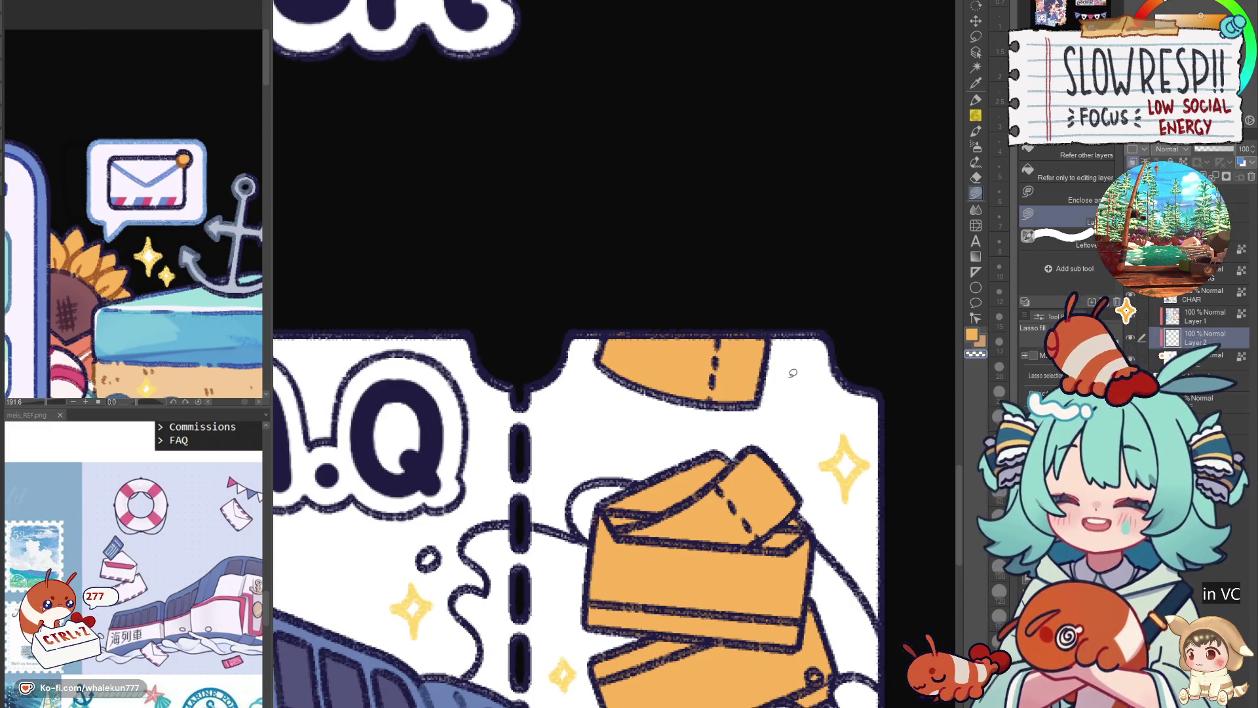
scroll(777, 346, down, 2)
scroll(732, 569, down, 1)
scroll(761, 404, down, 1)
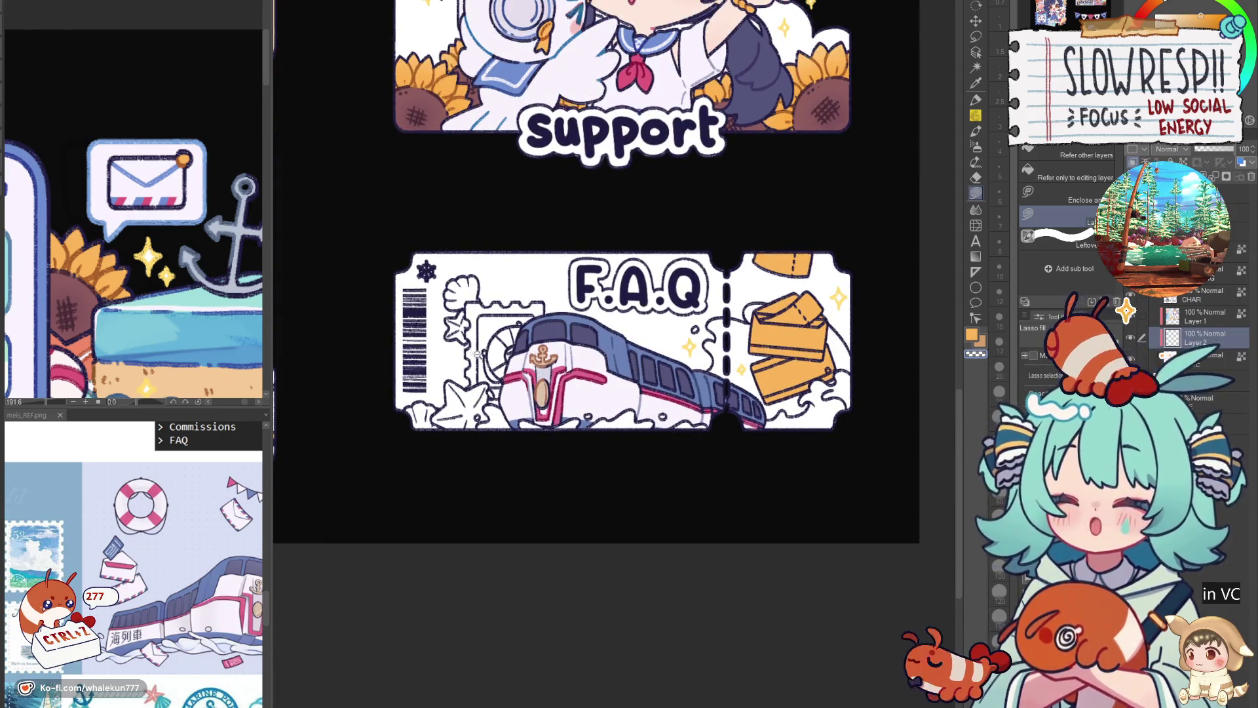
scroll(476, 355, up, 1)
scroll(477, 355, up, 1)
scroll(476, 354, up, 1)
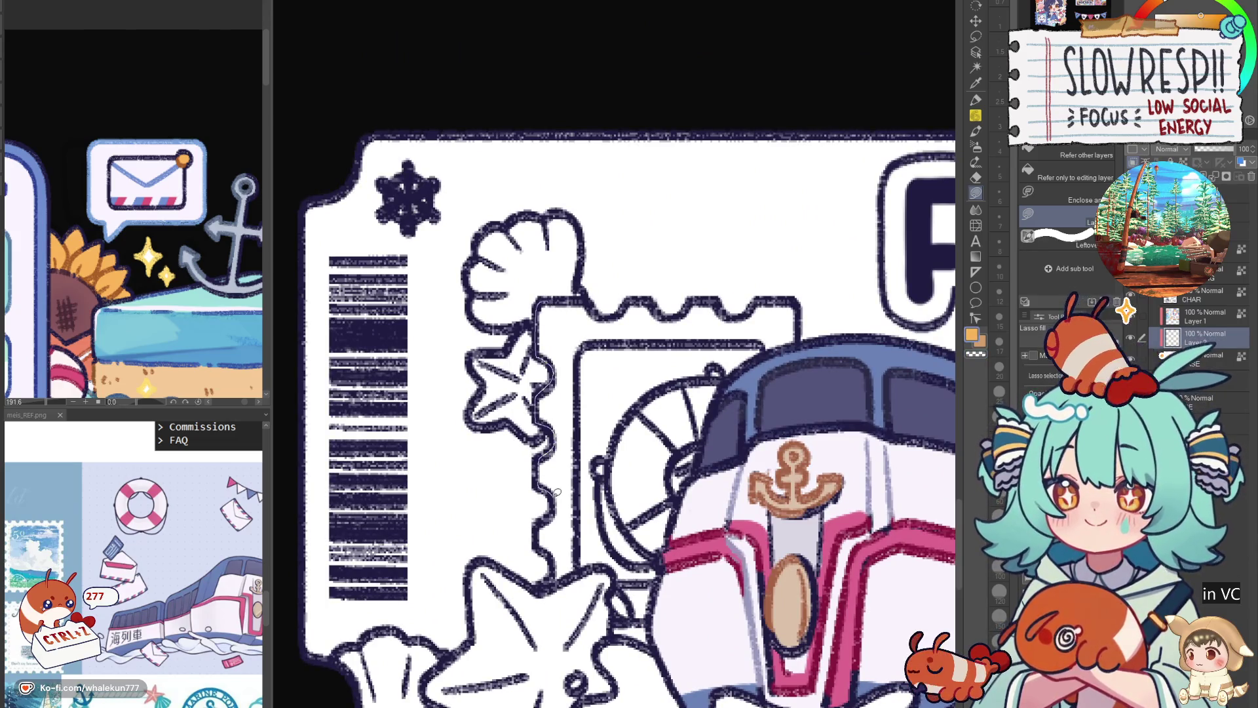
Lasso-fill the stamp behind the train orange, covering its corner and the gap beside the starfish.
mouse_move(556, 492)
mouse_down()
mouse_move(710, 297)
mouse_move(652, 305)
mouse_move(568, 281)
mouse_up()
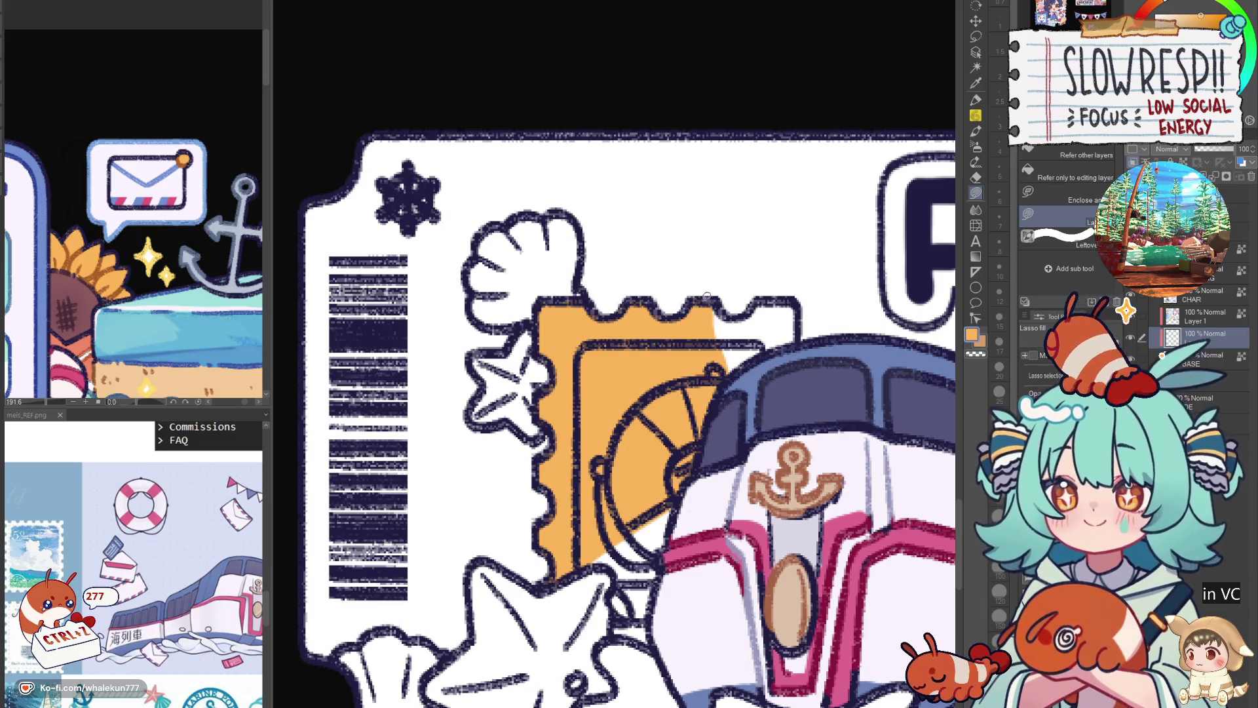
drag(762, 295, 801, 373)
mouse_move(658, 462)
mouse_down()
mouse_move(678, 361)
mouse_move(586, 475)
mouse_up()
drag(650, 506, 688, 462)
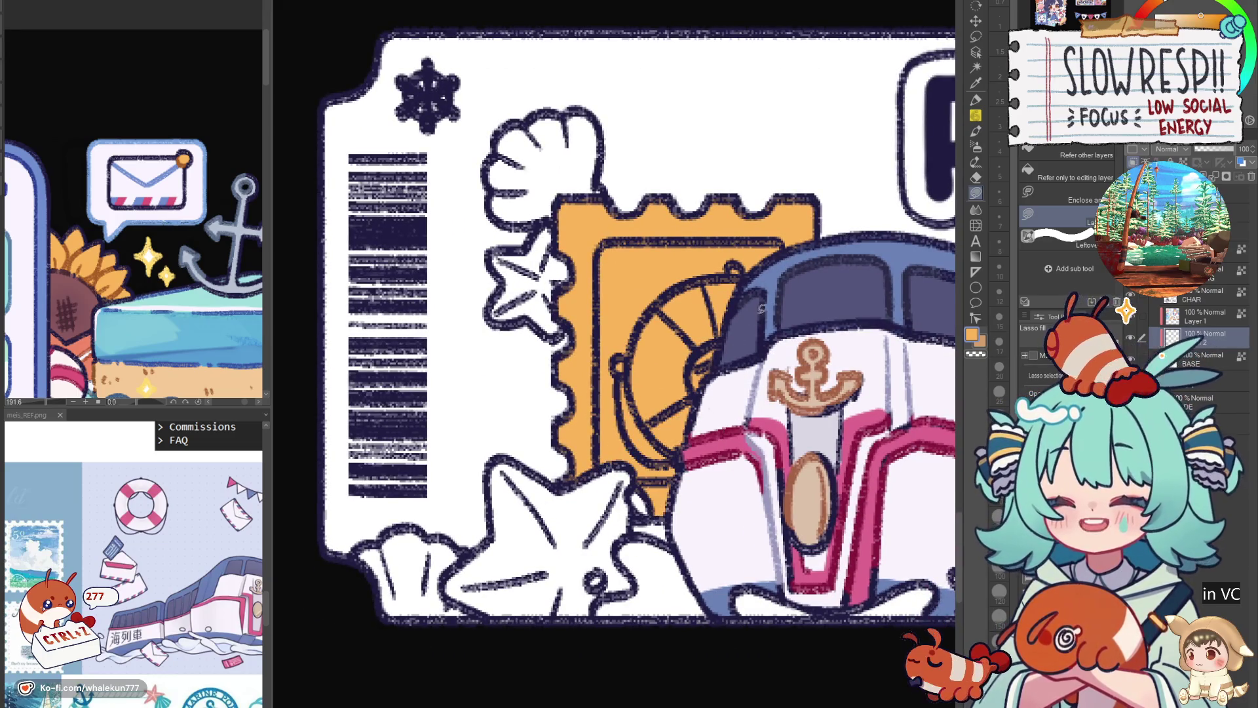
scroll(659, 476, down, 1)
scroll(688, 462, down, 1)
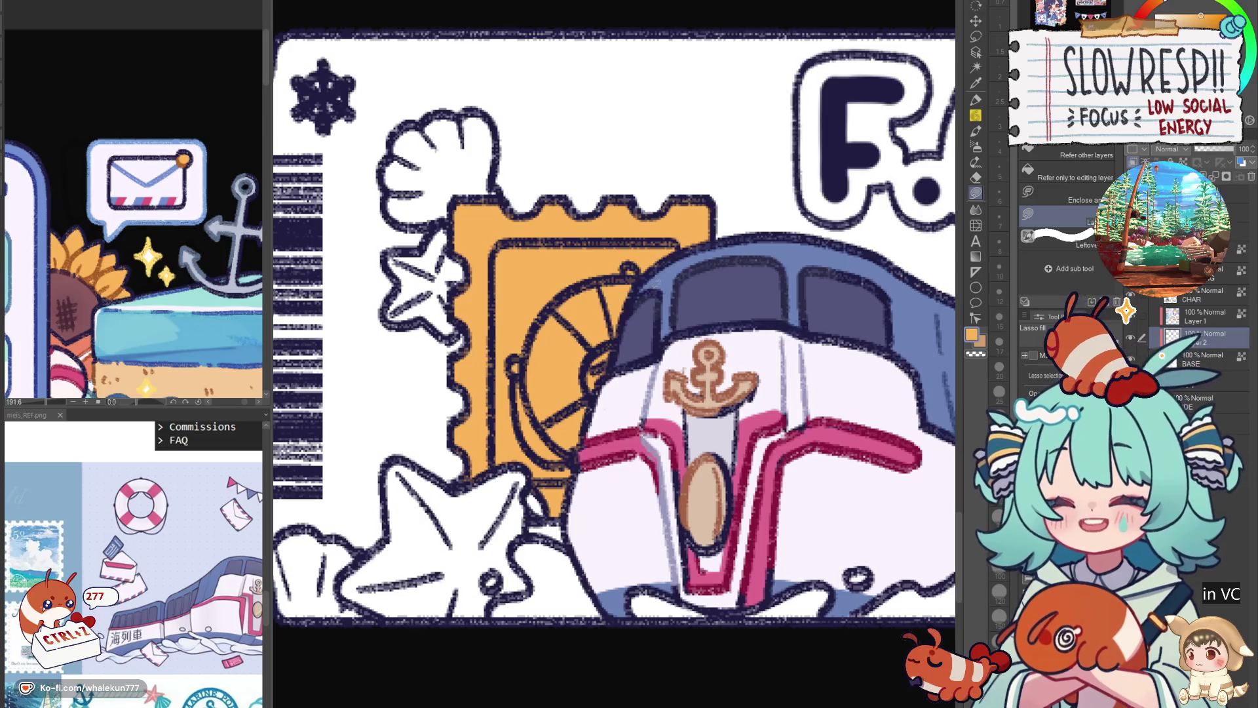
scroll(751, 438, down, 2)
Recentre the ticket and clear the envelopes' orange fill with the transparent colour.
drag(750, 437, 537, 432)
scroll(572, 461, up, 1)
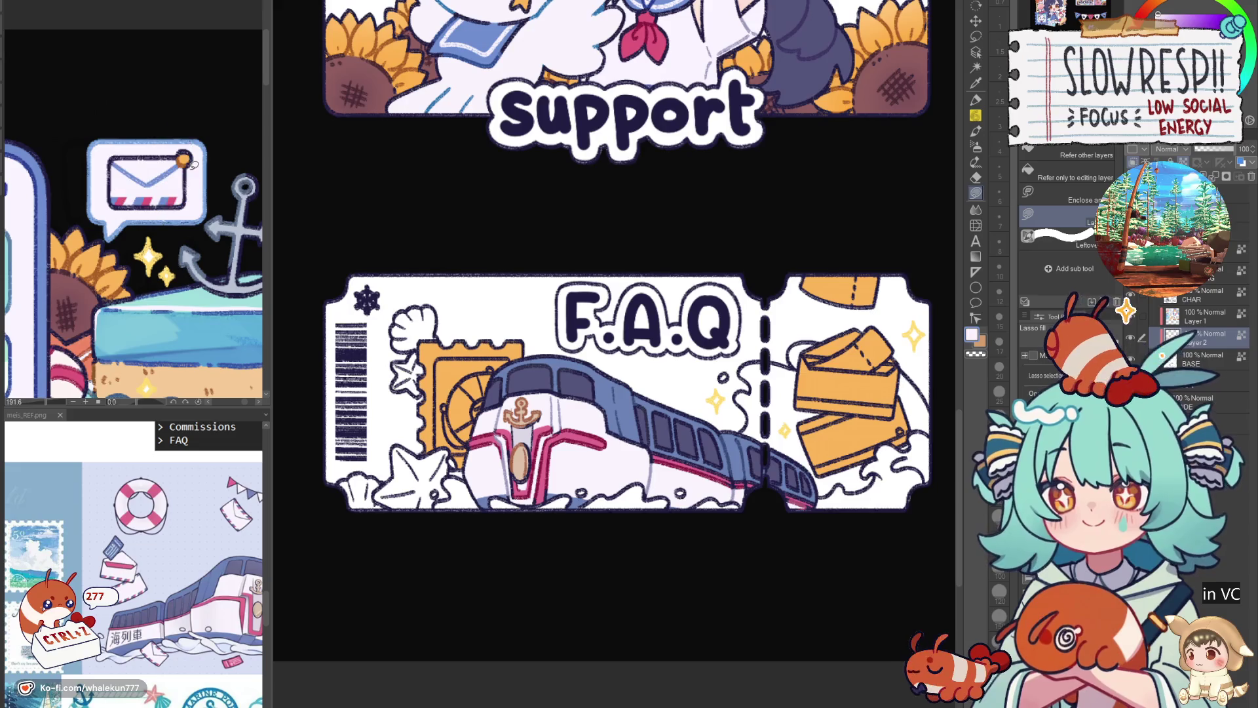
key(c)
drag(905, 224, 891, 234)
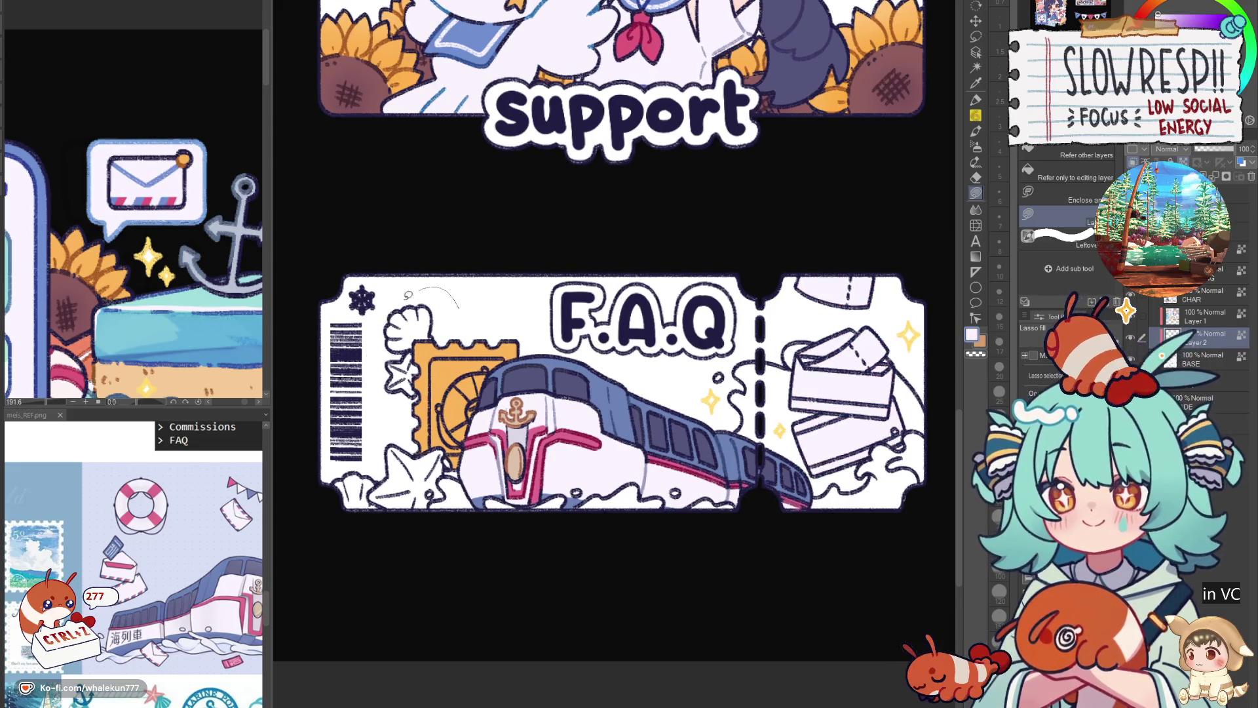
Clear the stamp's orange fill with transparent colour and pick a pink-red for painting.
drag(566, 245, 572, 241)
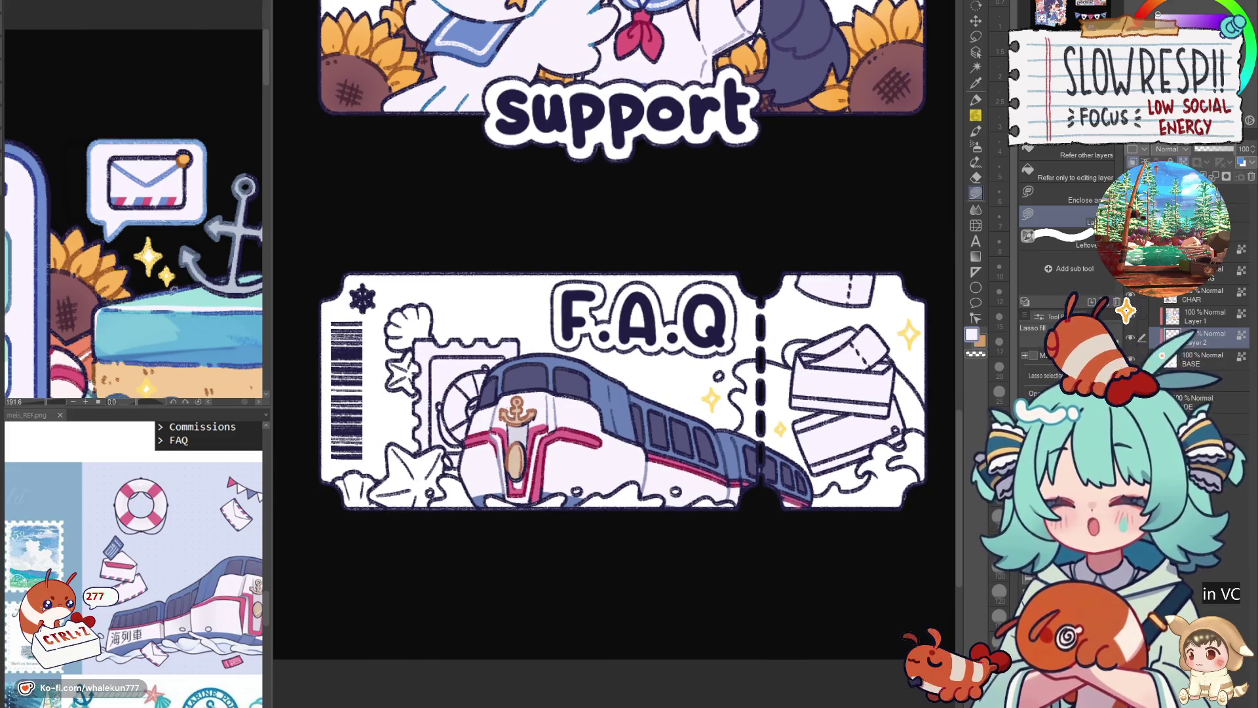
scroll(191, 280, up, 5)
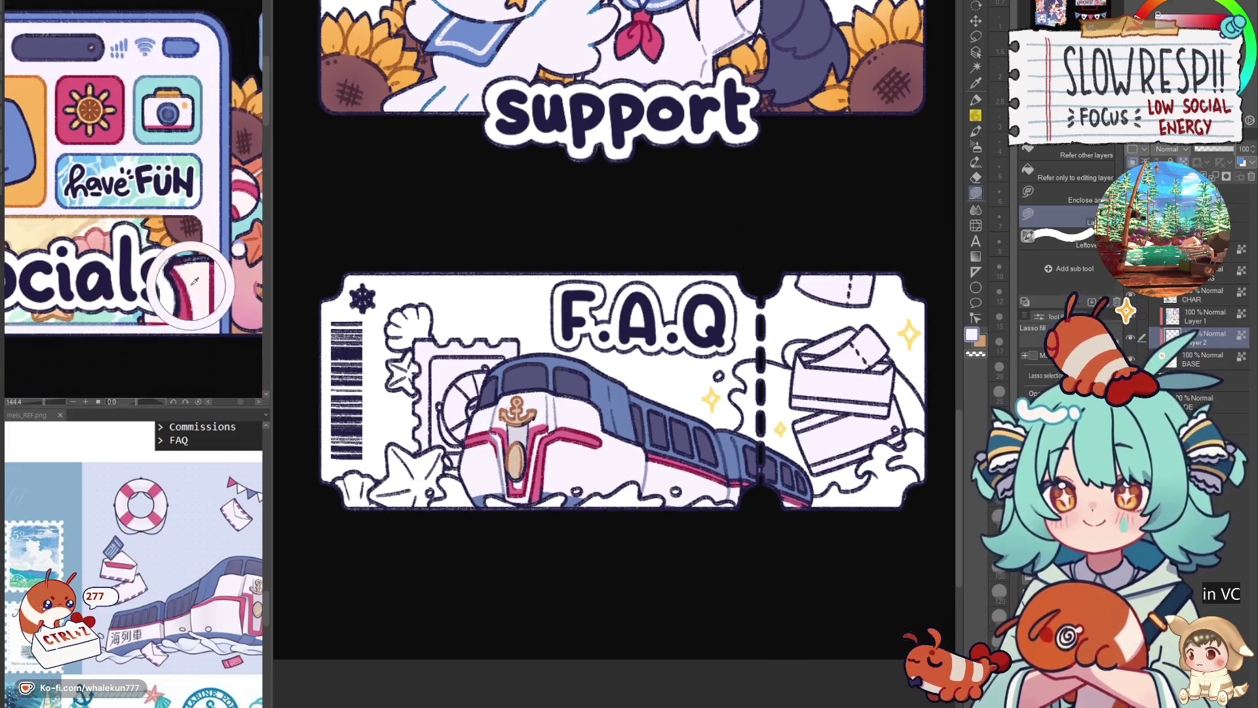
alt+click(192, 281)
drag(636, 428, 629, 445)
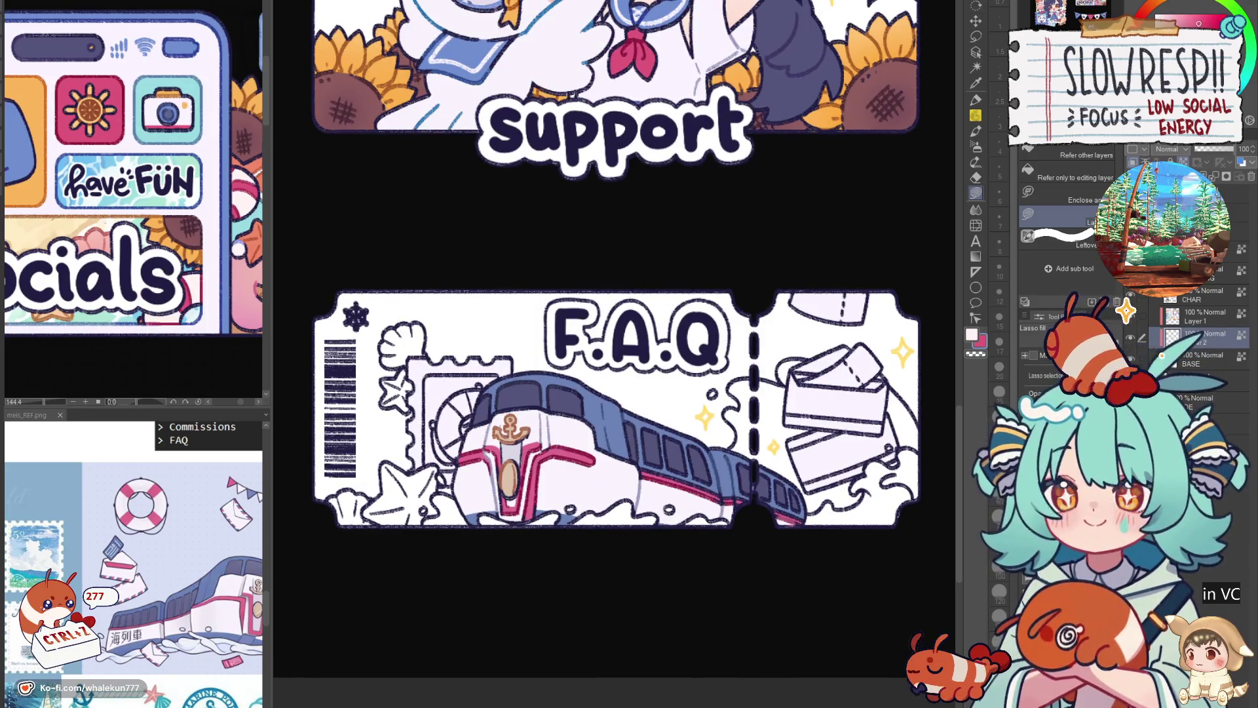
scroll(582, 458, up, 3)
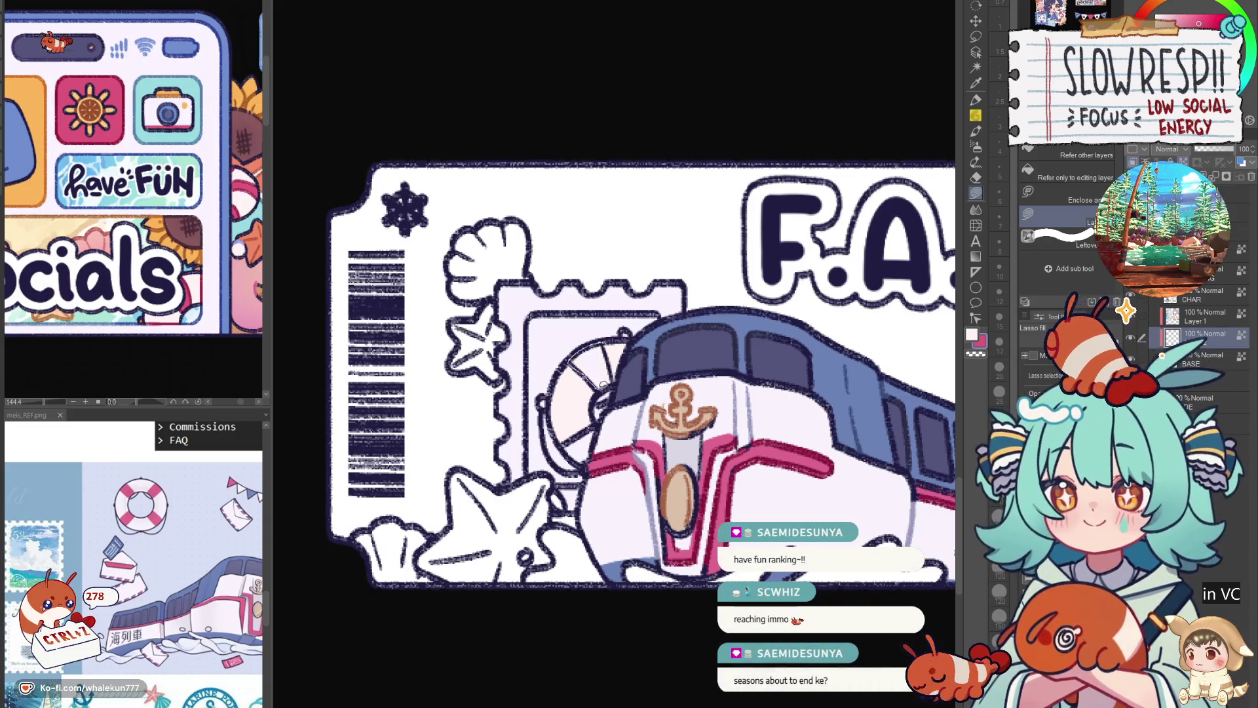
Paint a red stripe on the life ring and fill the stamp area behind the train mint teal.
drag(609, 338, 620, 352)
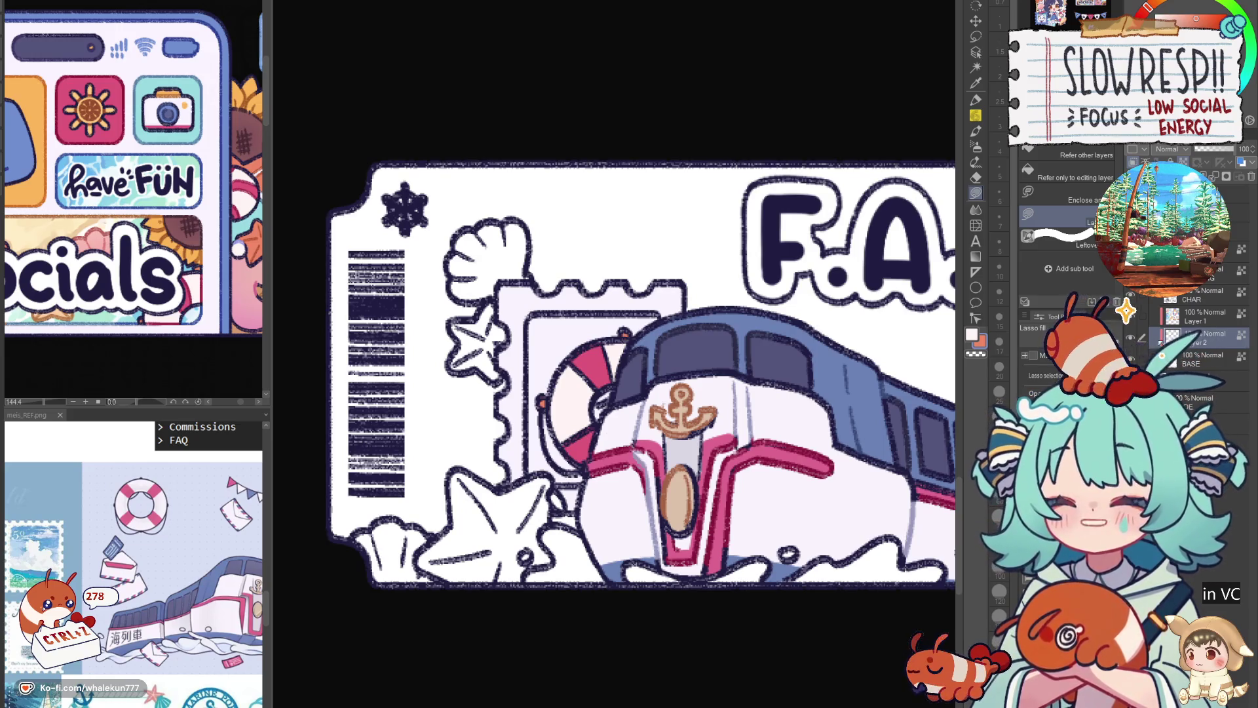
drag(184, 286, 168, 293)
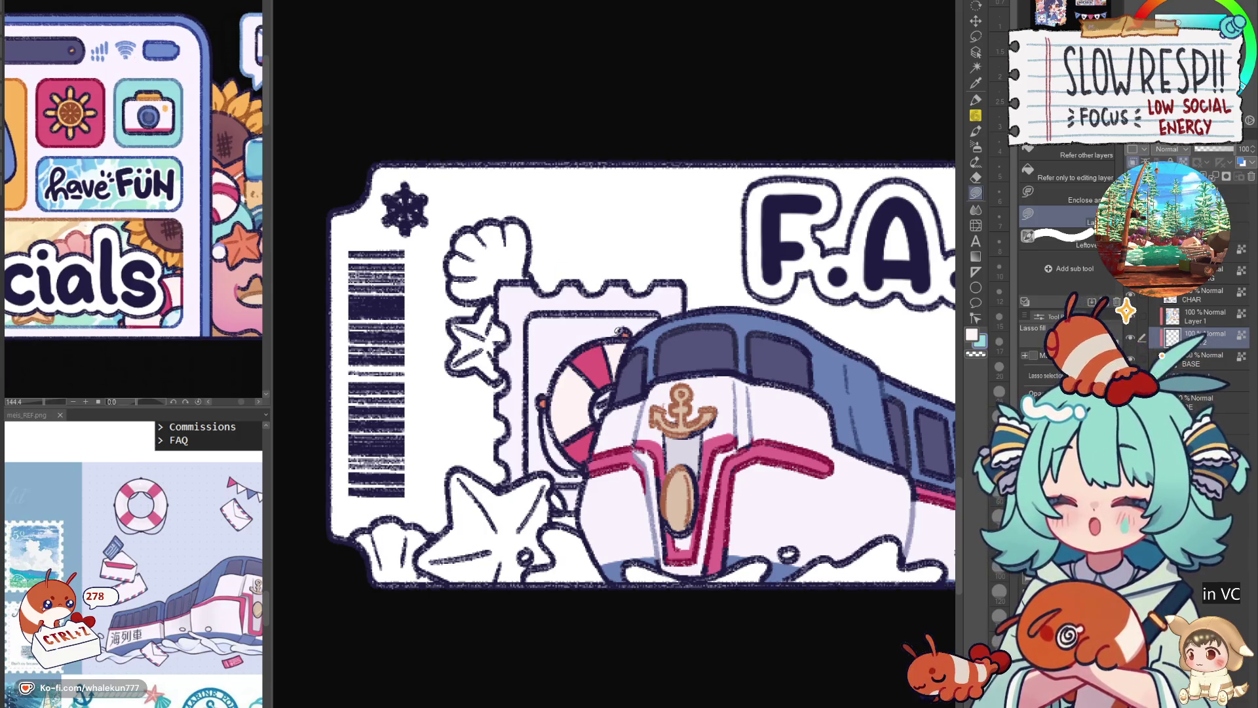
drag(622, 333, 625, 339)
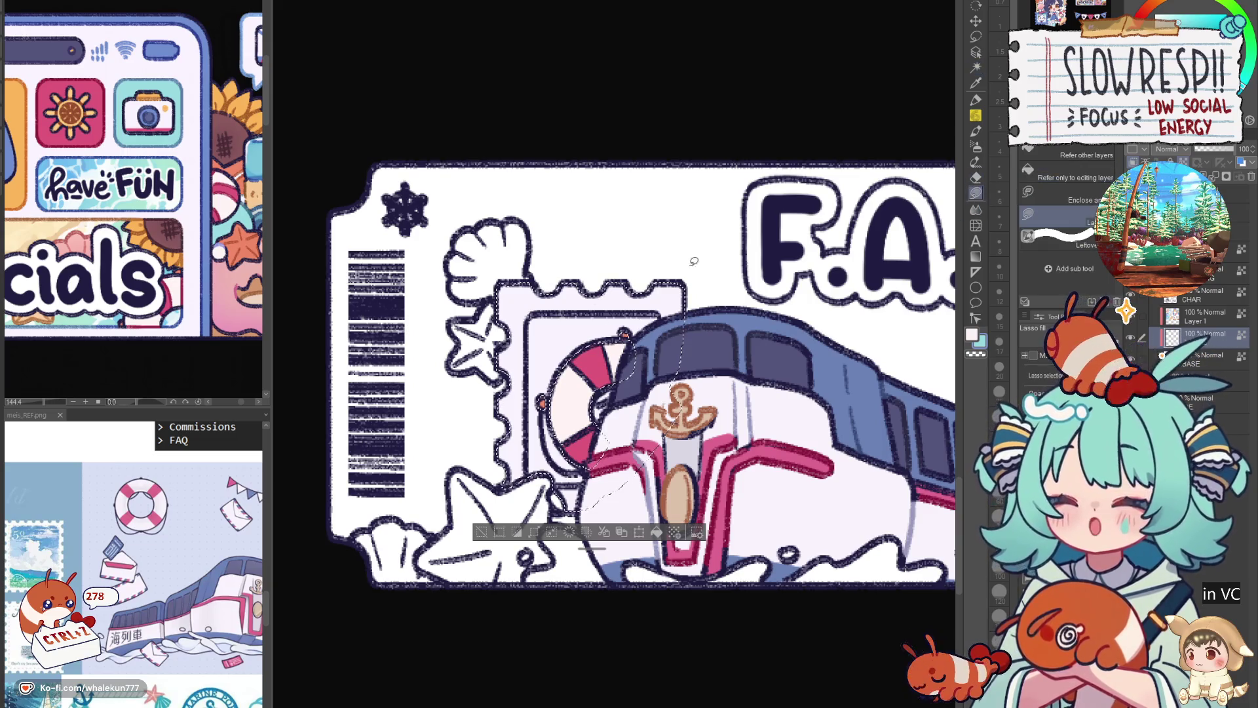
drag(551, 329, 650, 324)
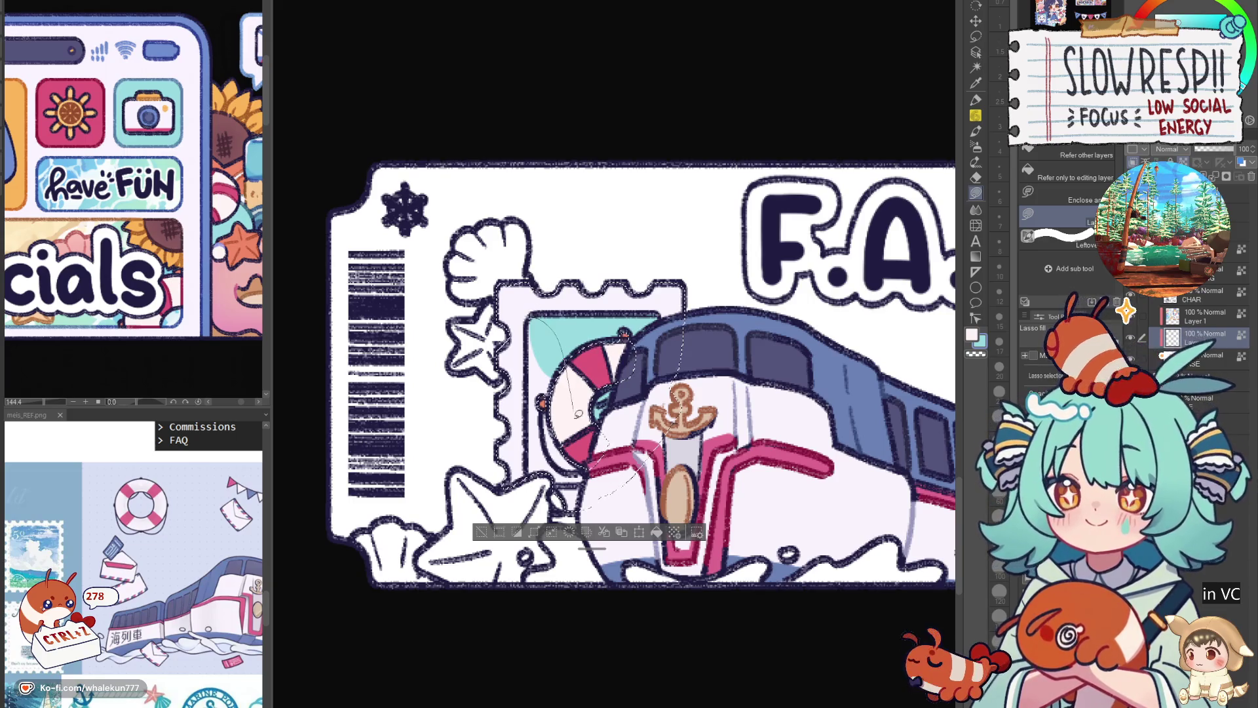
drag(578, 412, 612, 471)
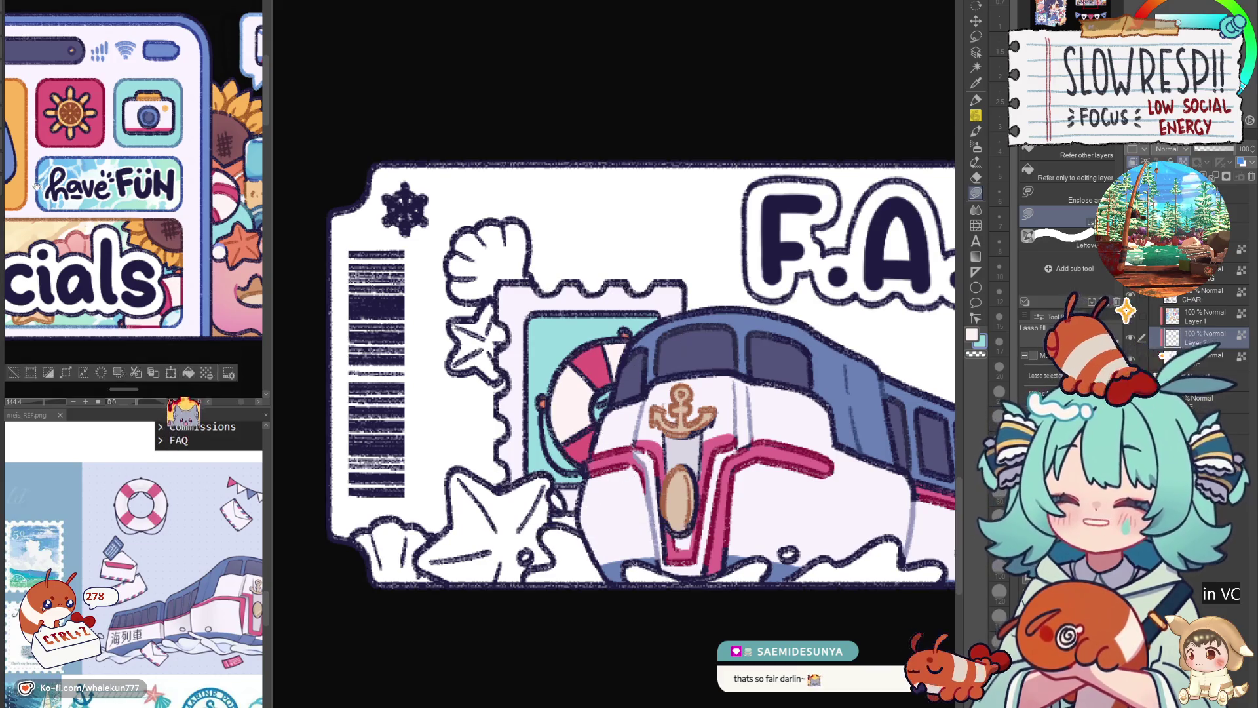
scroll(36, 186, up, 2)
key(w)
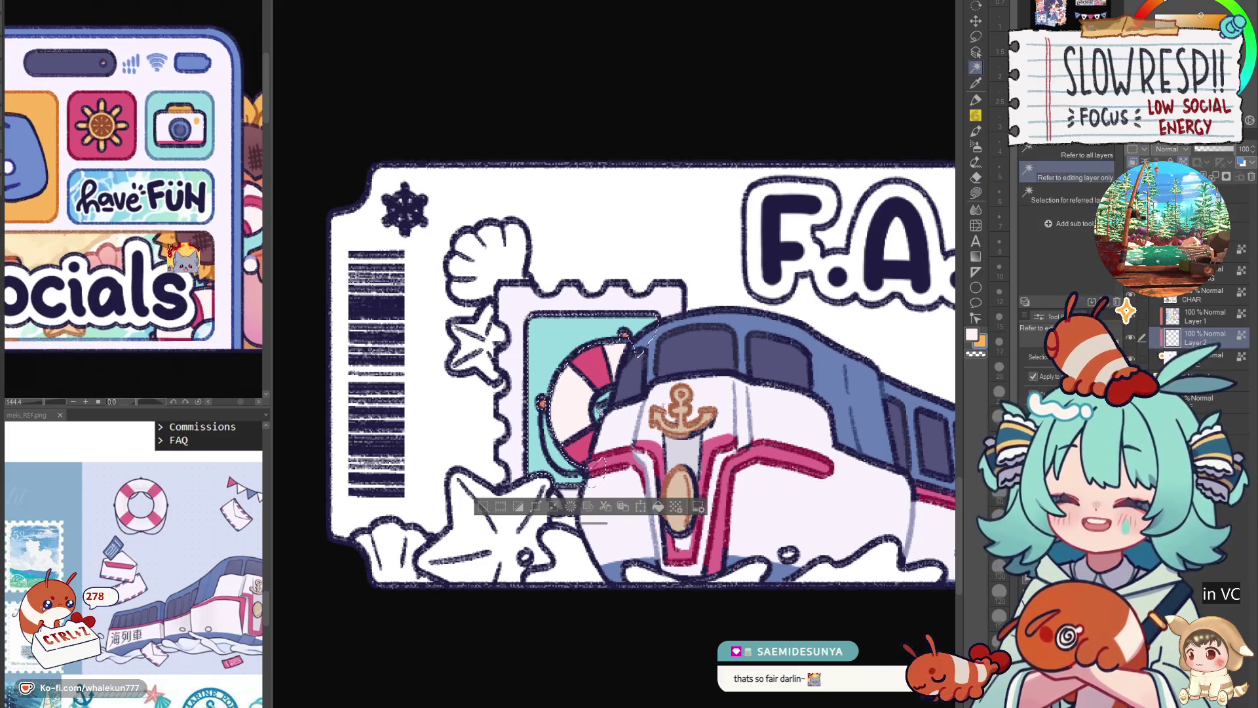
scroll(564, 430, down, 3)
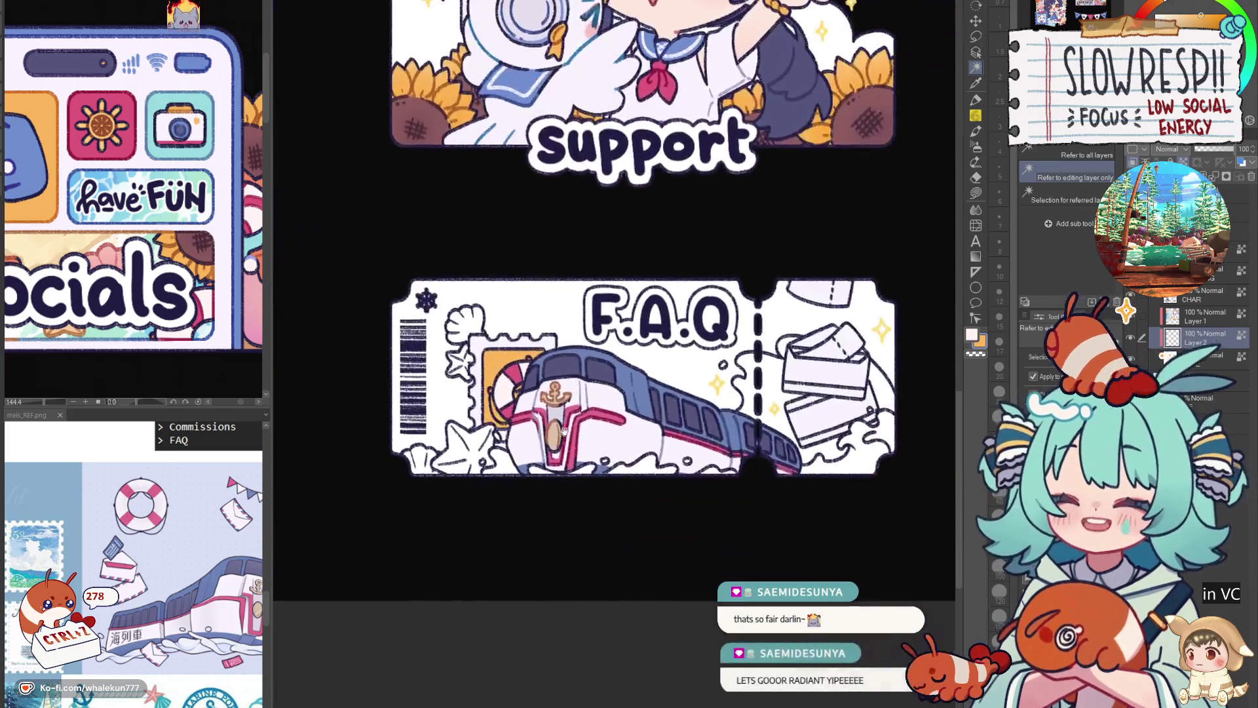
scroll(563, 431, down, 2)
scroll(564, 431, down, 1)
scroll(589, 423, up, 1)
scroll(611, 416, up, 1)
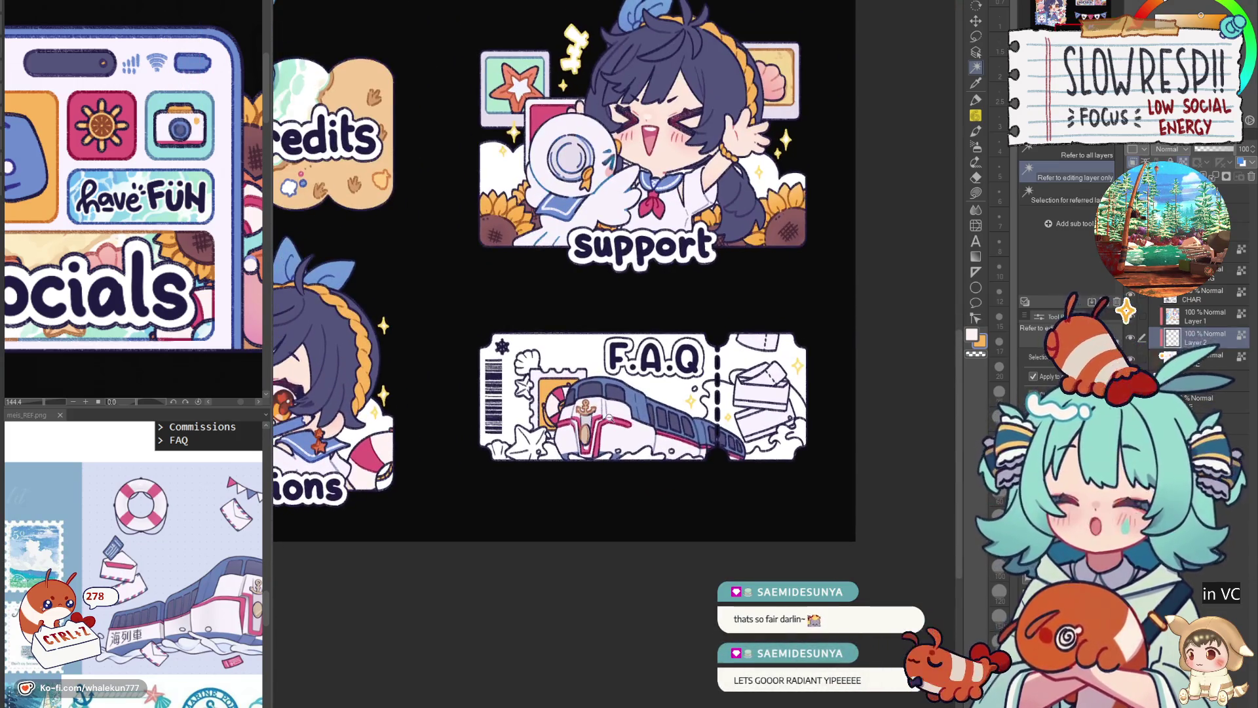
scroll(610, 418, up, 2)
key(g)
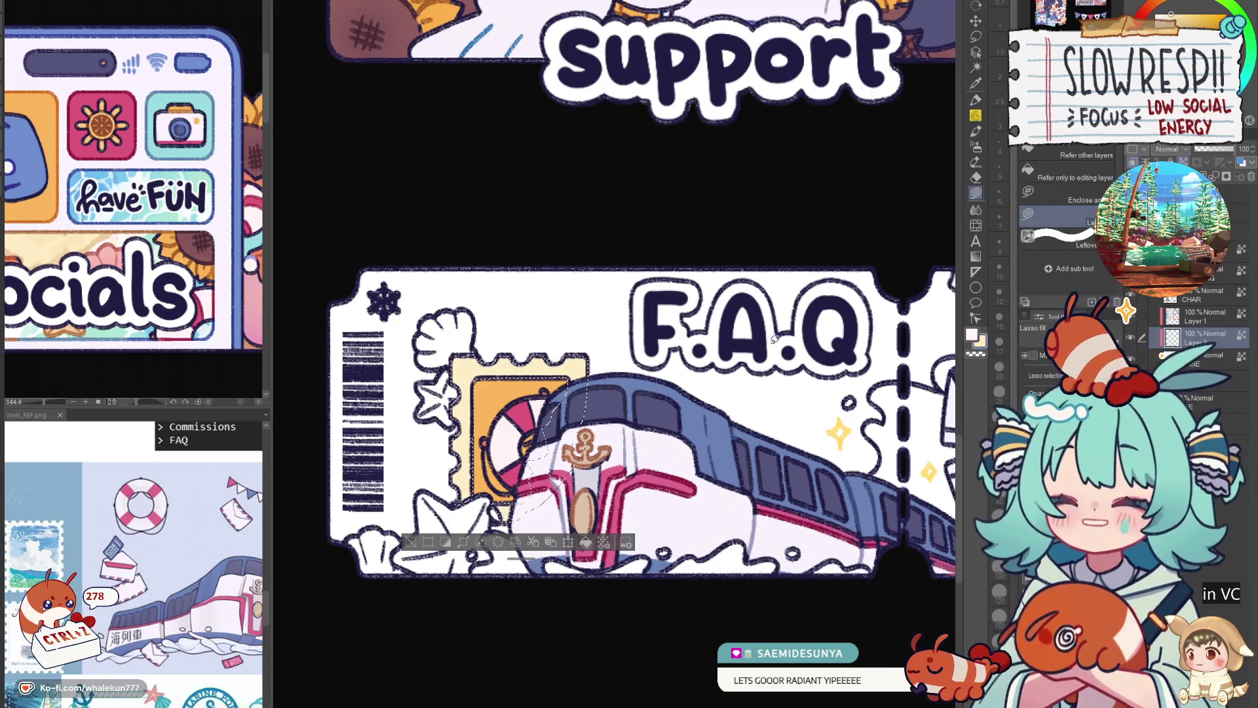
scroll(747, 492, down, 3)
scroll(746, 494, up, 2)
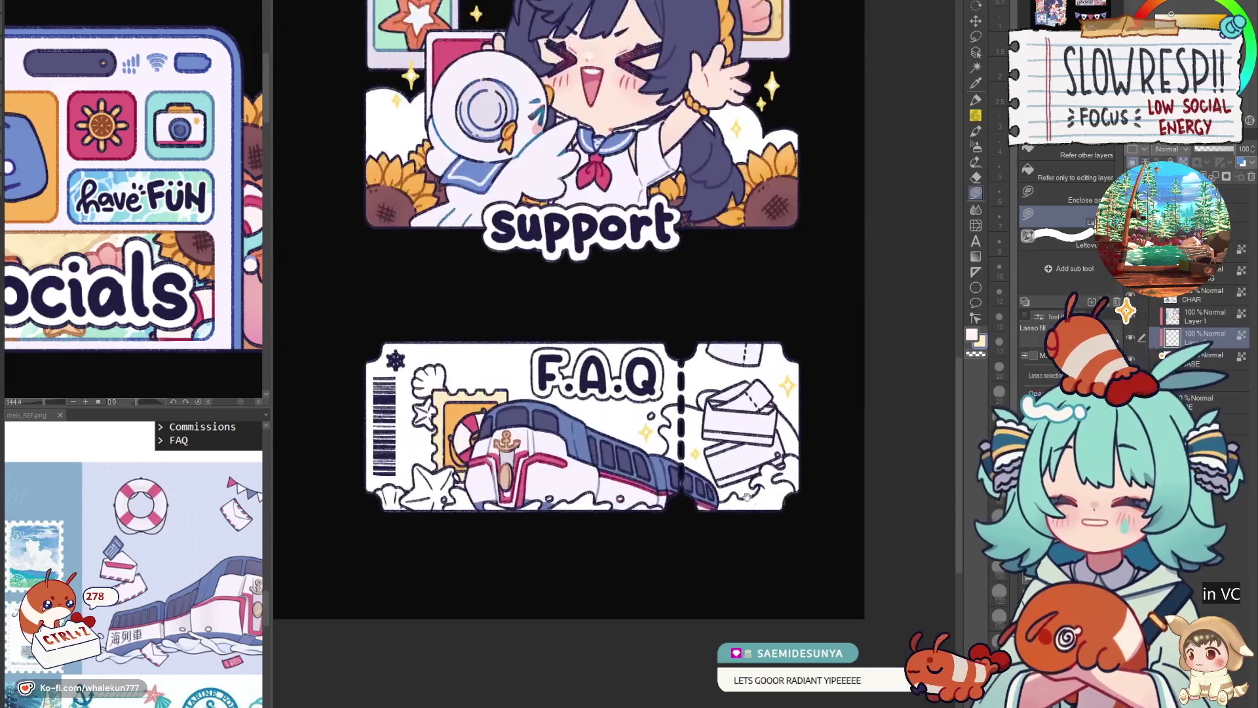
scroll(747, 494, up, 1)
scroll(708, 481, up, 1)
scroll(637, 456, up, 1)
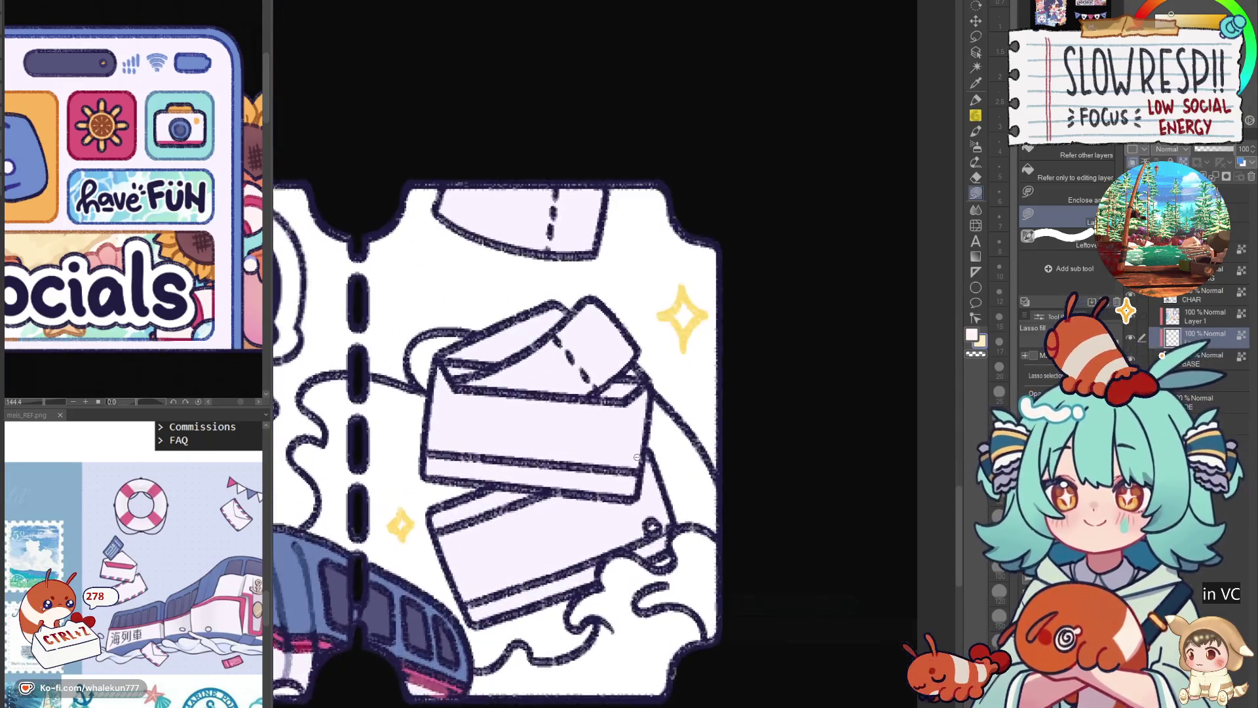
Sample reference colours and lay blue and pink airmail stripes along both envelopes, checking mirrored.
drag(638, 457, 728, 418)
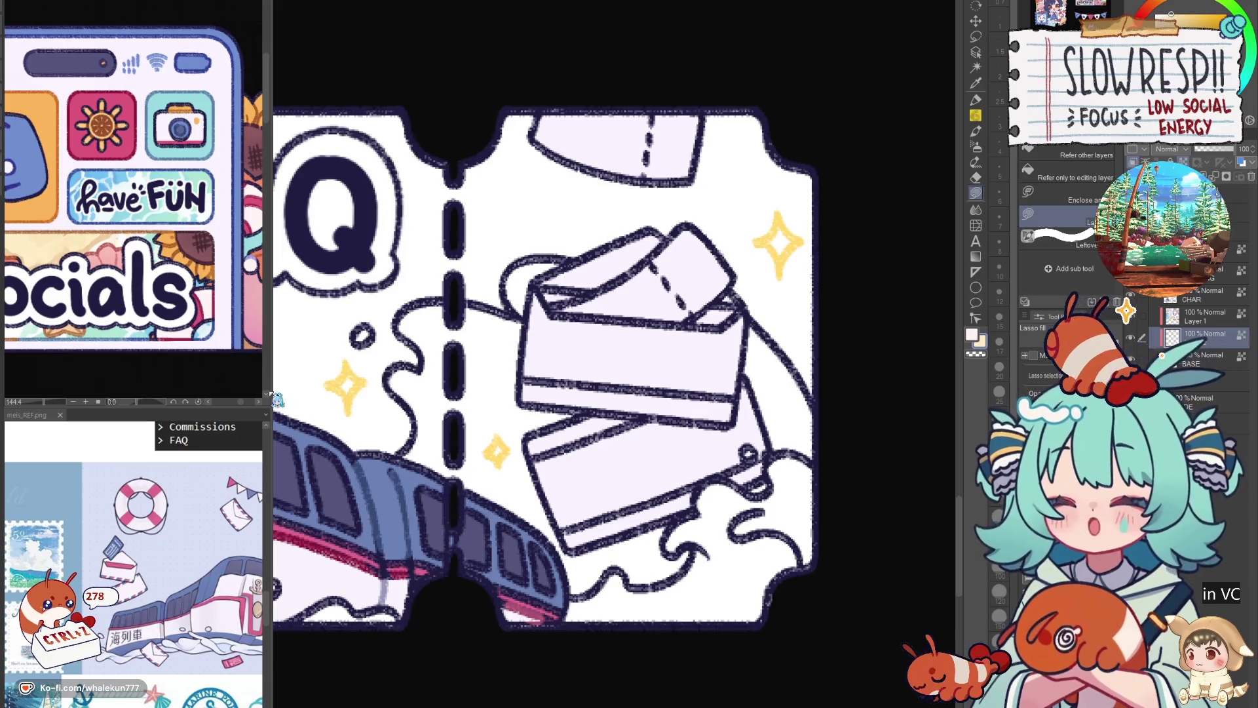
mouse_move(205, 306)
mouse_down()
mouse_move(176, 227)
mouse_move(197, 325)
mouse_up()
scroll(217, 226, up, 2)
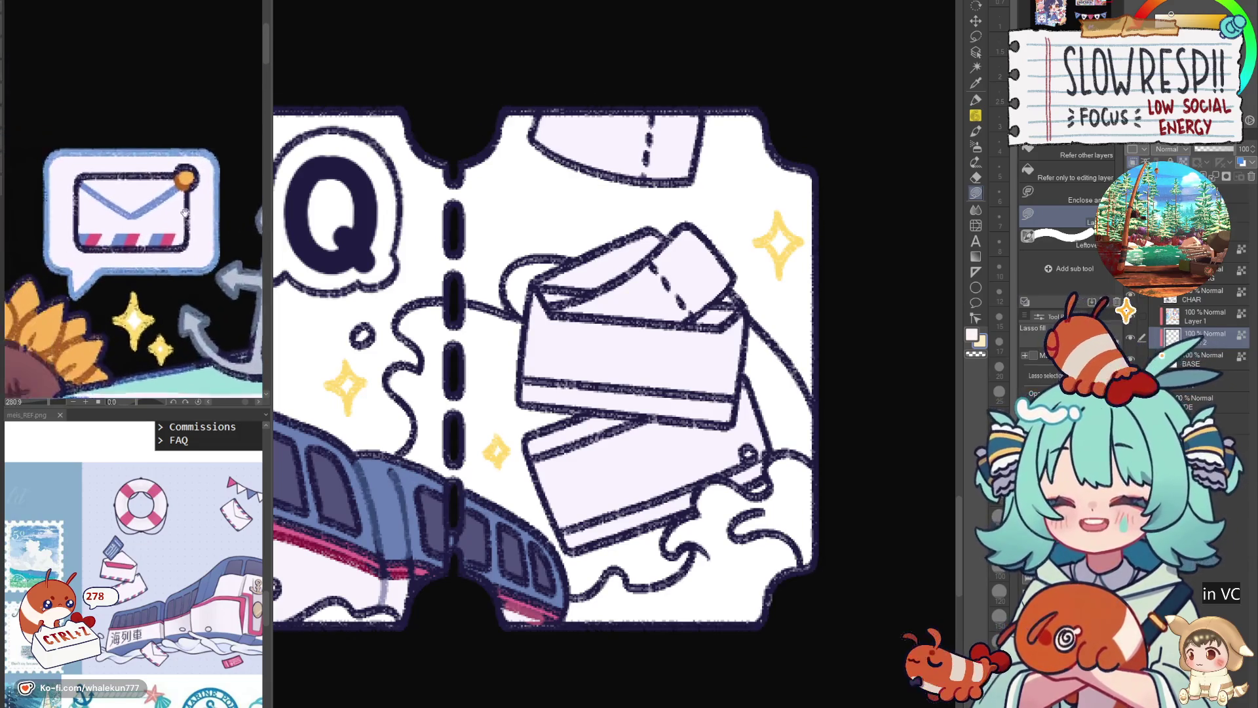
alt+click(154, 243)
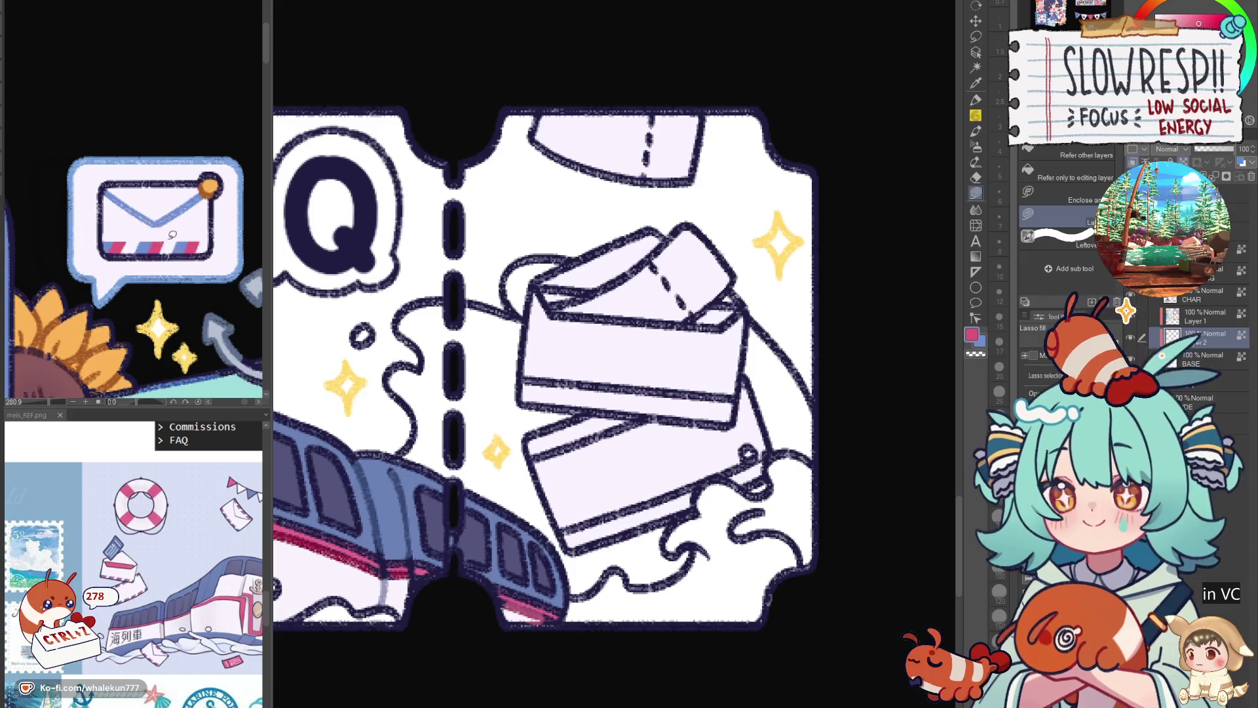
alt+click(172, 235)
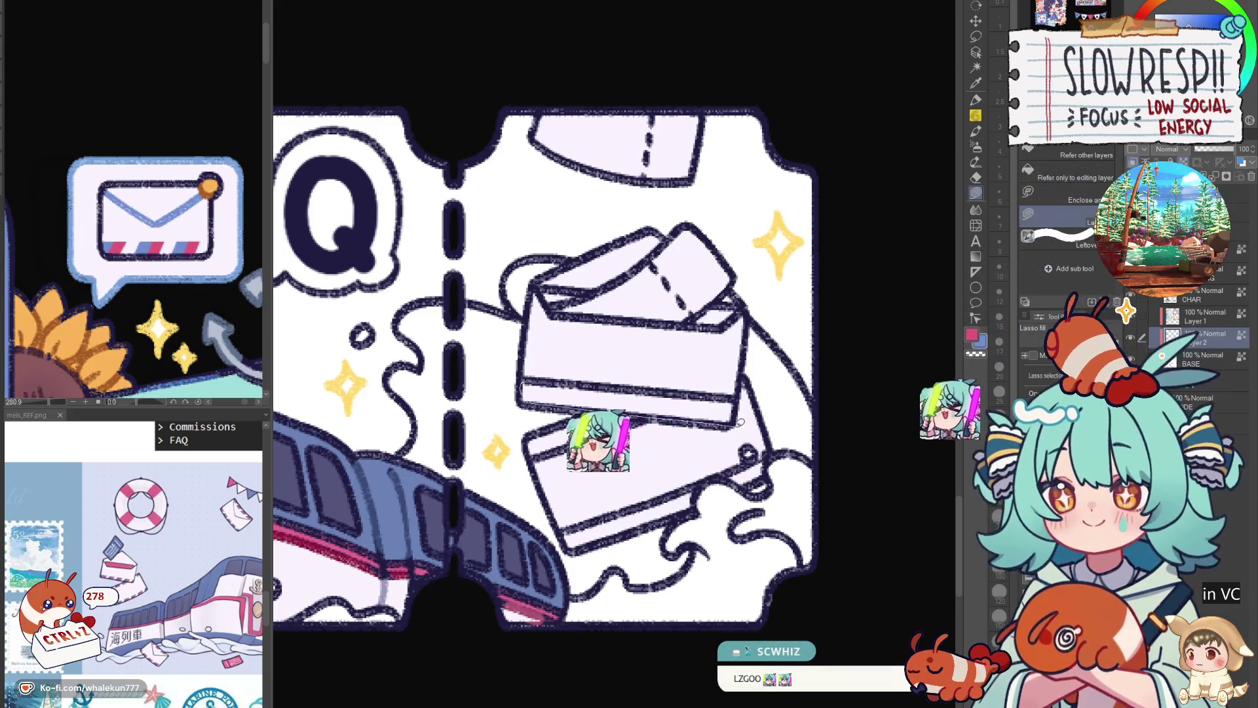
drag(523, 385, 744, 404)
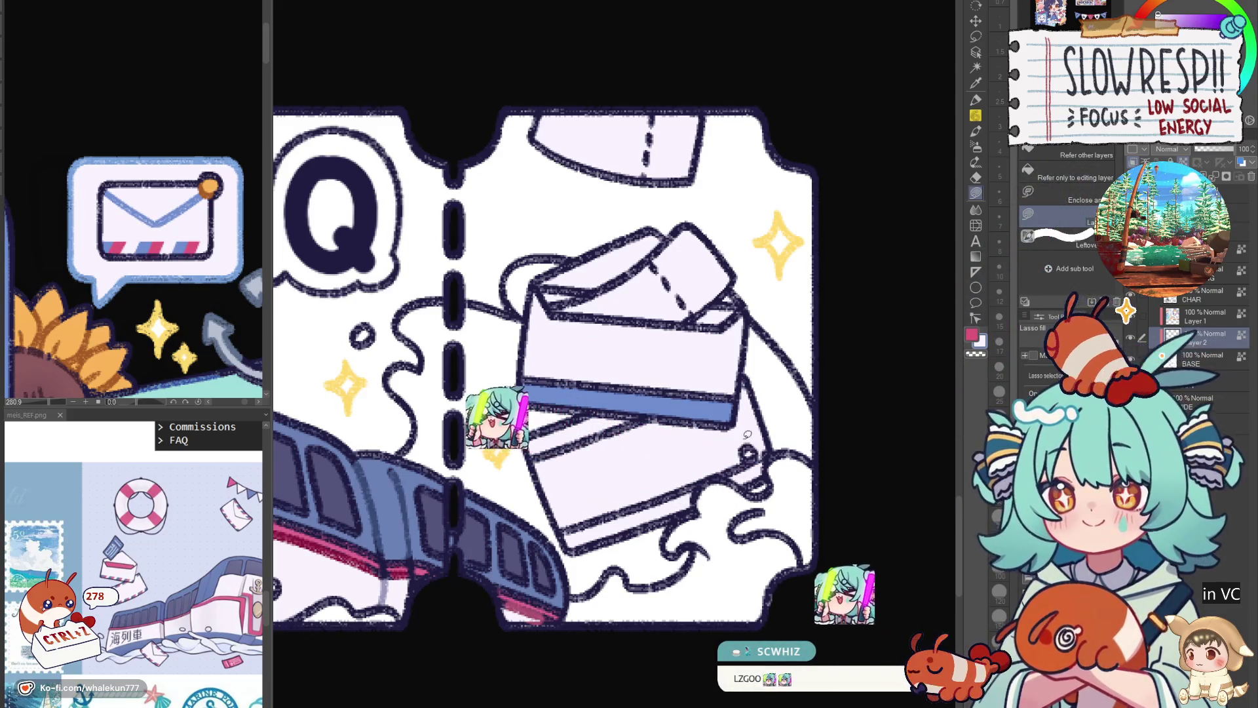
drag(565, 531, 771, 478)
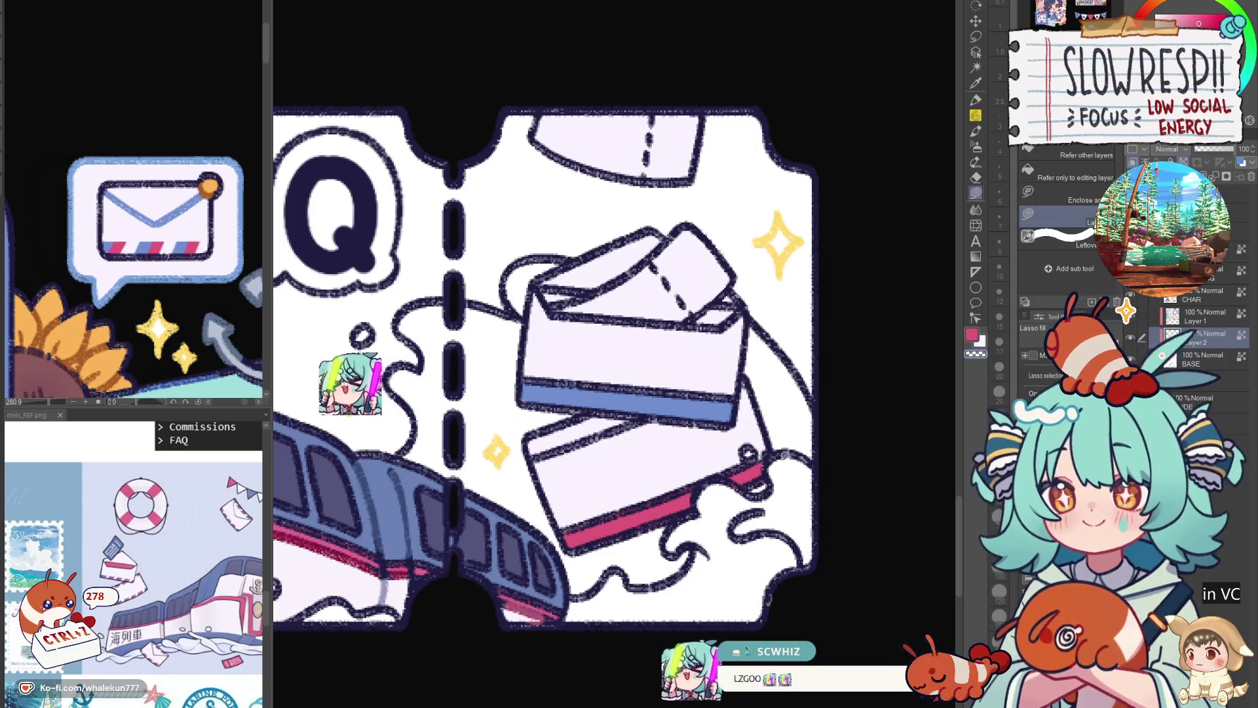
drag(527, 438, 637, 416)
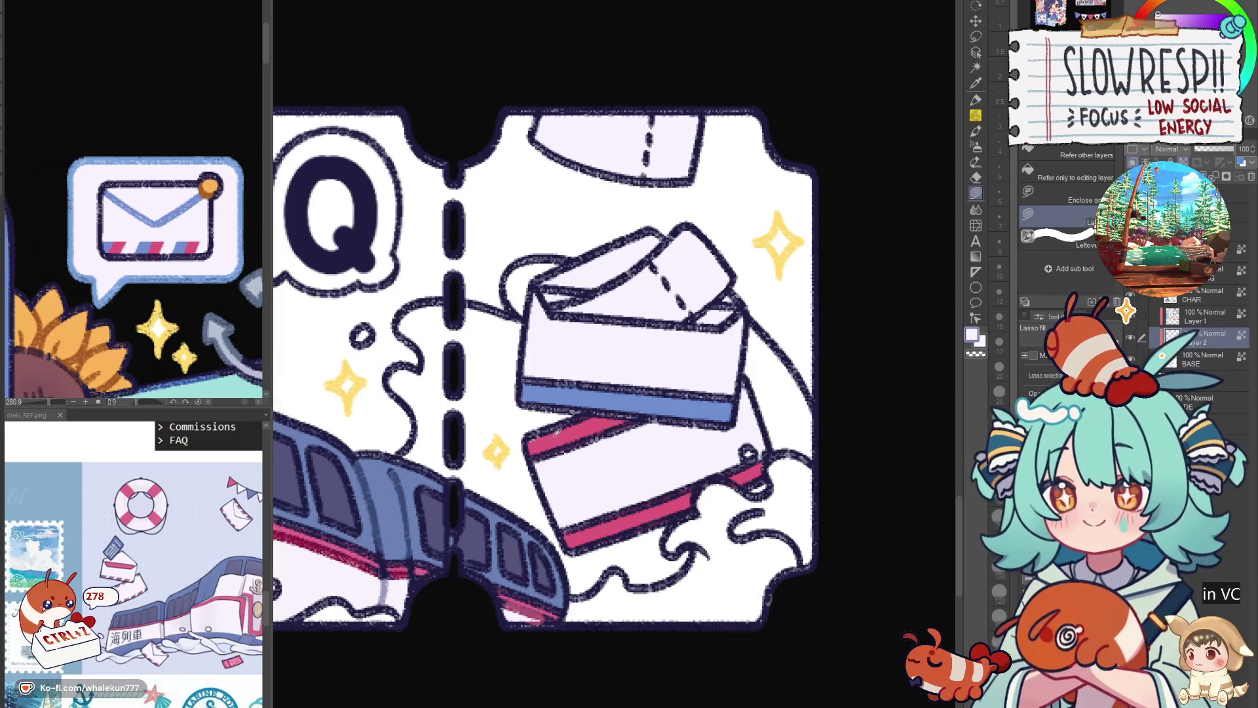
alt+click(536, 444)
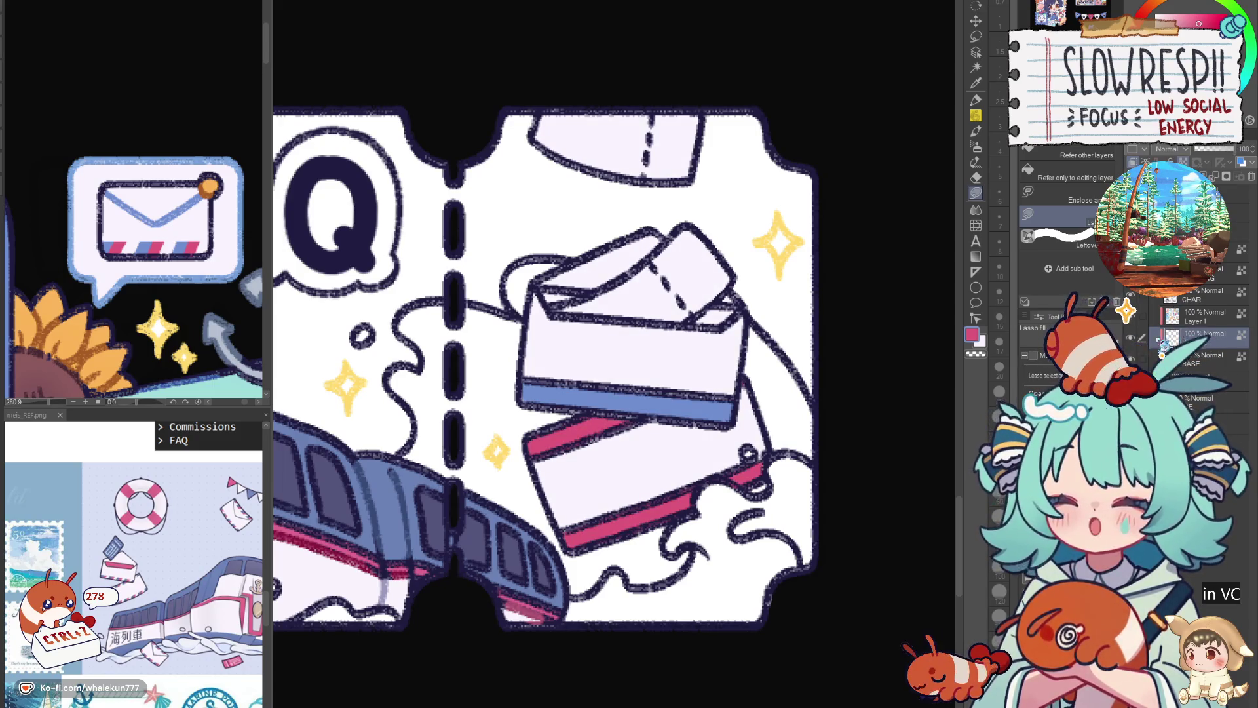
alt+click(603, 394)
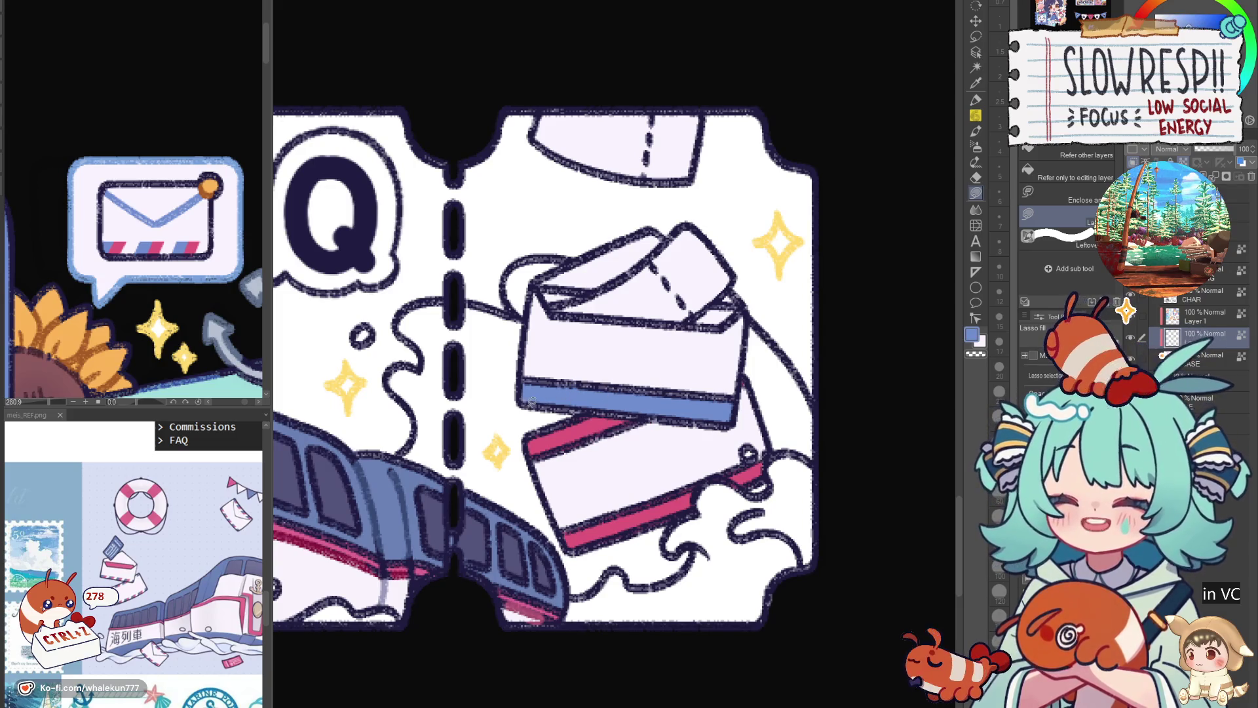
drag(732, 415, 735, 404)
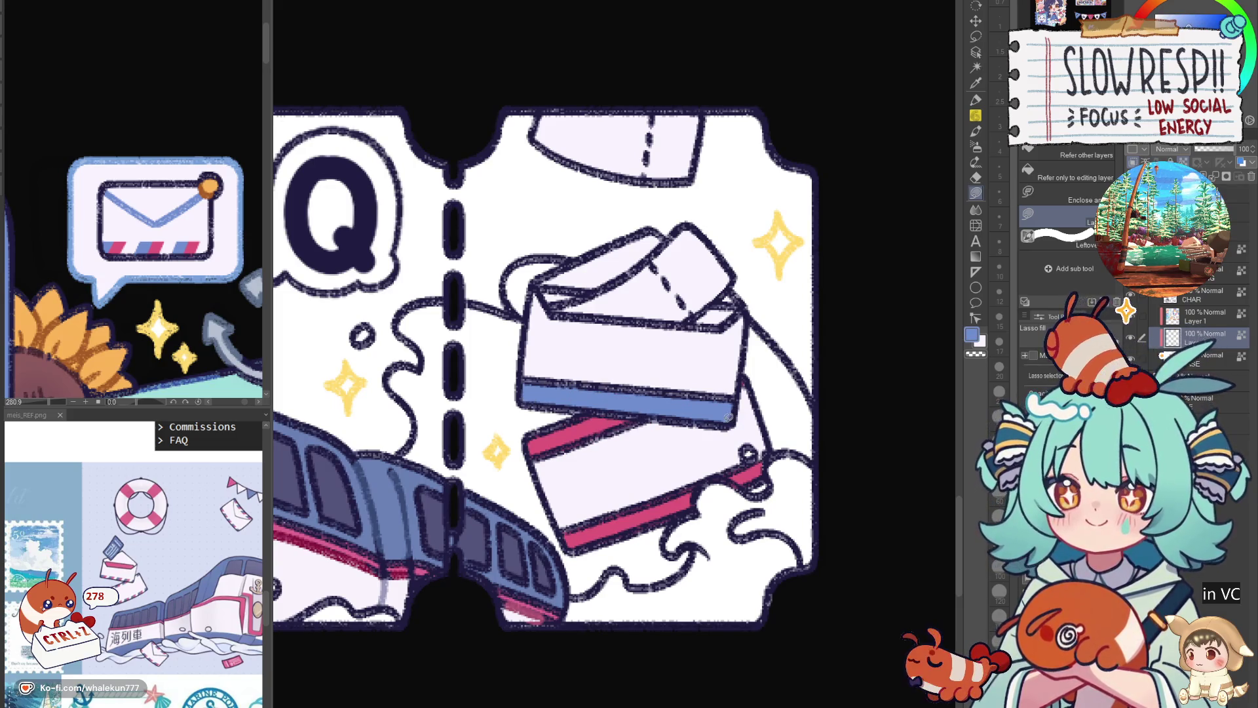
key(h)
key(h)
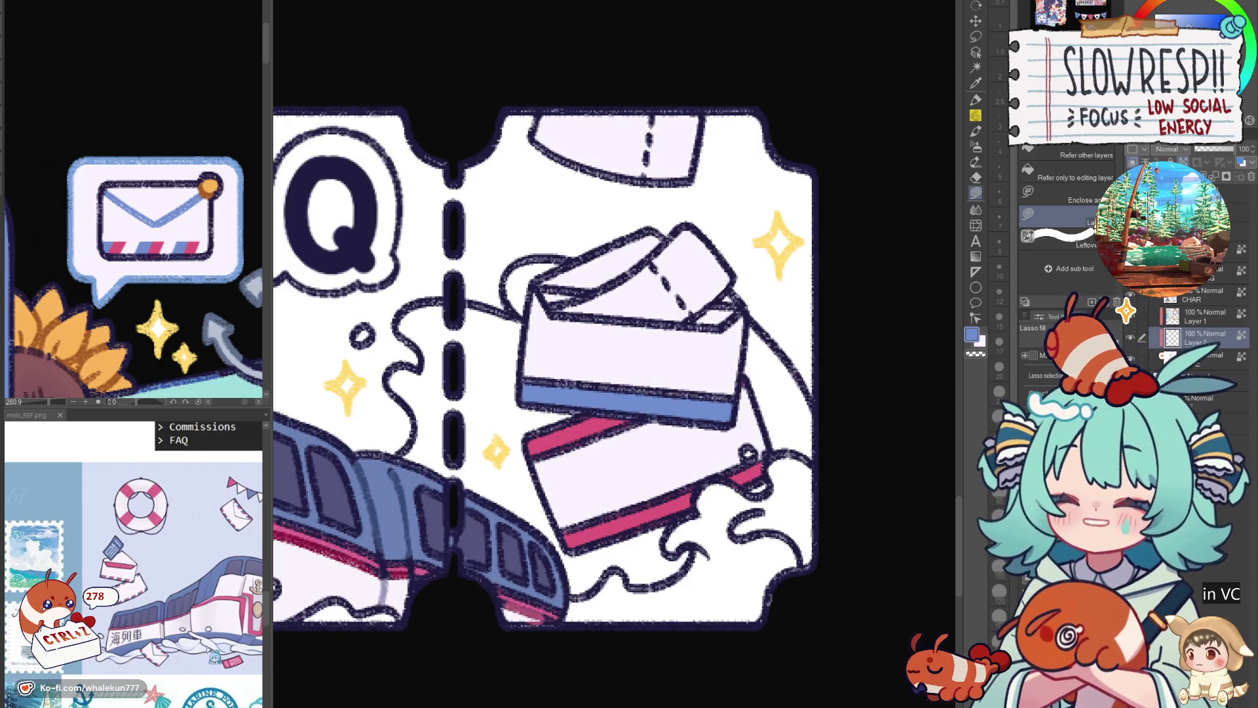
Add a pink stripe on the envelope's top edge and fill its flap and the top ticket piece slate blue.
alt+click(576, 432)
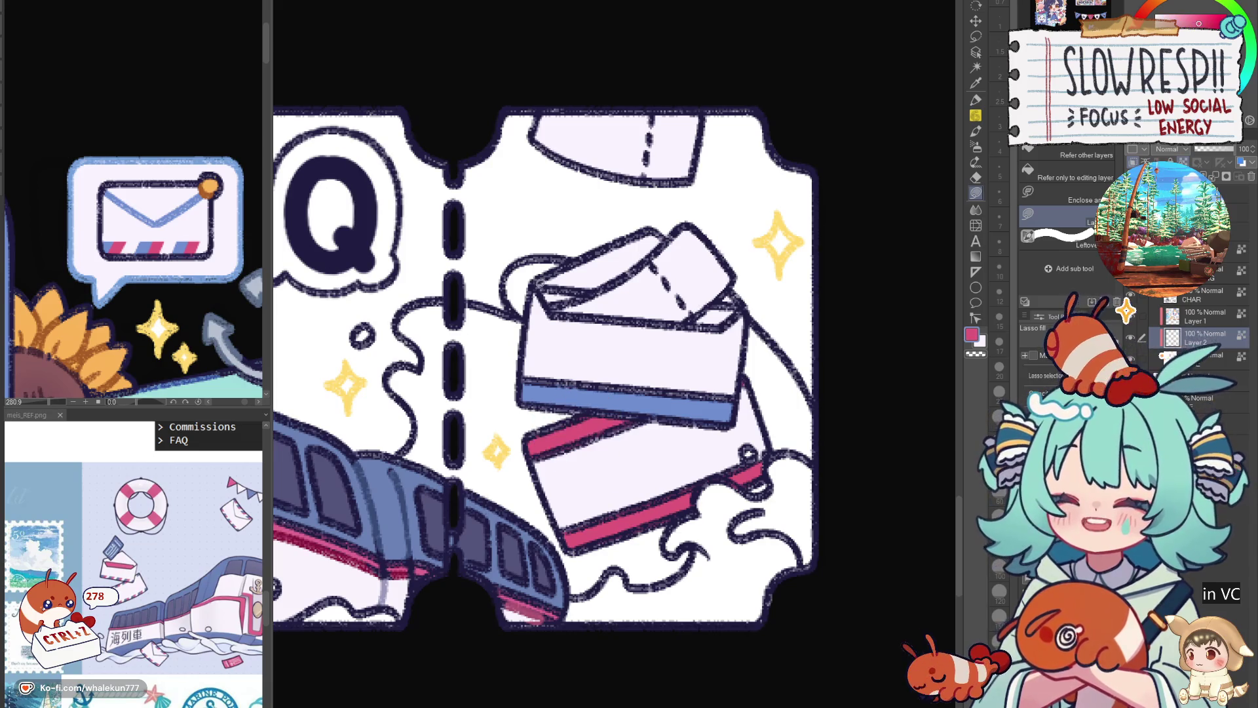
drag(621, 315, 758, 295)
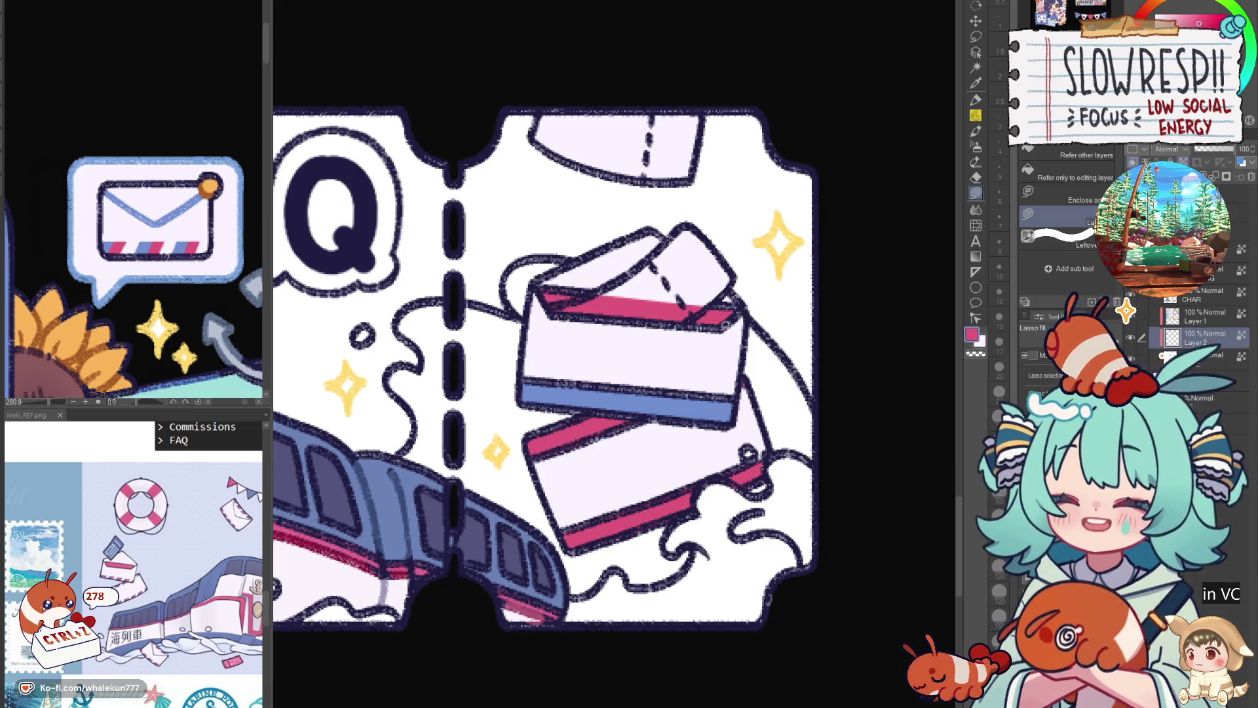
drag(695, 319, 663, 370)
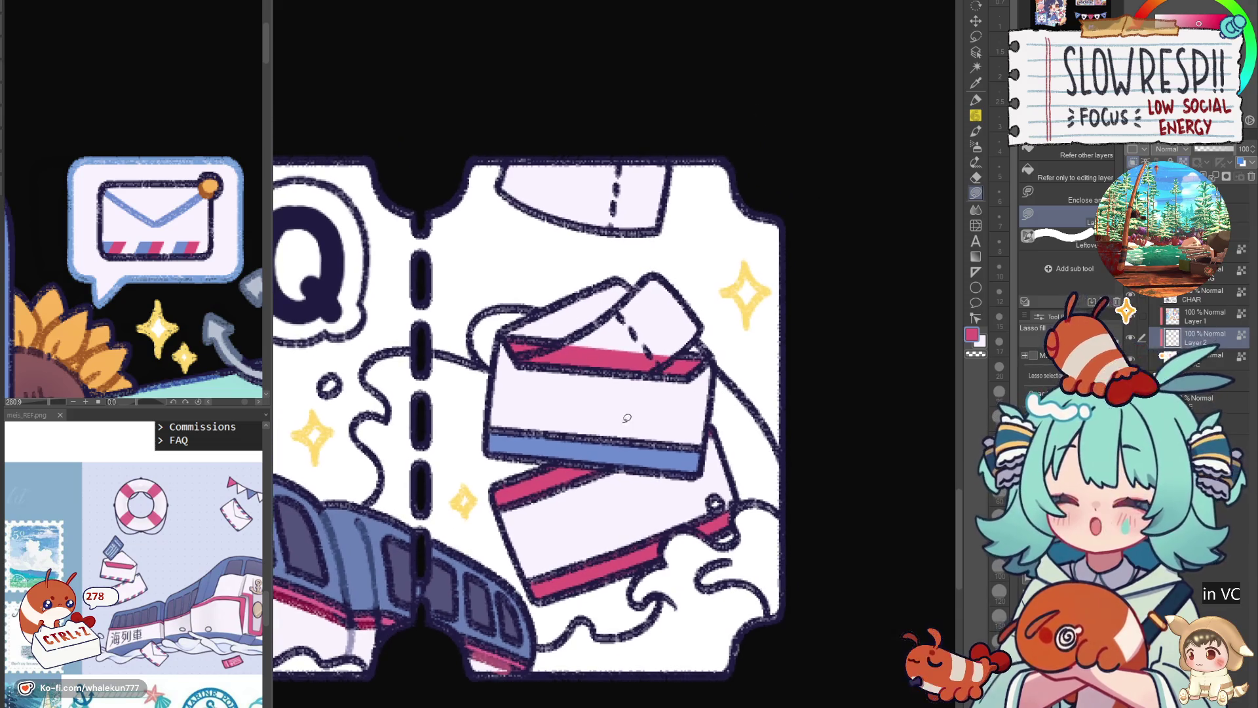
alt+click(350, 539)
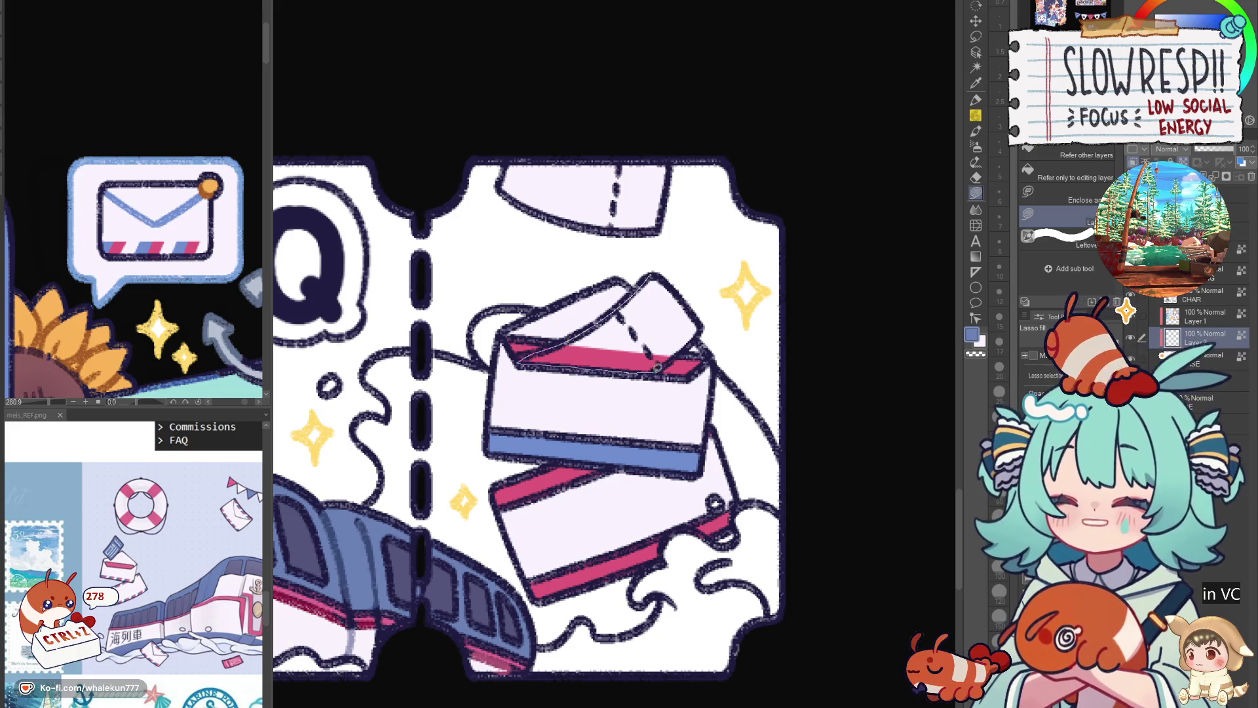
mouse_move(565, 363)
mouse_down()
mouse_move(704, 331)
mouse_move(699, 398)
mouse_up()
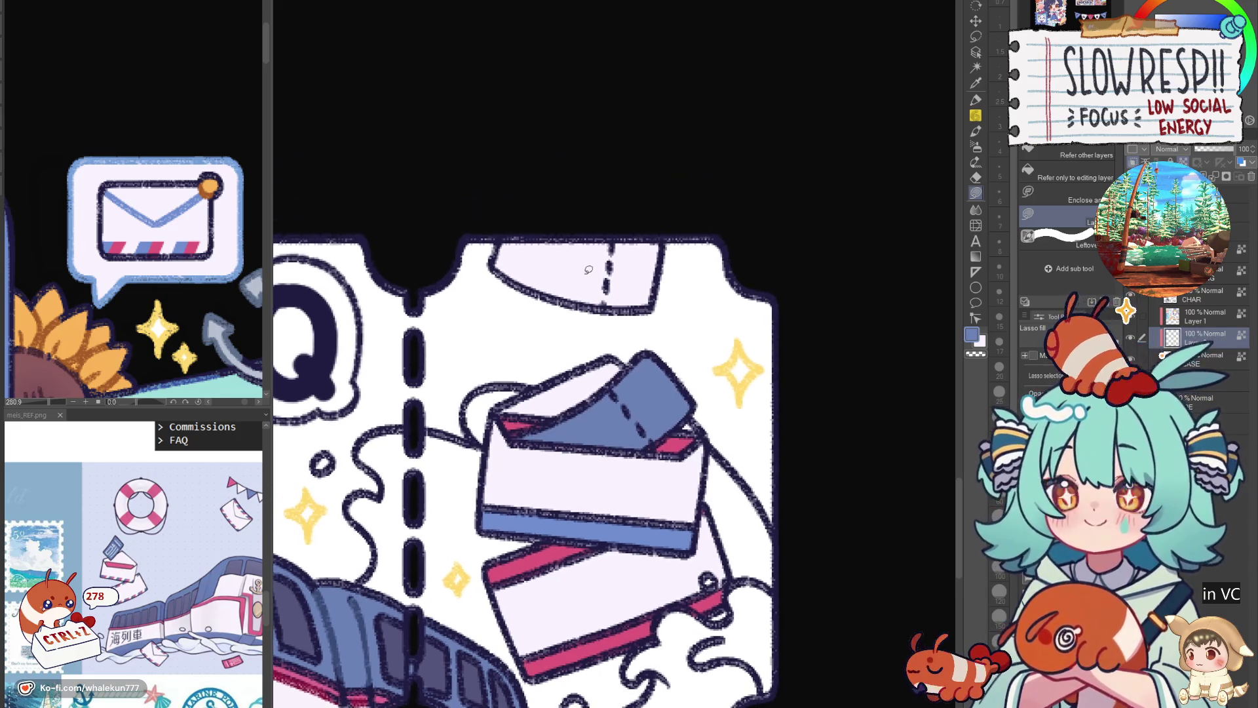
drag(496, 241, 702, 210)
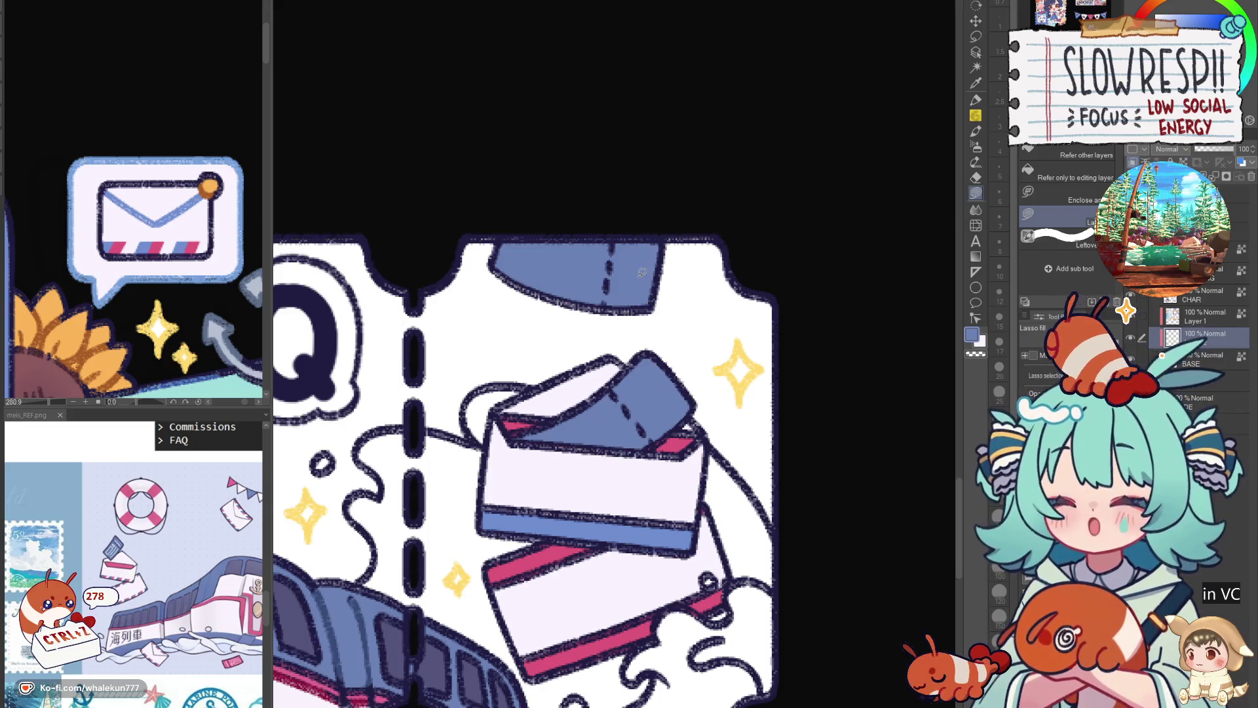
scroll(524, 393, down, 3)
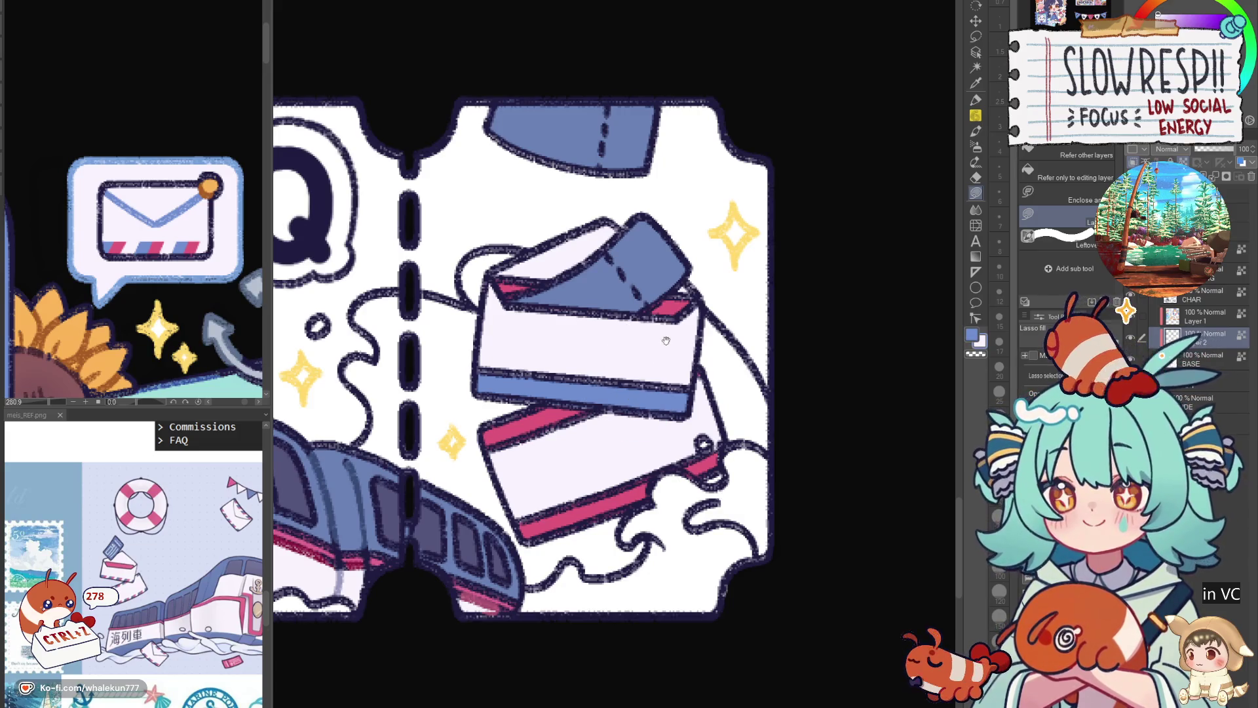
drag(669, 338, 777, 314)
key(w)
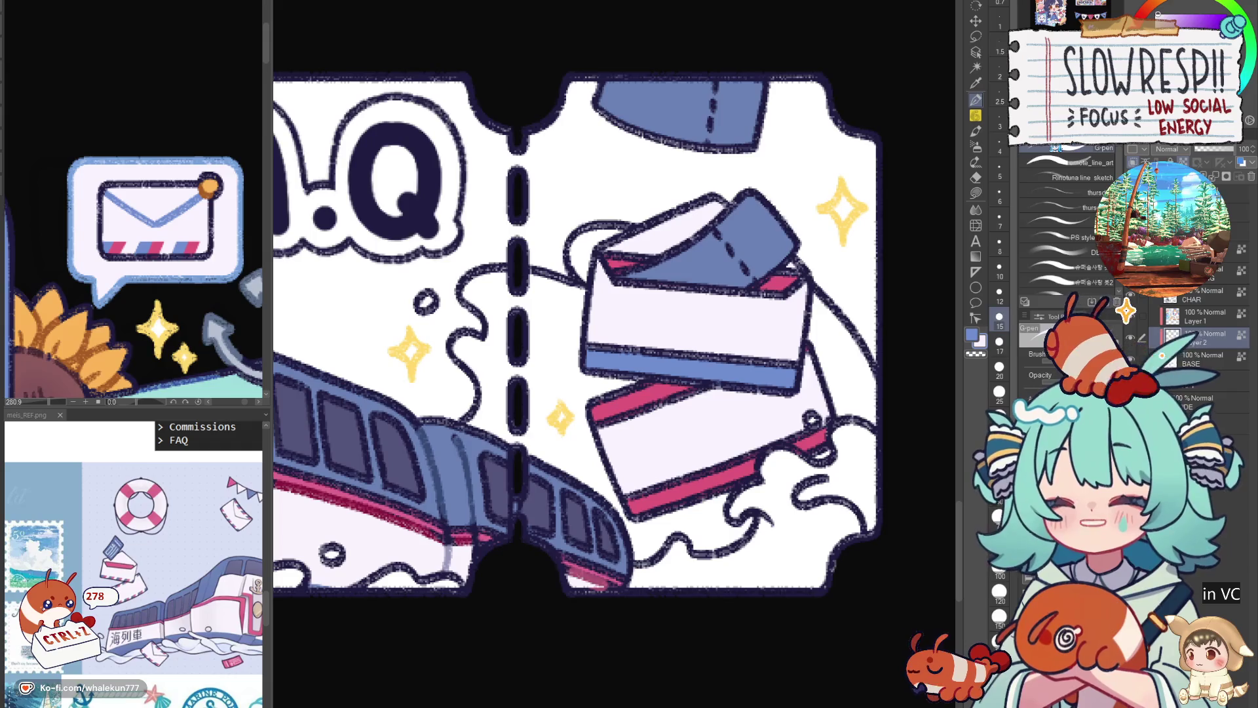
Auto-select the lower envelope and paint red-and-blue dashes along its edge with the pen, undoing stray strokes.
click(691, 396)
click(646, 411)
click(669, 492)
key(p)
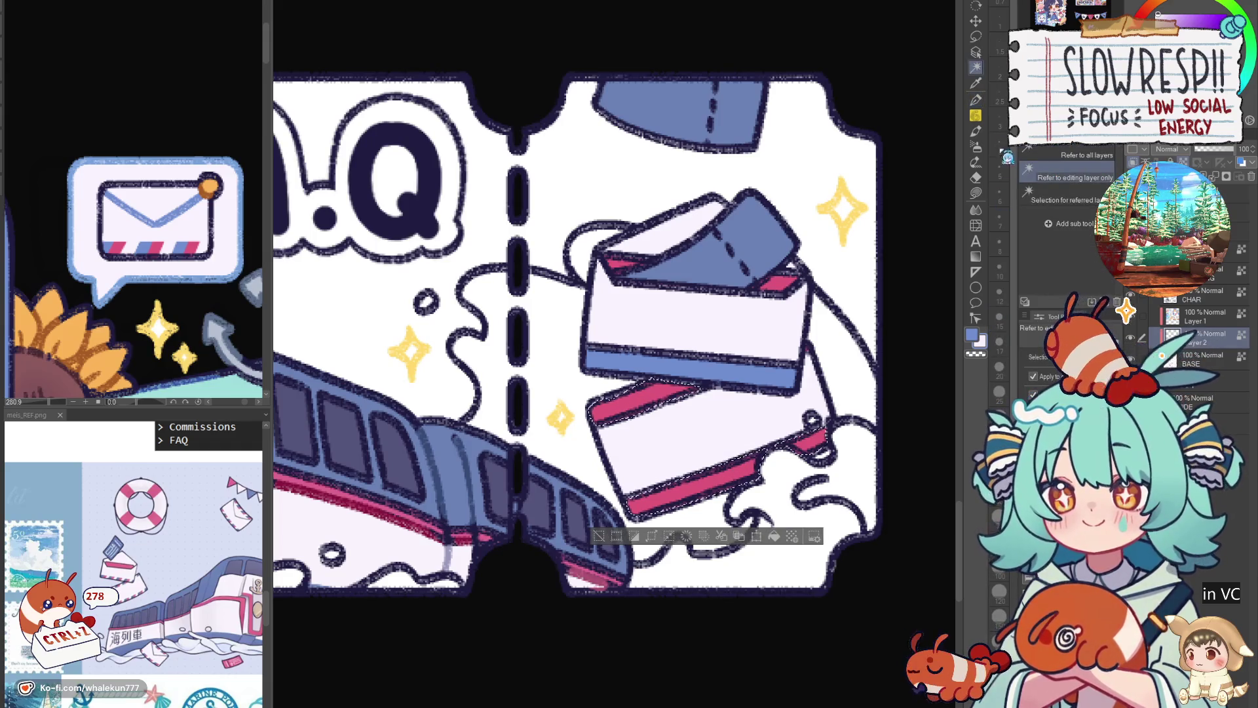
mouse_move(608, 397)
mouse_down()
mouse_move(584, 438)
mouse_move(602, 442)
mouse_up()
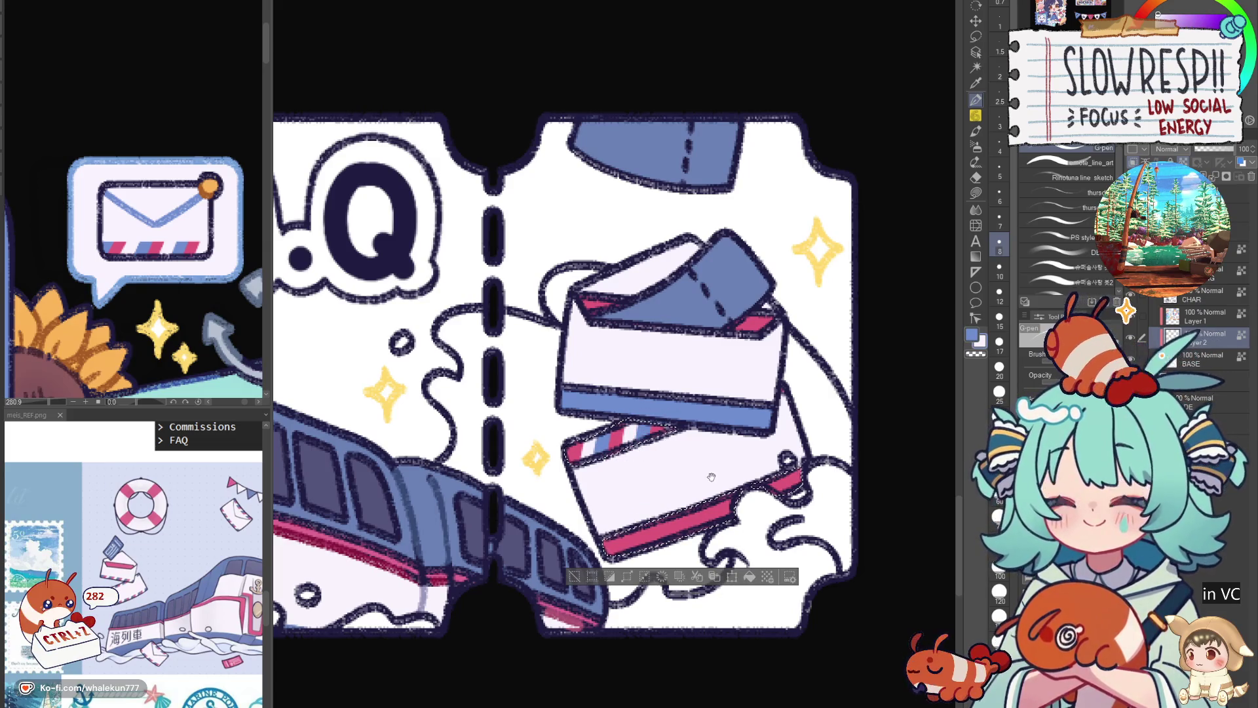
drag(672, 413, 642, 424)
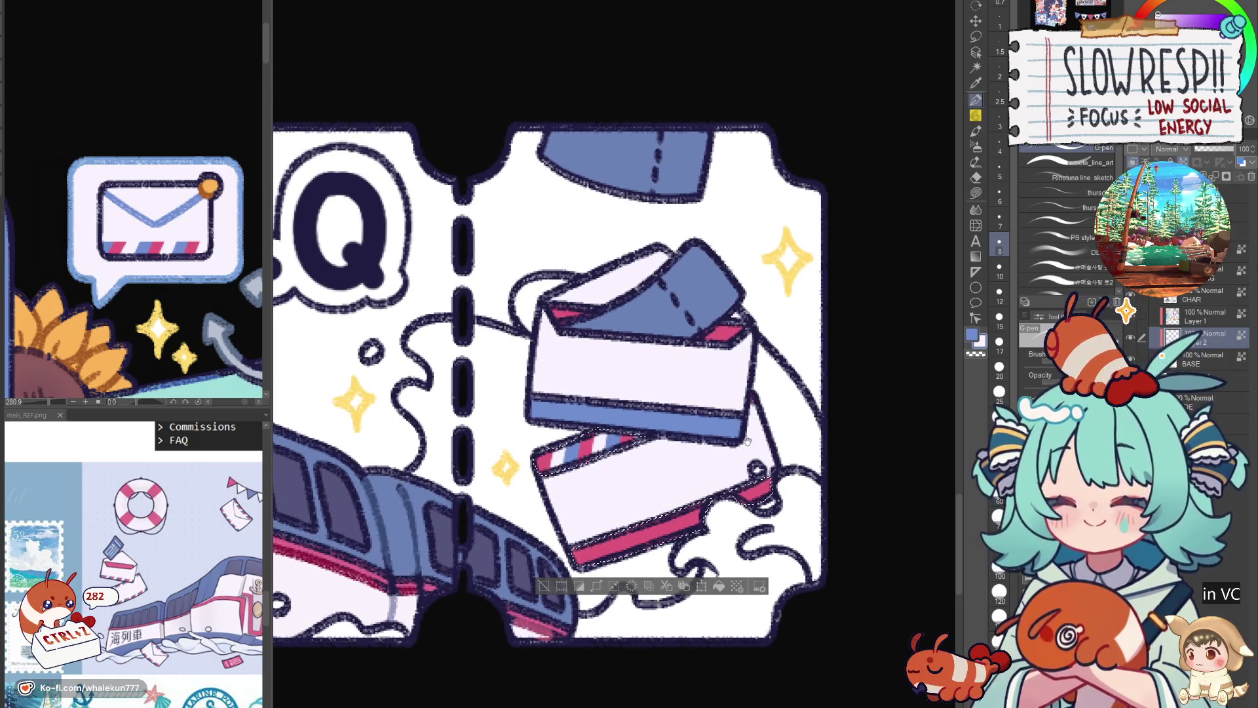
drag(747, 442, 764, 398)
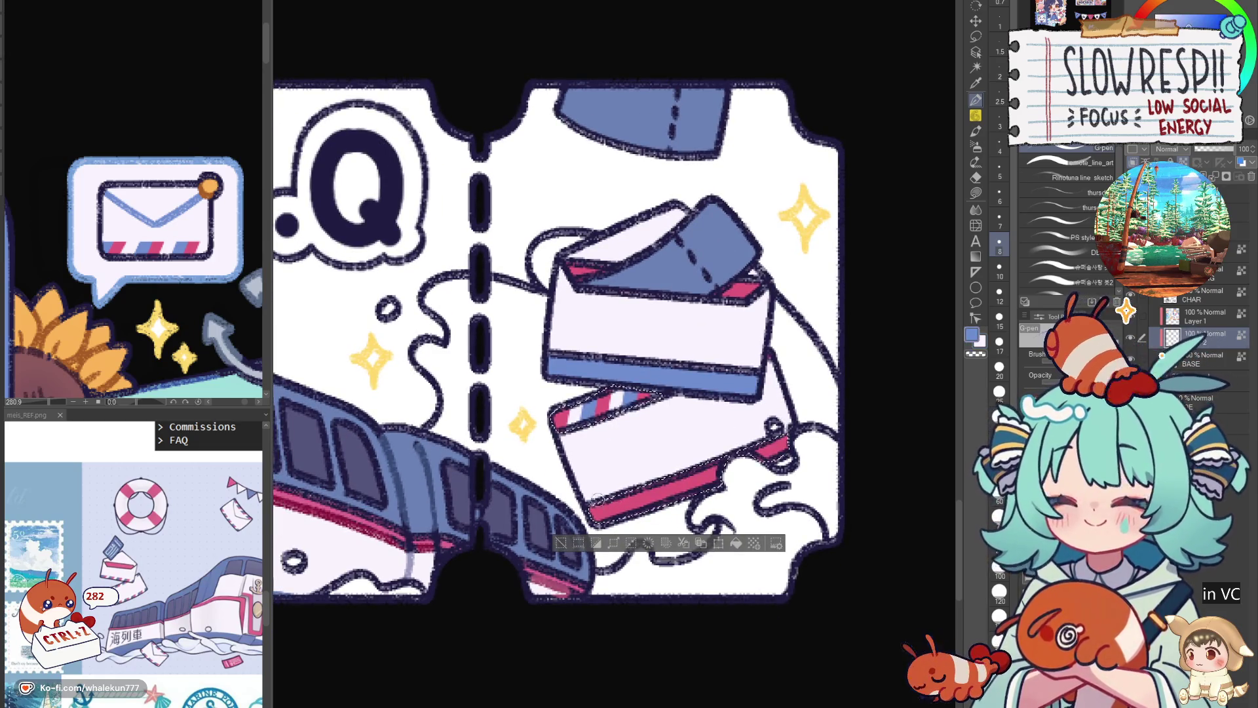
drag(606, 508, 647, 499)
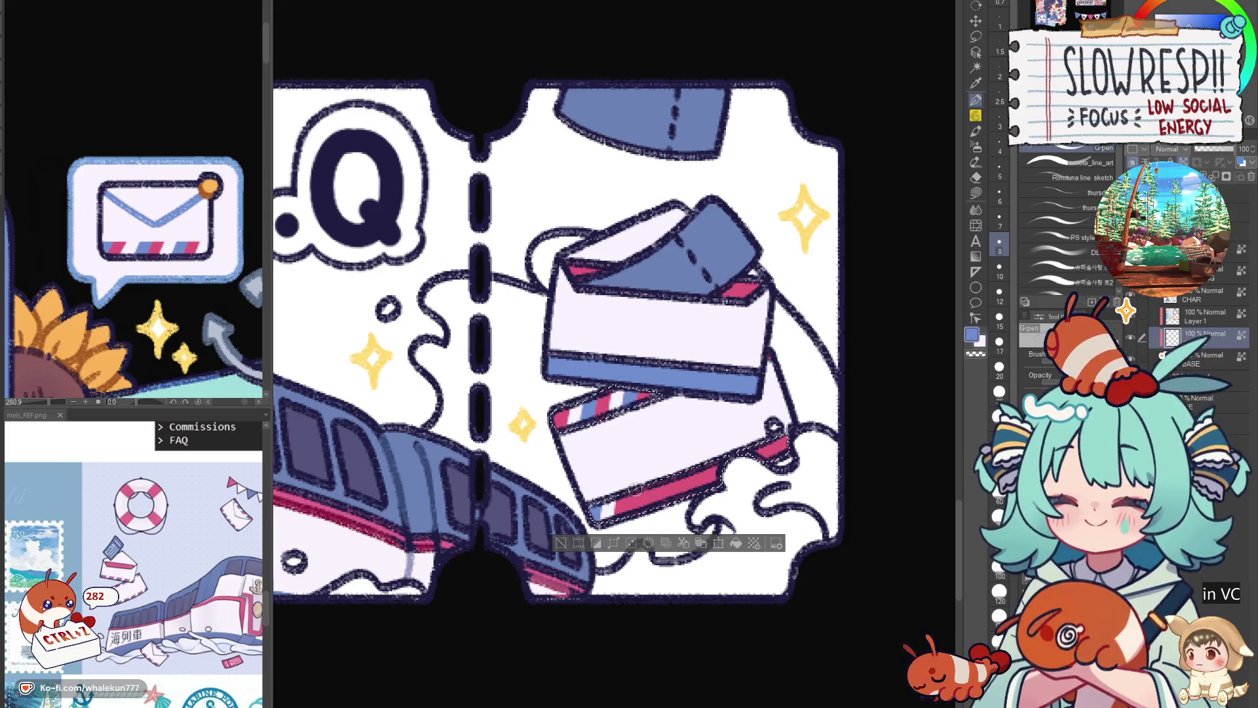
key(ctrl+z)
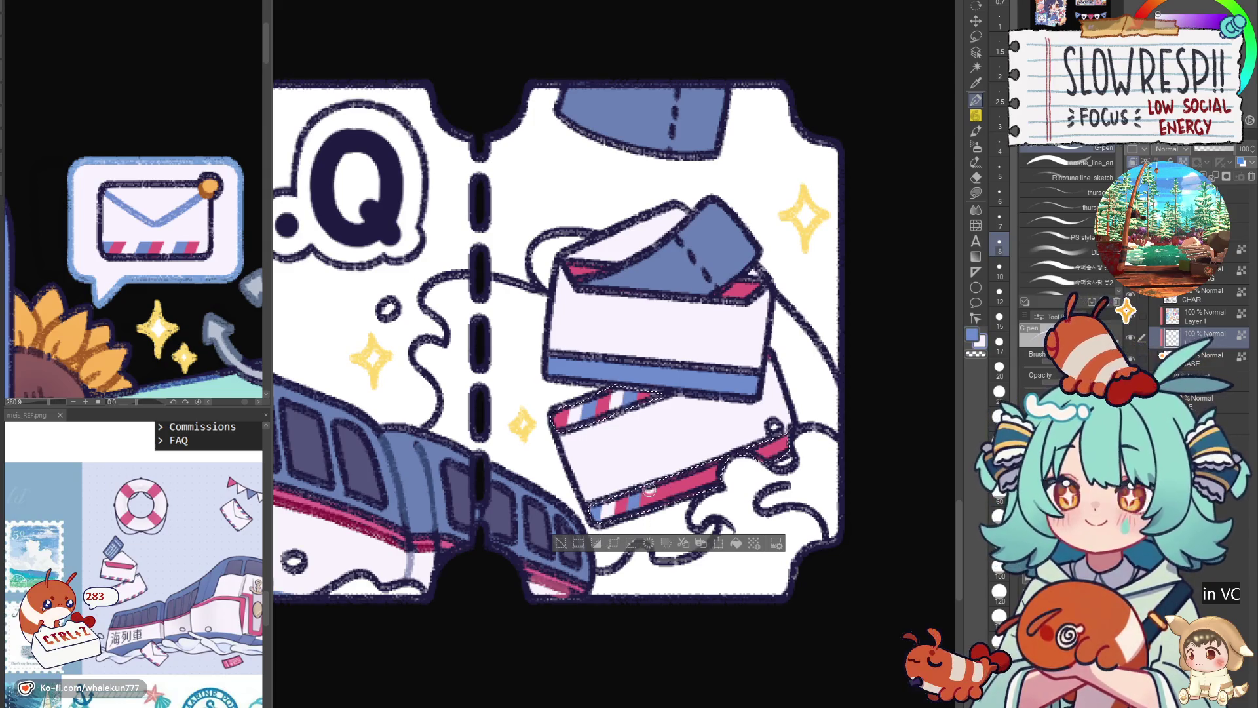
key(ctrl+z)
key(ctrl+z)
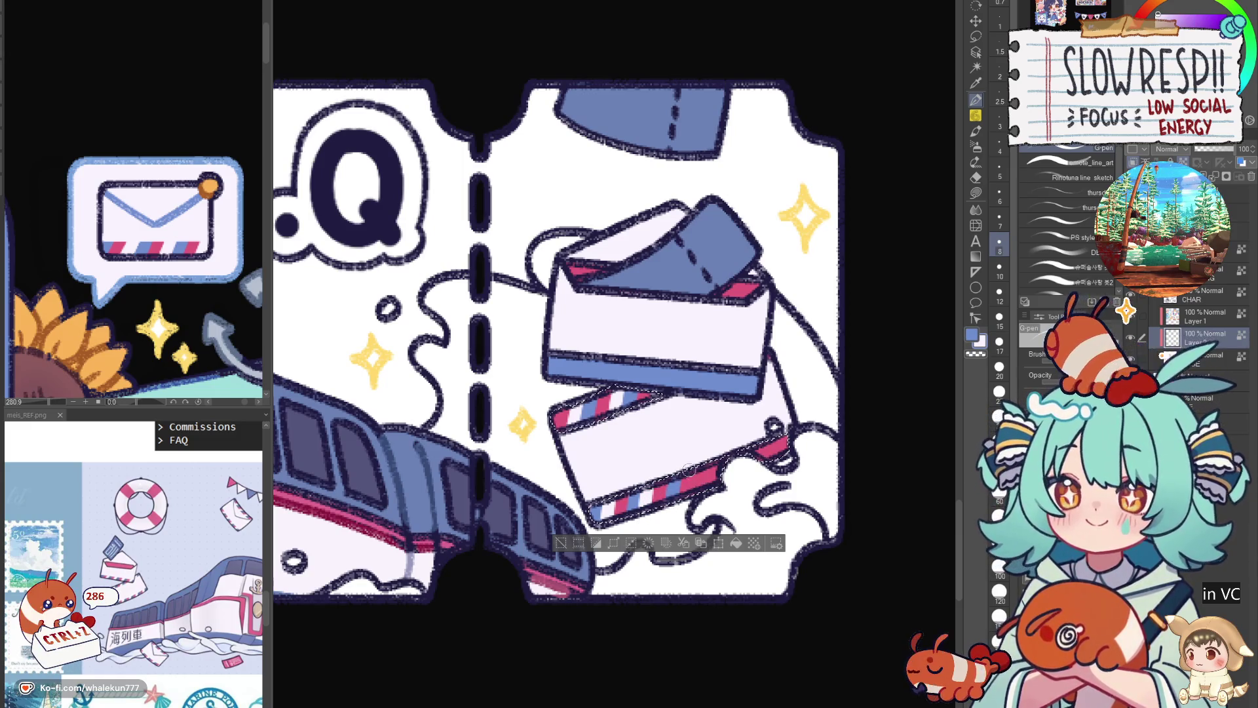
key(ctrl+z)
key(ctrl+z)
key(ctrl+z)
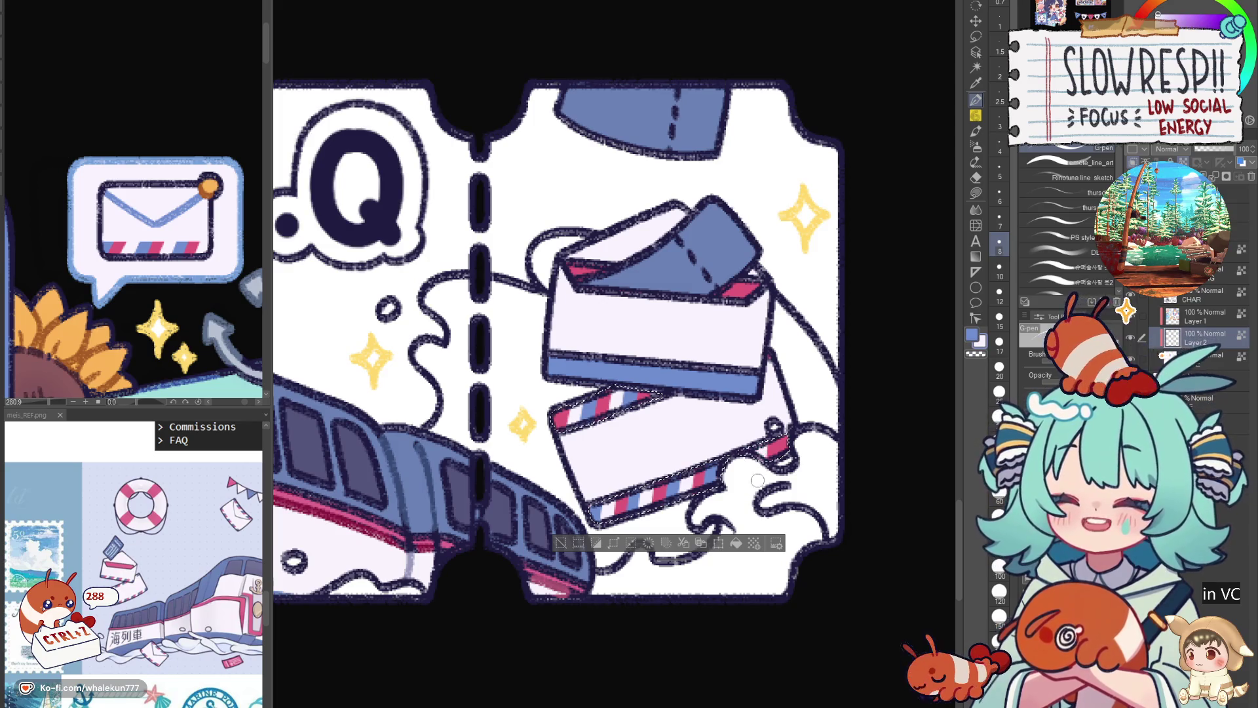
mouse_move(758, 462)
mouse_down()
mouse_move(787, 438)
mouse_move(772, 496)
mouse_up()
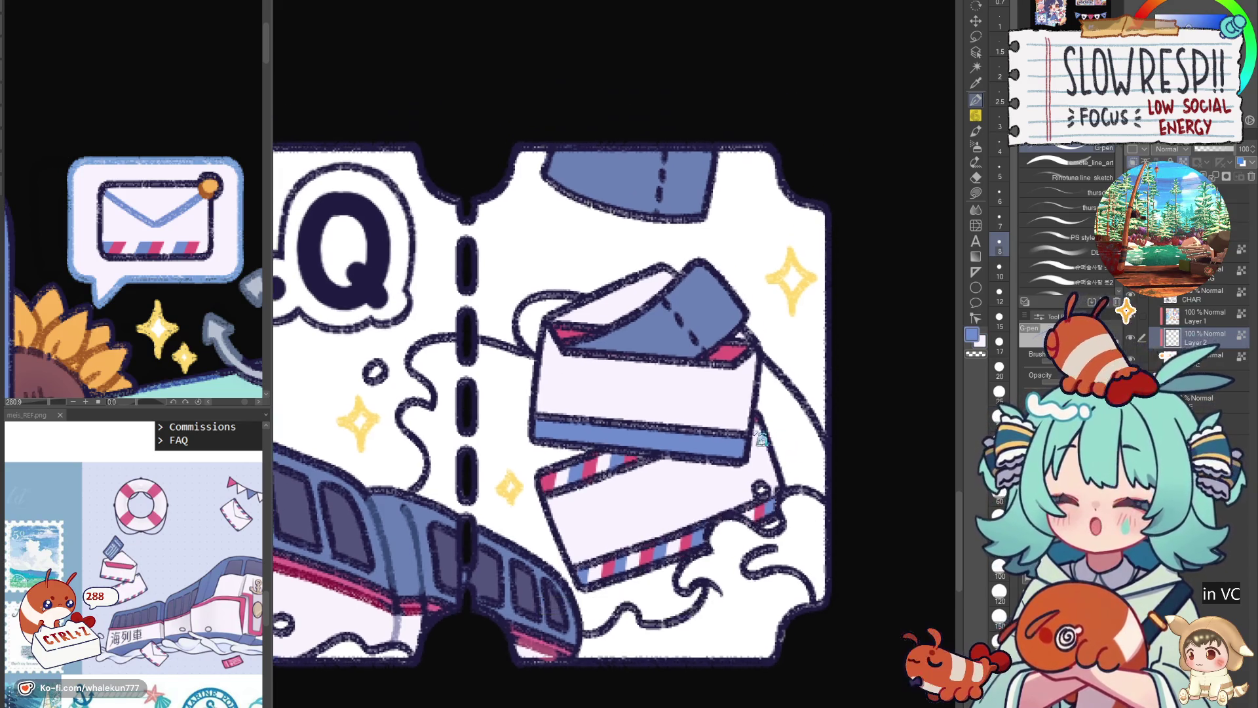
Paint pink-red dashes along the upper envelope's blue stripe, undo the bad ones and check the full page.
key(g)
key(p)
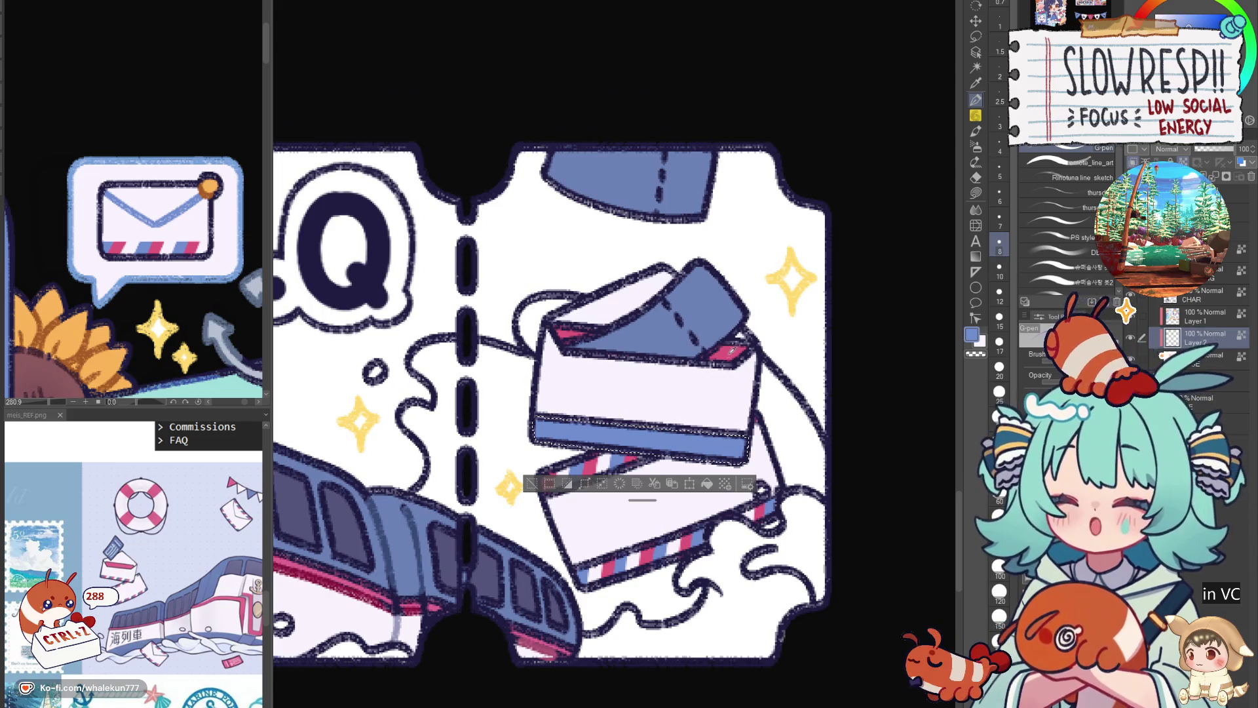
alt+click(730, 352)
drag(539, 432, 747, 433)
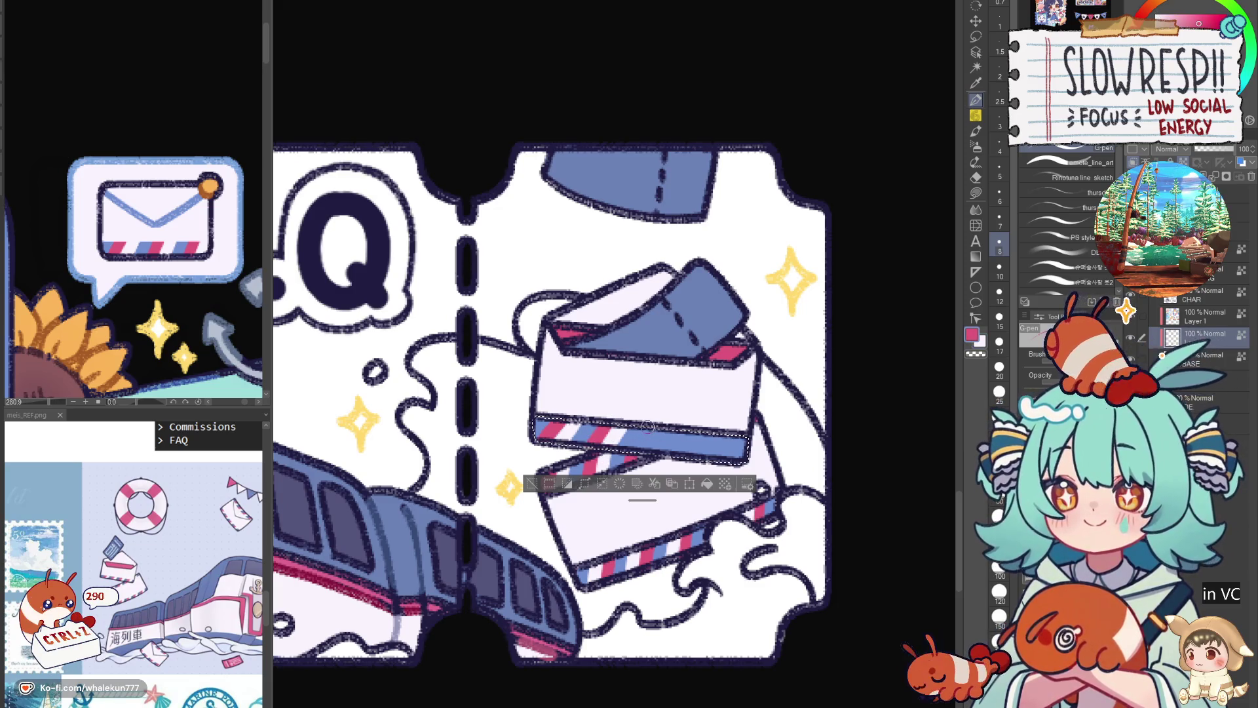
key(ctrl+z)
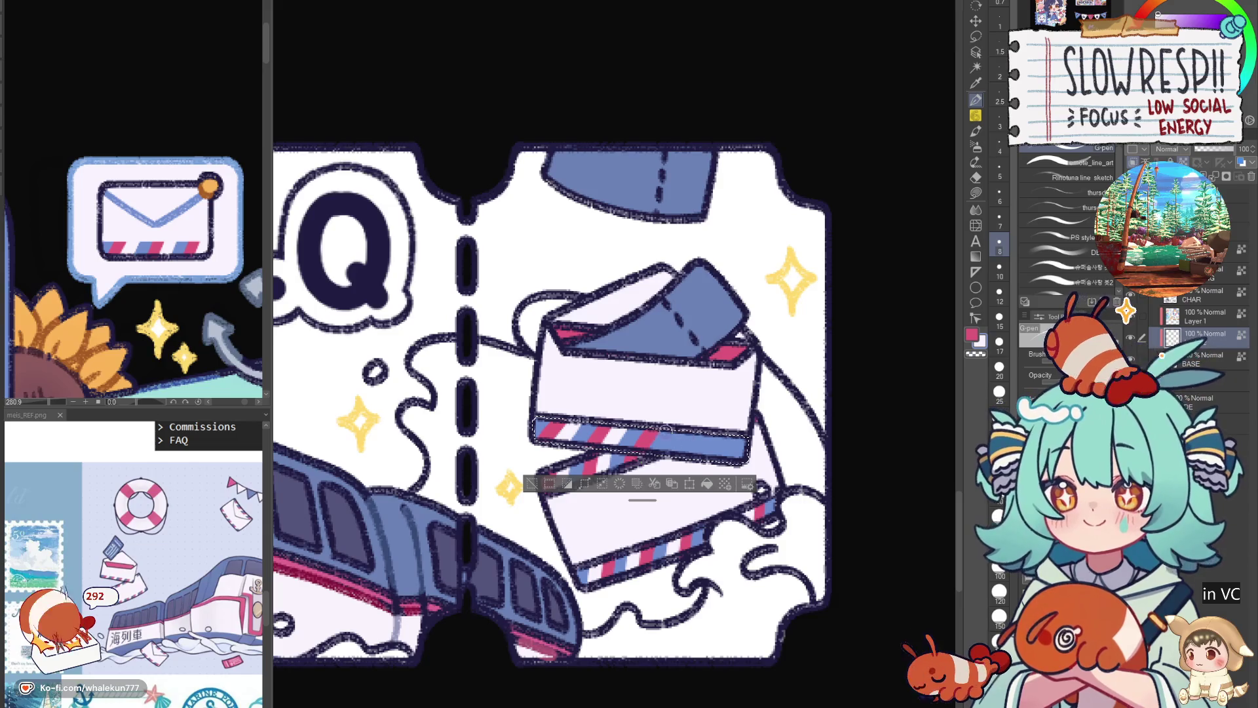
key(ctrl+z)
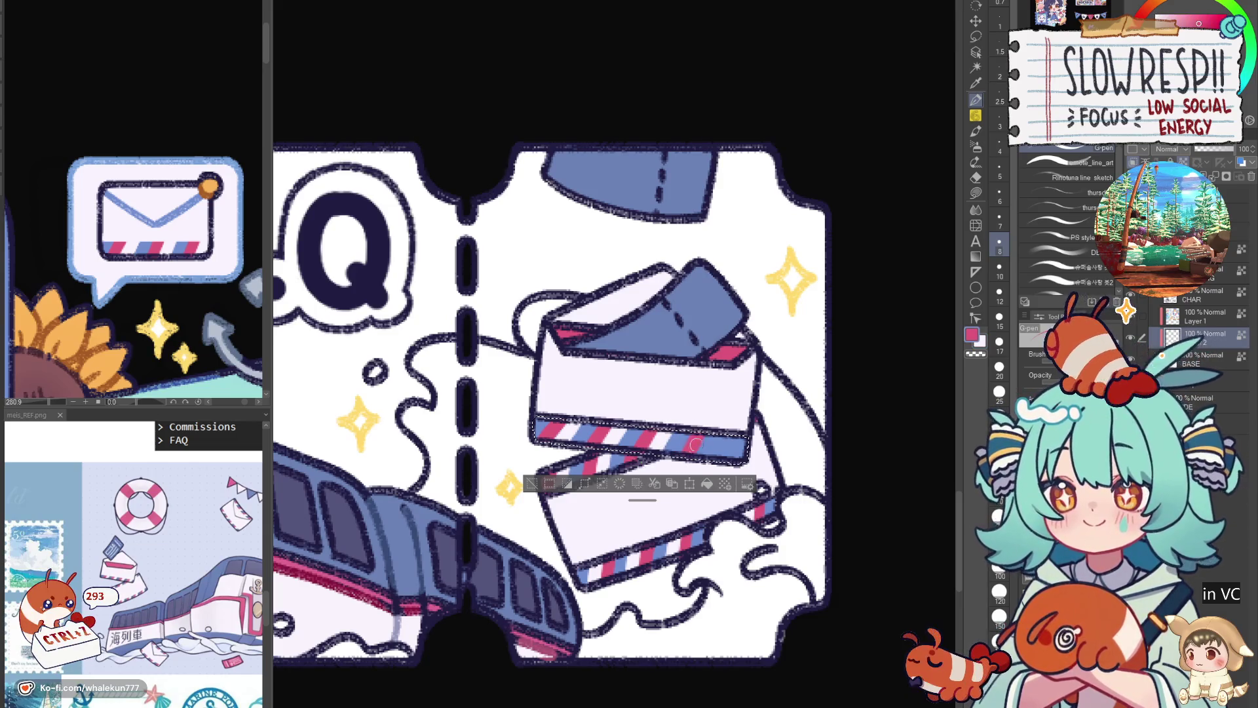
key(ctrl+z)
key(ctrl+z)
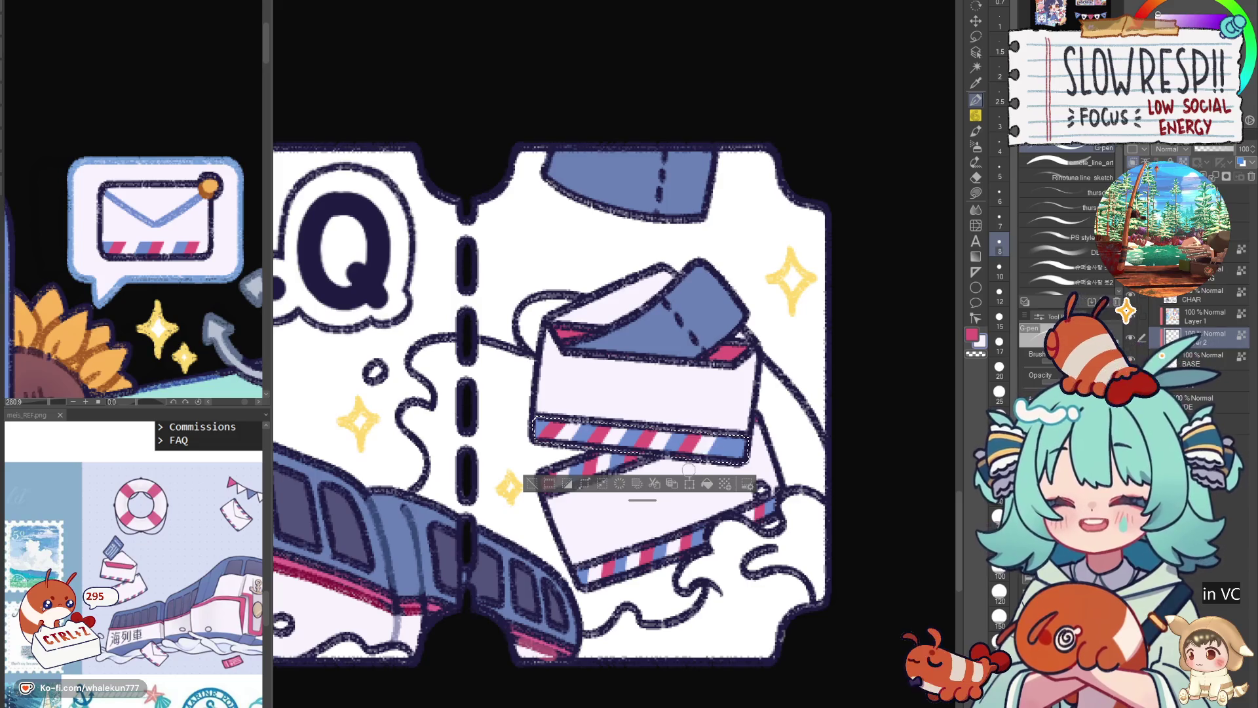
key(ctrl+z)
key(ctrl+z)
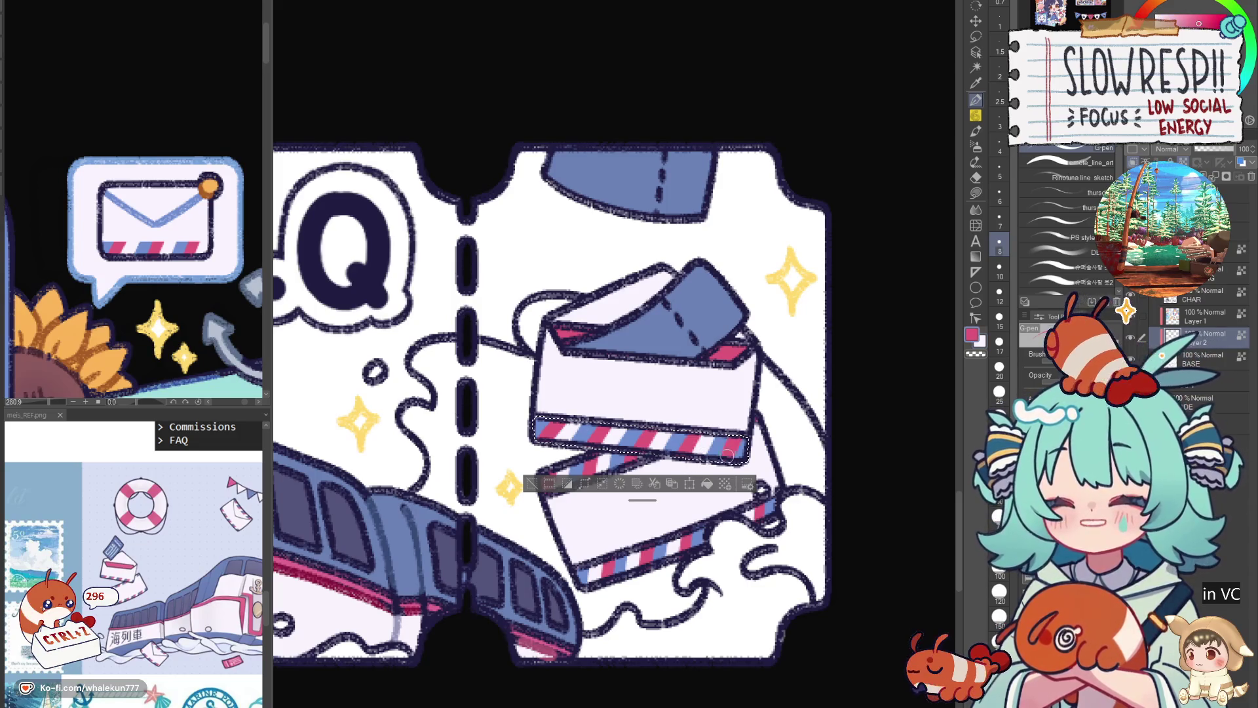
key(ctrl+d)
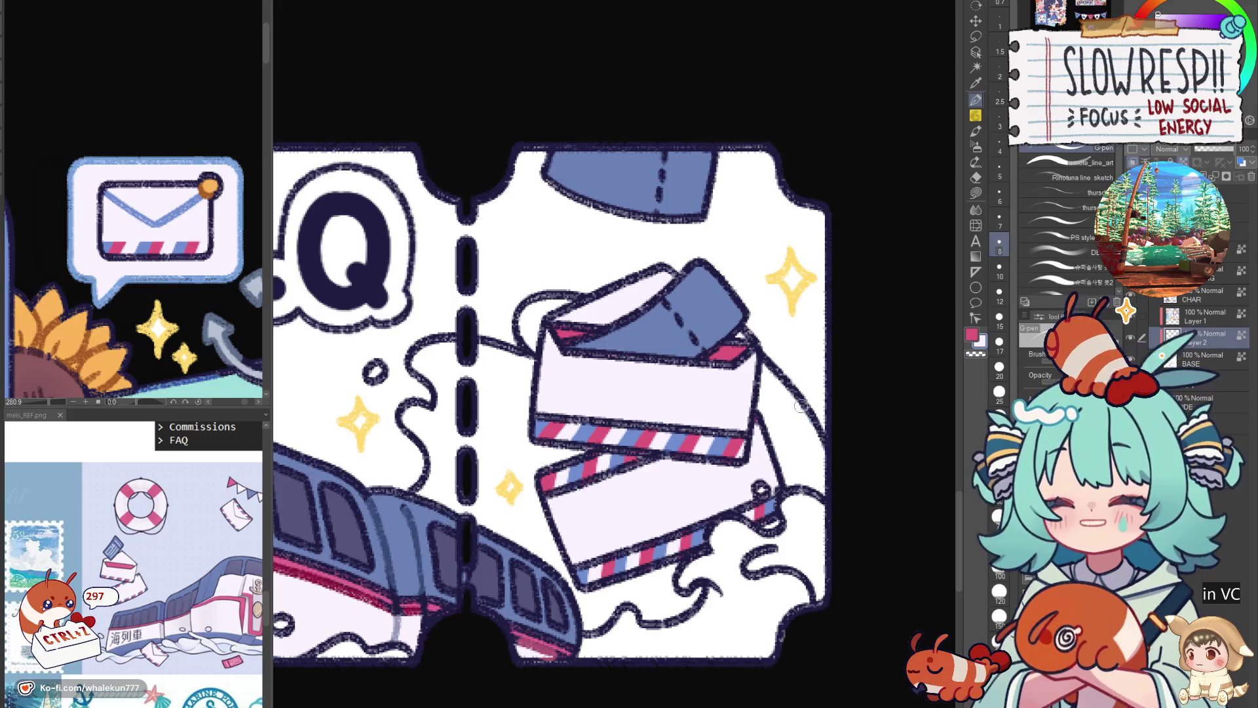
scroll(736, 472, down, 3)
scroll(735, 460, up, 3)
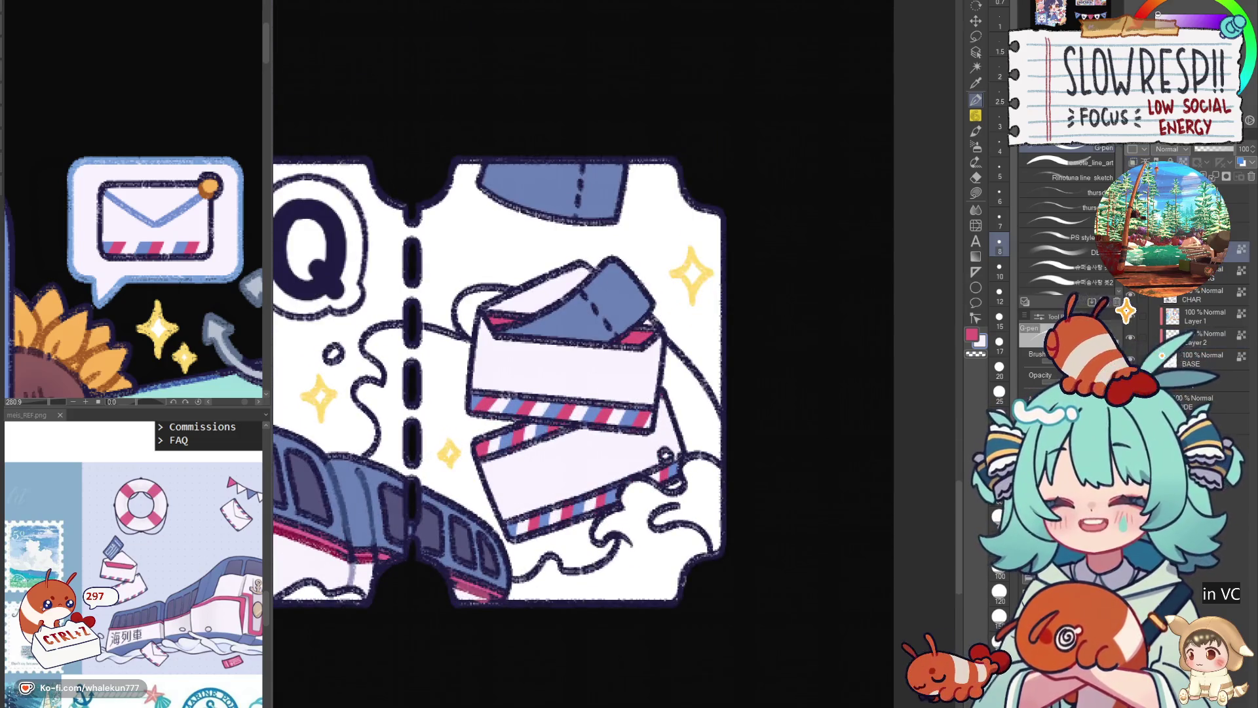
key(e)
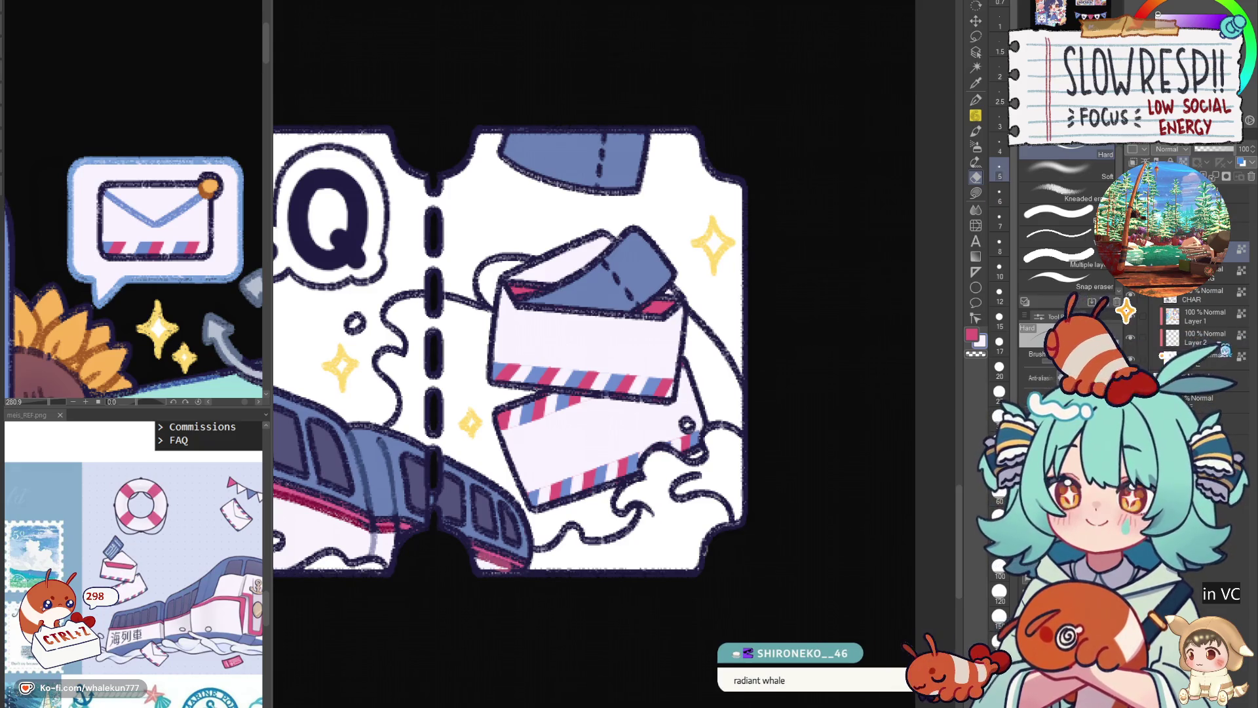
Lasso-fill the upper and lower envelopes with a lighter tone.
key(g)
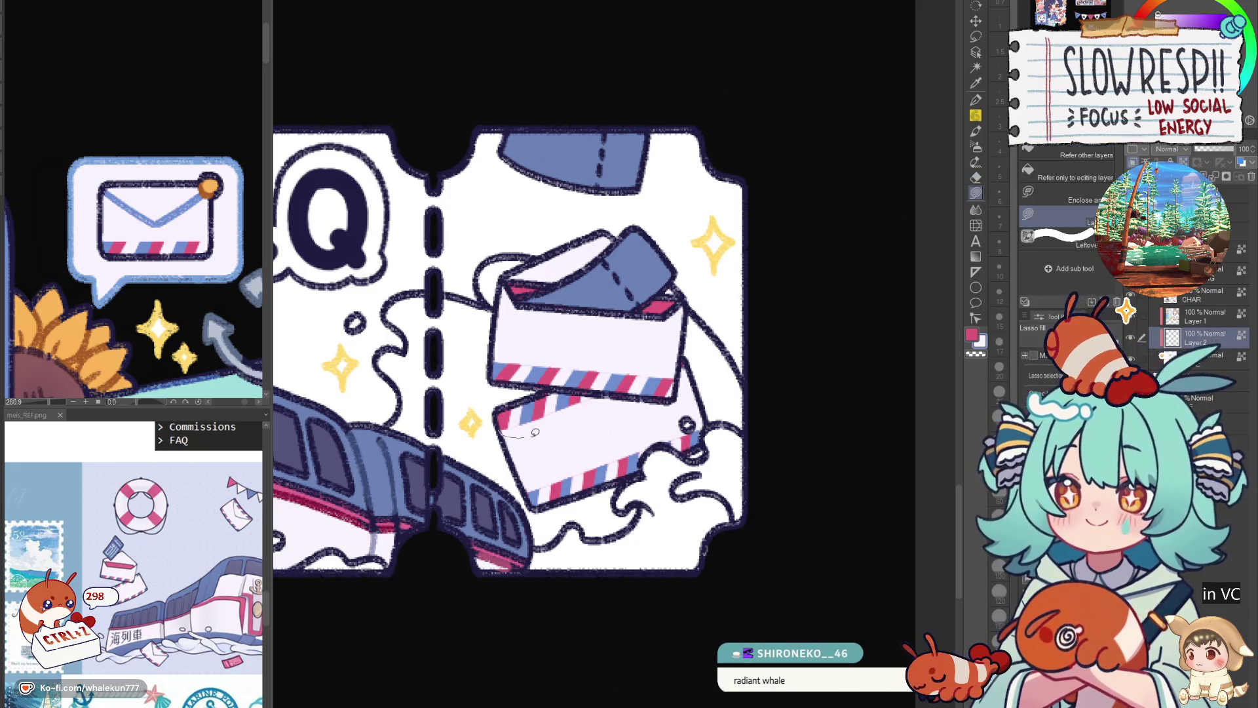
drag(610, 394, 612, 391)
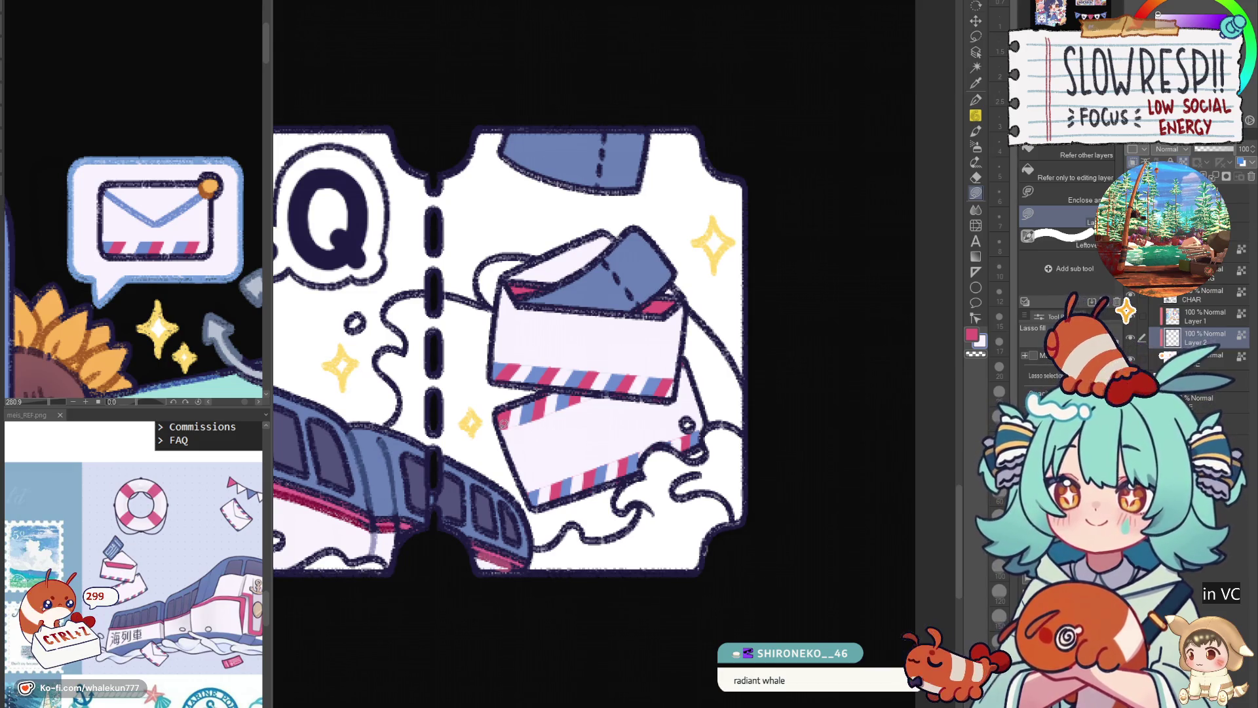
drag(530, 421, 603, 393)
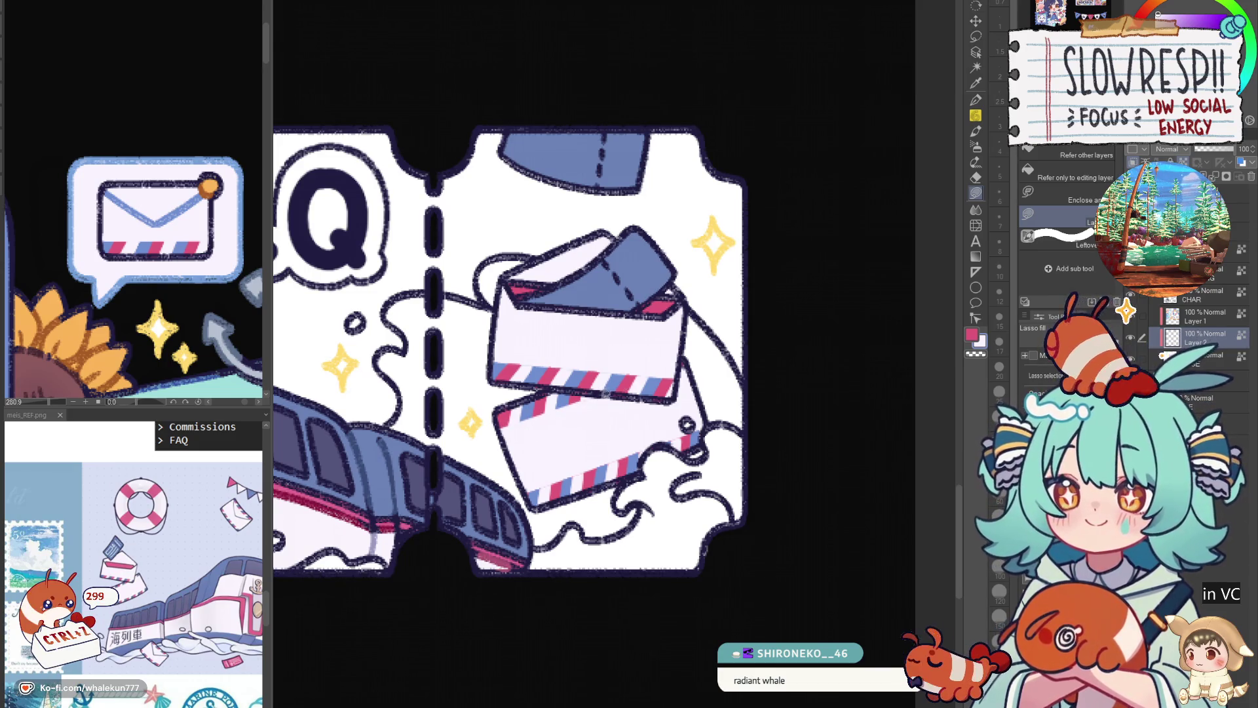
drag(567, 333, 679, 359)
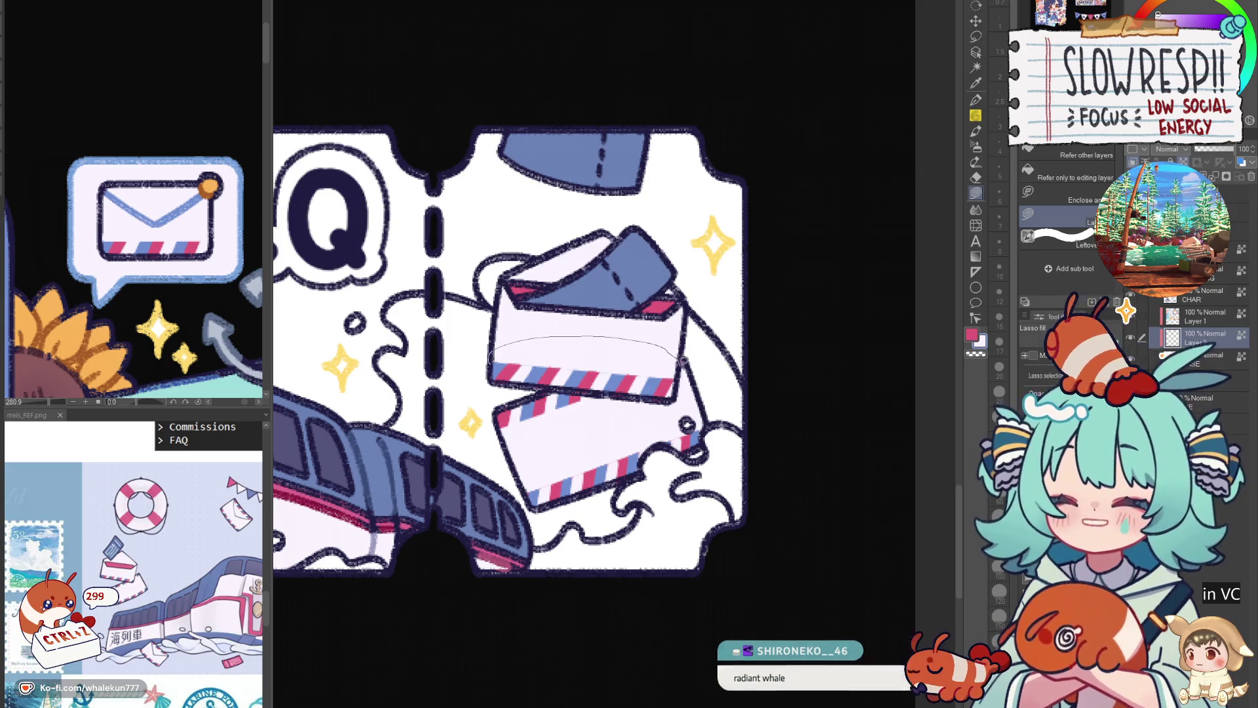
scroll(657, 411, down, 1)
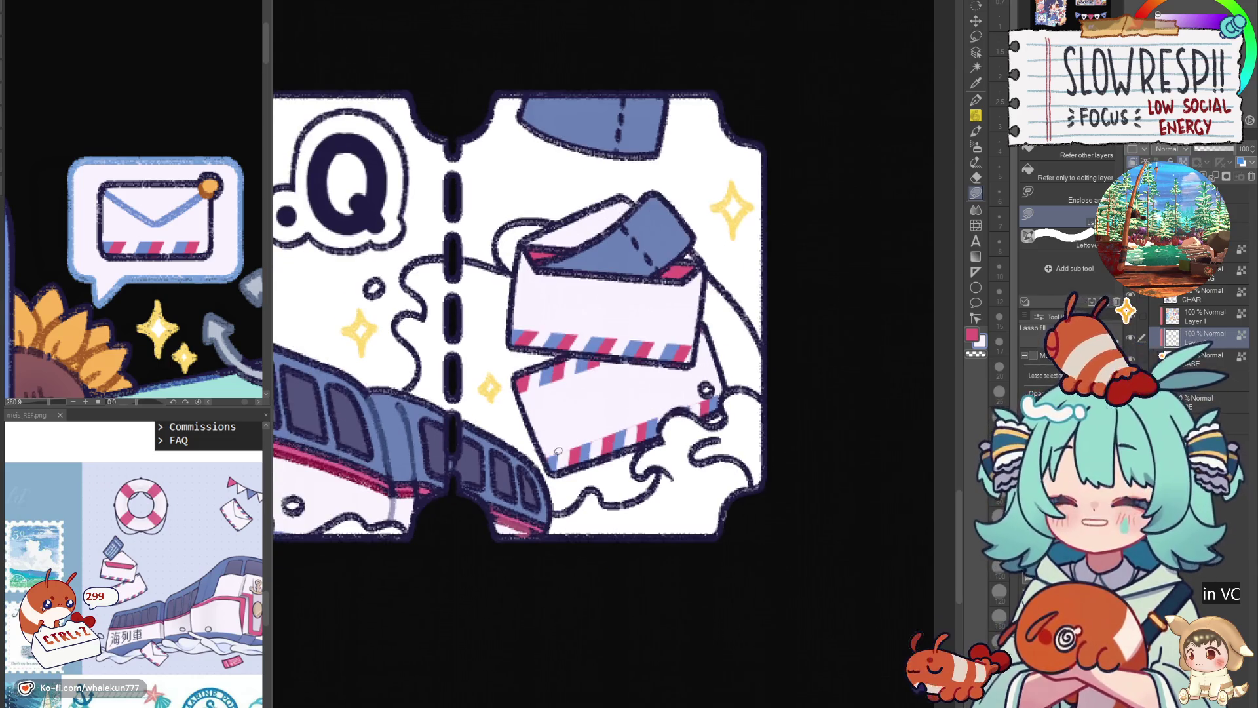
drag(547, 455, 626, 397)
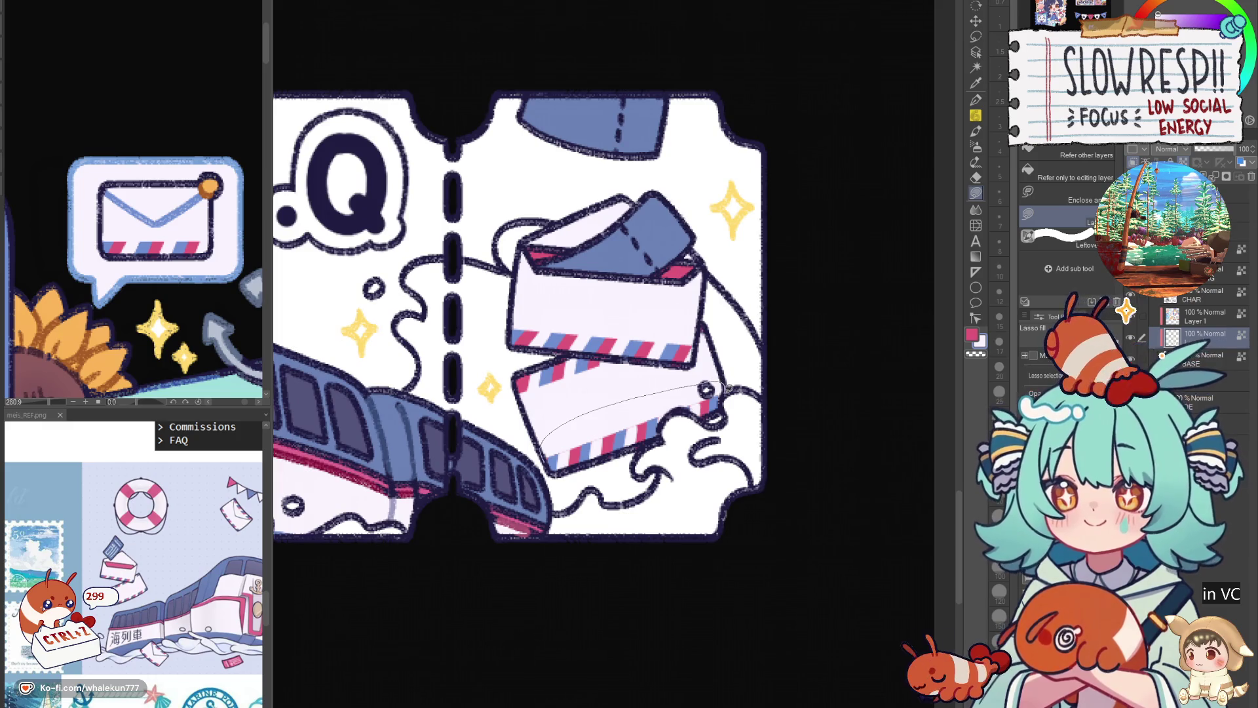
drag(705, 390, 713, 393)
scroll(733, 415, down, 3)
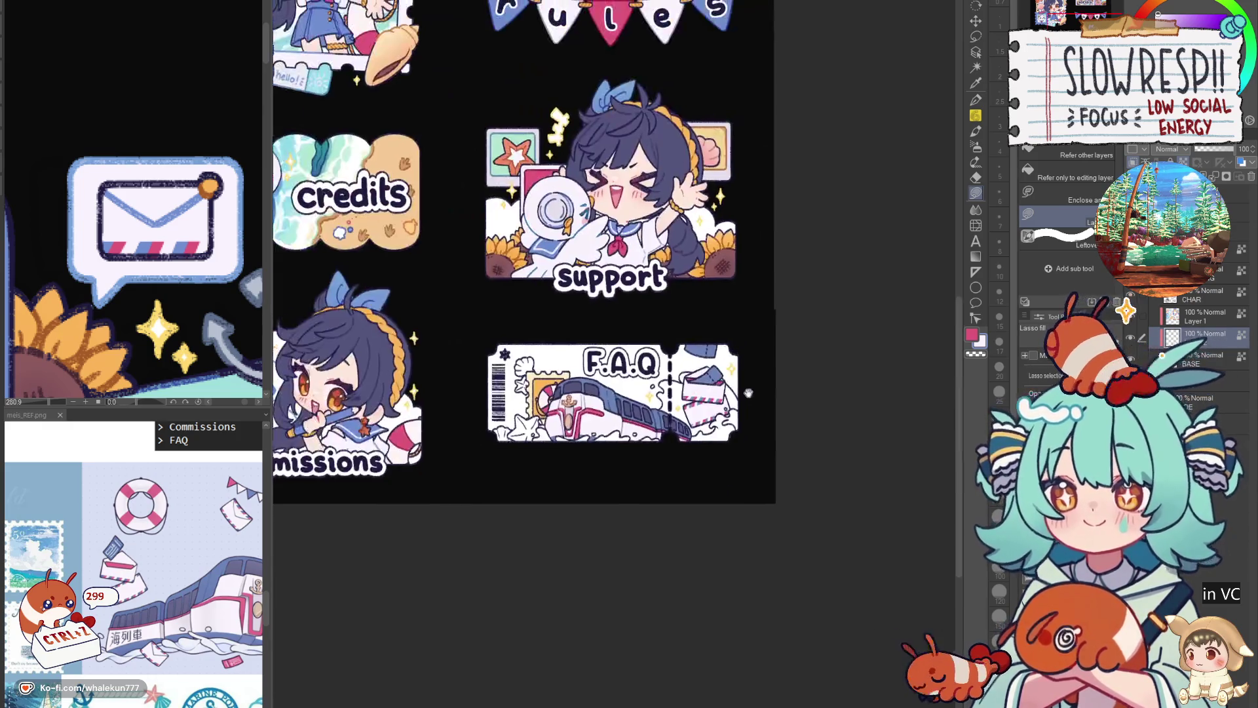
scroll(699, 416, up, 2)
Touch up the upper envelope flap's red stripe with the pen and make Layer 2 the painting layer.
key(p)
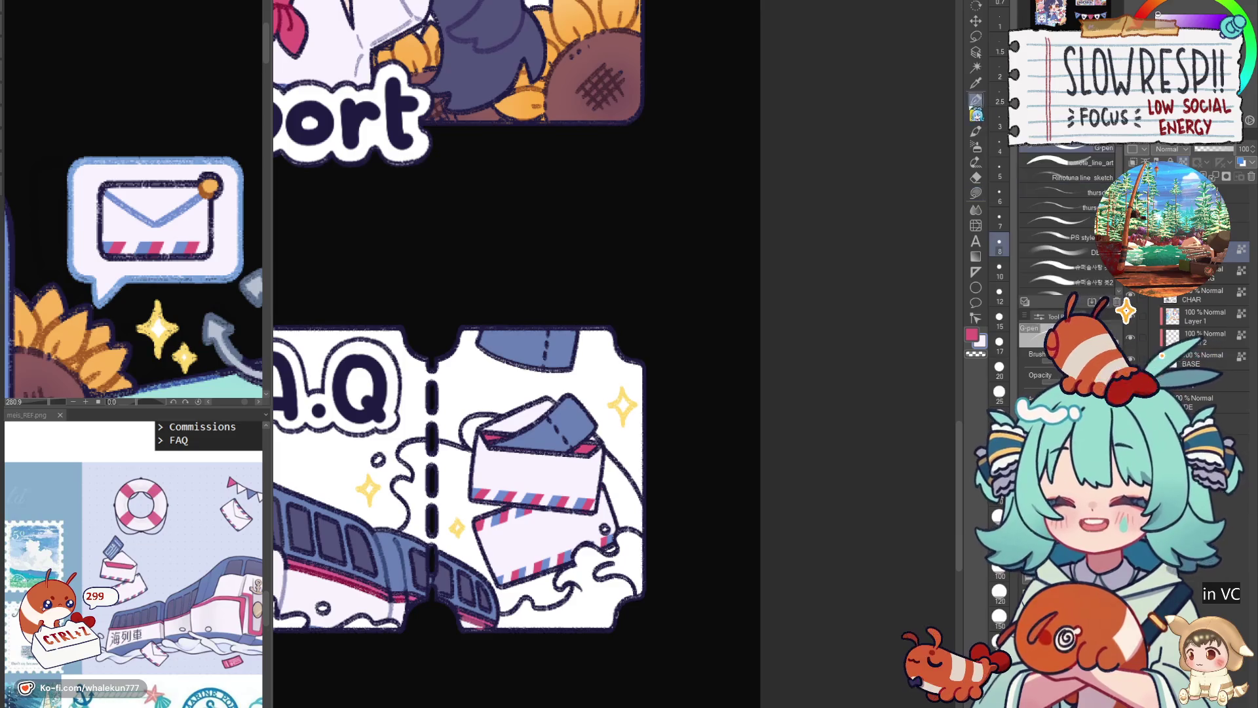
scroll(500, 449, up, 1)
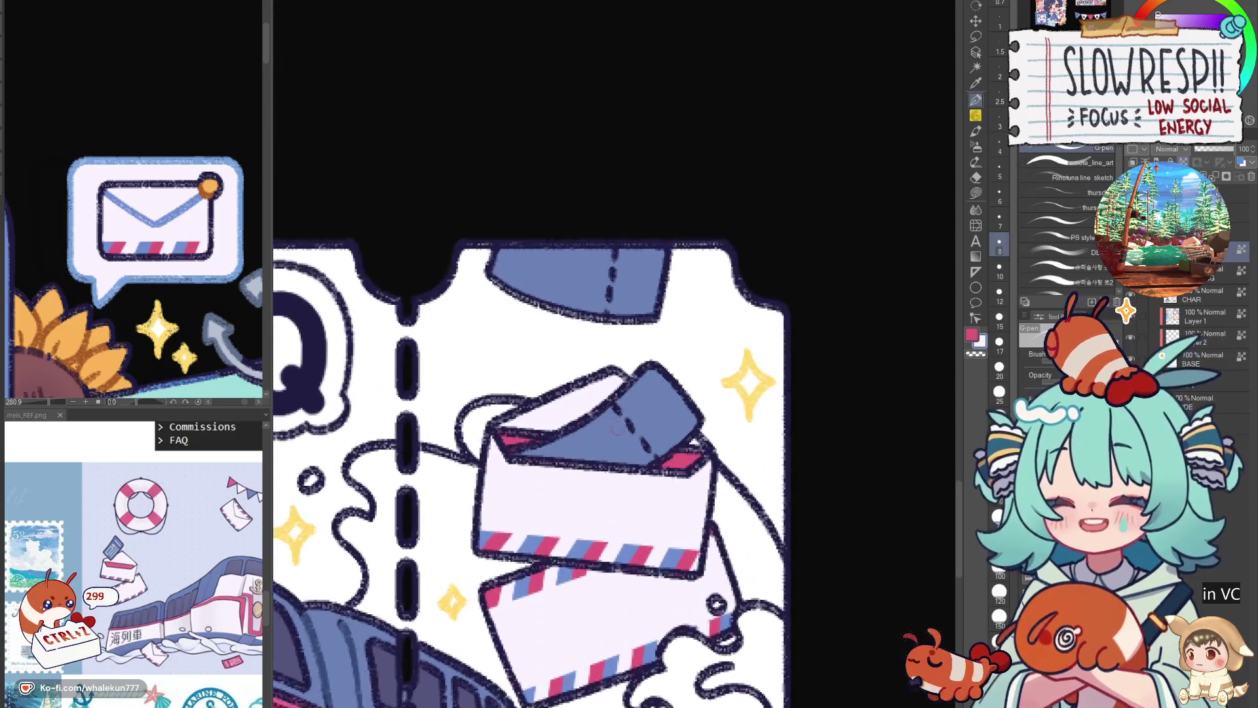
scroll(617, 411, up, 2)
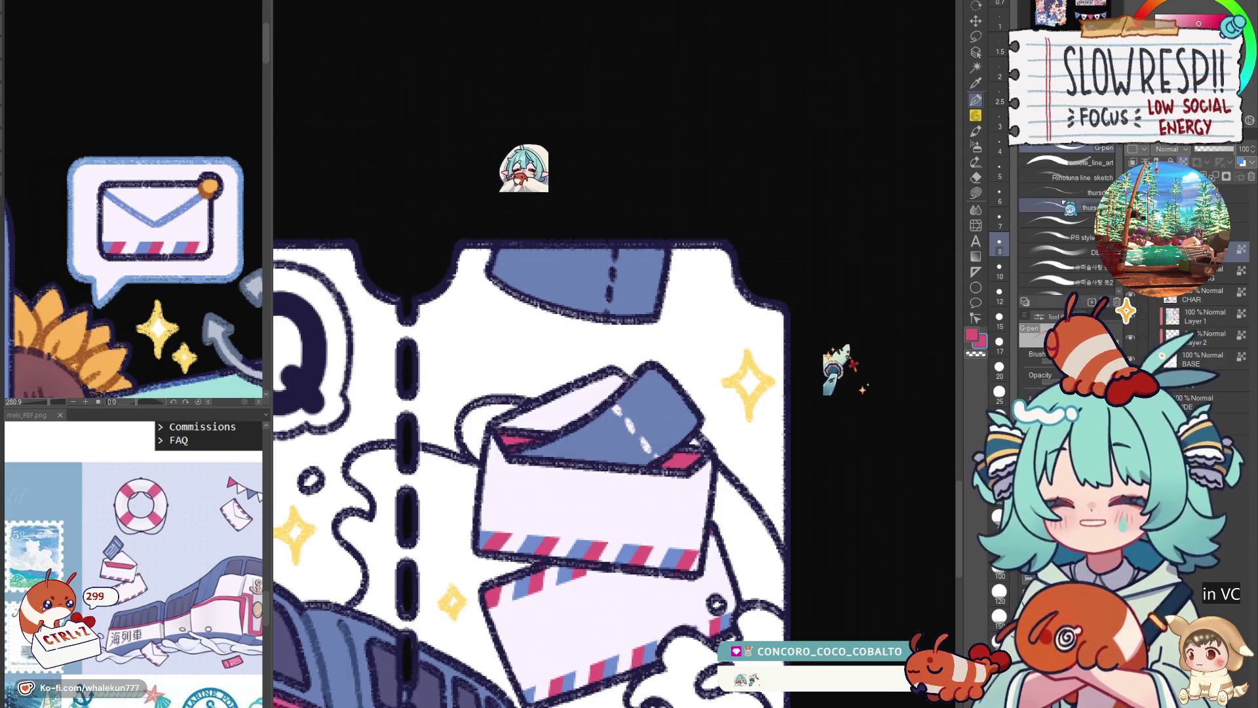
scroll(809, 357, down, 3)
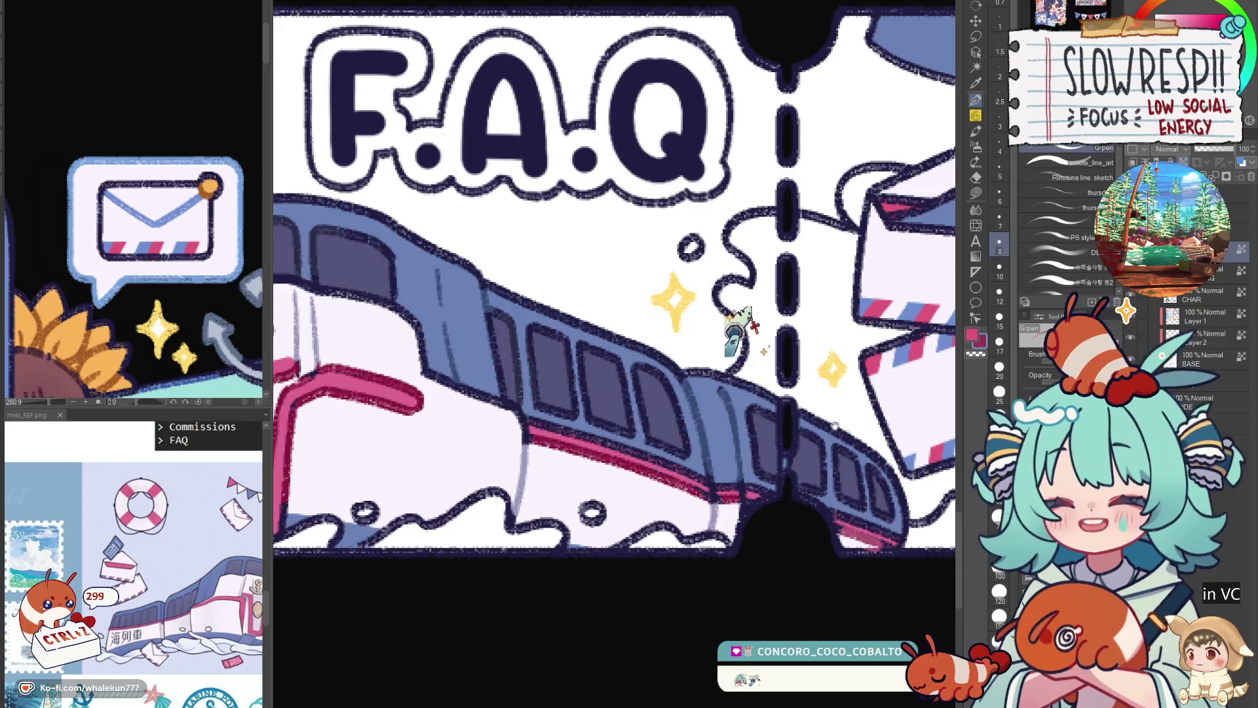
scroll(737, 331, up, 3)
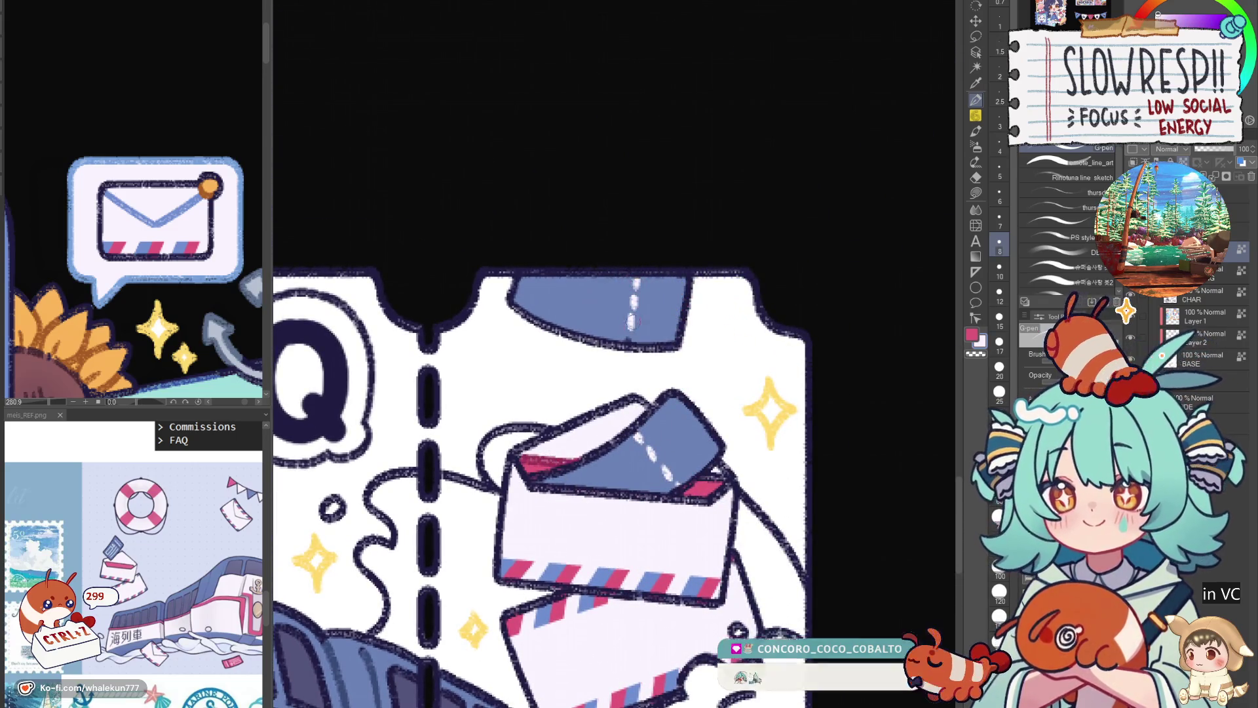
drag(660, 643, 672, 471)
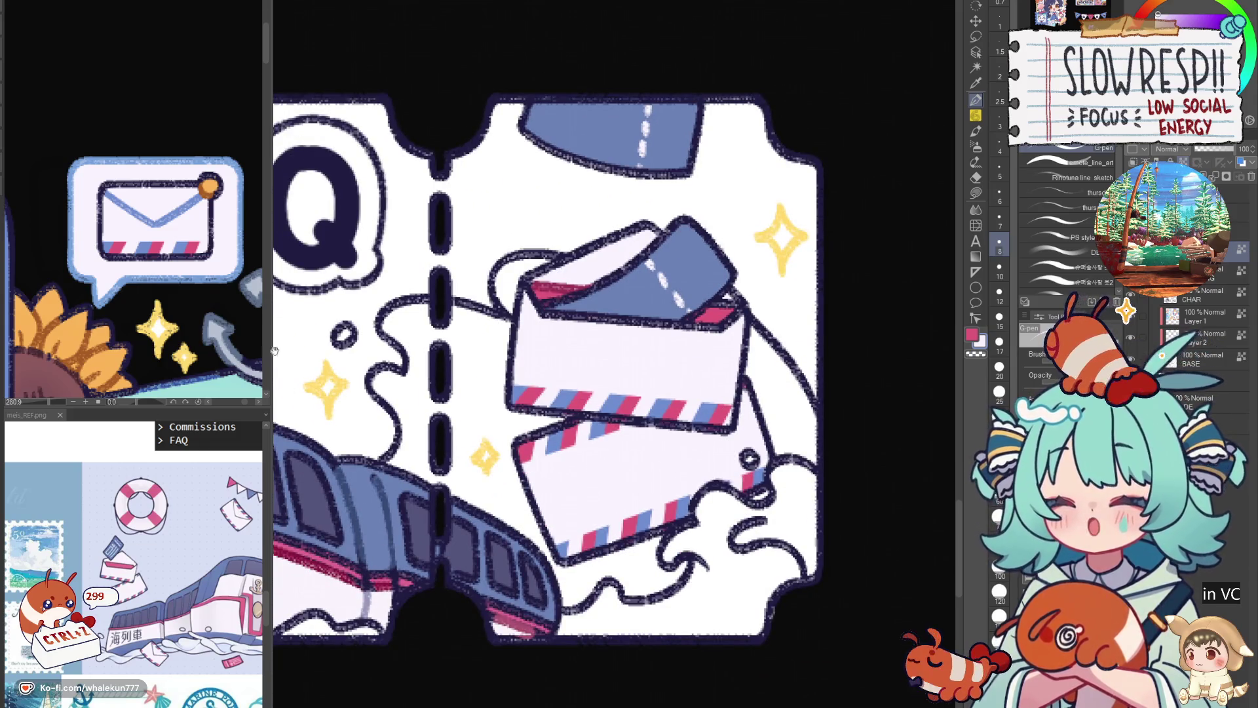
drag(665, 323, 619, 380)
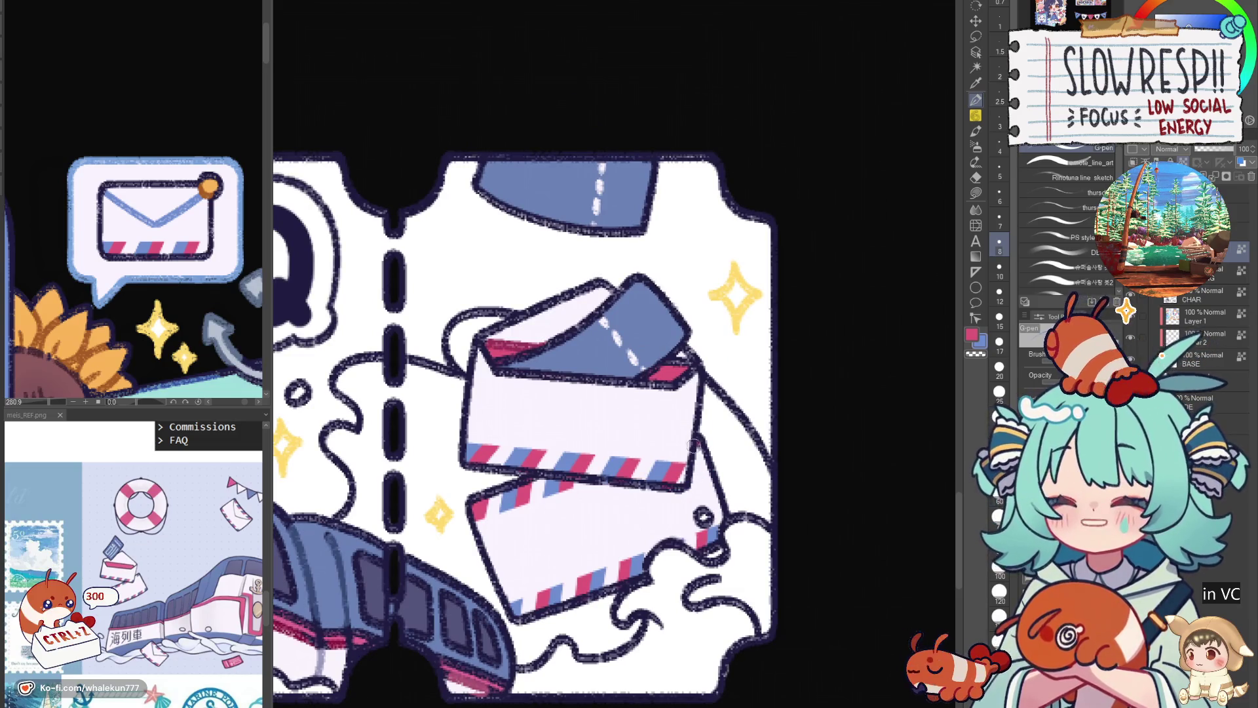
drag(694, 371, 678, 389)
scroll(636, 384, up, 2)
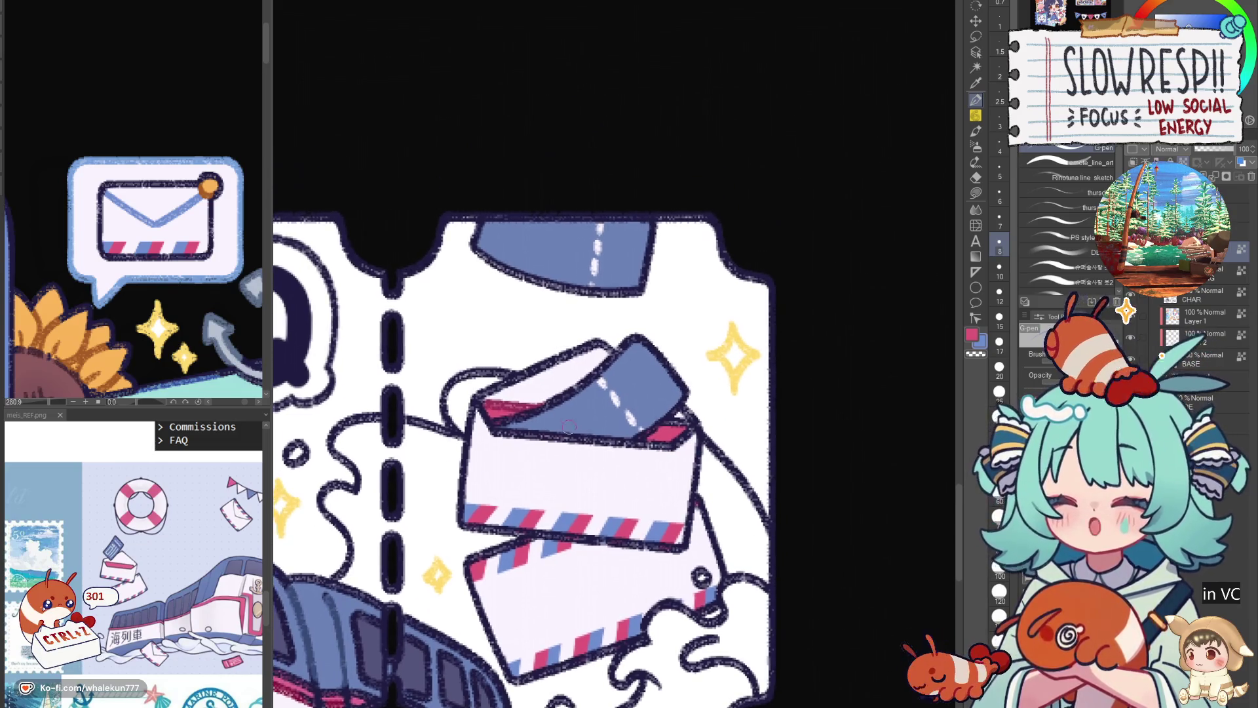
alt+click(501, 403)
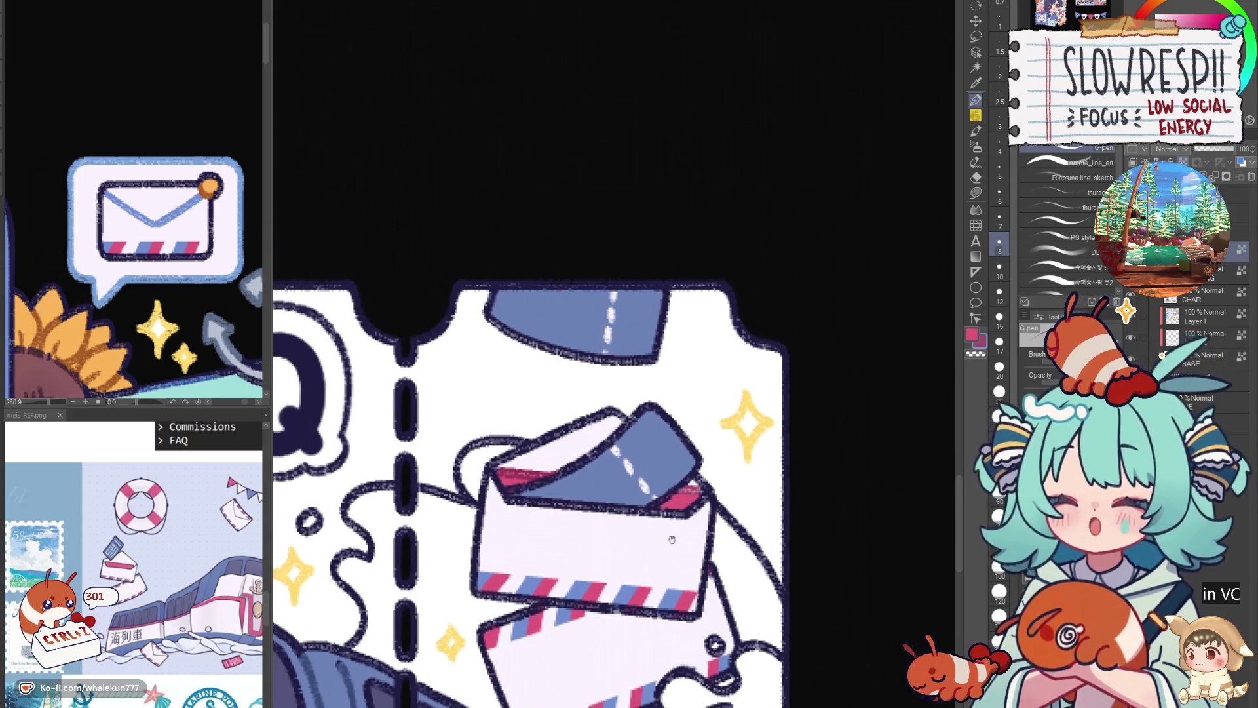
drag(444, 586, 572, 468)
drag(464, 485, 414, 612)
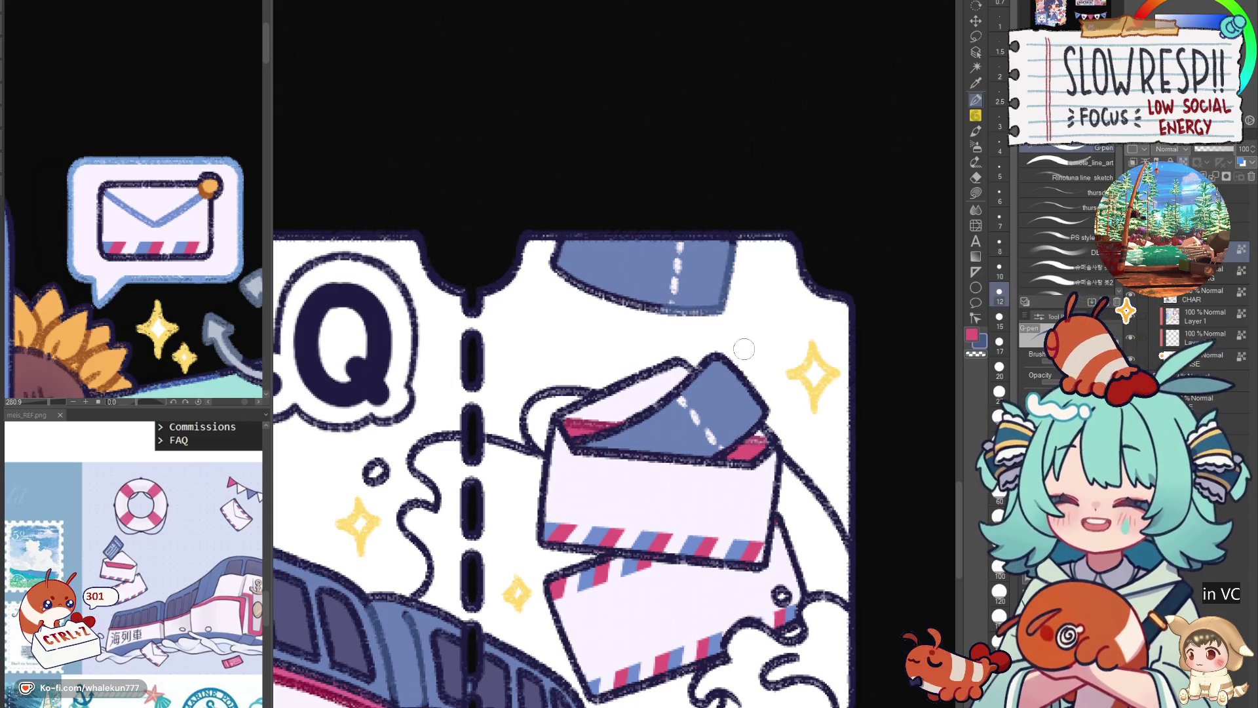
click(1213, 348)
Paint white lettering-like marks on the blue stamps with a soft pencil, undoing unwanted strokes.
key(p)
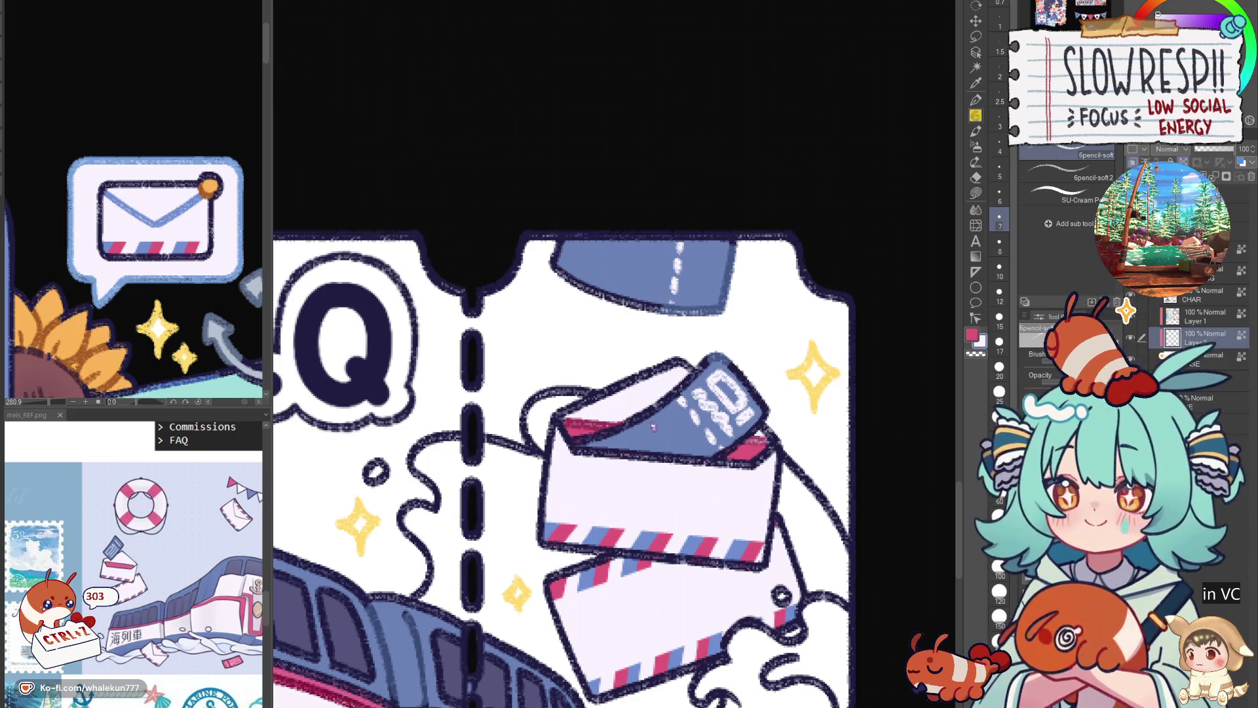
drag(659, 423, 708, 444)
drag(607, 450, 643, 434)
scroll(570, 394, up, 5)
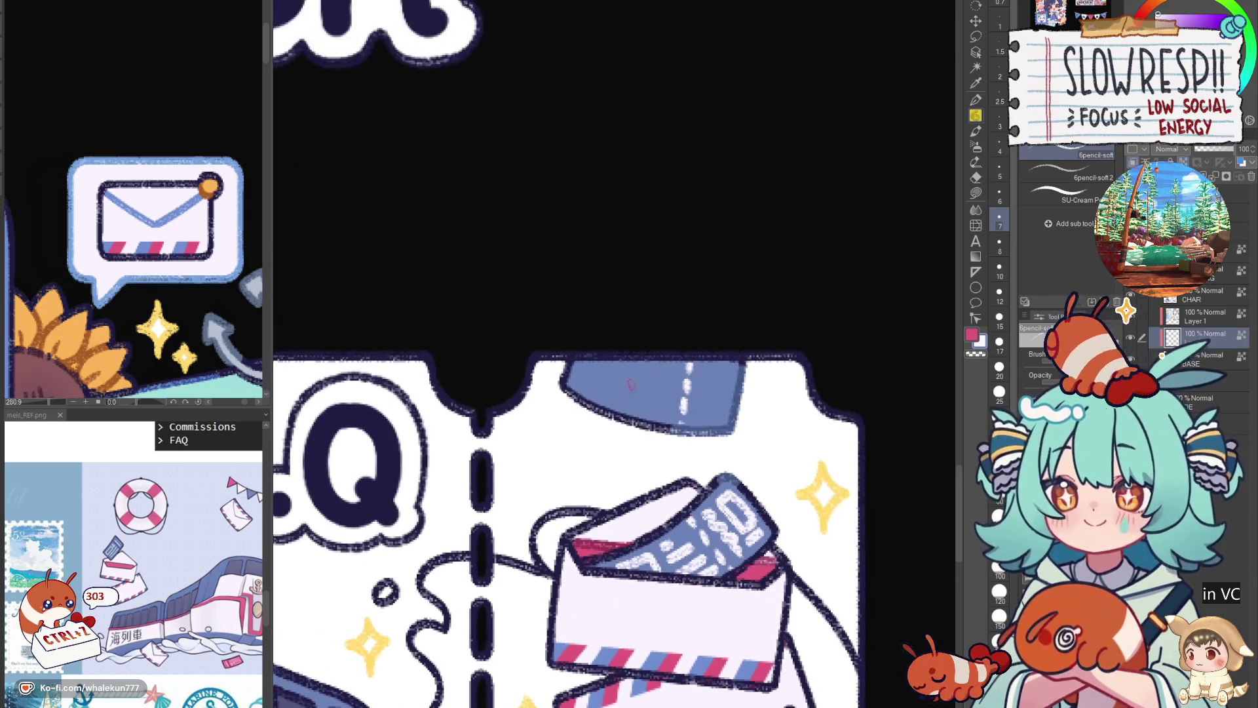
scroll(570, 393, up, 1)
scroll(571, 393, up, 1)
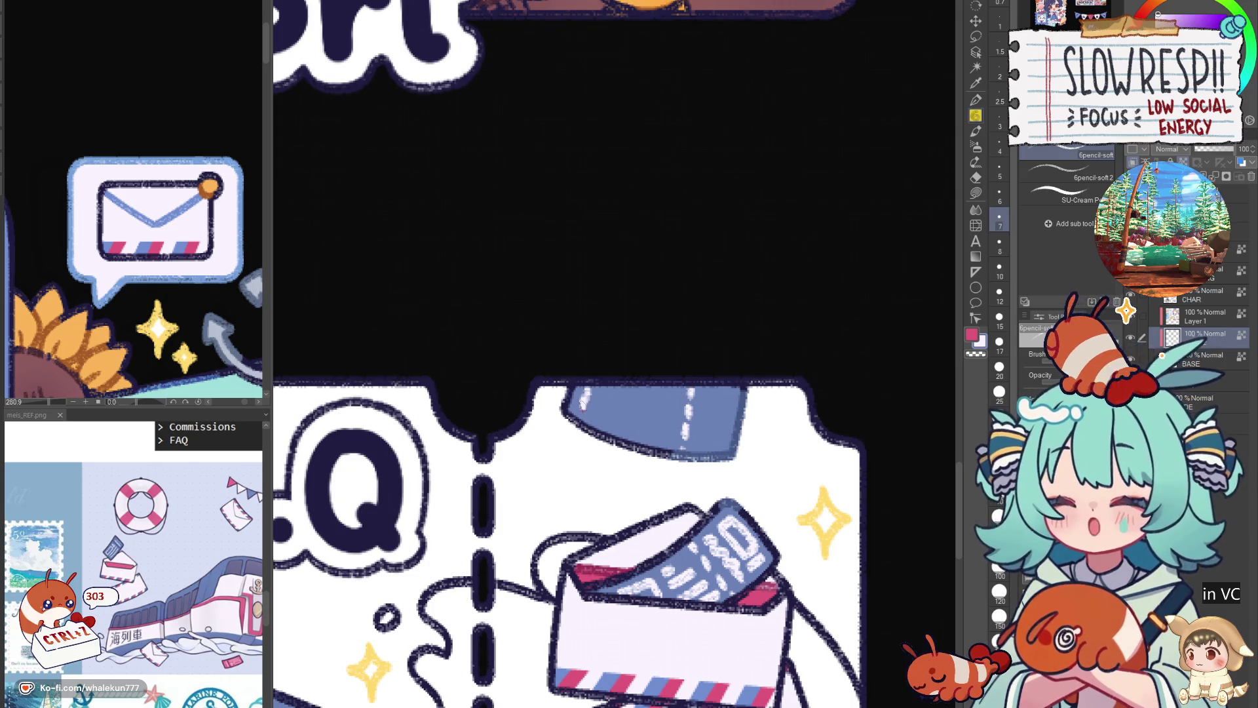
mouse_move(579, 399)
mouse_down()
mouse_move(623, 432)
mouse_move(645, 405)
mouse_move(642, 433)
mouse_move(661, 406)
mouse_move(668, 438)
mouse_up()
key(ctrl+z)
key(ctrl+z)
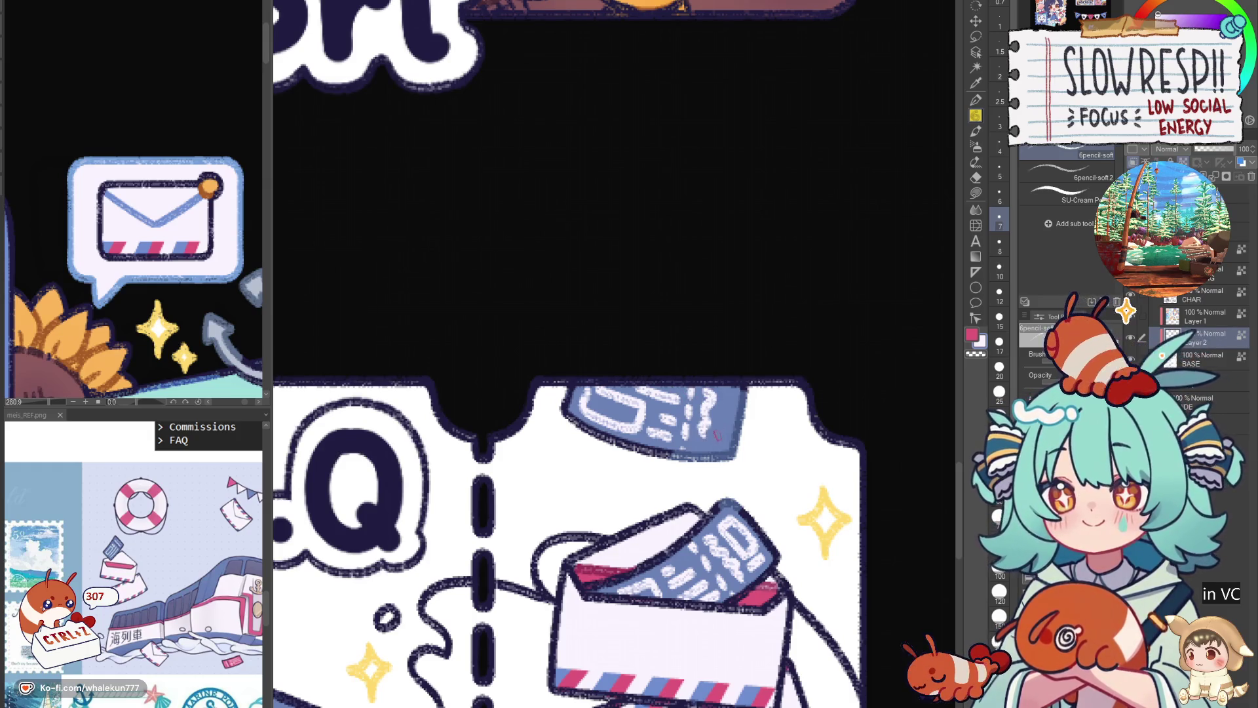
key(ctrl+z)
key(ctrl+z)
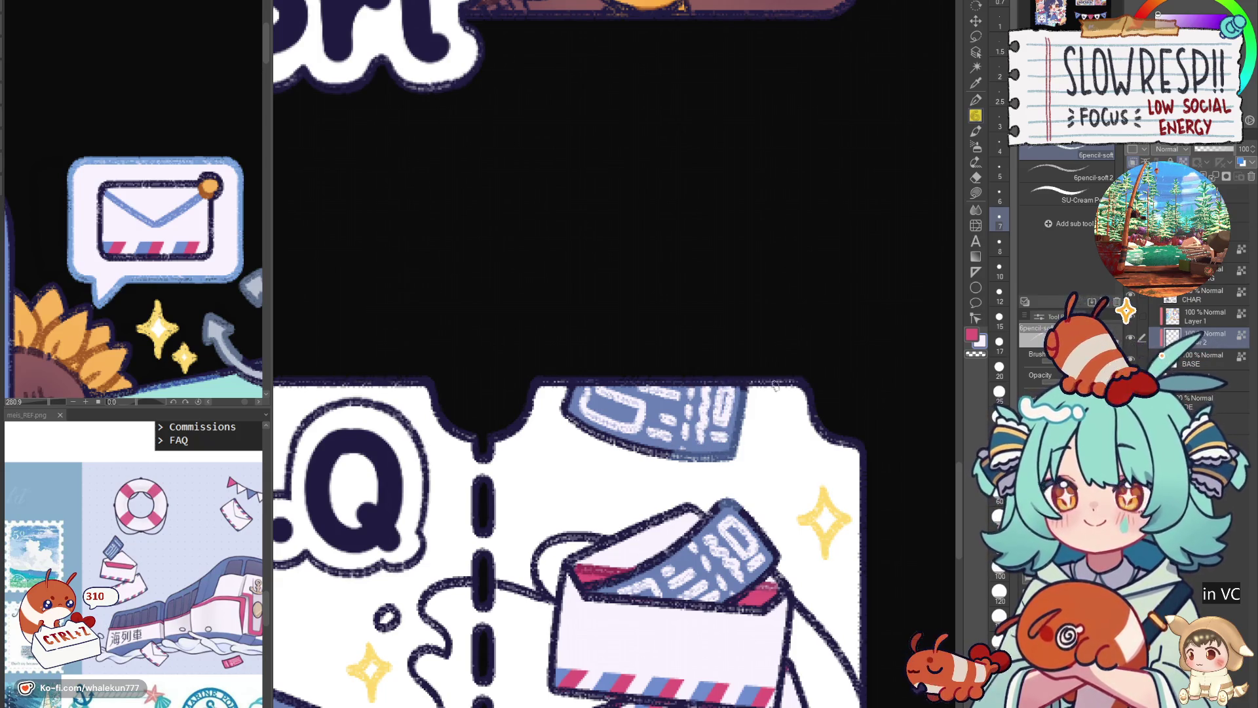
key(ctrl+minus)
key(ctrl+minus)
scroll(775, 394, down, 1)
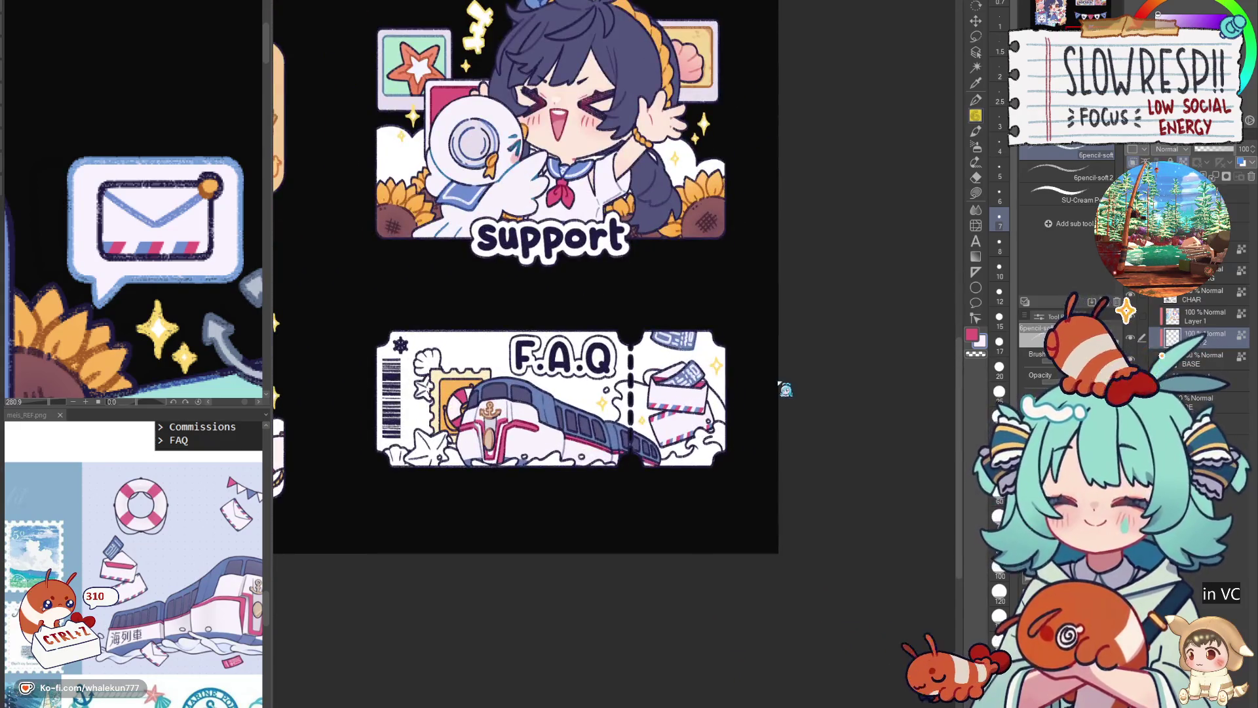
Check the art mirrored, clear a stray selection and undo a test stroke on Layer 2.
key(h)
key(h)
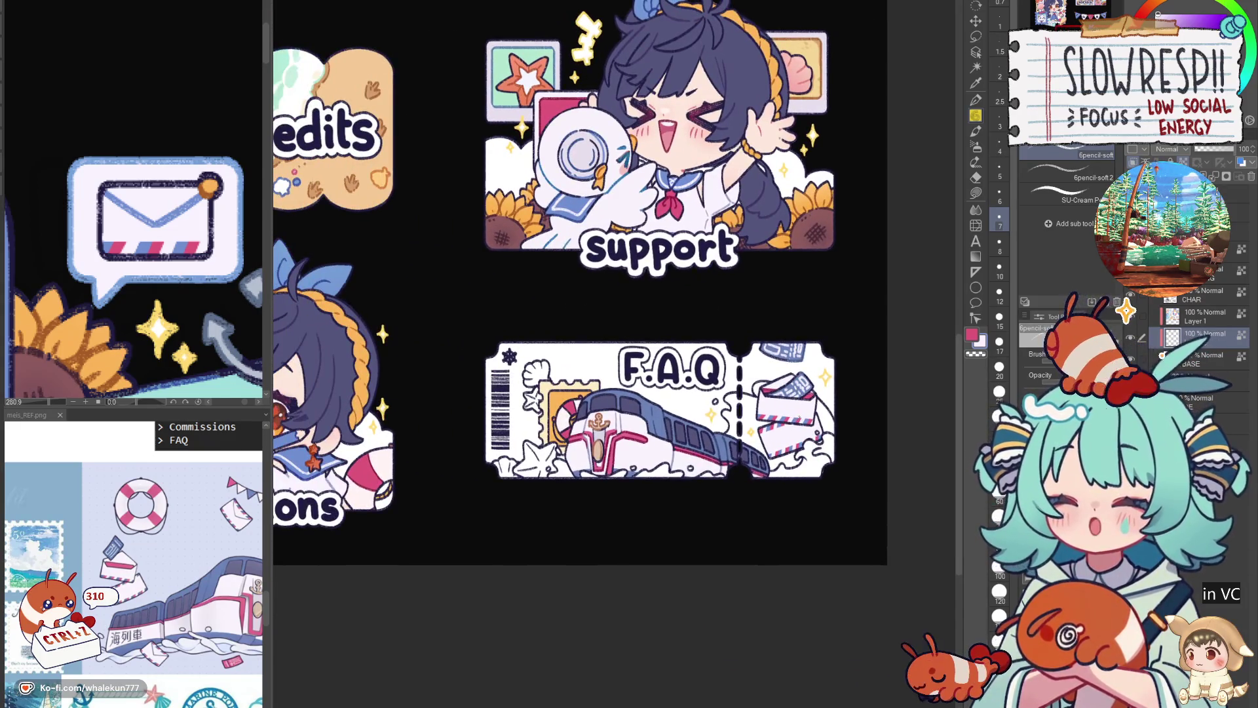
drag(747, 496, 803, 547)
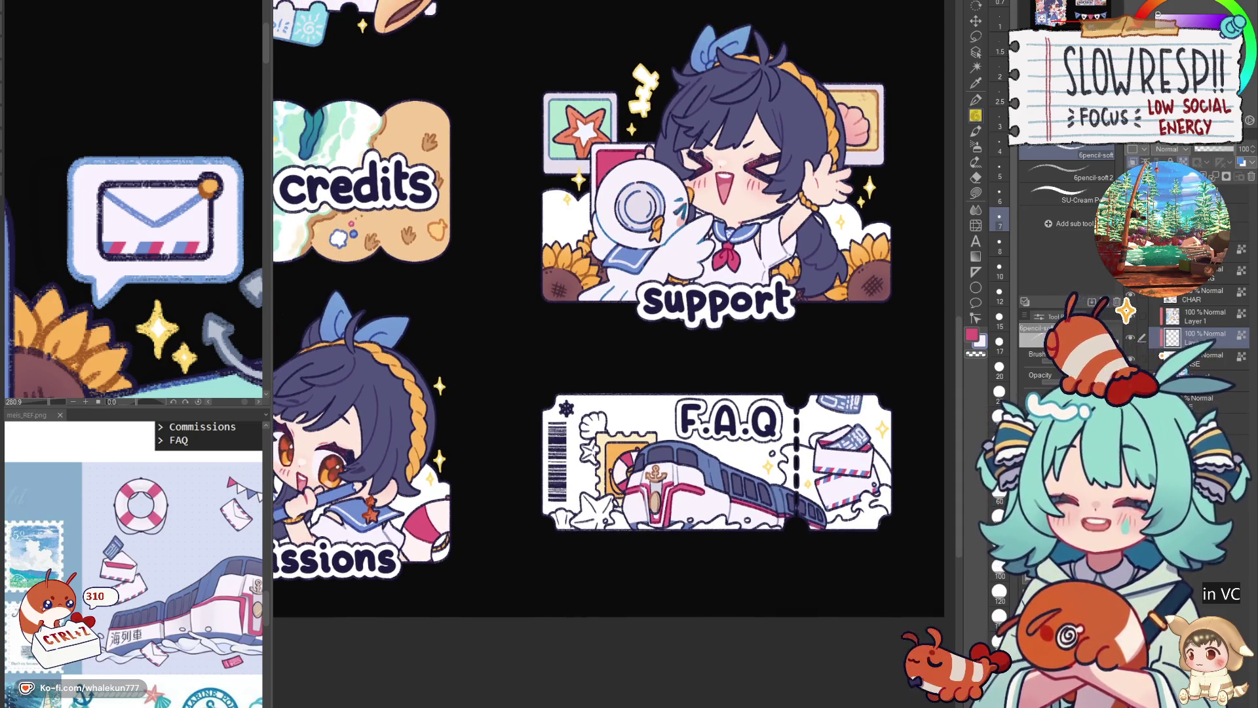
key(w)
click(605, 433)
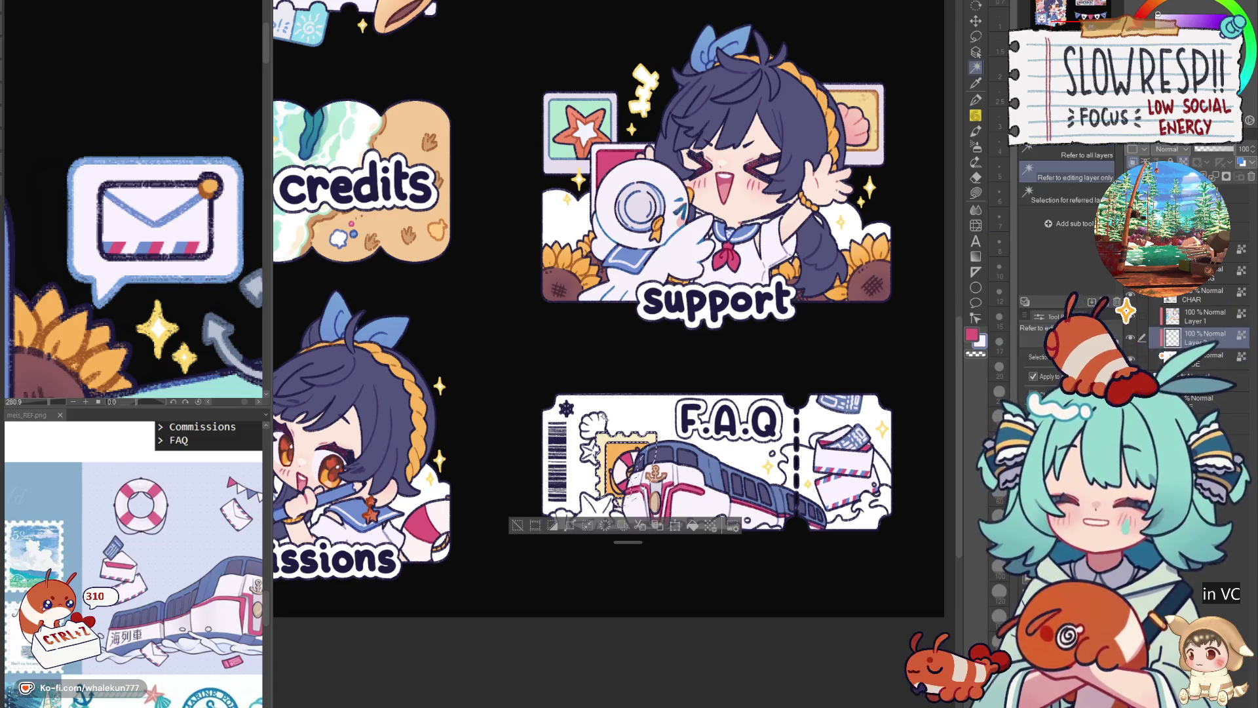
click(976, 195)
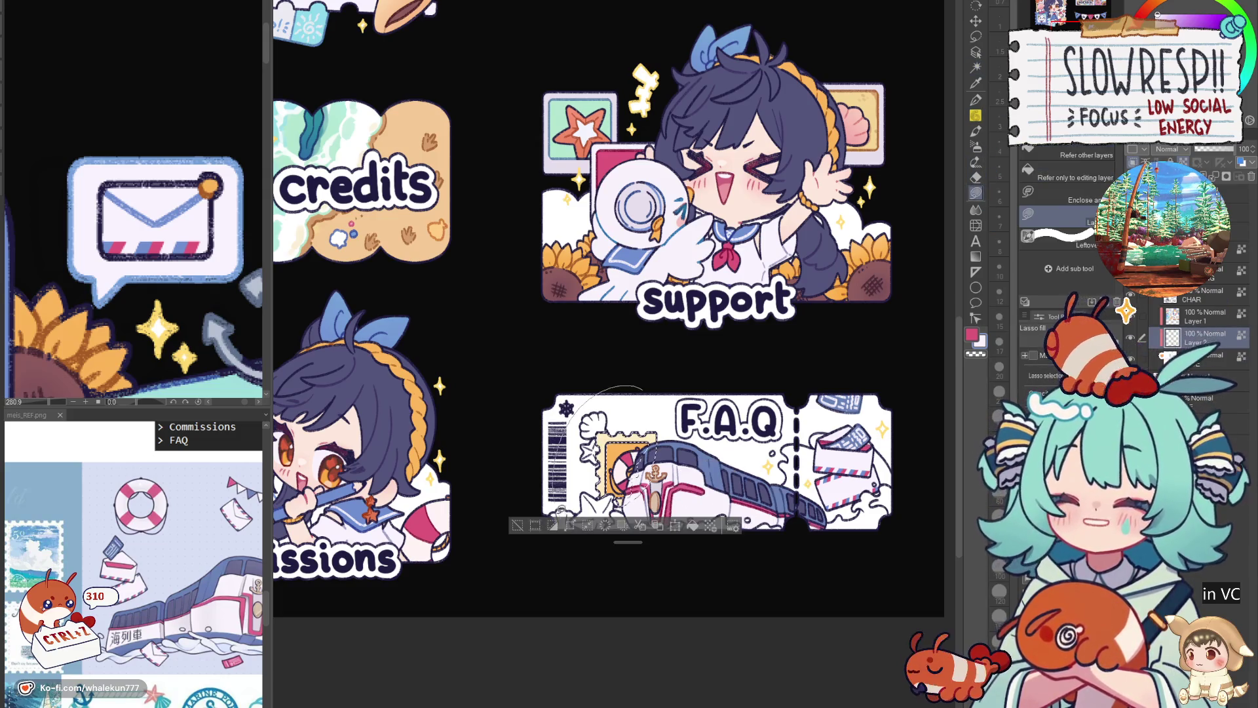
key(ctrl+d)
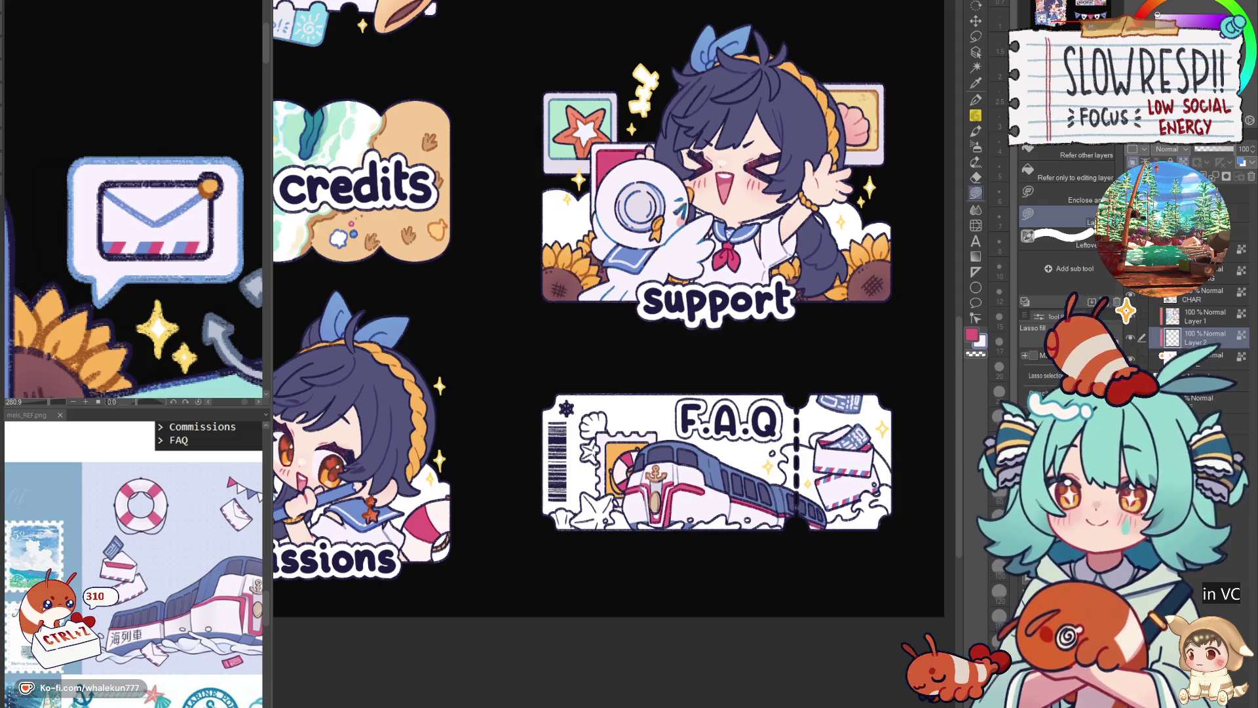
key(p)
scroll(836, 119, up, 3)
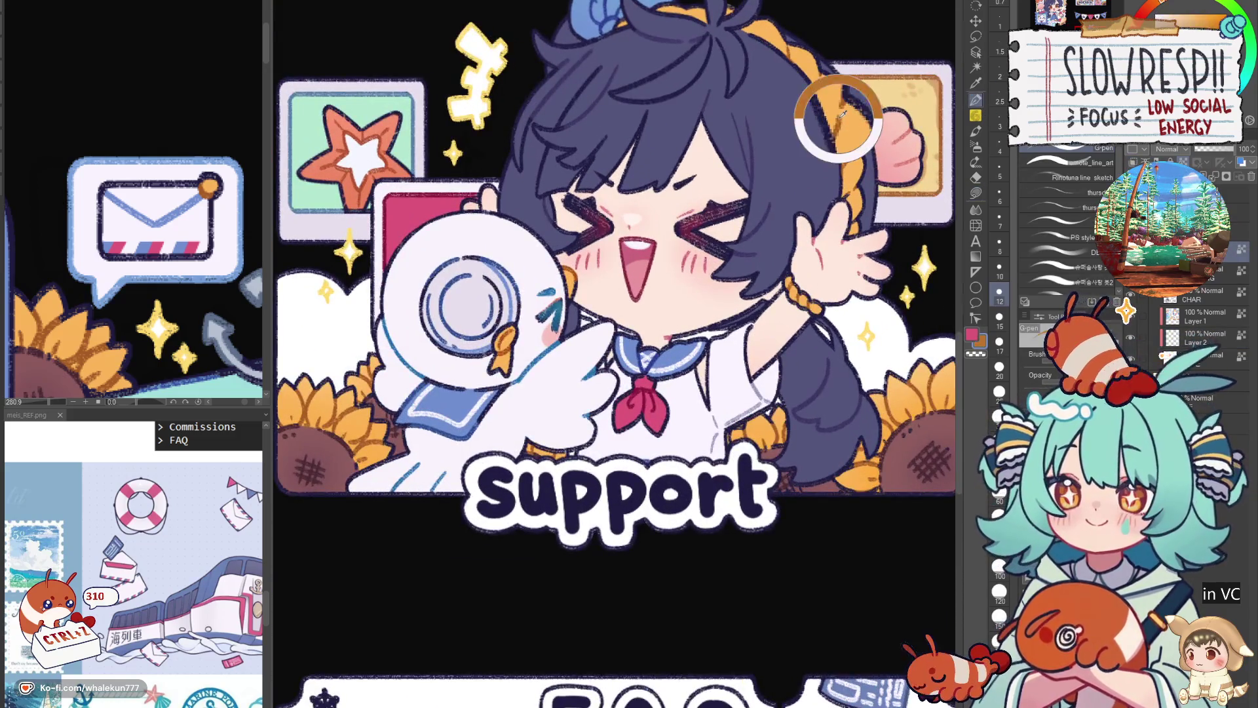
scroll(835, 118, down, 5)
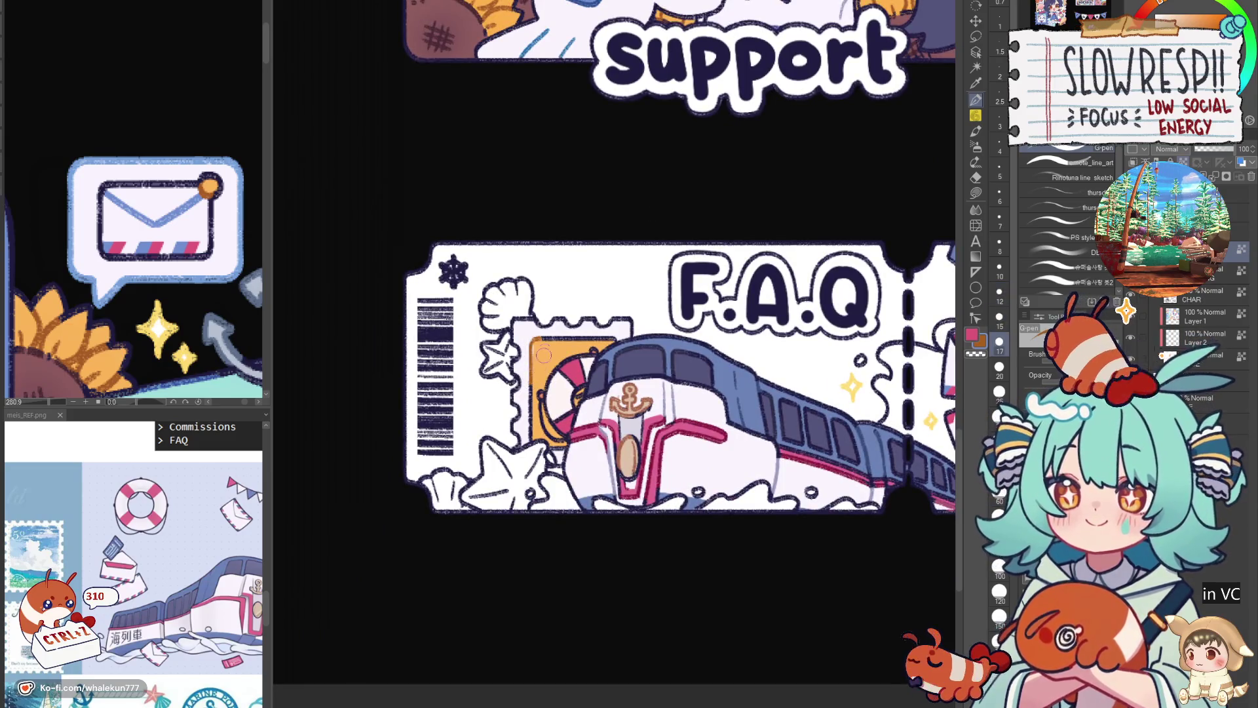
key(bracketleft)
key(bracketleft)
key(ctrl+z)
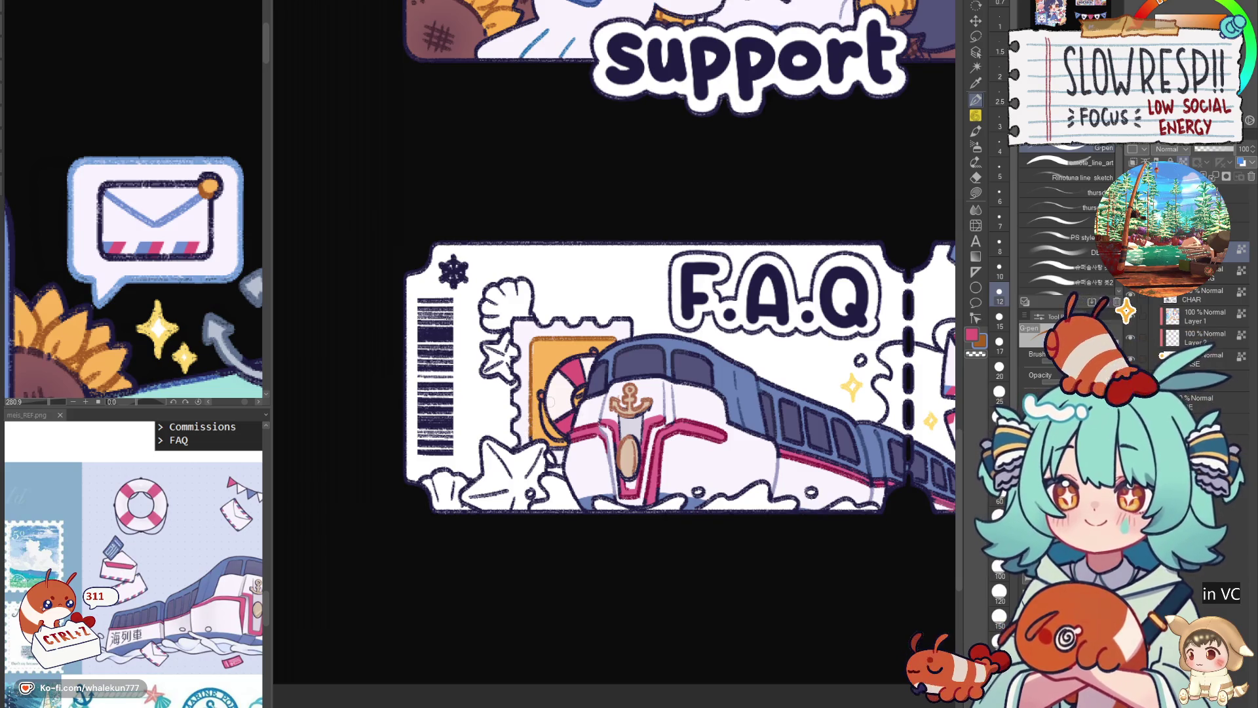
click(1201, 335)
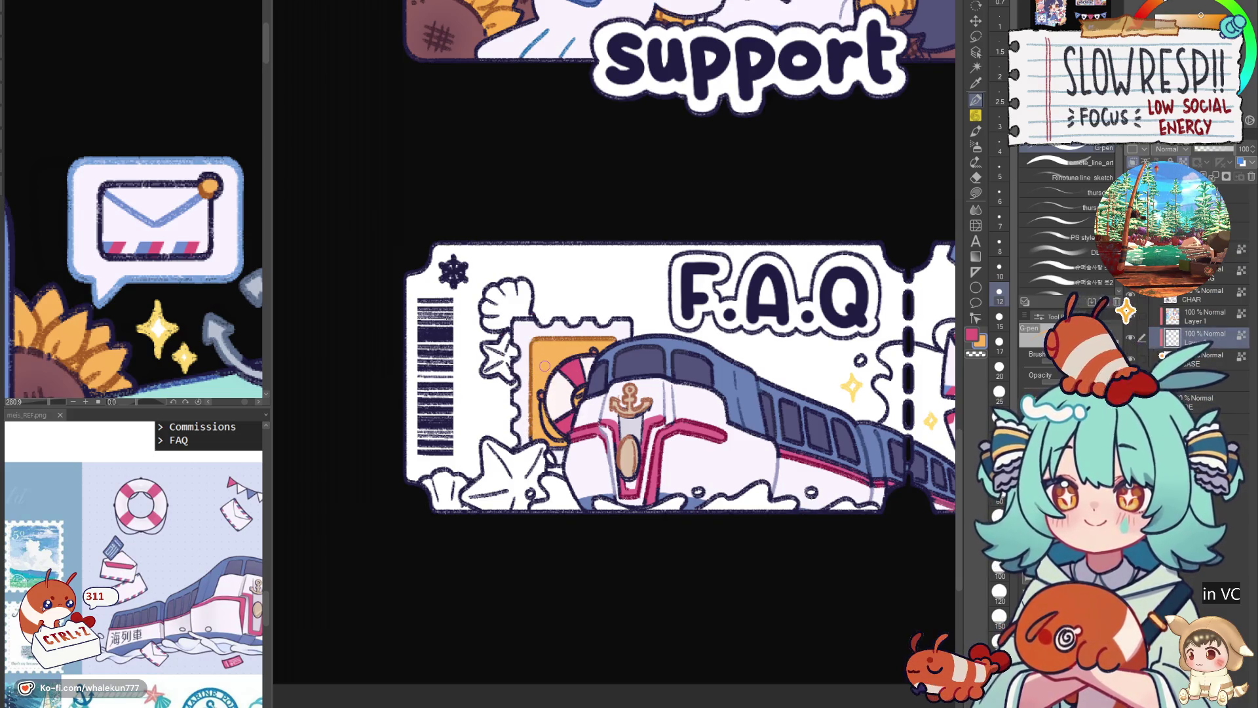
scroll(614, 275, down, 3)
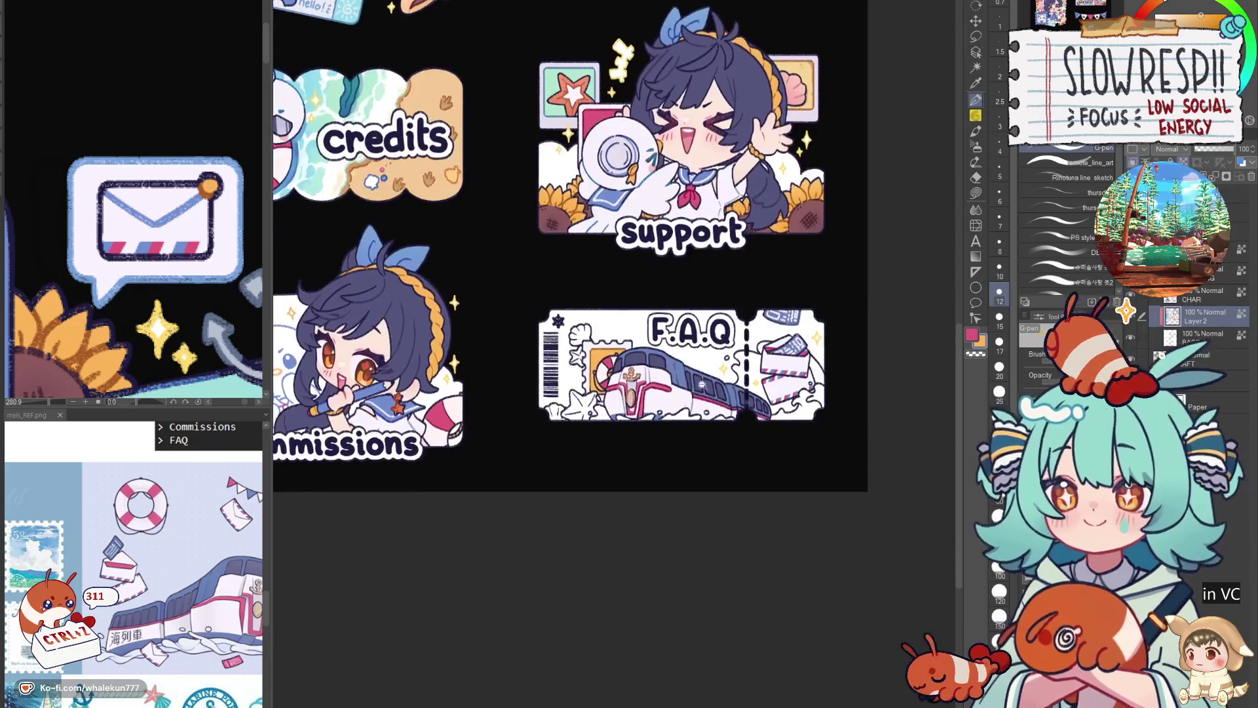
scroll(614, 276, up, 2)
On a new flat-colour layer, lasso-fill the ticket's small starfish orange.
key(ctrl+shift+n)
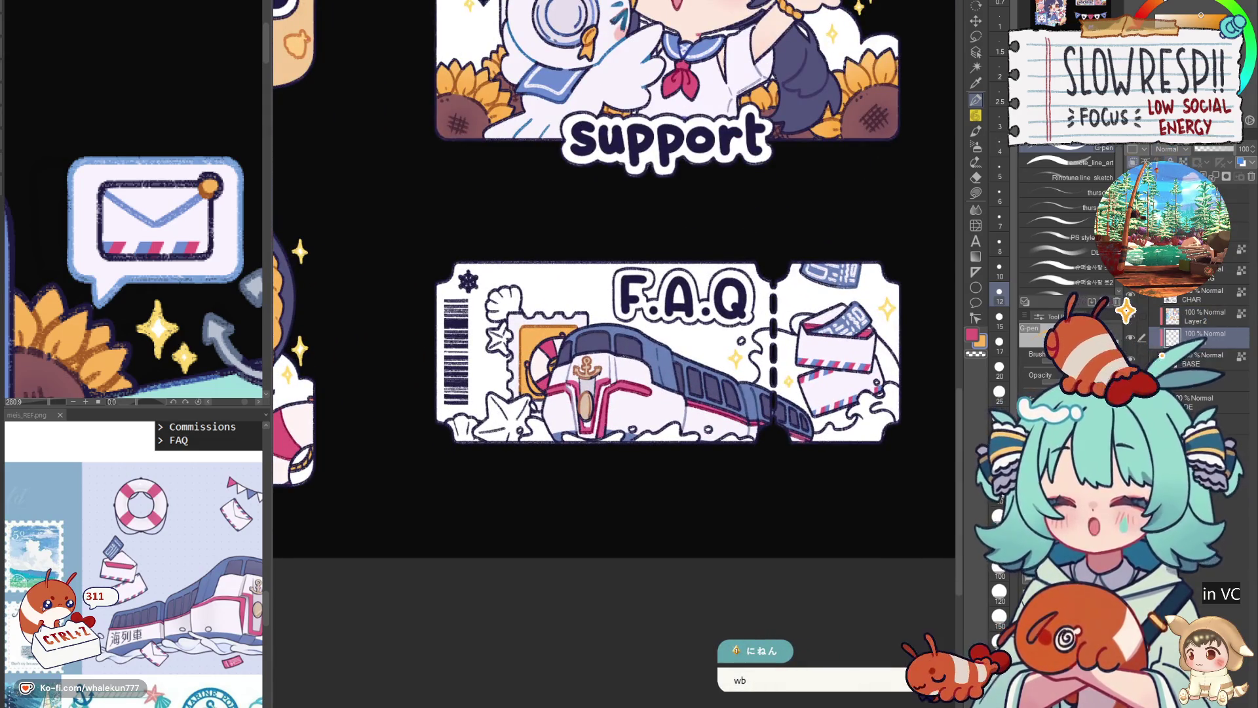
key(g)
scroll(710, 420, up, 2)
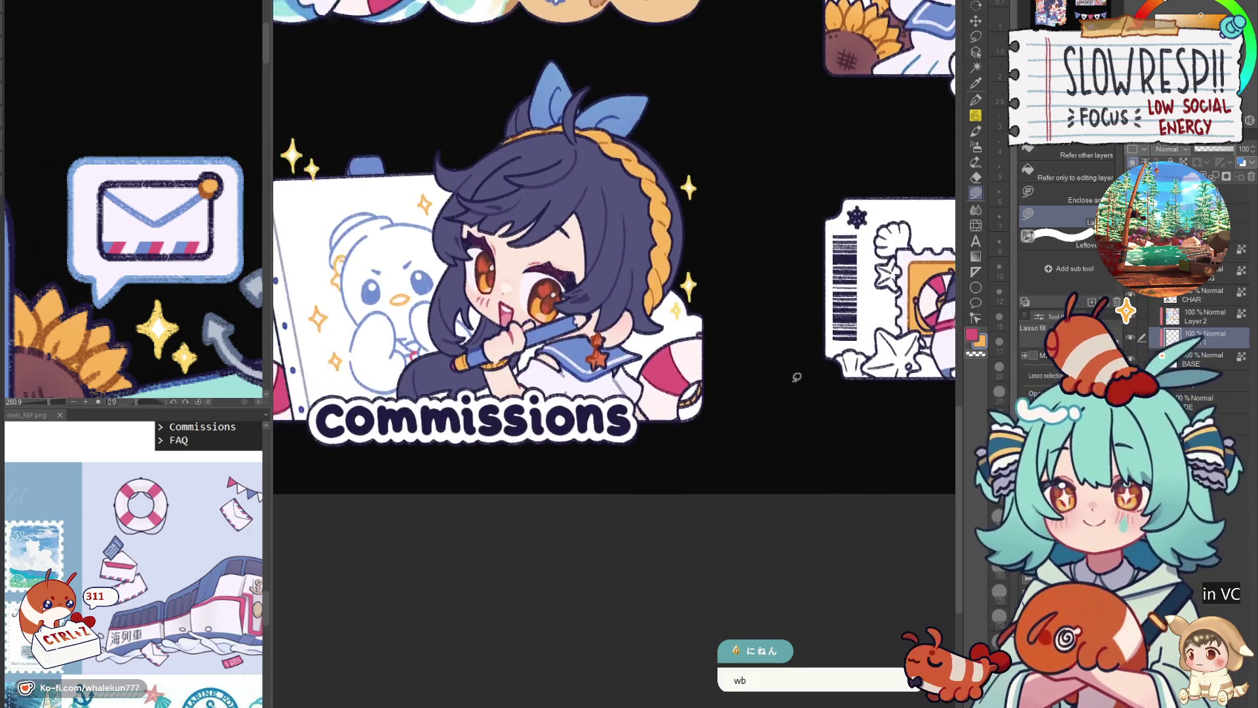
drag(688, 450, 600, 486)
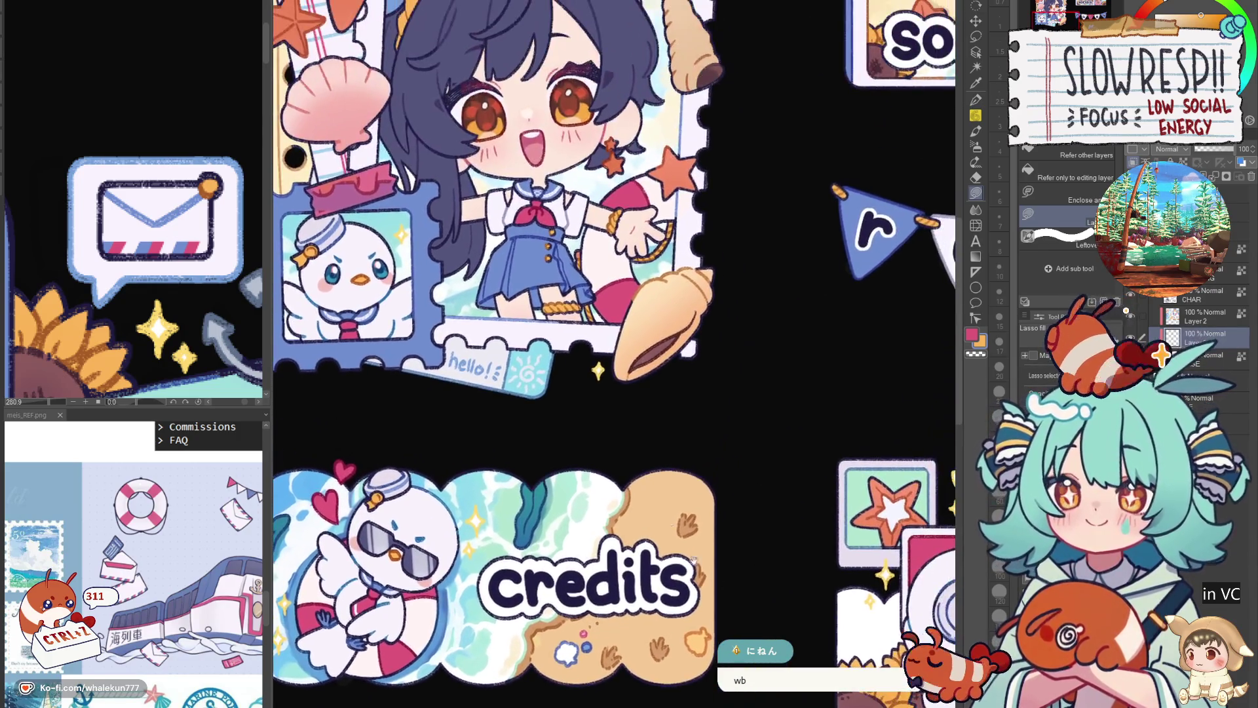
mouse_move(748, 202)
mouse_down()
mouse_move(757, 314)
mouse_move(681, 289)
mouse_up()
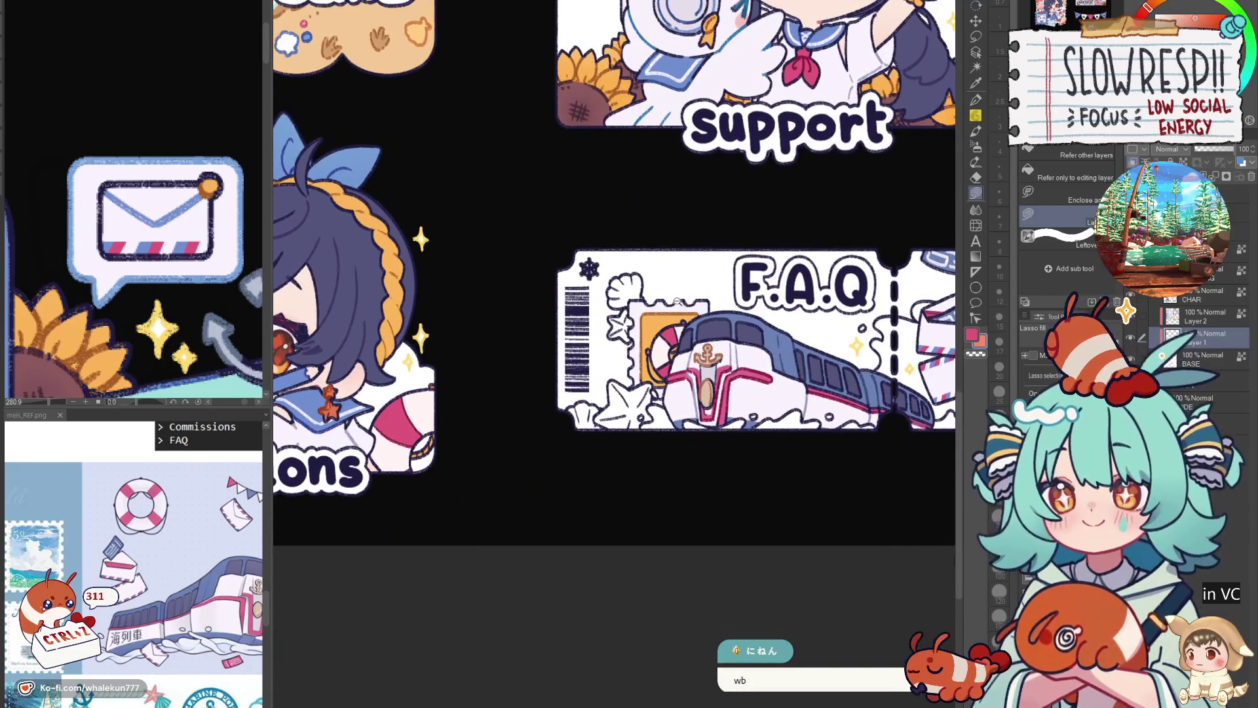
scroll(677, 302, up, 3)
scroll(675, 230, up, 2)
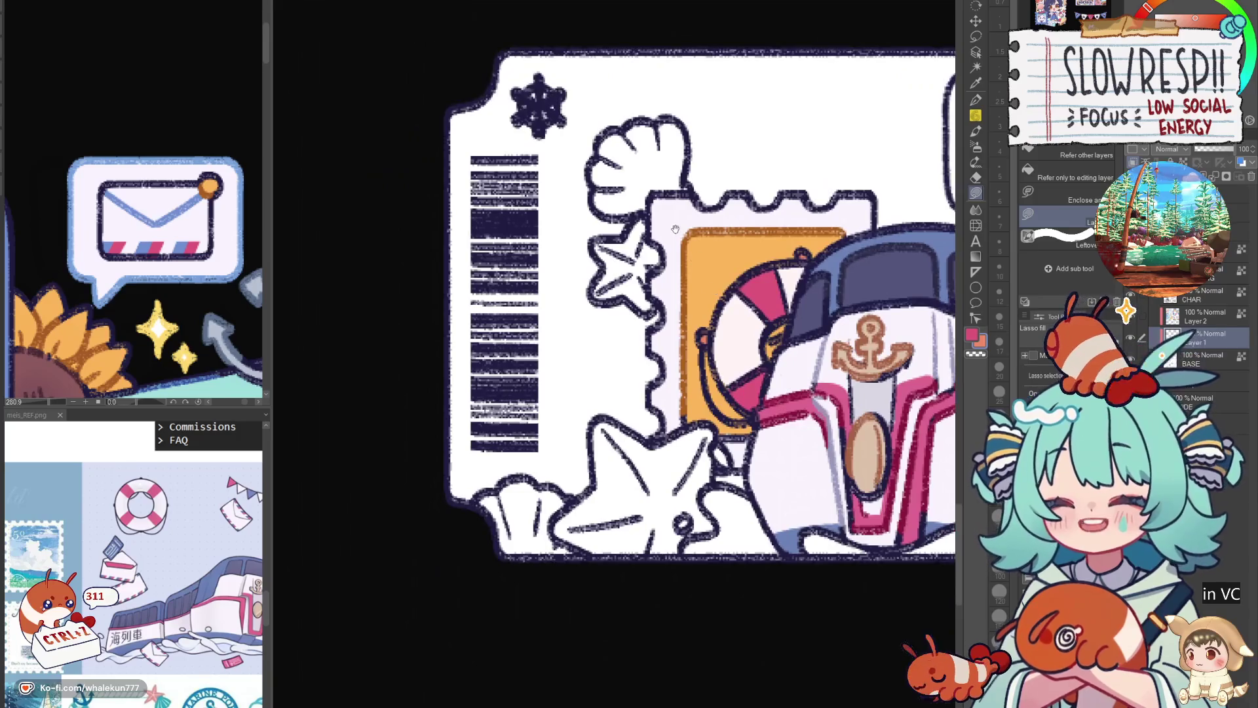
drag(675, 229, 710, 357)
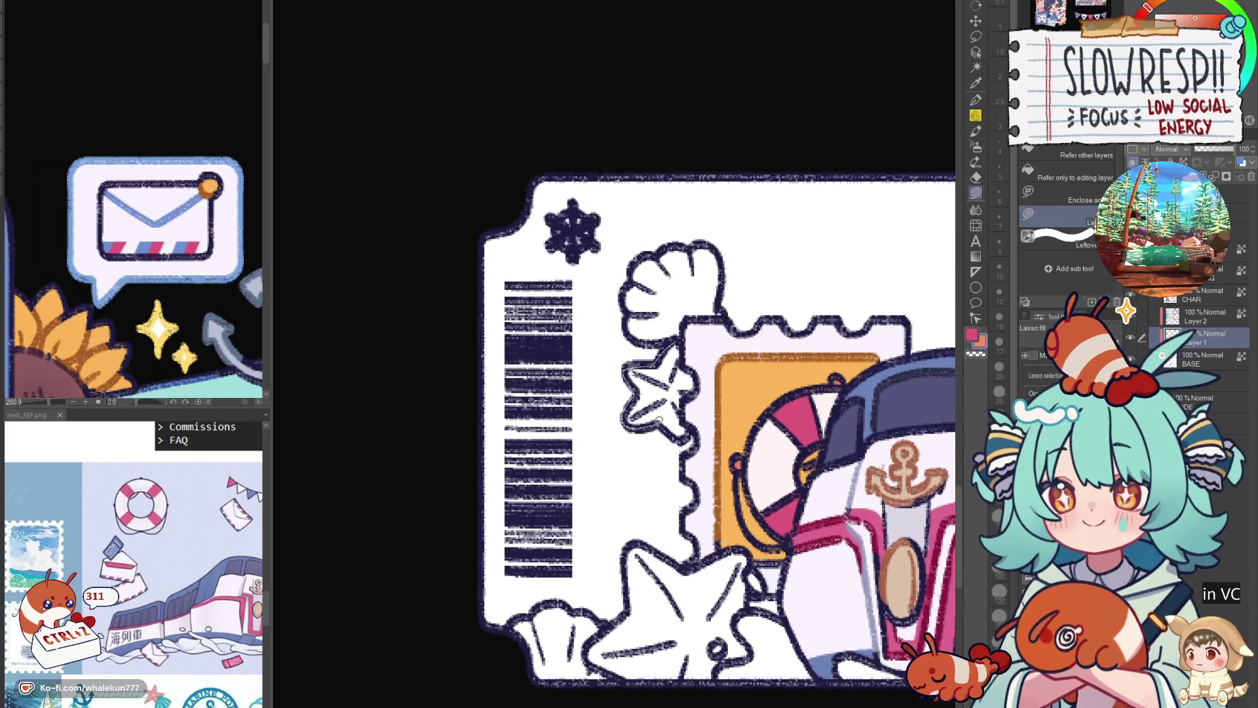
click(690, 351)
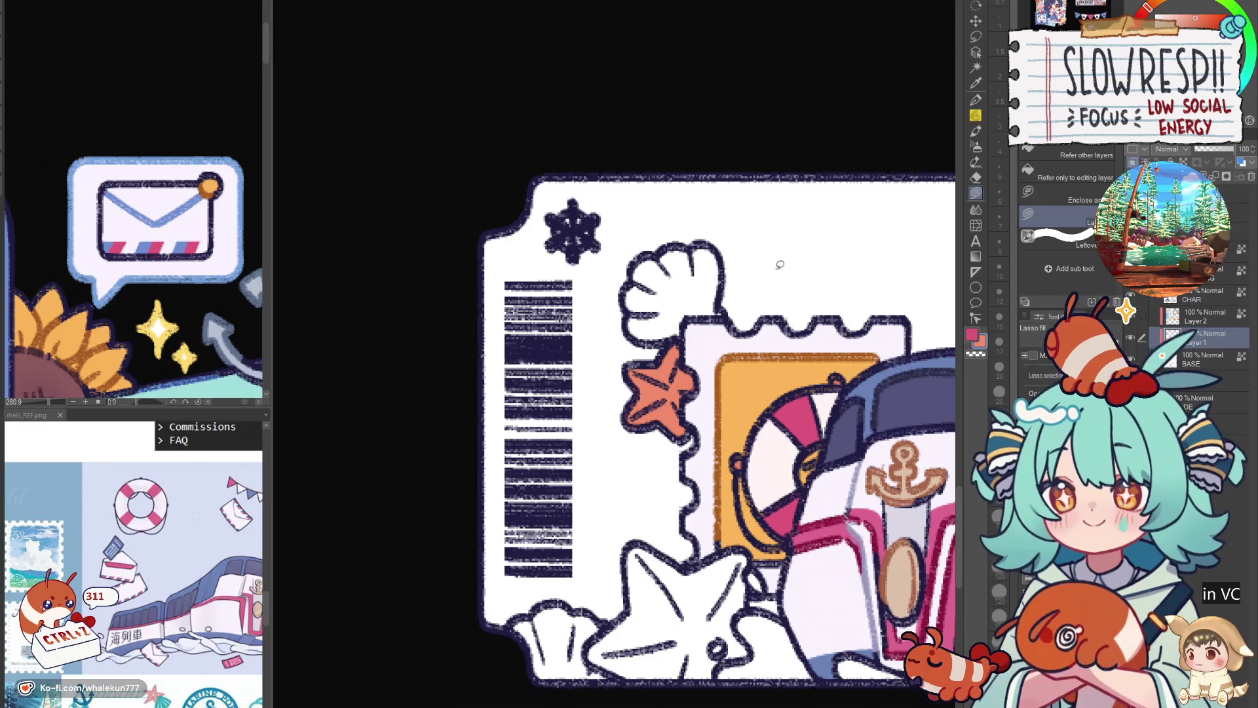
scroll(779, 265, down, 2)
scroll(780, 264, down, 2)
scroll(779, 265, down, 1)
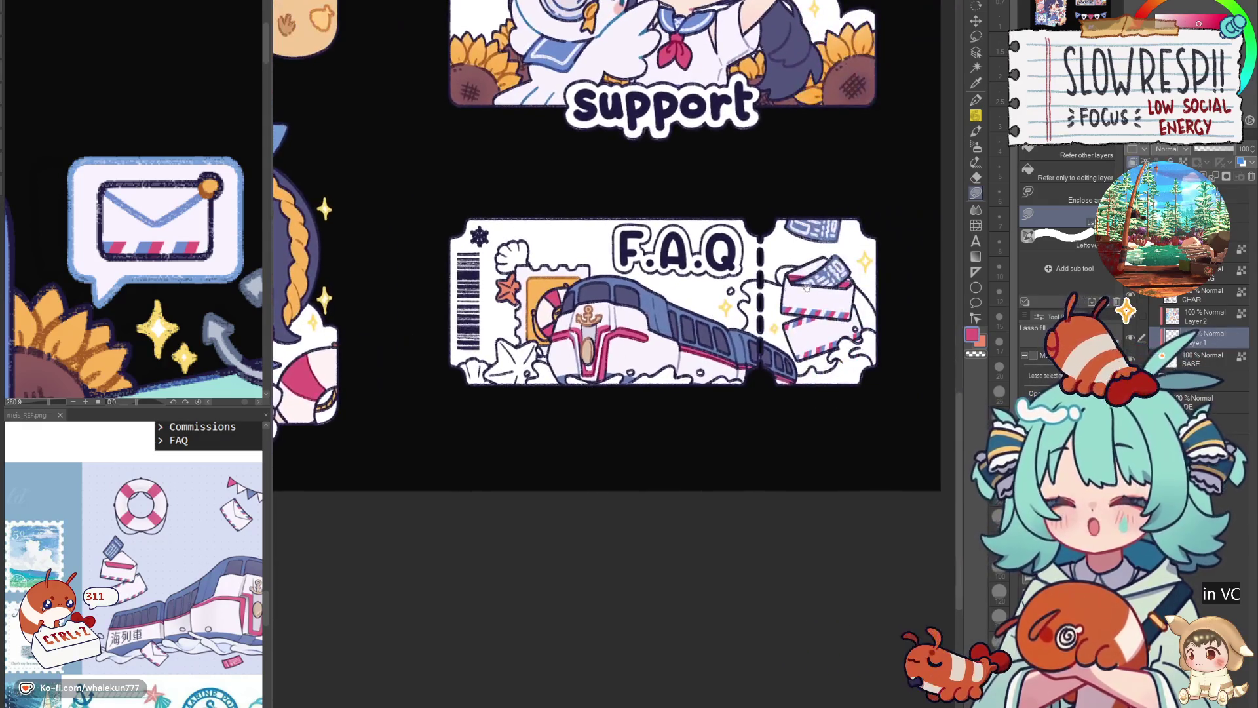
scroll(501, 385, up, 3)
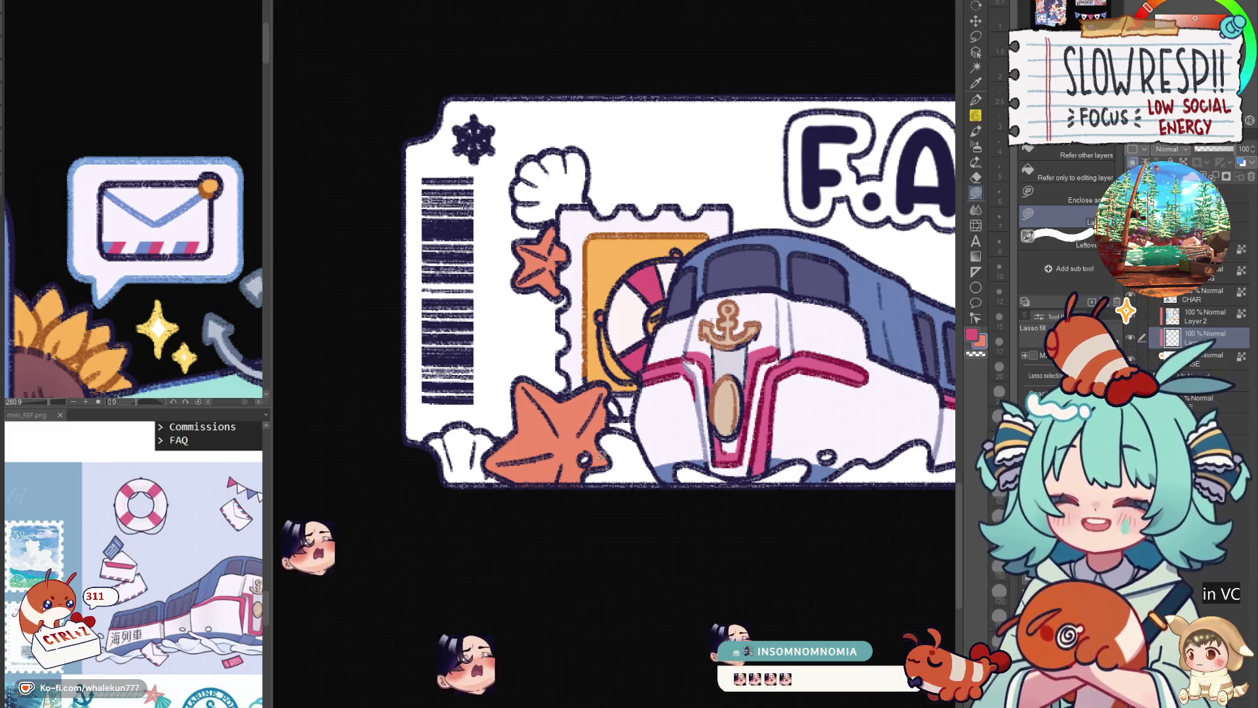
Lasso-fill the ticket's bottom-left shell pink.
drag(557, 406, 620, 409)
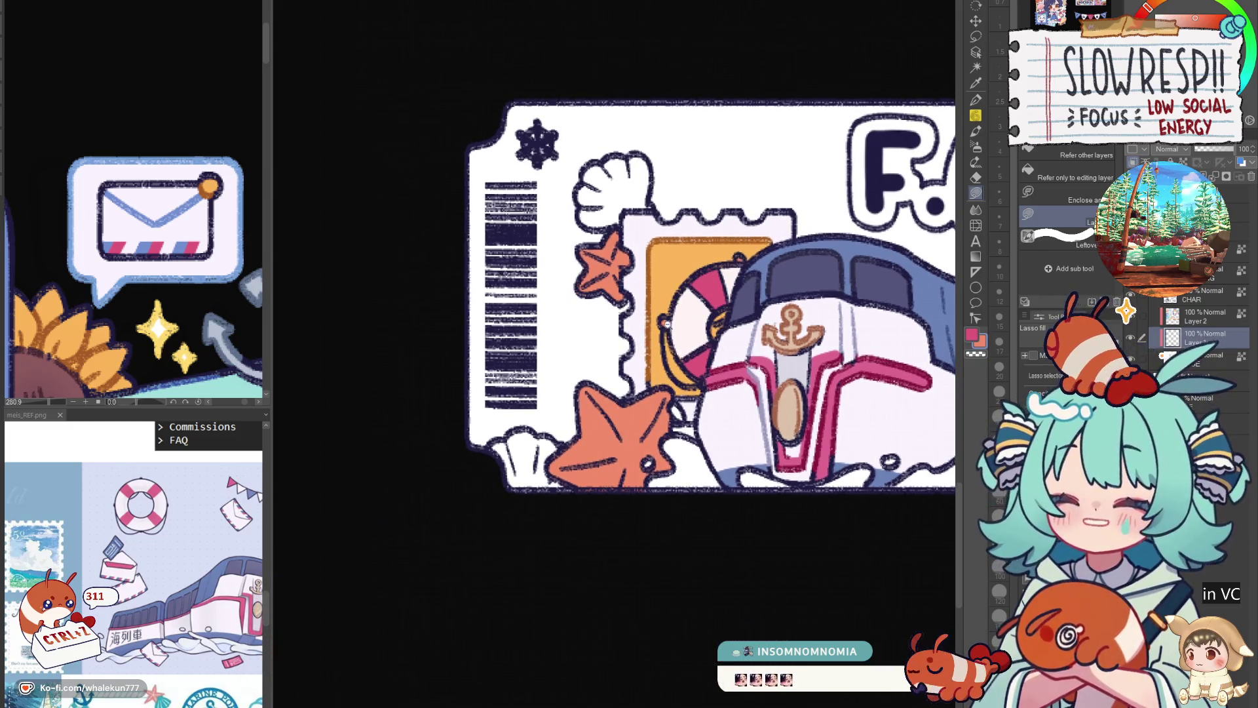
scroll(620, 408, down, 2)
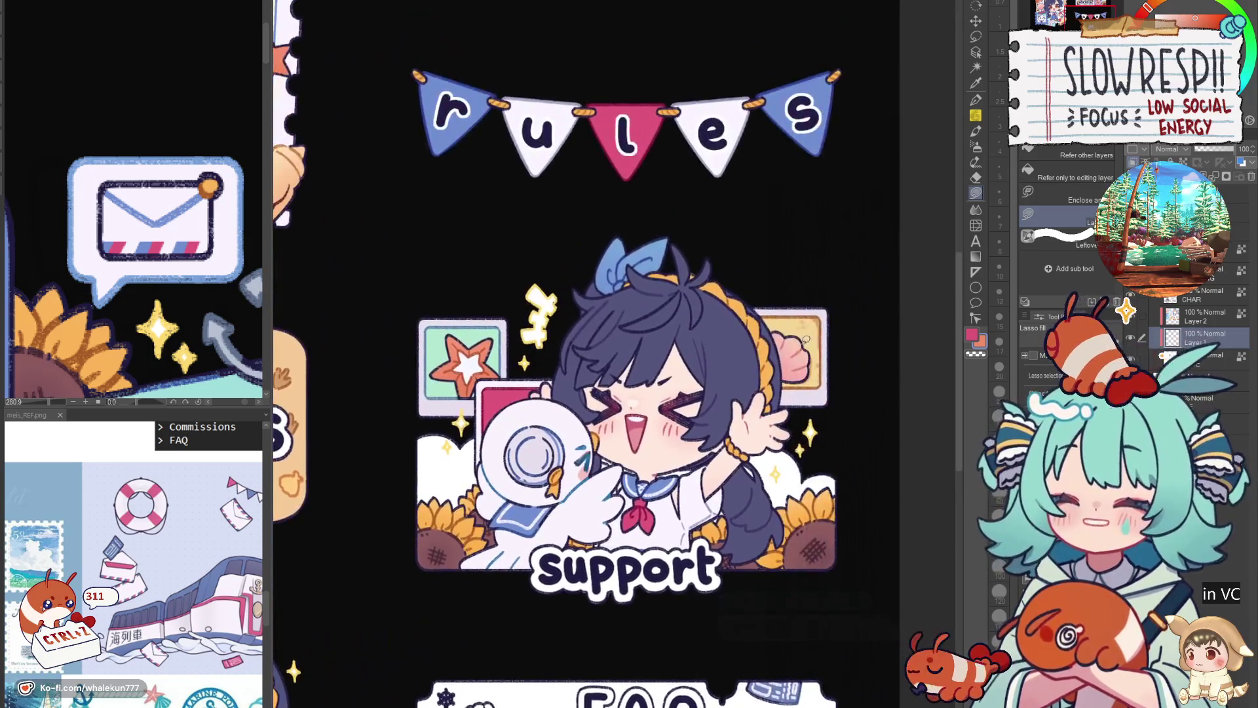
scroll(629, 380, down, 3)
scroll(631, 381, up, 3)
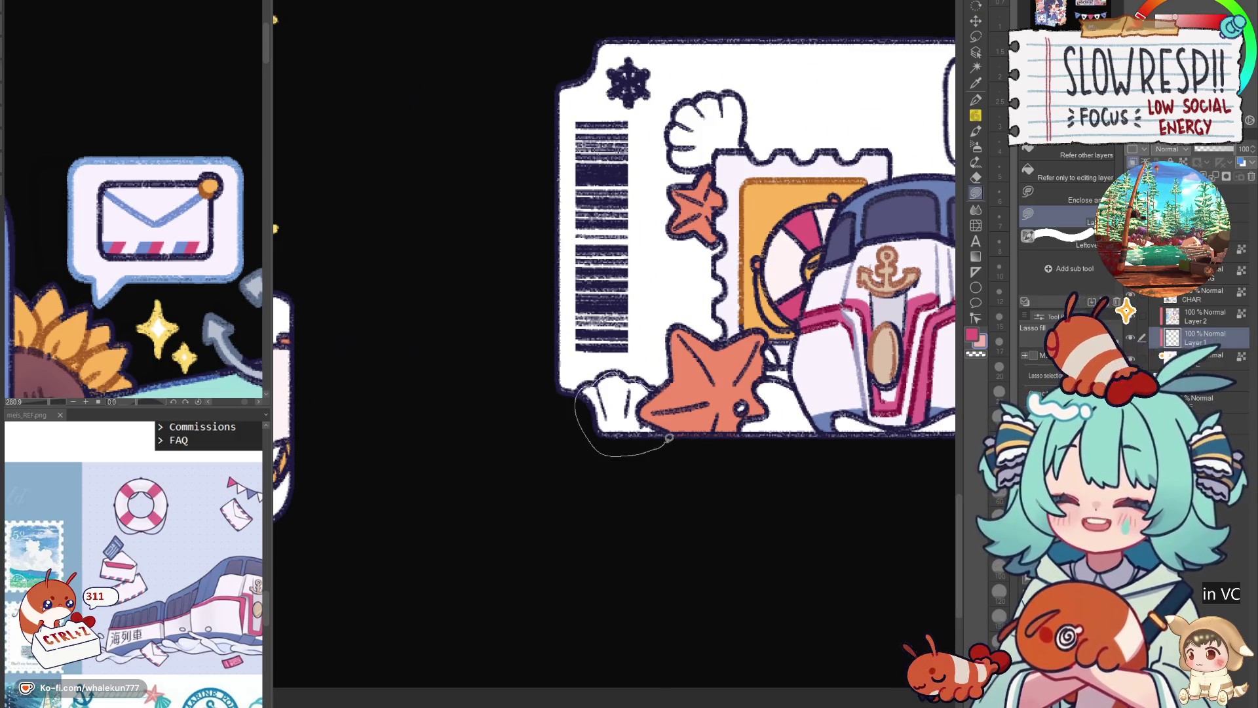
drag(664, 438, 668, 375)
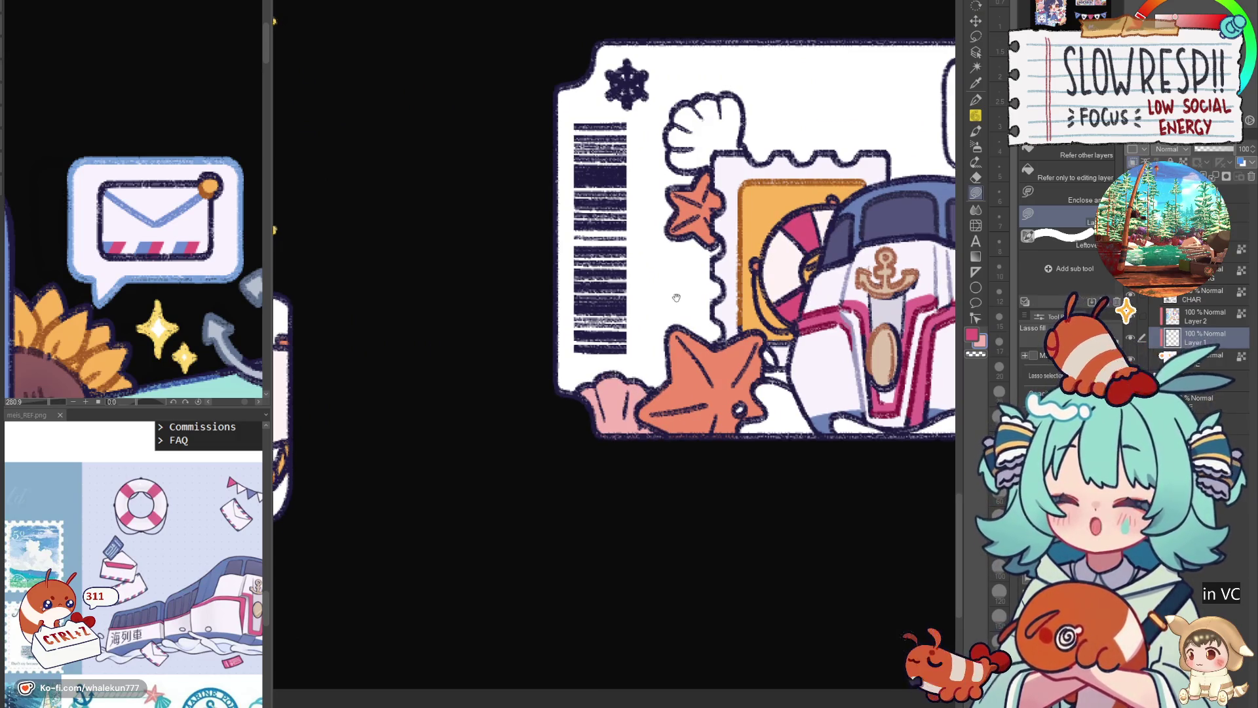
scroll(678, 366, up, 3)
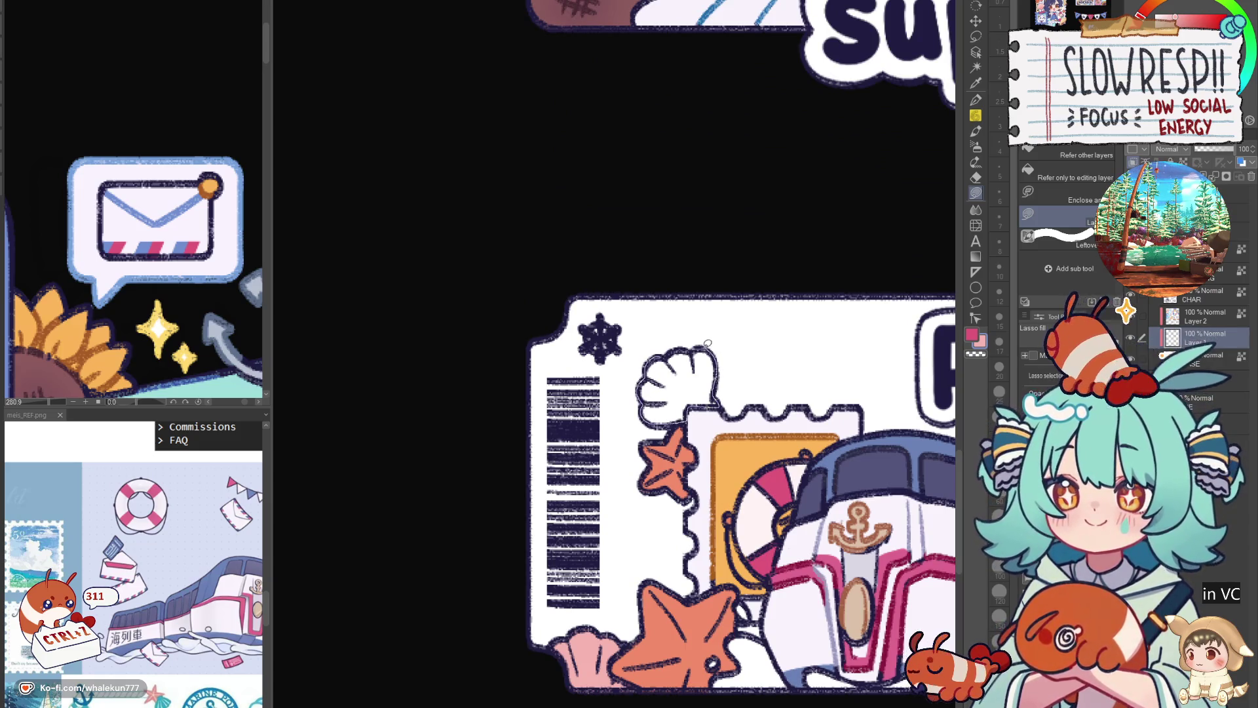
Fill the top shell pink and auto-select the bottom shell for brushwork.
drag(706, 344, 700, 346)
key(w)
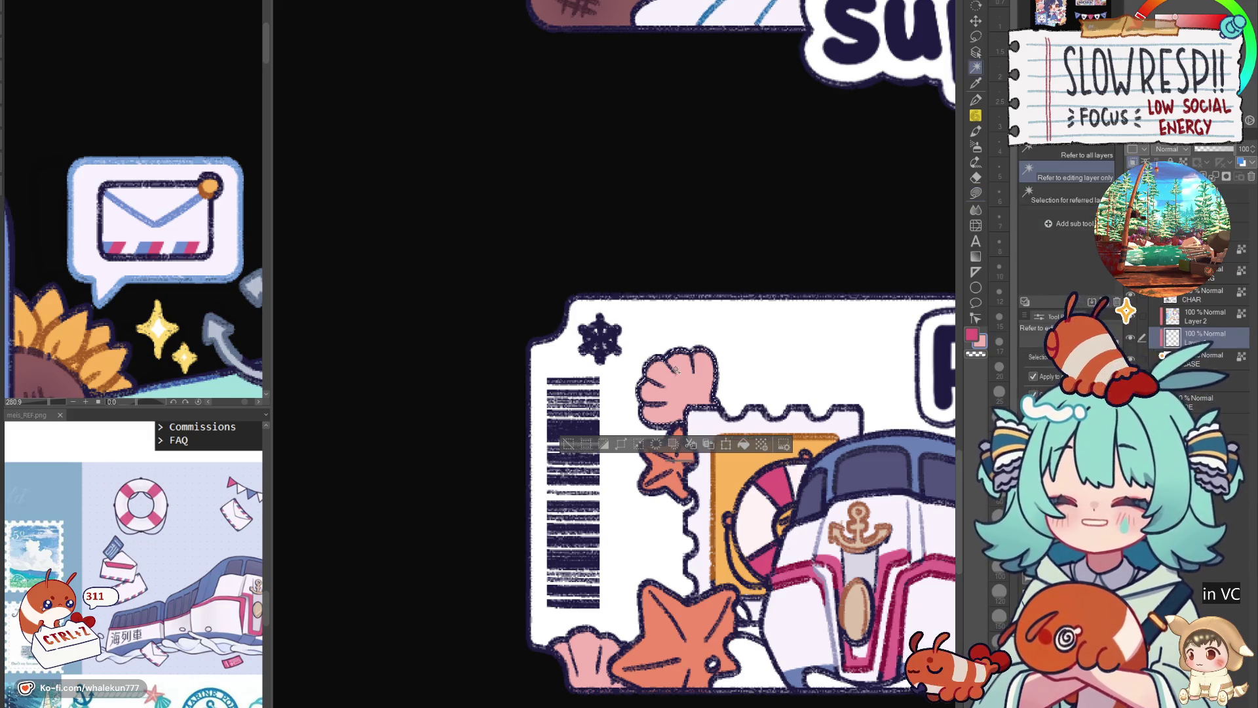
click(585, 643)
key(b)
scroll(677, 366, up, 5)
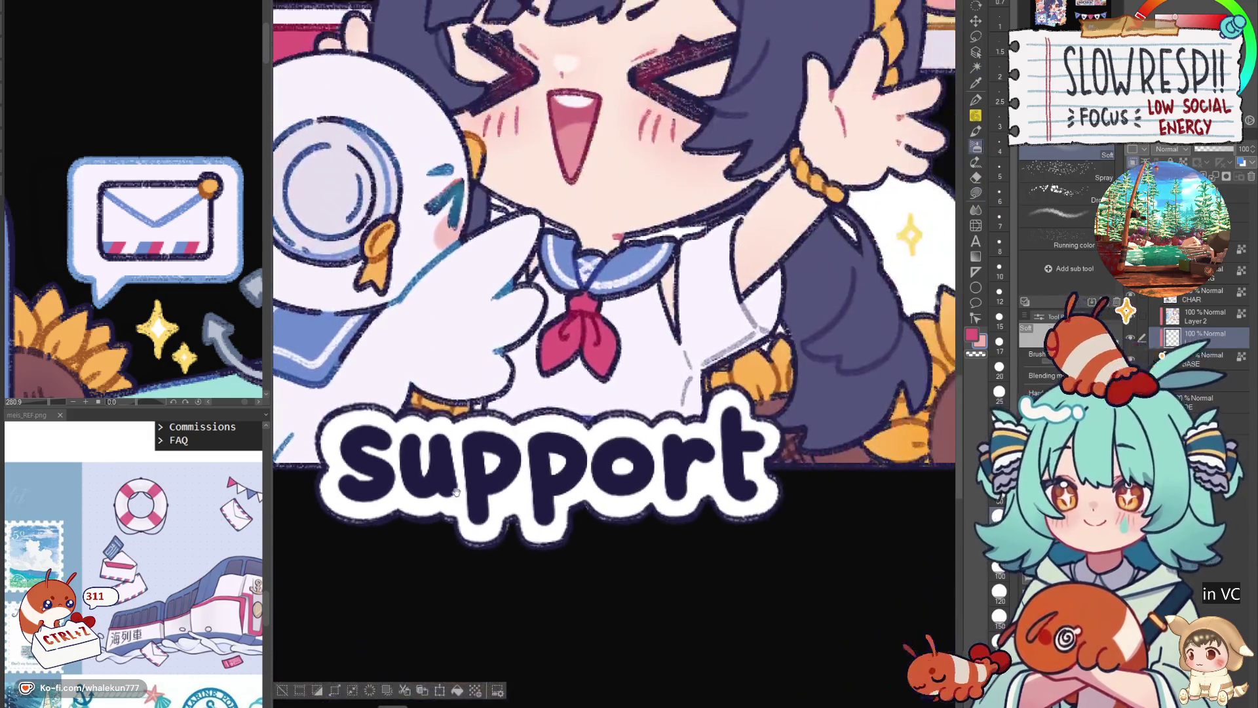
scroll(730, 225, up, 2)
scroll(730, 225, down, 5)
scroll(737, 246, up, 2)
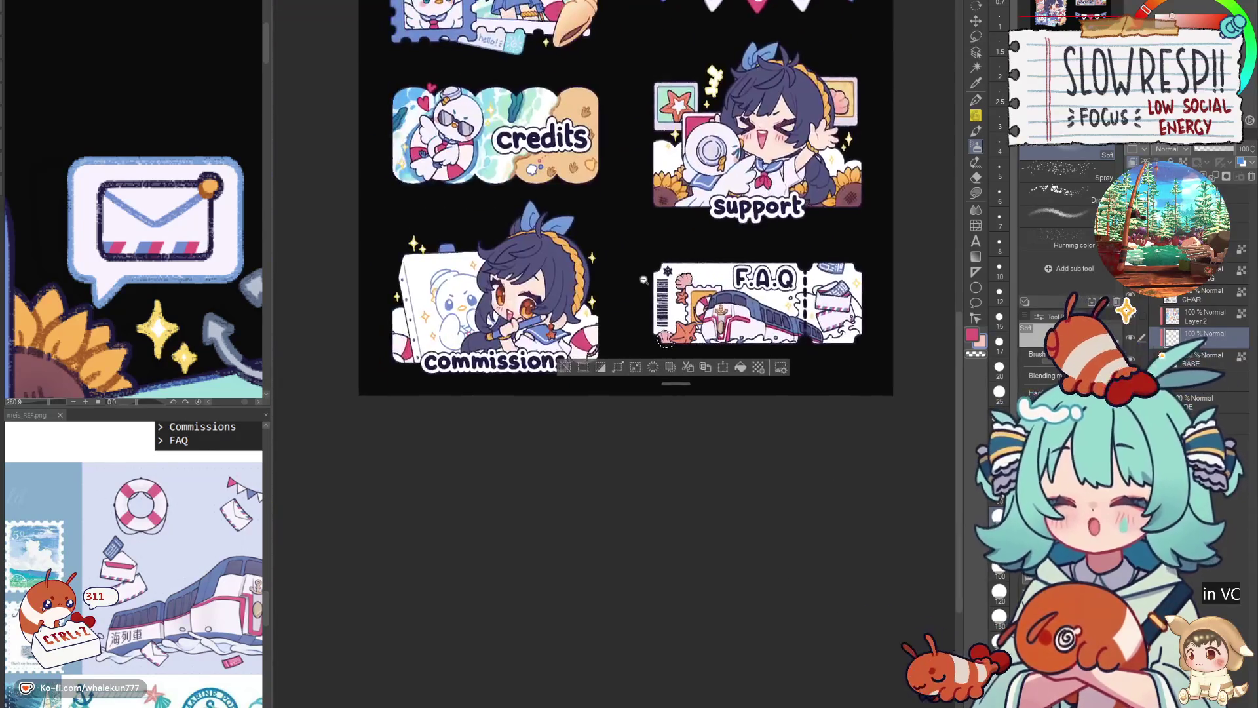
scroll(747, 266, up, 4)
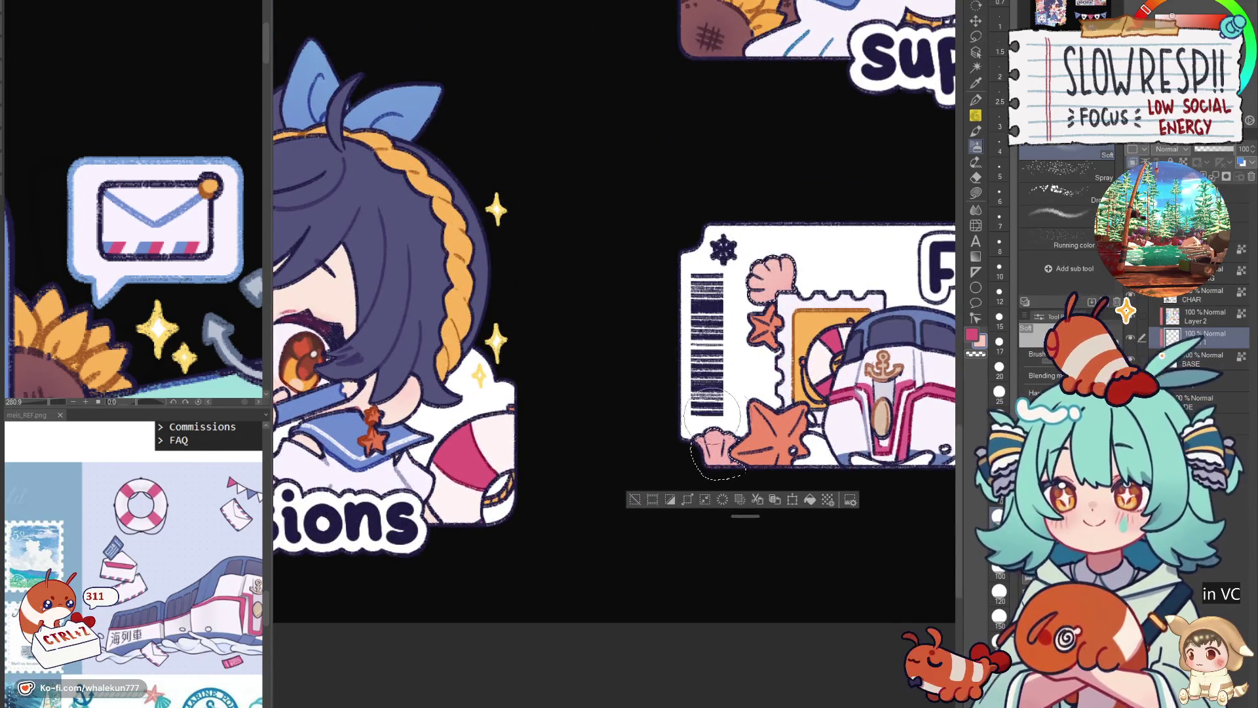
Review the support and F.A.Q tickets, then clear the selection.
drag(914, 244, 561, 438)
drag(912, 47, 807, 275)
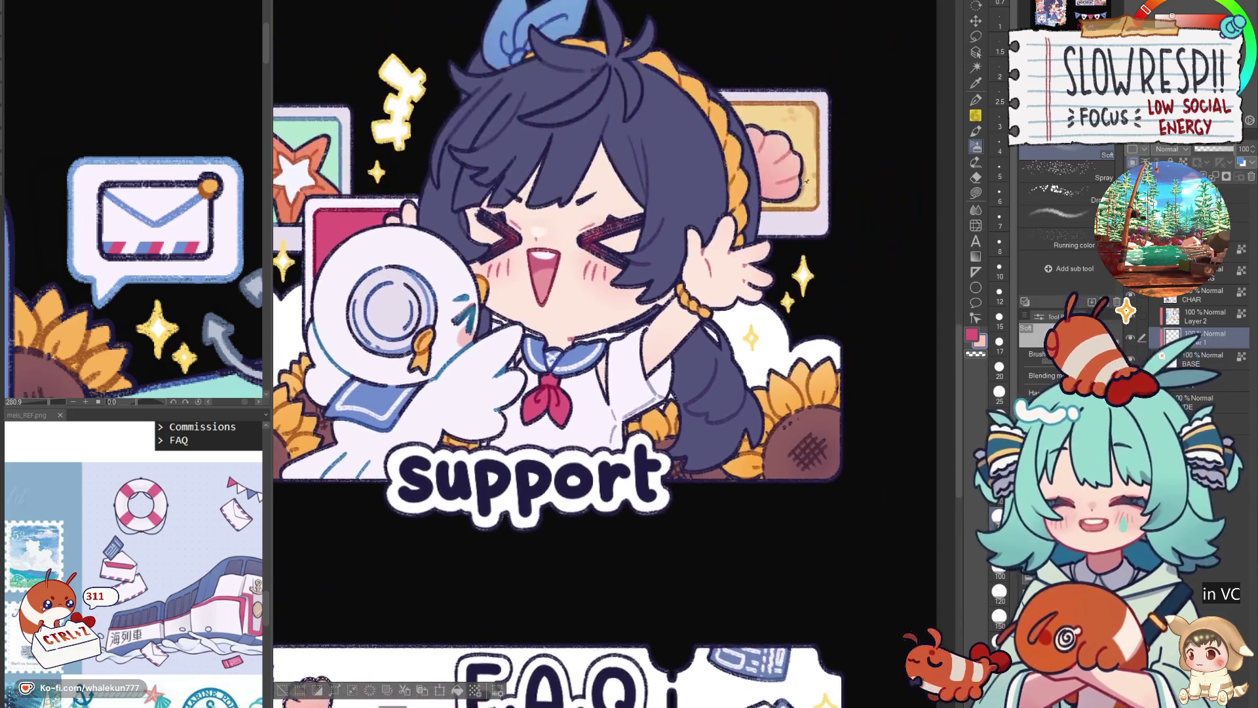
drag(529, 580, 859, 119)
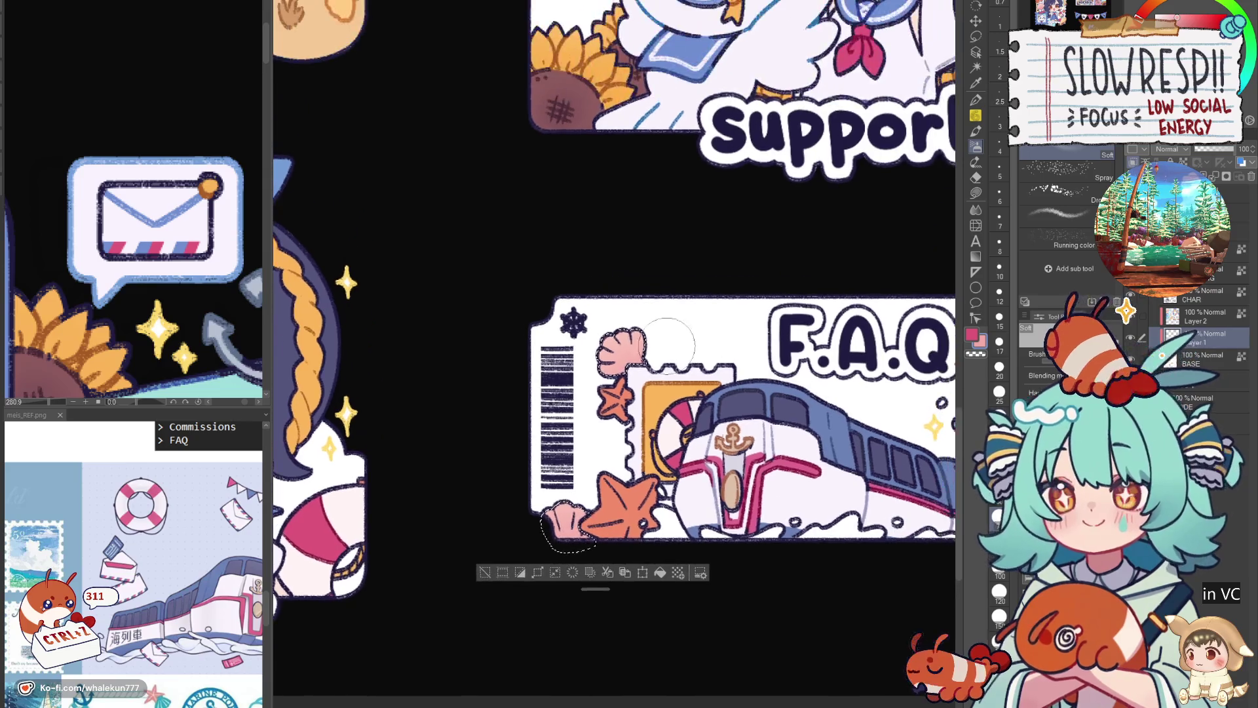
drag(644, 222, 623, 335)
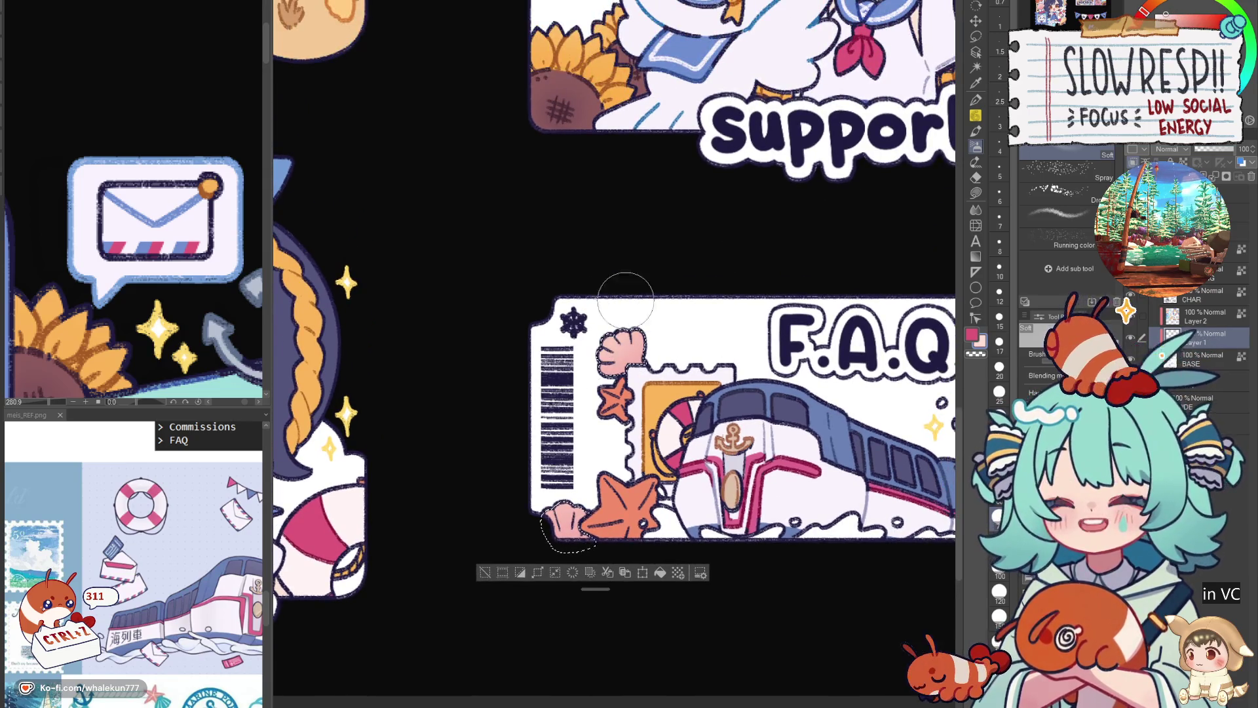
key(ctrl+d)
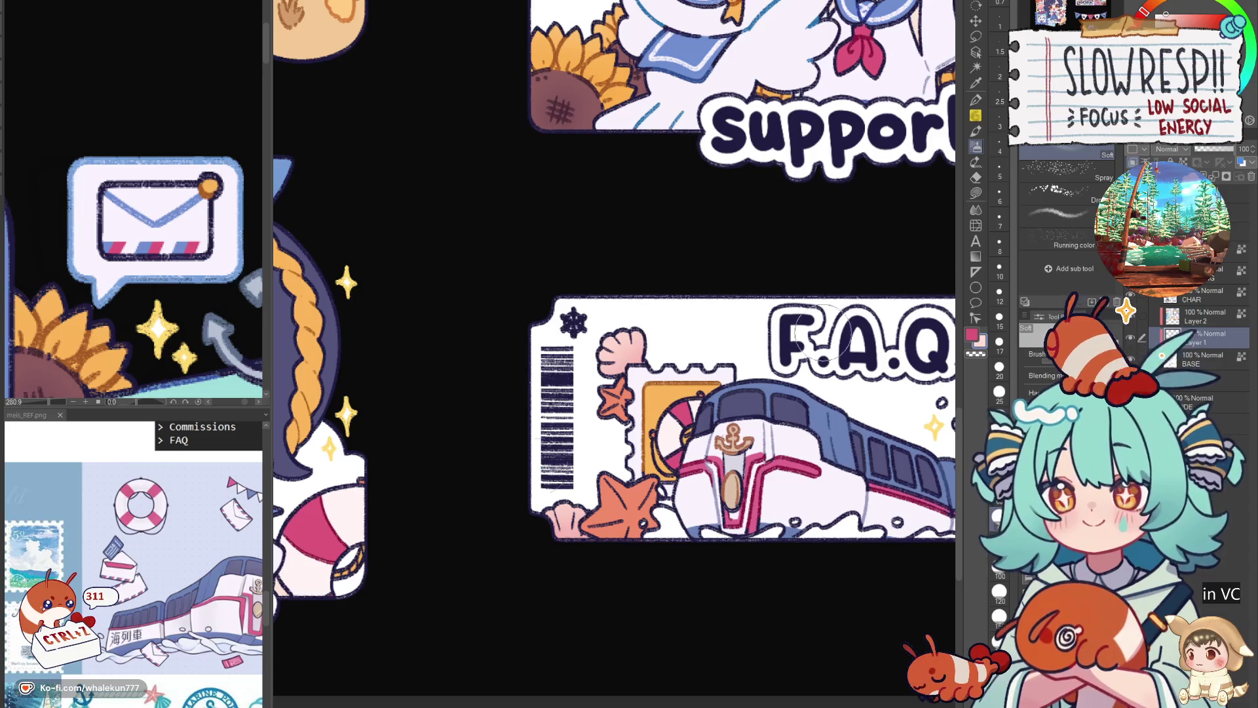
scroll(629, 345, down, 5)
scroll(759, 331, up, 4)
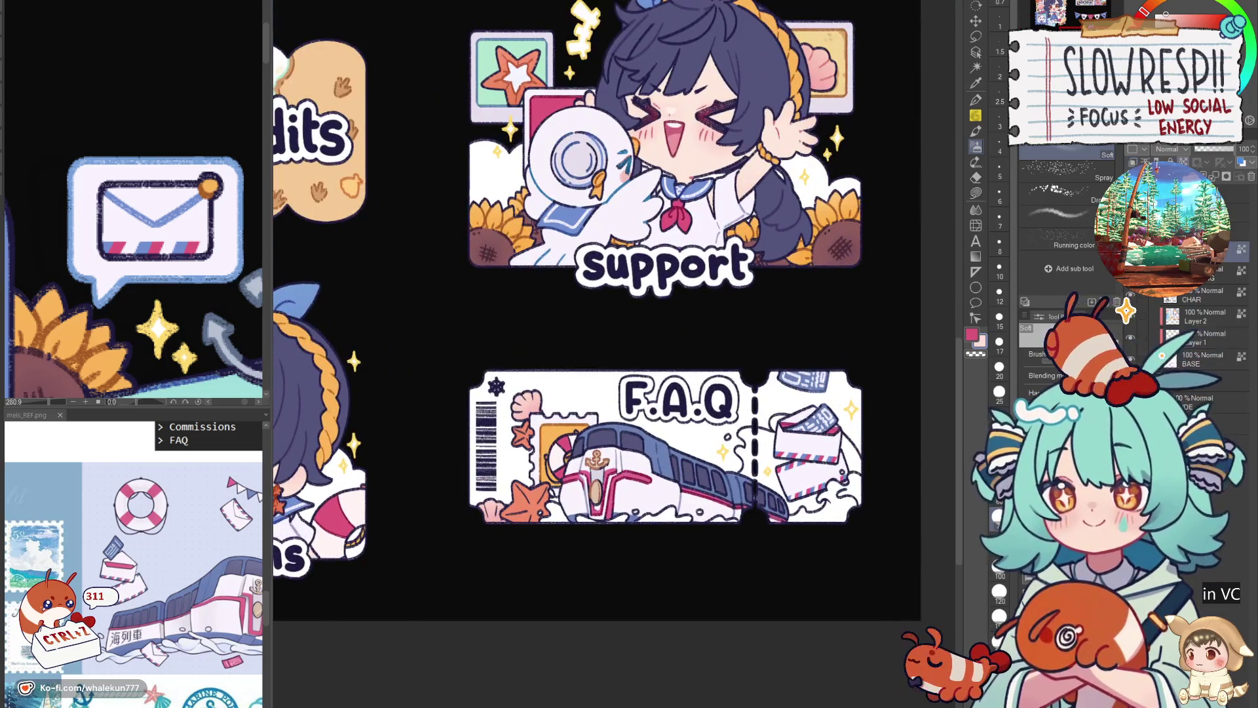
drag(505, 46, 642, 256)
scroll(642, 257, up, 3)
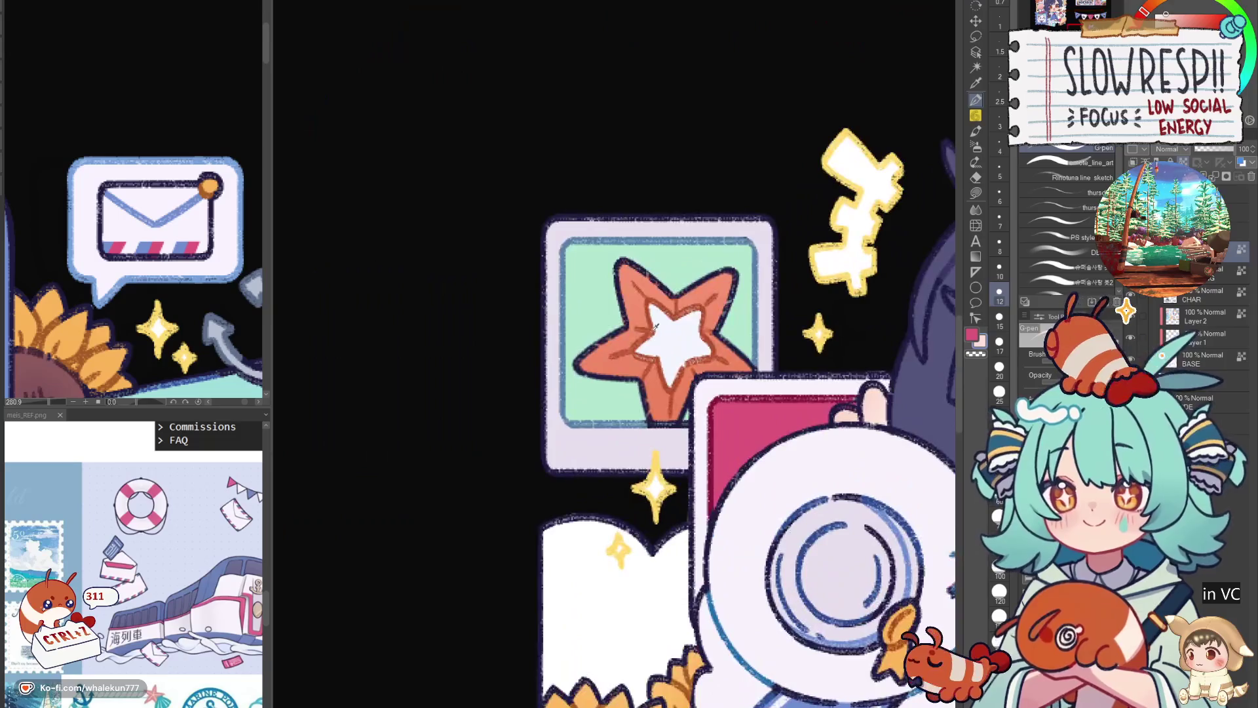
scroll(643, 257, down, 5)
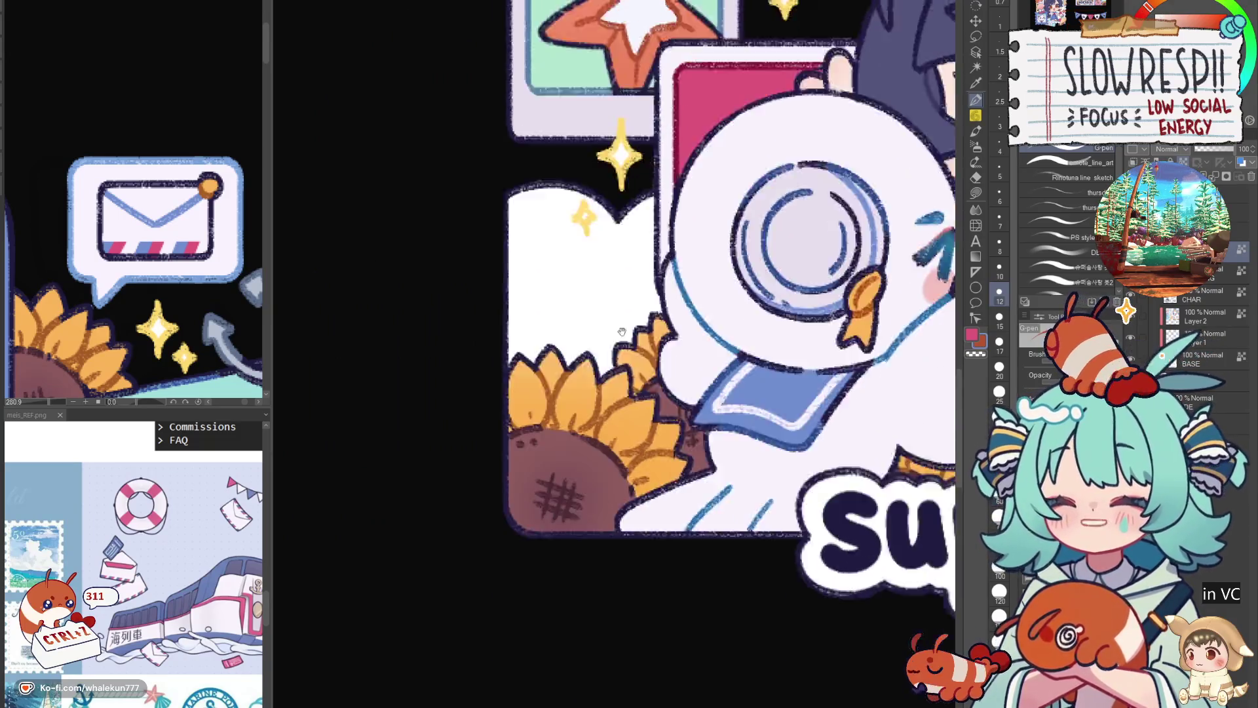
scroll(623, 239, down, 5)
scroll(667, 283, down, 2)
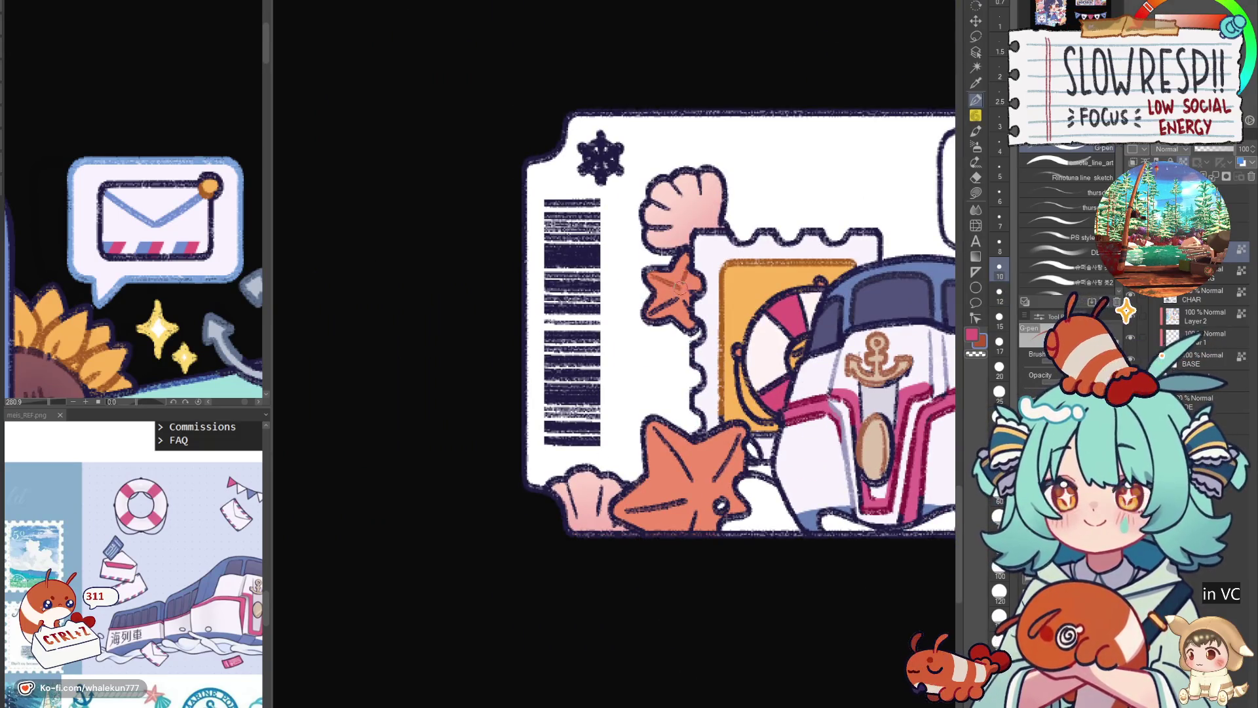
drag(673, 299, 667, 343)
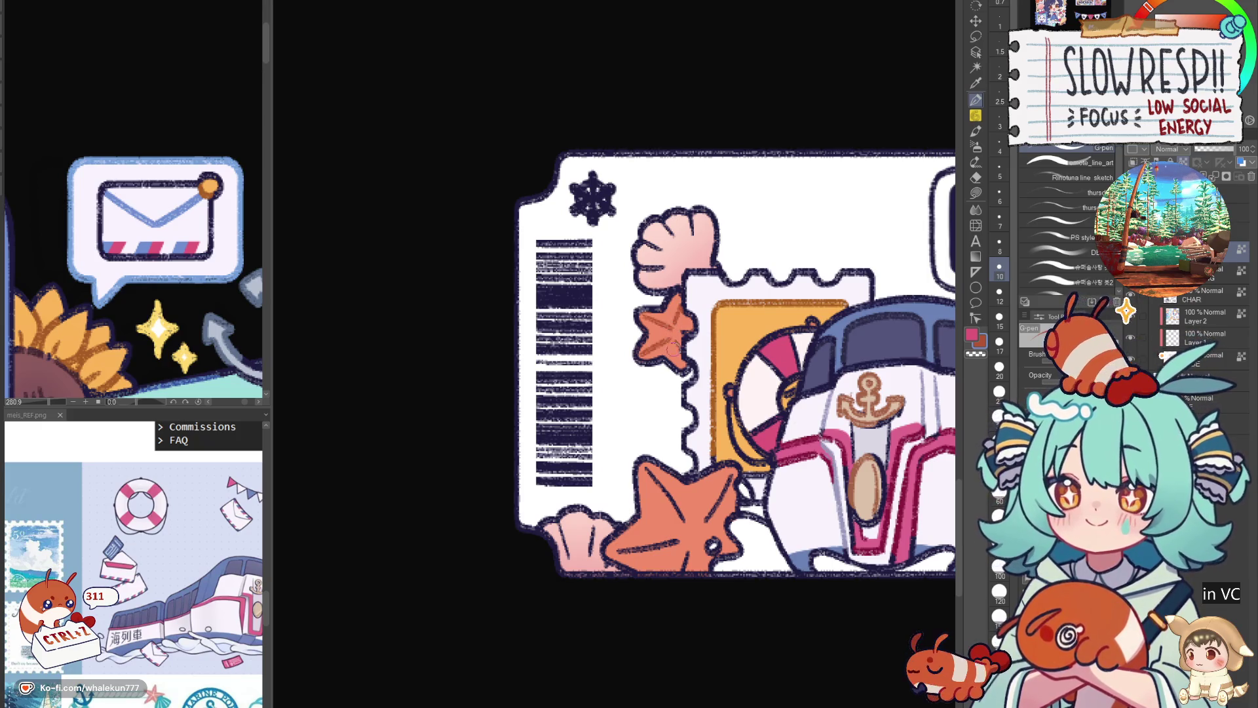
drag(622, 555, 679, 533)
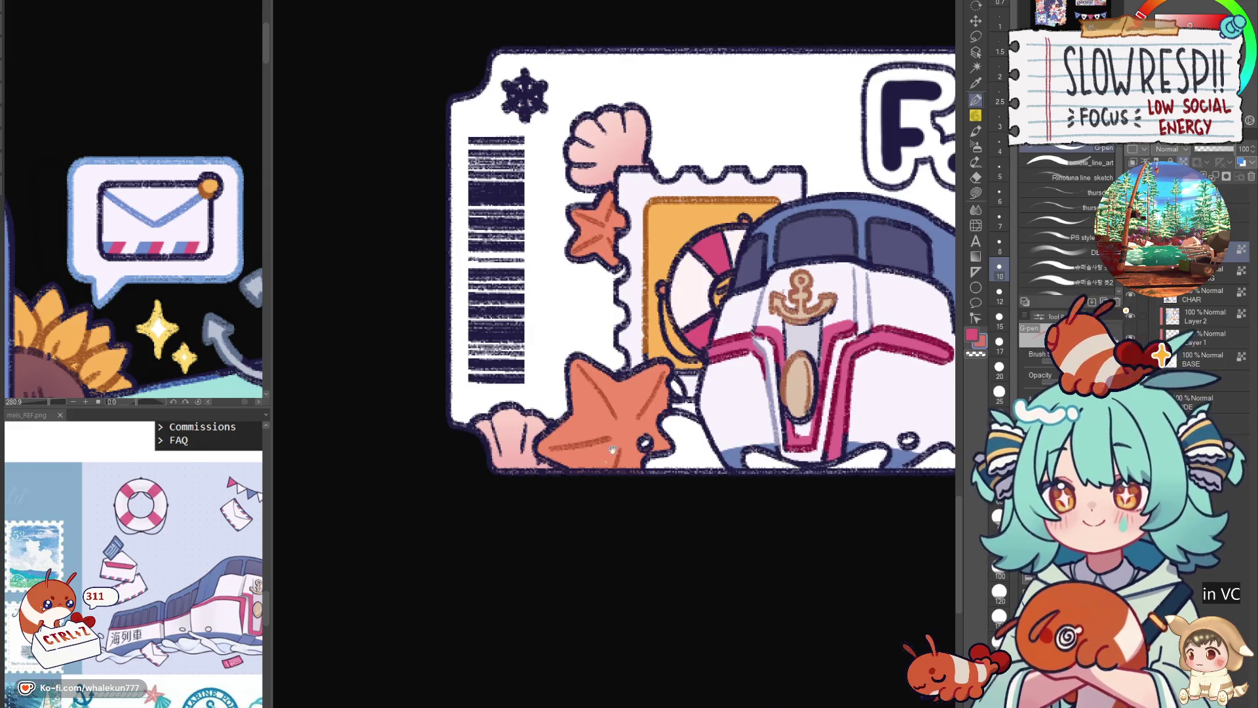
mouse_move(603, 459)
mouse_down()
mouse_move(686, 366)
mouse_move(677, 406)
mouse_up()
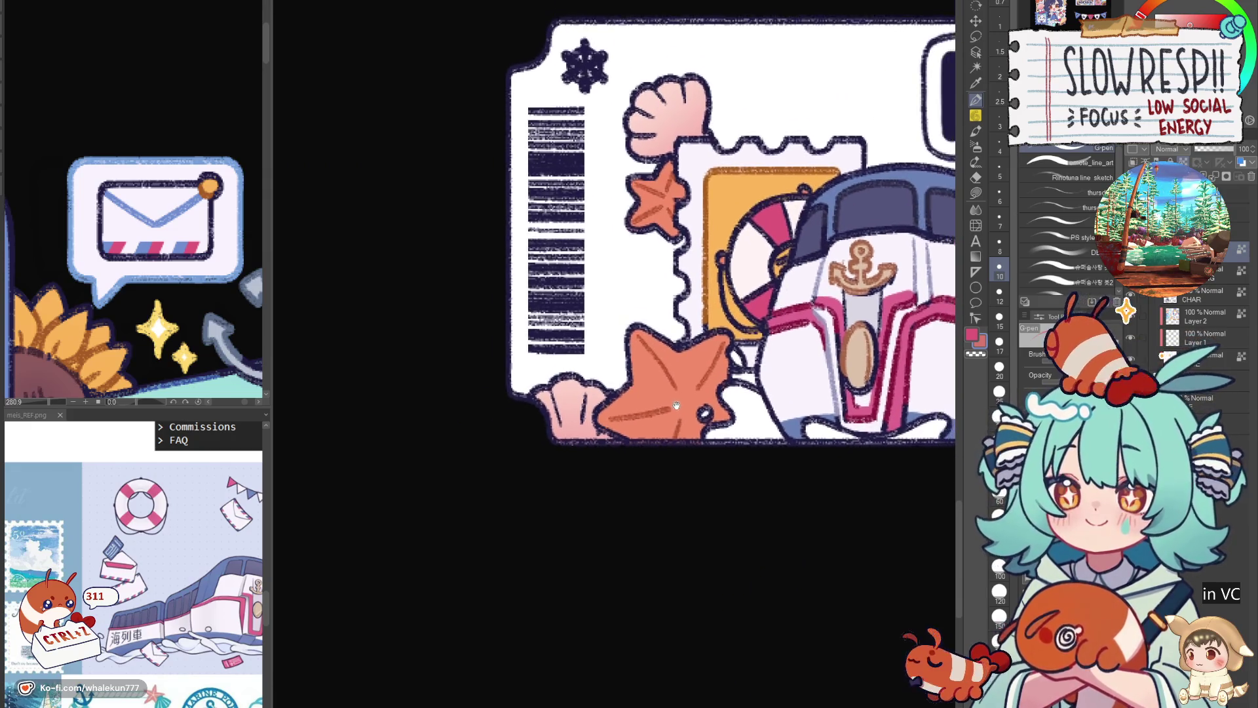
scroll(596, 433, up, 3)
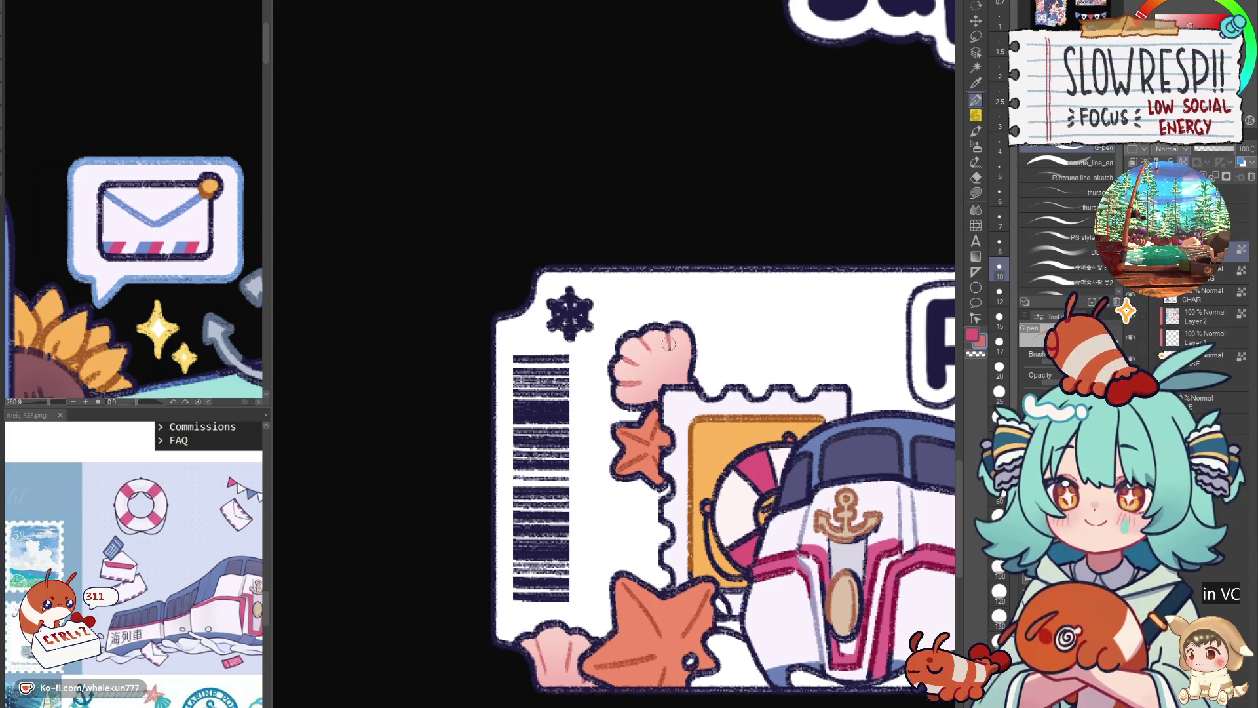
scroll(707, 330, down, 5)
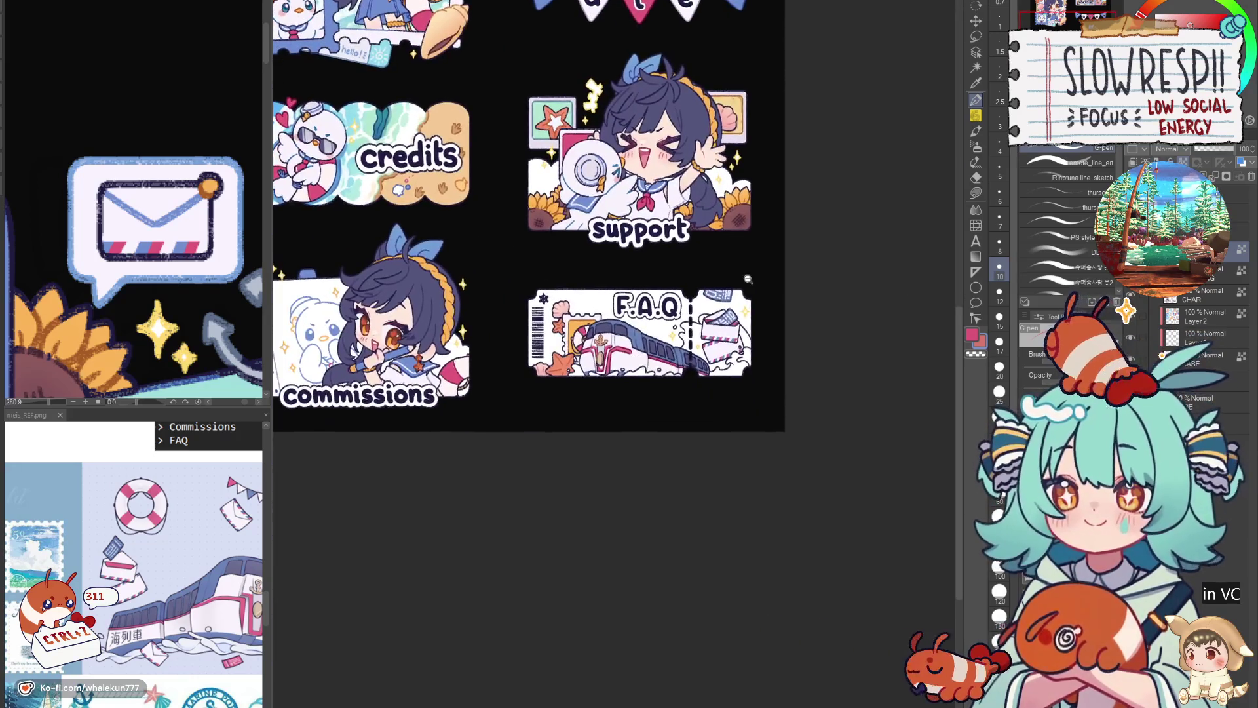
scroll(756, 304, up, 3)
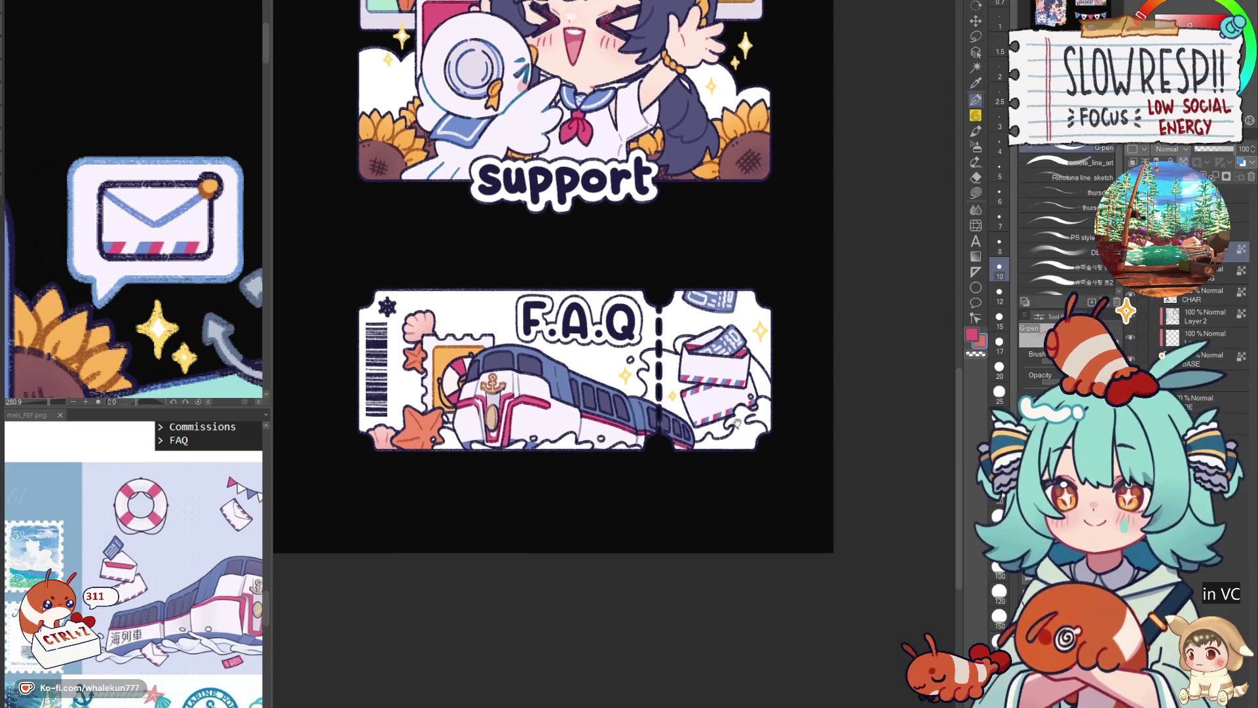
scroll(753, 429, left, 2)
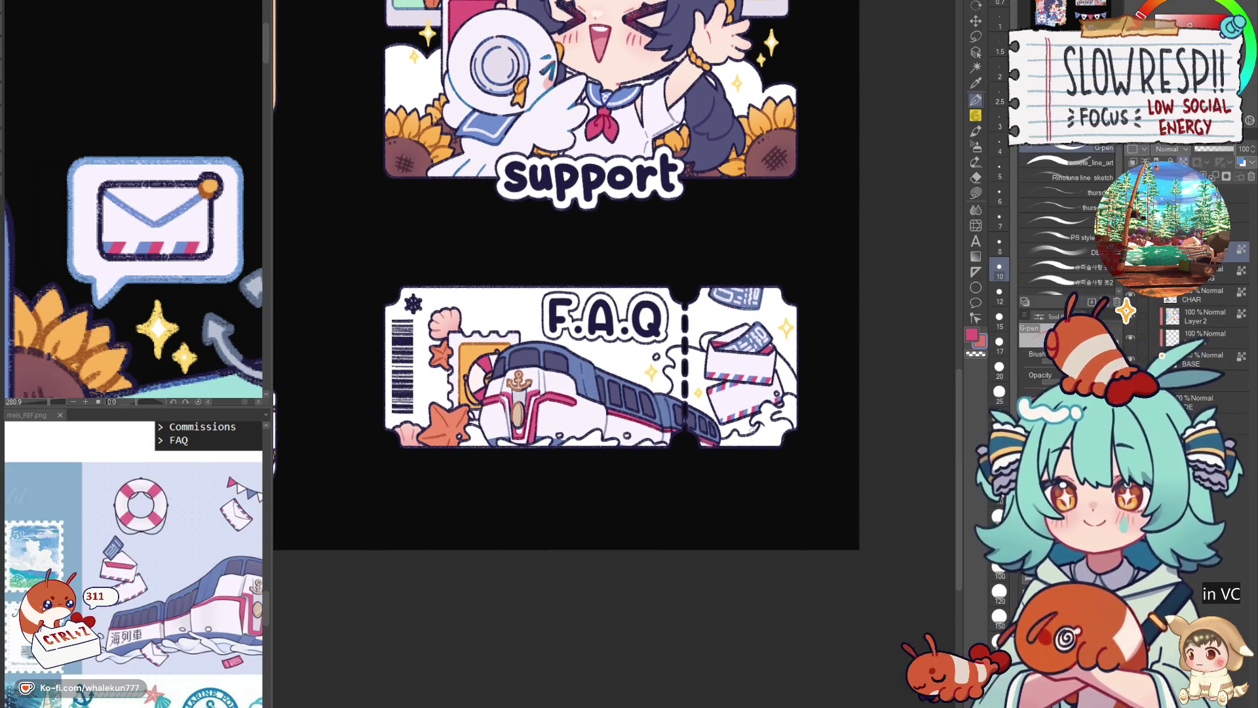
Target the splash shading layer with lasso fill and centre the F.A.Q ticket's train.
click(1204, 334)
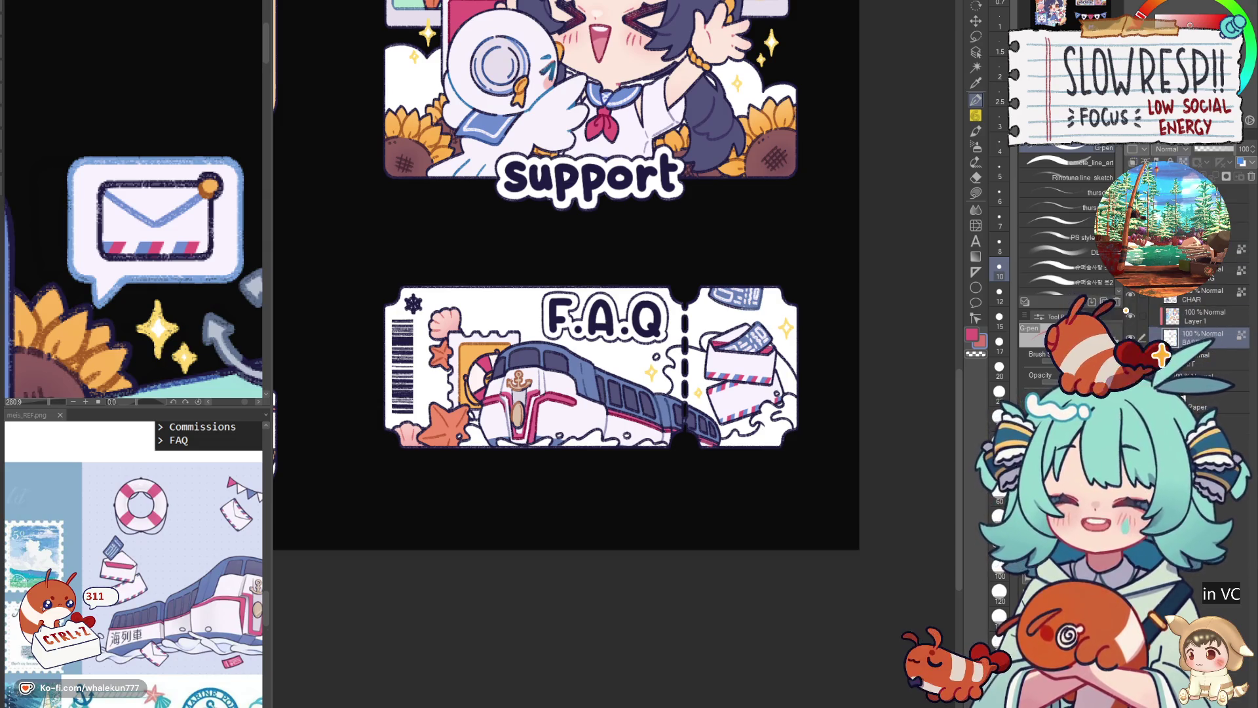
click(975, 193)
scroll(607, 432, down, 3)
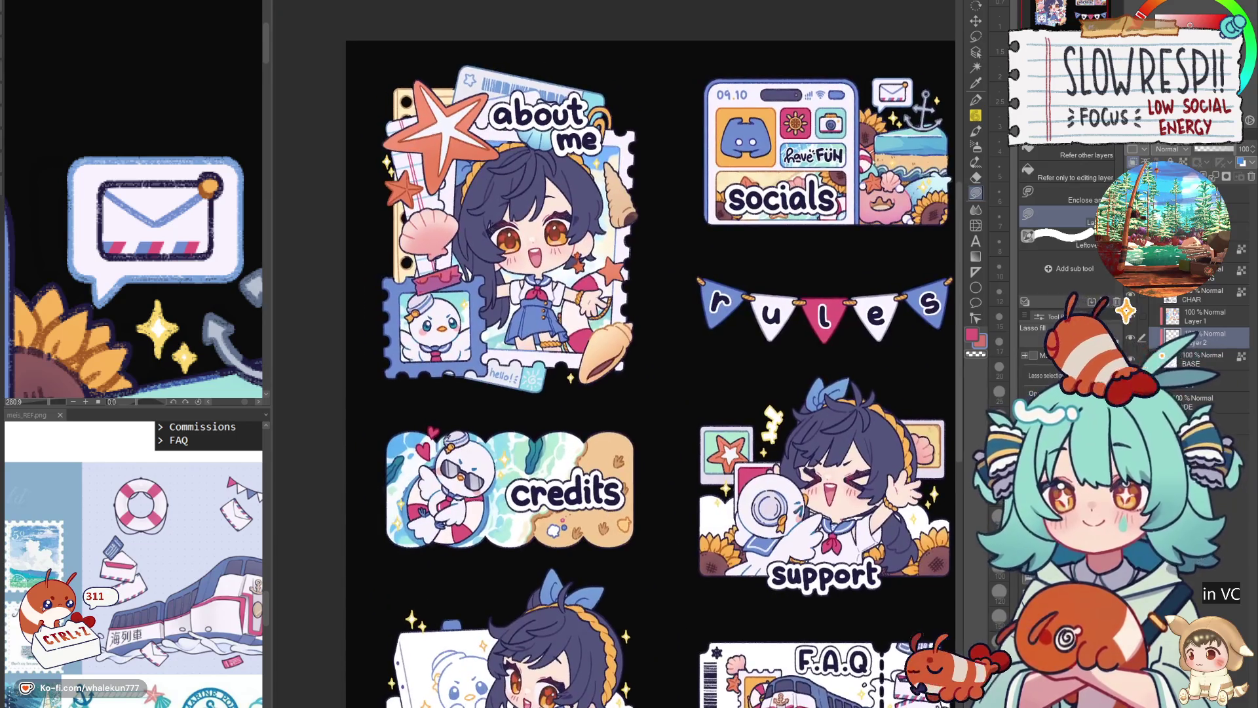
drag(608, 431, 578, 354)
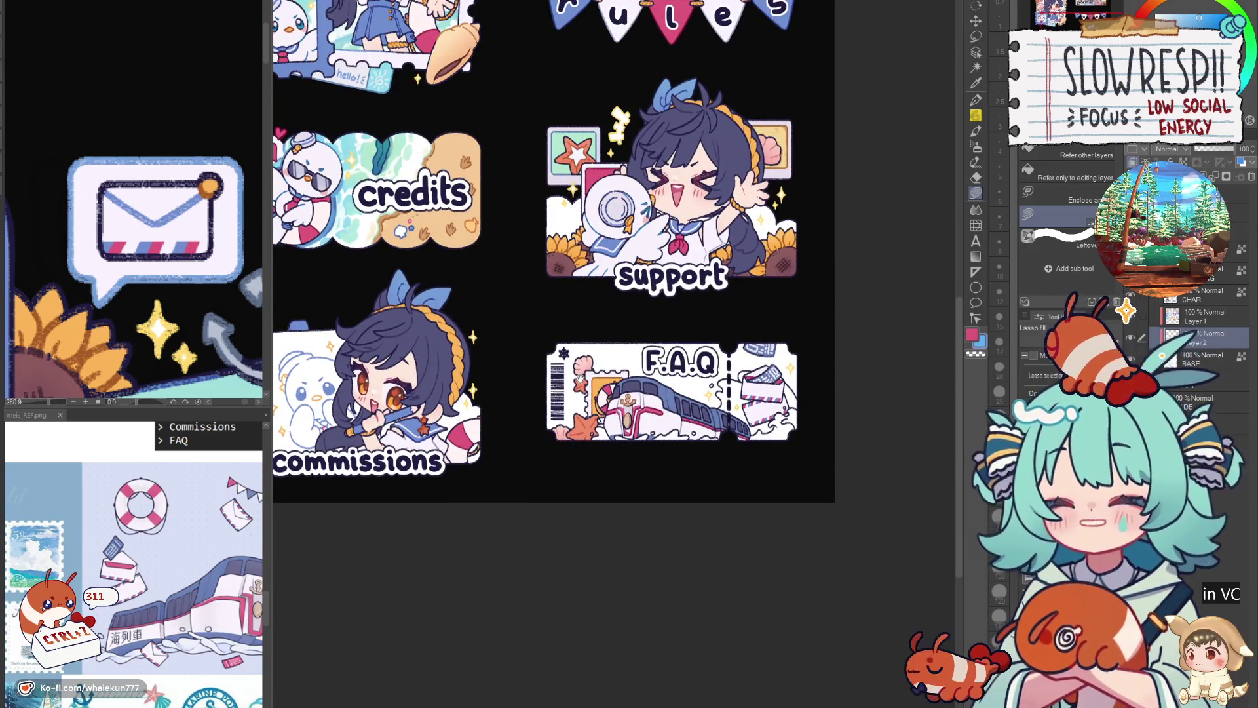
scroll(629, 444, up, 2)
scroll(629, 443, up, 2)
scroll(551, 437, up, 2)
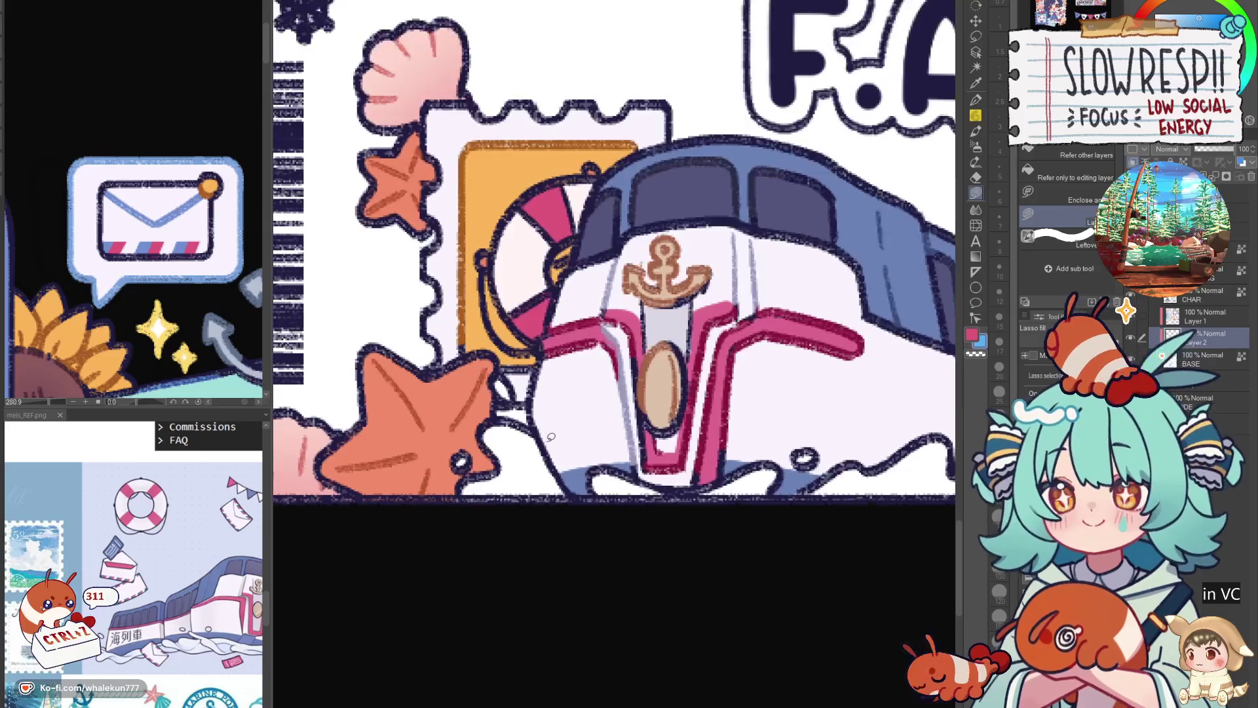
scroll(452, 505, up, 1)
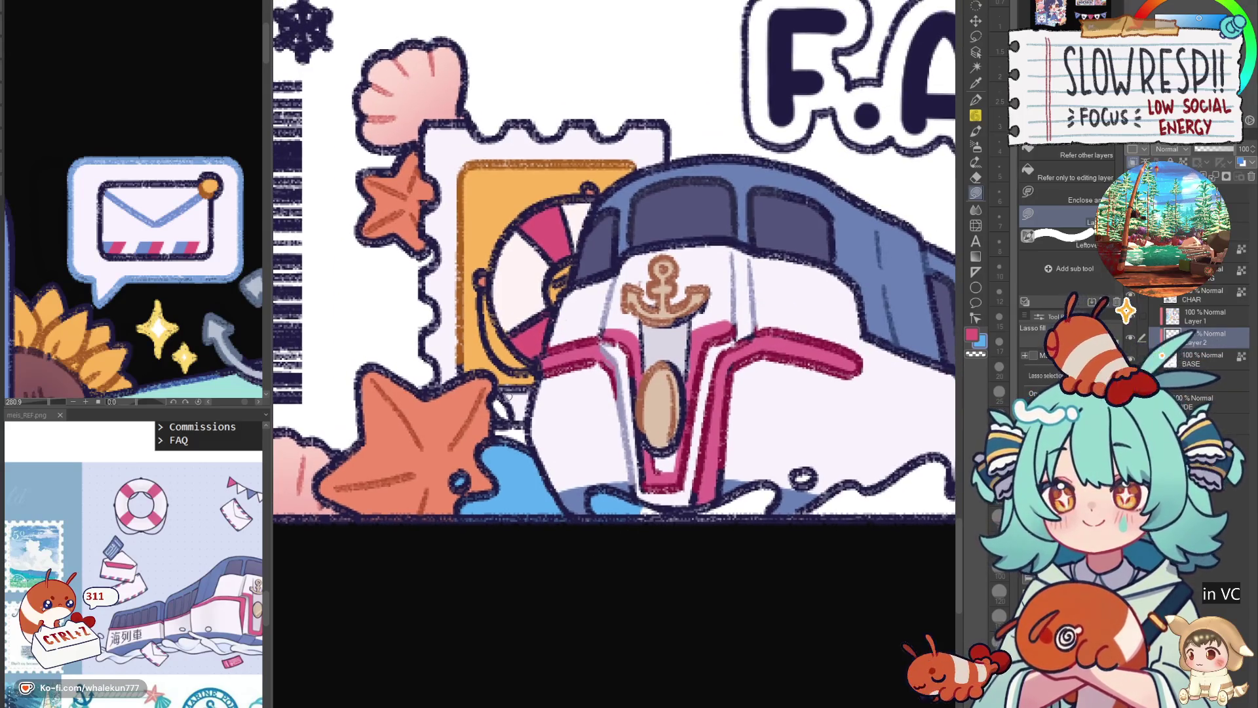
scroll(494, 508, right, 3)
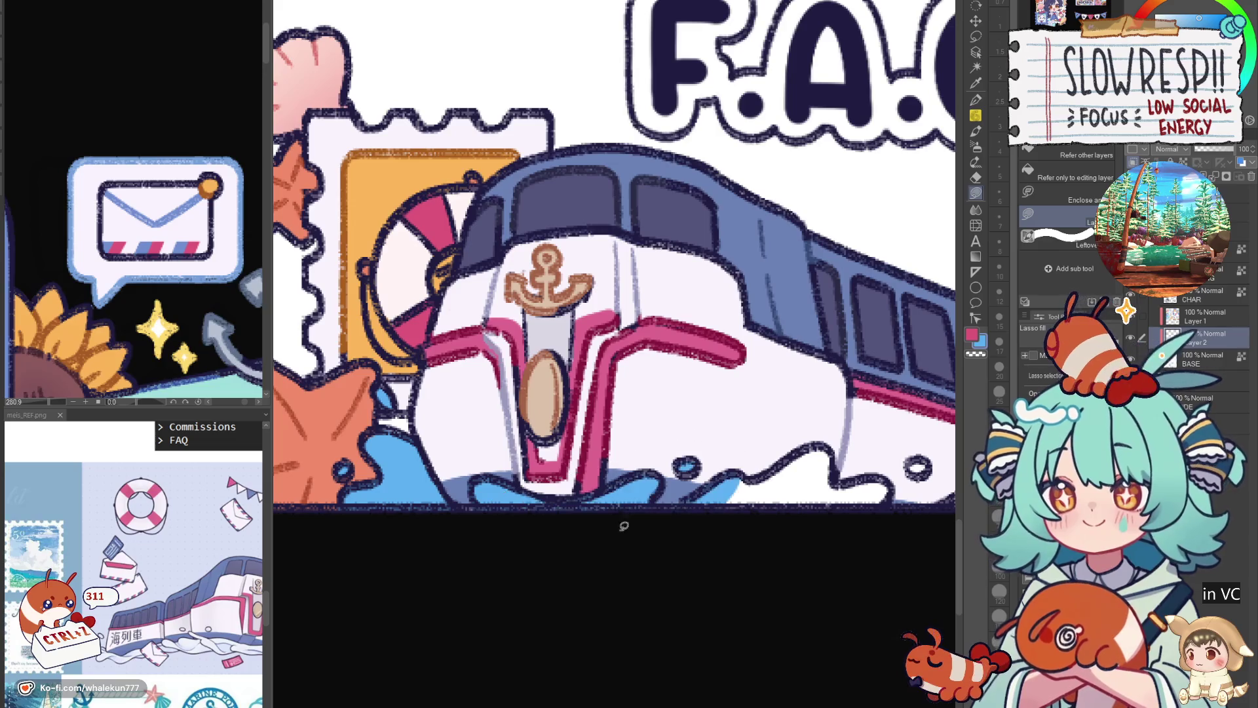
scroll(623, 522, up, 1)
scroll(623, 522, right, 4)
scroll(618, 504, up, 1)
scroll(618, 505, right, 2)
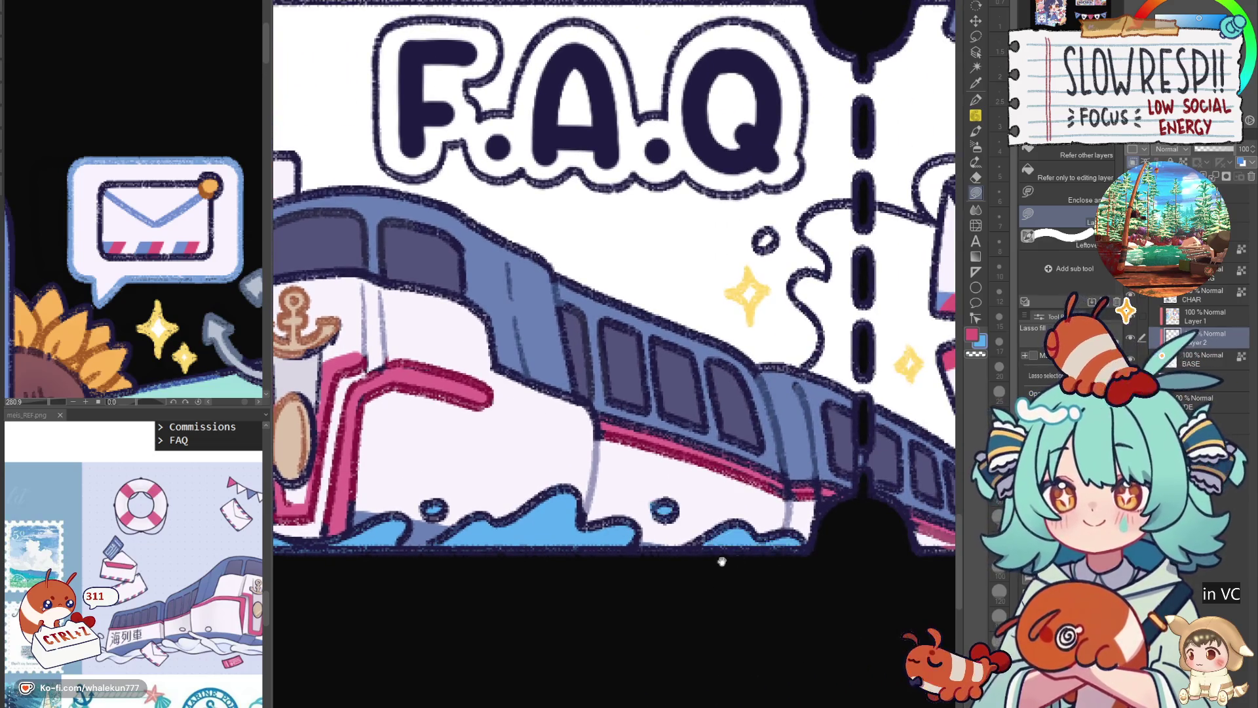
scroll(619, 504, down, 1)
scroll(618, 504, right, 3)
scroll(604, 536, up, 1)
scroll(603, 536, left, 1)
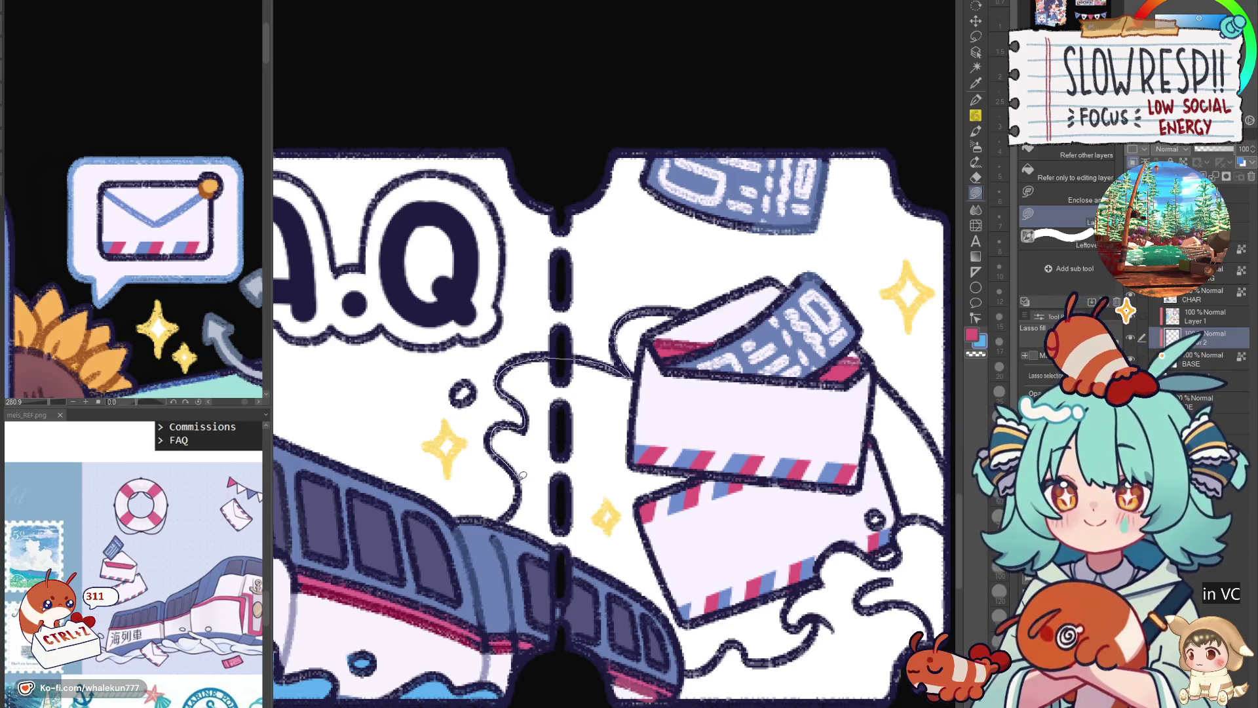
Lasso-fill blue splashes between the train and envelopes and around the envelopes.
drag(523, 476, 709, 382)
drag(551, 610, 532, 590)
scroll(590, 443, down, 3)
scroll(590, 442, right, 2)
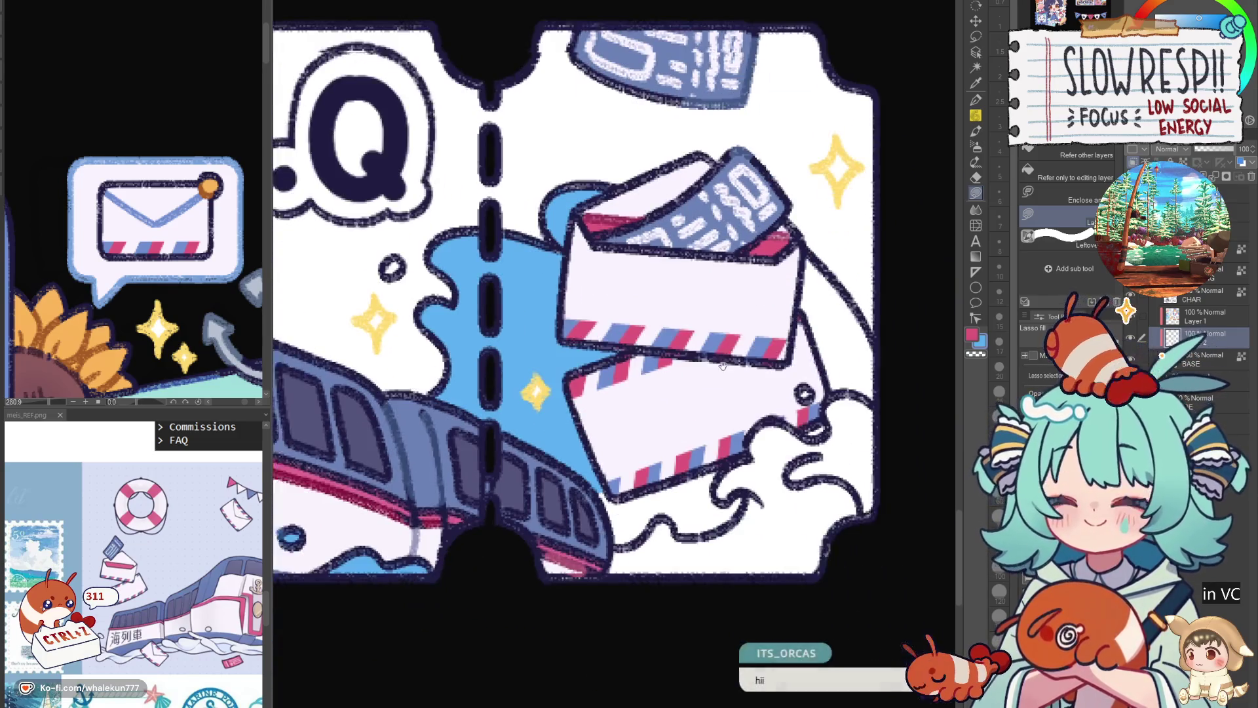
drag(654, 365, 907, 443)
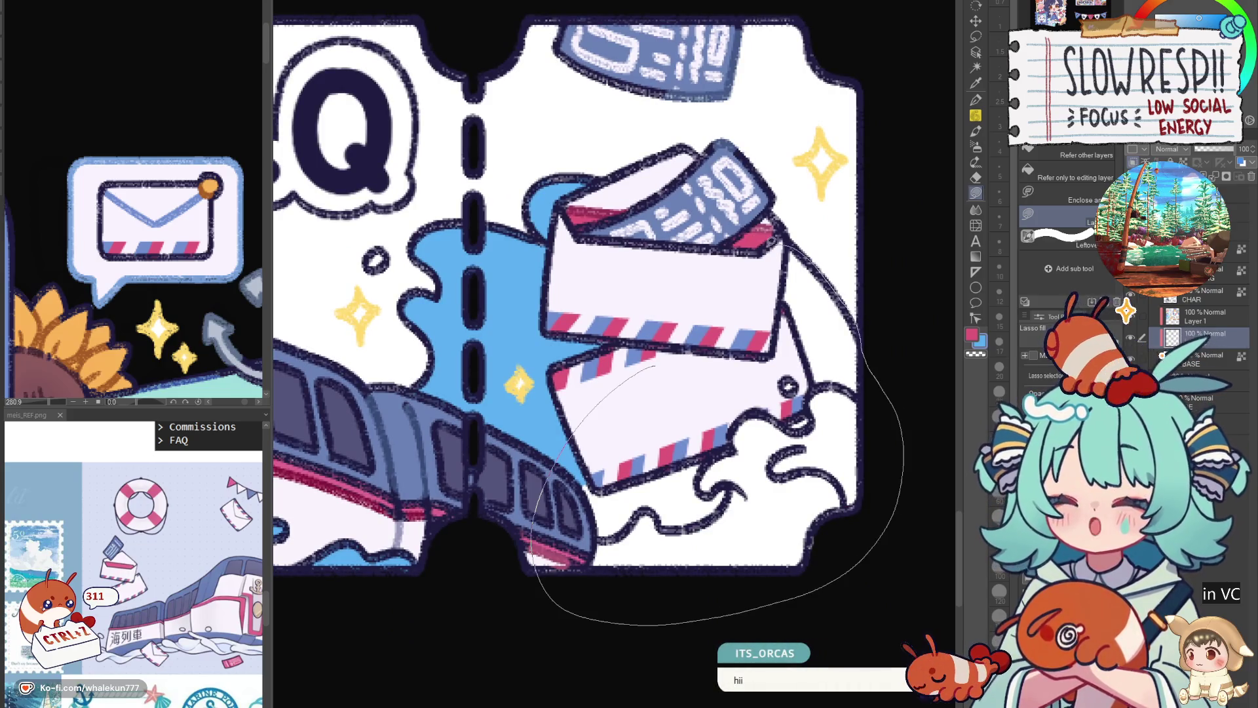
drag(787, 242, 846, 278)
scroll(857, 315, down, 5)
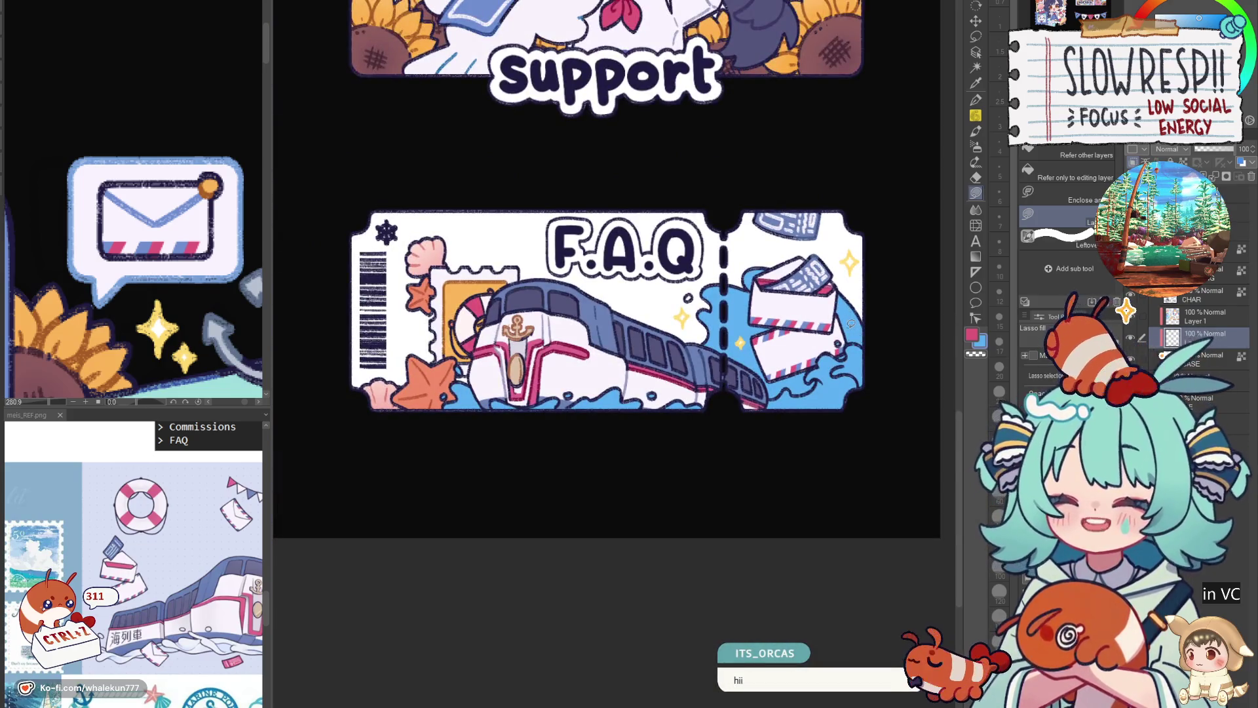
Pull back to view the ticket among the other panels and take up a brush.
drag(717, 408, 757, 478)
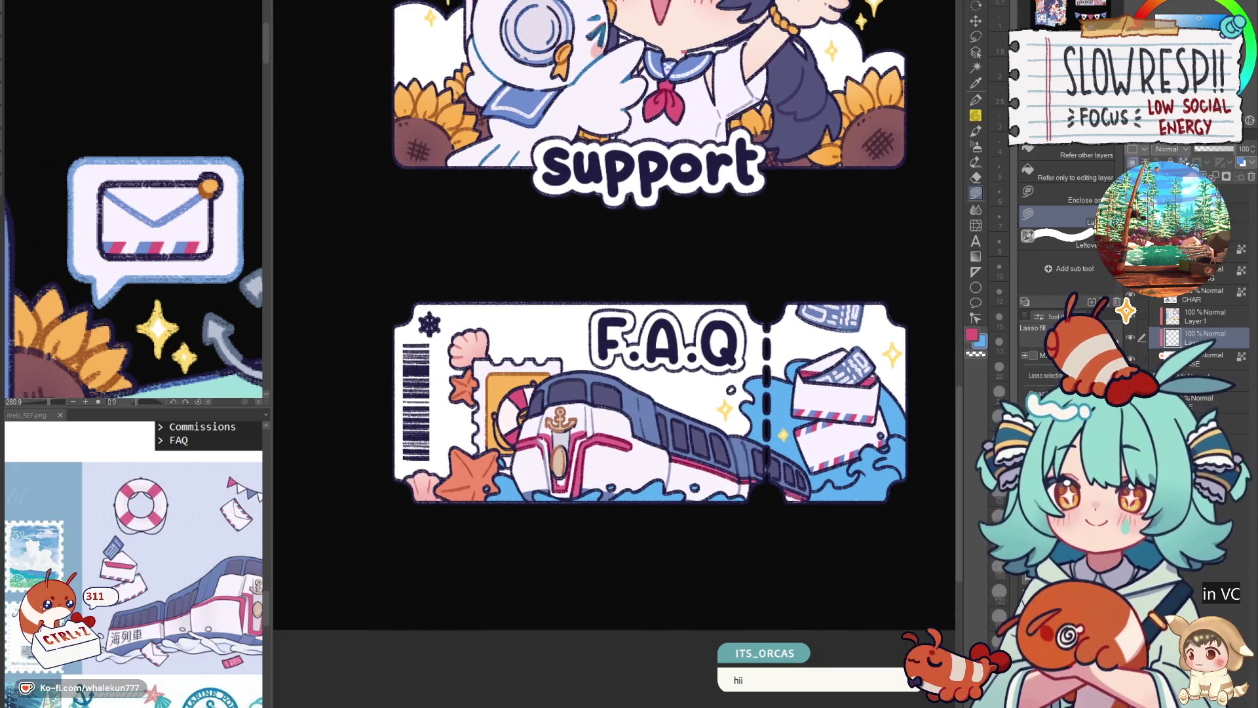
scroll(846, 555, down, 3)
mouse_move(408, 306)
mouse_down()
mouse_move(536, 320)
mouse_move(325, 278)
mouse_up()
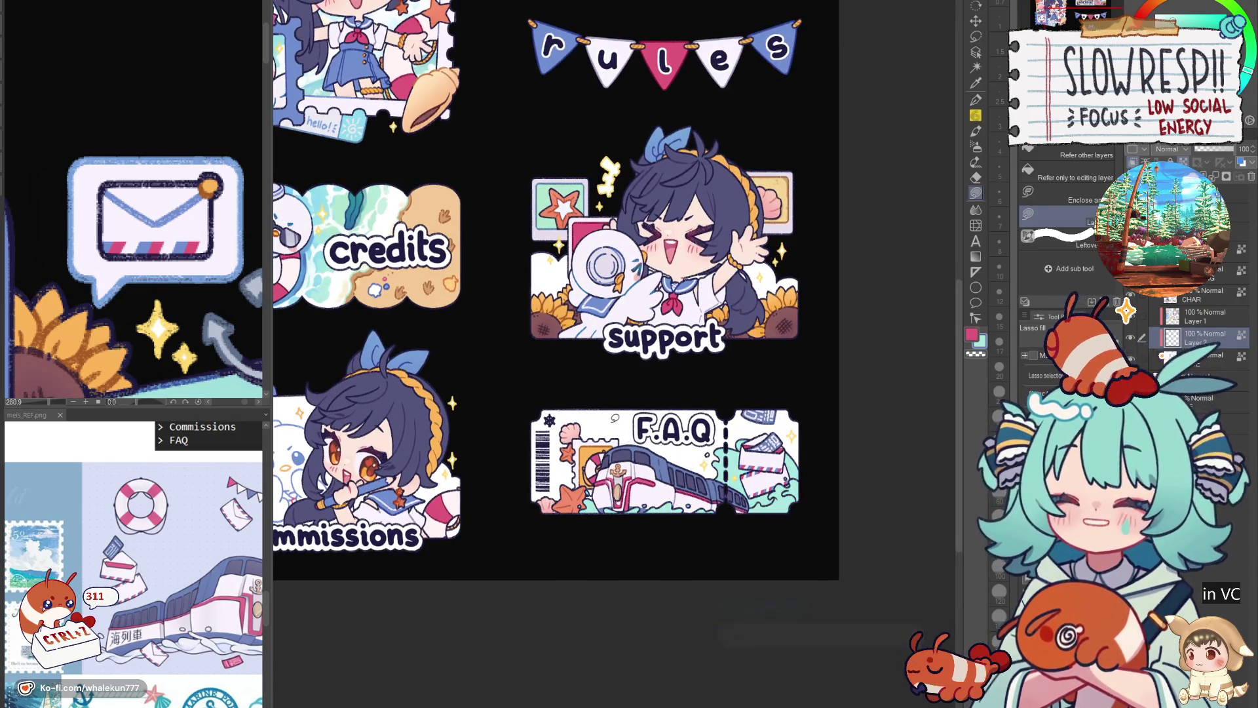
click(976, 146)
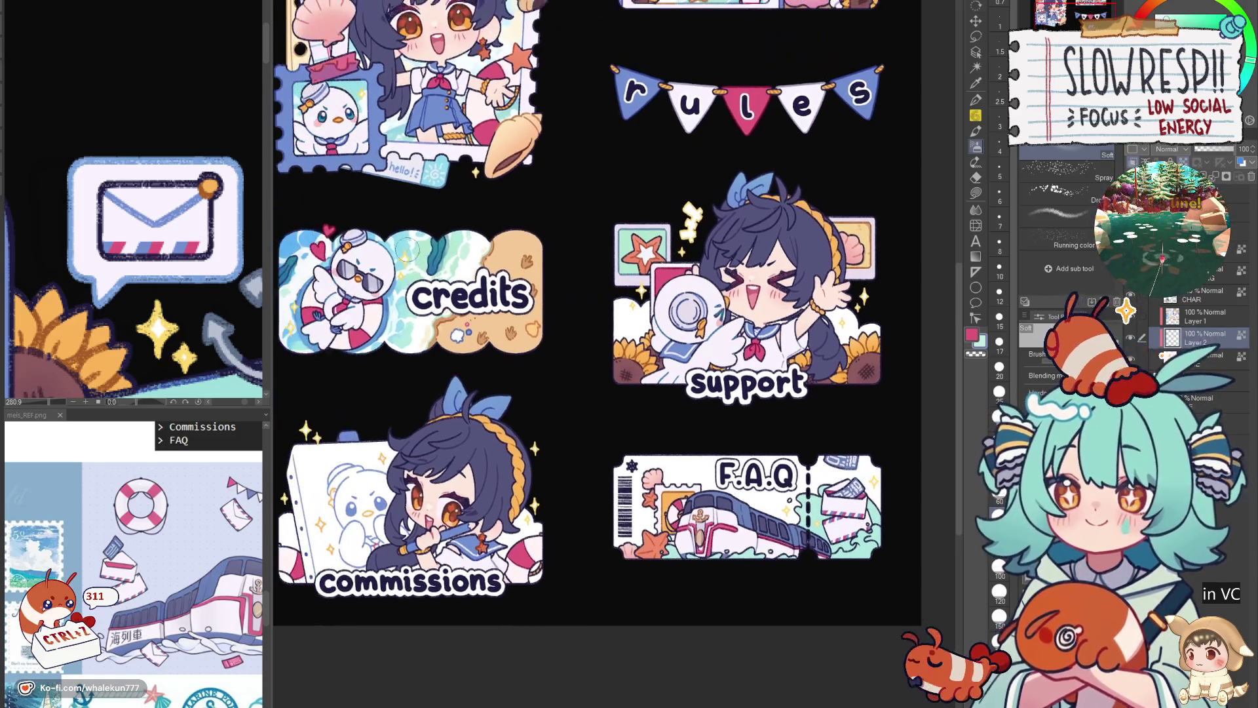
scroll(715, 558, up, 2)
scroll(715, 558, up, 1)
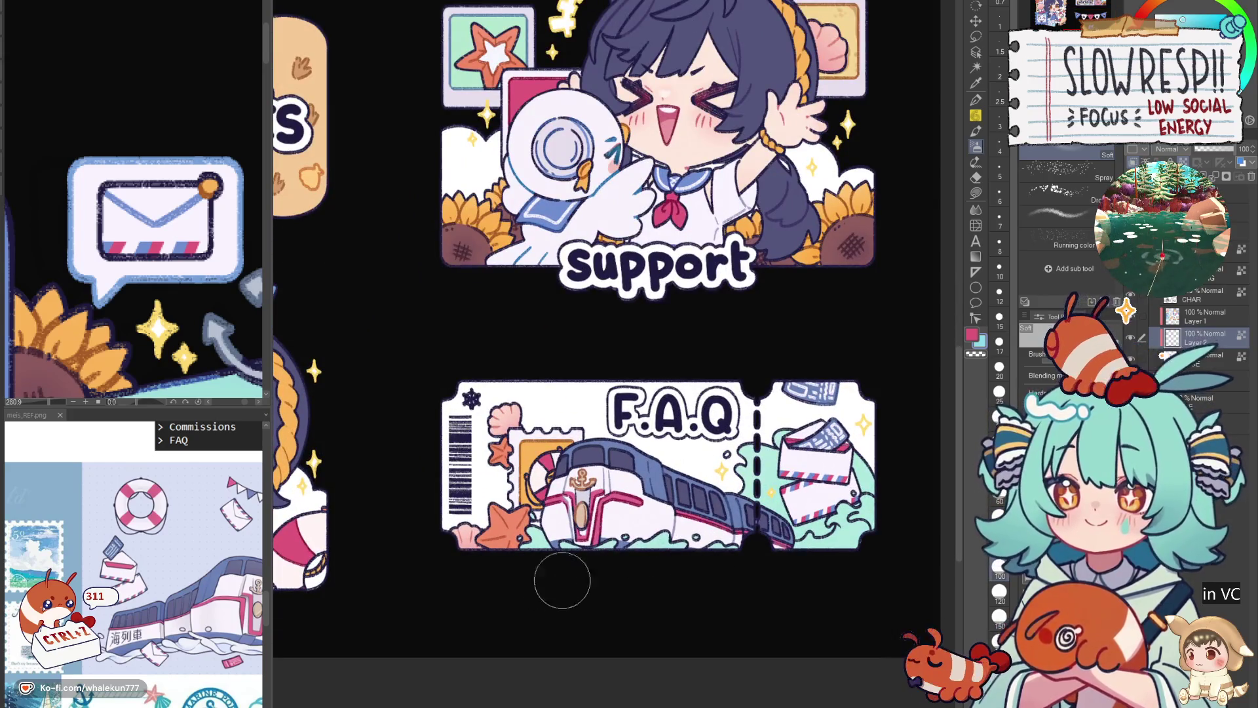
scroll(830, 523, down, 2)
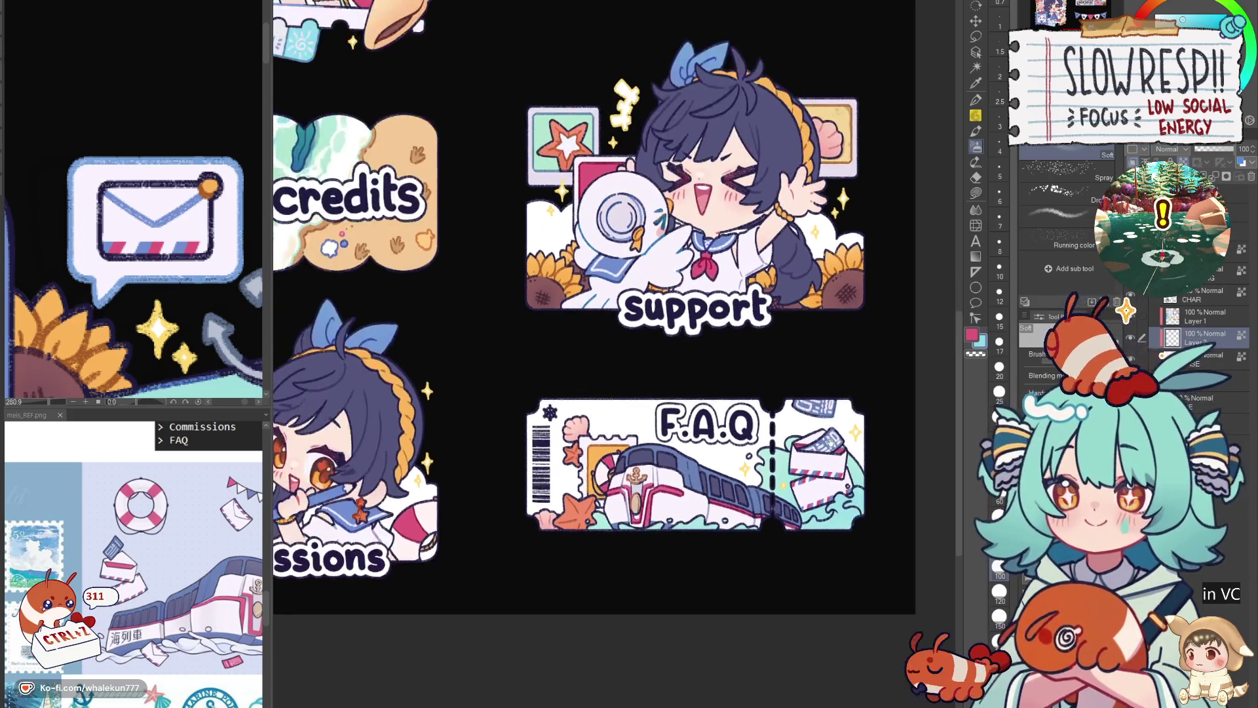
scroll(346, 240, up, 2)
scroll(346, 241, down, 2)
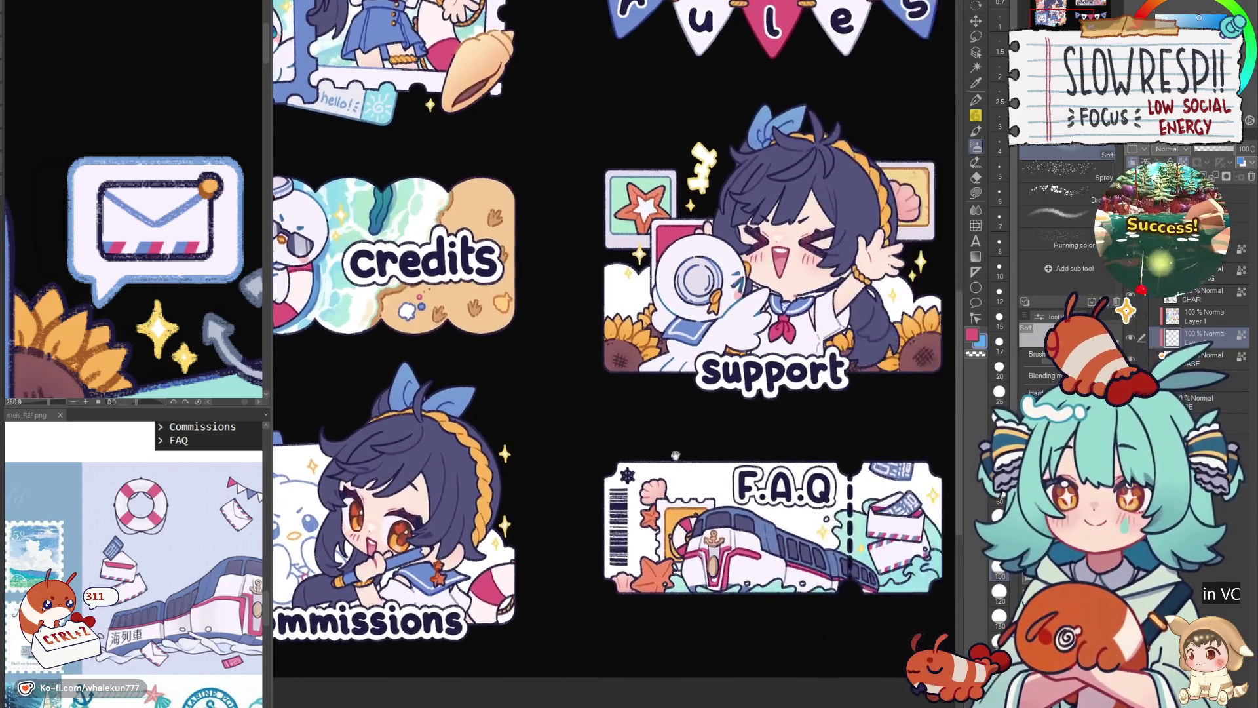
scroll(756, 462, up, 2)
Lasso the lower envelope and airbrush soft blue shading onto it, then deselect.
key(m)
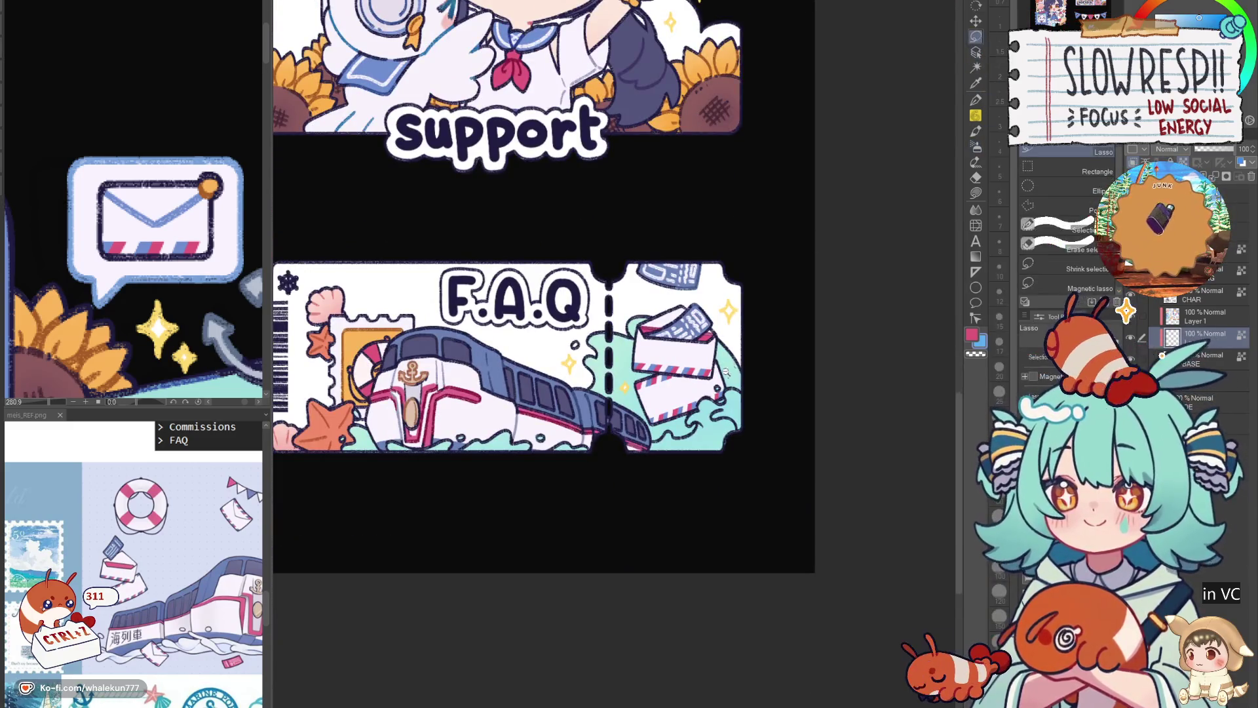
scroll(727, 374, up, 2)
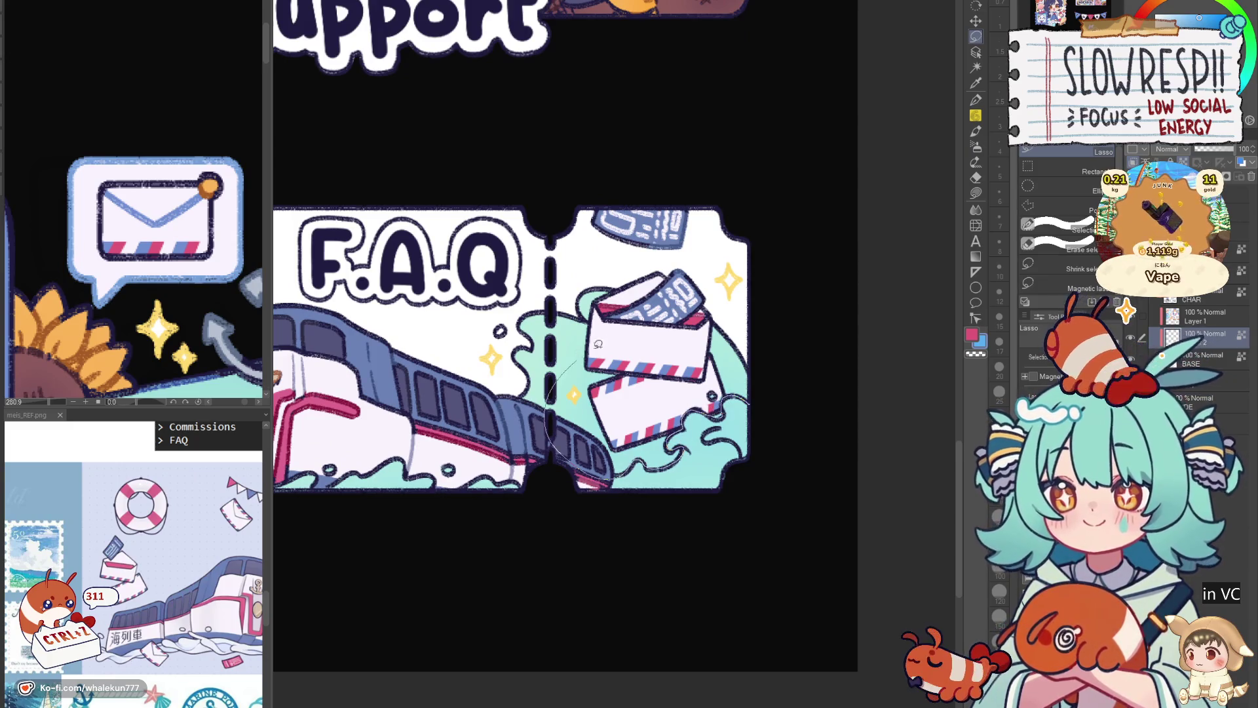
drag(668, 462, 767, 359)
key(b)
drag(688, 423, 743, 394)
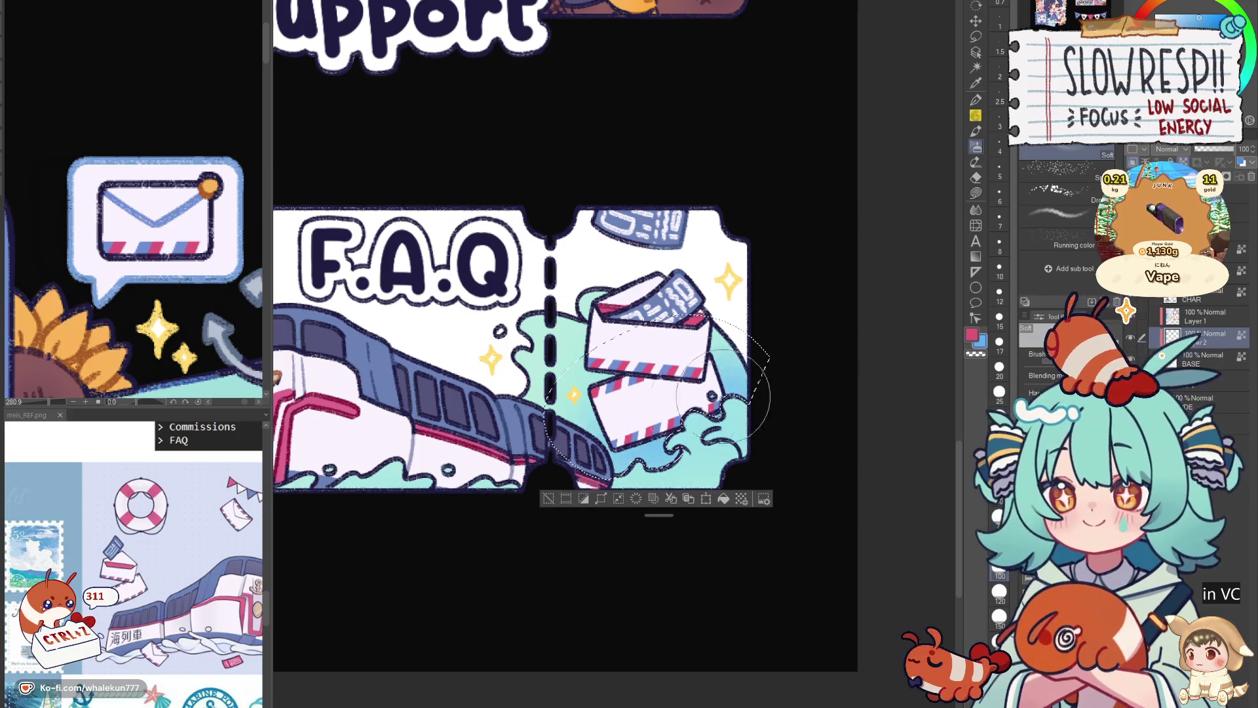
key(ctrl+d)
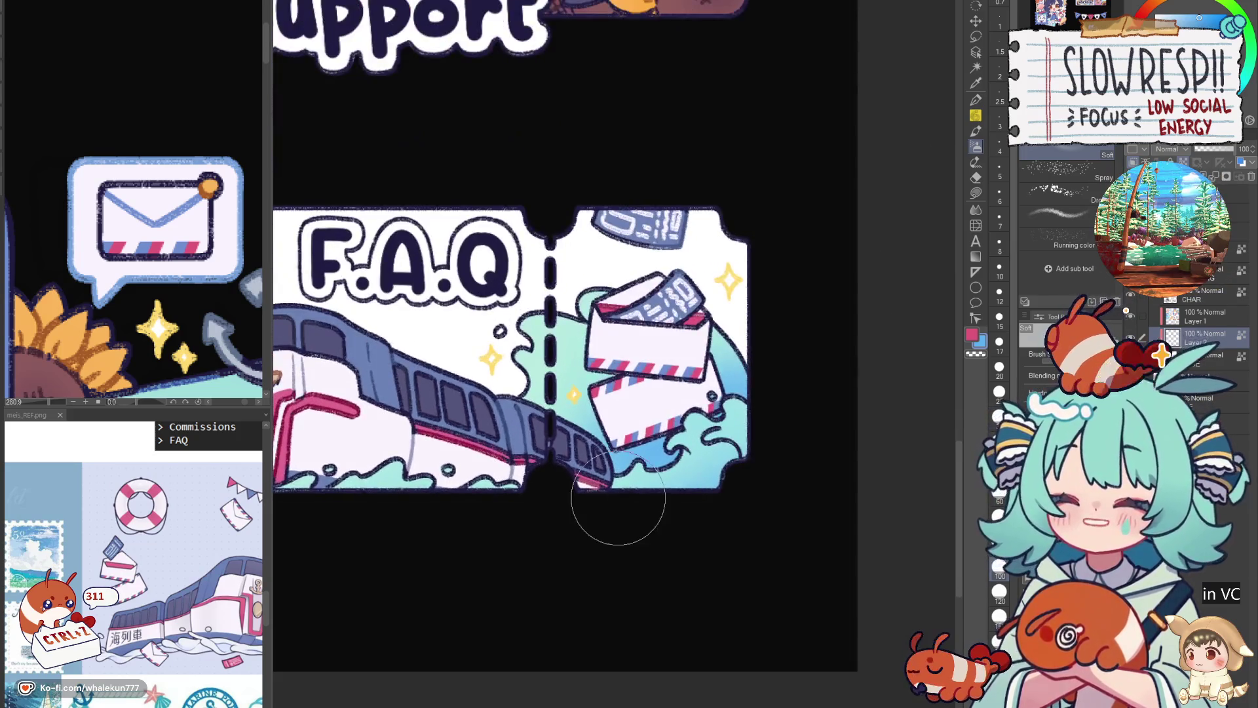
Return to the pen tools and choose another pen for line work.
click(980, 100)
click(1056, 218)
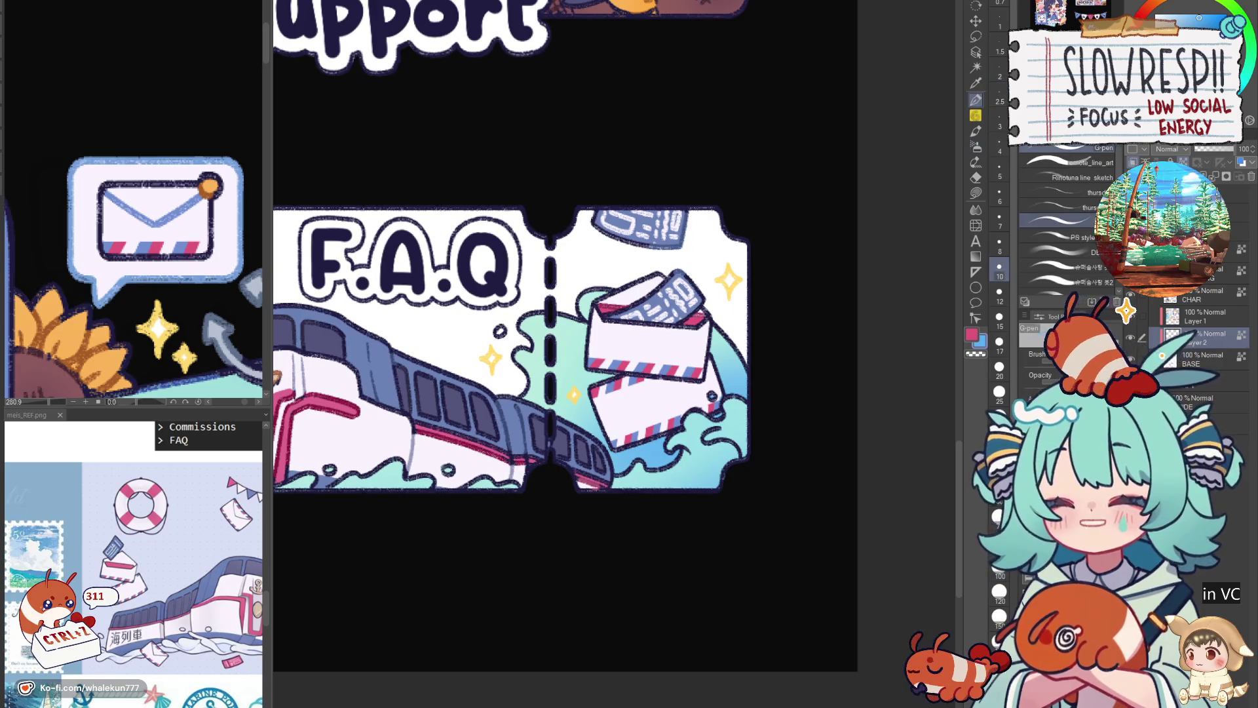
scroll(590, 393, up, 5)
scroll(500, 343, down, 3)
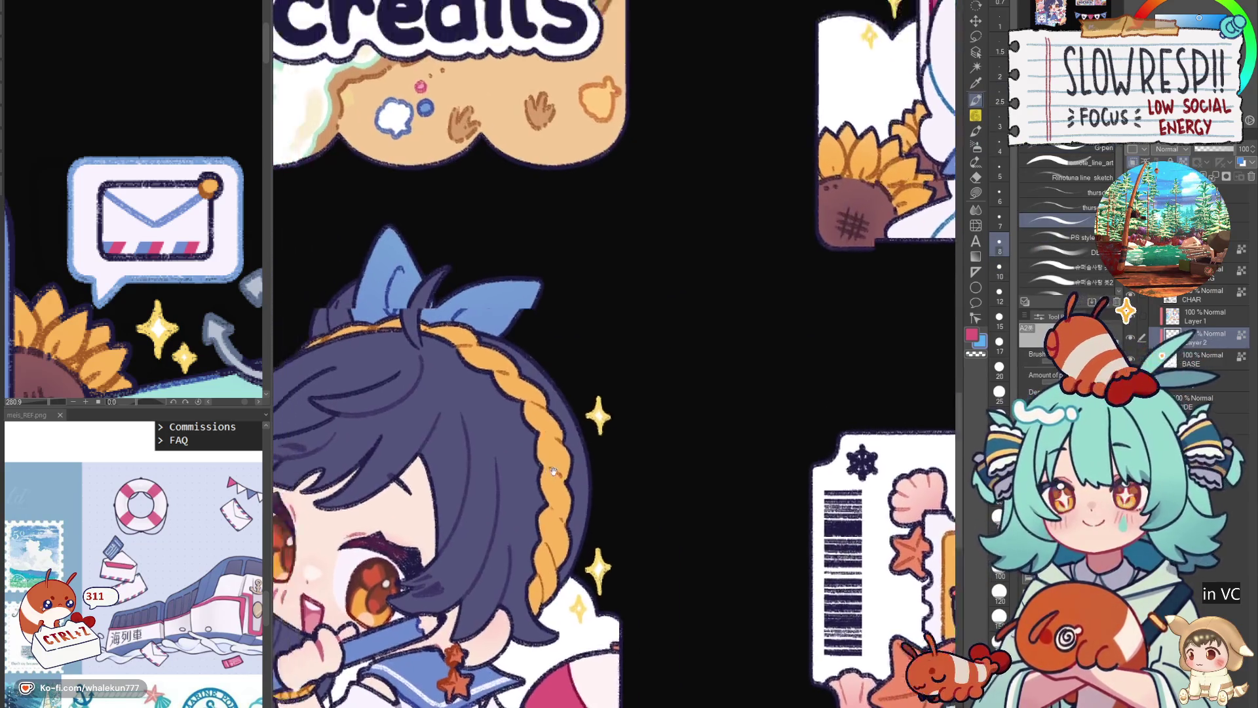
scroll(500, 343, up, 3)
scroll(501, 343, down, 2)
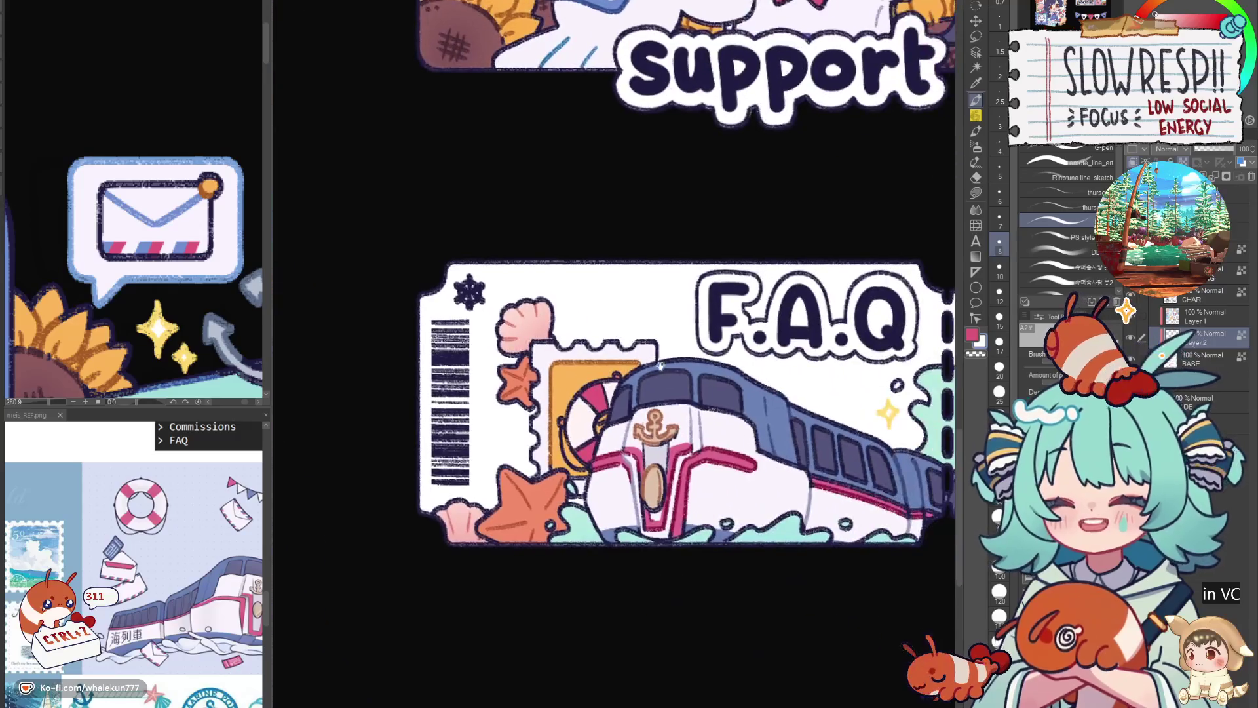
scroll(530, 442, up, 2)
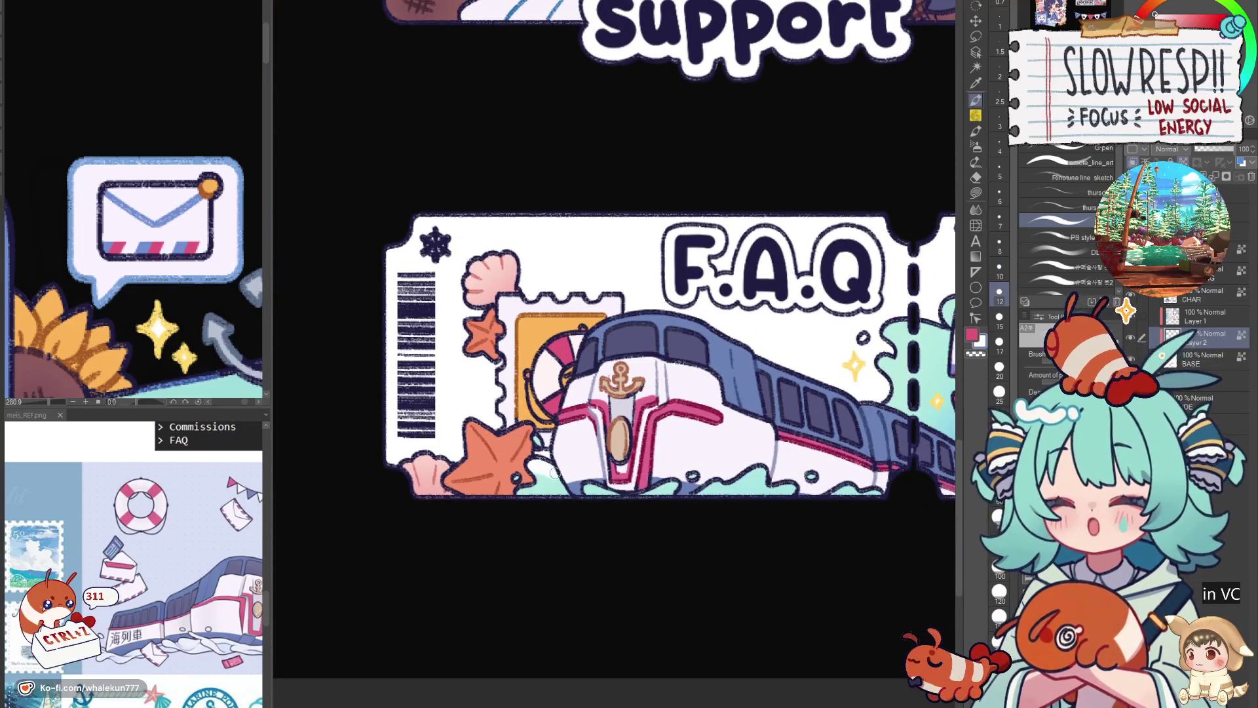
Set a light teal swatch as the main drawing colour for splash shading.
alt+click(939, 315)
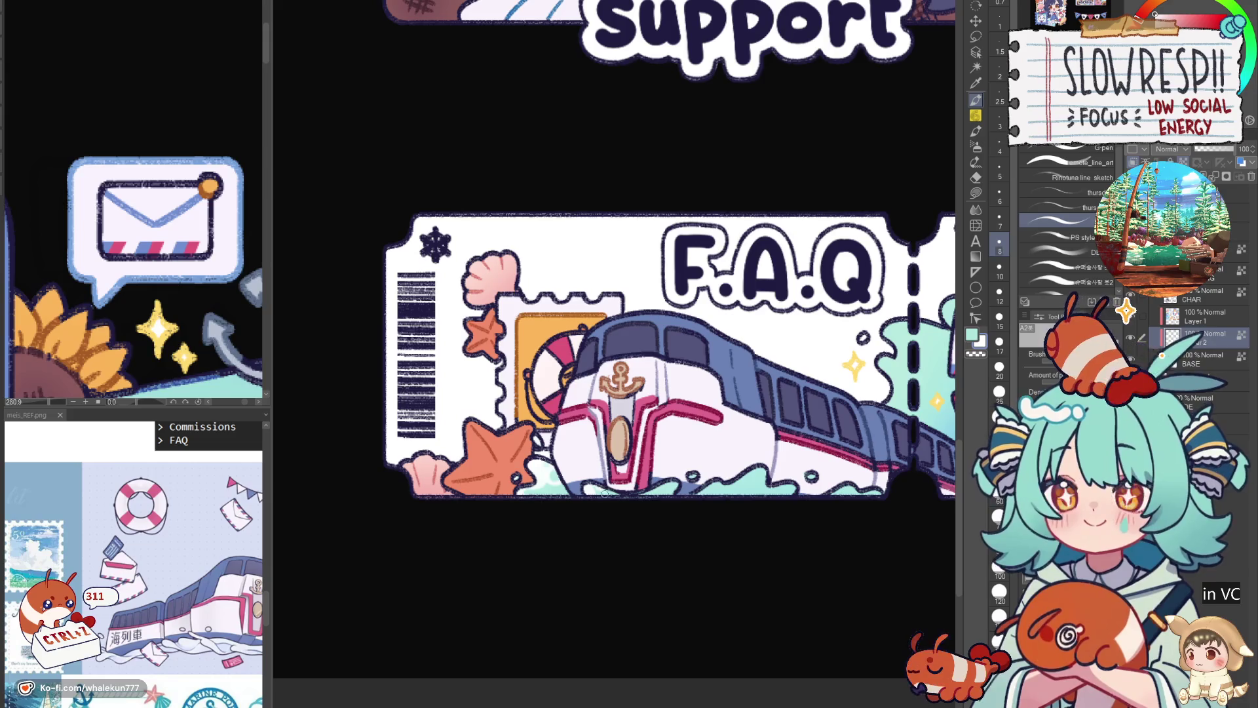
scroll(651, 490, right, 2)
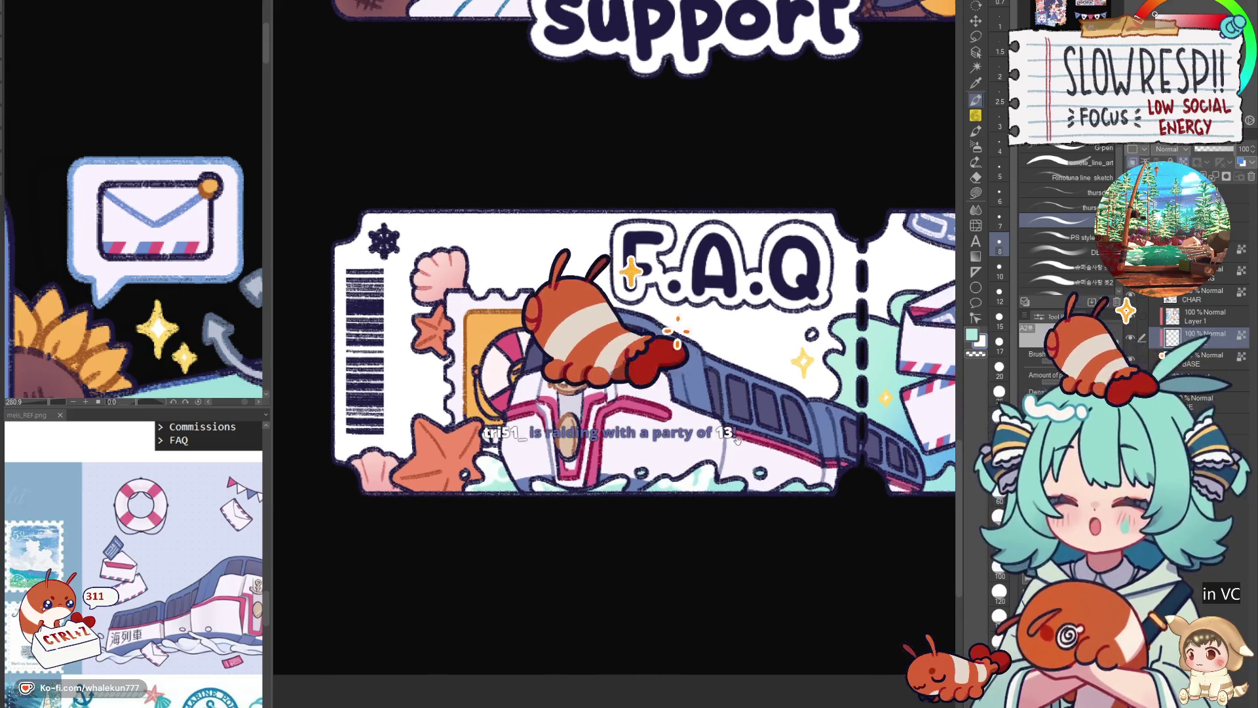
scroll(717, 472, right, 2)
scroll(668, 481, right, 2)
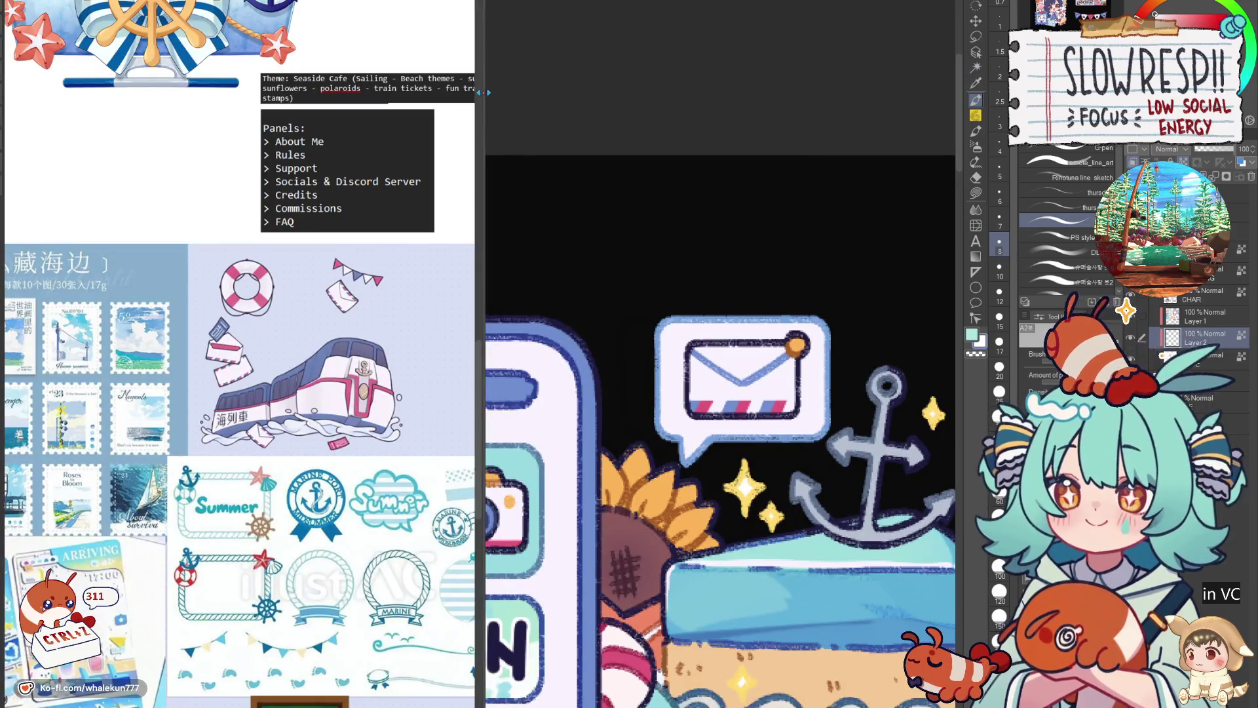
Narrow the reference panel so the canvas gets more room.
drag(483, 91, 182, 92)
scroll(571, 354, down, 2)
scroll(570, 354, down, 2)
scroll(570, 354, down, 2)
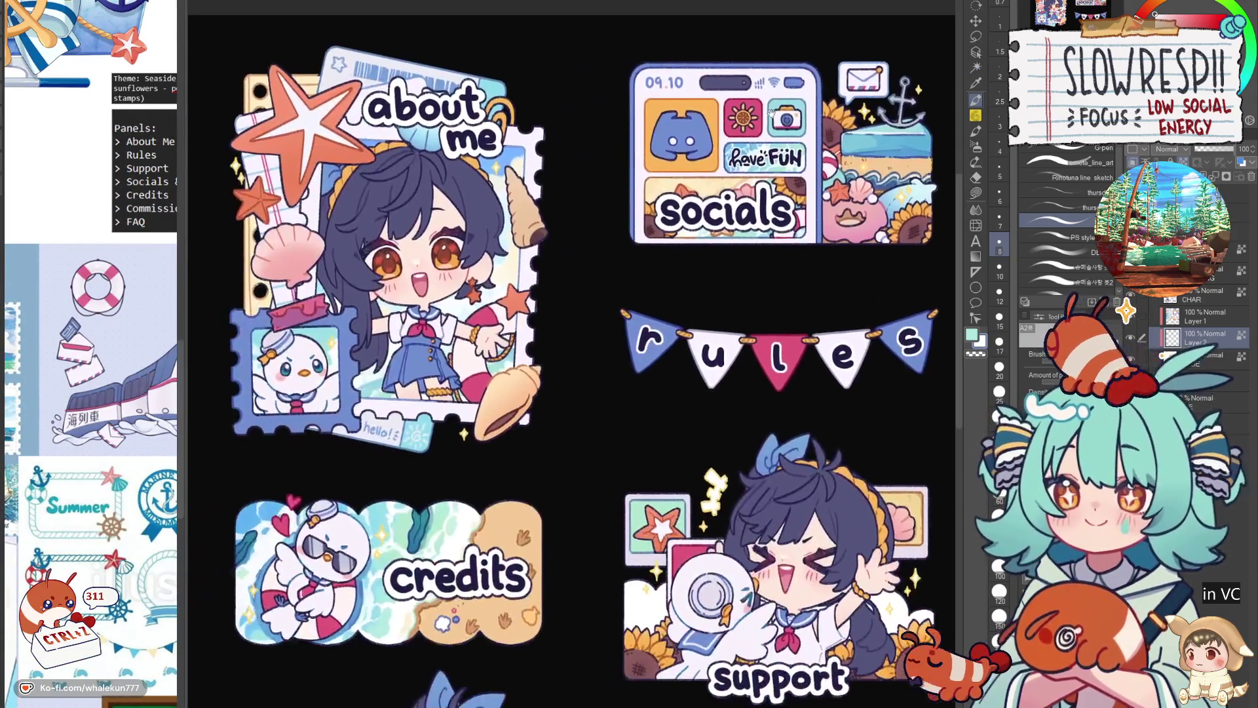
scroll(570, 354, down, 2)
scroll(571, 354, down, 1)
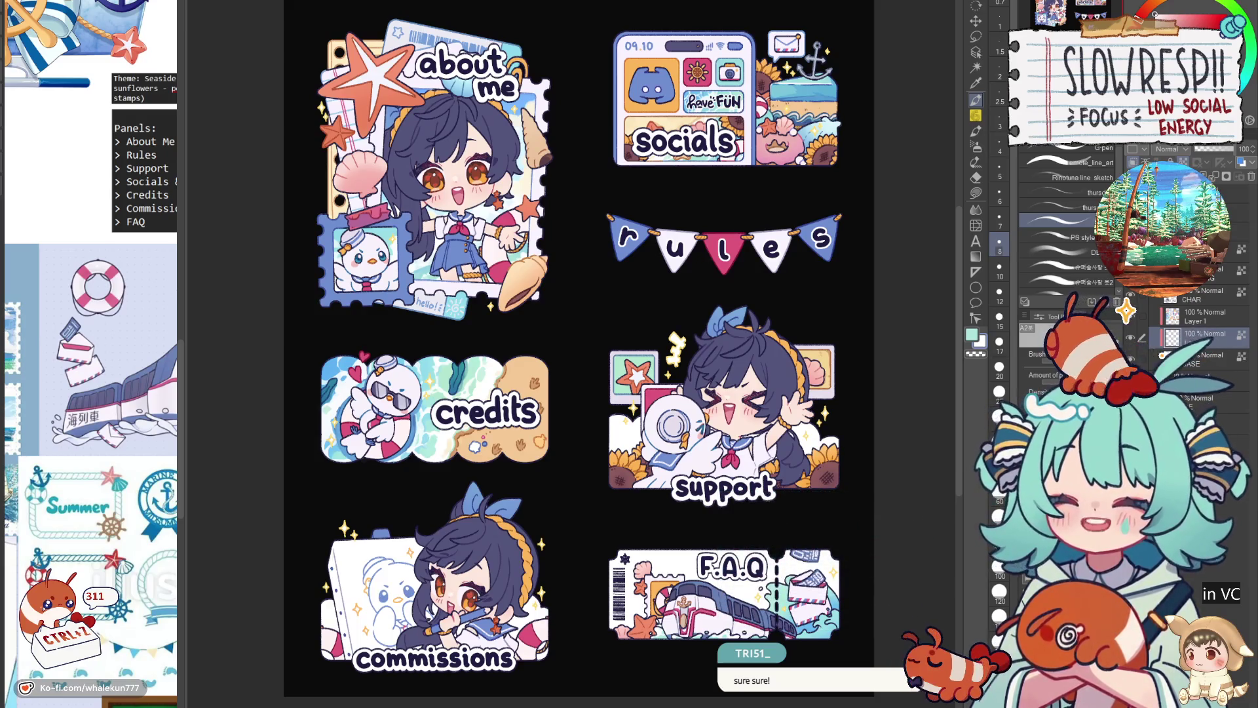
scroll(790, 409, down, 3)
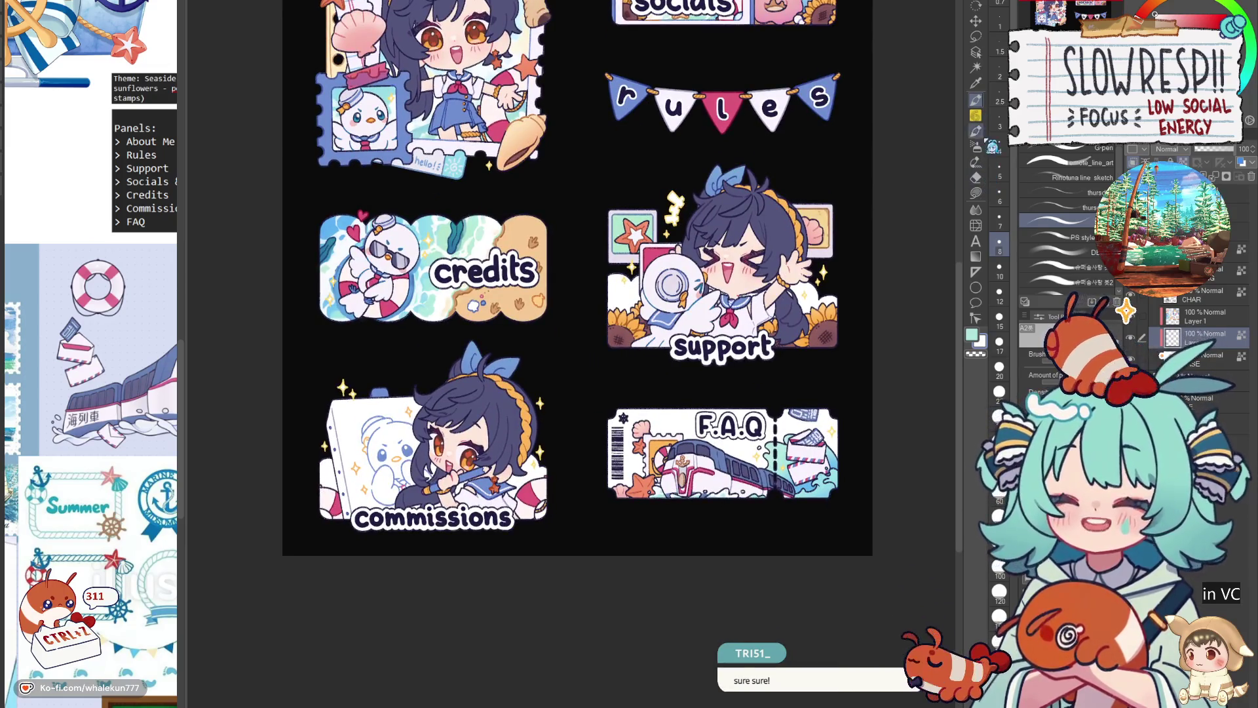
scroll(826, 472, up, 2)
scroll(826, 473, up, 1)
scroll(826, 472, up, 2)
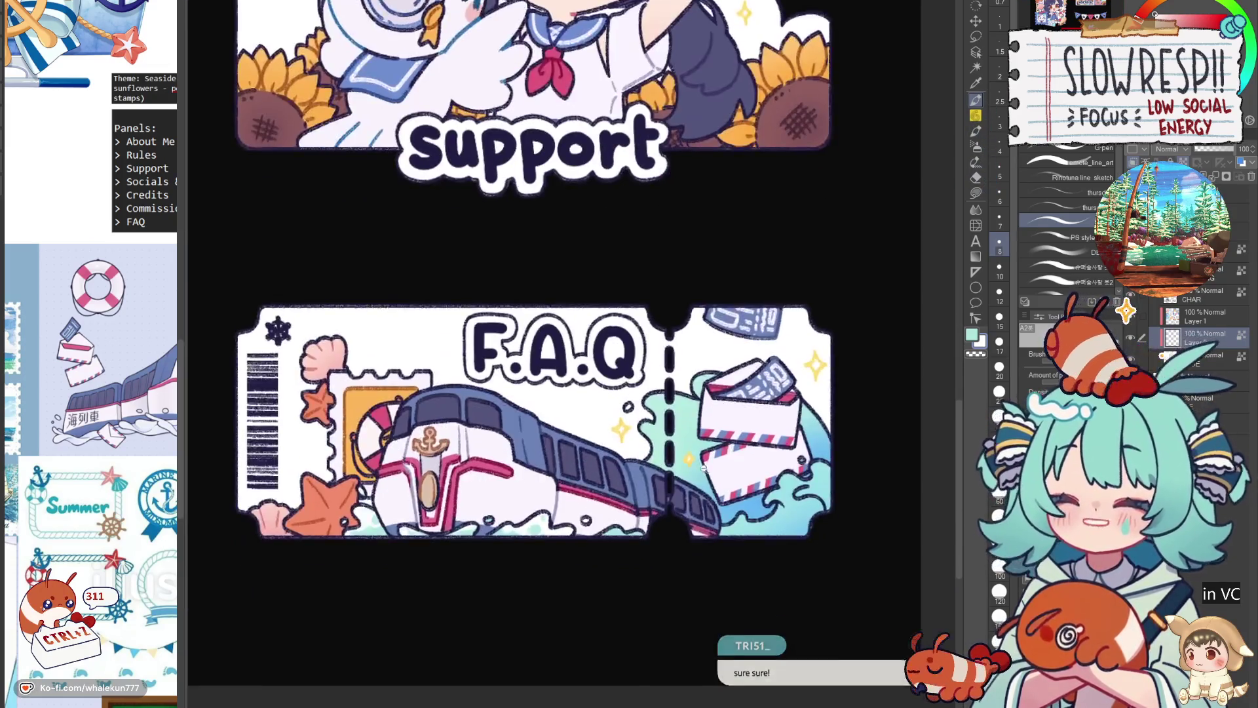
scroll(826, 472, up, 1)
Settle on a larger pen size for broad splash shading on the F.A.Q ticket.
key(bracketright)
key(bracketright)
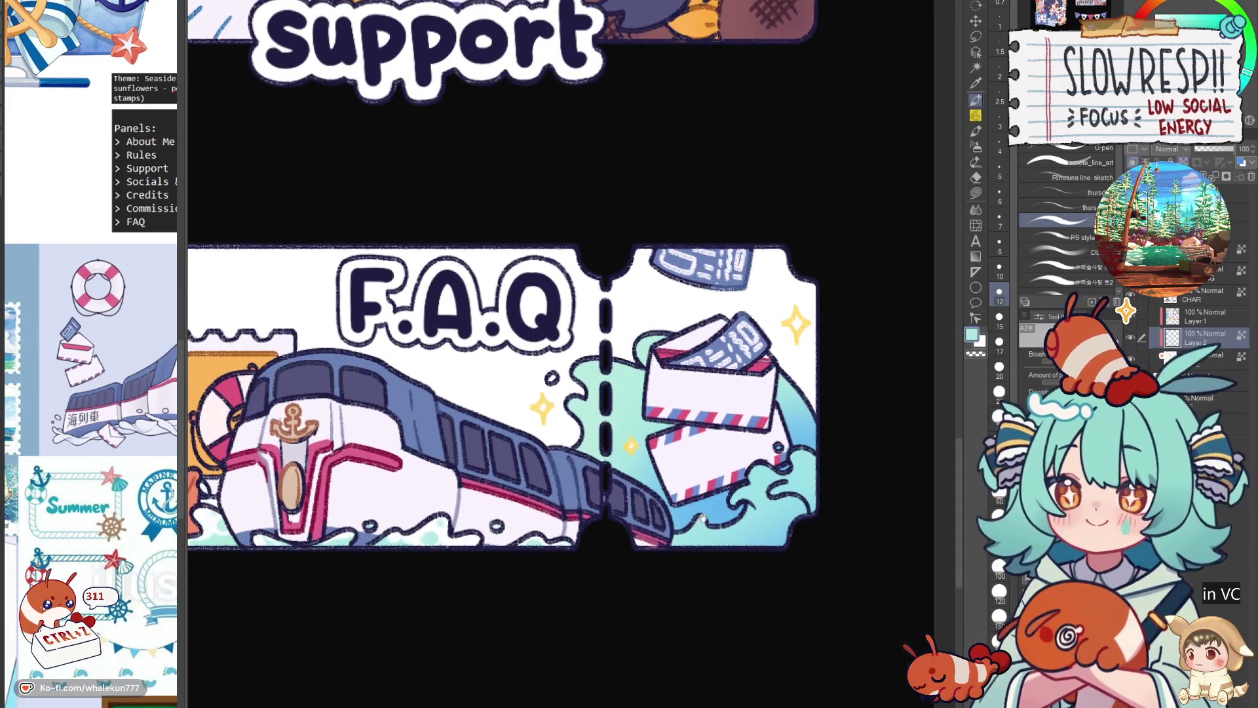
drag(731, 554, 677, 541)
key(bracketleft)
key(bracketleft)
key(bracketleft)
key(bracketleft)
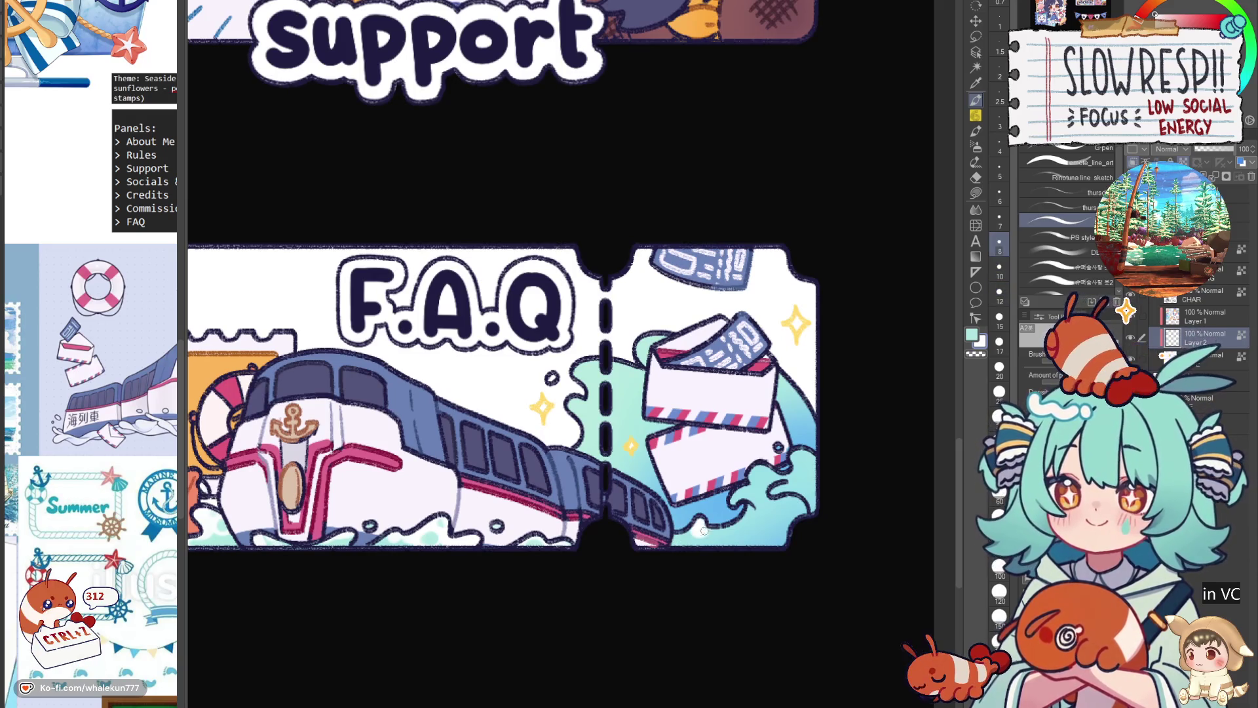
key(bracketright)
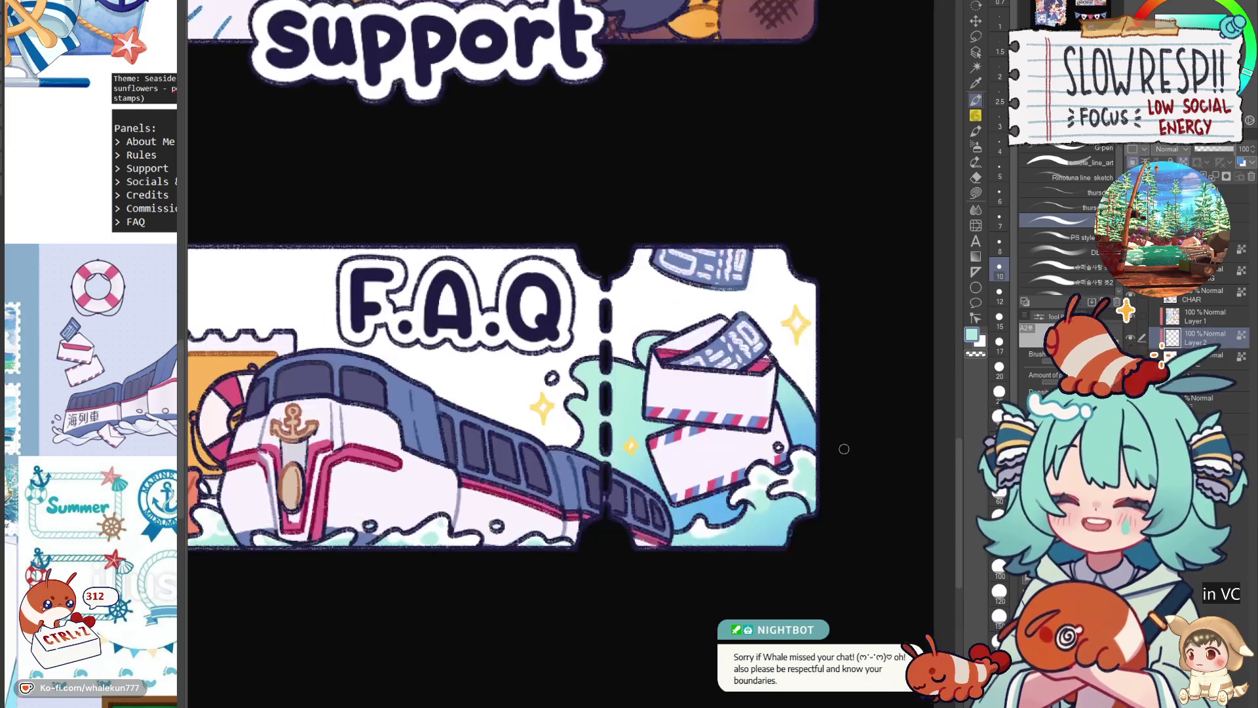
drag(844, 458, 888, 486)
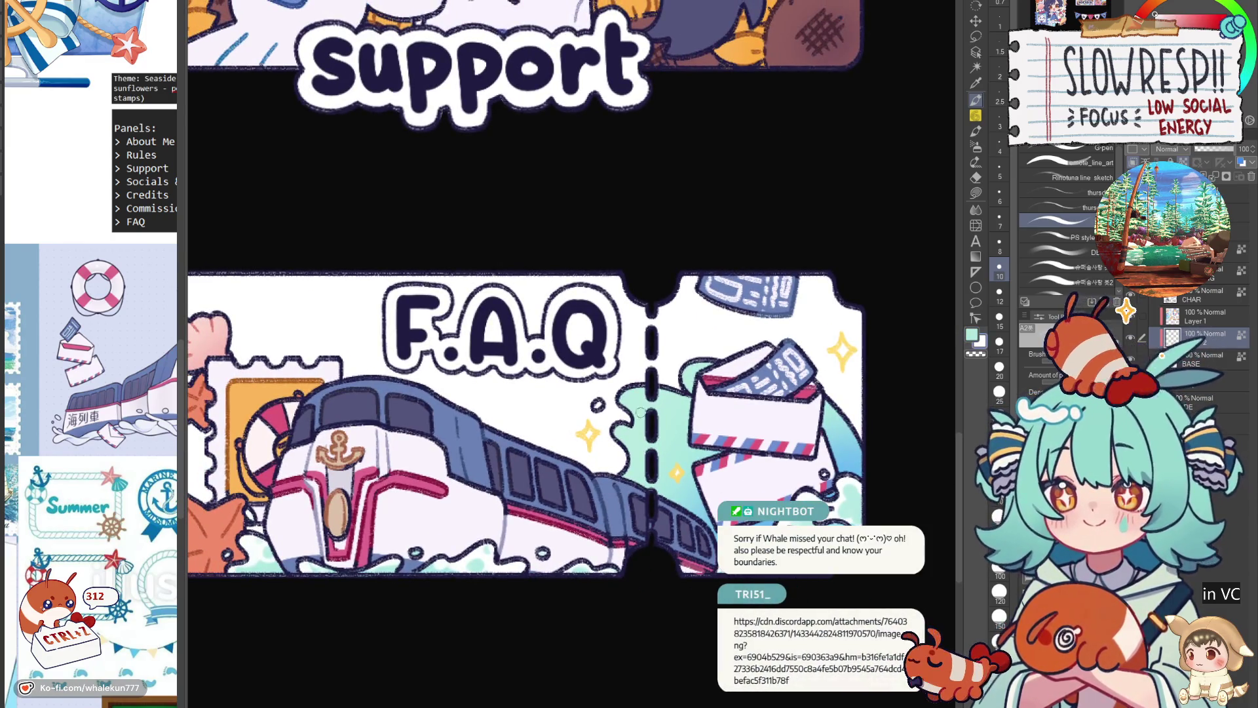
key(bracketright)
key(bracketright)
key(bracketright)
key(g)
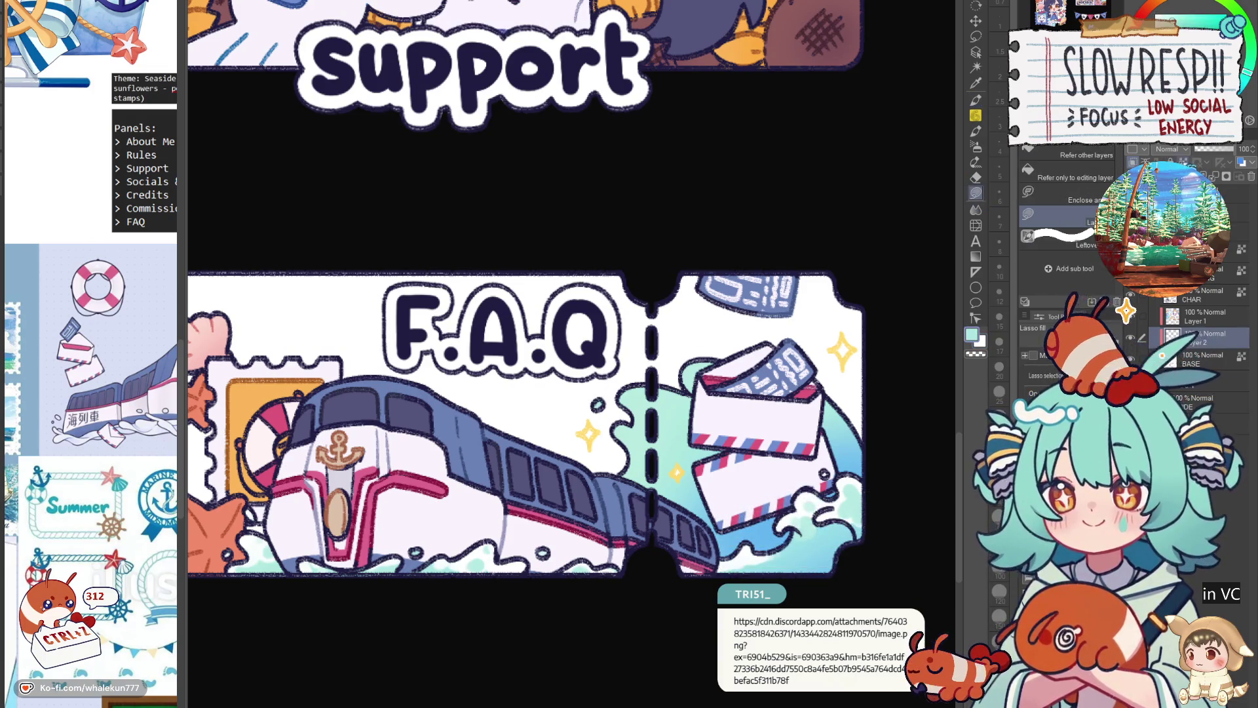
key(p)
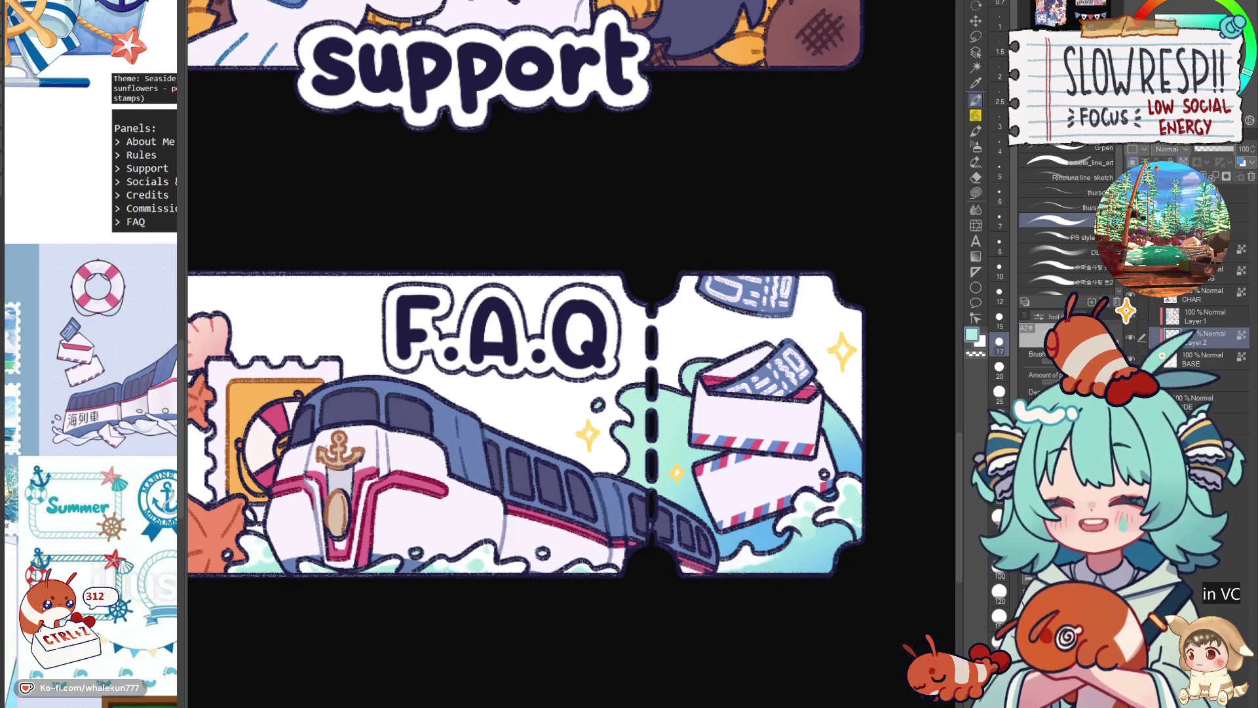
Bring the shared chibi character line-art image forward in Chrome.
key(alt+Tab)
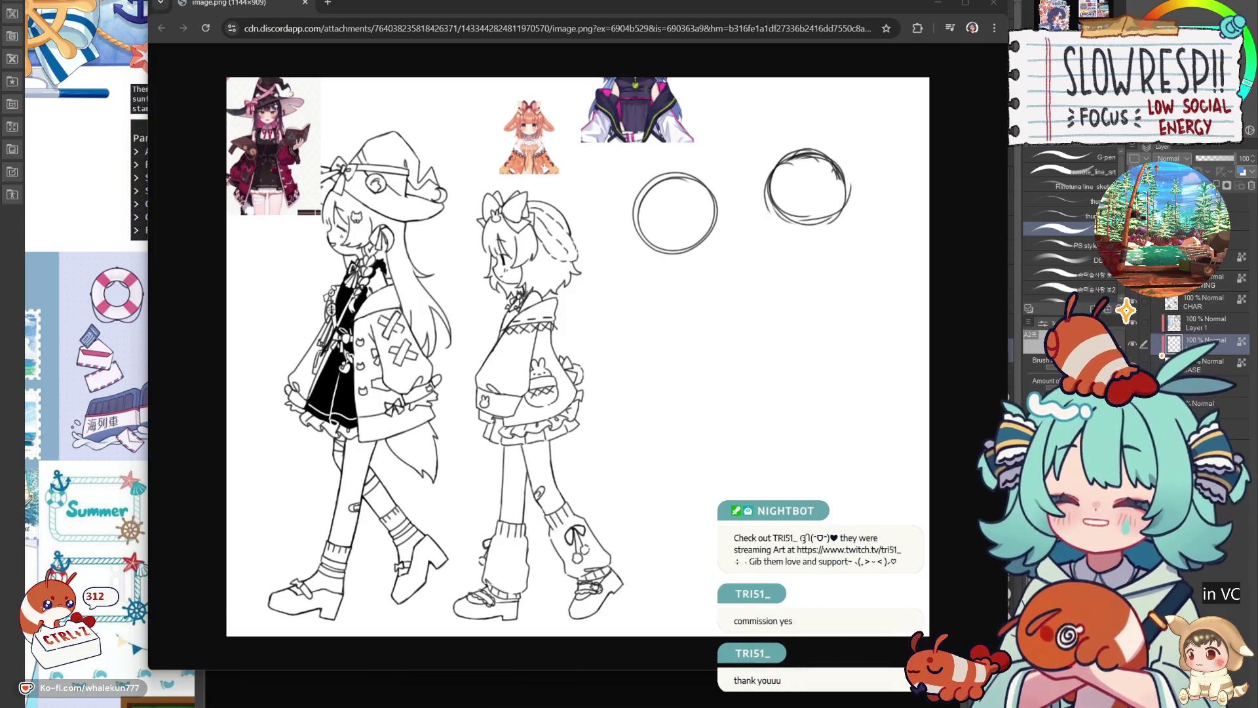
Focus the Chrome line-art window and nudge it slightly left while reviewing it.
click(355, 54)
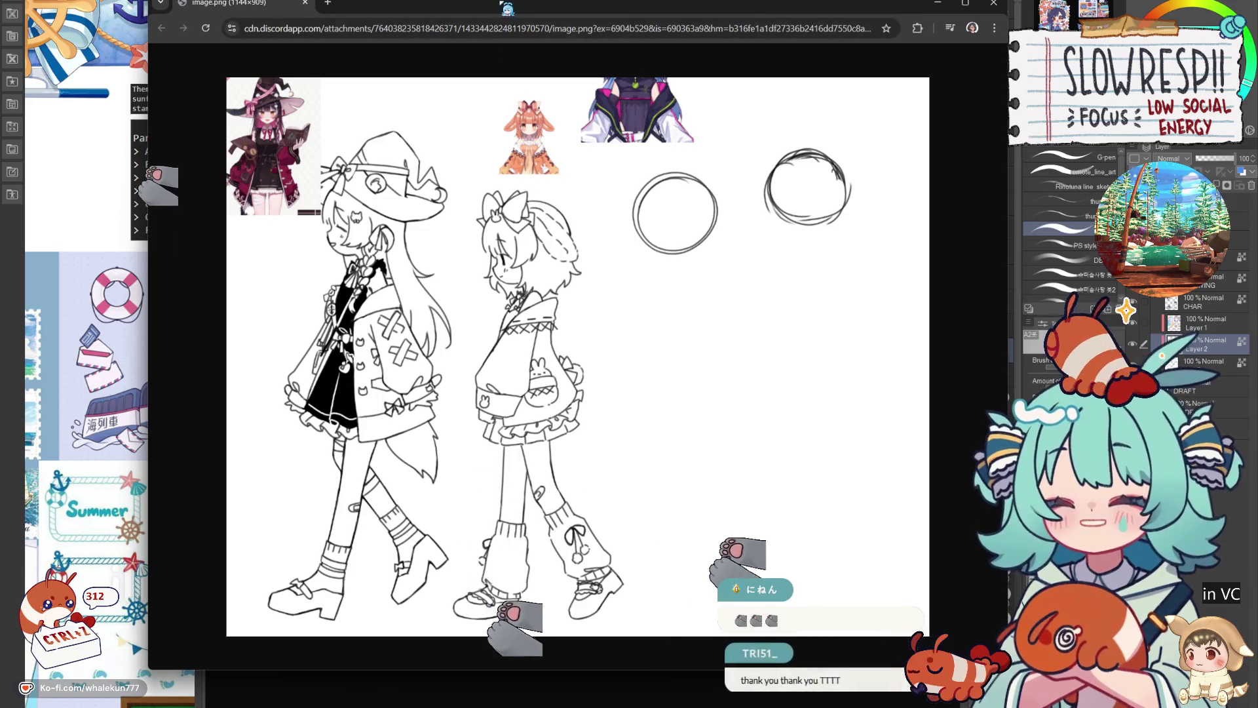
drag(506, 6, 485, 10)
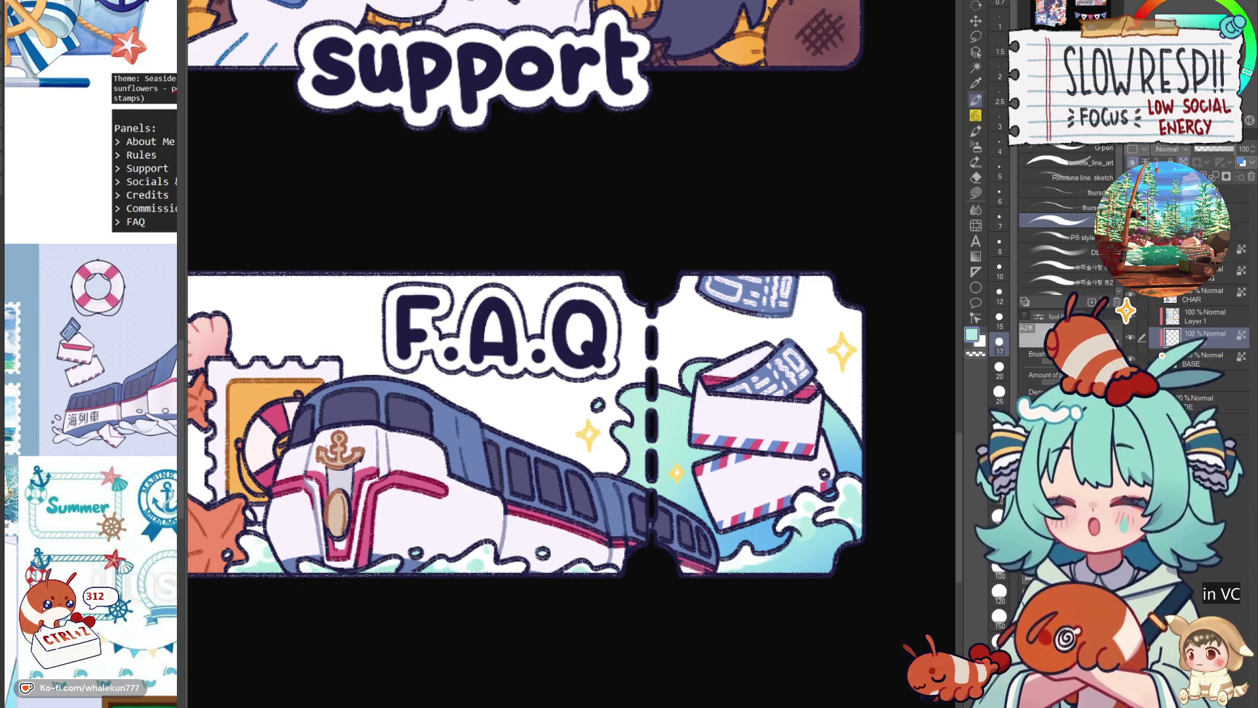
Frame the F.A.Q ticket, pick a paler mint shading colour and a smaller brush.
drag(814, 538, 756, 429)
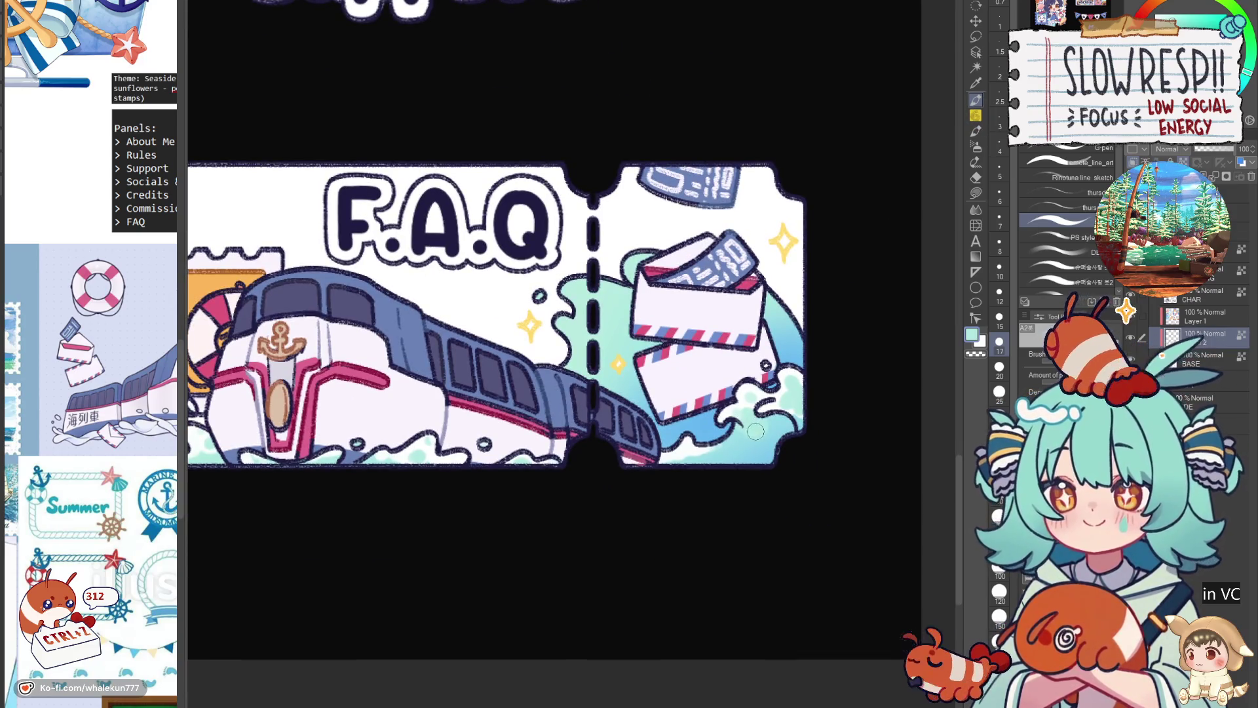
key(bracketleft)
key(bracketleft)
key(bracketleft)
key(bracketleft)
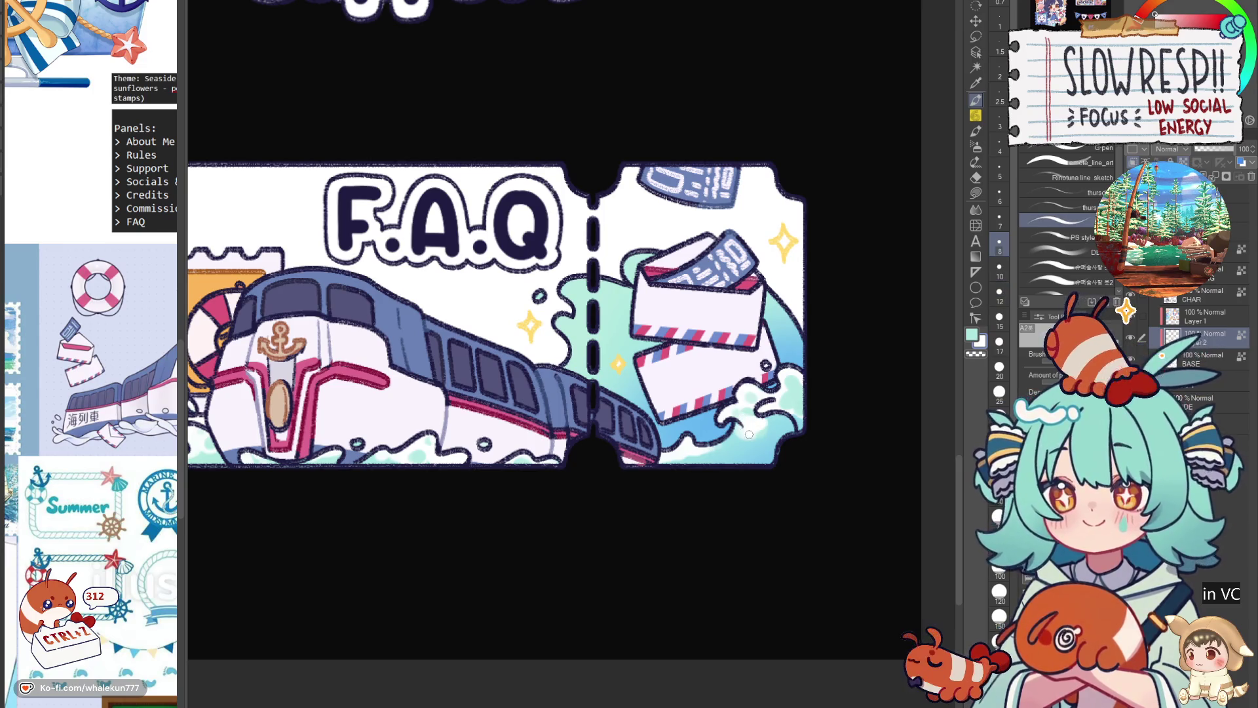
drag(775, 420, 789, 473)
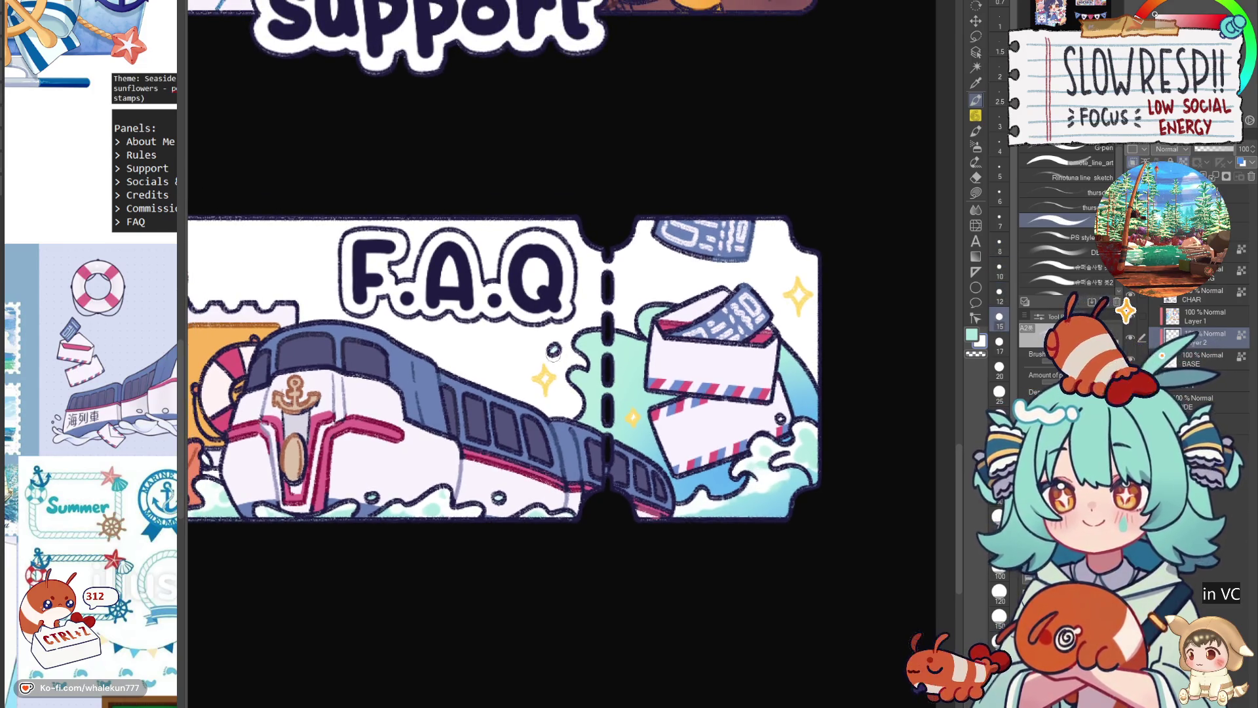
alt+click(605, 361)
alt+click(603, 357)
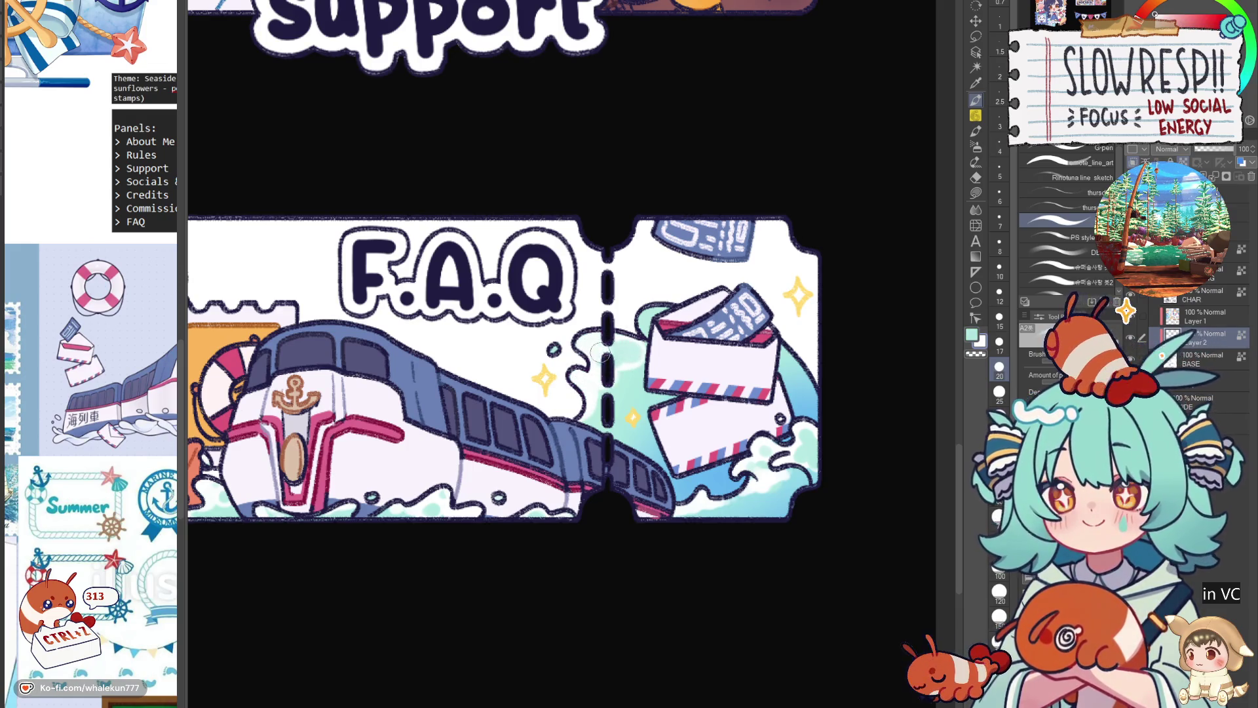
key(bracketleft)
key(bracketleft)
key(bracketleft)
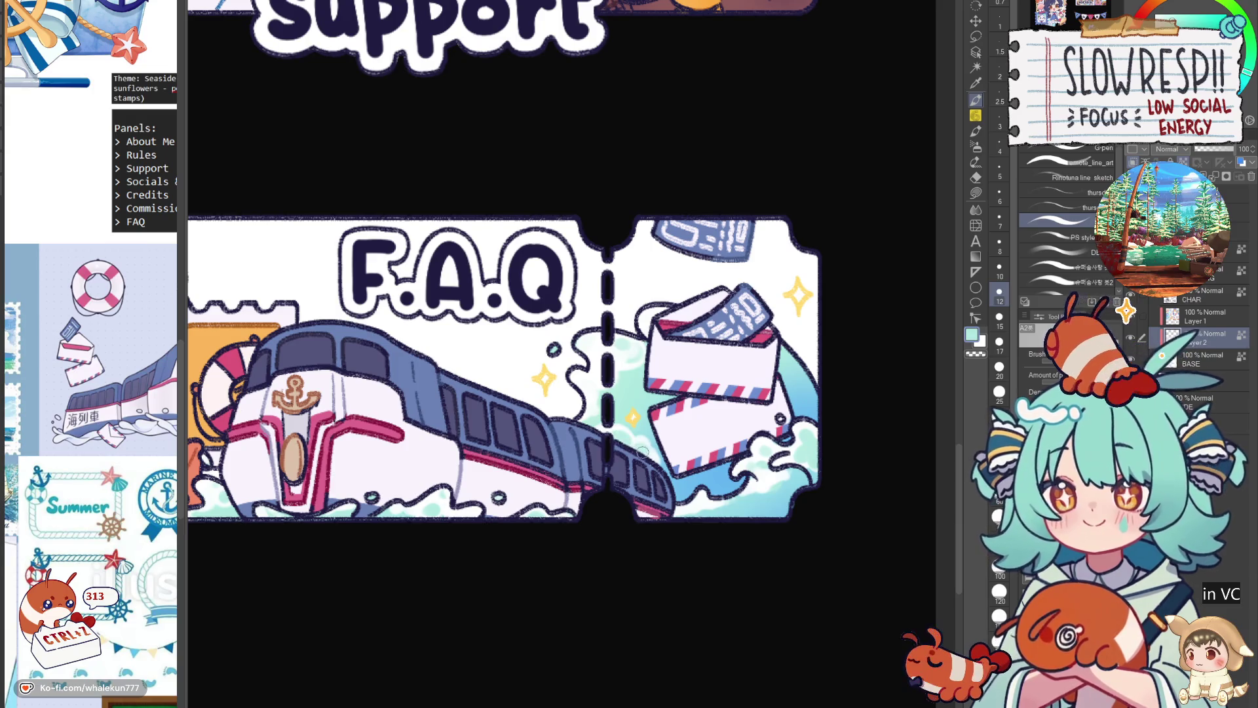
scroll(642, 452, down, 4)
scroll(757, 376, up, 2)
scroll(759, 379, up, 1)
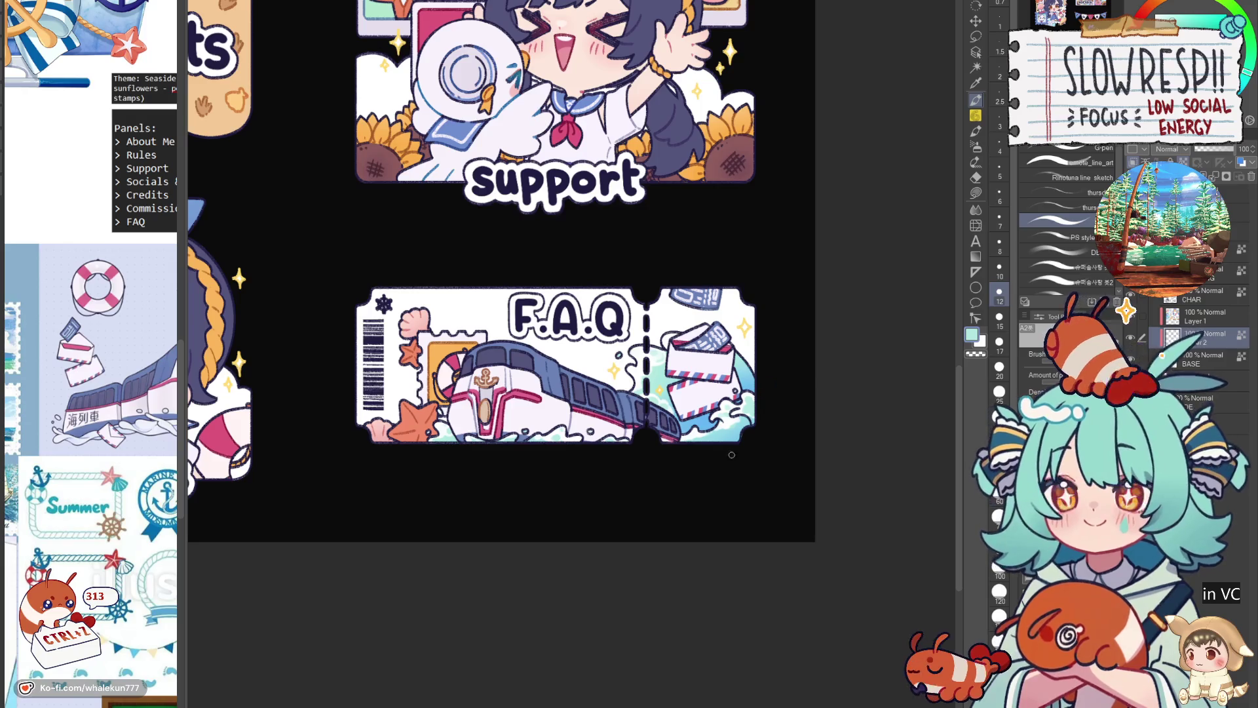
scroll(761, 465, down, 3)
scroll(762, 464, up, 1)
scroll(761, 464, up, 1)
scroll(738, 461, up, 2)
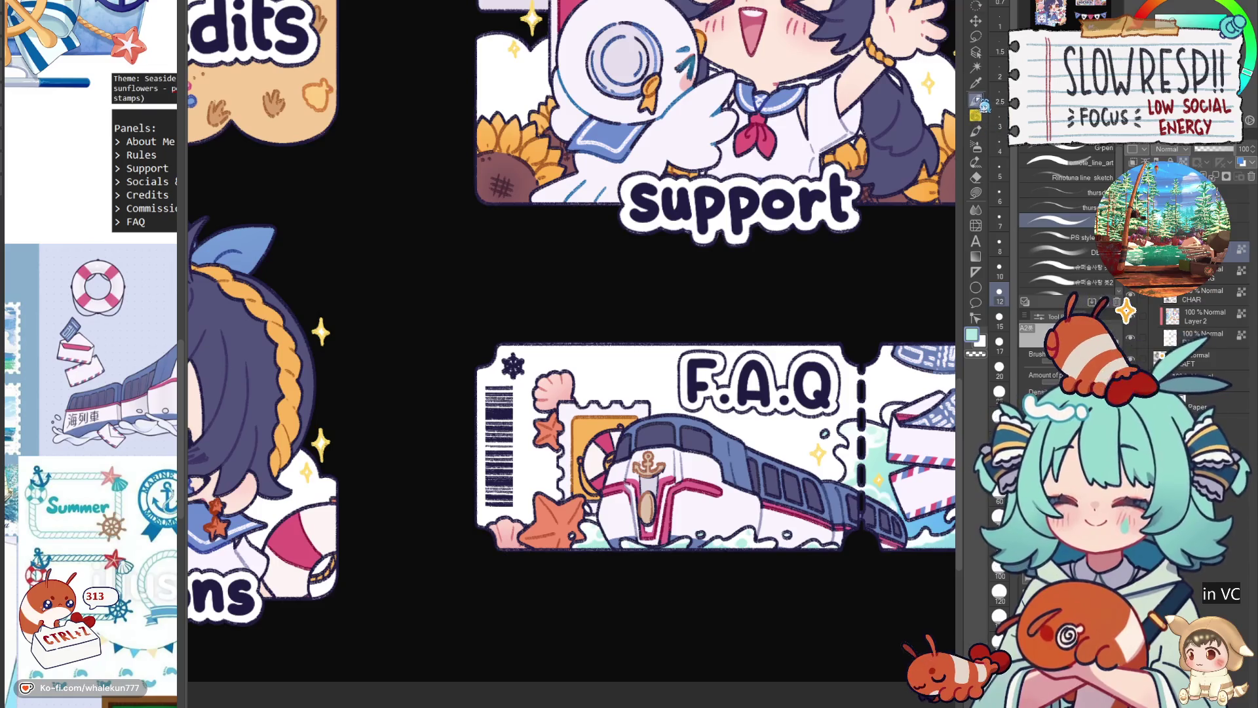
Redraw the teal splash outline beside the train, next to the ticket's dashed divider.
mouse_move(802, 390)
mouse_down()
mouse_move(658, 336)
mouse_move(686, 470)
mouse_up()
scroll(660, 336, down, 1)
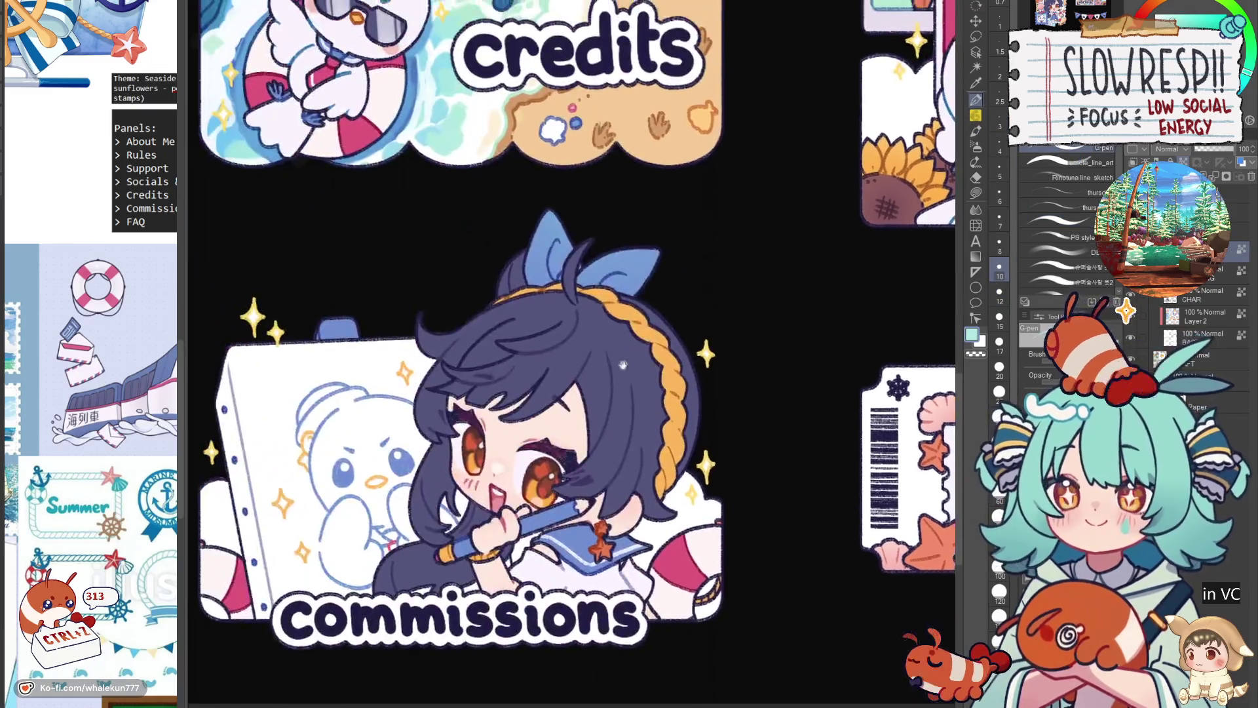
scroll(686, 470, up, 2)
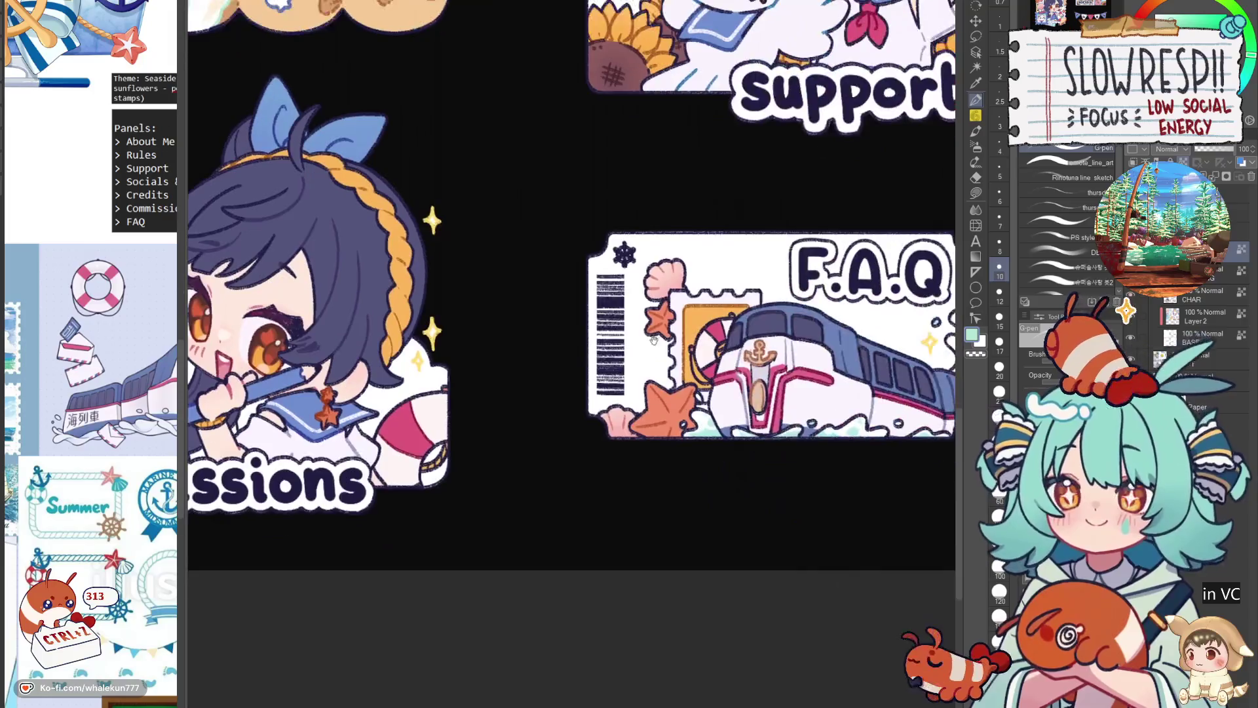
mouse_move(802, 600)
mouse_down()
mouse_move(742, 289)
mouse_move(730, 379)
mouse_up()
scroll(741, 289, up, 2)
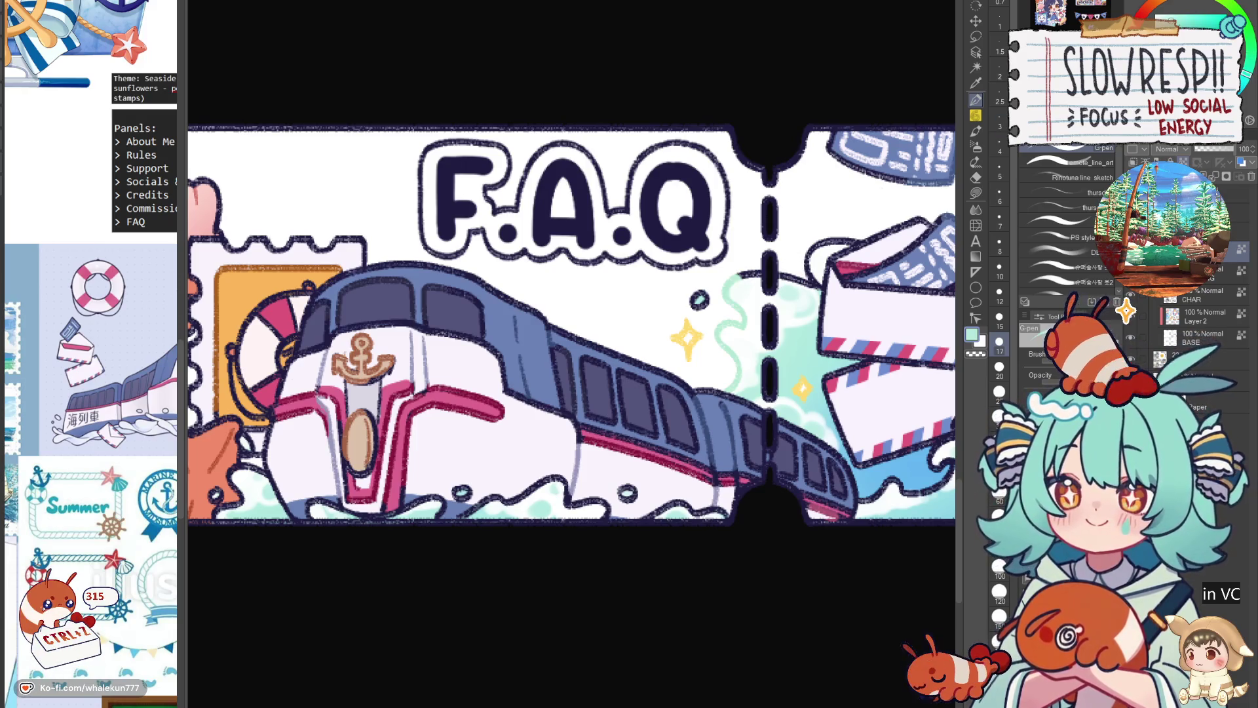
drag(741, 272, 732, 384)
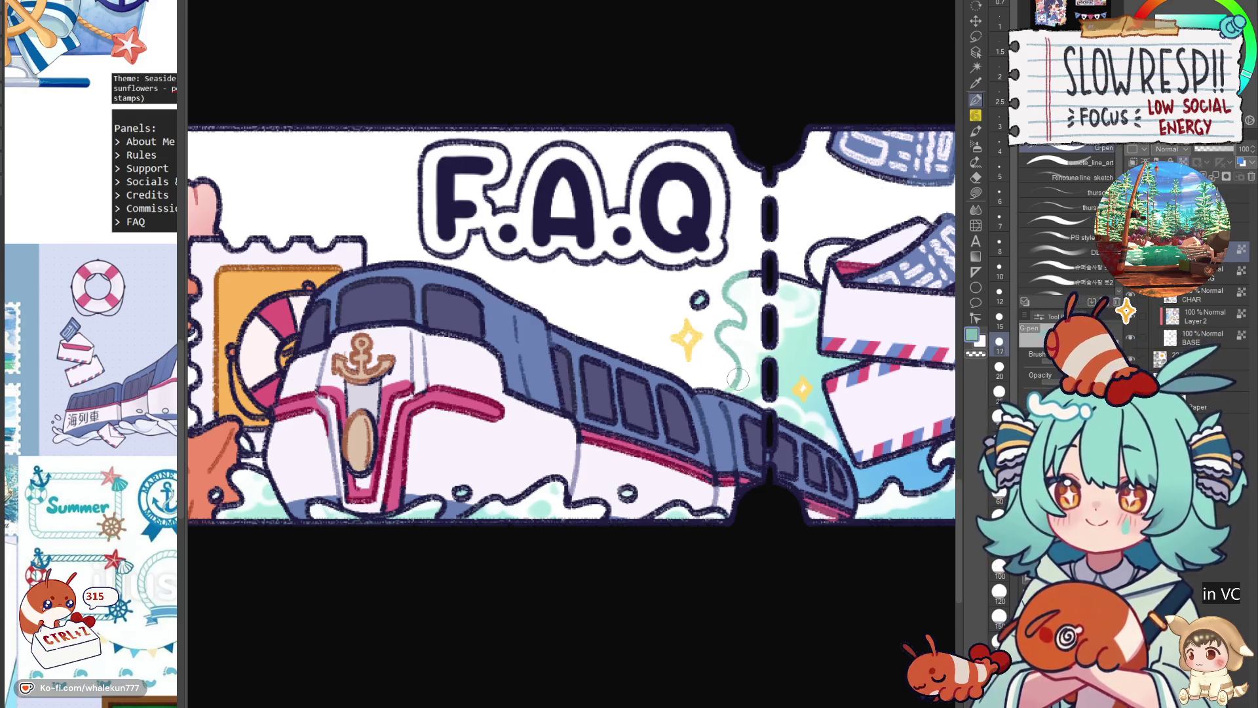